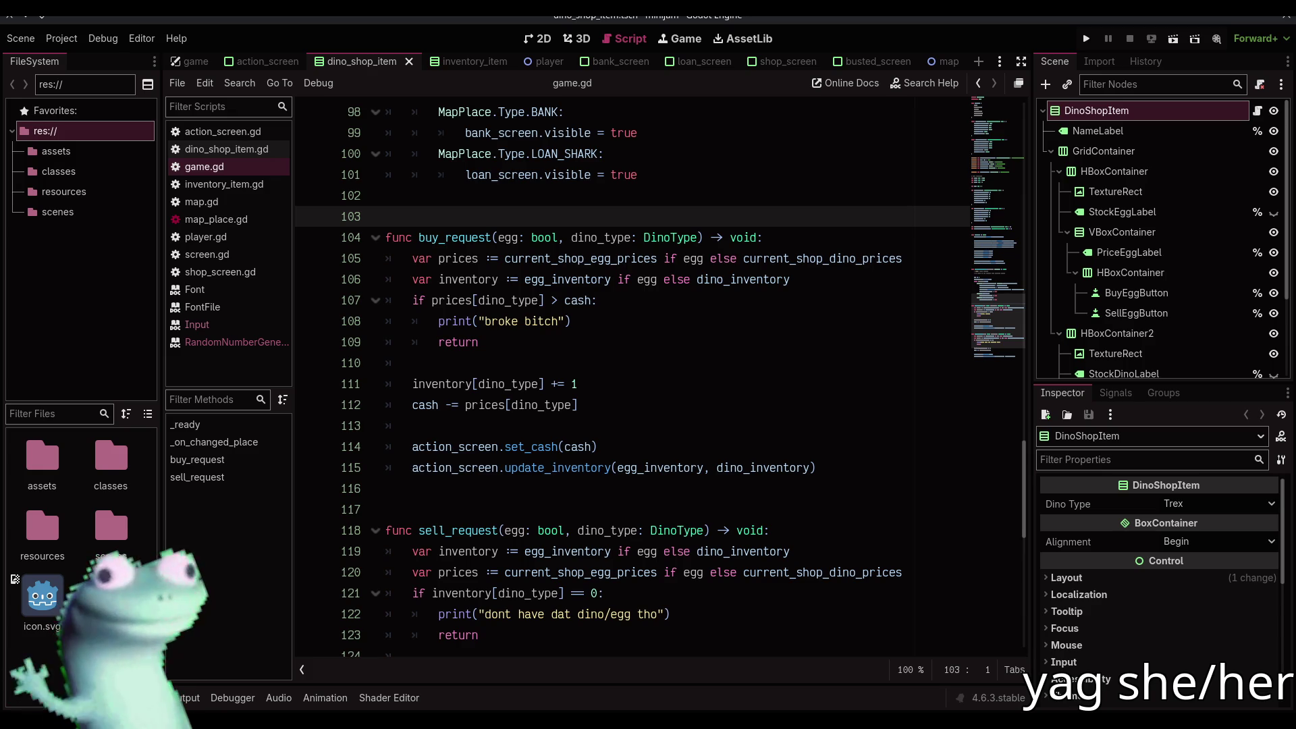
Test-run the game, visiting the dino shop and Megaloandon's loan screen, then stop it.
click(1086, 39)
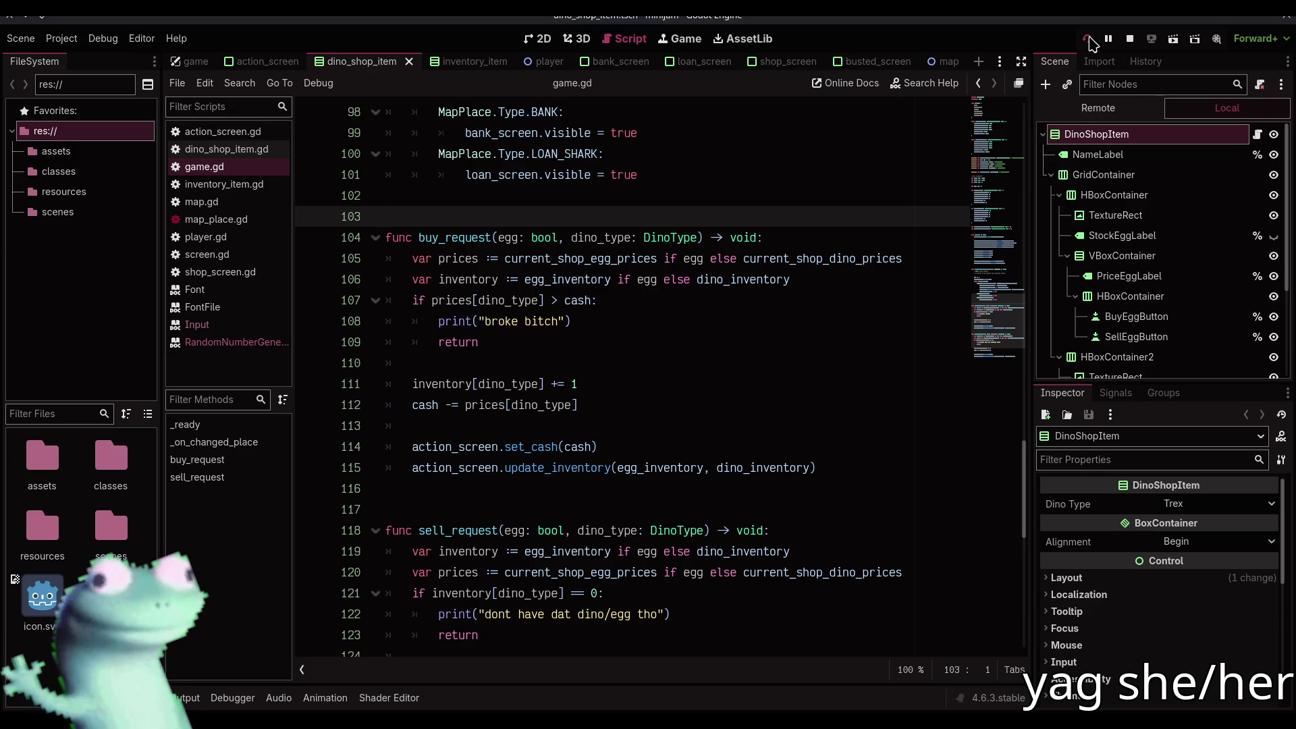
click(638, 348)
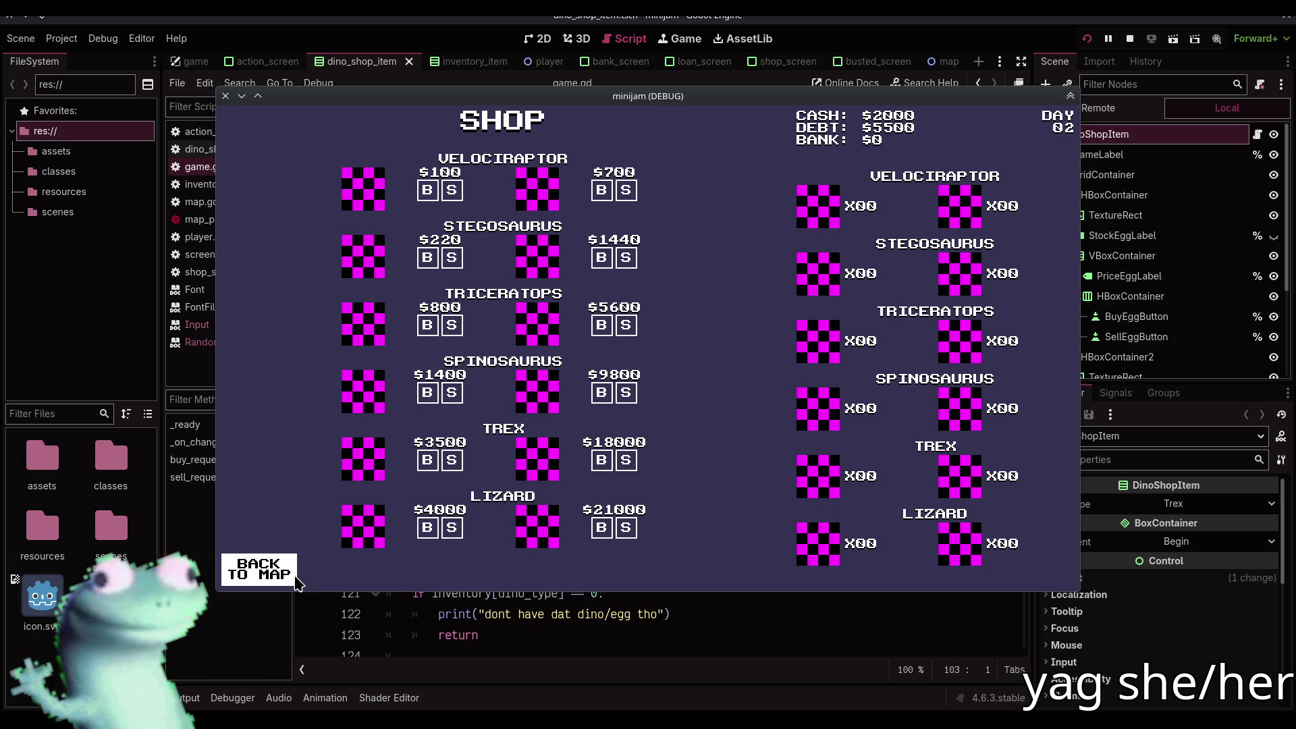
click(296, 580)
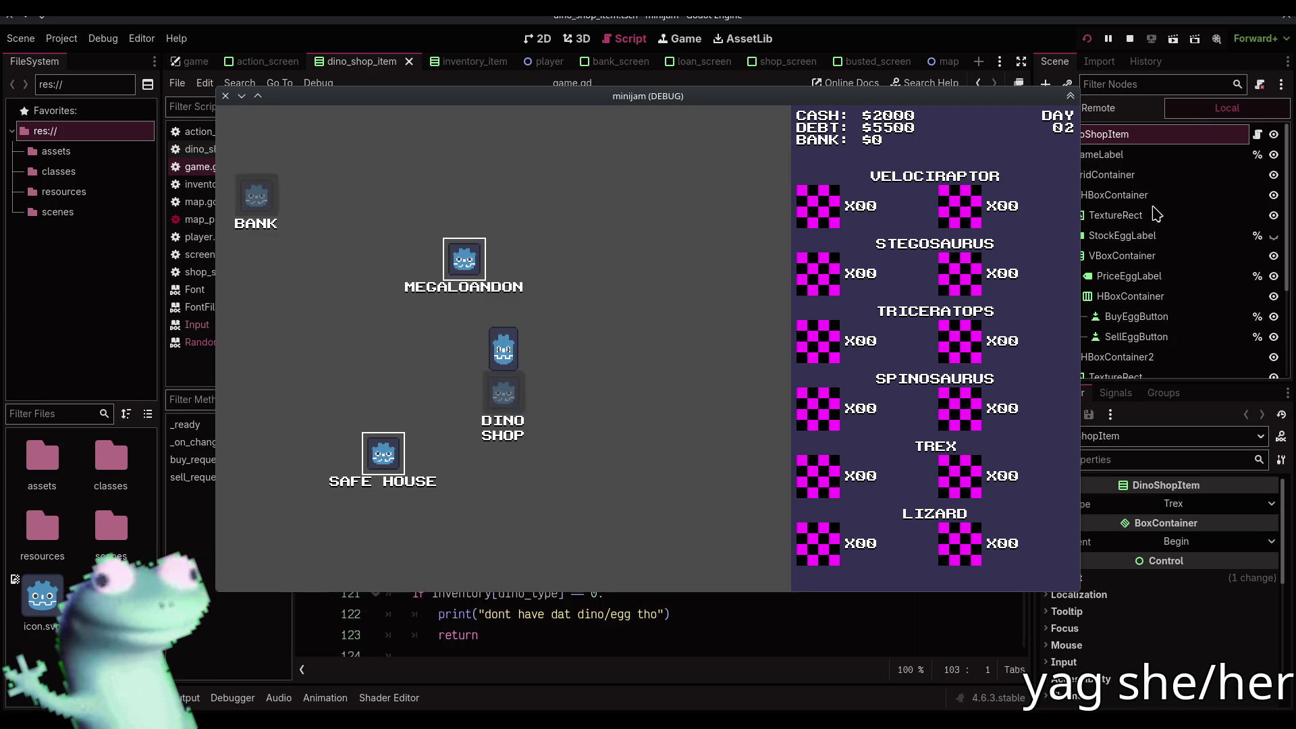
click(484, 257)
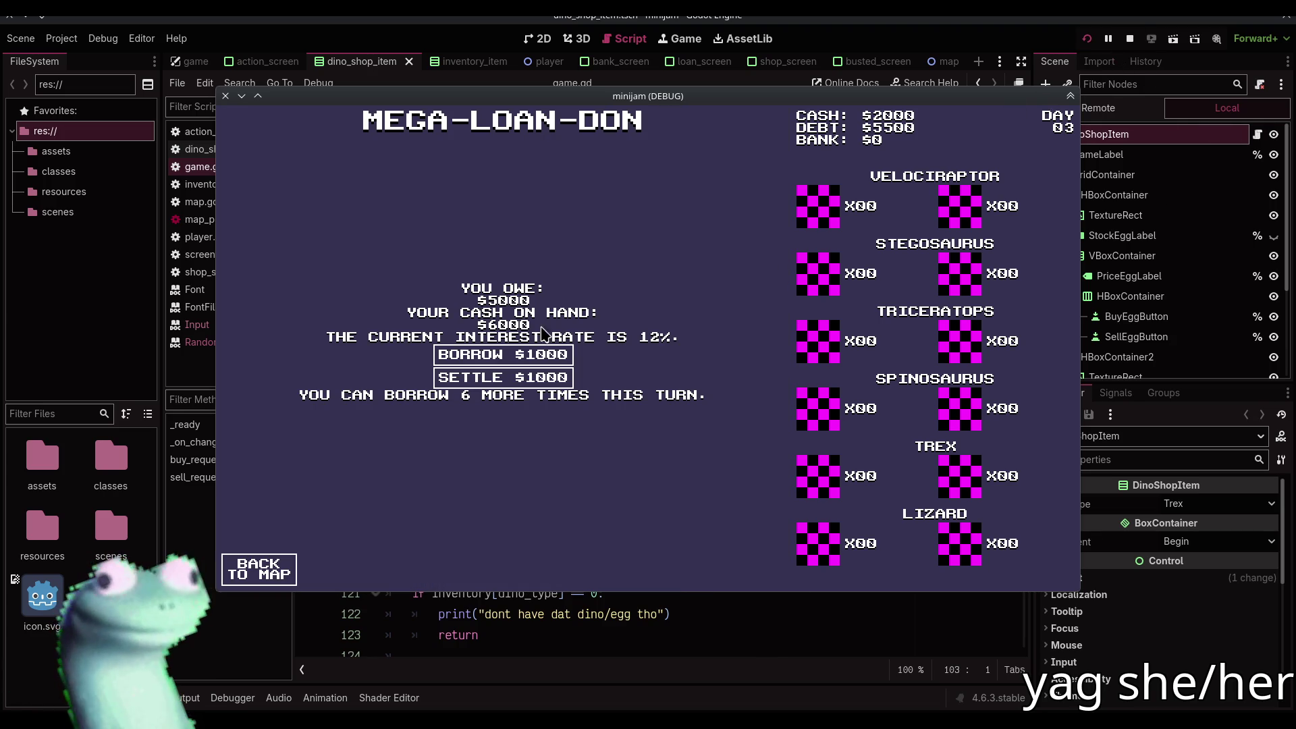
key(Escape)
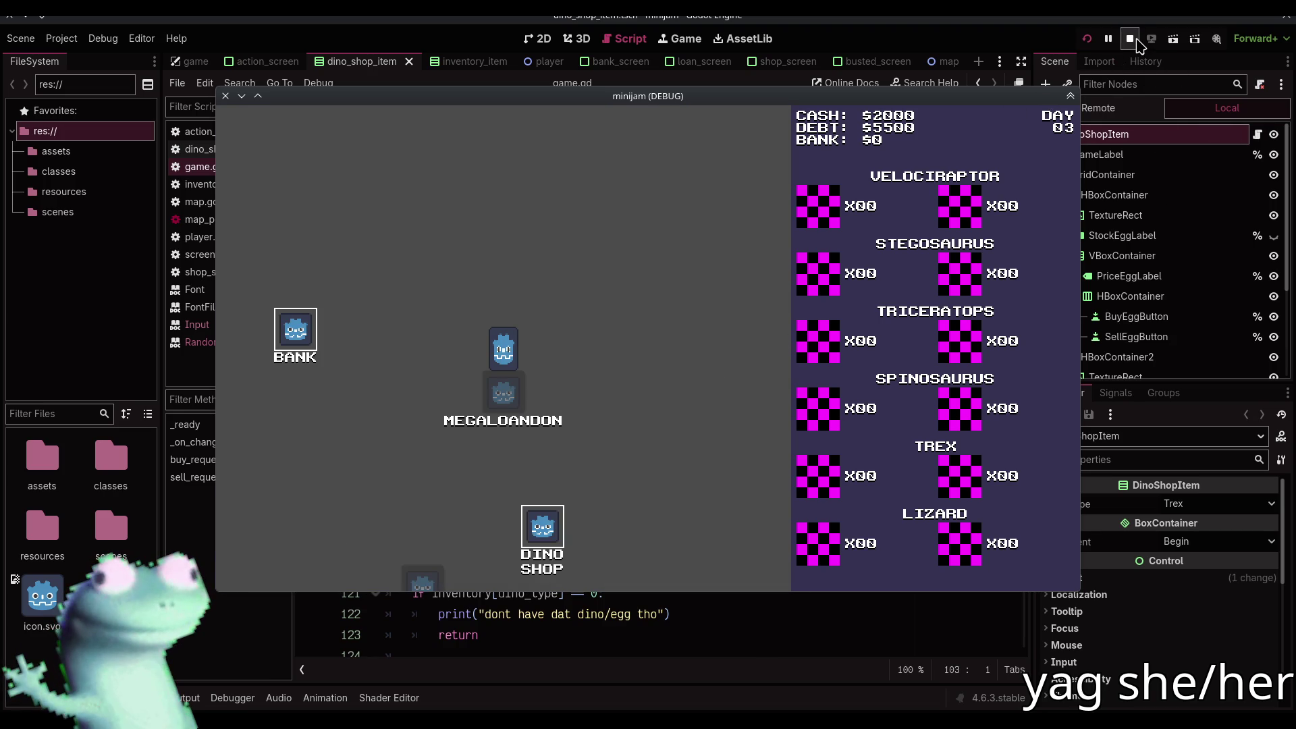
click(1137, 41)
click(625, 362)
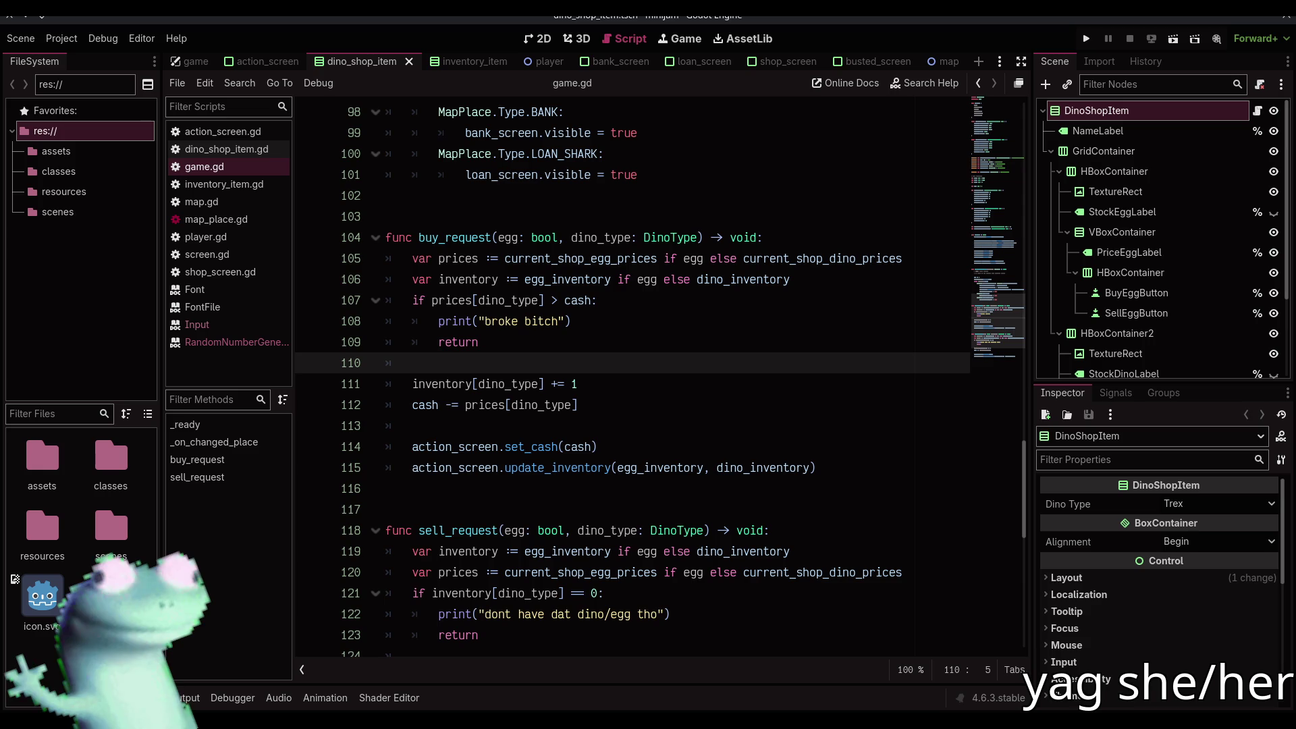
Leave game.gd for the 2D view, looking over dino_shop_item and bank_screen before opening the player scene.
click(543, 209)
scroll(543, 206, up, 4)
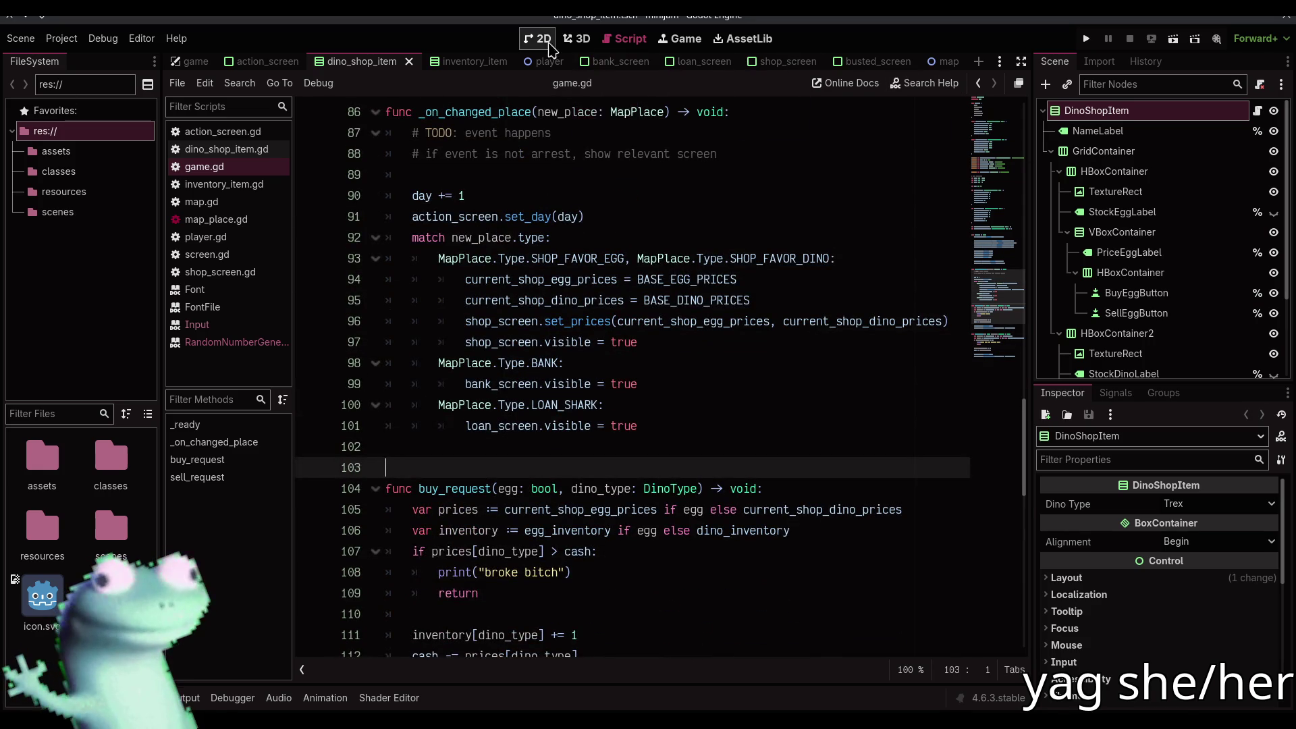
click(538, 39)
click(675, 260)
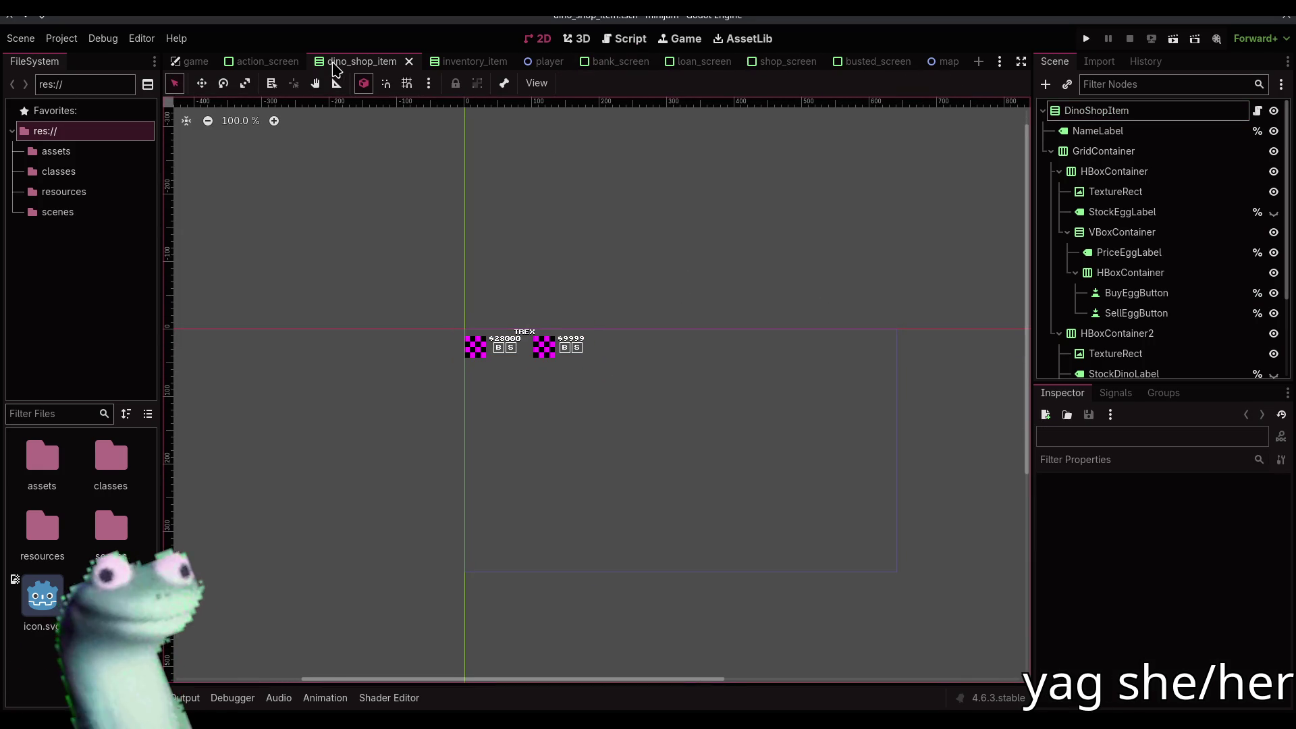
click(614, 61)
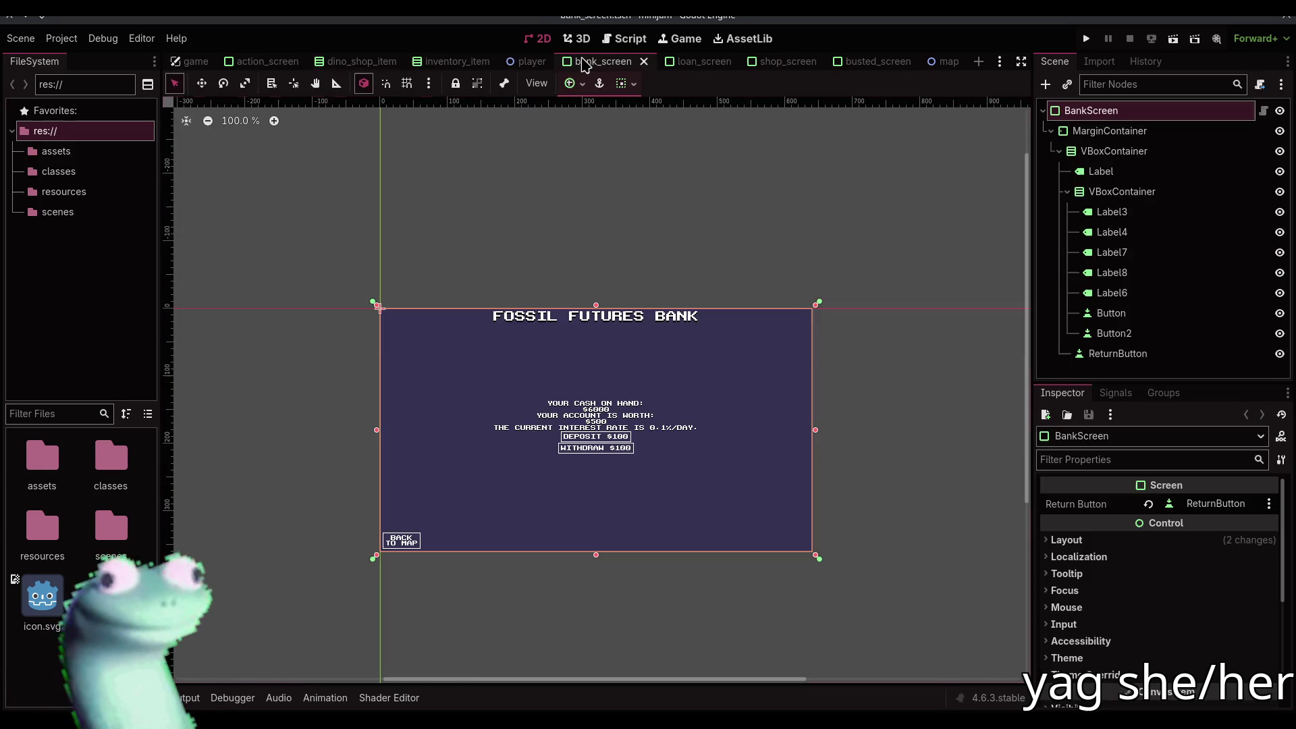
click(503, 65)
Clear the player scene selection, glance at the stream, and reset the canvas zoom to 100%.
click(712, 376)
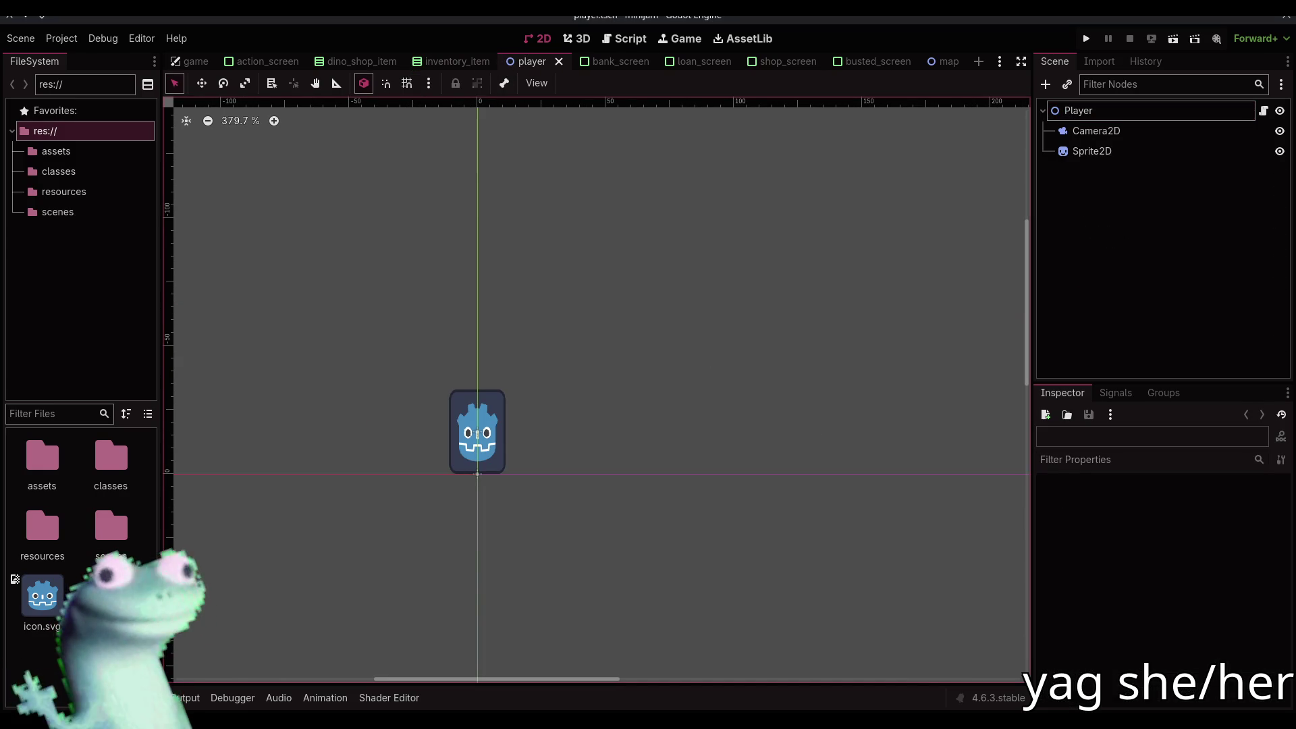
key(alt+Tab)
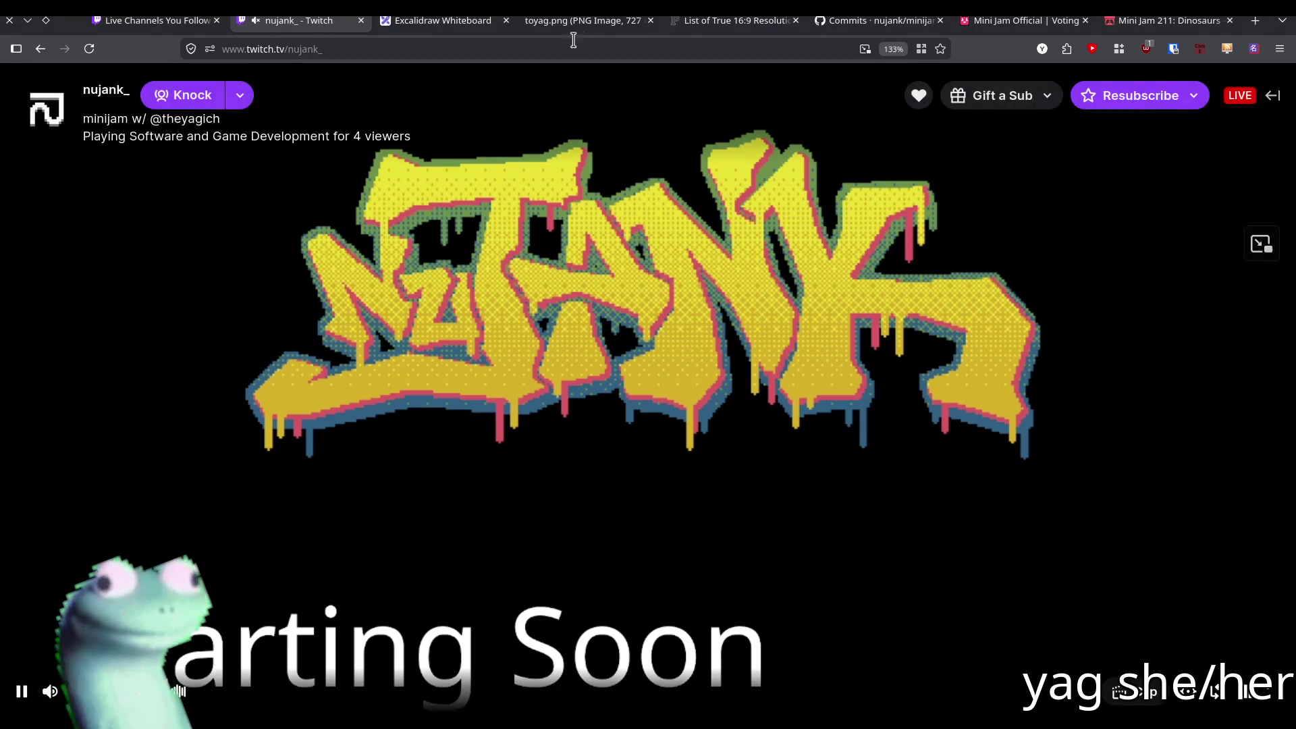
key(alt+Tab)
drag(573, 269, 782, 311)
click(268, 128)
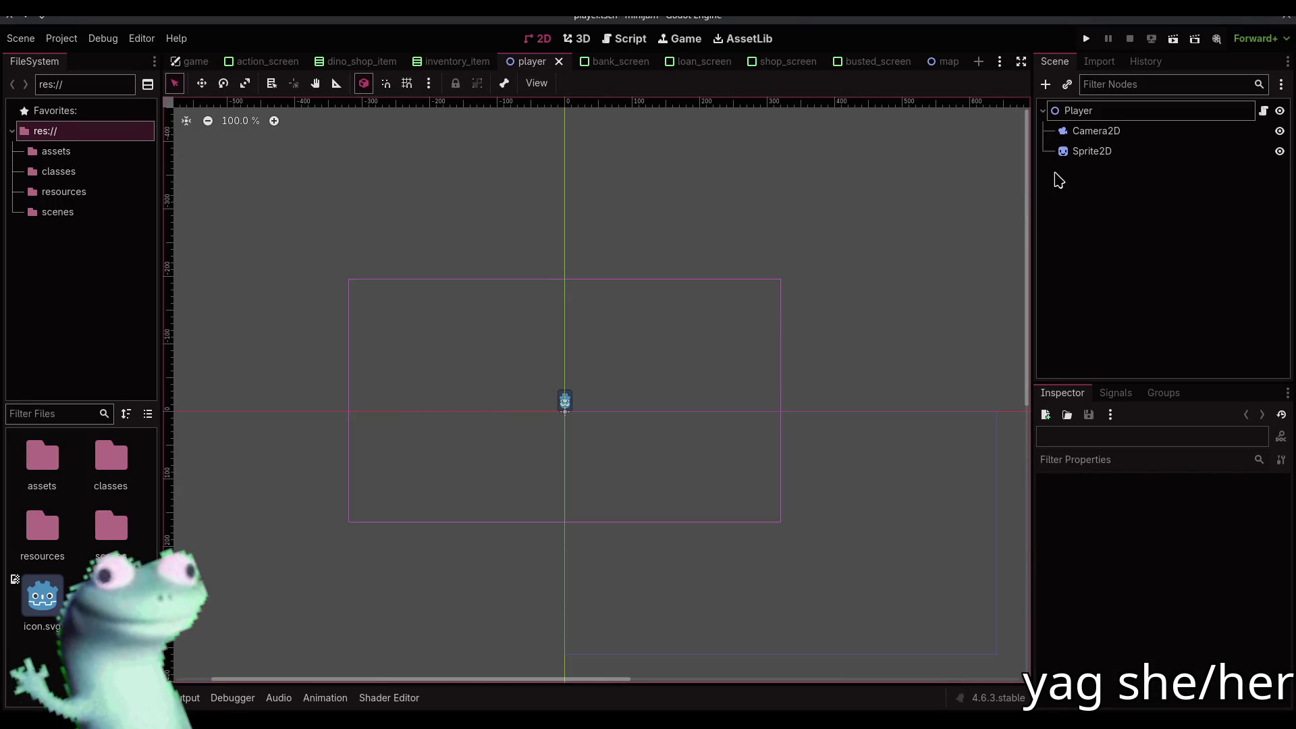
Reset the player Sprite2D's scale to 1 and quick-load player_icon.png as its texture.
click(1087, 132)
click(1085, 150)
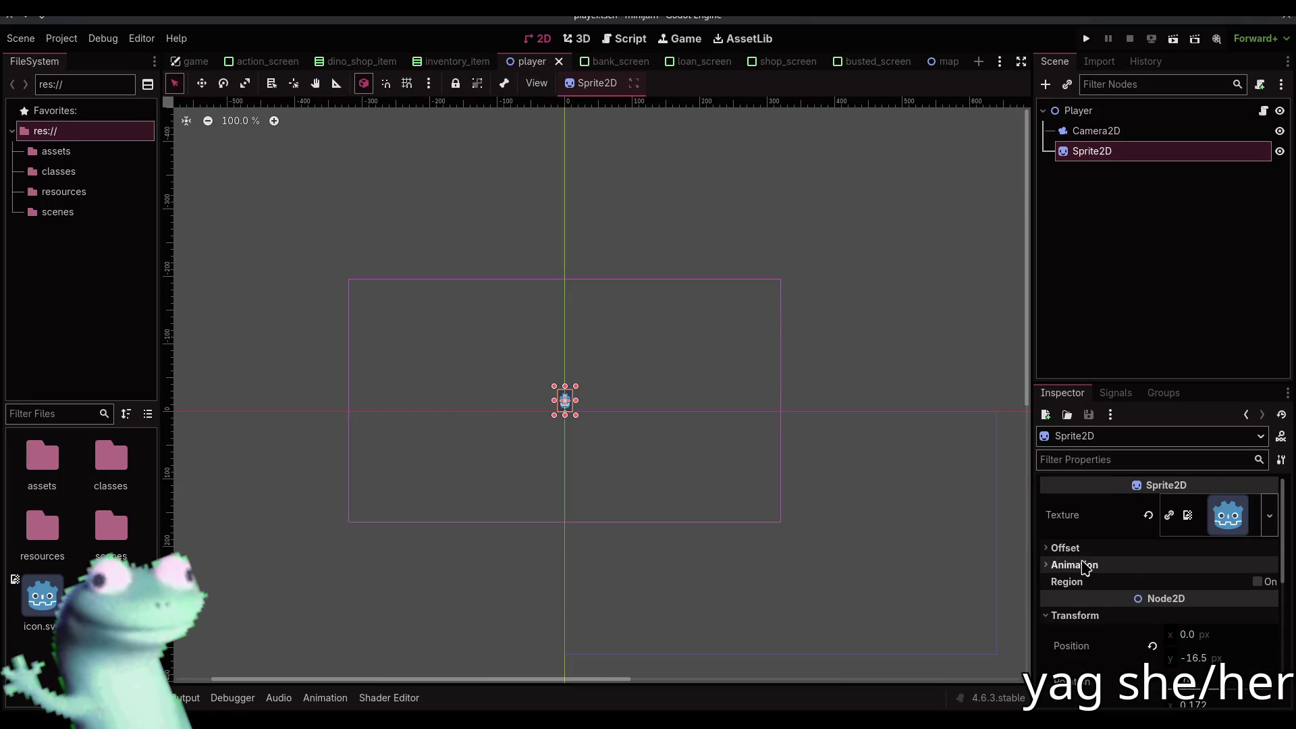
scroll(1082, 565, down, 2)
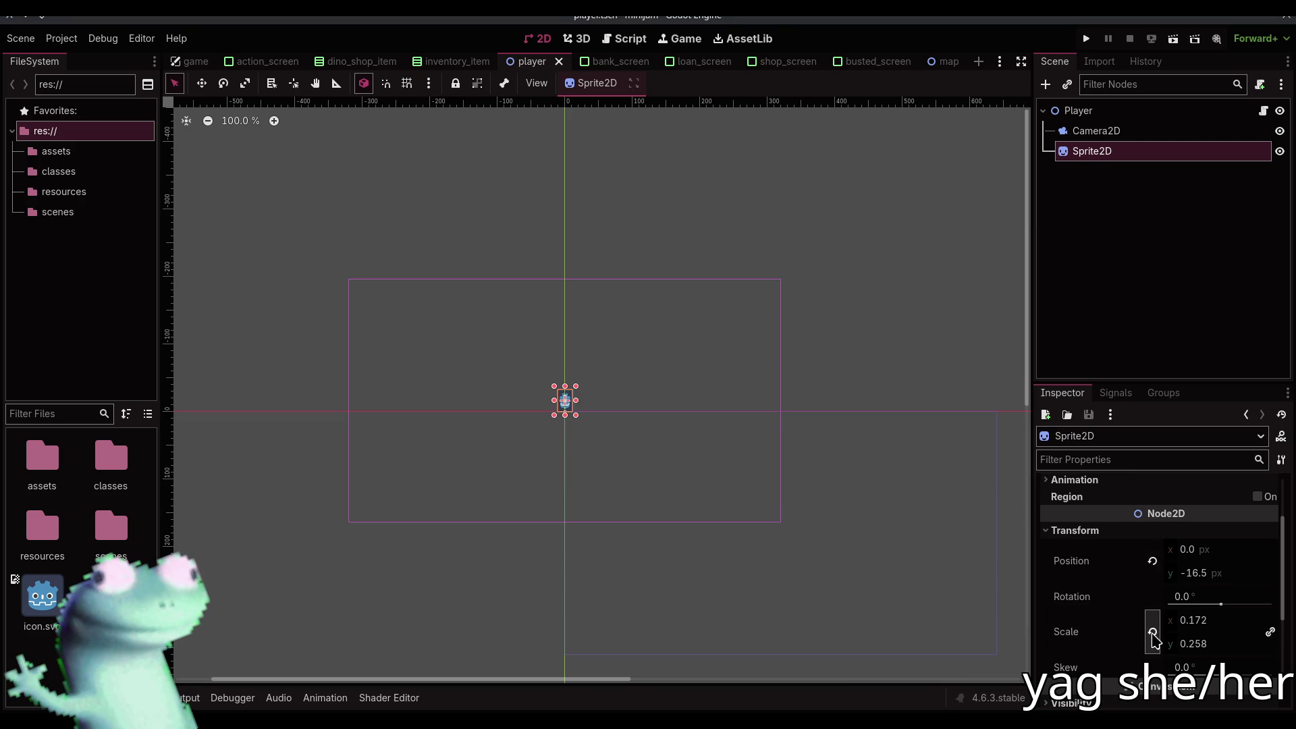
click(1152, 628)
scroll(1148, 615, up, 3)
click(1265, 516)
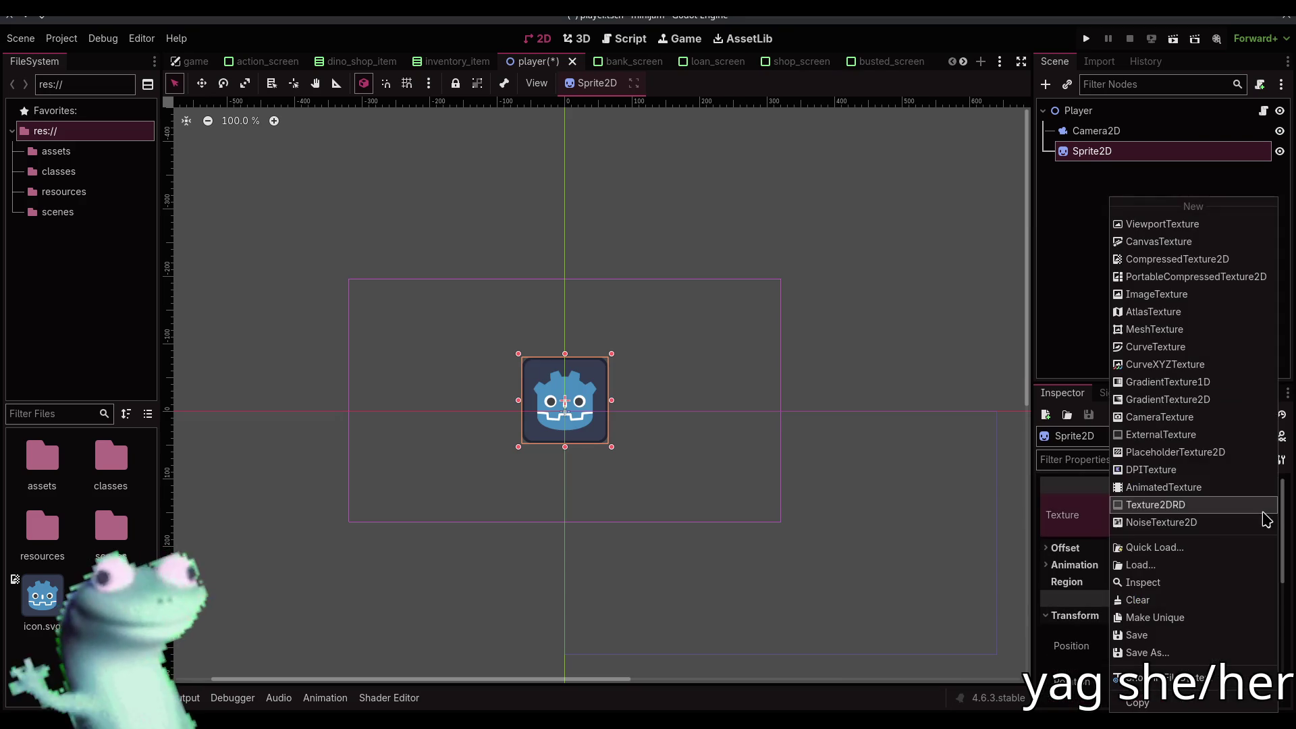
click(1154, 547)
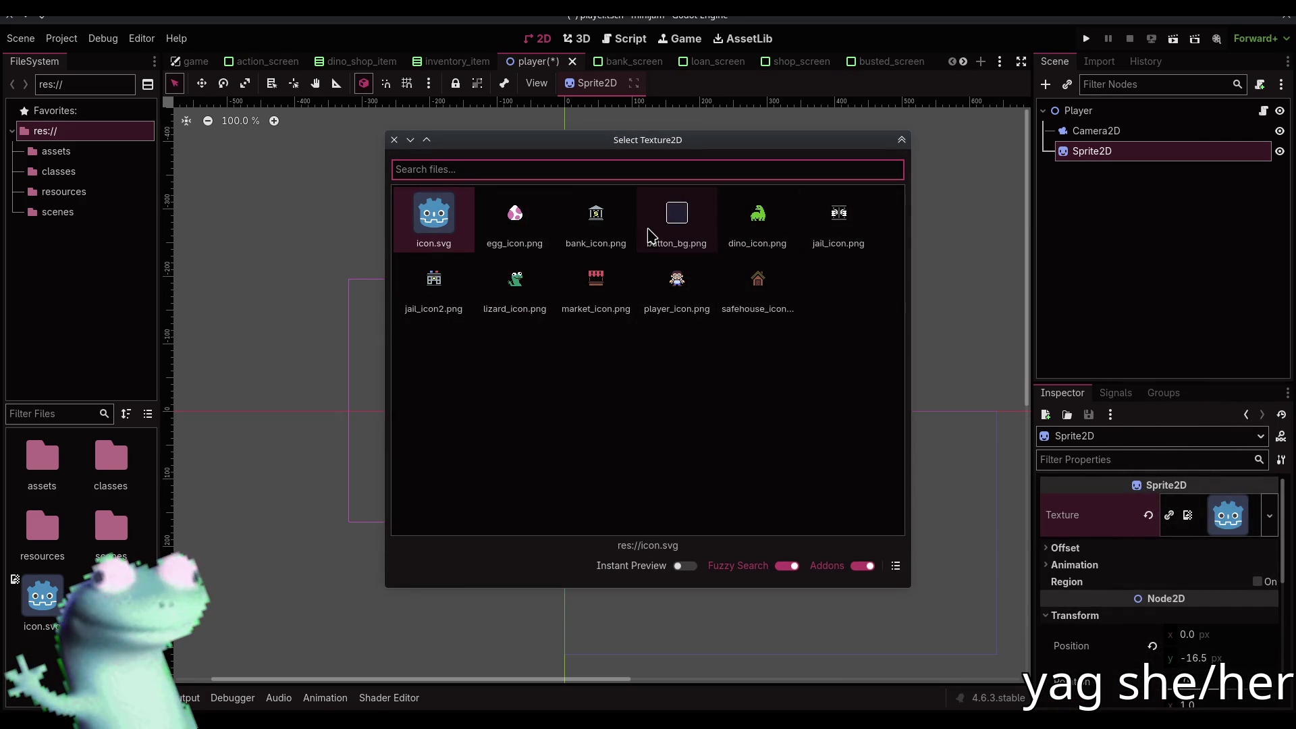
text(pl)
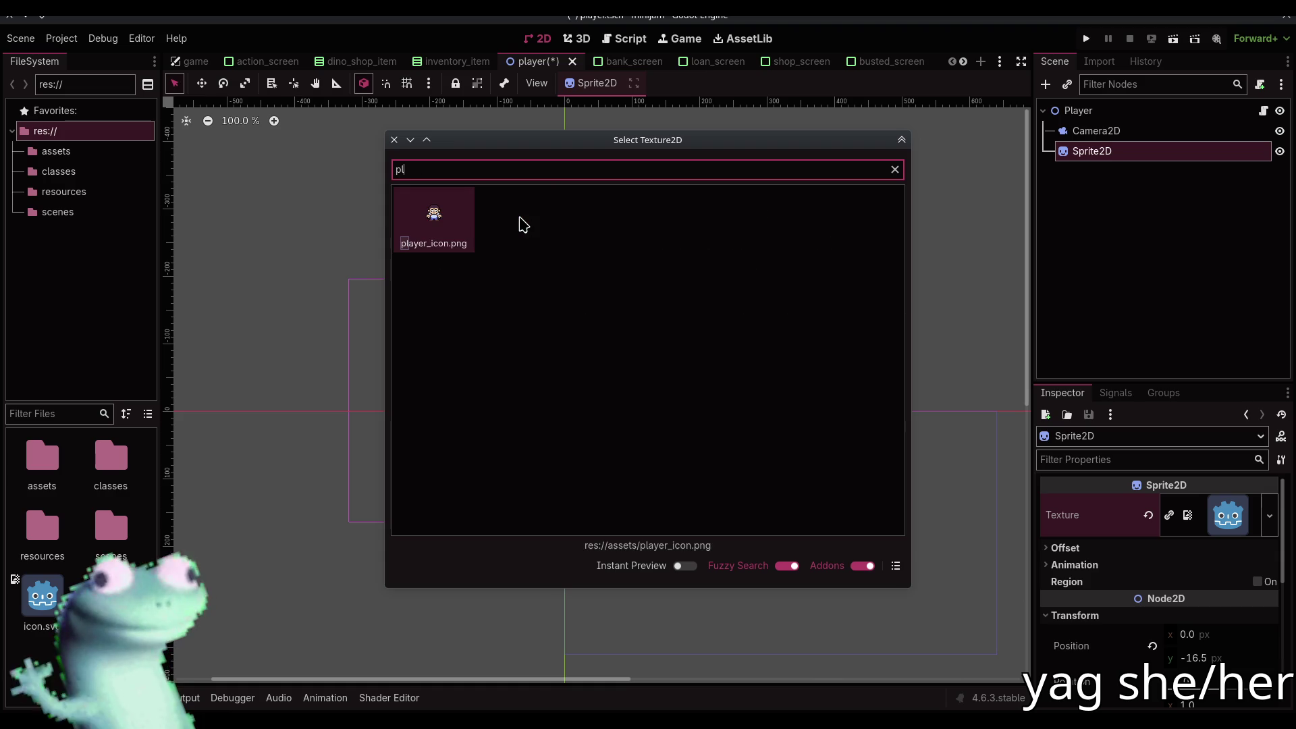
key(Return)
Place the sprite at y -16, then move it down on the canvas to y -12.
scroll(565, 397, up, 20)
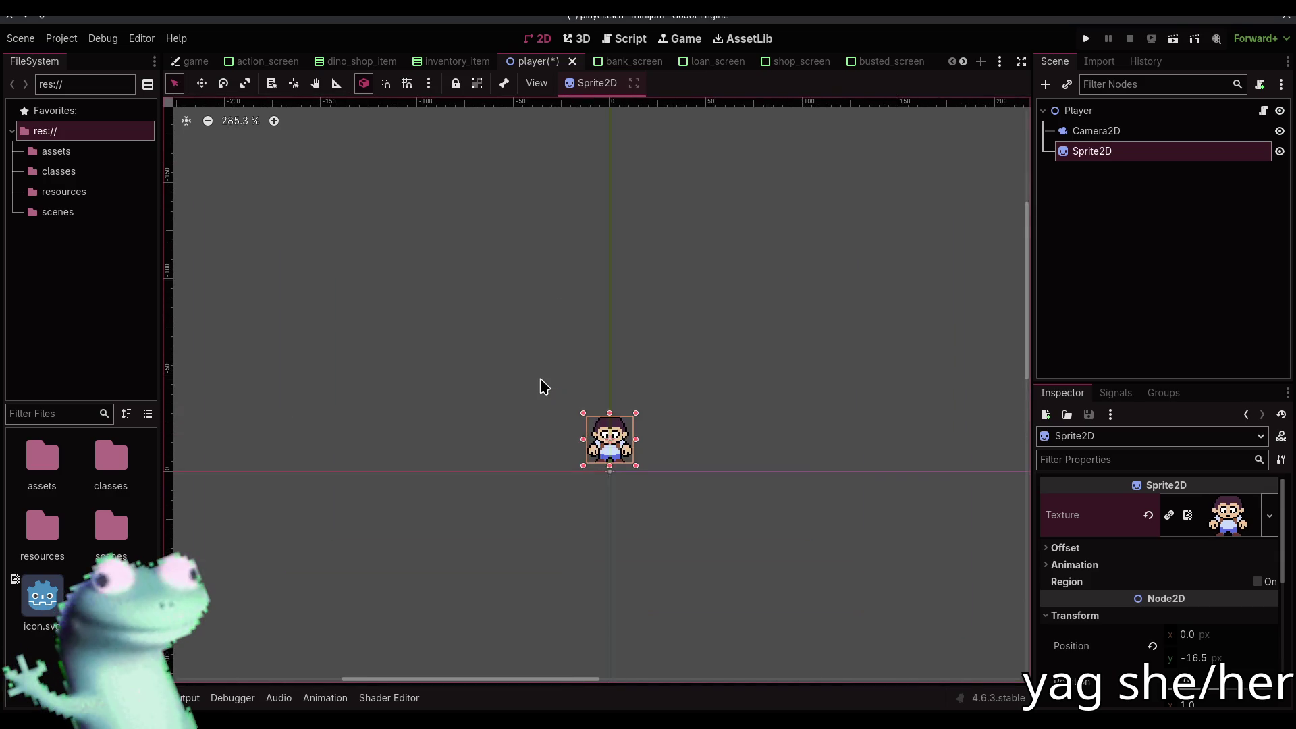
scroll(608, 499, up, 1)
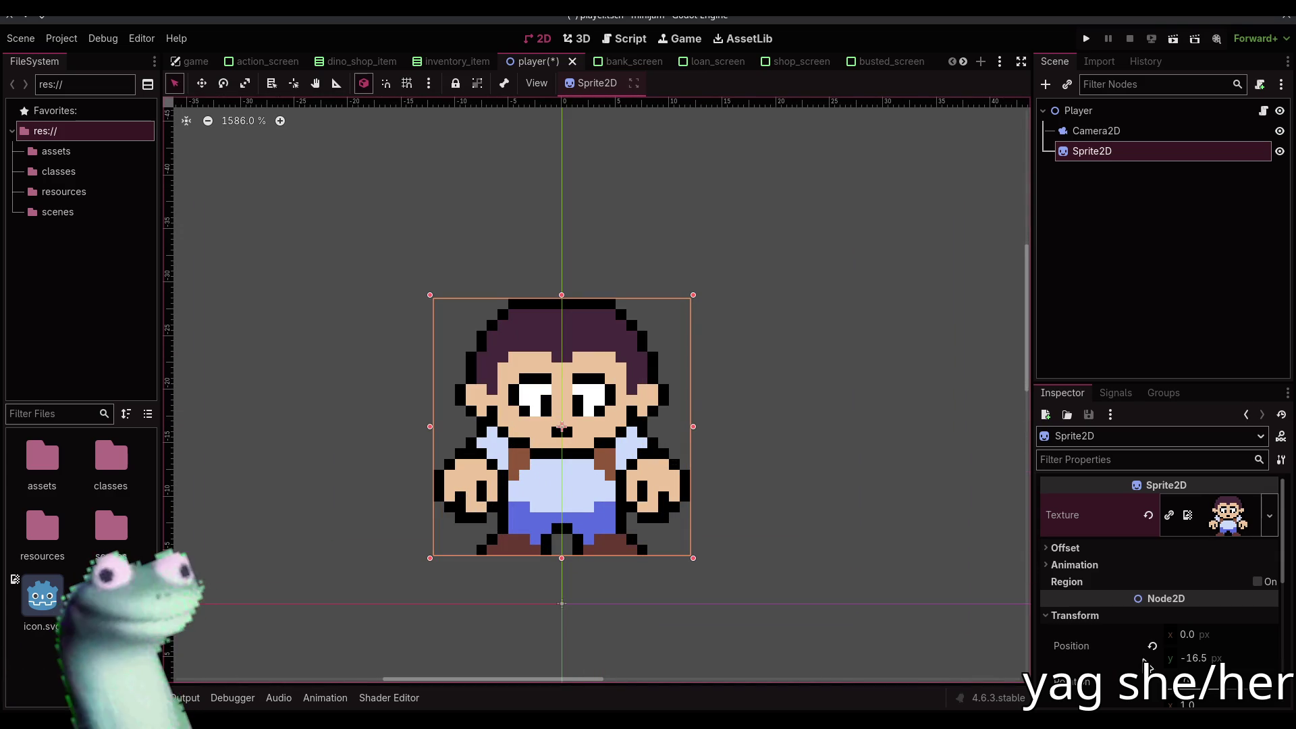
click(1214, 658)
text(-16)
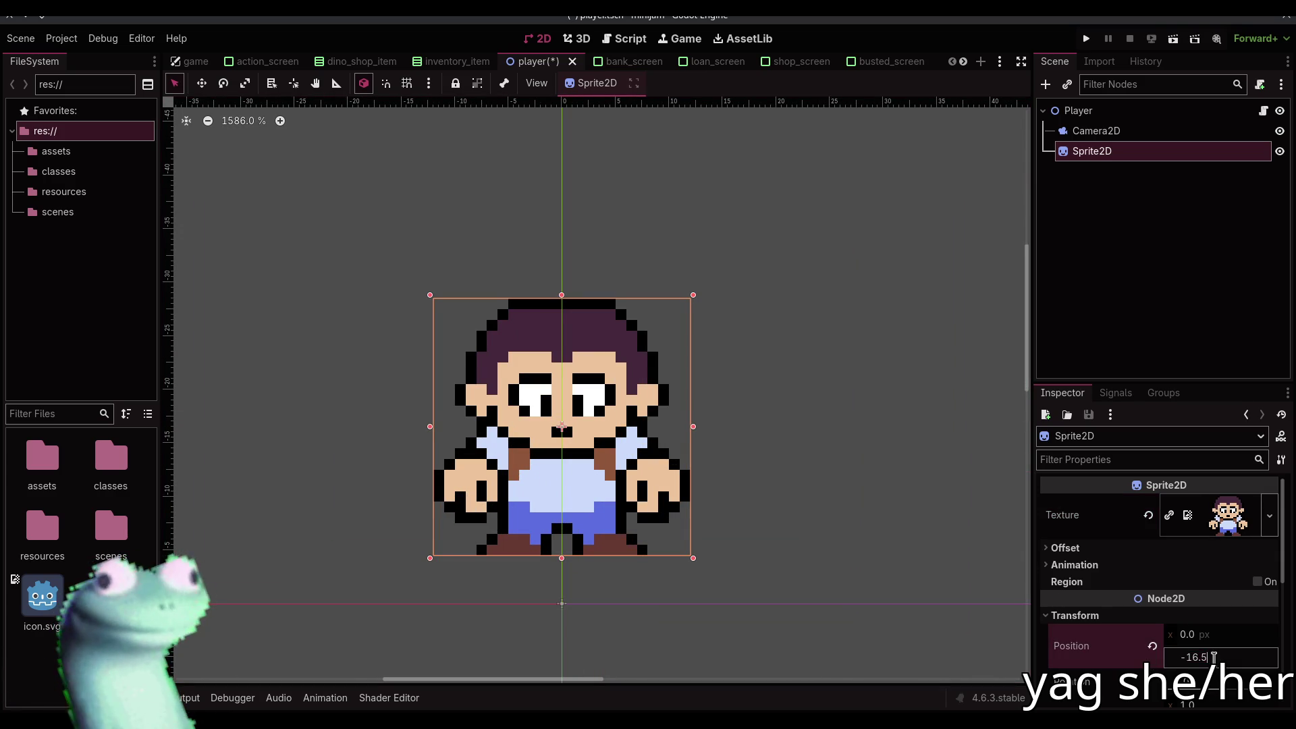
key(Return)
key(w)
drag(596, 447, 597, 489)
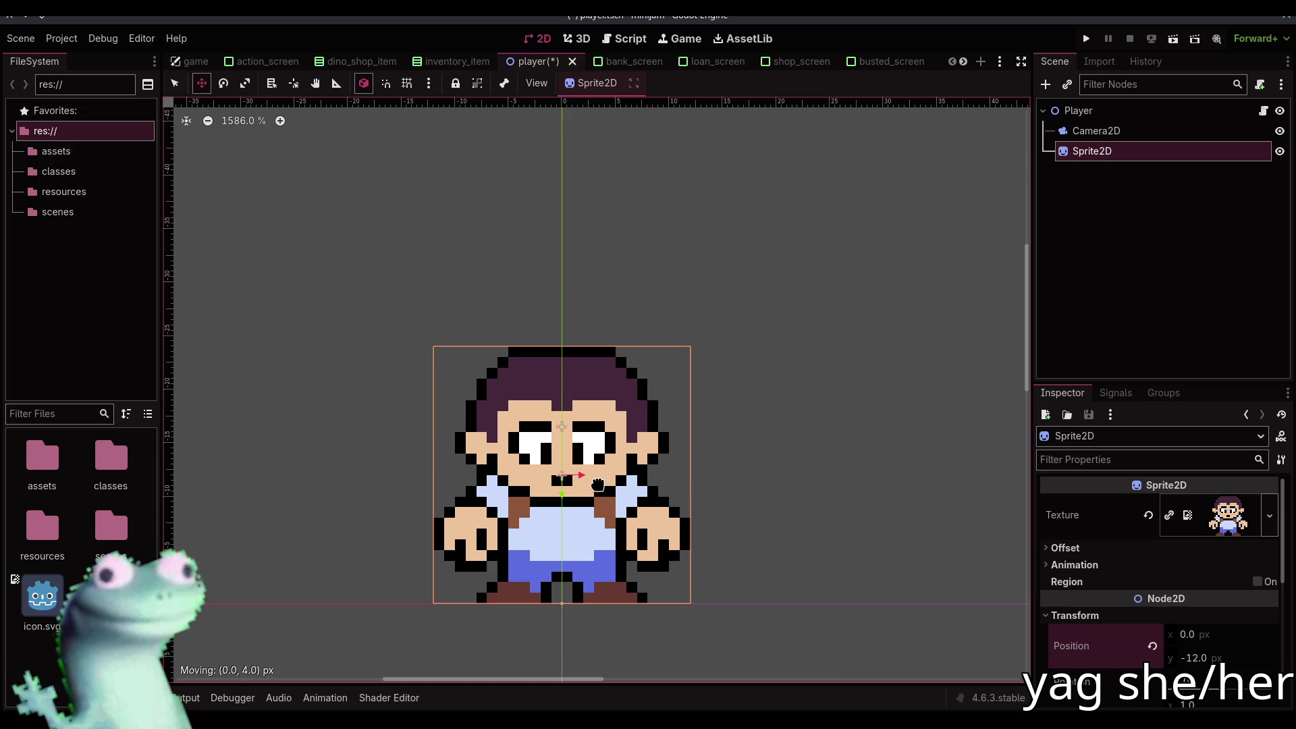
key(q)
scroll(603, 420, down, 5)
scroll(603, 420, down, 8)
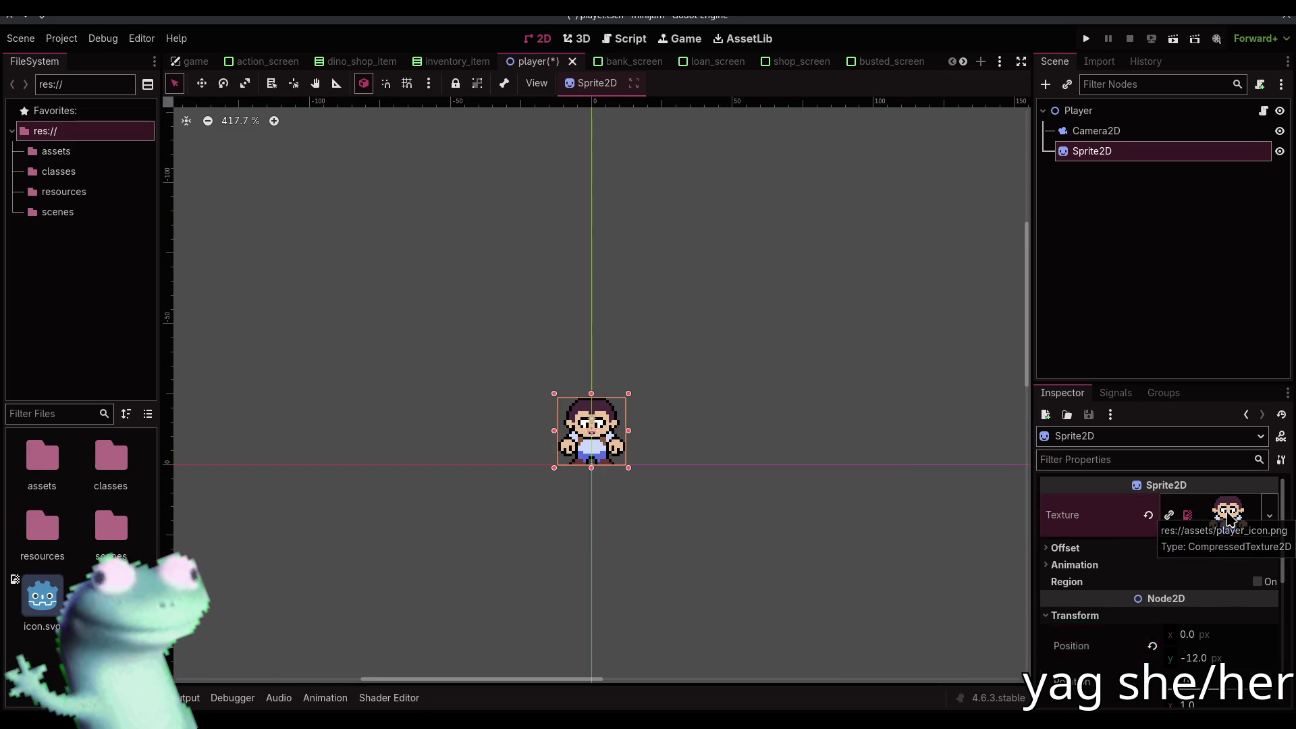
click(1229, 517)
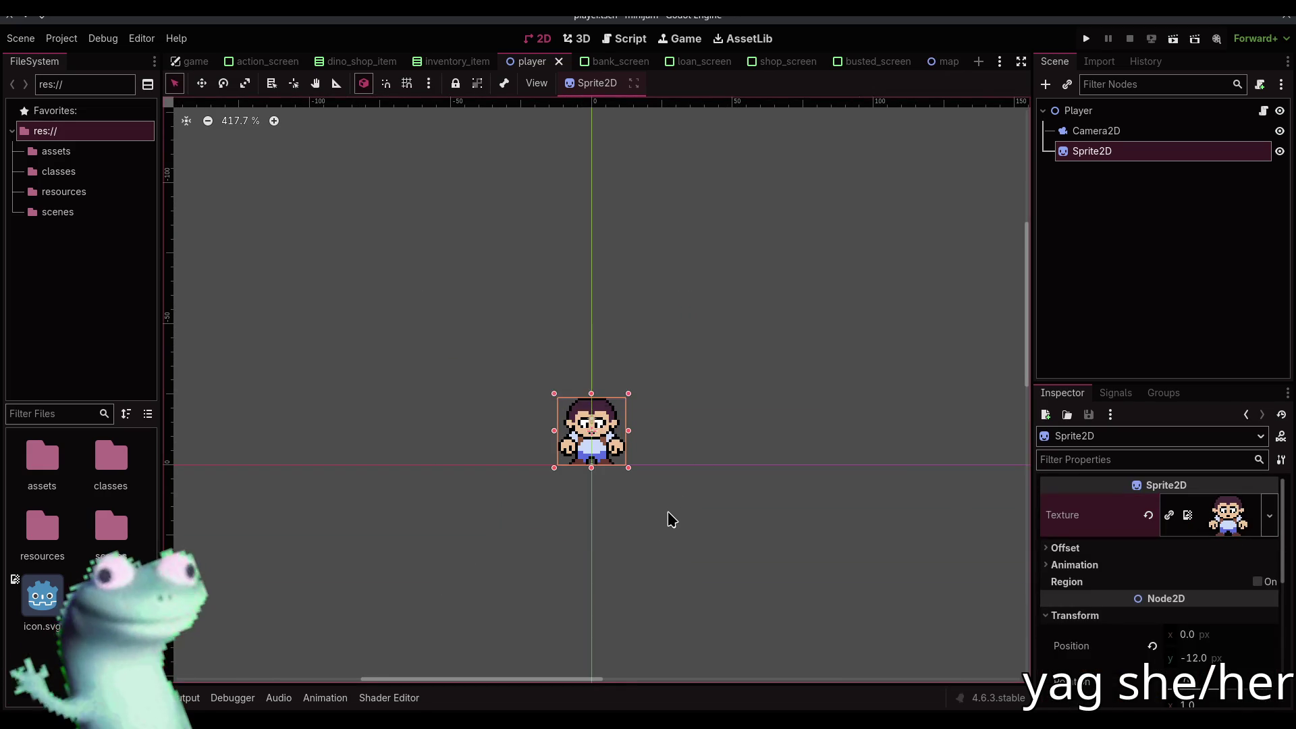
scroll(665, 516, down, 11)
click(762, 266)
Browse into the assets folder, preview button_bg.png in the Inspector, and switch to the action_screen scene.
scroll(645, 481, up, 11)
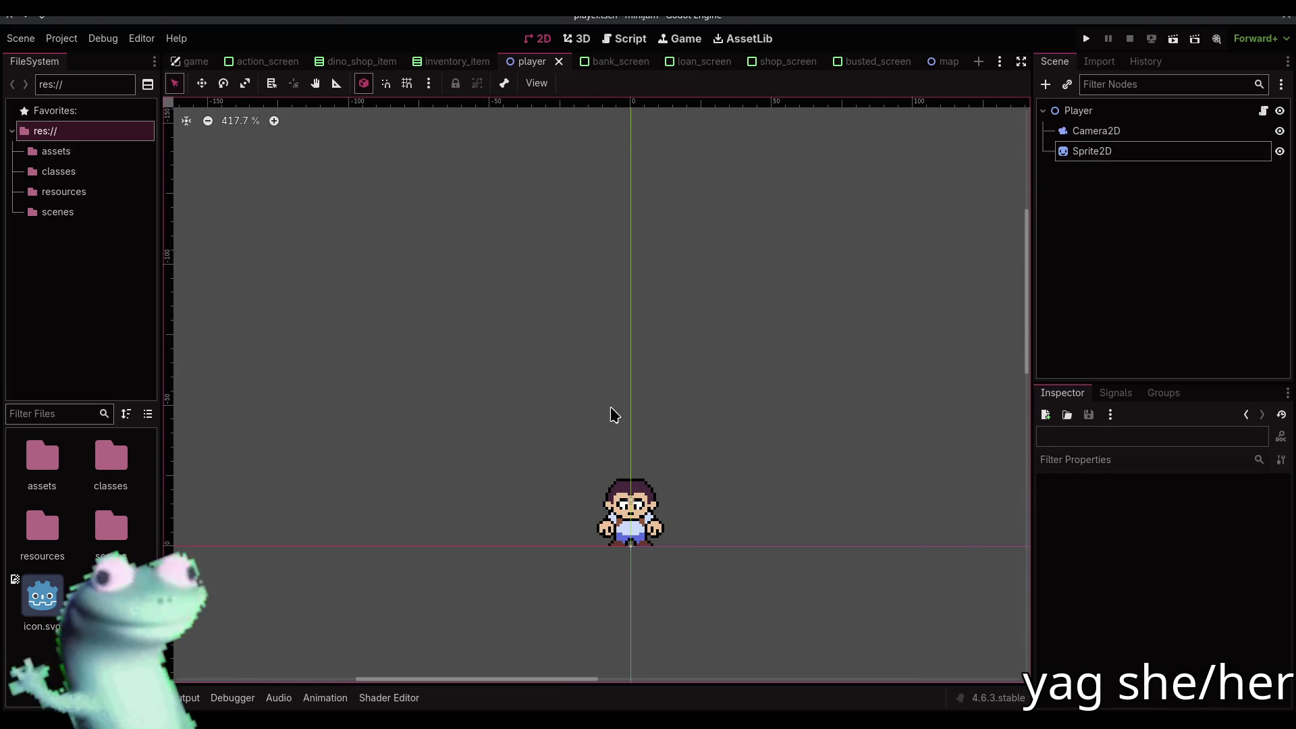
double_click(54, 465)
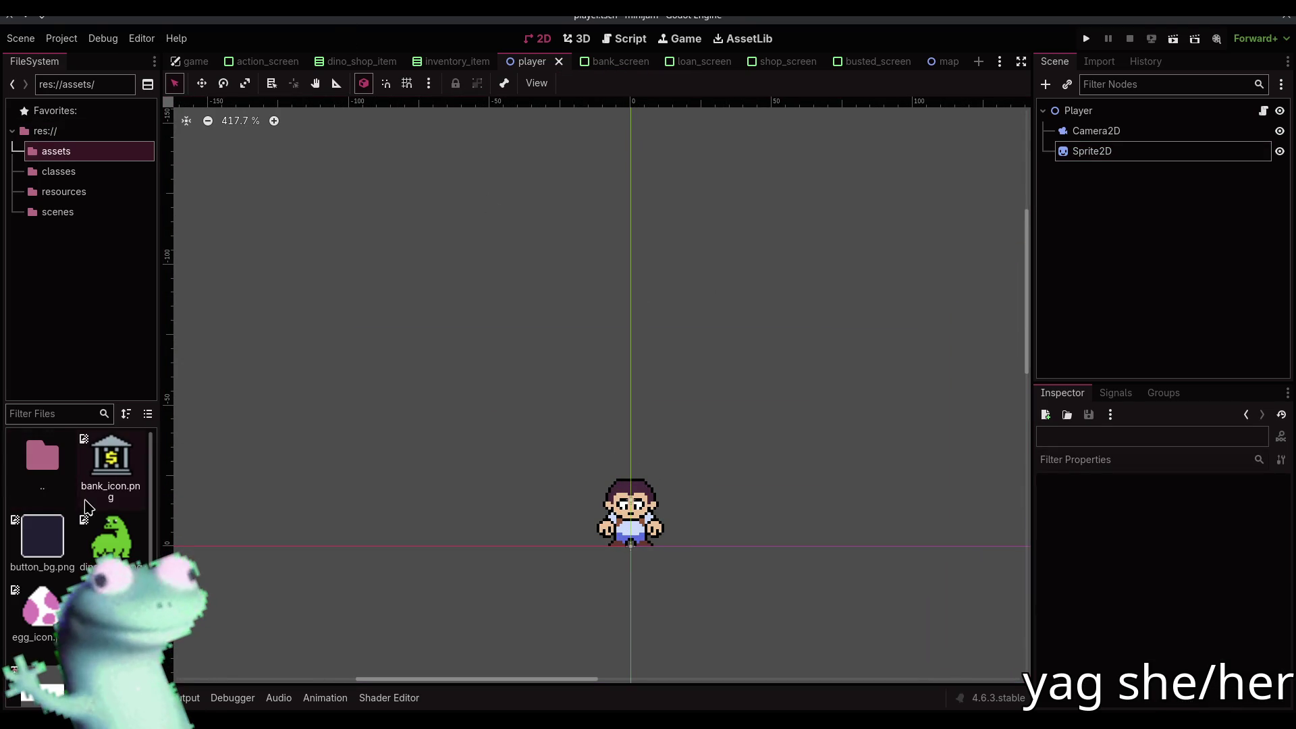
scroll(45, 540, down, 3)
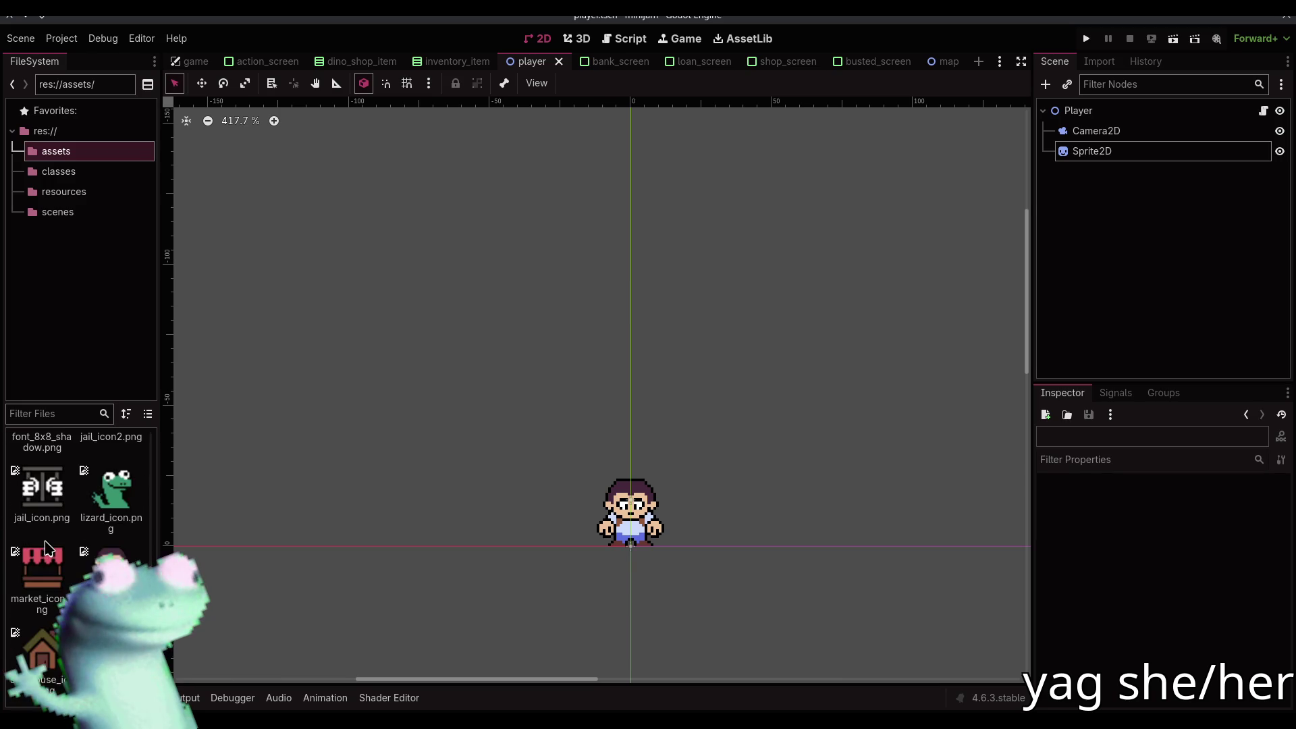
scroll(45, 540, up, 1)
scroll(50, 539, up, 1)
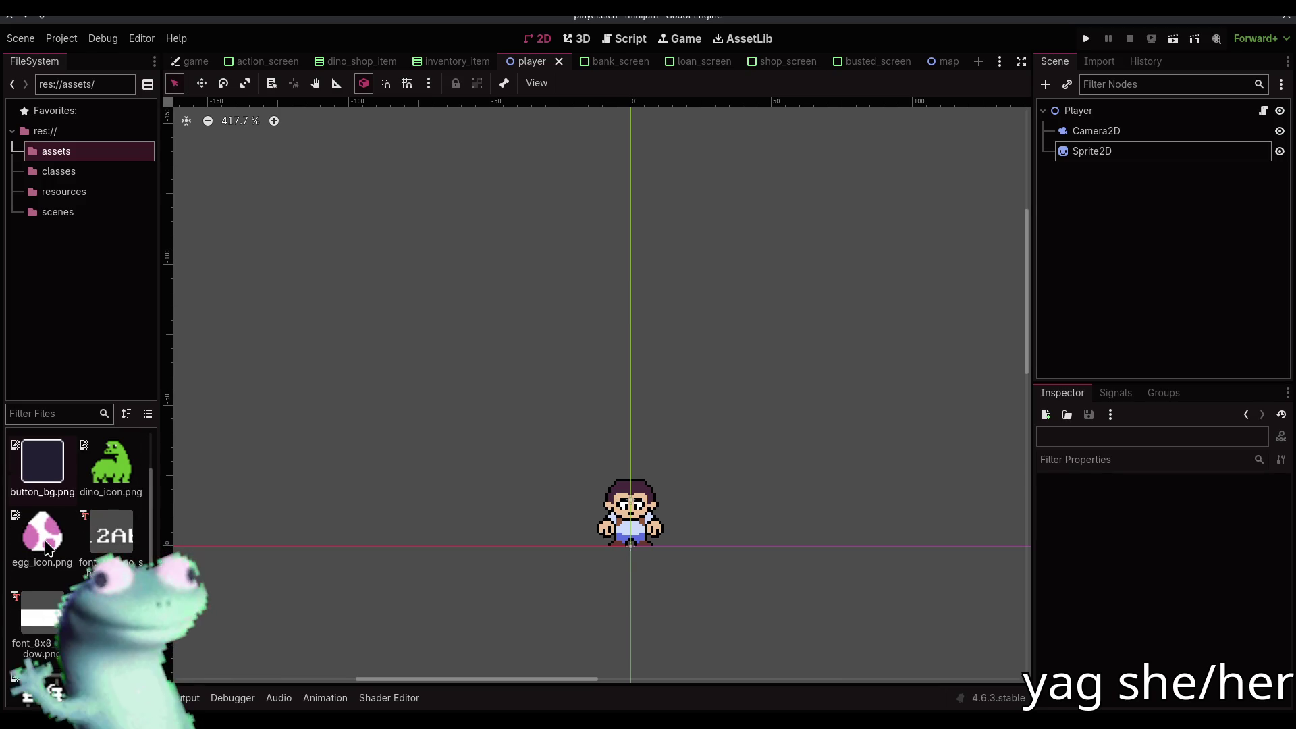
mouse_move(56, 485)
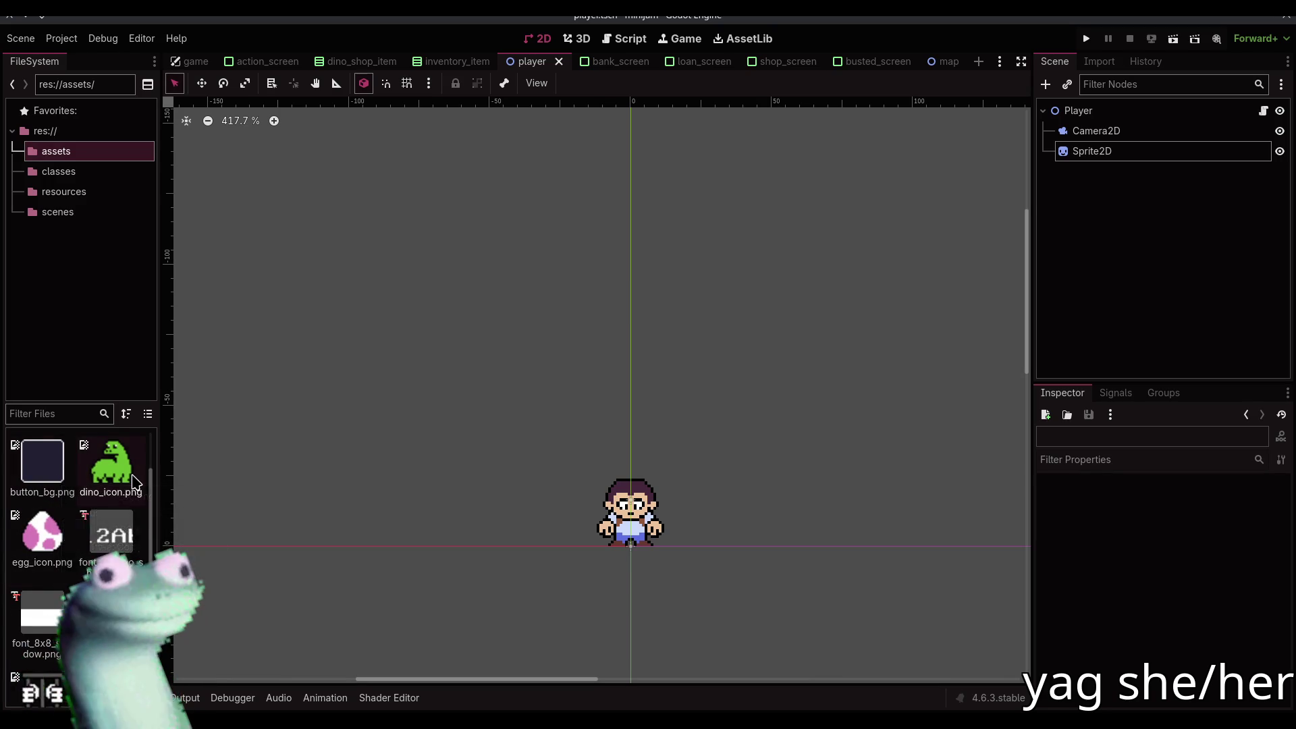
scroll(133, 481, up, 1)
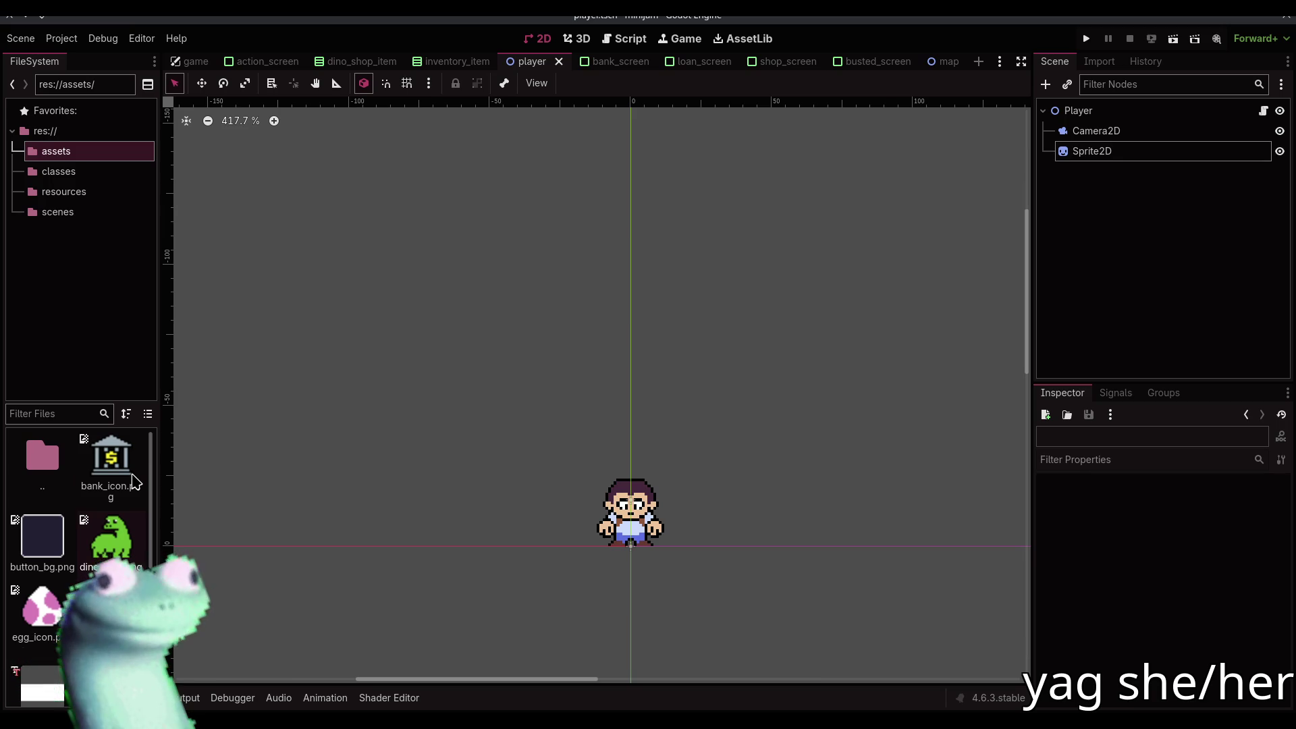
scroll(134, 480, down, 4)
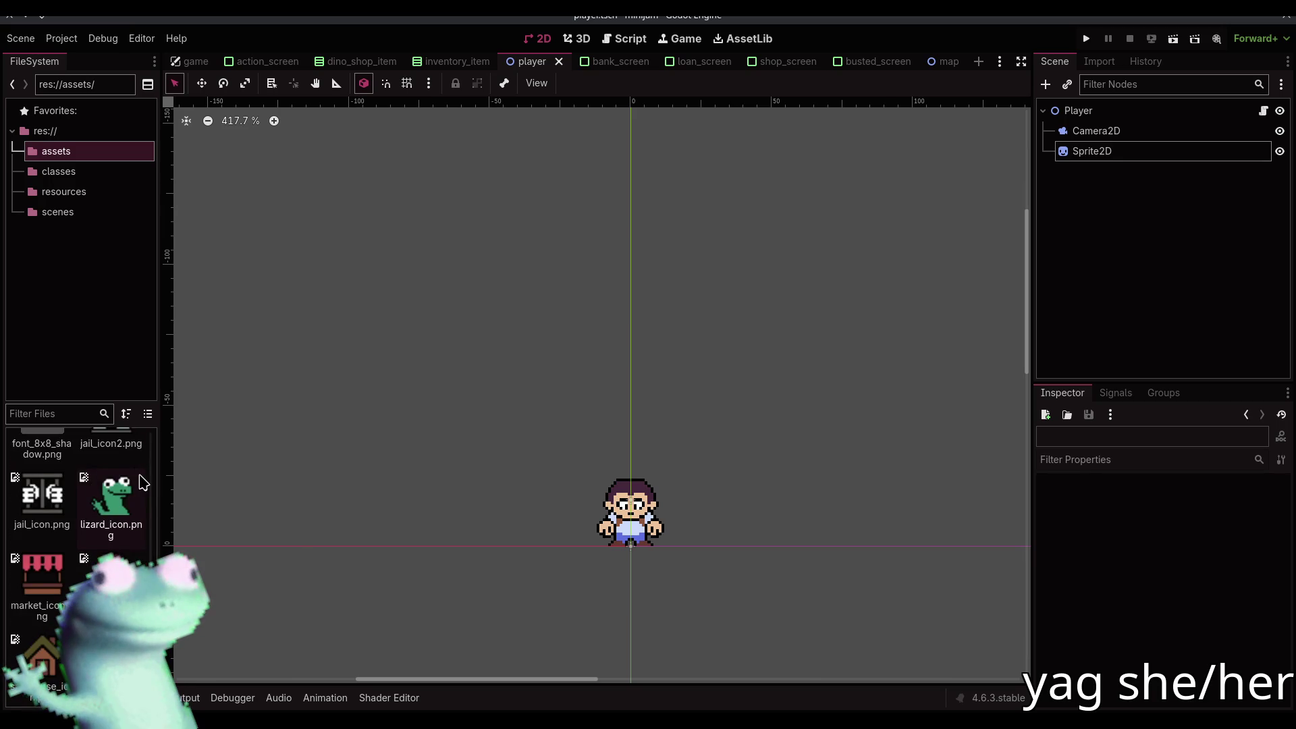
scroll(142, 482, up, 4)
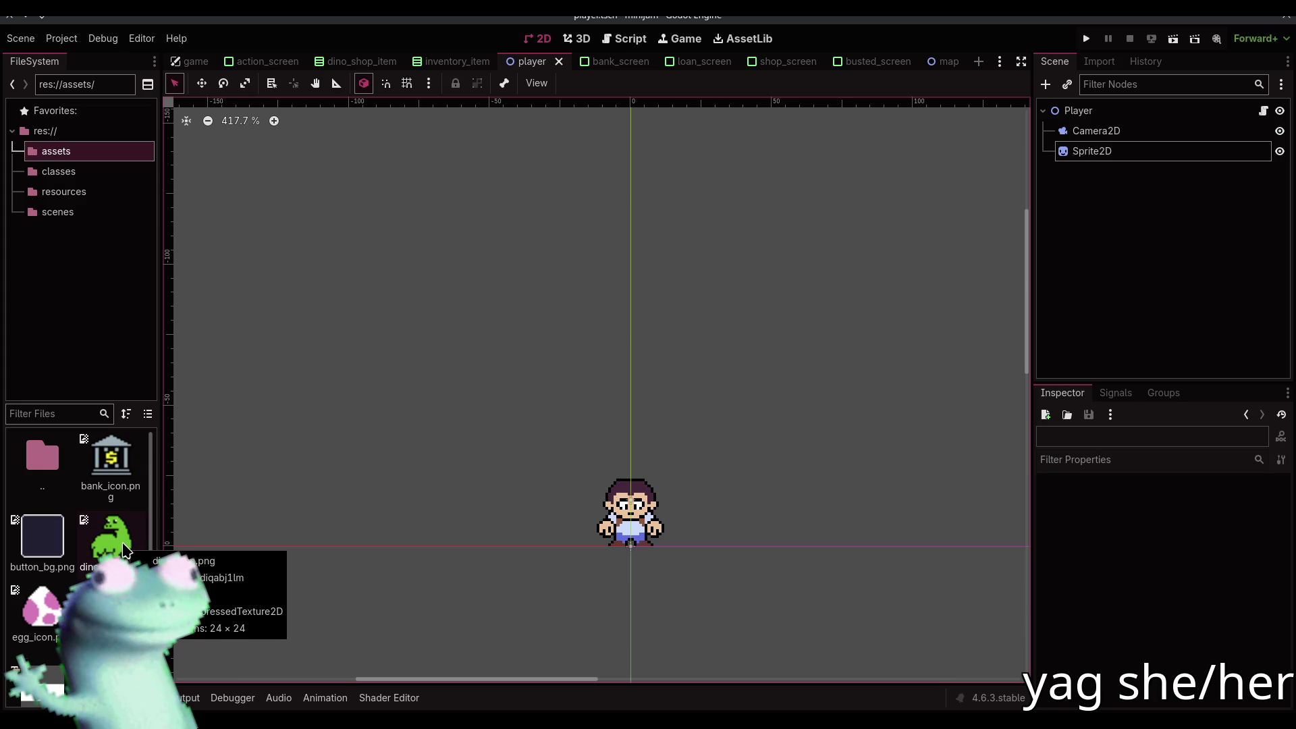
click(29, 550)
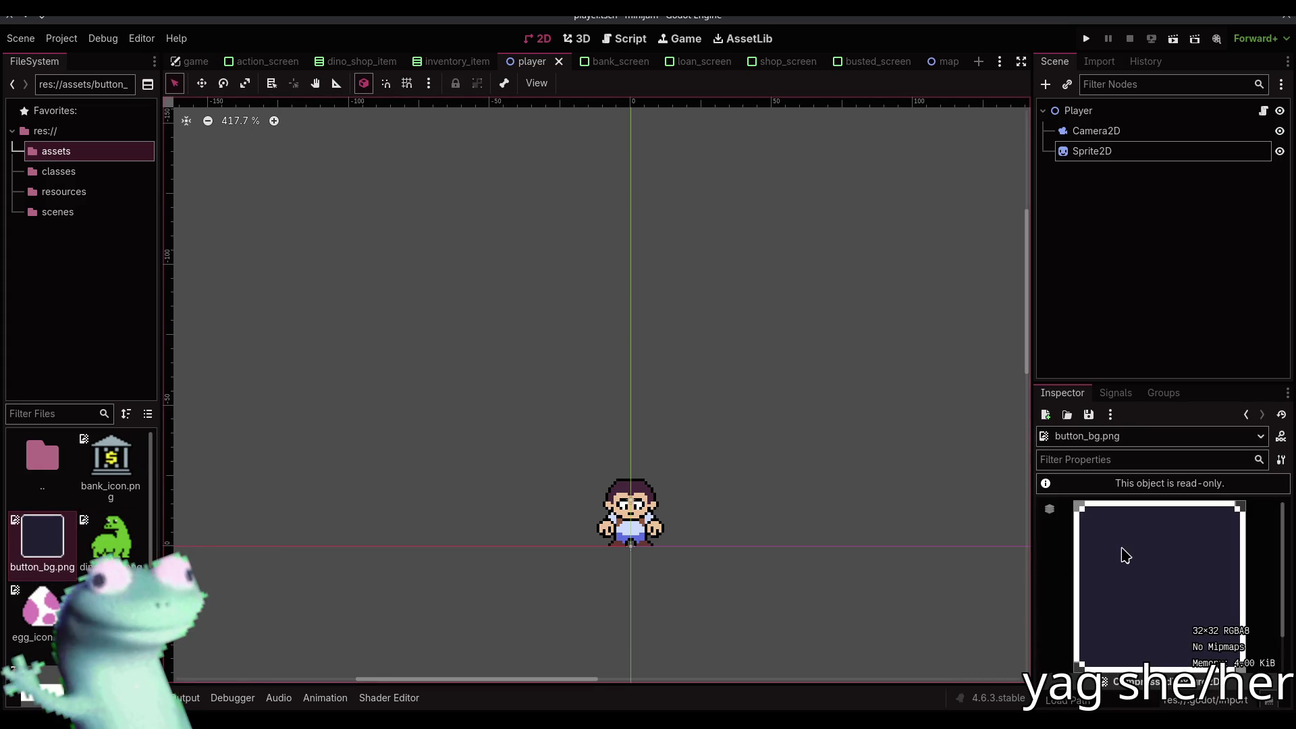
click(262, 65)
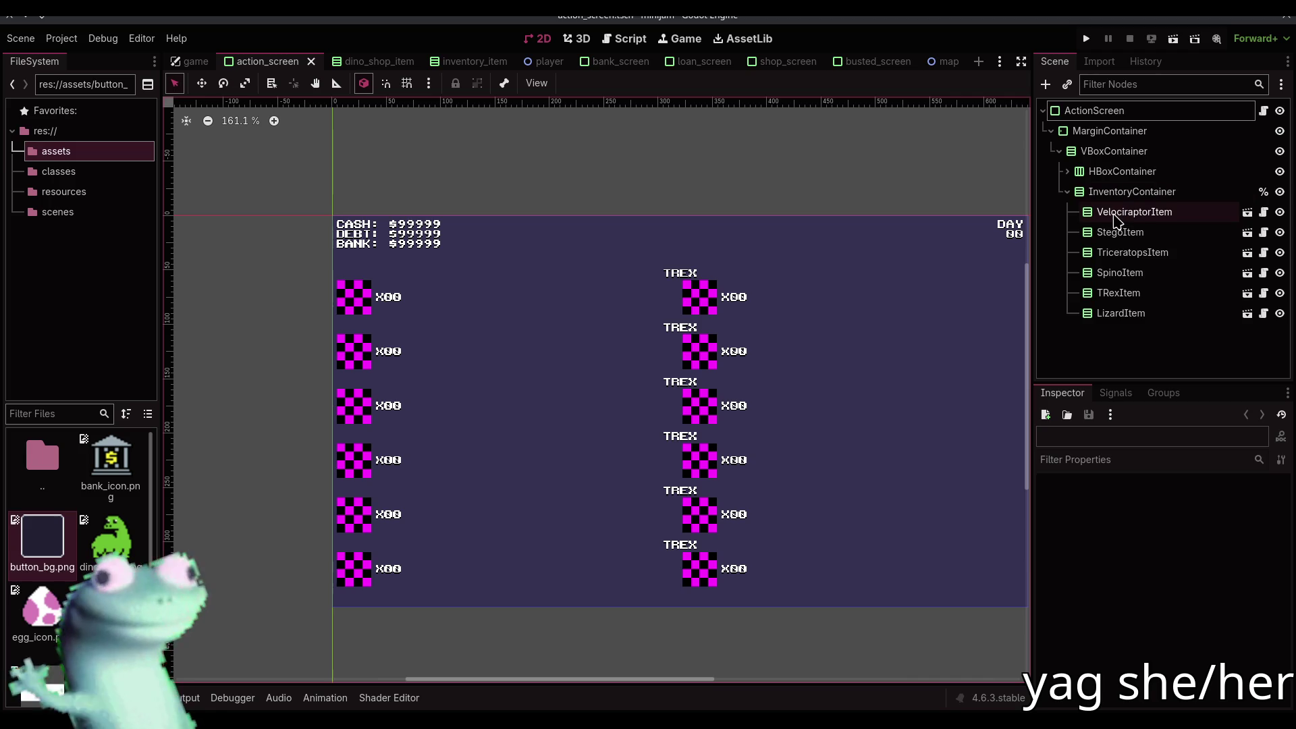
Open VelociraptorItem's inventory_item scene, deselect its TextureRect, and go up to res:// in FileSystem.
click(1244, 213)
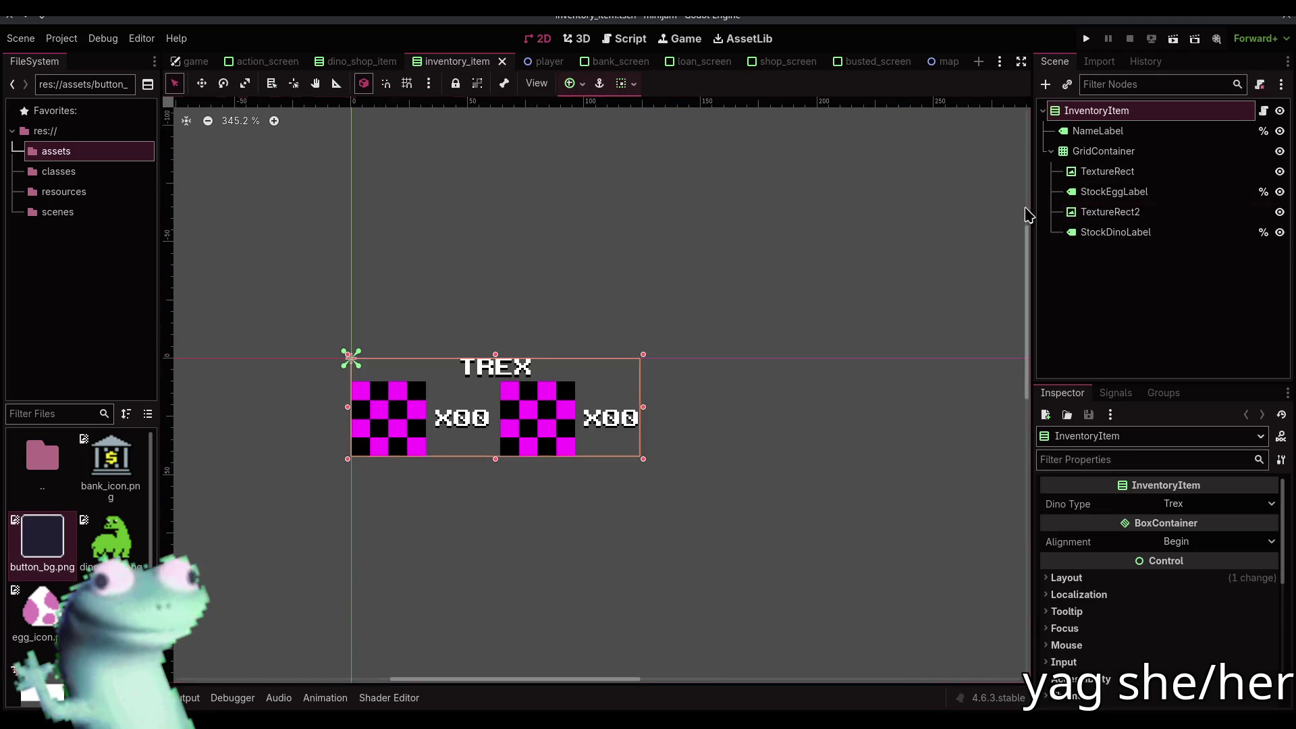
click(1106, 173)
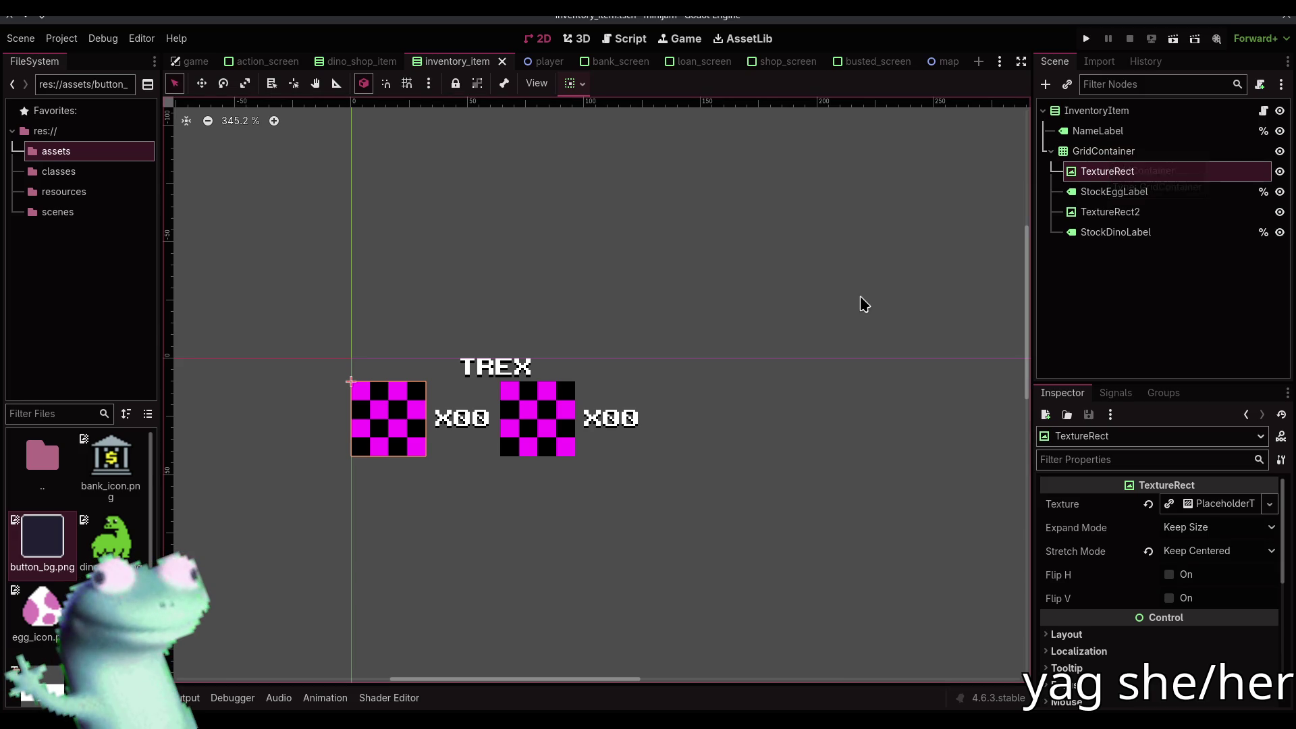
click(830, 320)
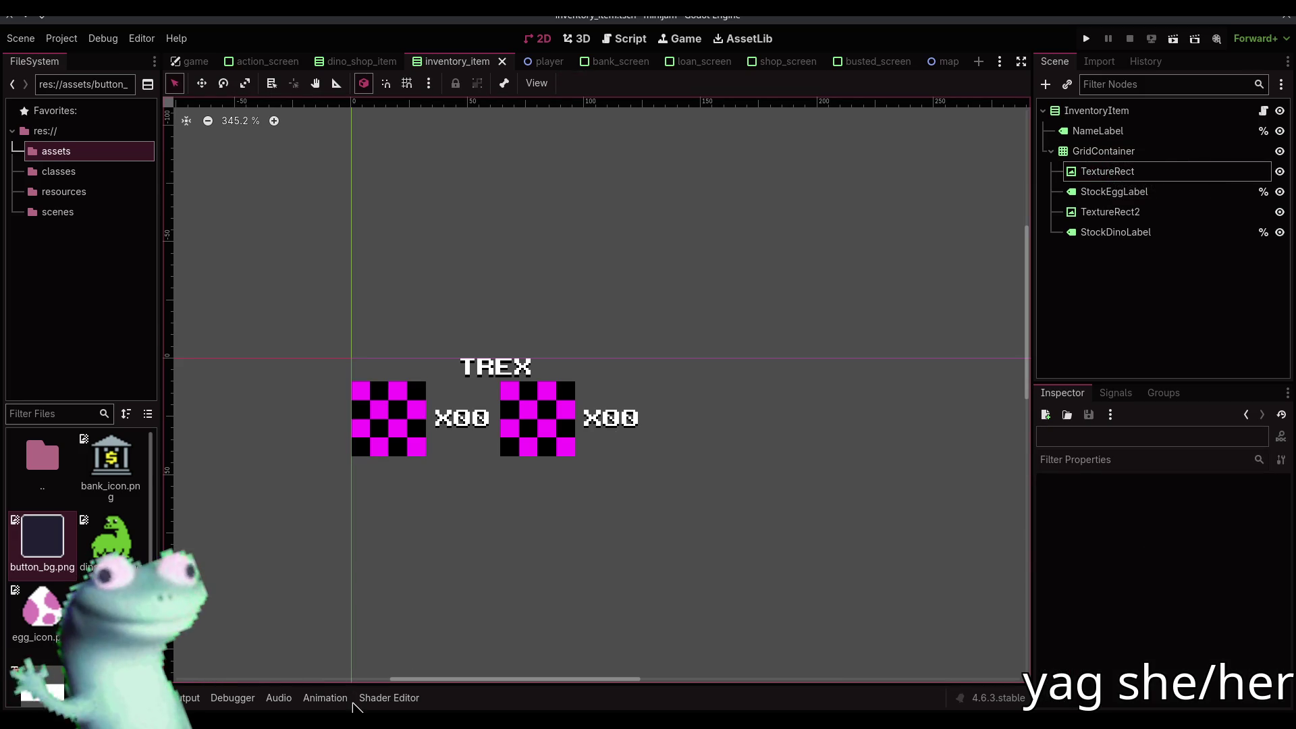
double_click(44, 459)
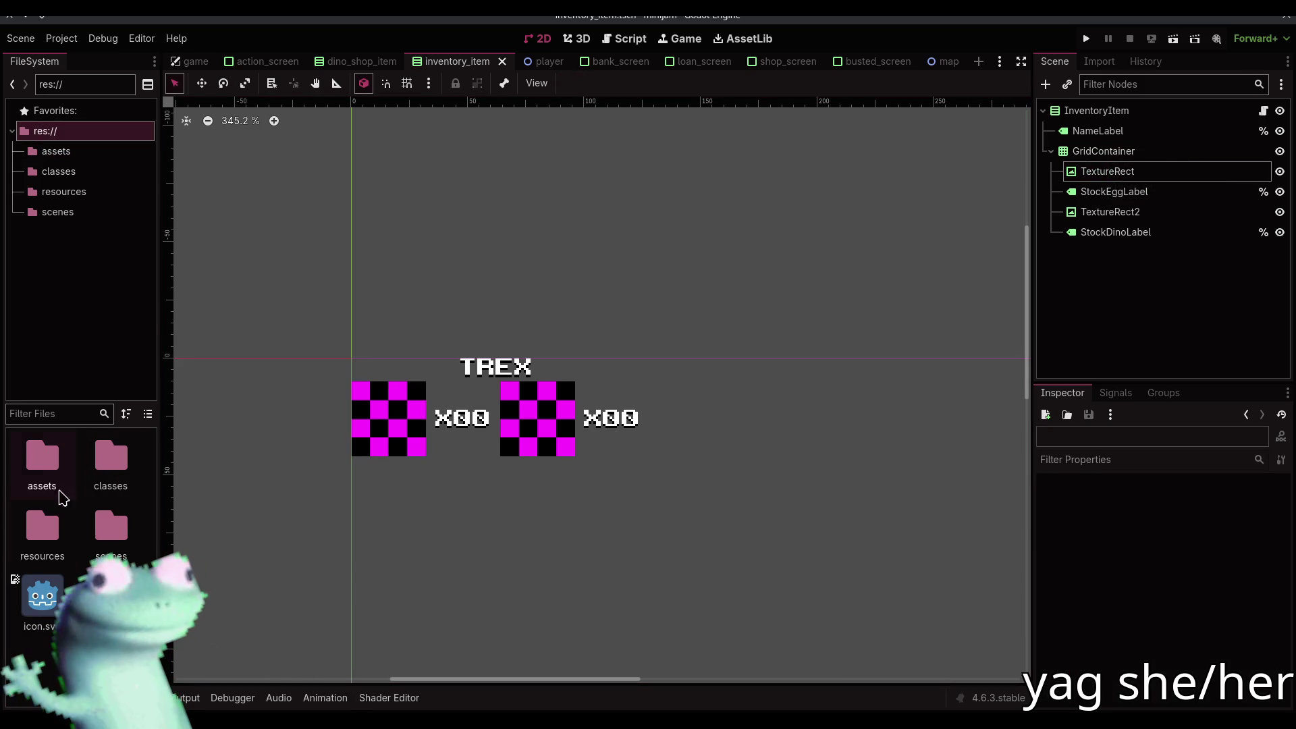
Open resources/default_theme.tres in the theme editor and add a new IconPanel type.
double_click(58, 526)
click(108, 473)
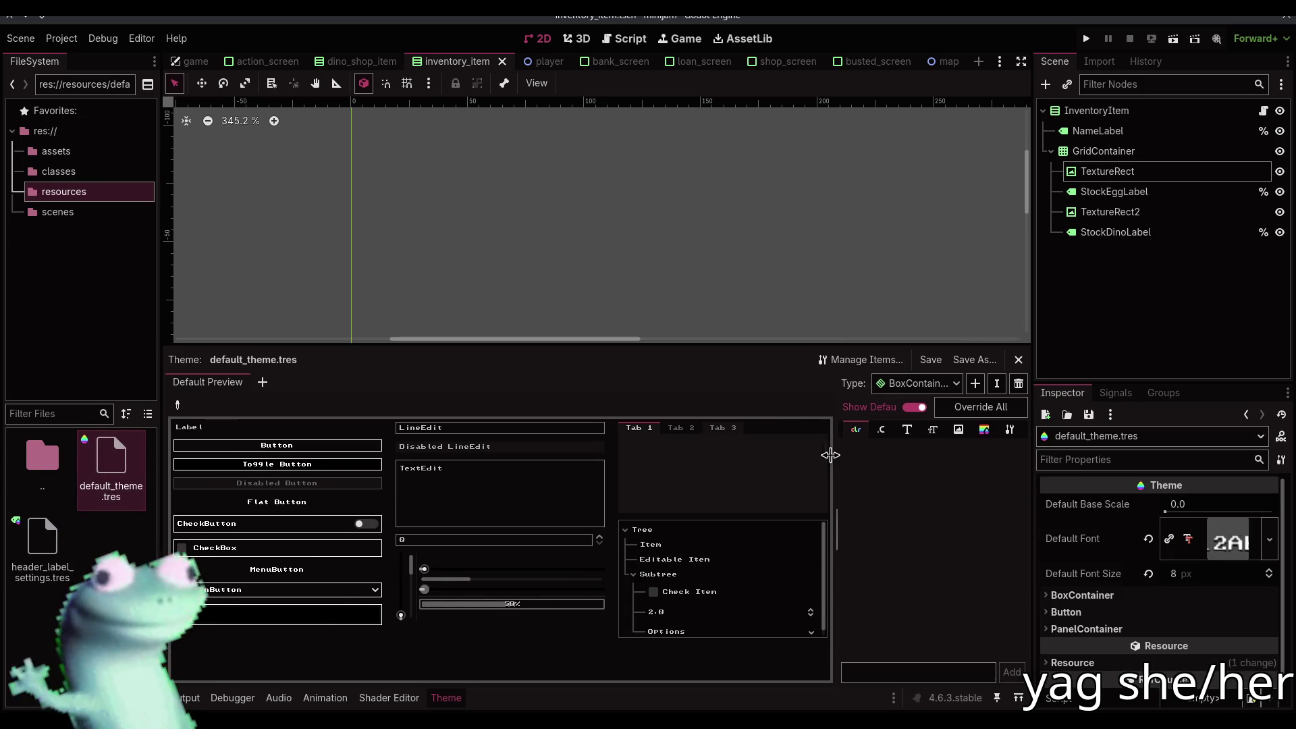
drag(836, 454, 695, 454)
click(975, 382)
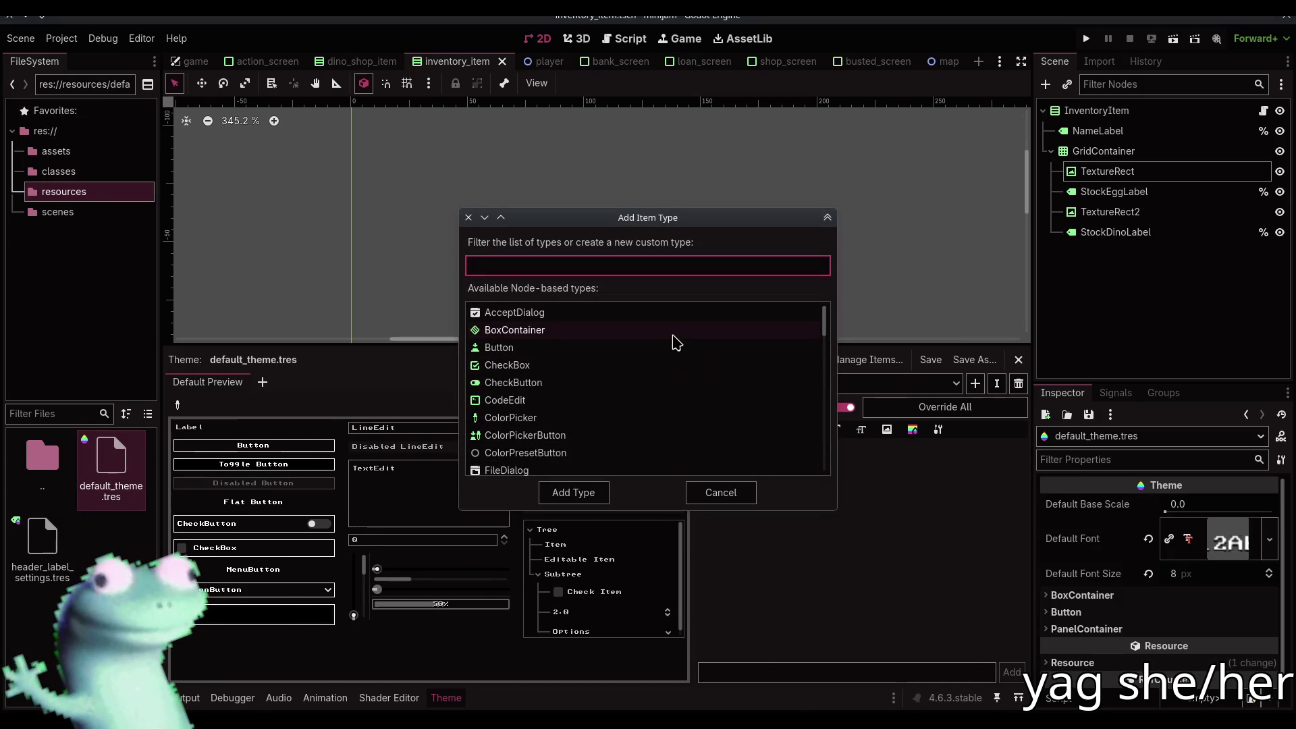
text(IconPanel)
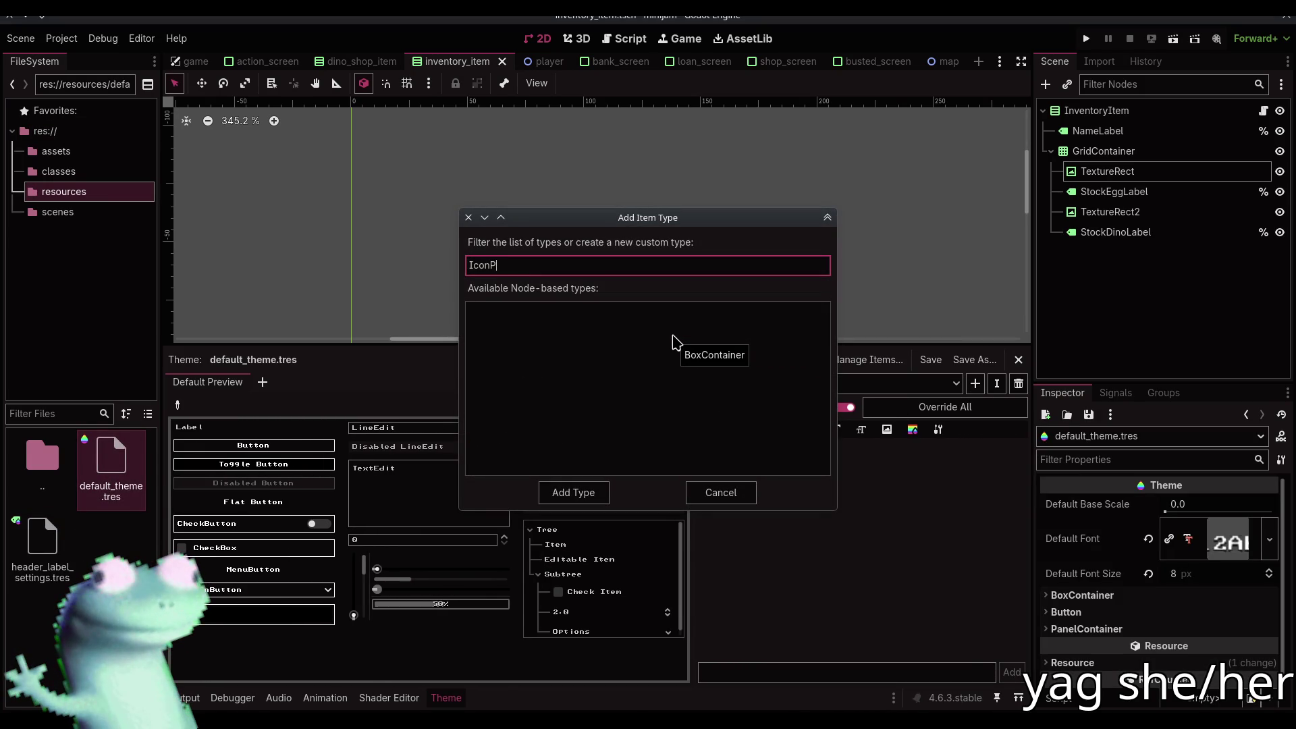
key(Return)
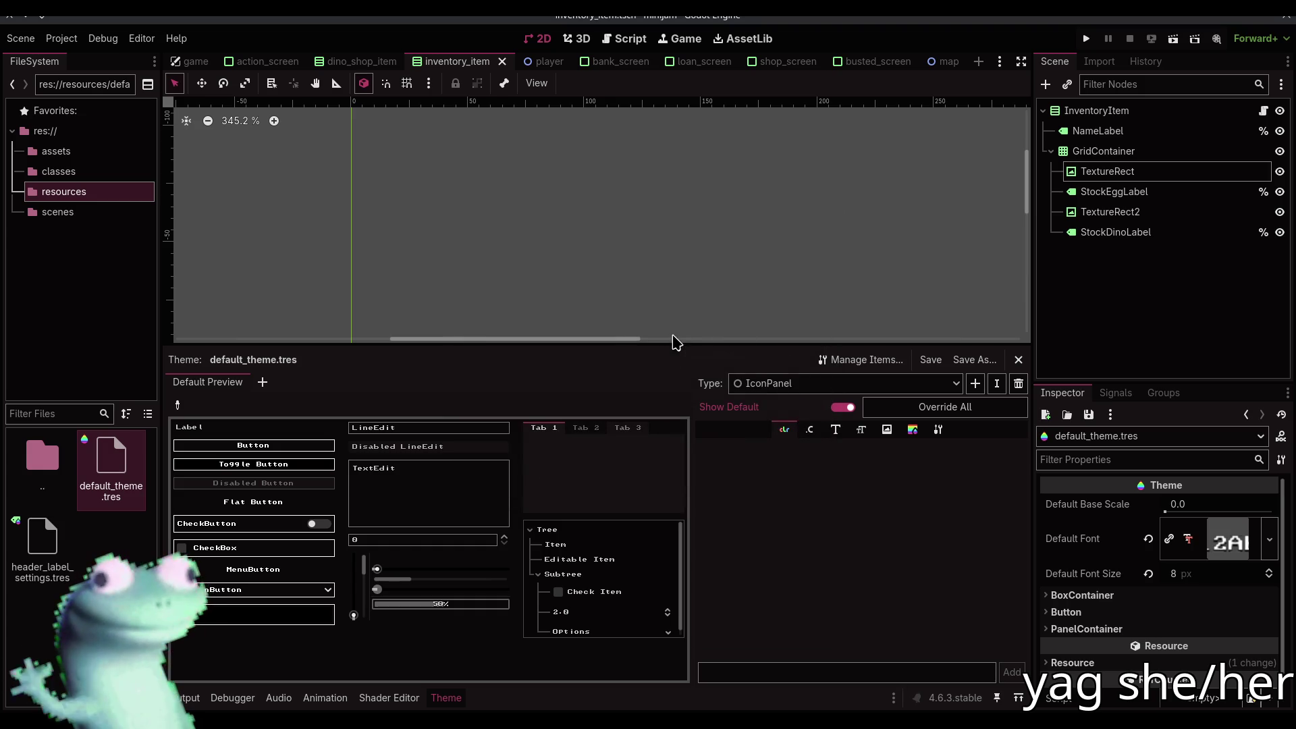
Base IconPanel on PanelContainer and override its panel style with a new StyleBoxTexture.
click(885, 453)
text(P)
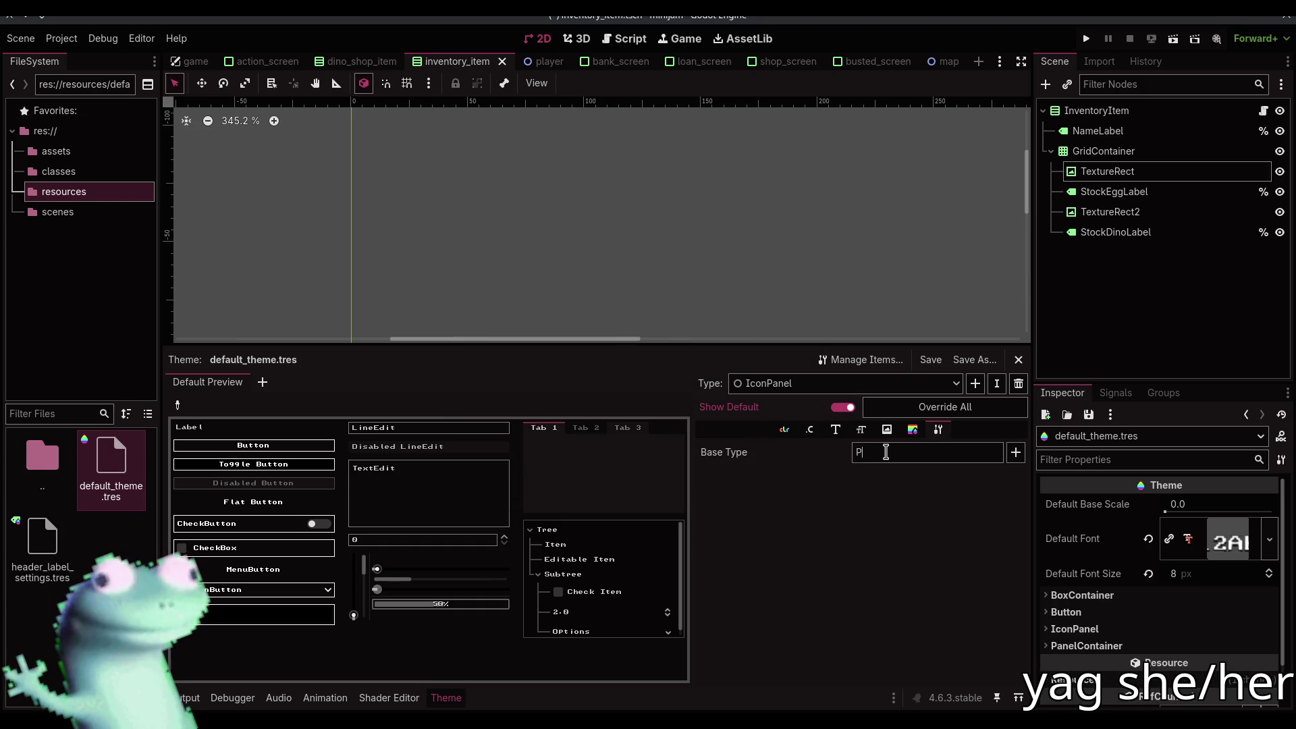
text(iner)
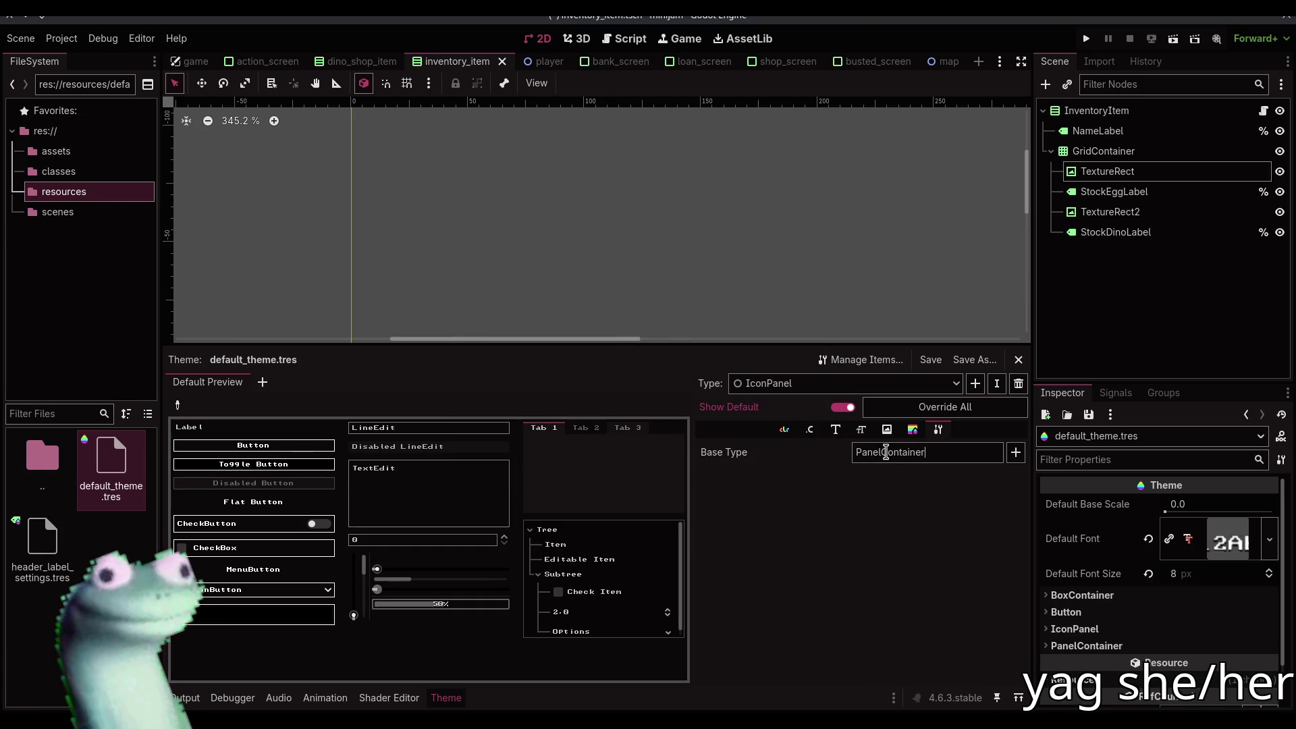
click(1018, 458)
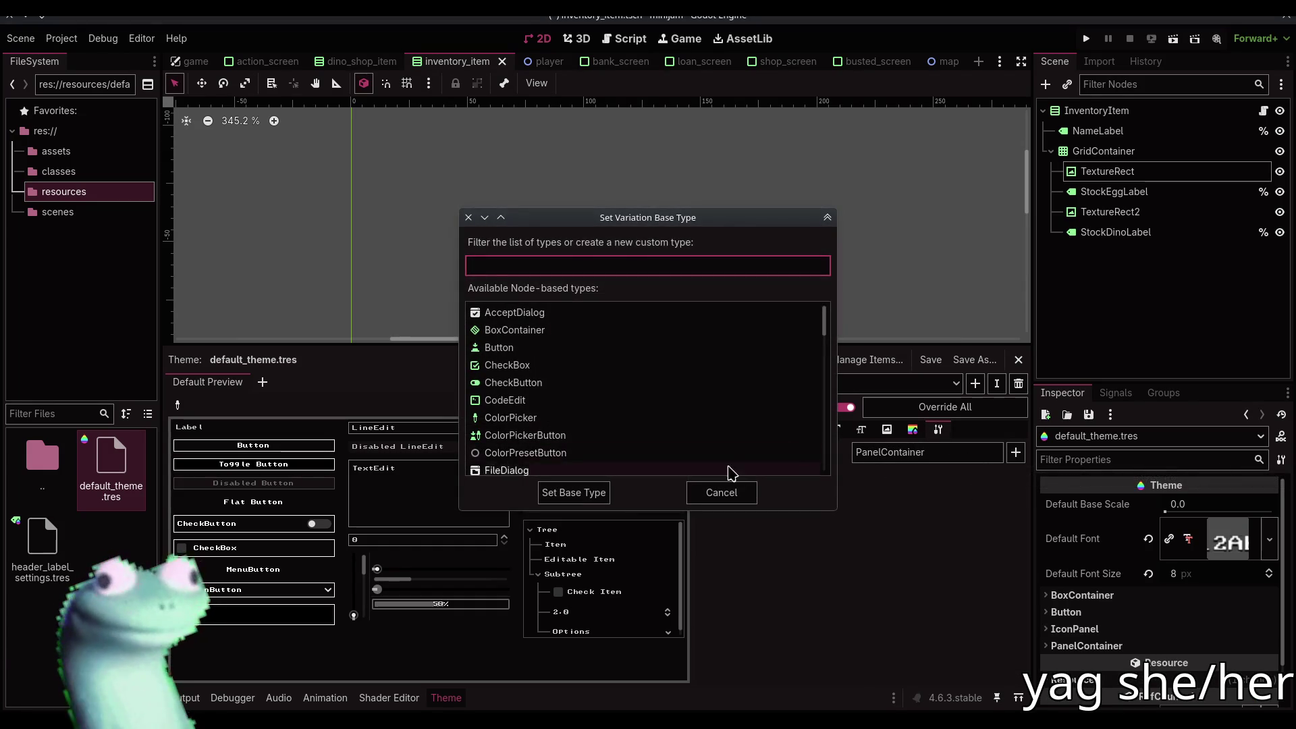
click(718, 487)
click(913, 430)
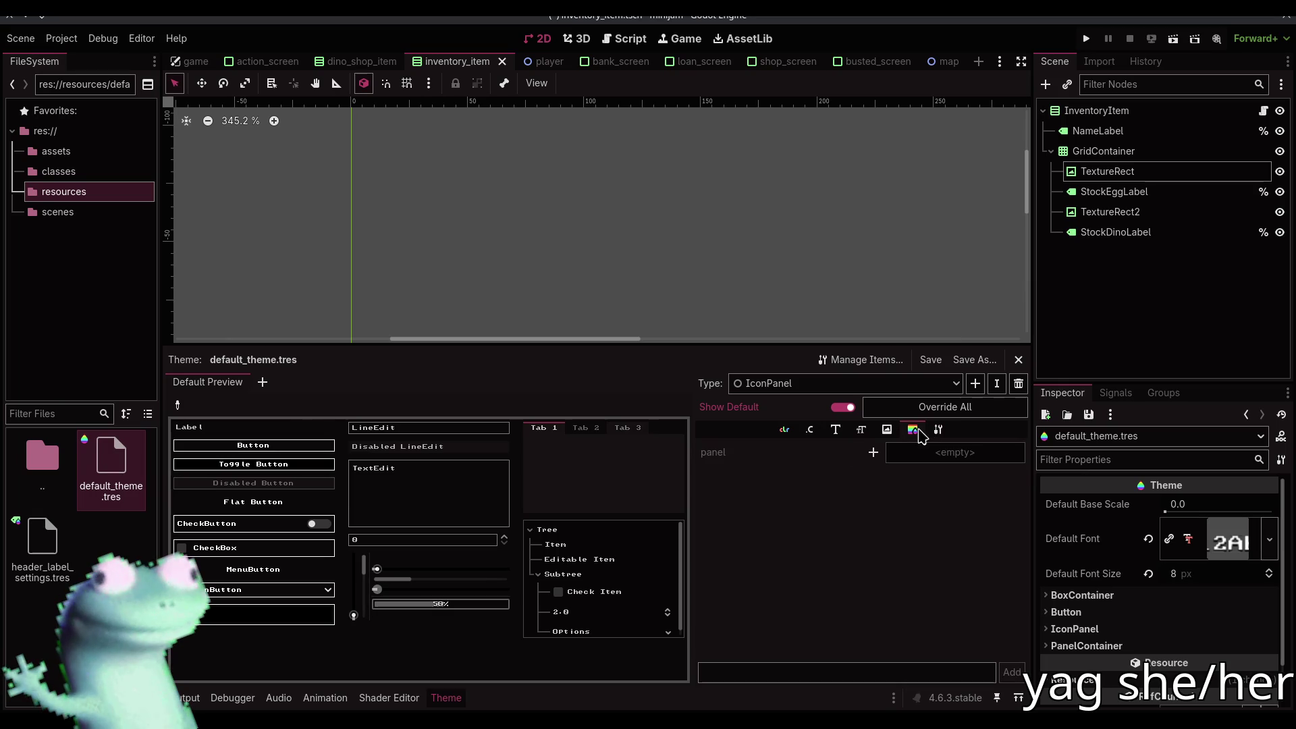
click(871, 455)
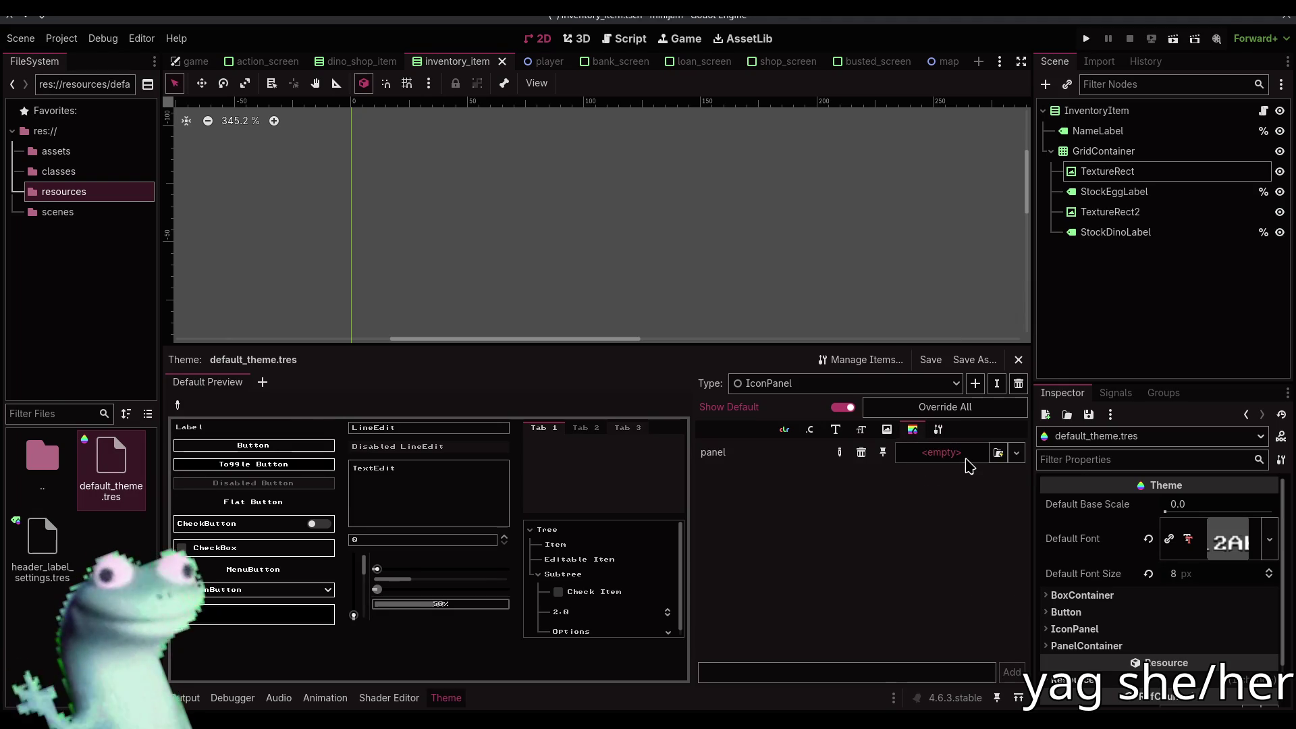
click(942, 452)
click(991, 514)
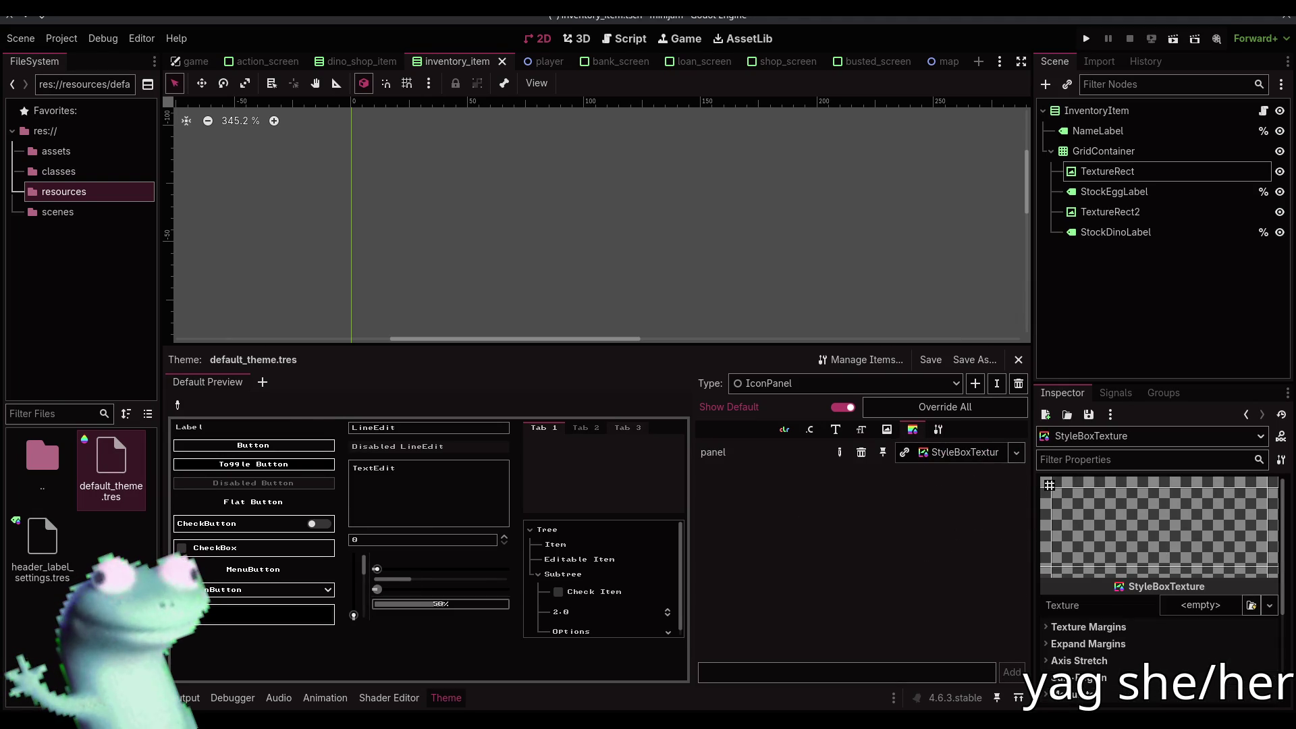
Assign button_bg.png from the assets folder as the StyleBoxTexture's texture and check its image details.
double_click(42, 457)
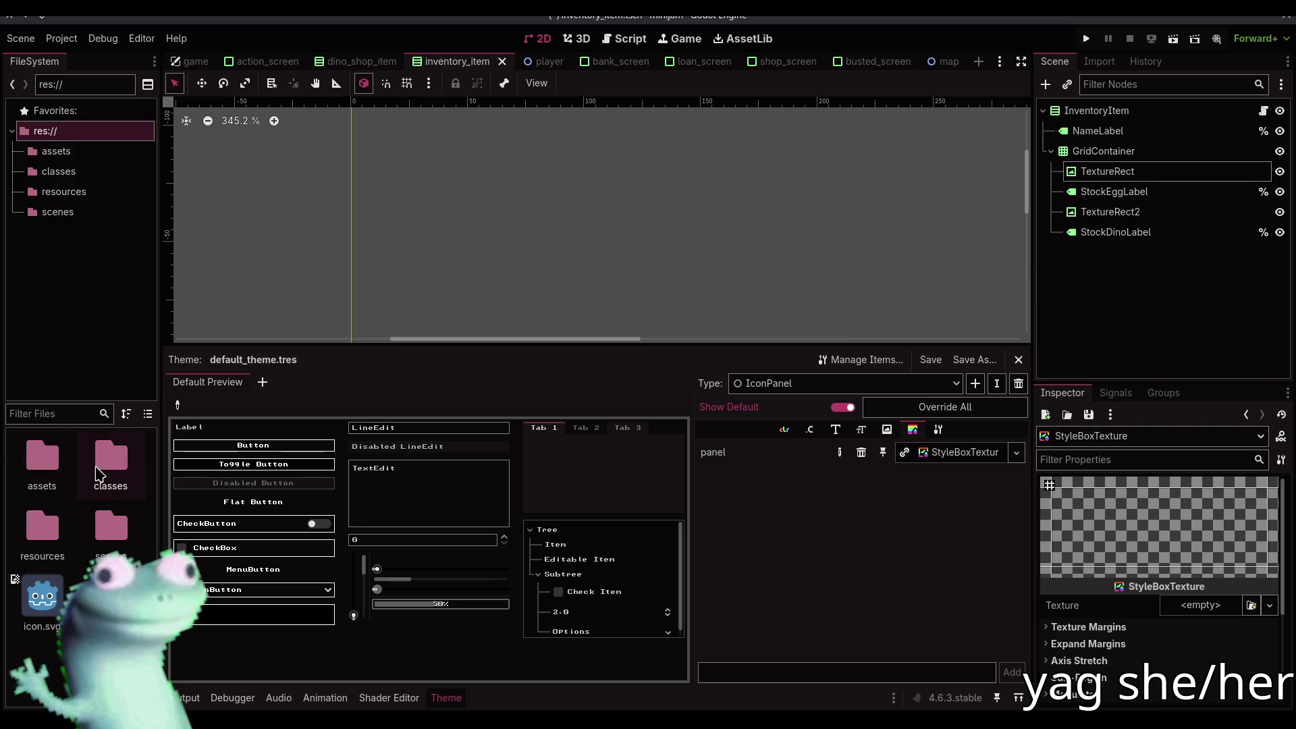
double_click(42, 458)
drag(54, 537, 1208, 612)
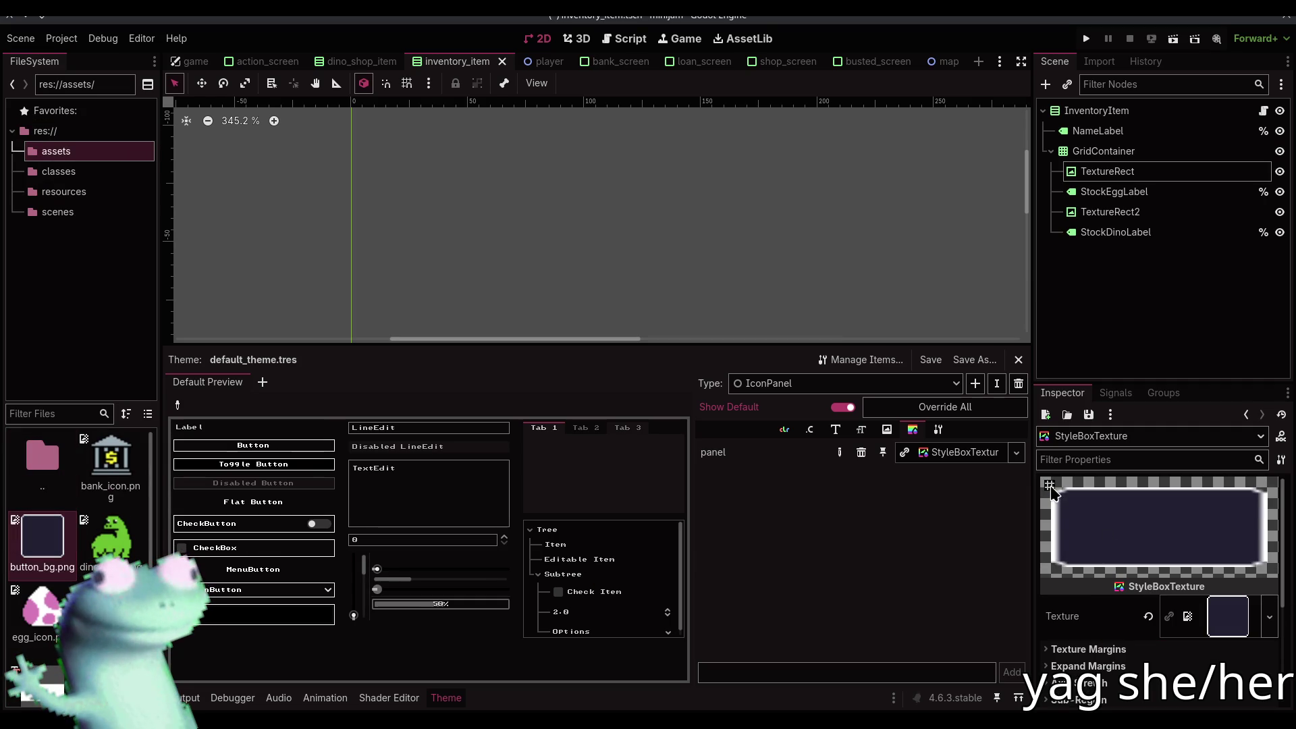
click(1083, 649)
scroll(1114, 649, down, 1)
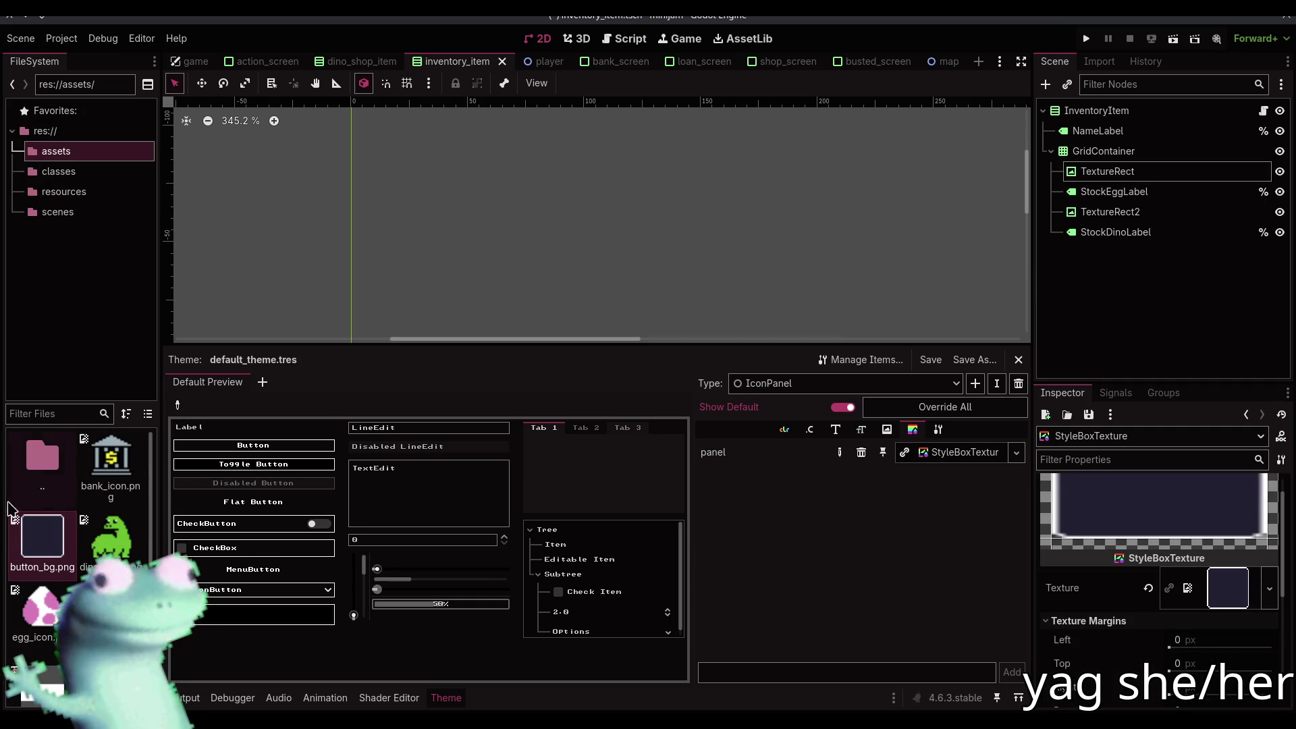
double_click(51, 564)
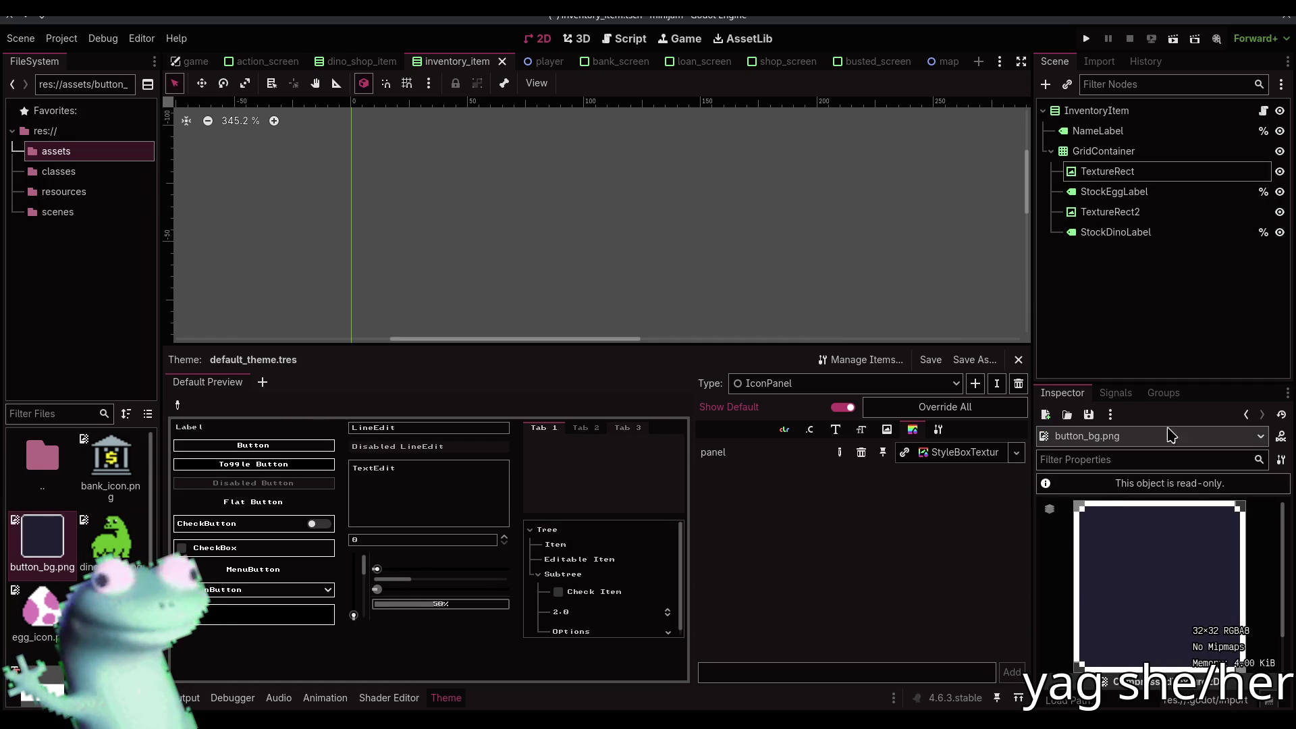
click(1246, 414)
Set the stylebox texture margins to 2 px, close the theme editor, and start a new scene.
click(1213, 644)
text(2)
key(Tab)
text(2)
key(Tab)
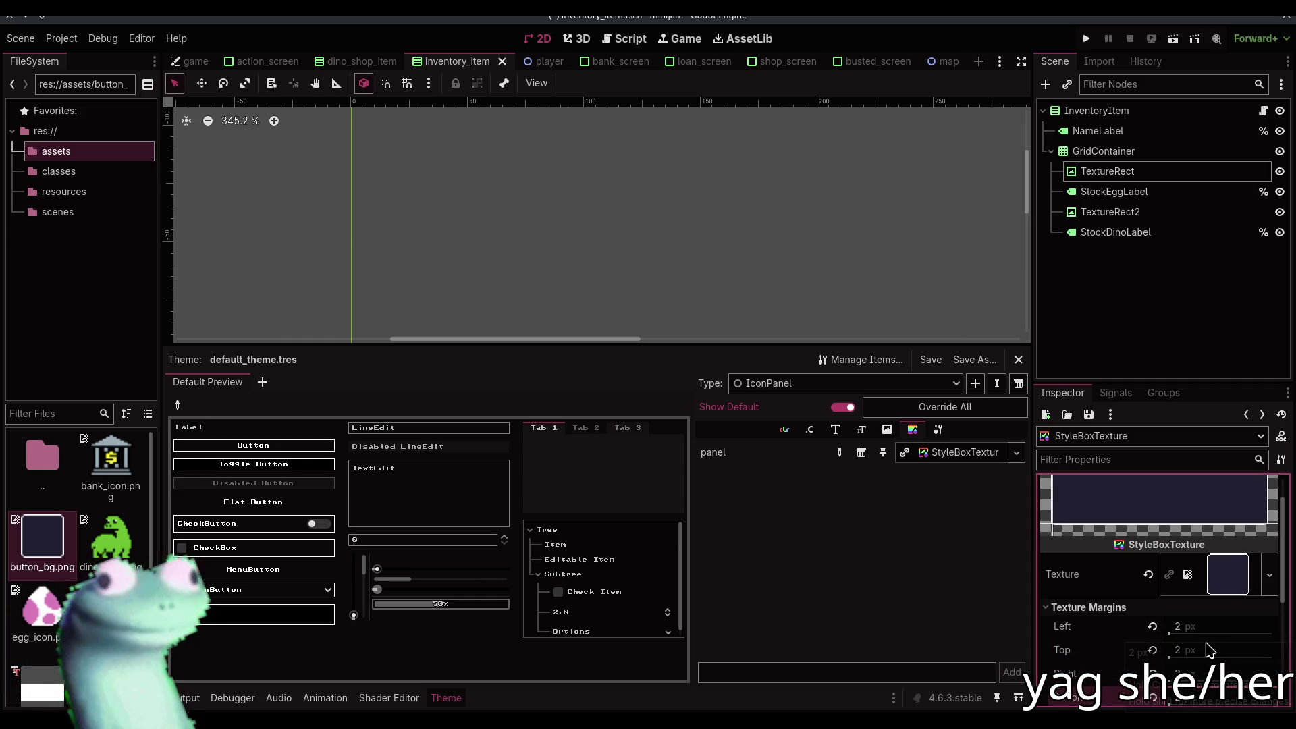
scroll(1127, 632, down, 5)
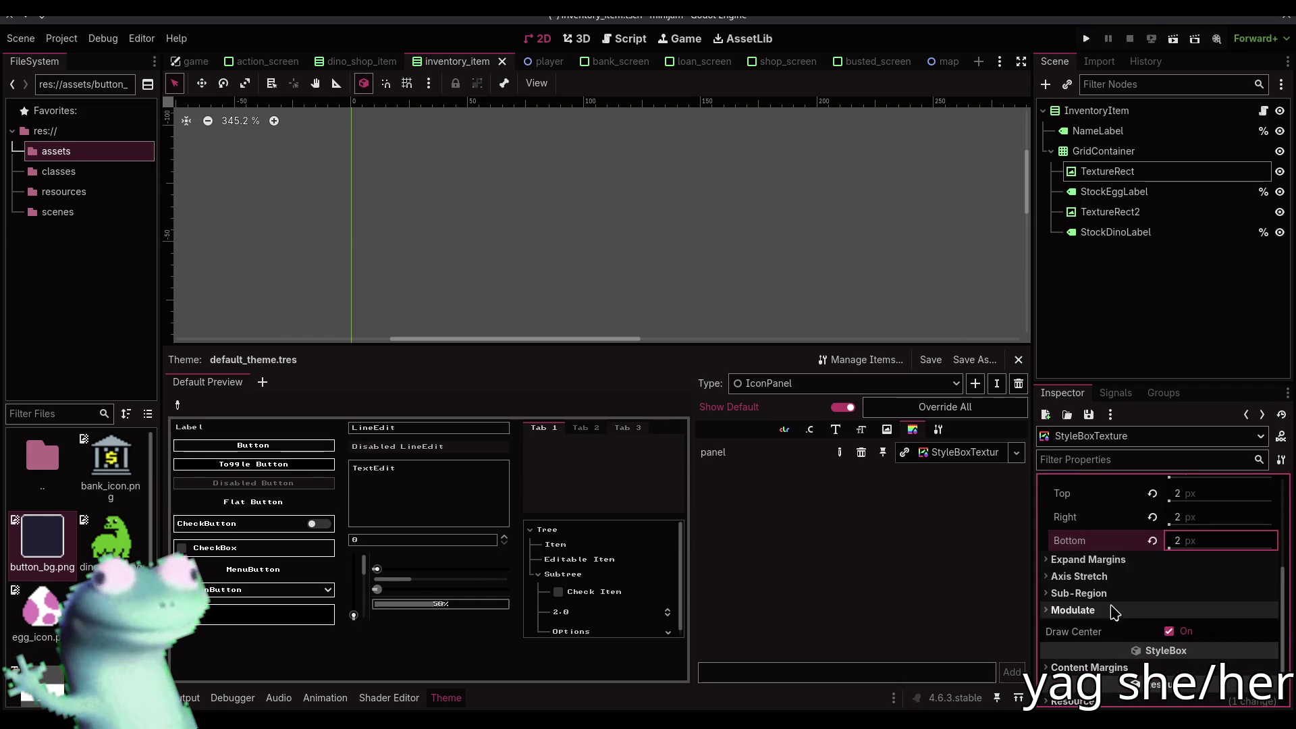
click(1111, 594)
click(1110, 594)
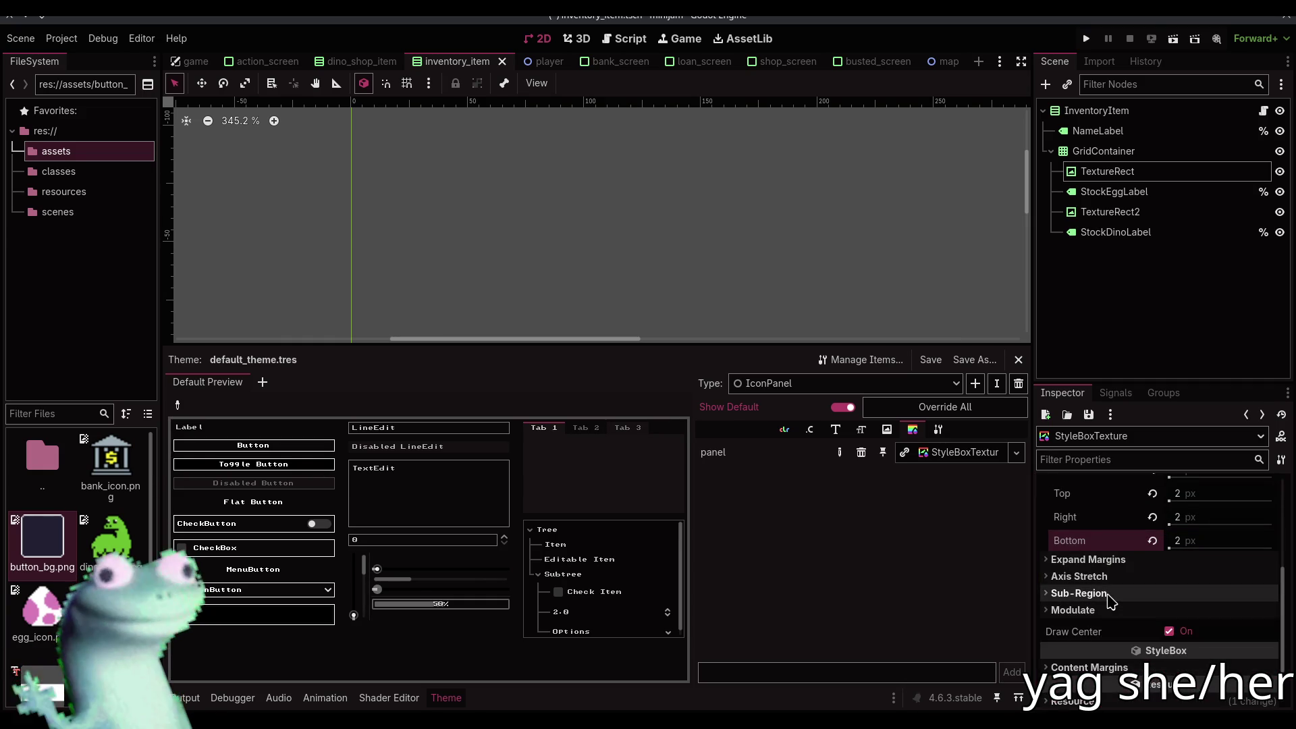
scroll(1110, 601, up, 1)
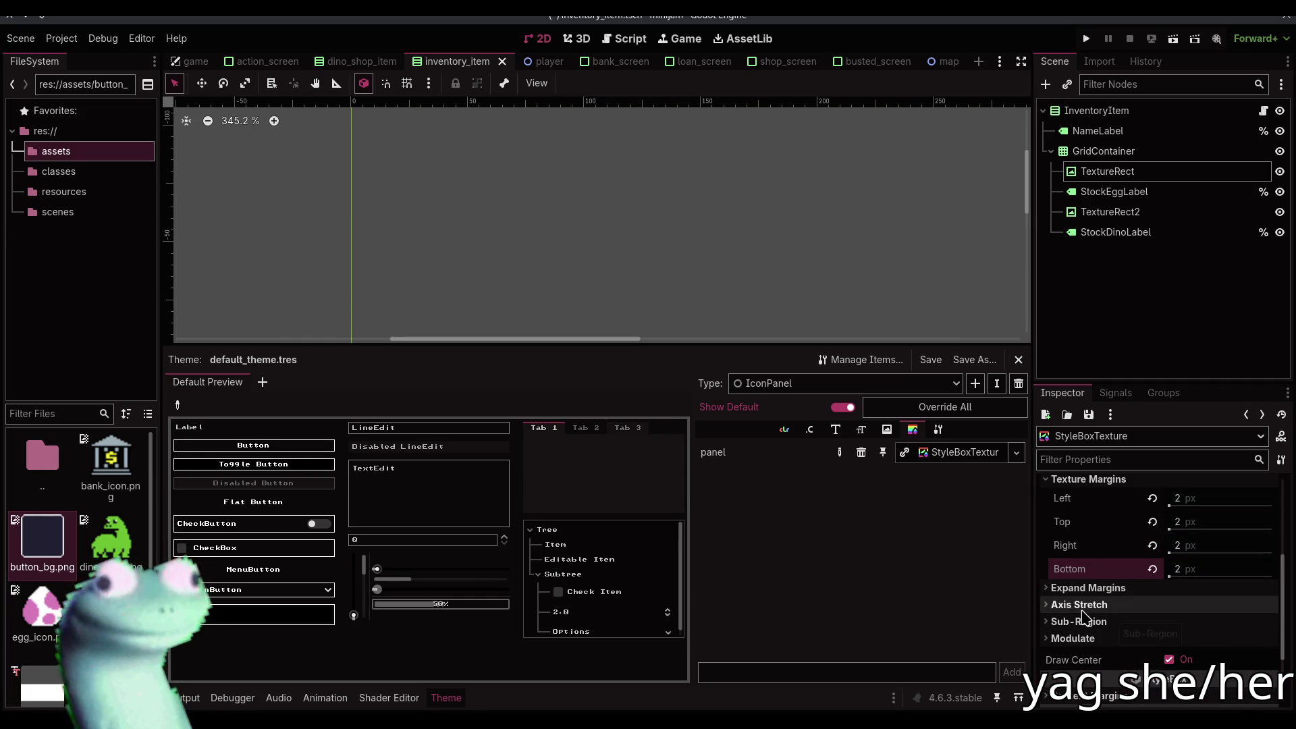
scroll(1082, 615, up, 6)
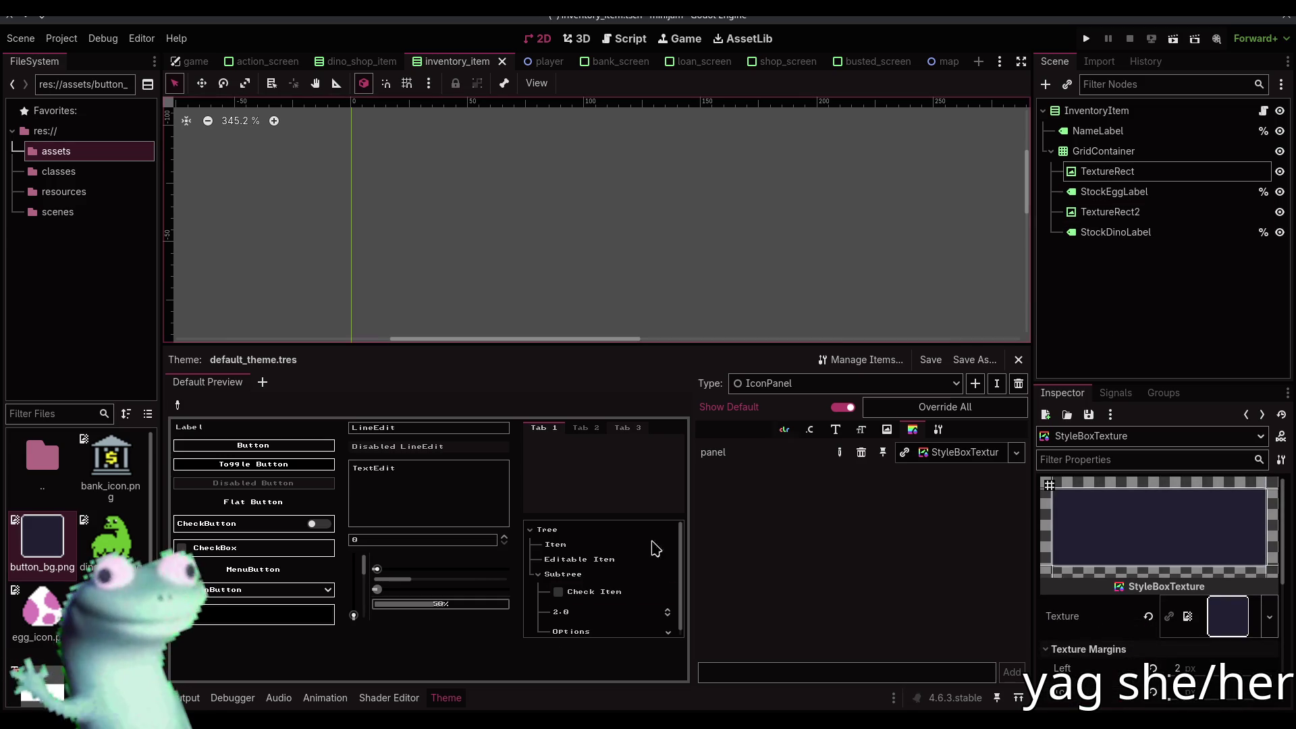
click(437, 698)
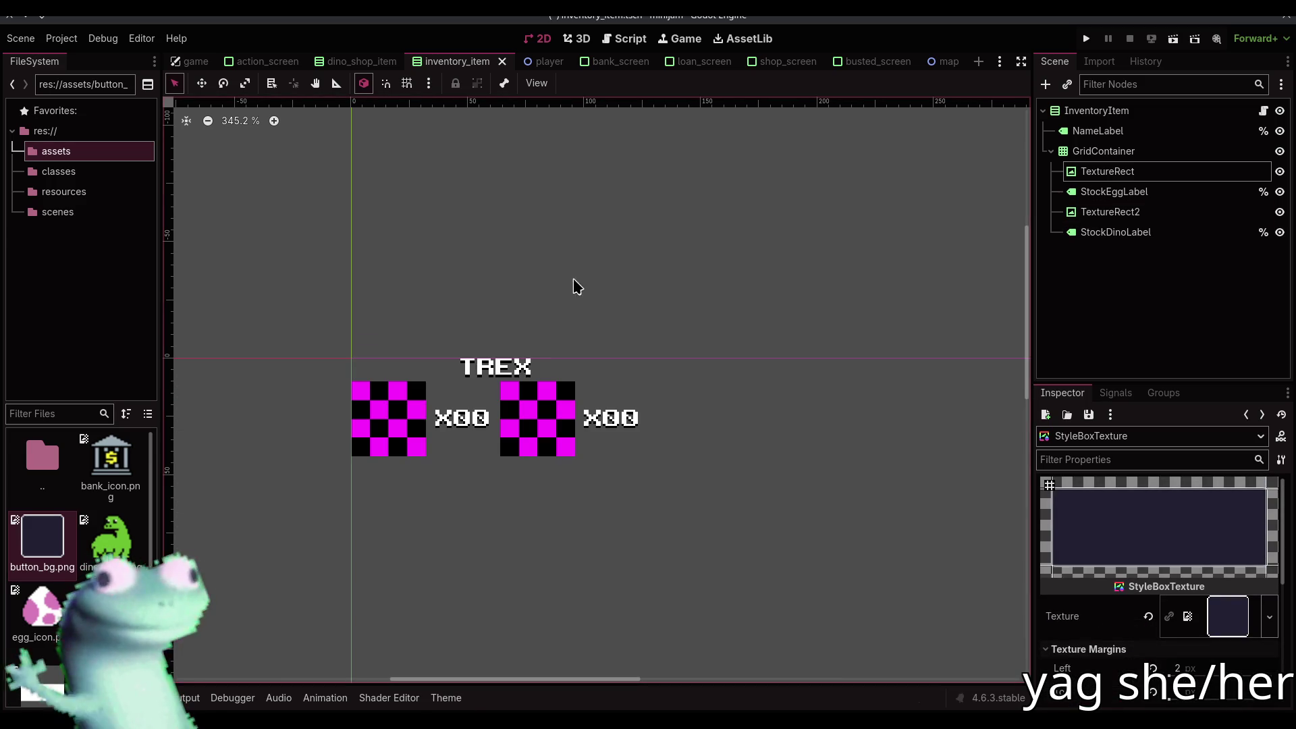
click(976, 62)
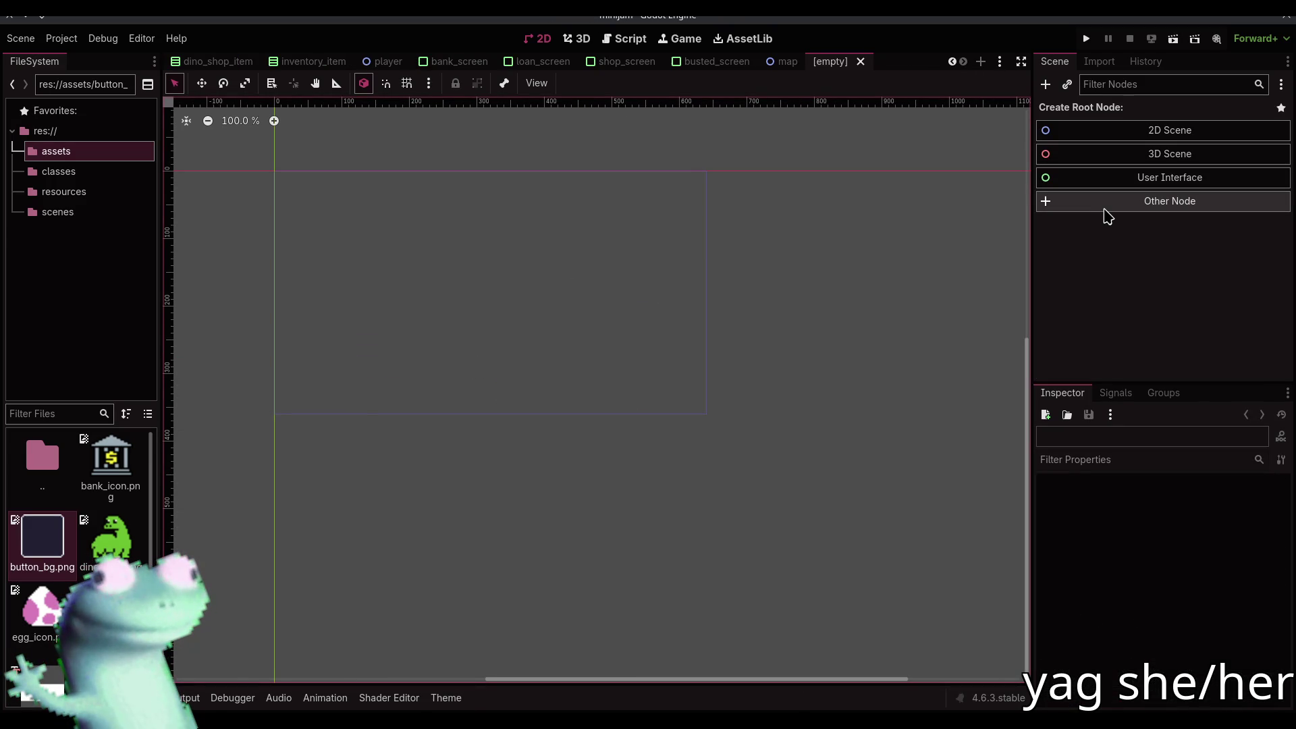
Create a PanelContainer root node and set its Type Variation to IconPanel.
click(1105, 206)
text(panelcont)
key(Return)
scroll(294, 192, up, 10)
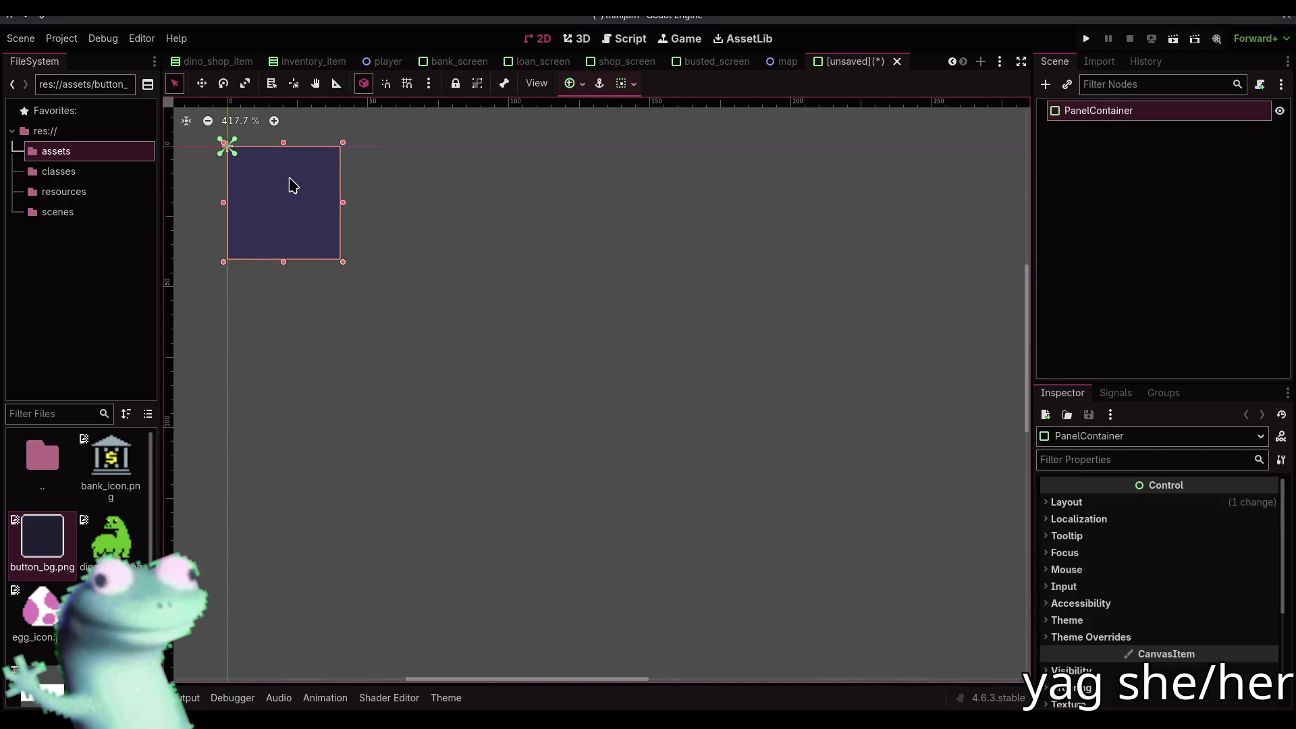
click(1092, 638)
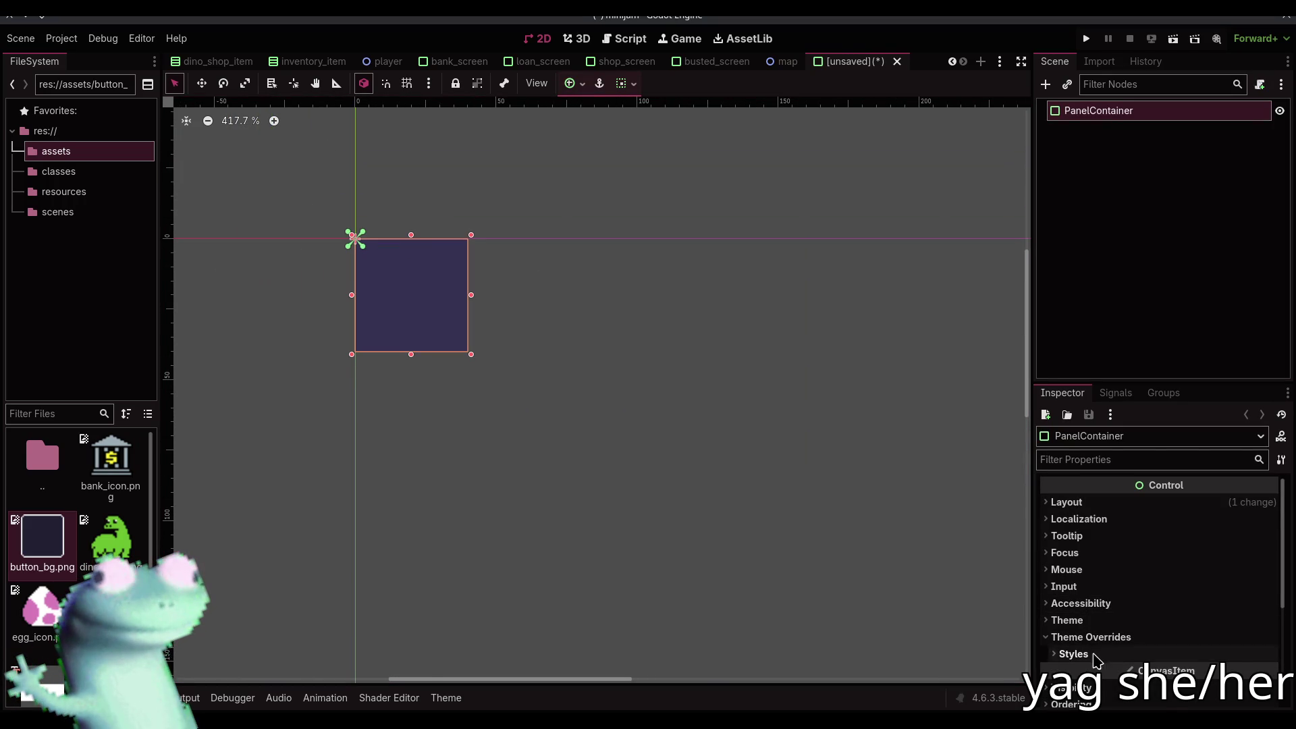
click(1099, 622)
click(1250, 663)
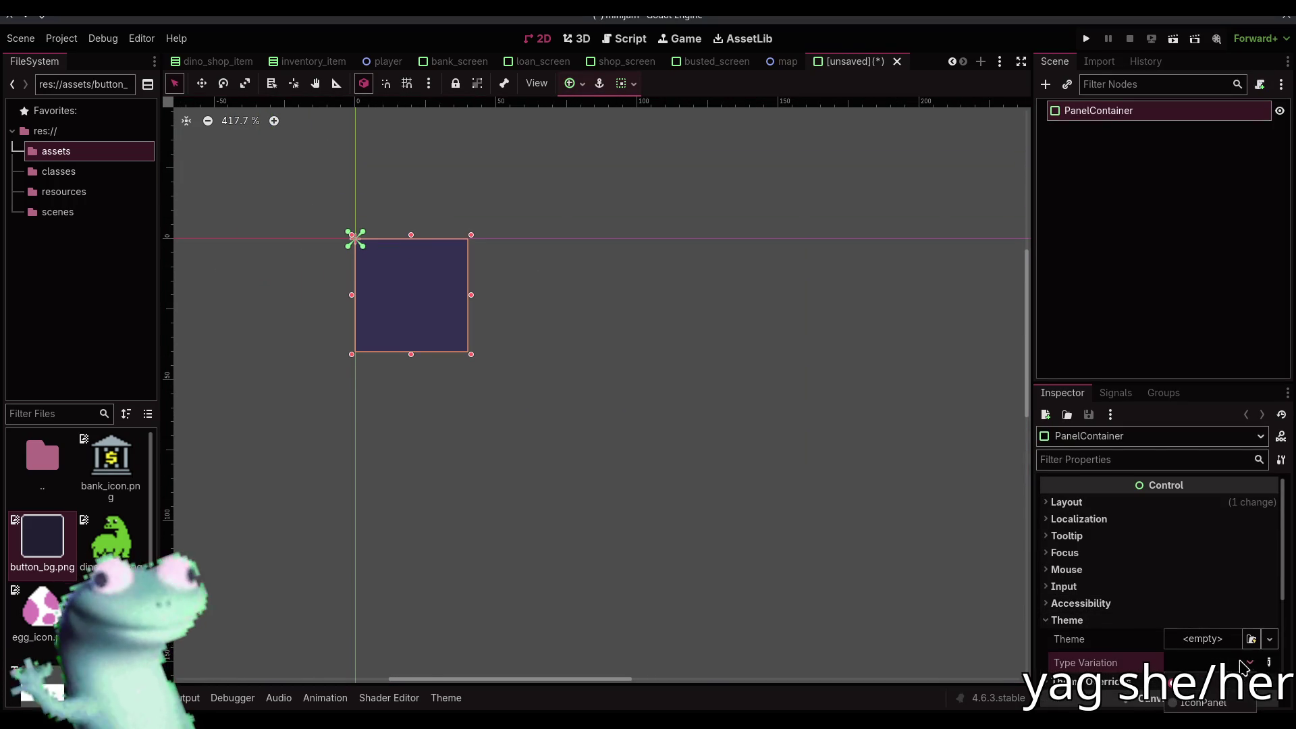
click(1206, 703)
scroll(540, 307, left, 5)
scroll(540, 307, up, 2)
scroll(570, 309, up, 4)
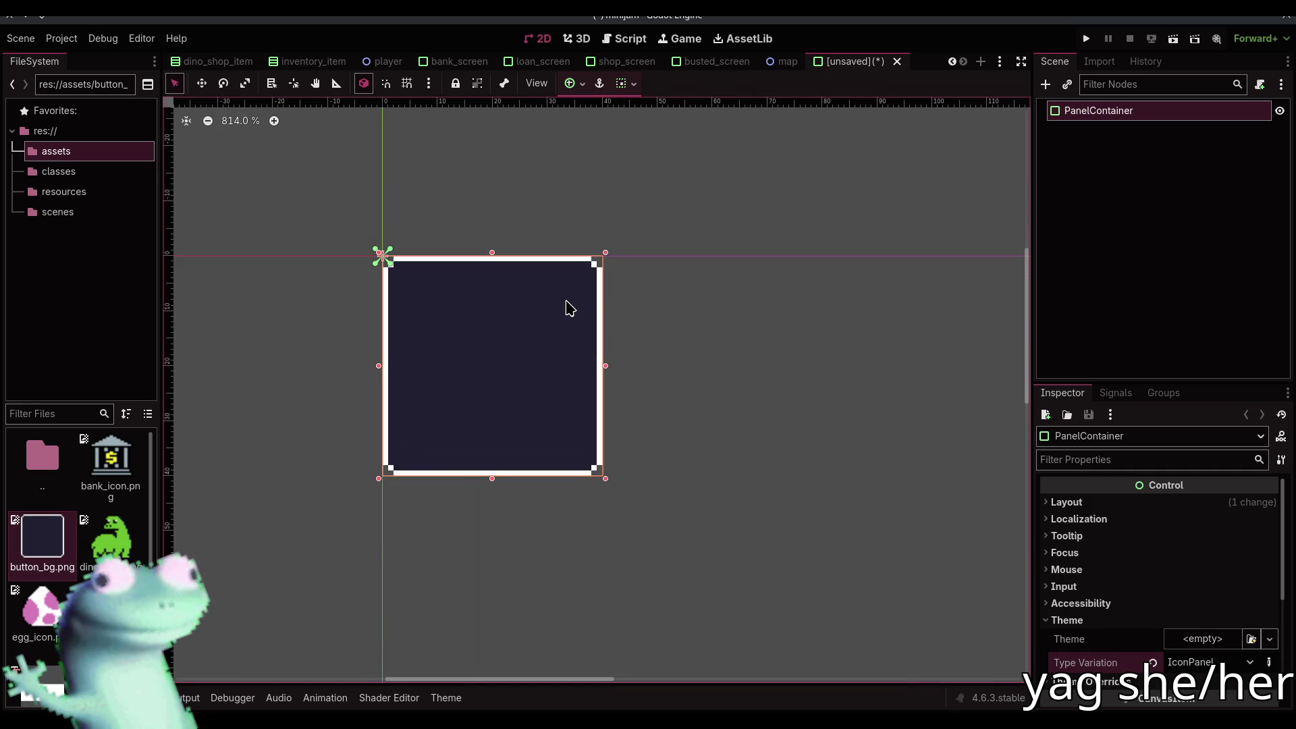
Add a TextureRect child showing the green dino_icon.png image.
click(1046, 84)
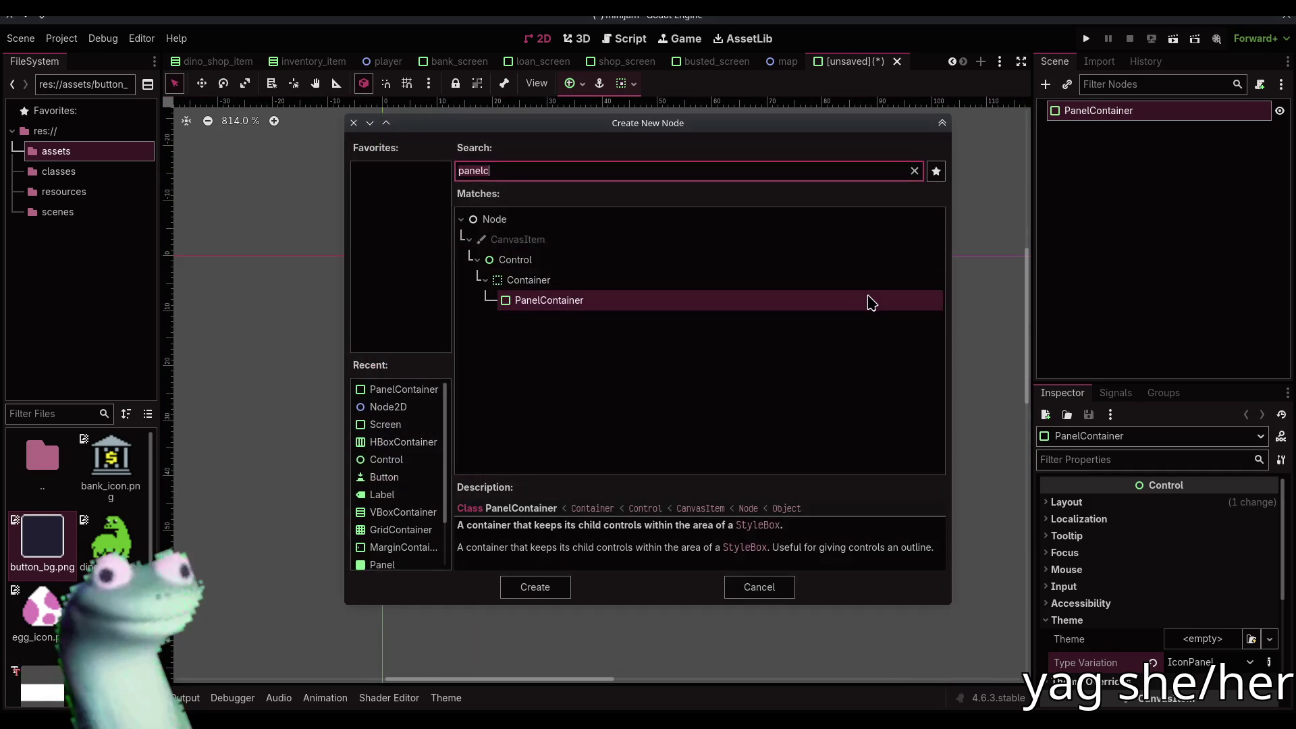
key(ctrl+a)
text(texture)
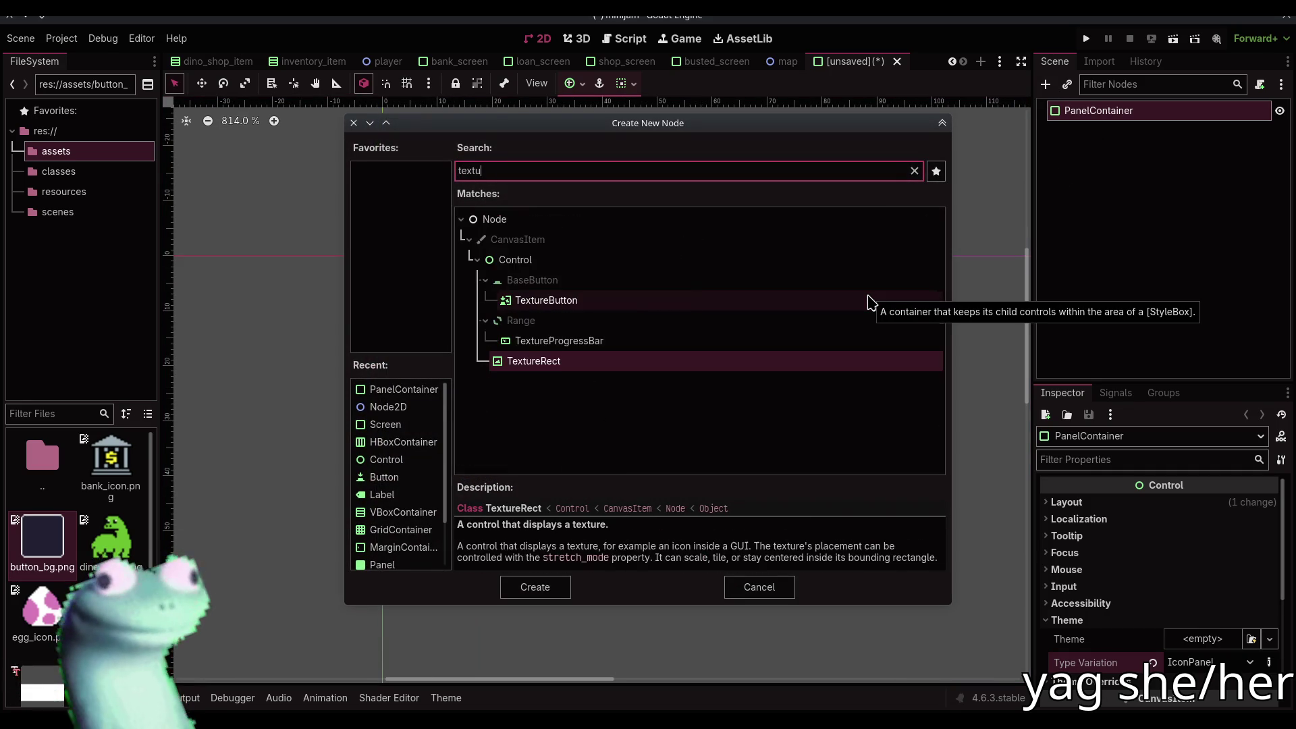
key(Return)
mouse_move(111, 536)
mouse_down()
mouse_move(675, 405)
mouse_move(1255, 513)
mouse_move(1212, 514)
mouse_up()
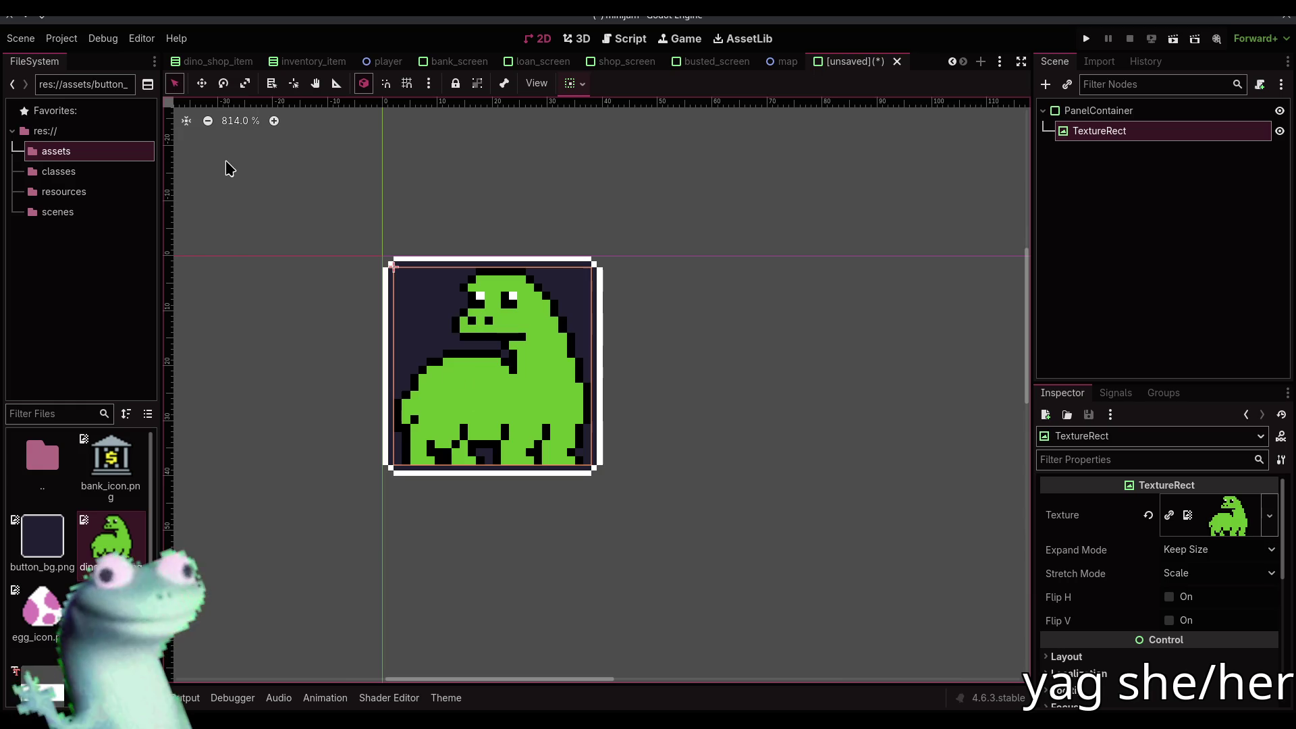
click(236, 127)
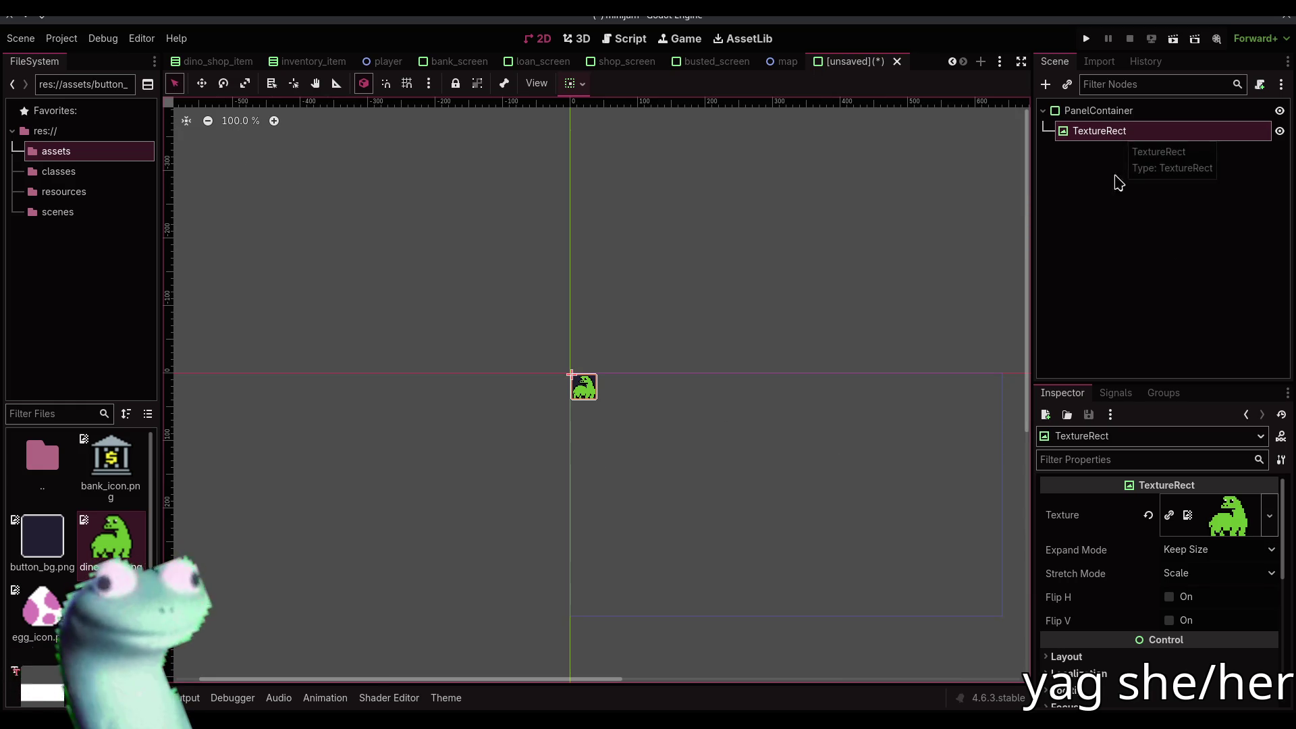
Set the TextureRect's Stretch Mode to Keep Centered.
click(1117, 655)
scroll(1117, 624, down, 5)
click(1118, 624)
scroll(1117, 624, up, 3)
scroll(1118, 611, down, 4)
click(1117, 593)
scroll(1120, 604, up, 4)
scroll(1122, 601, up, 2)
click(1219, 550)
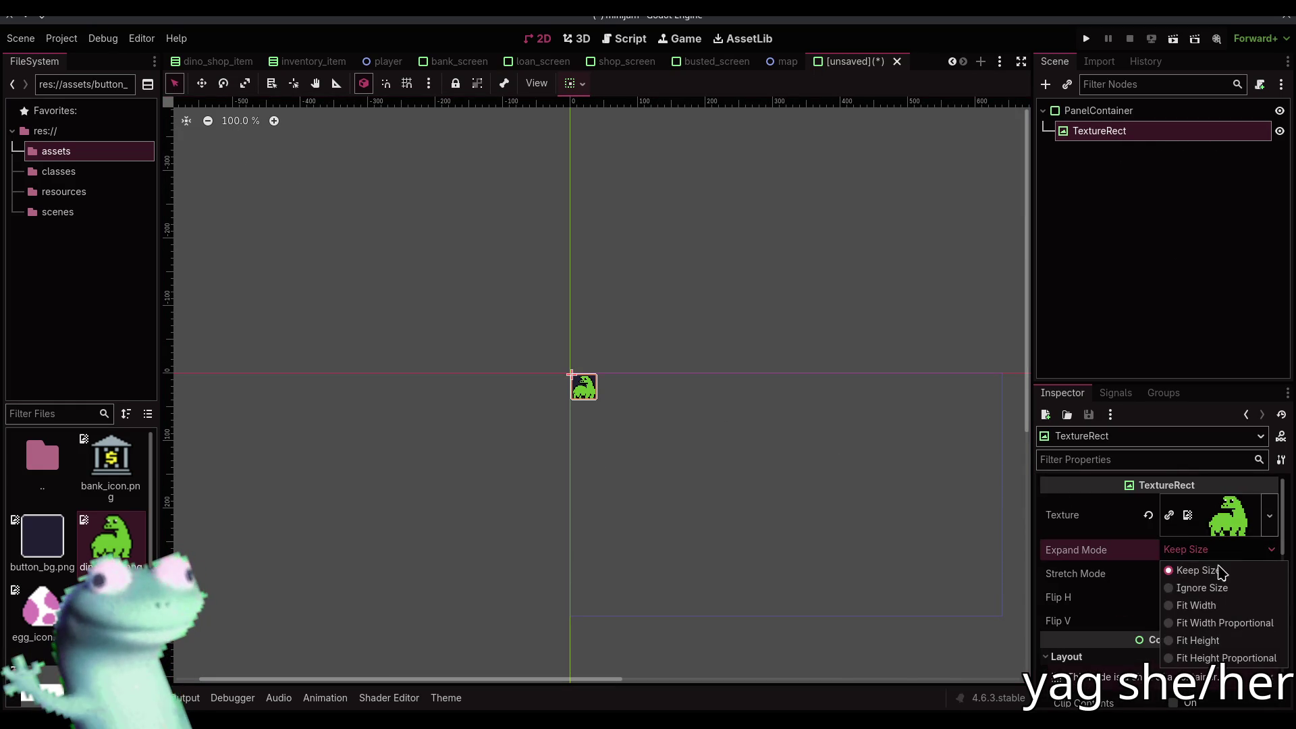
click(1209, 571)
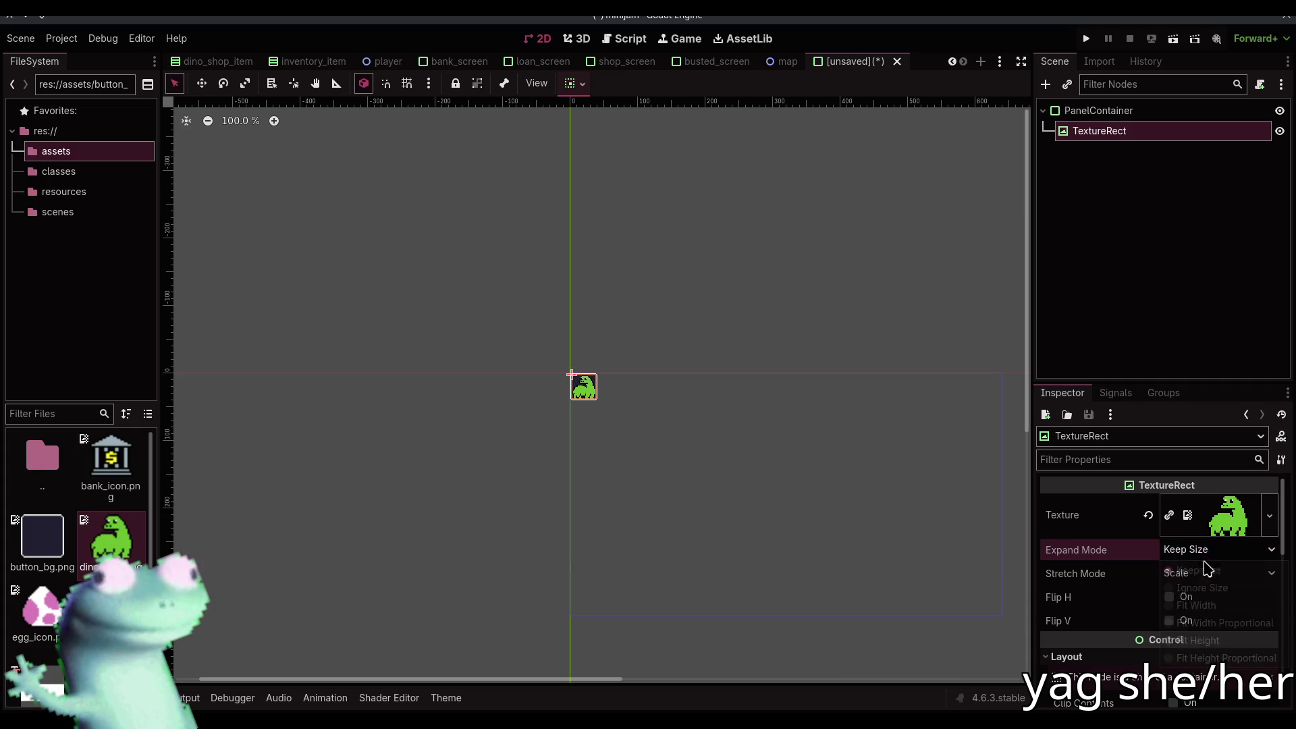
click(1208, 573)
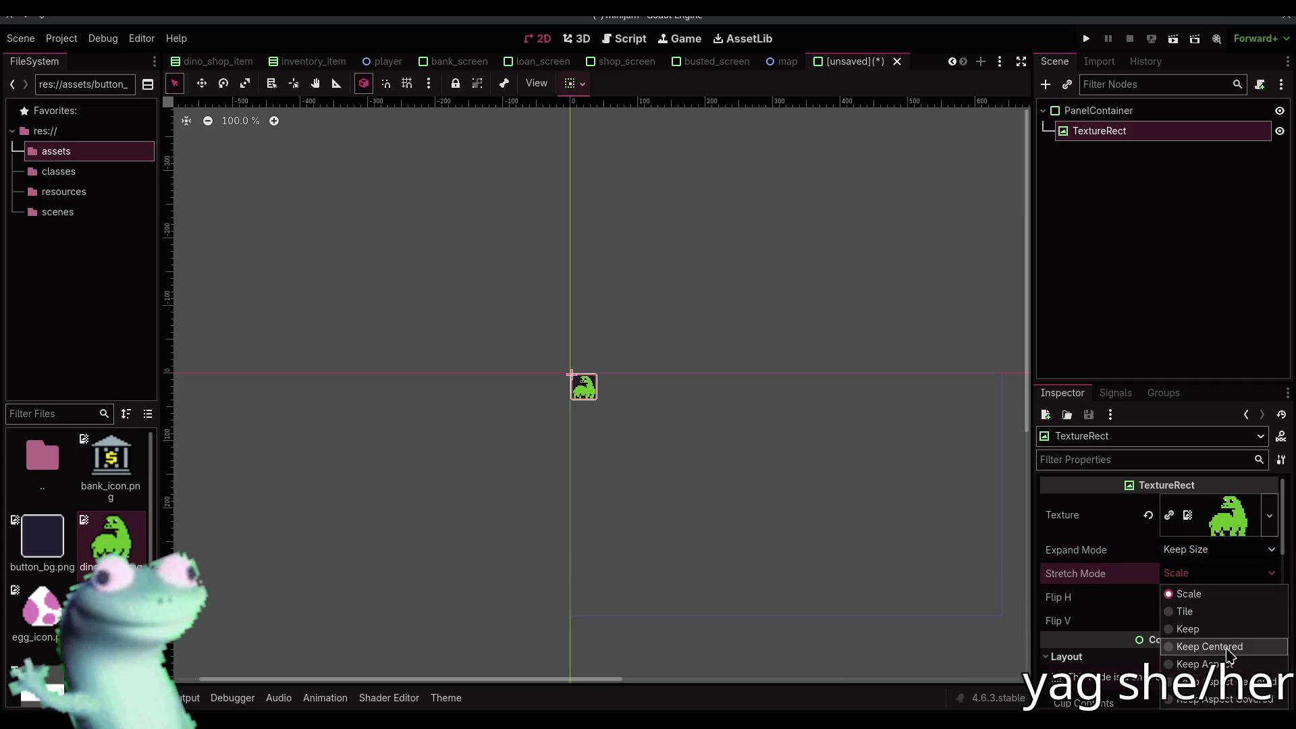
click(1210, 647)
click(613, 365)
scroll(613, 365, up, 8)
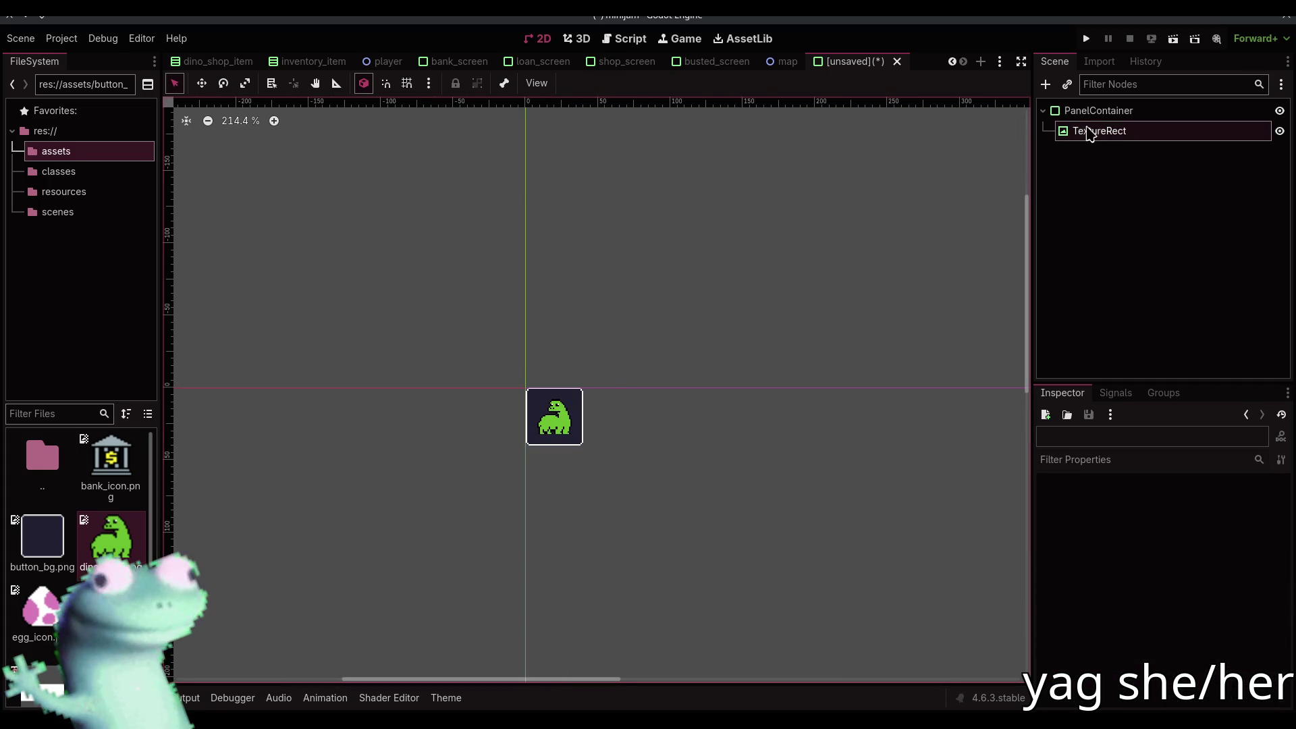
Resize the PanelContainer to 32×32, then cancel saving the trial scene.
click(1080, 110)
scroll(1103, 550, down, 5)
scroll(1107, 564, up, 5)
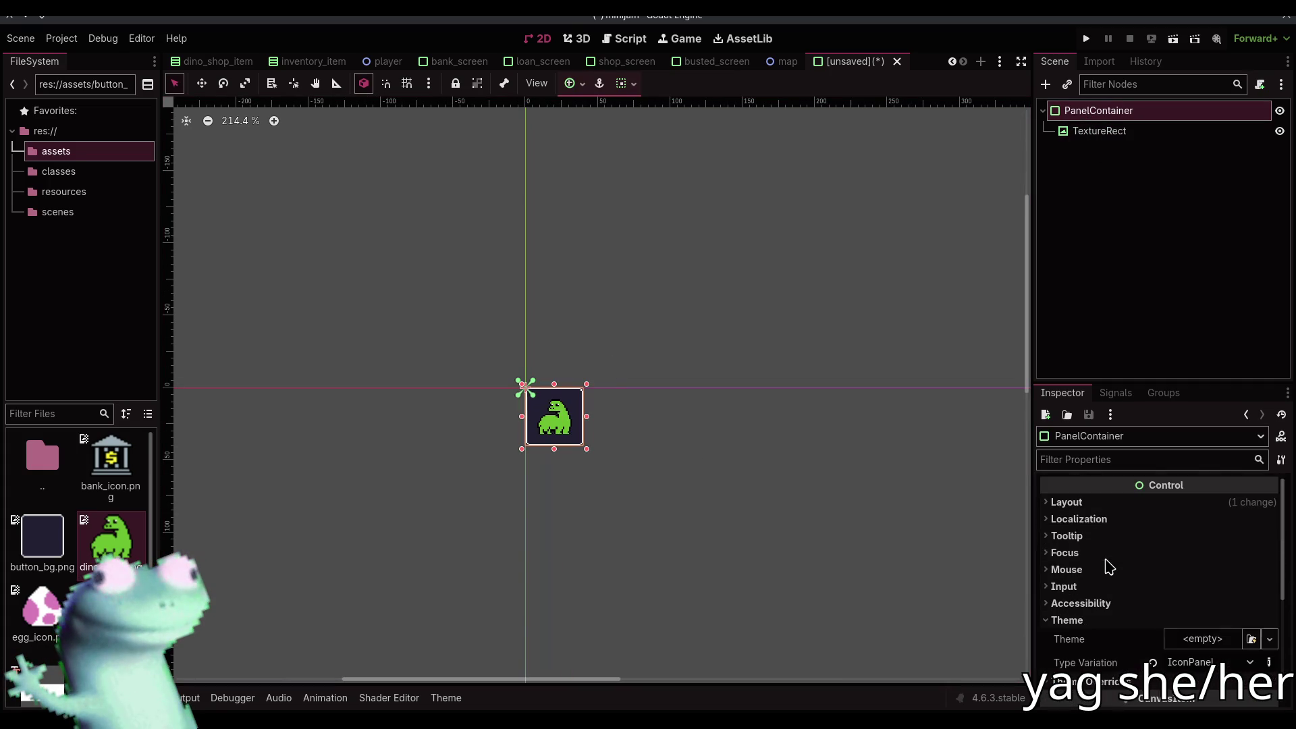
click(1091, 503)
scroll(1093, 560, down, 3)
click(1092, 576)
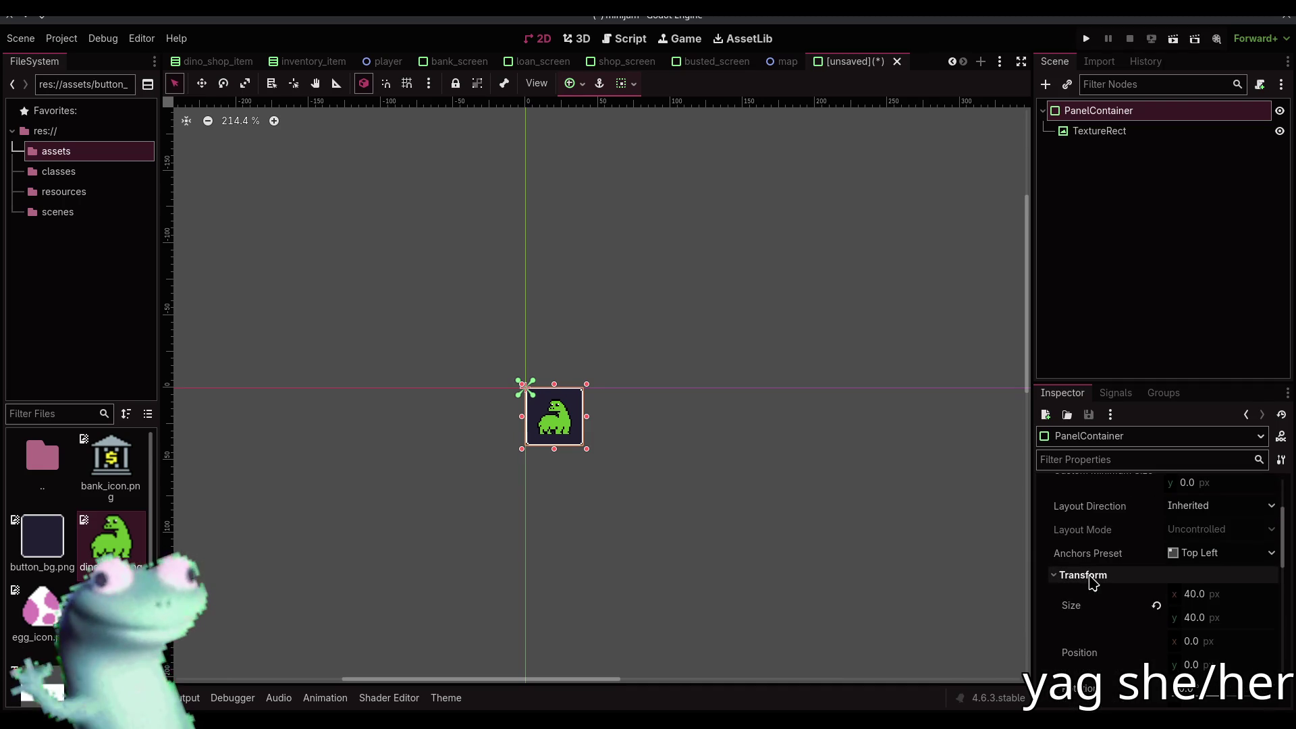
click(1156, 605)
key(Tab)
text(32)
key(Tab)
key(ctrl+s)
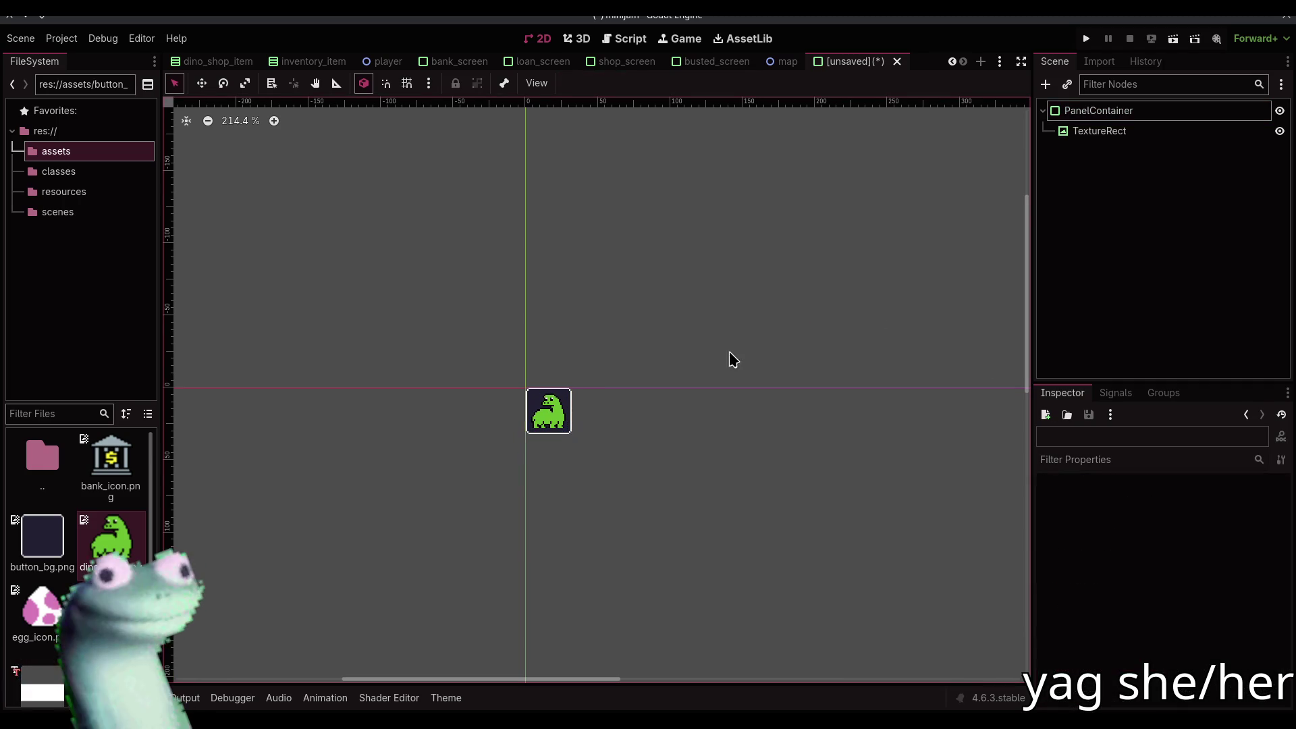
click(775, 586)
Delete the trial PanelContainer root and go back to the inventory_item scene.
scroll(491, 408, up, 7)
scroll(492, 408, down, 7)
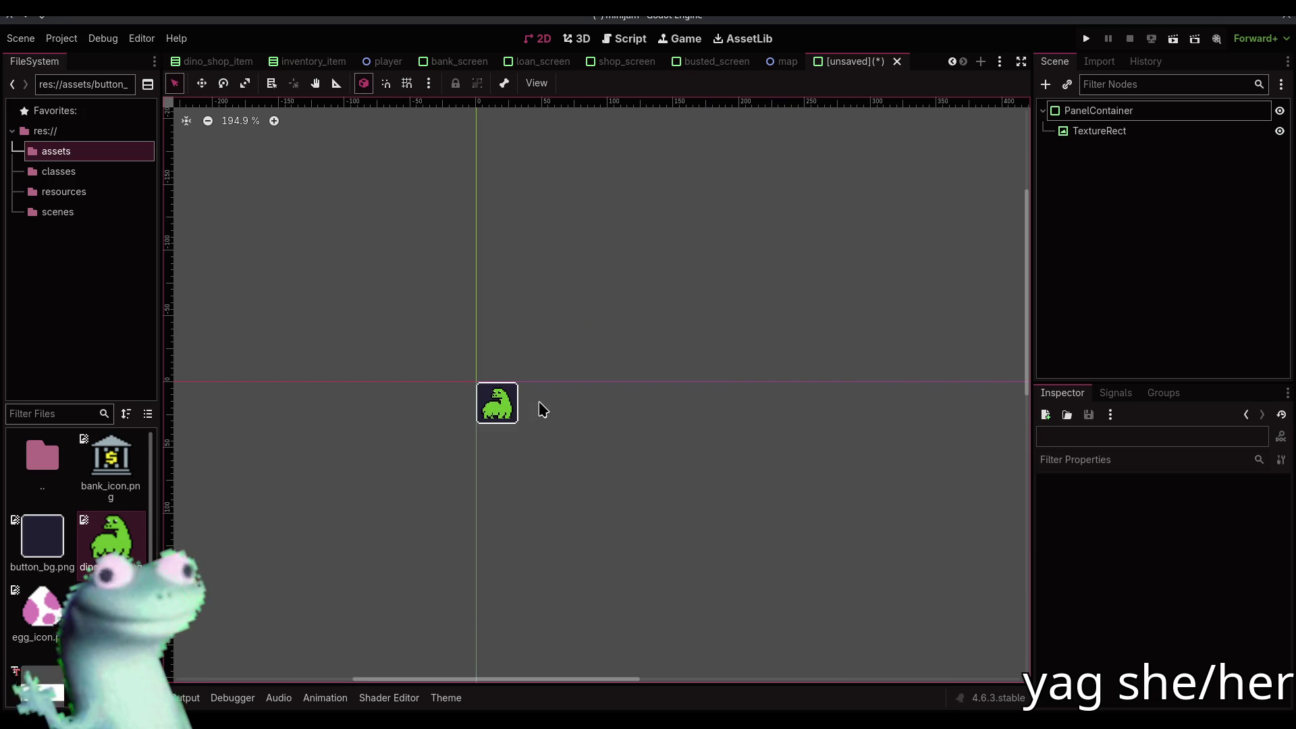
scroll(513, 413, down, 1)
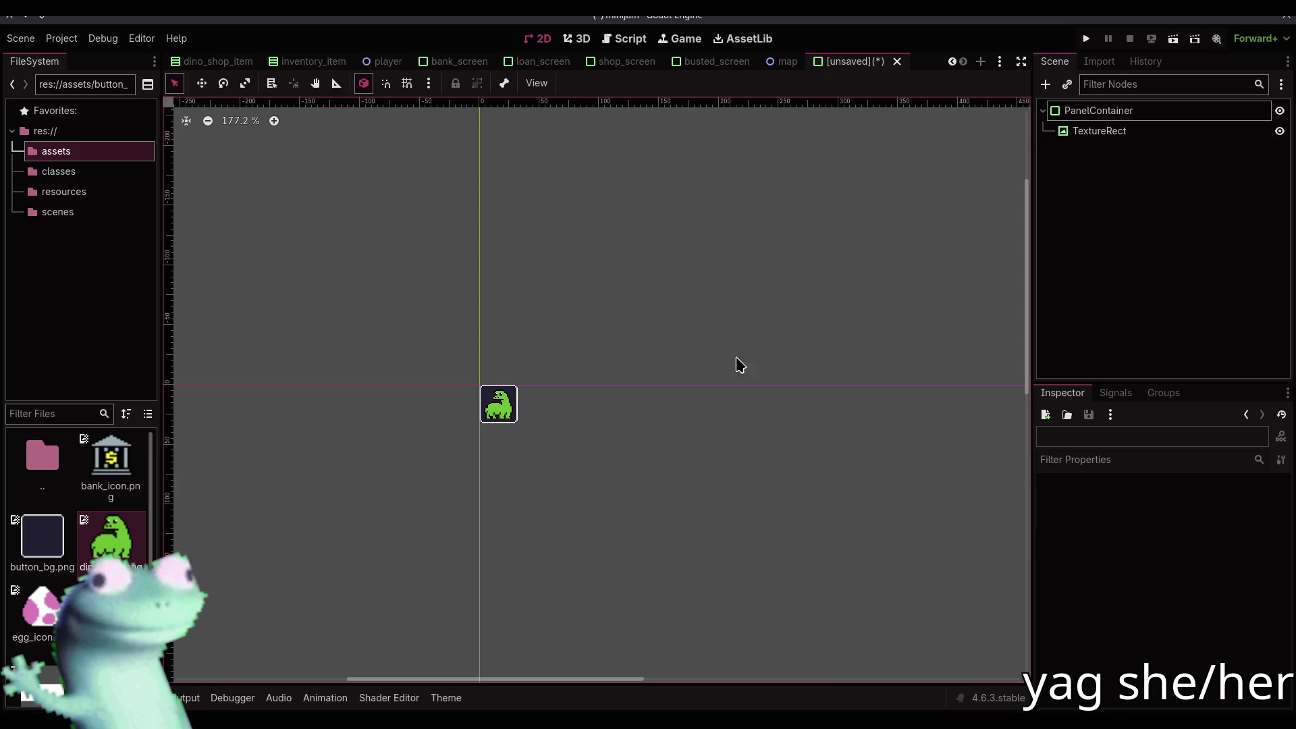
click(1074, 115)
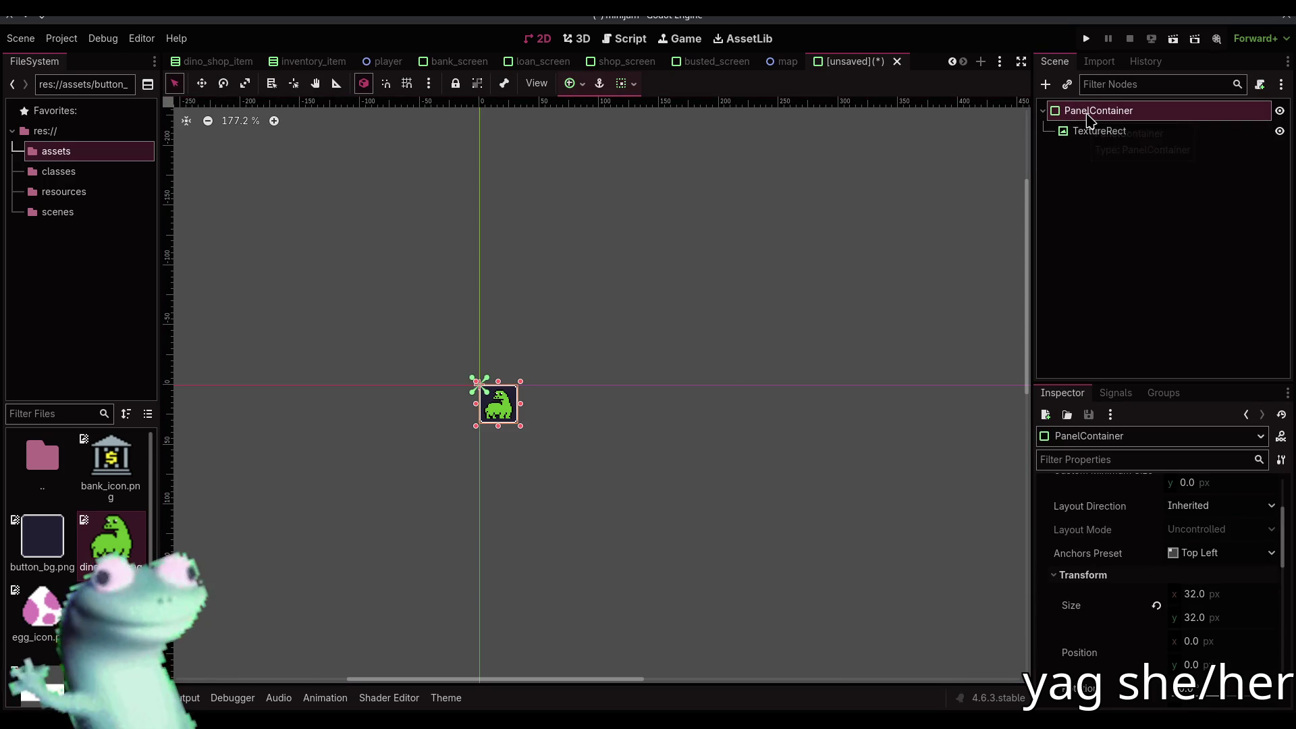
key(Delete)
key(Return)
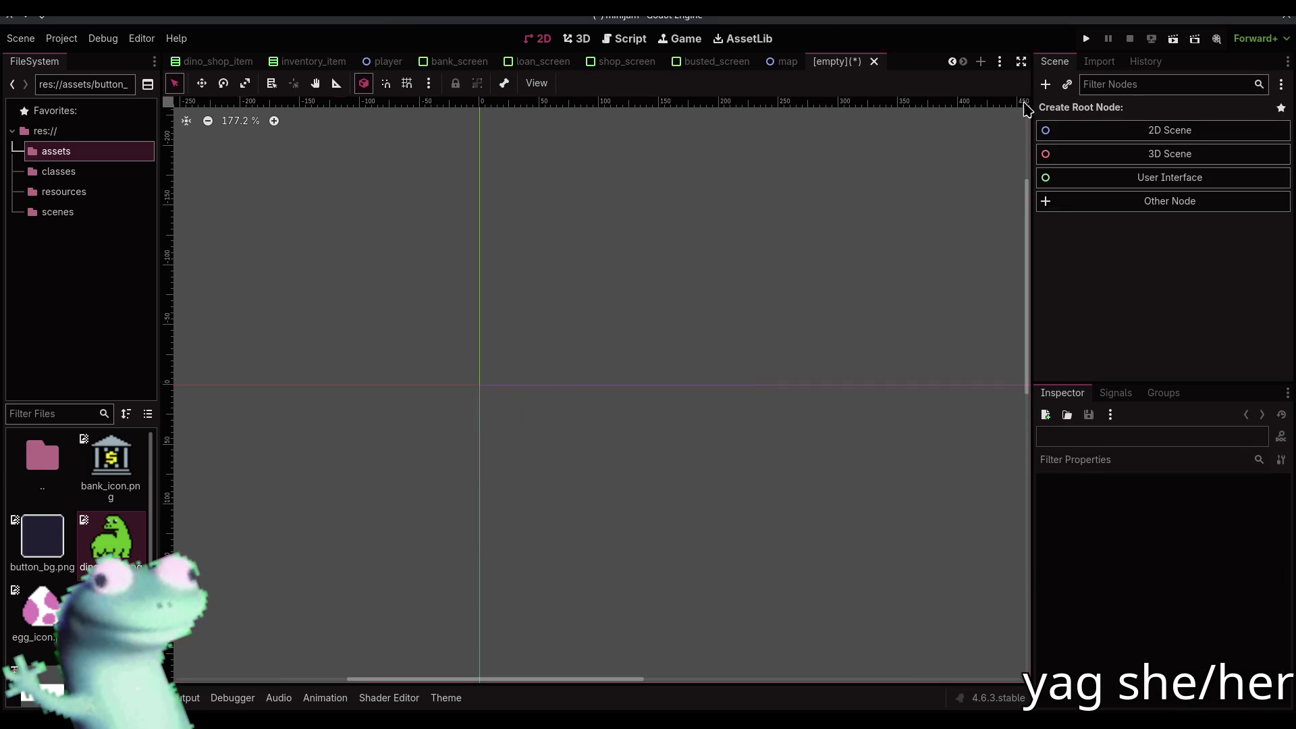
click(295, 65)
Add a PanelContainer as GridContainer's first child, wrapping the first TextureRect.
click(1095, 172)
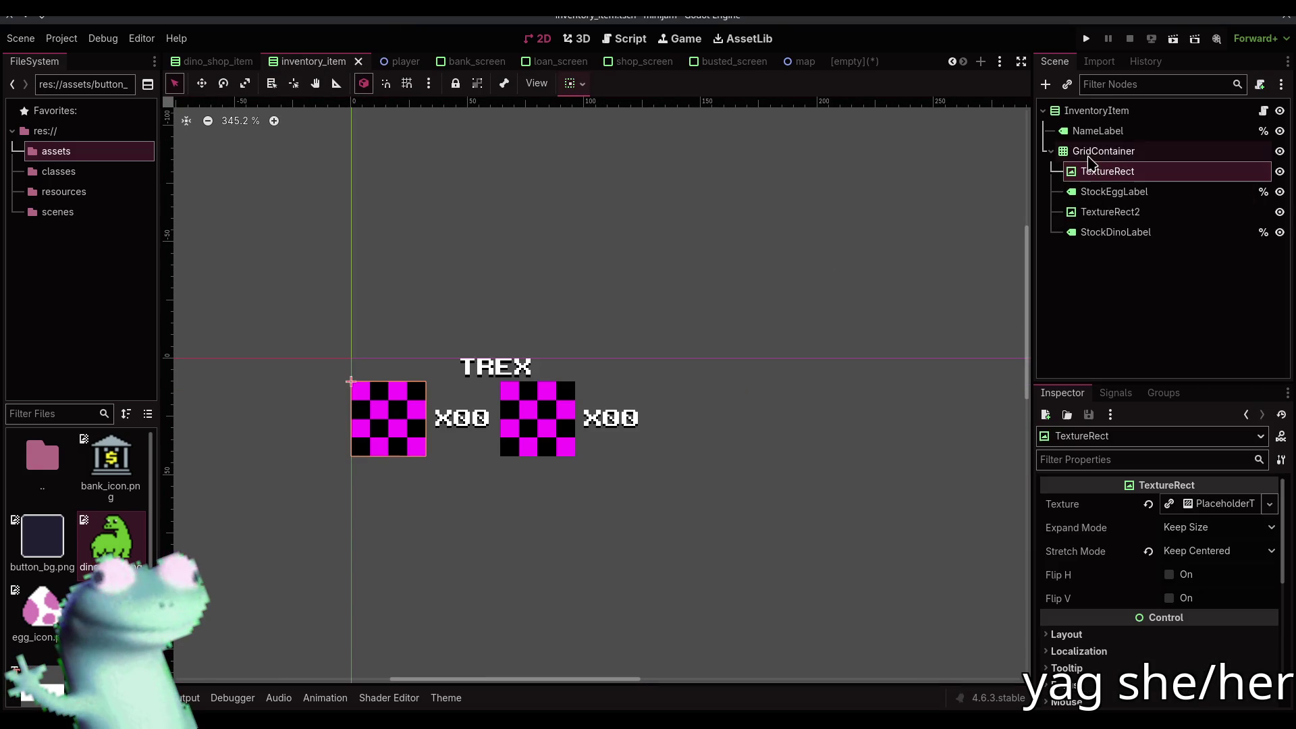
right_click(1083, 176)
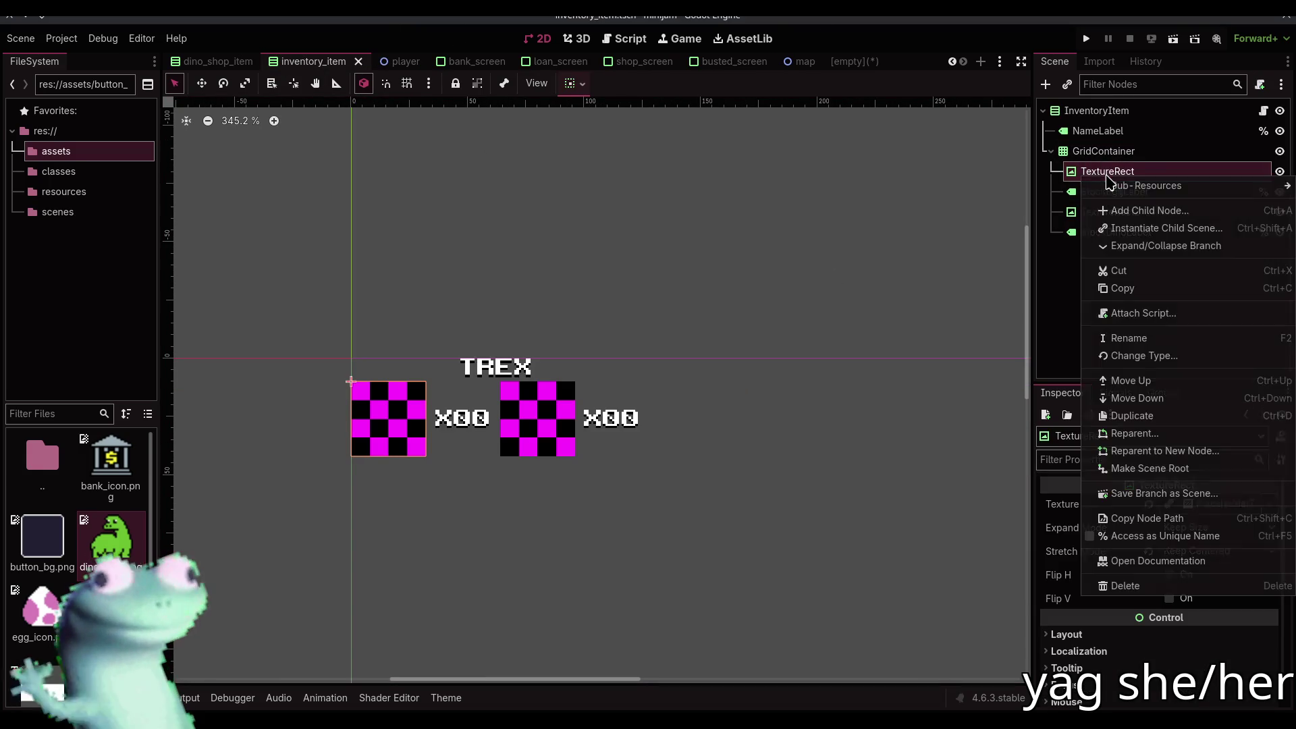
click(1081, 154)
key(ctrl+a)
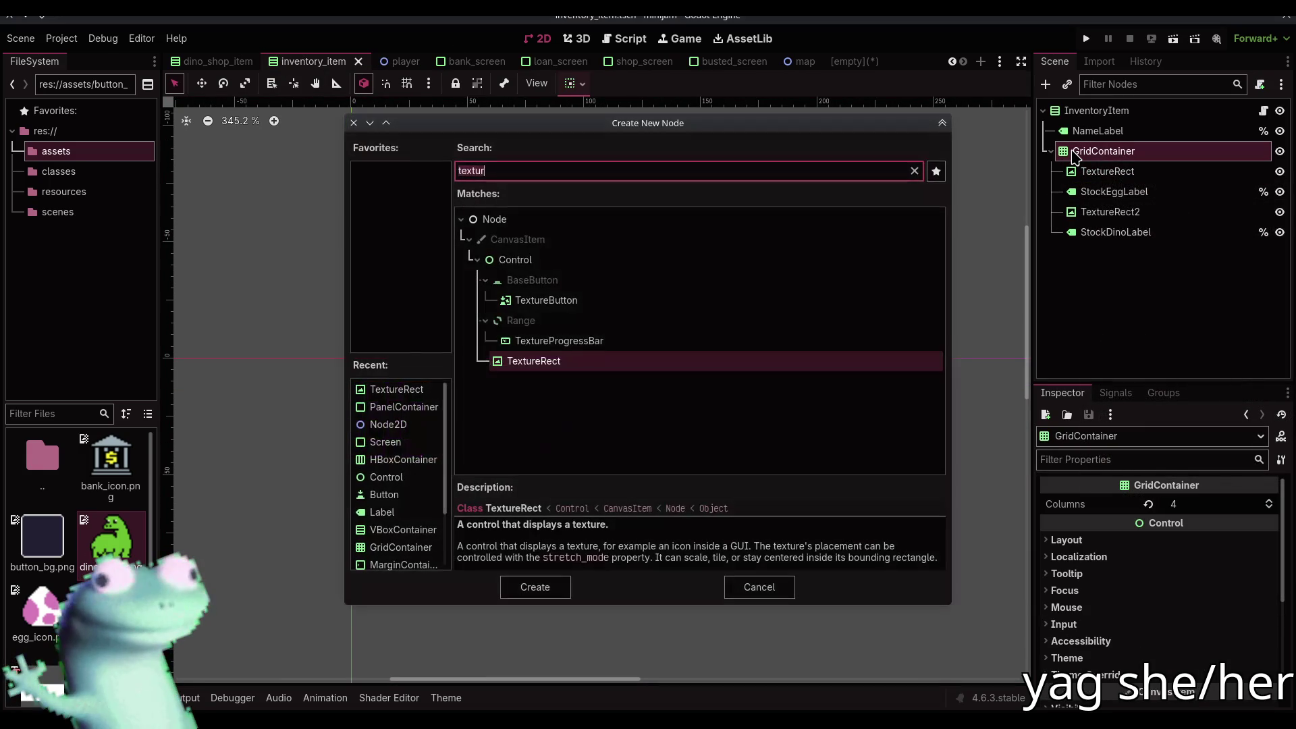
key(BackSpace)
key(BackSpace)
key(BackSpace)
text(panelc)
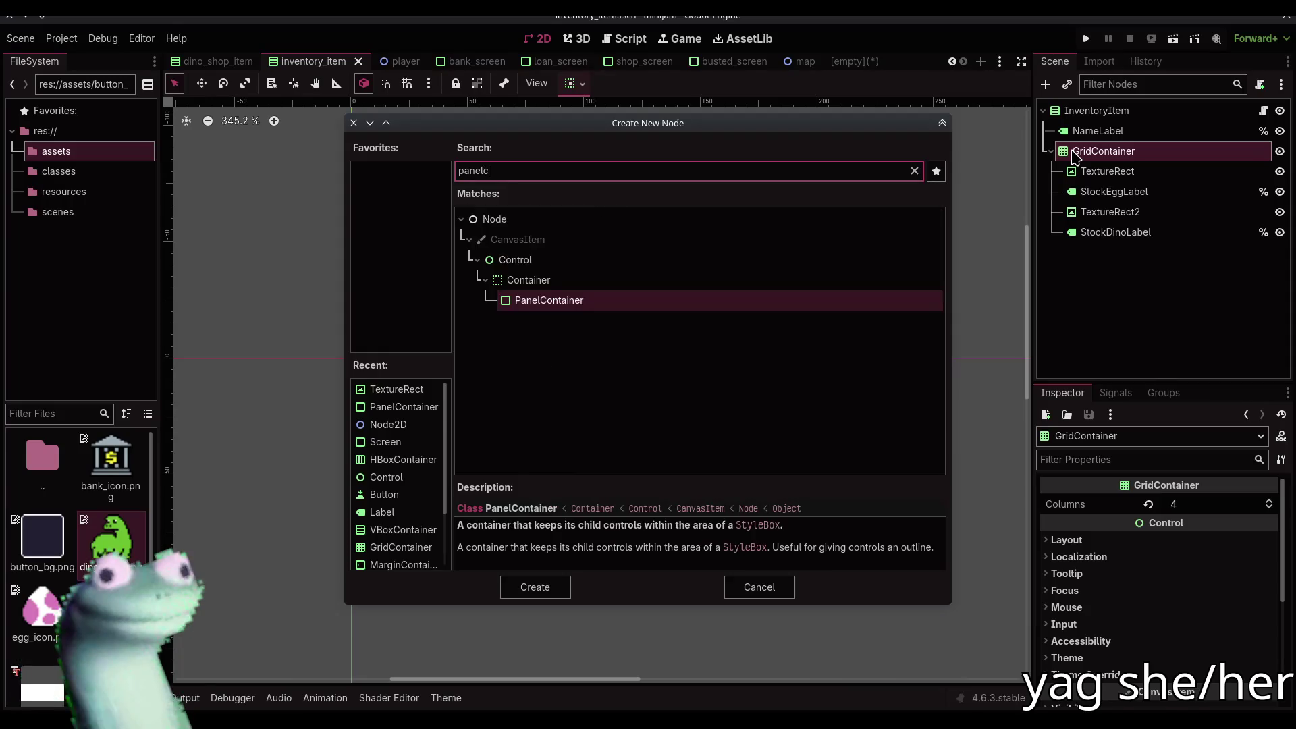
key(Return)
mouse_move(1121, 253)
mouse_down()
mouse_move(1099, 168)
mouse_move(1107, 177)
mouse_up()
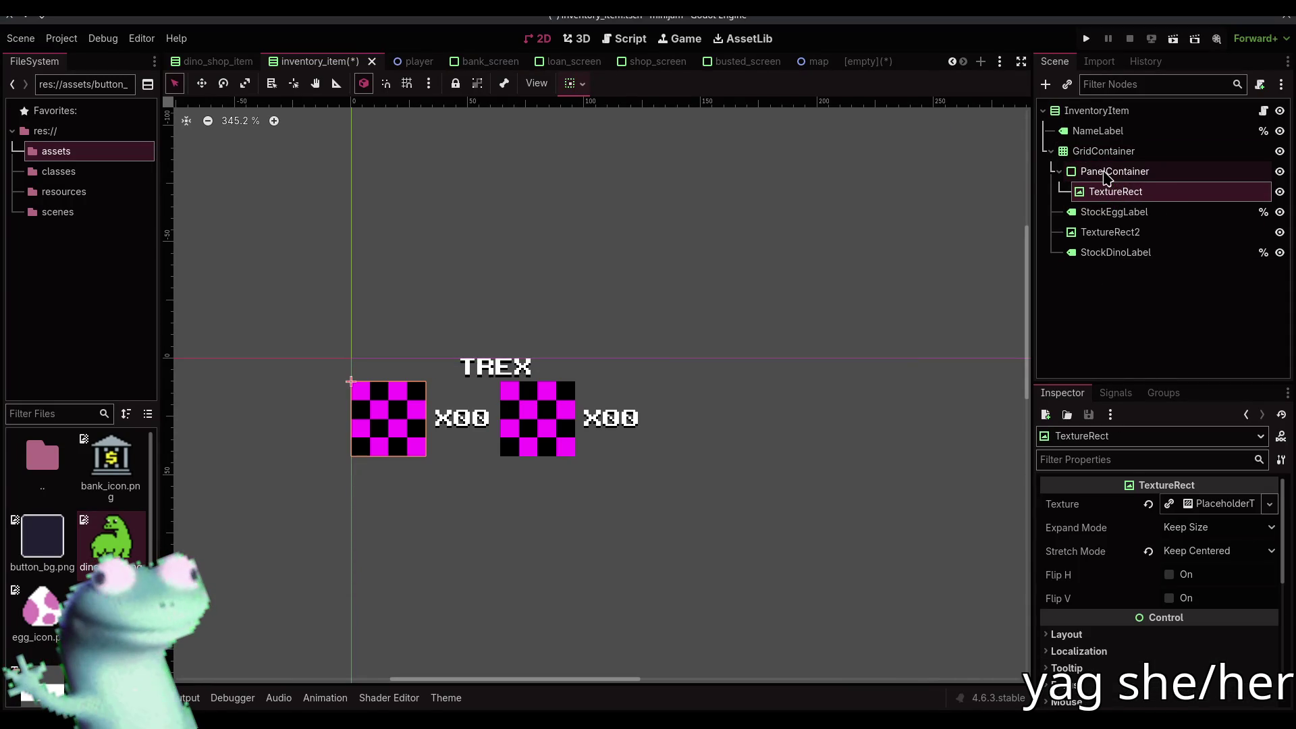
Give the TextureRect inside the new panel the egg image.
click(1111, 172)
click(1117, 192)
drag(40, 611, 1224, 510)
click(1219, 574)
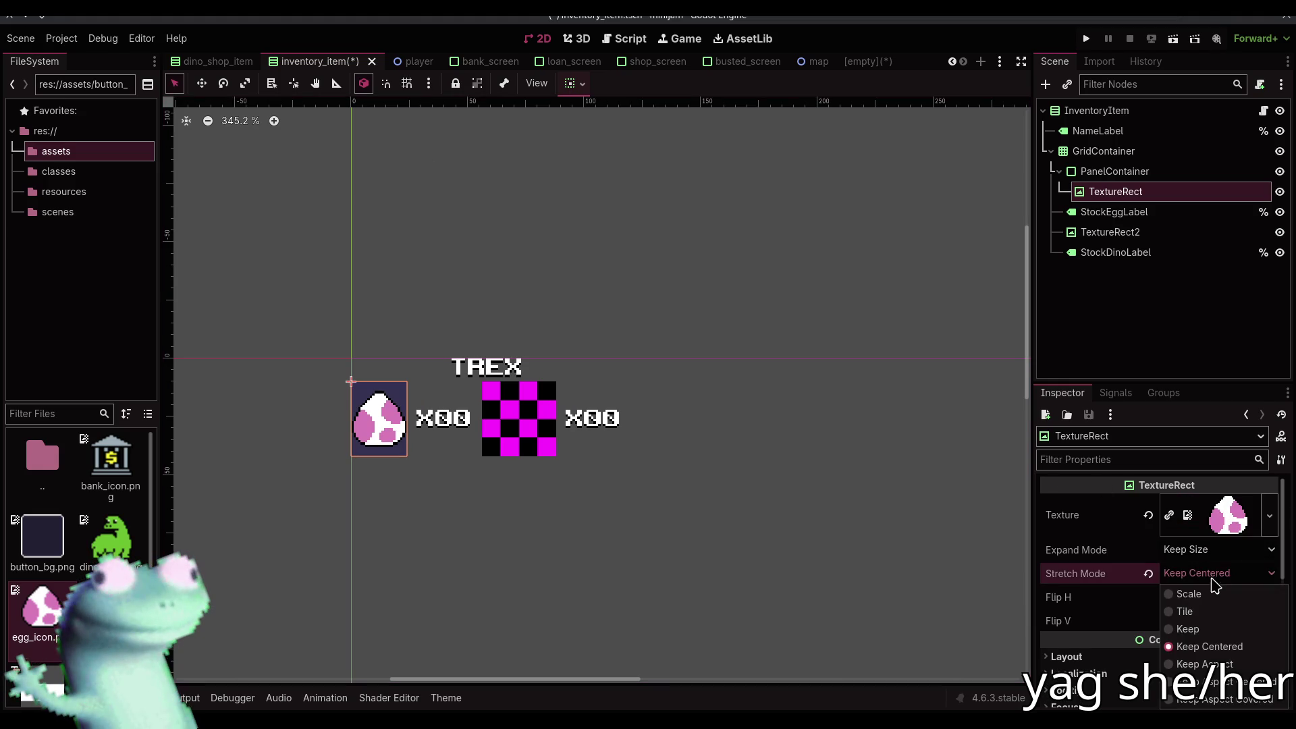
Set the PanelContainer's custom minimum size to 32 × 32.
click(1107, 173)
scroll(1094, 561, down, 5)
scroll(1094, 550, up, 5)
click(1080, 519)
click(1080, 519)
click(1074, 502)
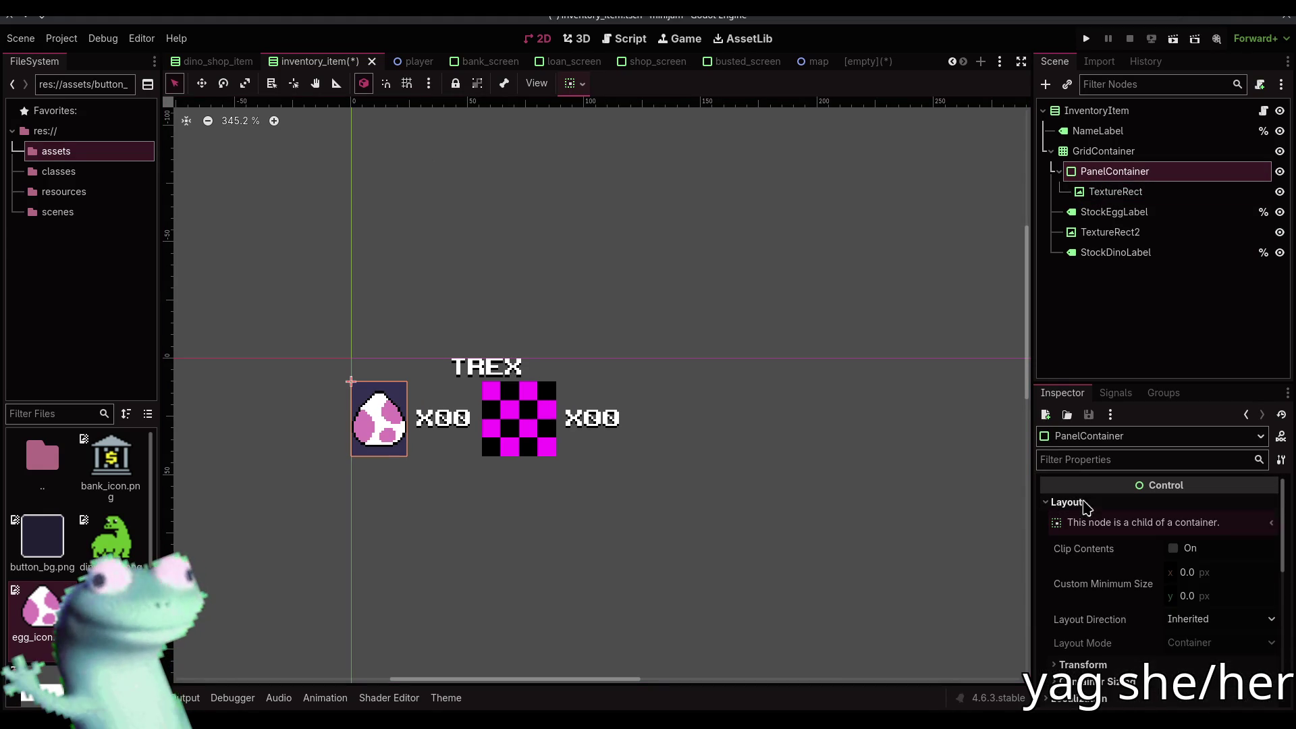
click(1195, 573)
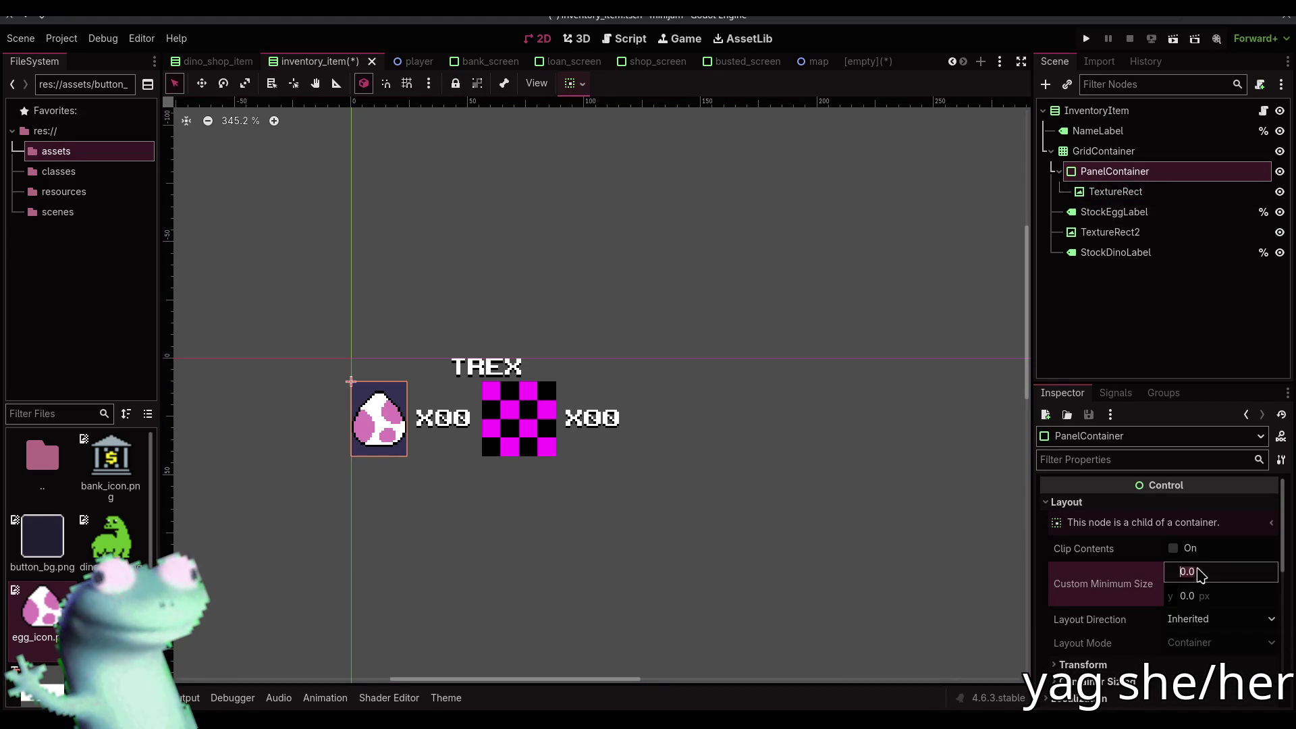
text(32)
key(Tab)
text(32)
key(Tab)
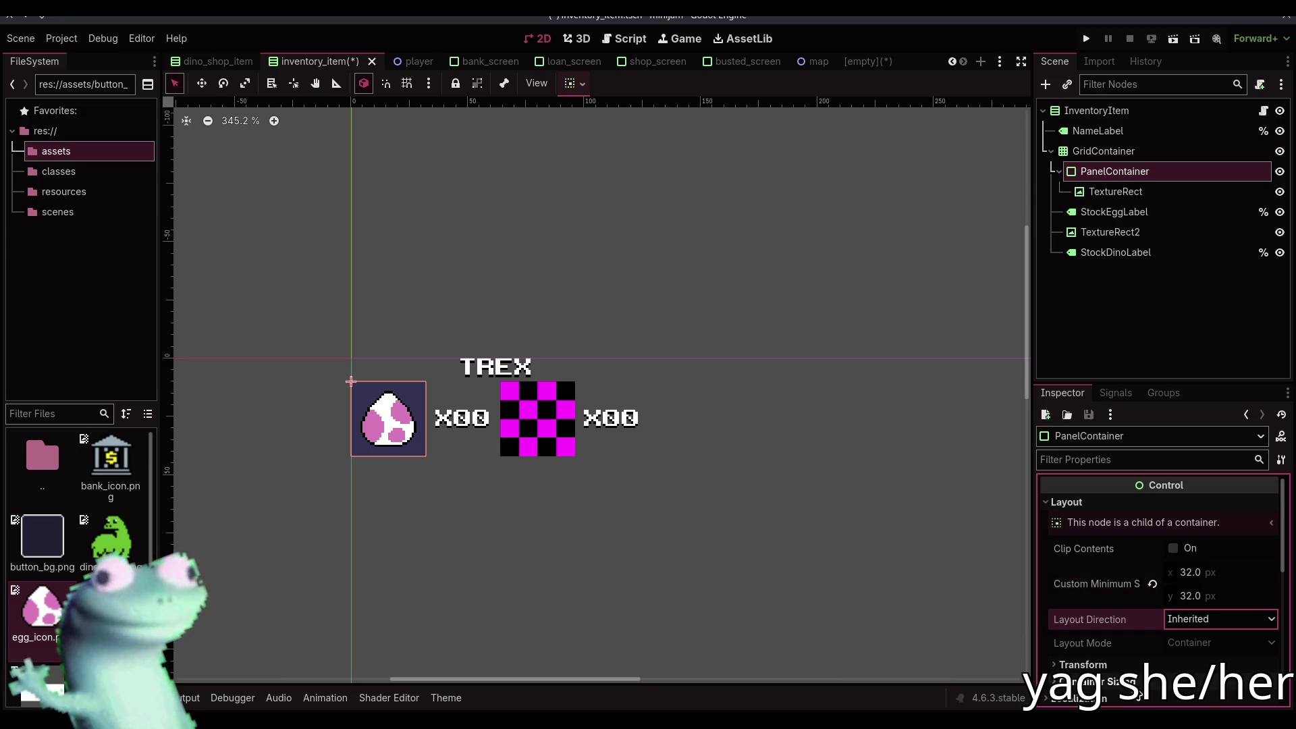
Set the PanelContainer's Theme Type Variation to IconPanel.
scroll(1123, 651, down, 2)
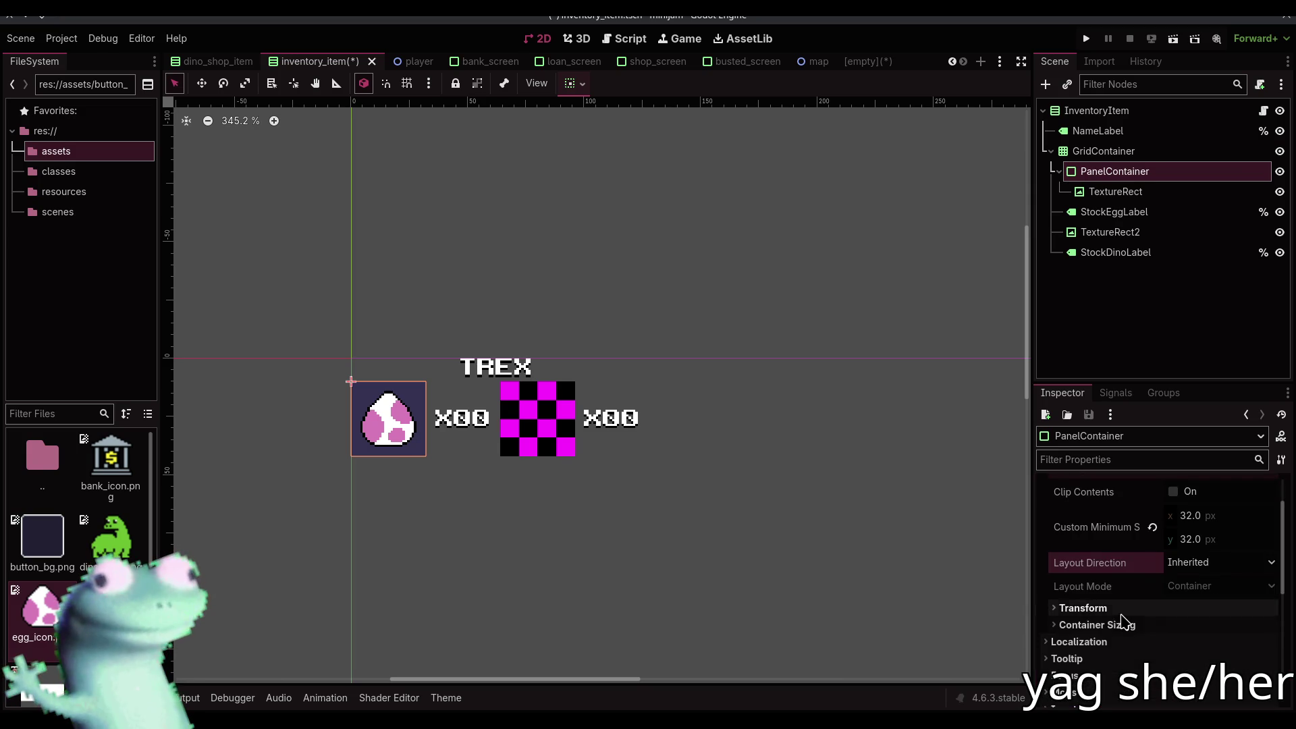
scroll(1104, 511, down, 3)
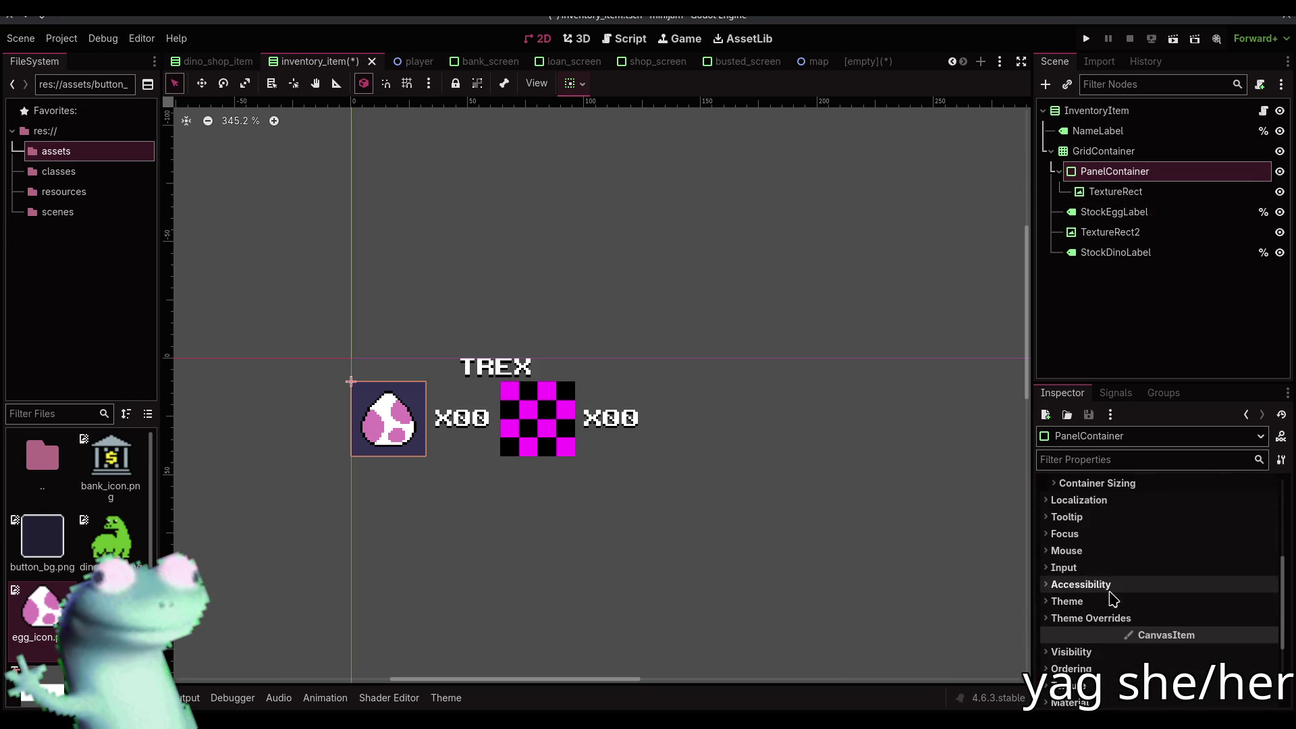
click(1102, 617)
click(1103, 617)
click(1103, 618)
click(1103, 617)
click(1081, 601)
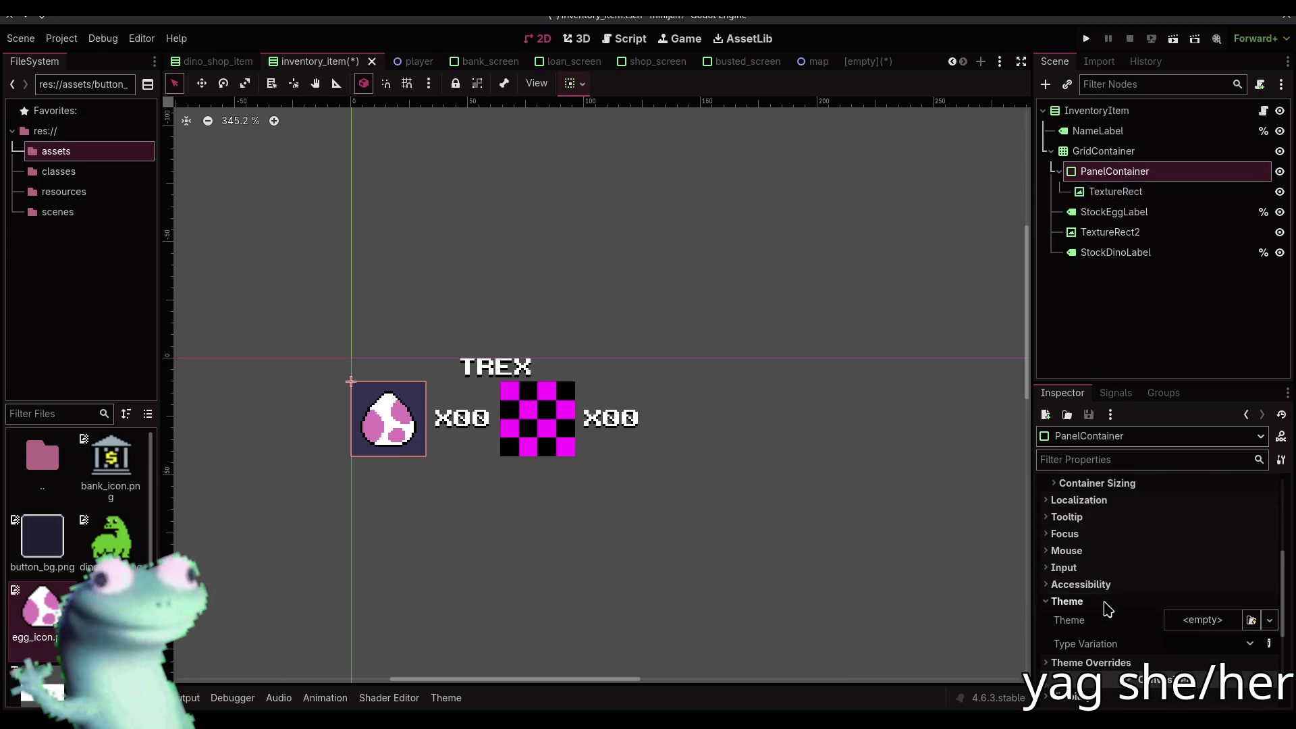
click(1222, 643)
click(1196, 675)
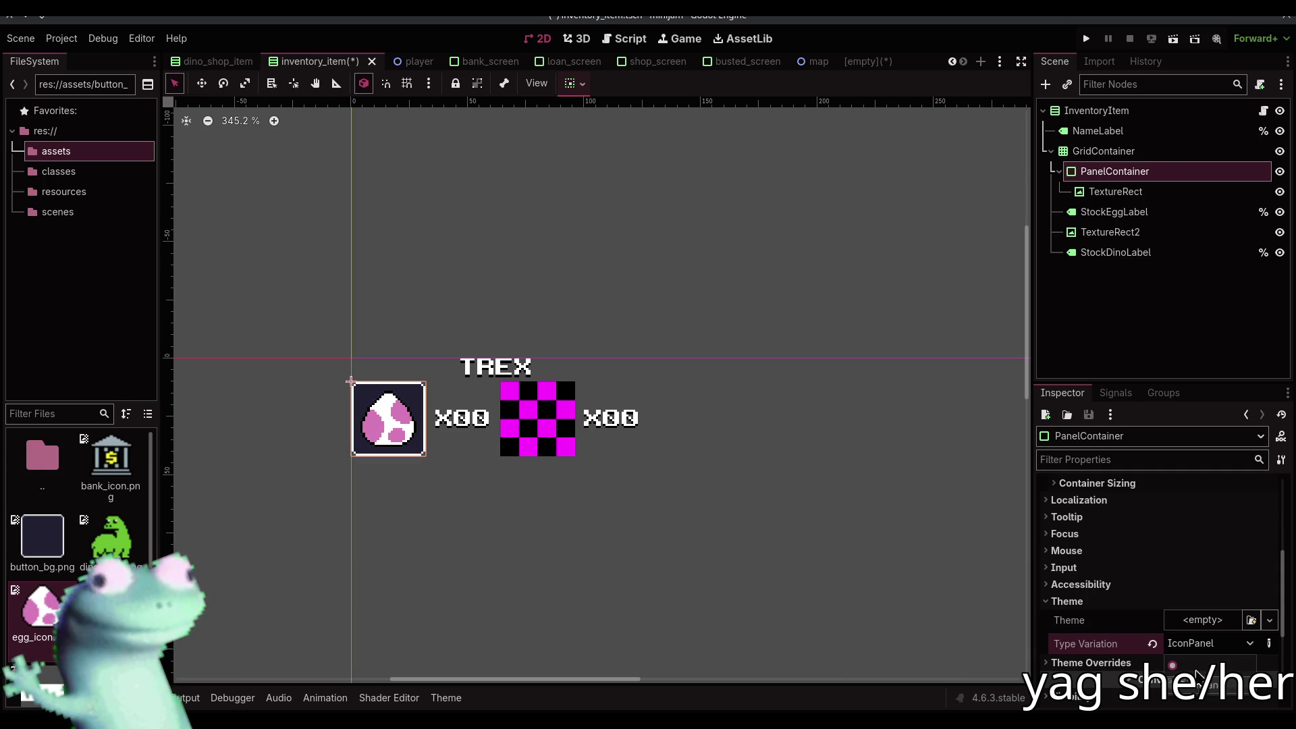
Save the inventory_item scene and select the checkered placeholder node.
click(593, 273)
key(ctrl+s)
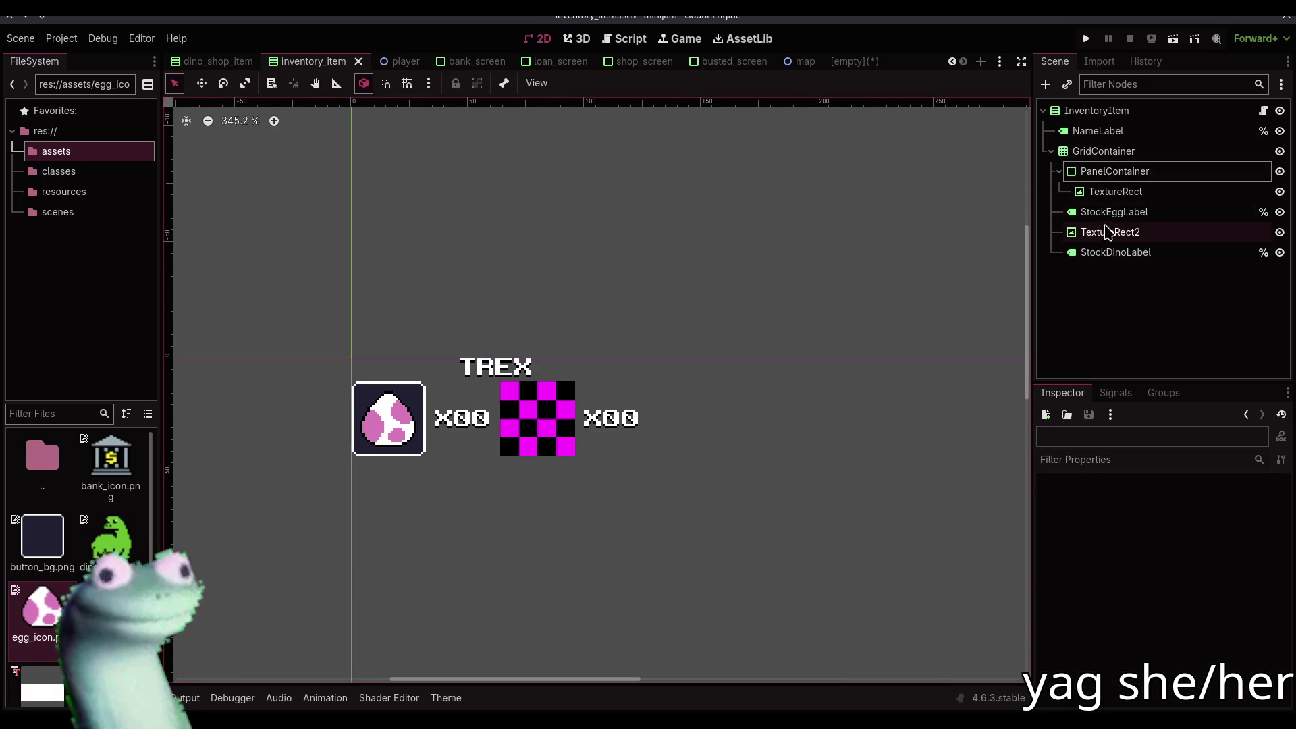
click(1101, 231)
Replace TextureRect2 with a duplicated IconPanel frame below StockEggLabel that shows dino_icon.png.
key(Delete)
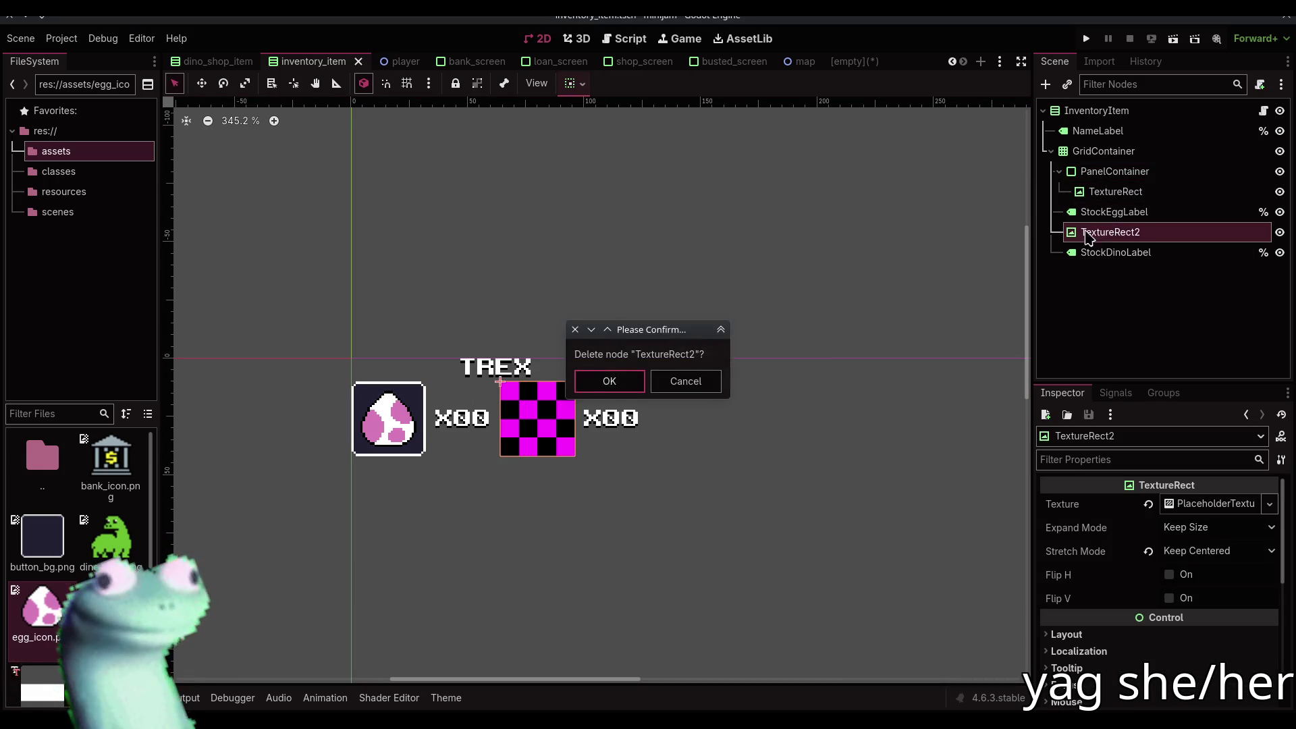
click(605, 380)
click(1114, 171)
key(ctrl+d)
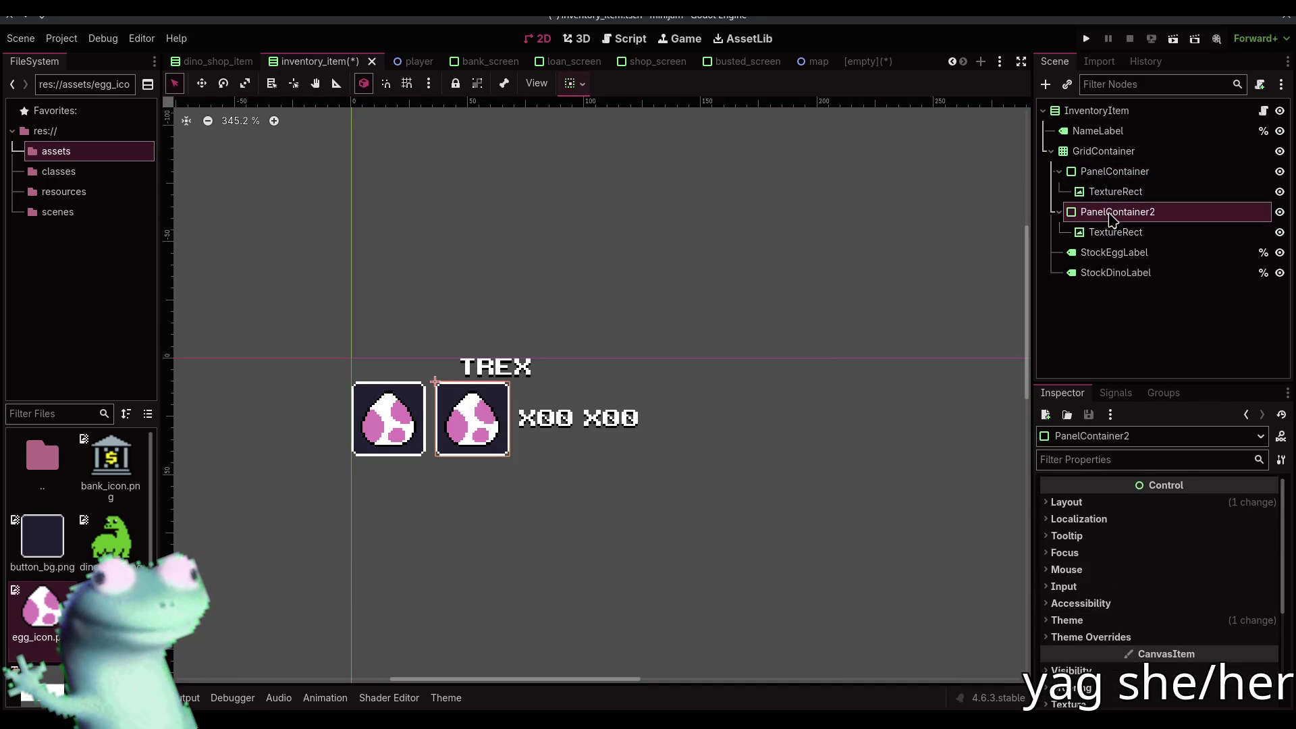
drag(1098, 260, 1097, 263)
click(1113, 253)
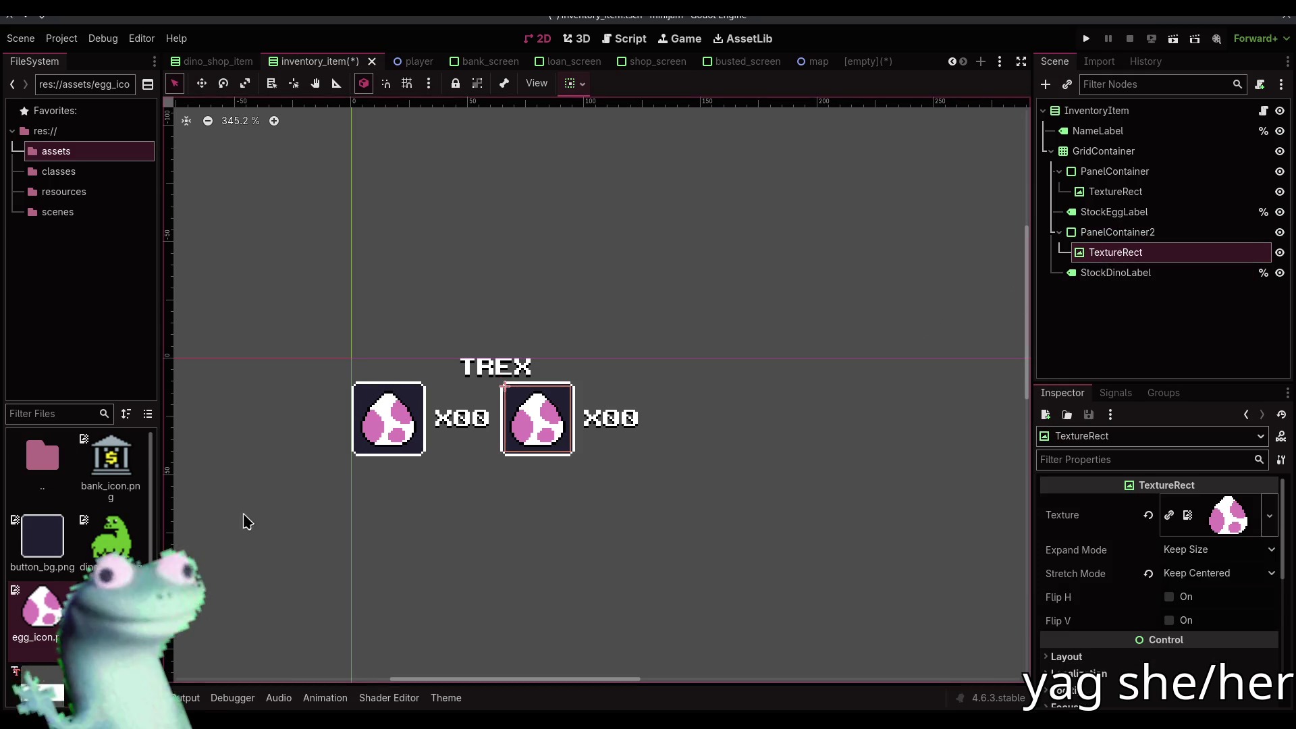
drag(132, 545, 1227, 516)
Save the inventory_item scene and switch to the dino_shop_item scene.
click(842, 327)
key(ctrl+s)
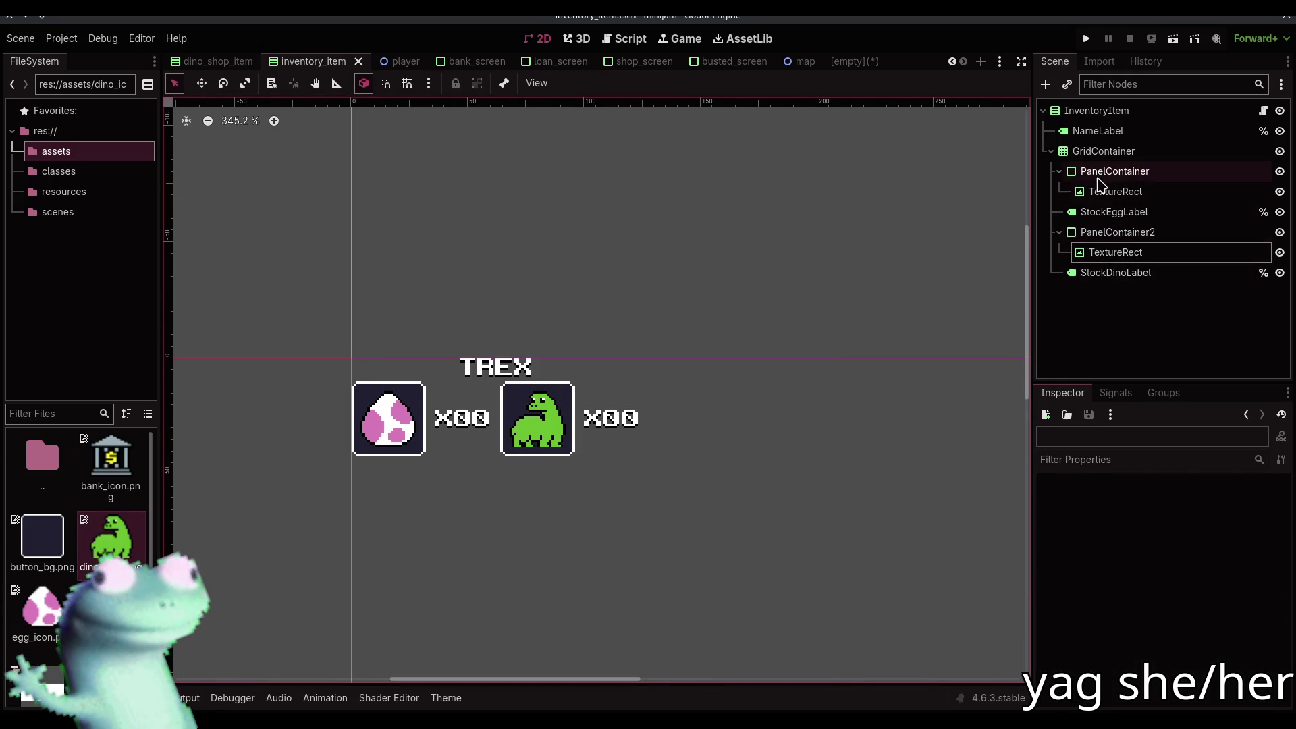
click(1107, 173)
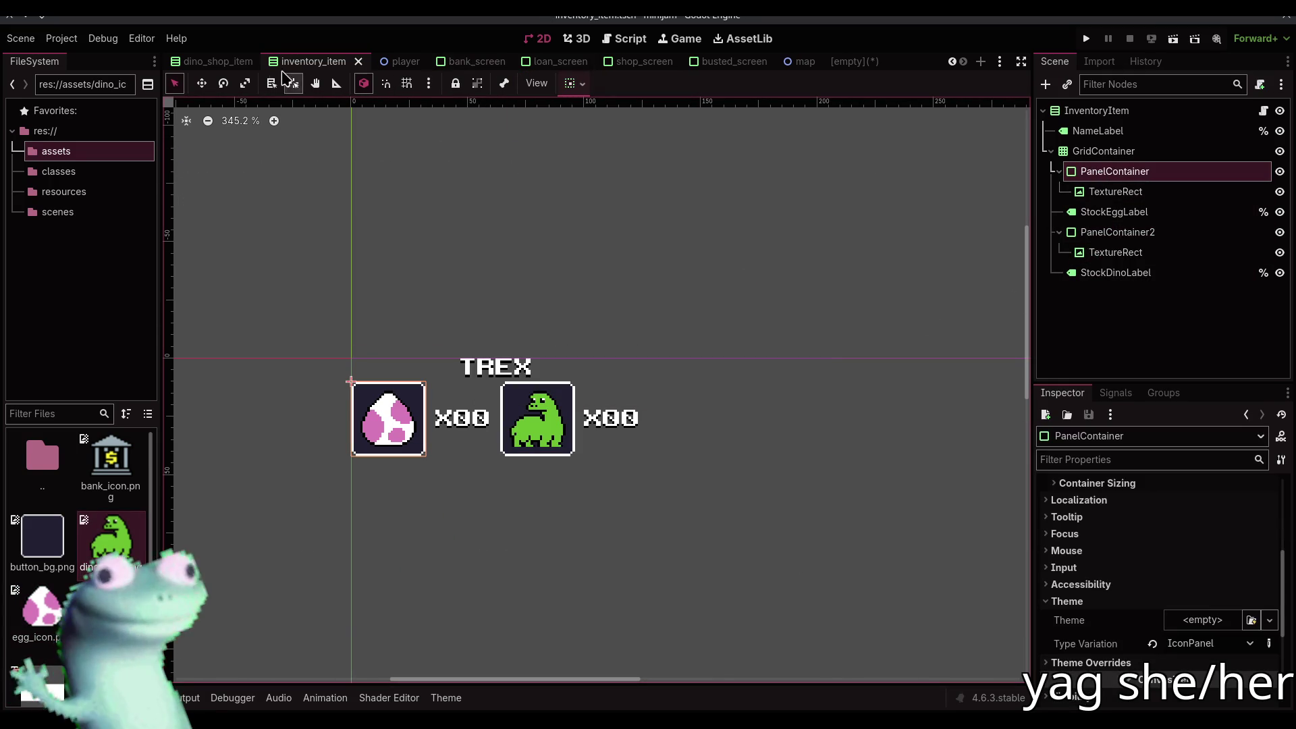
click(216, 62)
scroll(541, 270, up, 5)
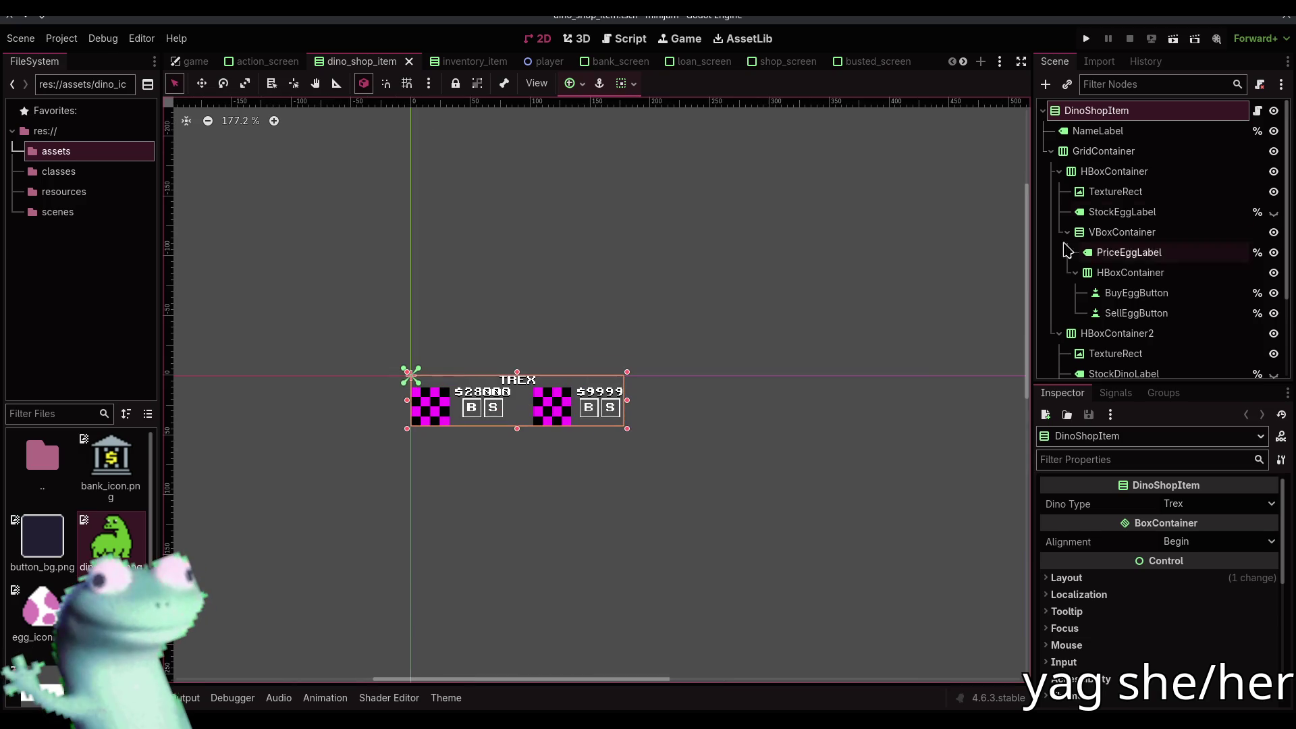
Swap the first HBoxContainer's placeholder TextureRect for the pasted framed panel as its first child.
click(1116, 191)
scroll(370, 410, up, 5)
key(Delete)
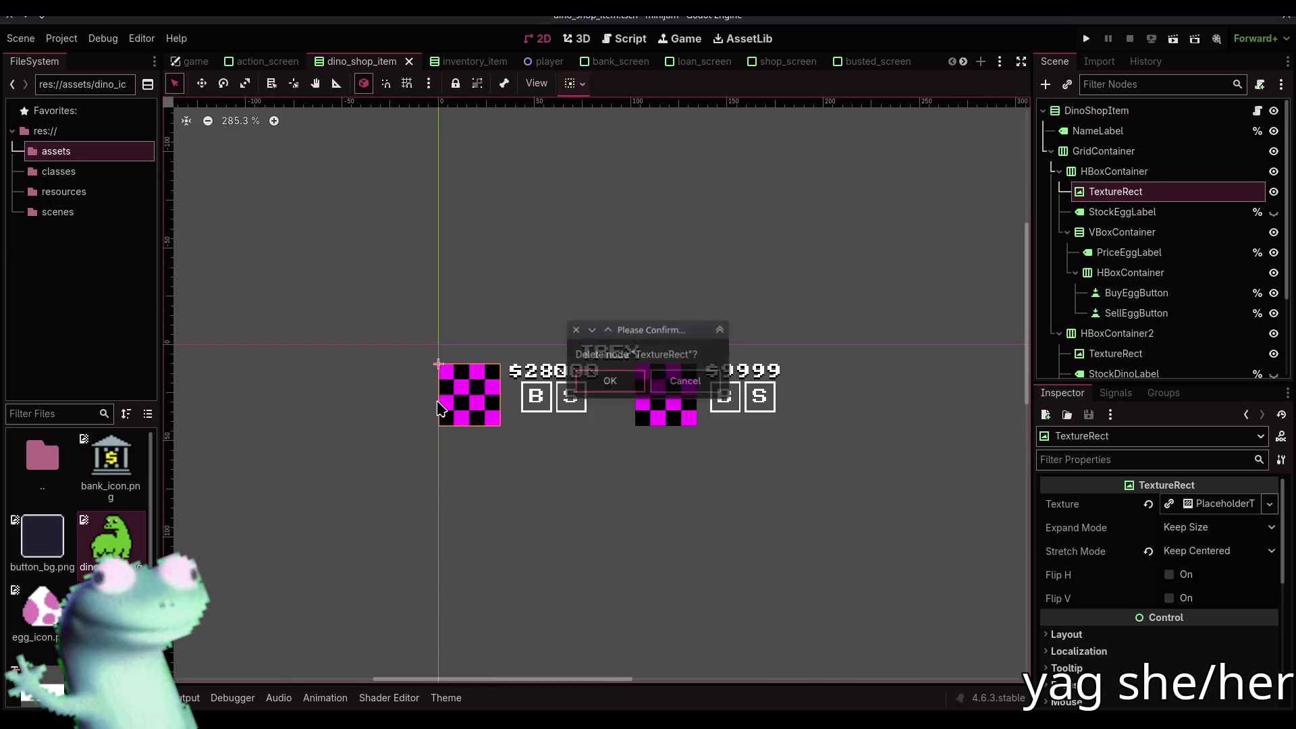
key(Return)
click(1095, 176)
key(ctrl+v)
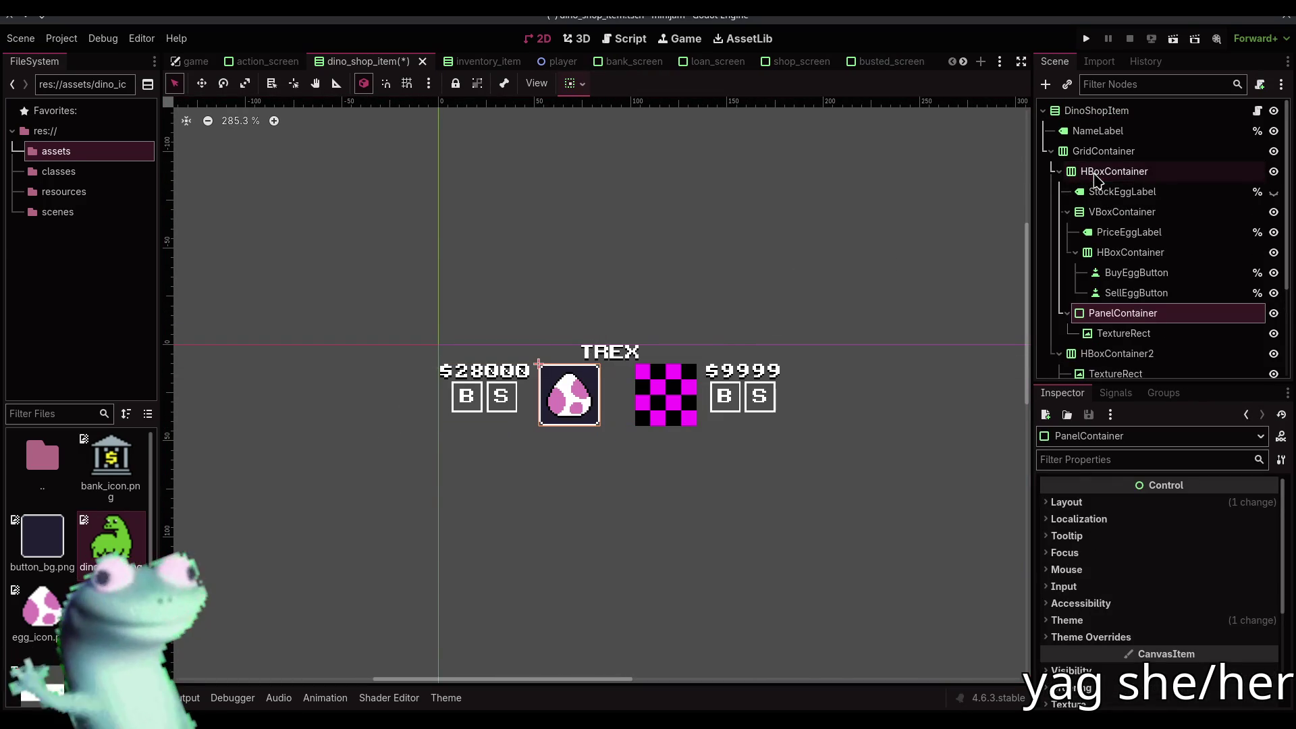
drag(1097, 309, 1102, 195)
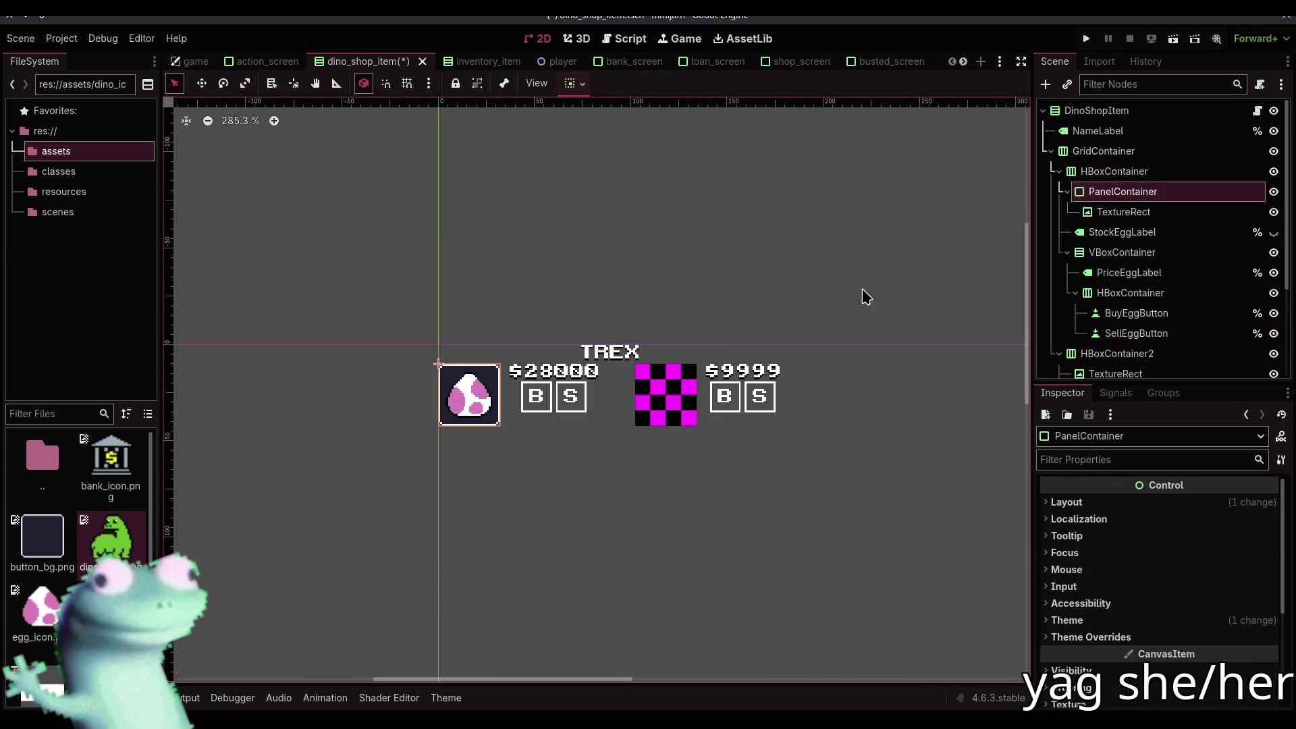
Swap HBoxContainer2's placeholder TextureRect for the pasted framed panel as its first child.
click(1115, 373)
scroll(1141, 332, down, 3)
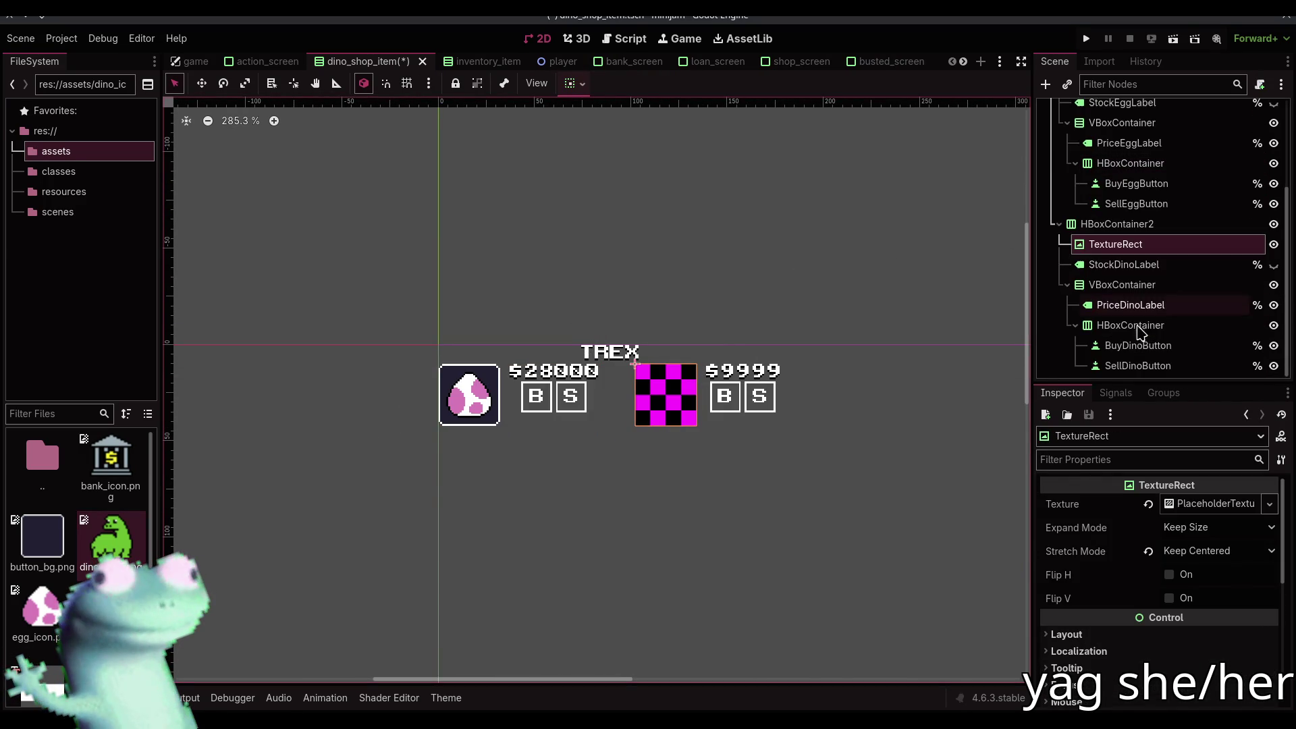
key(Delete)
key(Return)
click(1127, 247)
key(ctrl+v)
mouse_move(1120, 365)
mouse_down()
mouse_move(1143, 261)
mouse_move(1124, 258)
mouse_up()
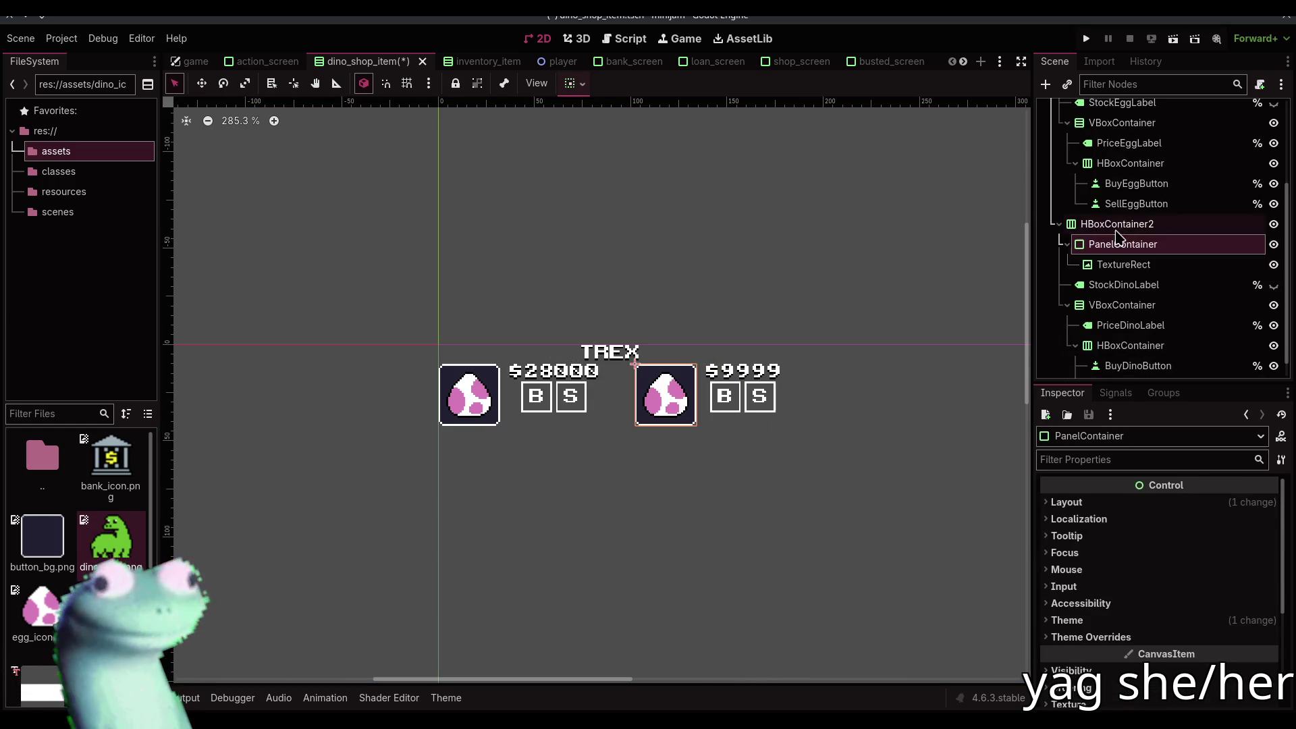
Make the left panel show the dino icon, save dino_shop_item, and open game.gd.
click(469, 395)
drag(1213, 515, 1215, 516)
click(601, 266)
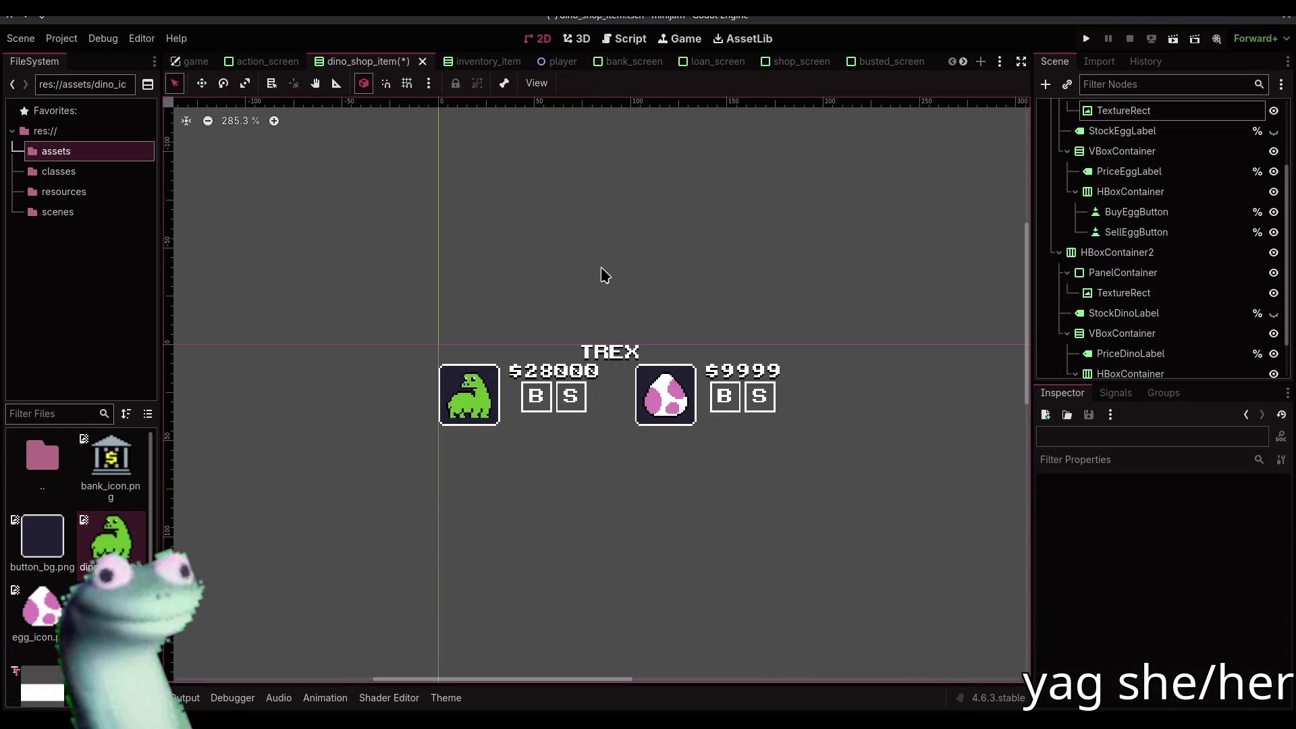
key(ctrl+s)
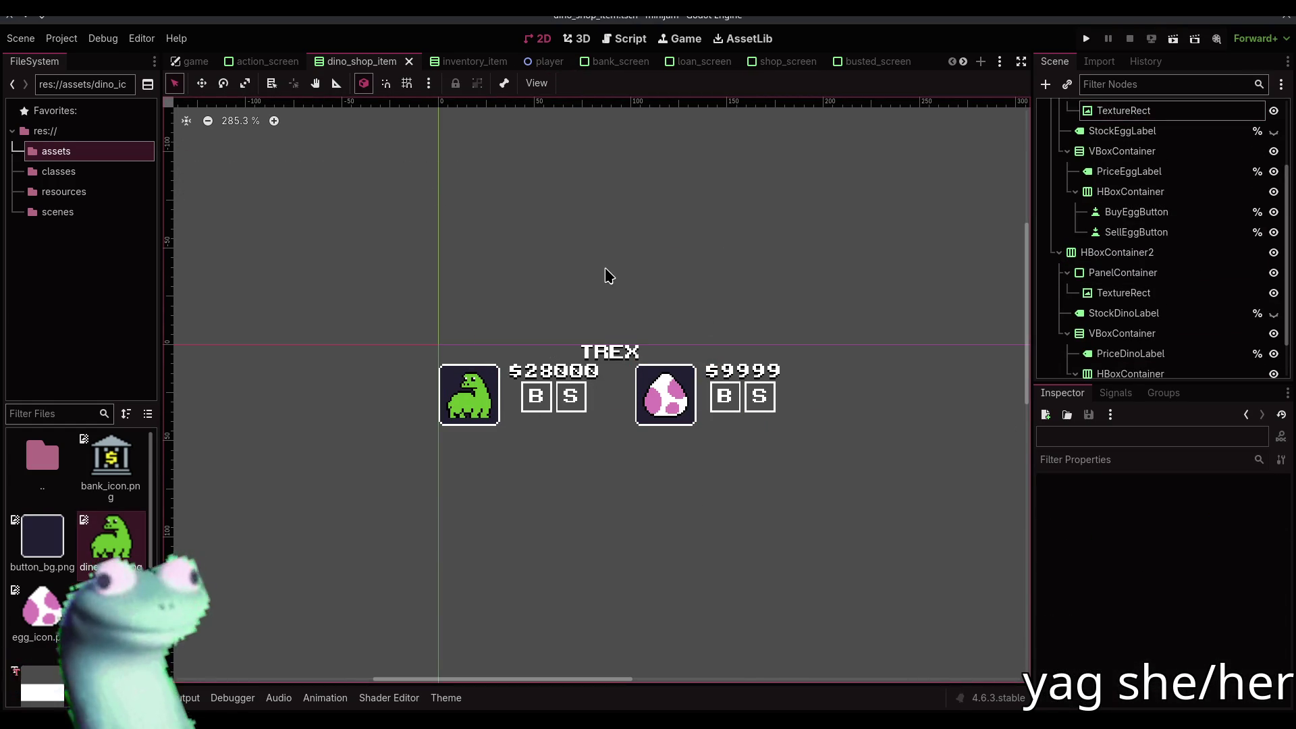
scroll(150, 528, down, 3)
scroll(150, 528, down, 2)
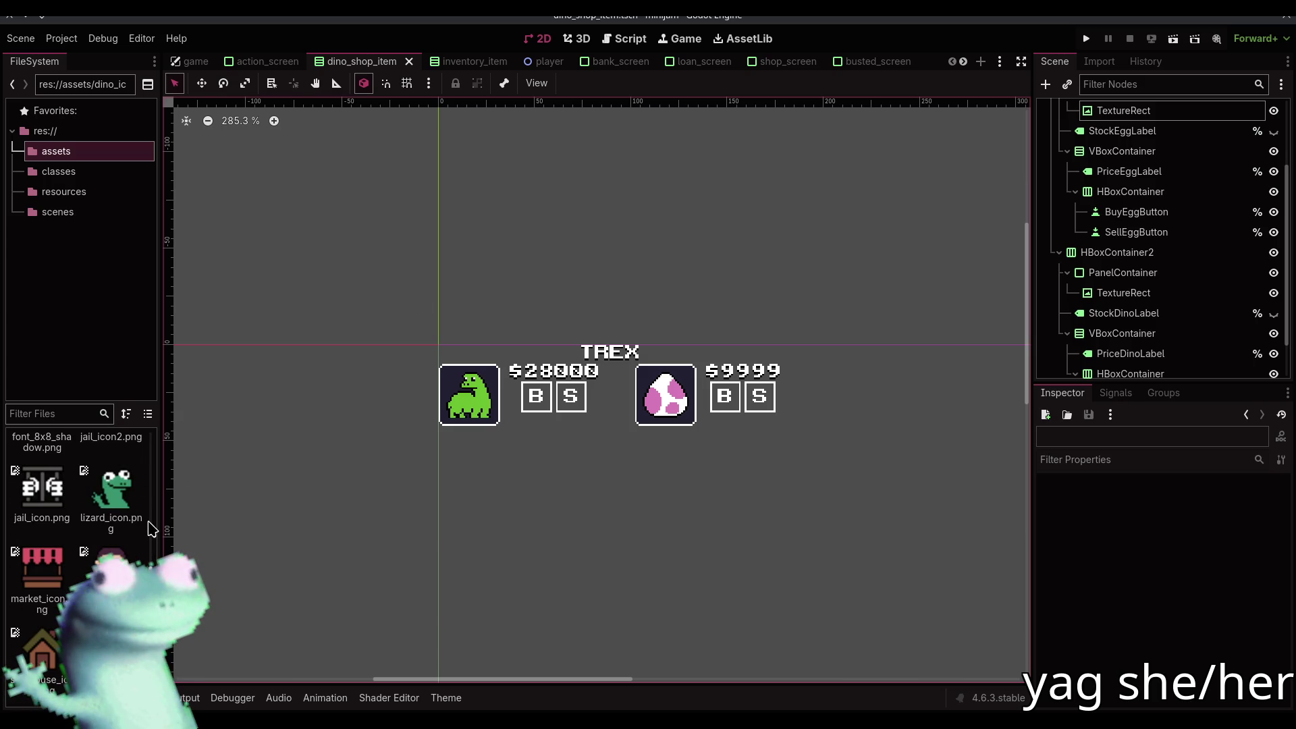
click(624, 38)
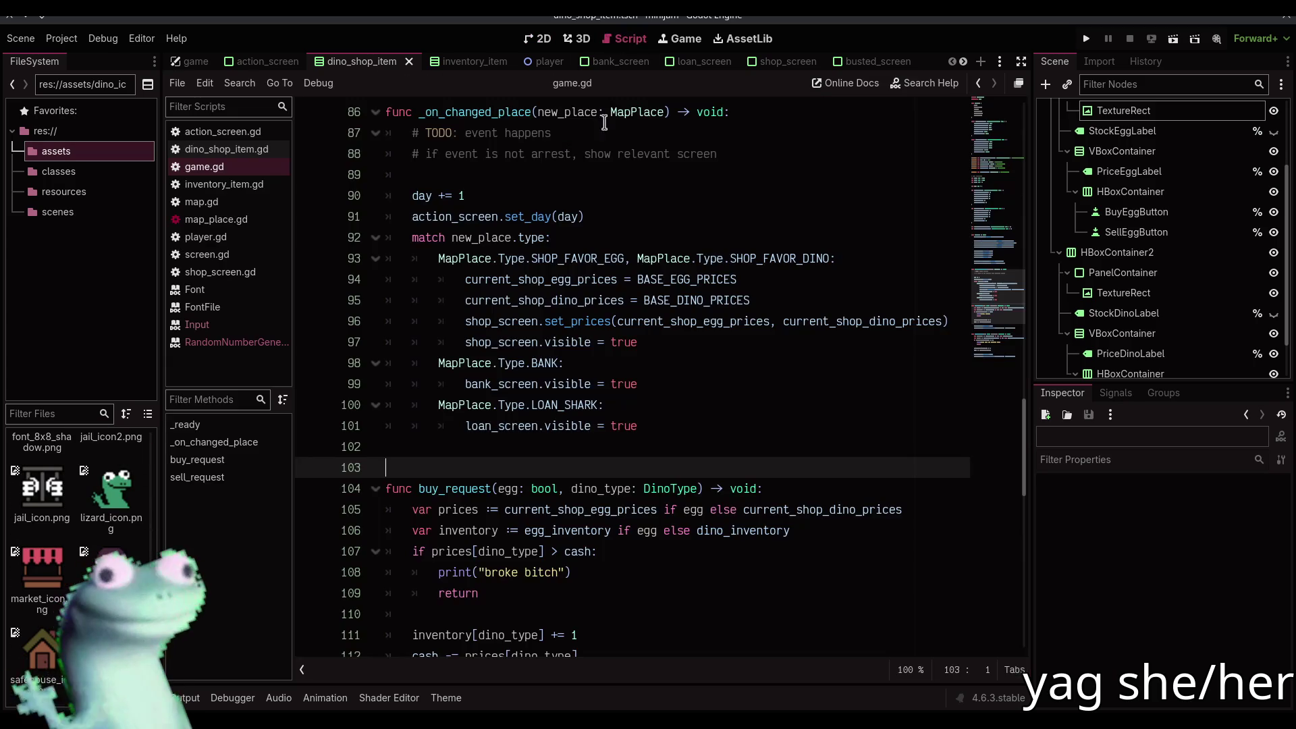
Put egg_icon.png in the first panel and dino_icon.png in the second, then save.
click(543, 39)
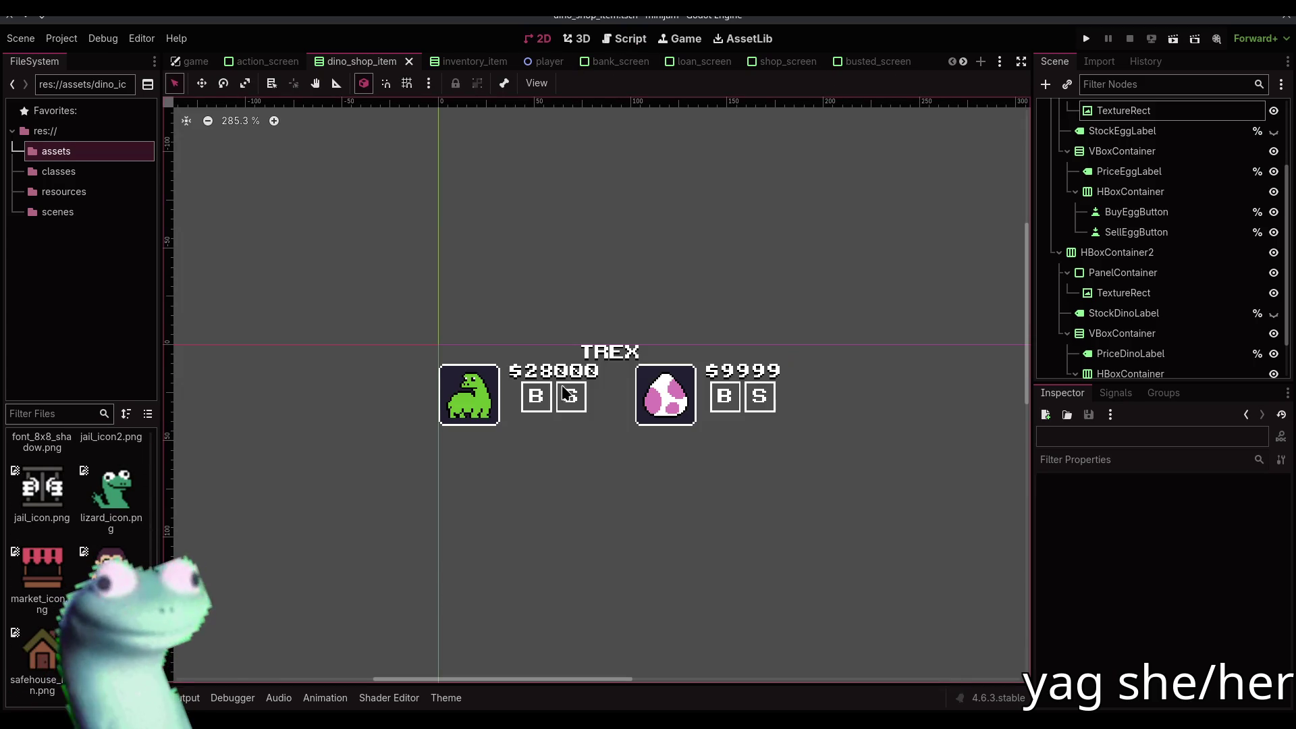
scroll(126, 517, up, 5)
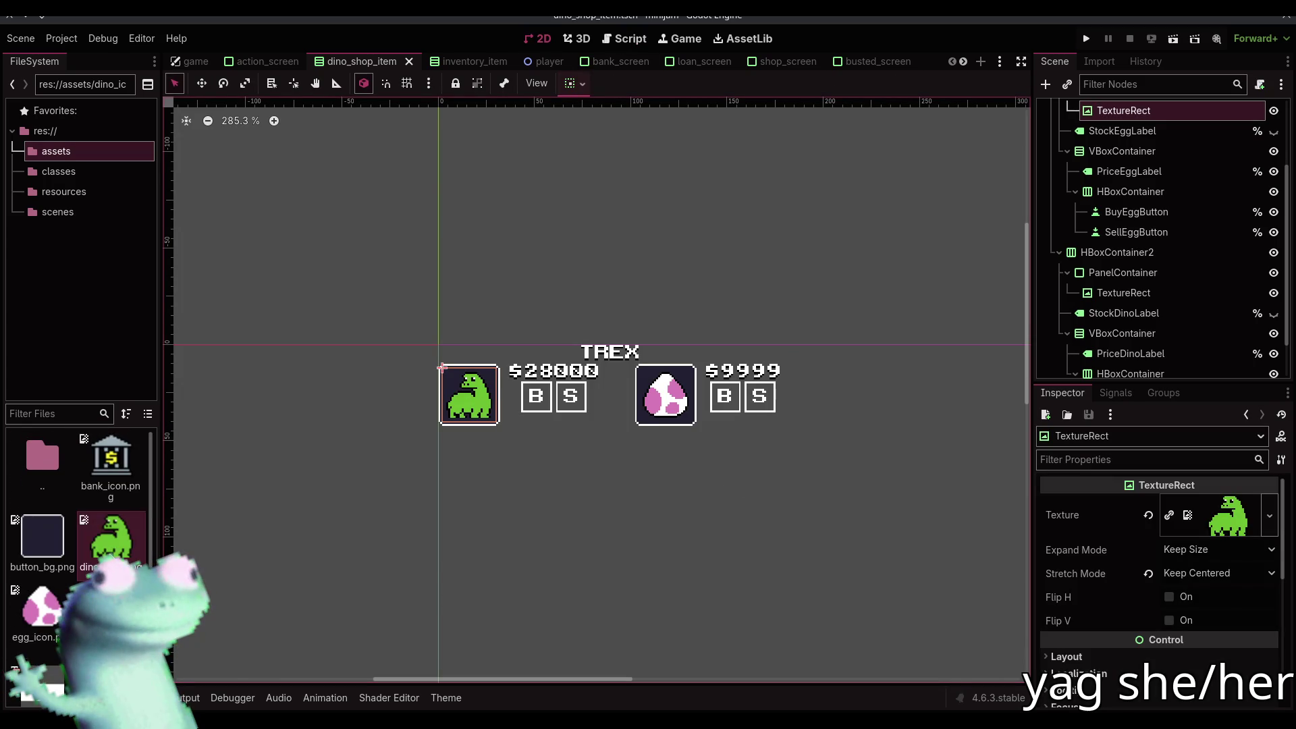
mouse_move(40, 607)
mouse_down()
mouse_move(1155, 537)
mouse_move(1209, 515)
mouse_up()
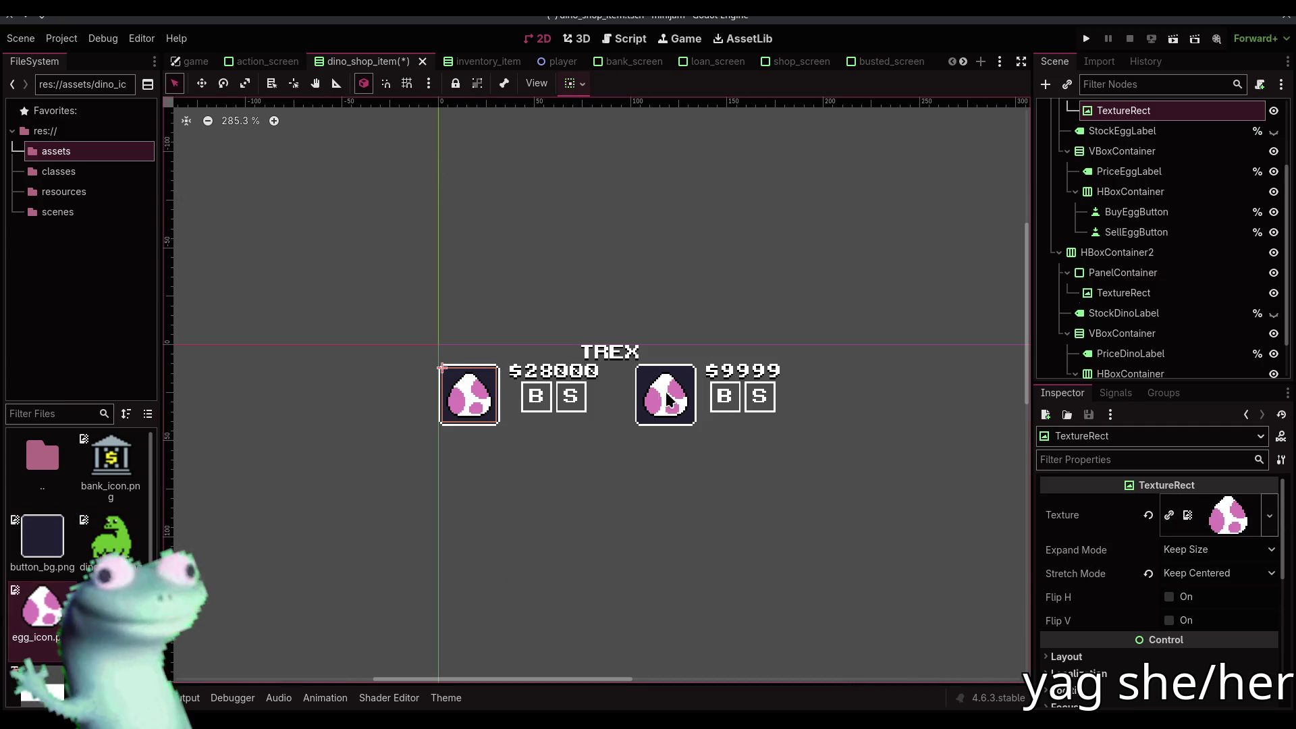
click(1124, 293)
drag(111, 537, 1222, 517)
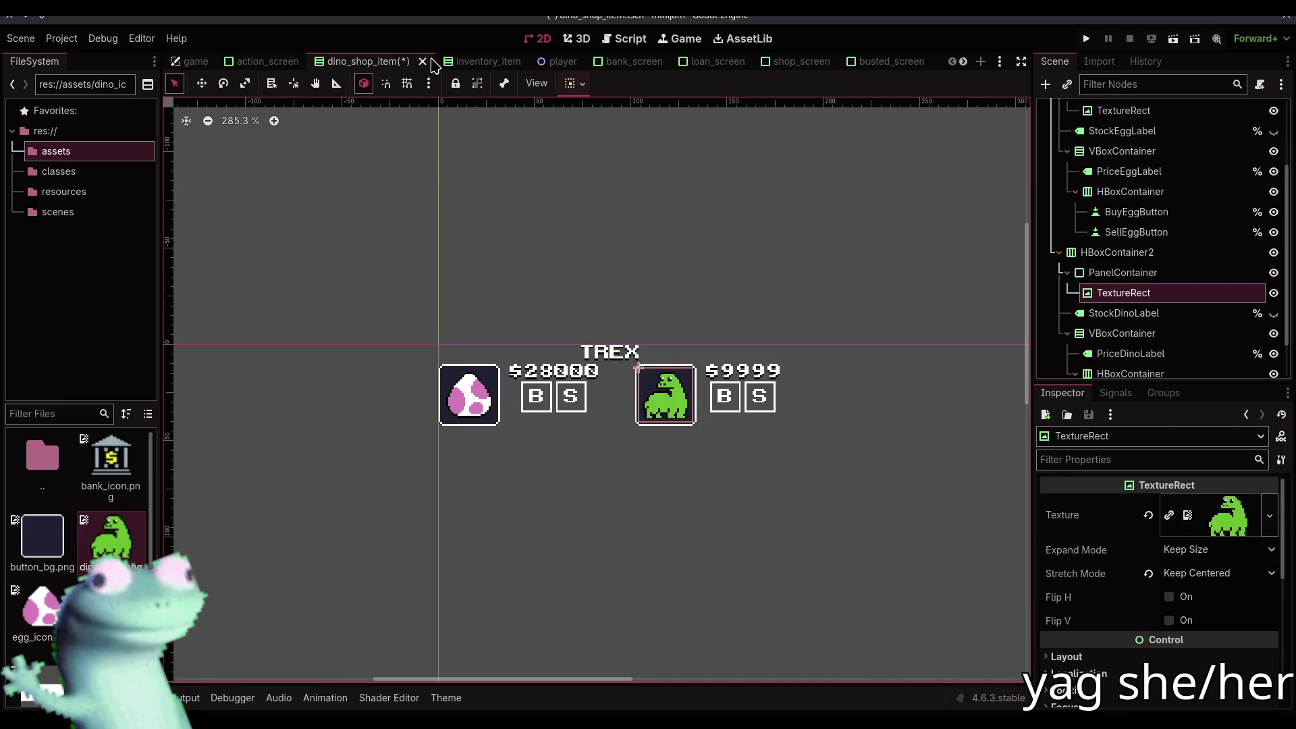
key(ctrl+s)
Look over the action_screen and inventory_item tabs, then open dino_shop_item.gd.
click(263, 61)
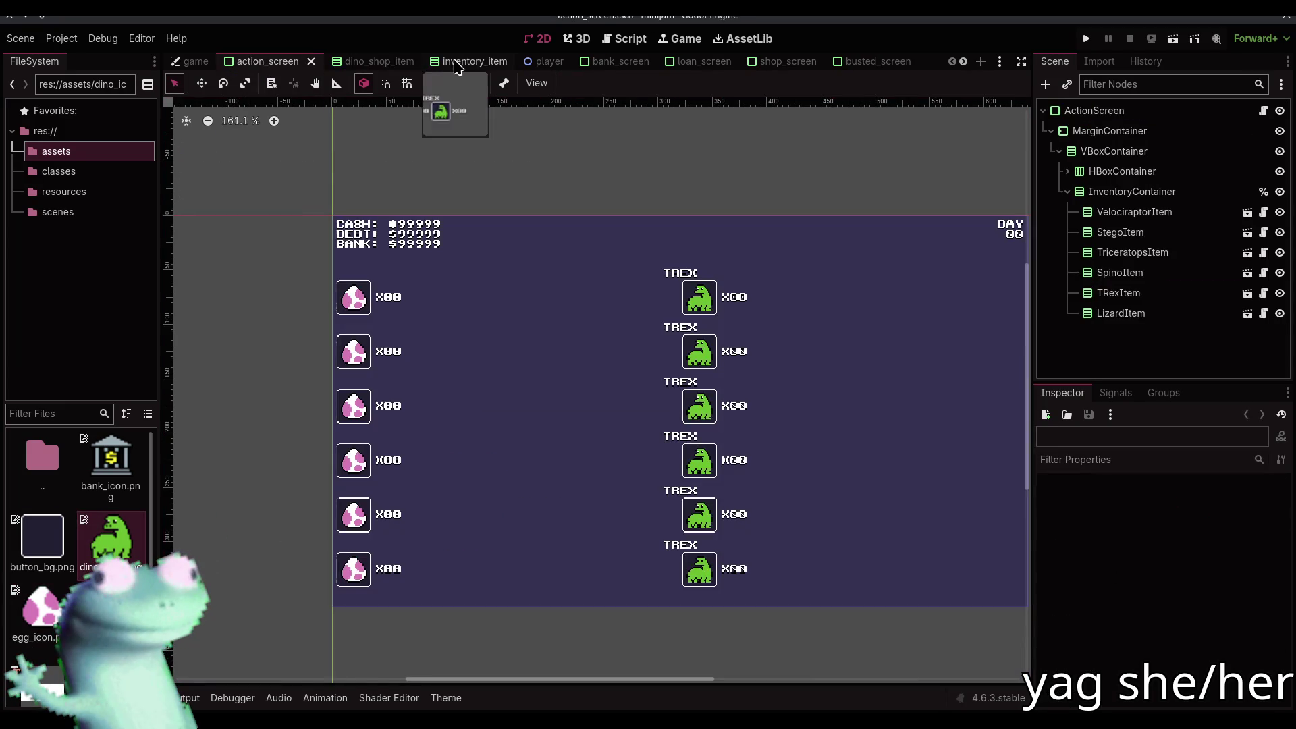
click(451, 61)
click(359, 62)
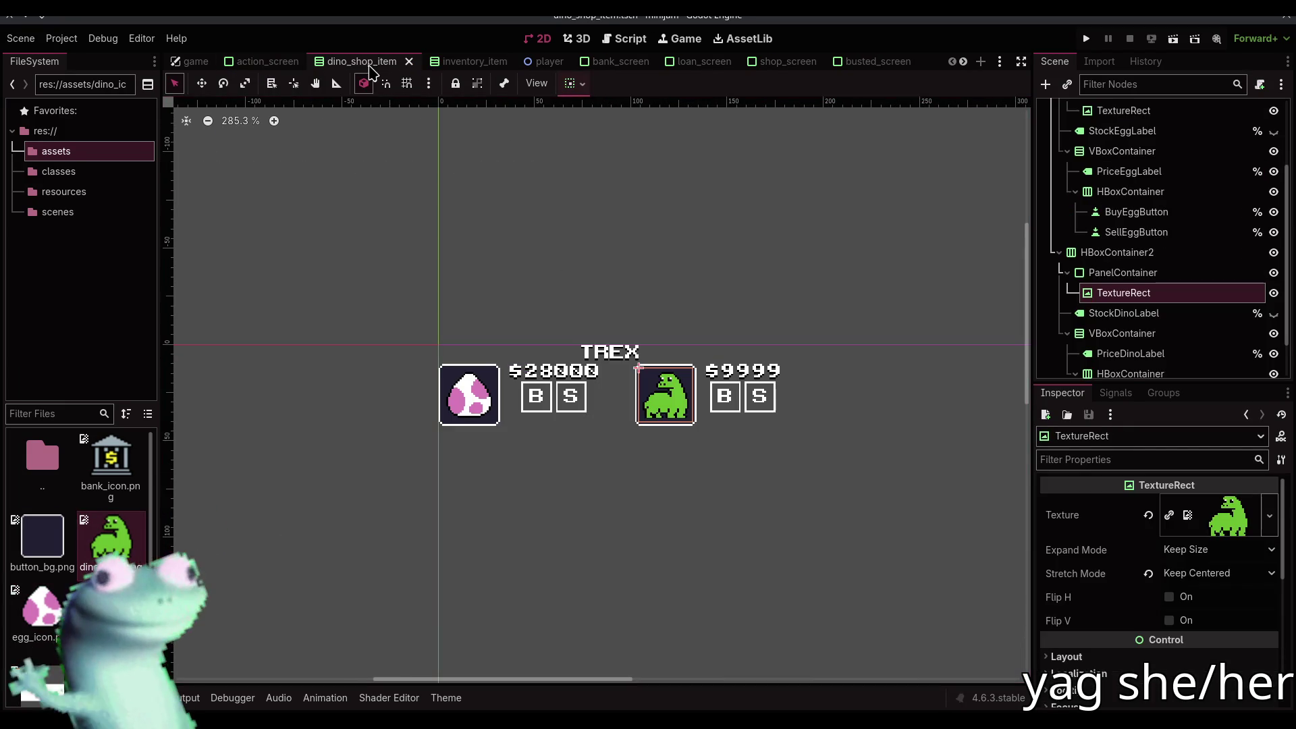
scroll(1177, 194, up, 3)
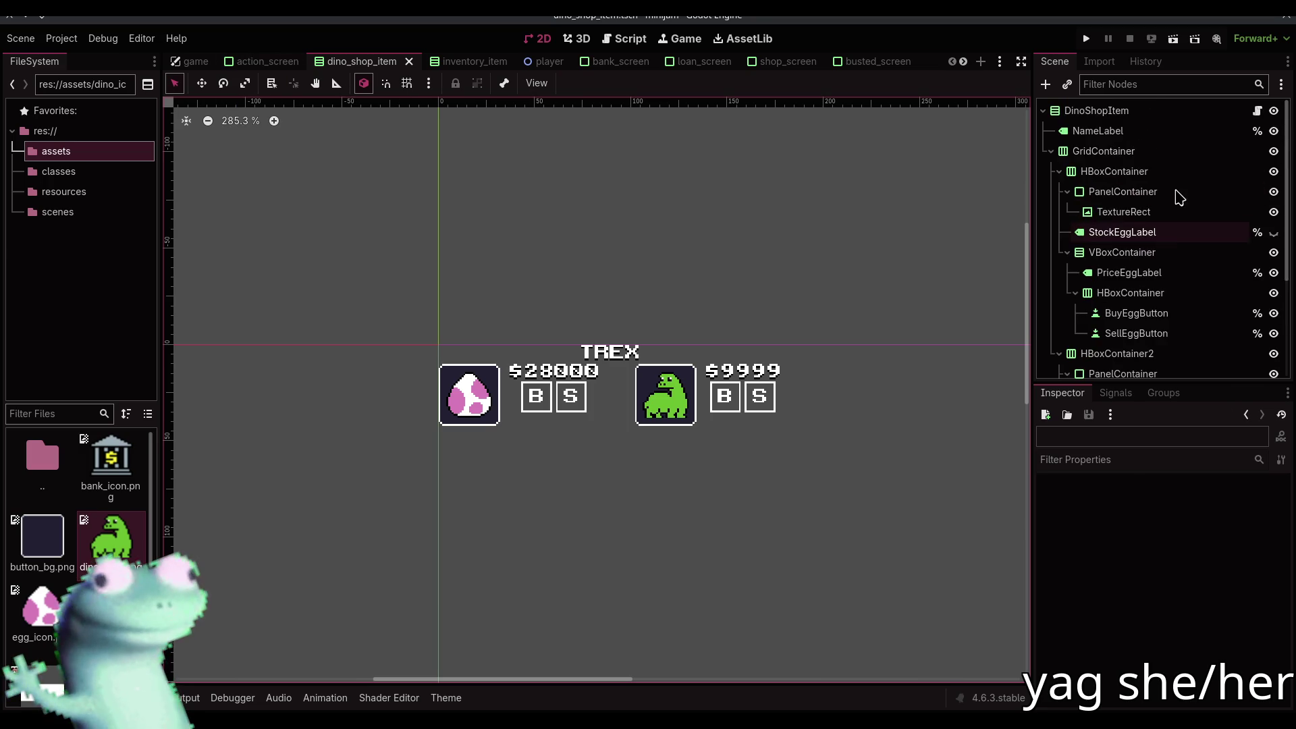
click(1257, 111)
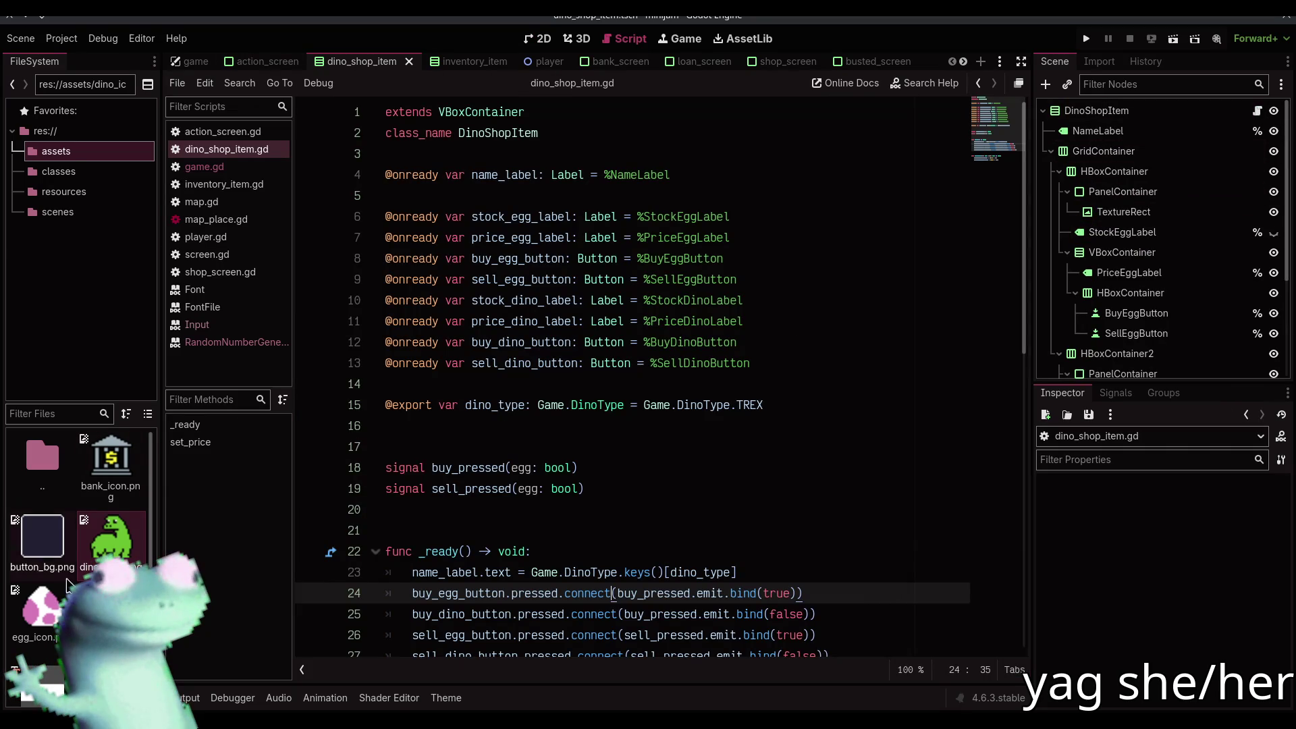
Add a LIZARD_ICON preload of lizard_icon.png to dino_shop_item.gd, using := for inferred type.
scroll(85, 538, down, 3)
mouse_move(111, 435)
mouse_down()
mouse_move(469, 478)
mouse_move(515, 165)
mouse_move(561, 147)
mouse_up()
click(567, 139)
key(Return)
click(506, 176)
text(:= preload("uid://dvemomxcvqxqo)
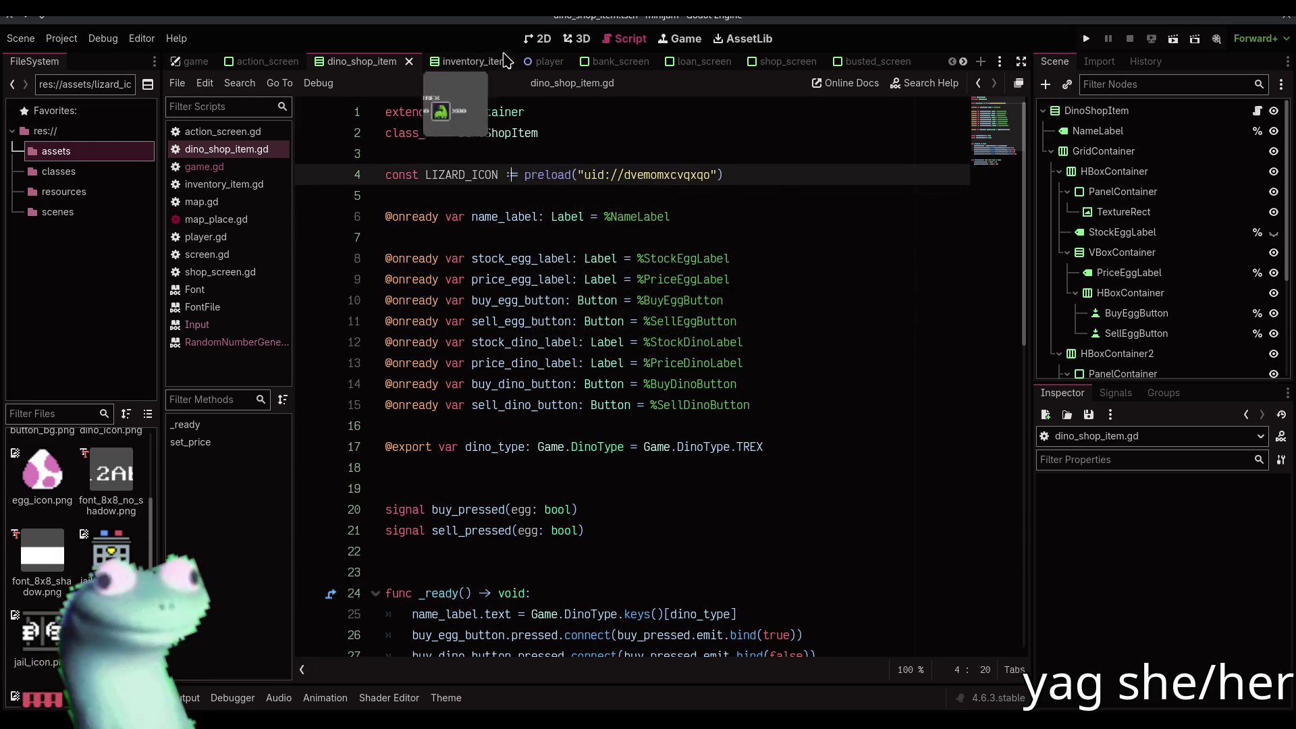
Rename the dino slot's TextureRect to DinoIconTextureRect, save, and add its onready reference to the script.
click(540, 39)
click(683, 401)
scroll(1197, 360, down, 2)
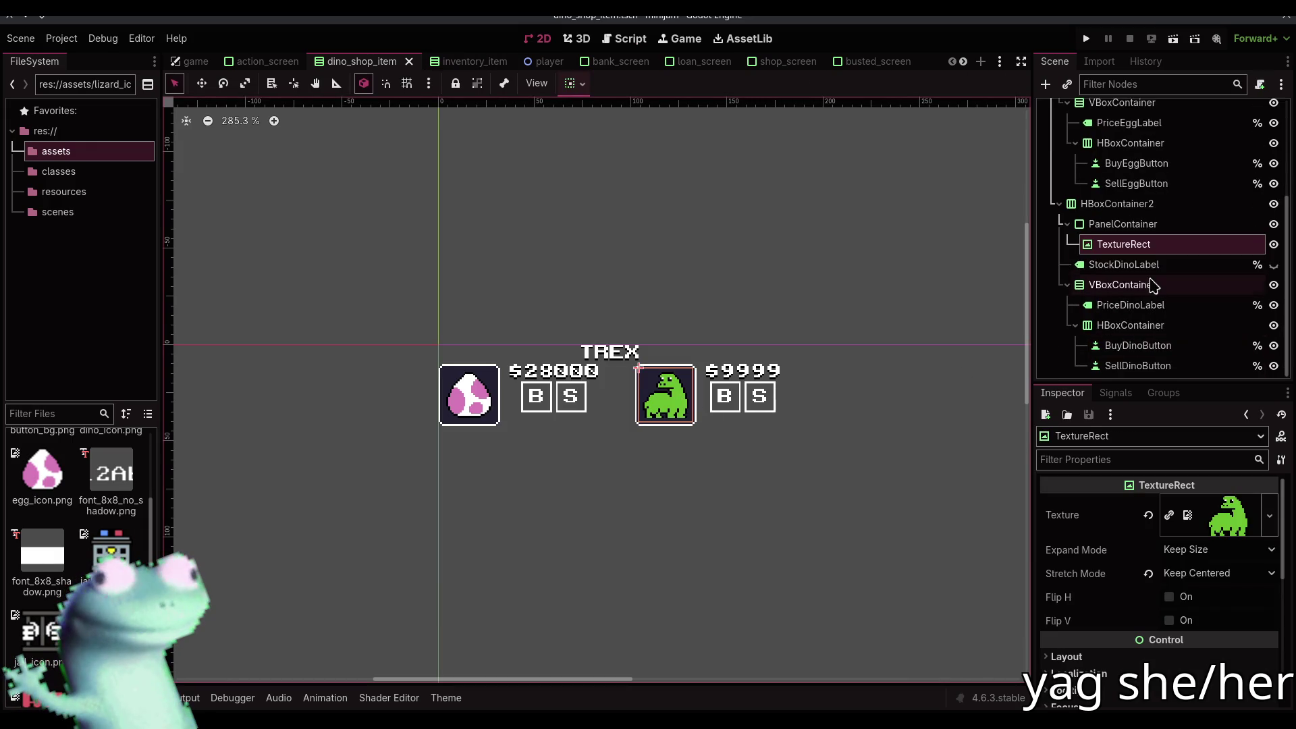
double_click(1156, 244)
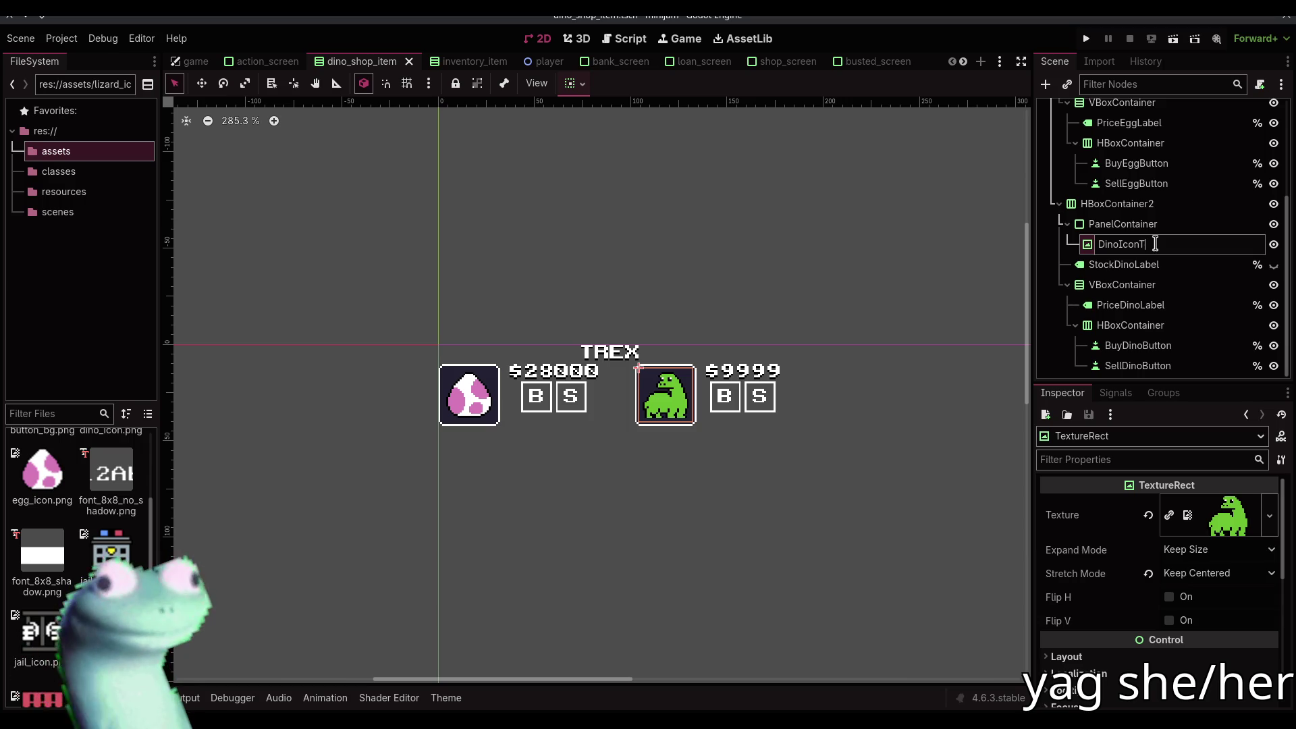
text(ct)
key(Return)
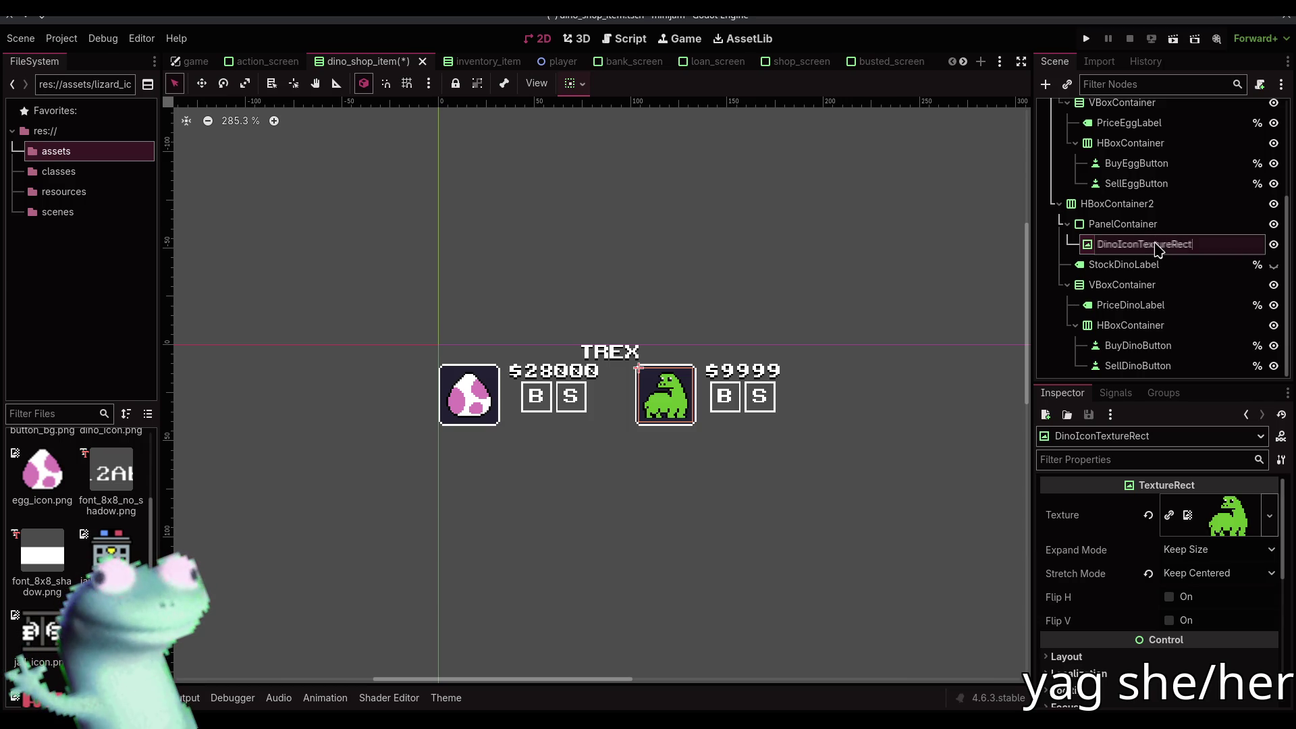
key(ctrl+s)
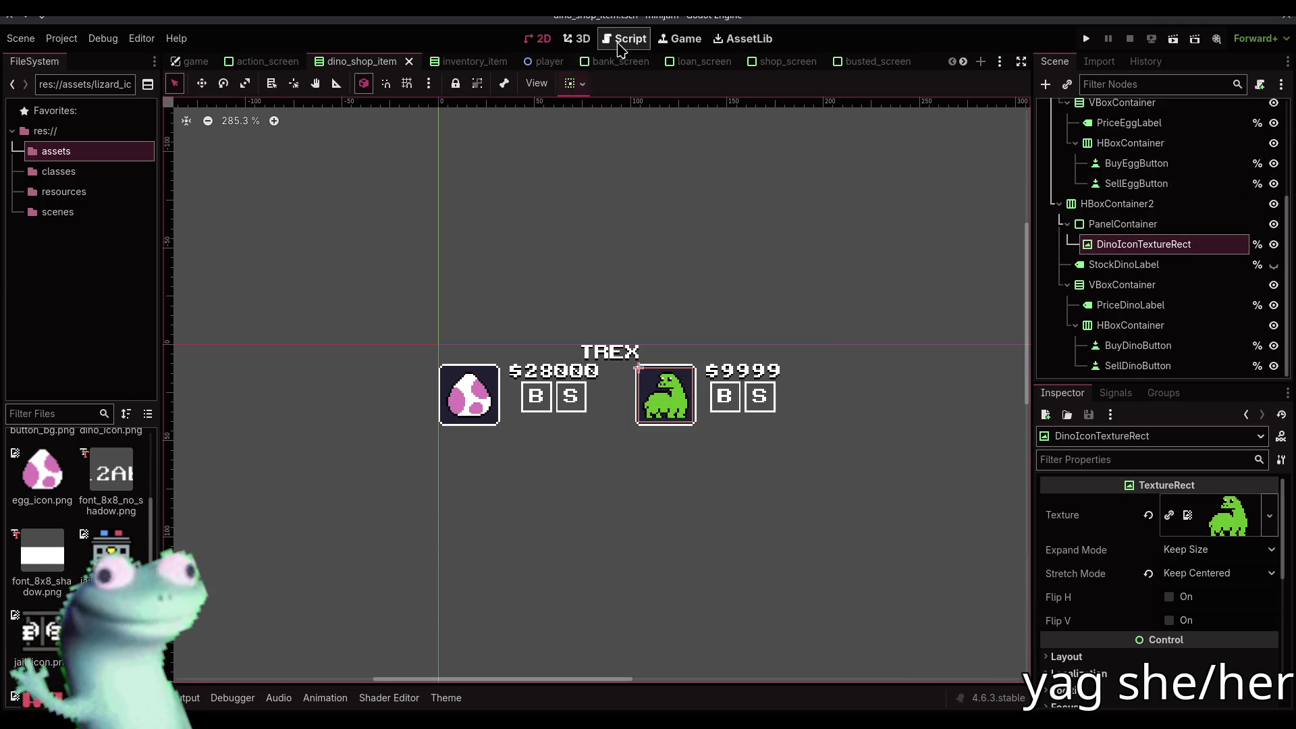
key(ctrl+F3)
mouse_move(1141, 250)
mouse_down()
mouse_move(578, 447)
mouse_move(581, 427)
mouse_up()
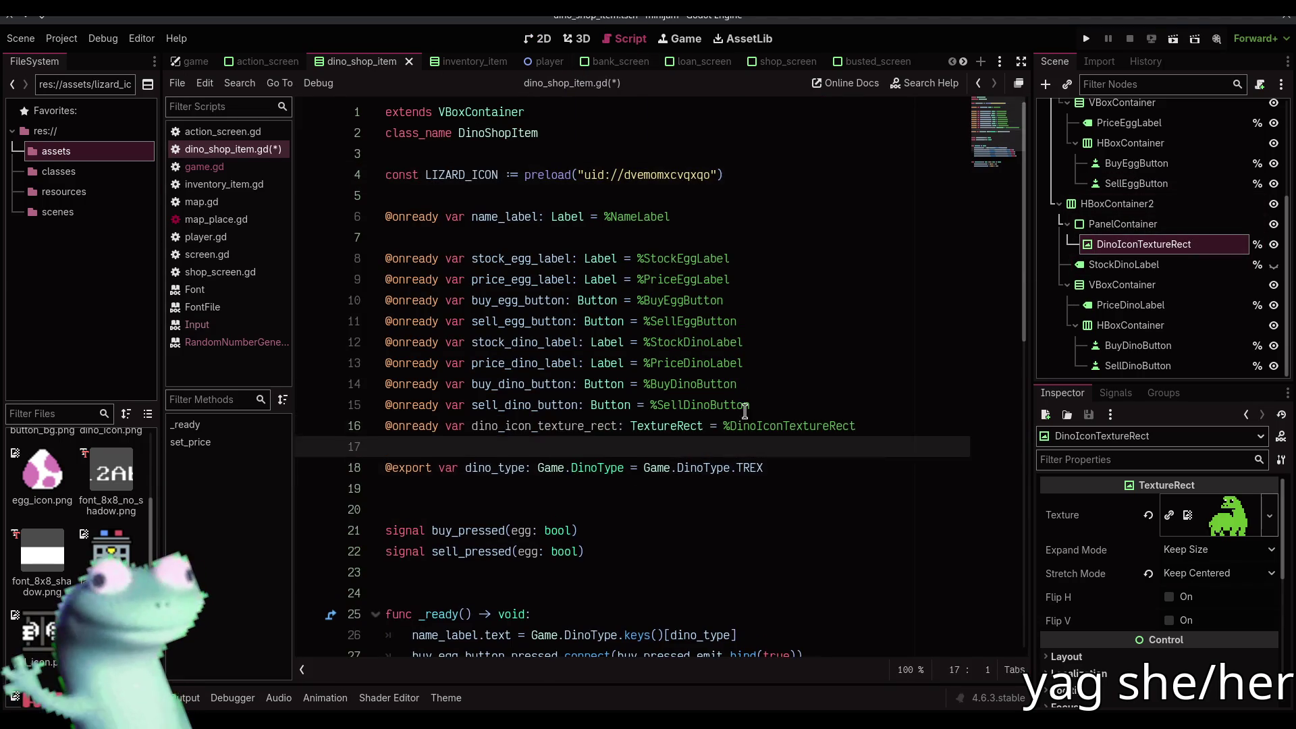
Space out the new node reference, save, and open a line after the name label in _ready.
click(779, 402)
key(Return)
key(ctrl+s)
scroll(779, 402, down, 4)
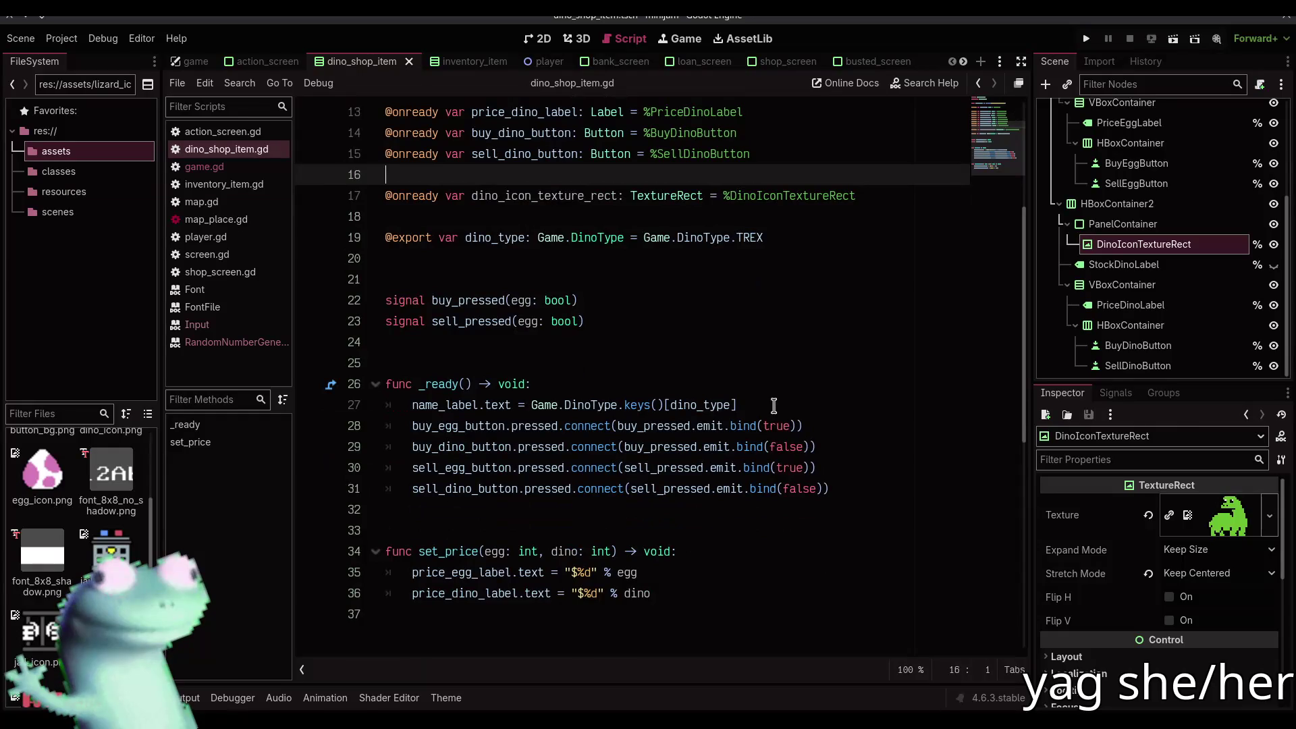
click(866, 483)
click(801, 412)
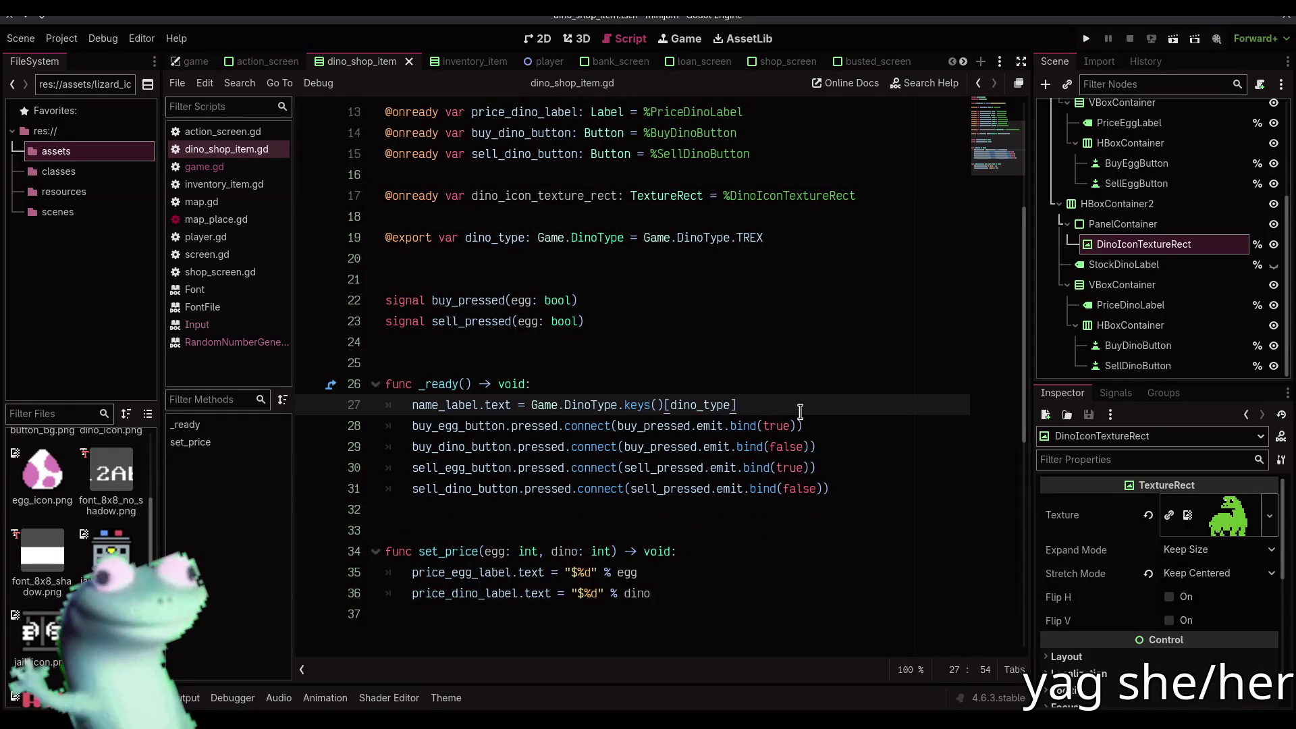
key(Return)
Write an if dino_type == LIZARD block setting dino_icon_texture_rect.texture to LIZARD_ICON.
text(if dino_)
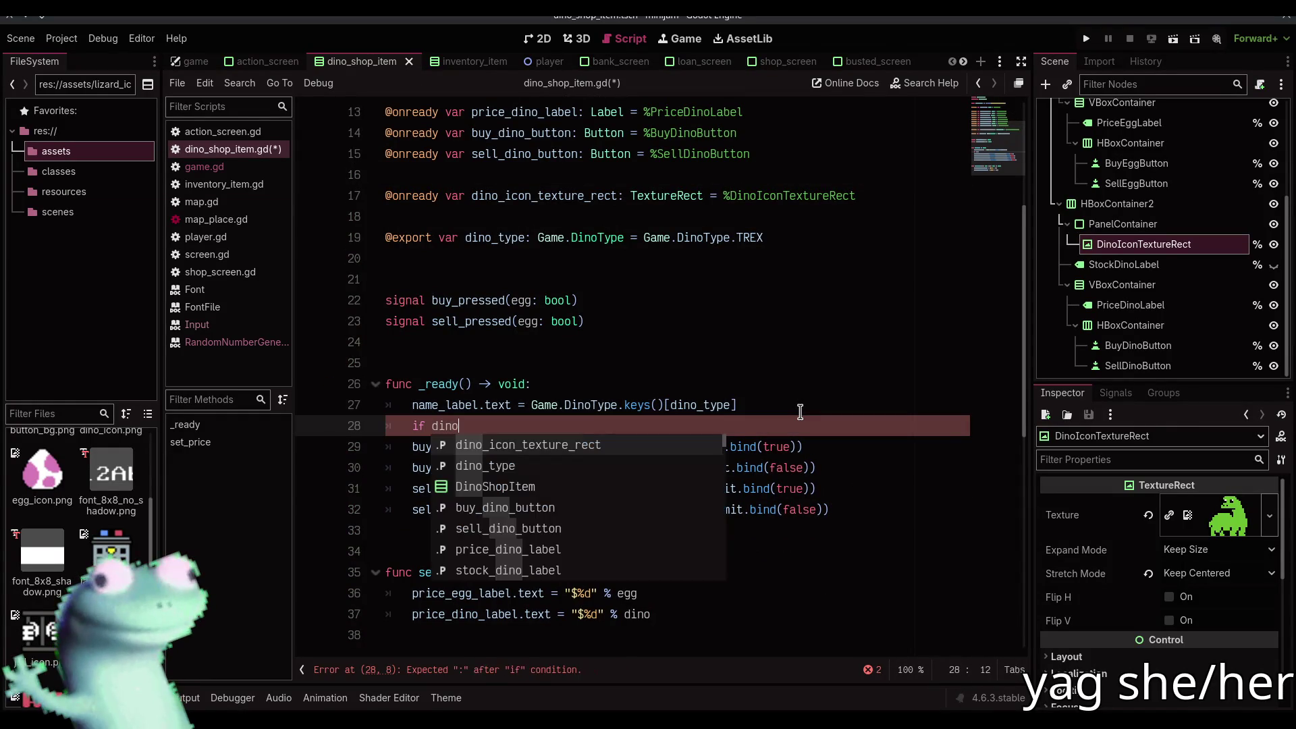
key(Down)
key(Return)
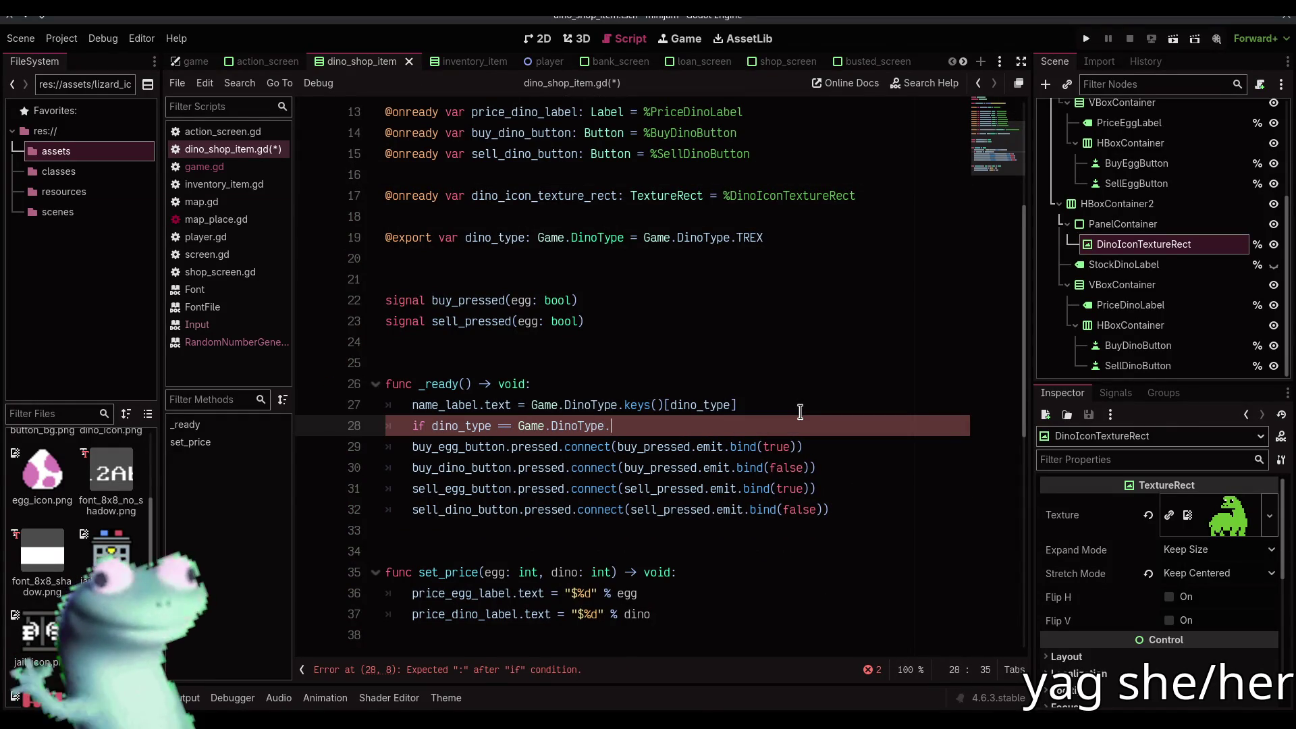
key(Return)
text(:)
key(Return)
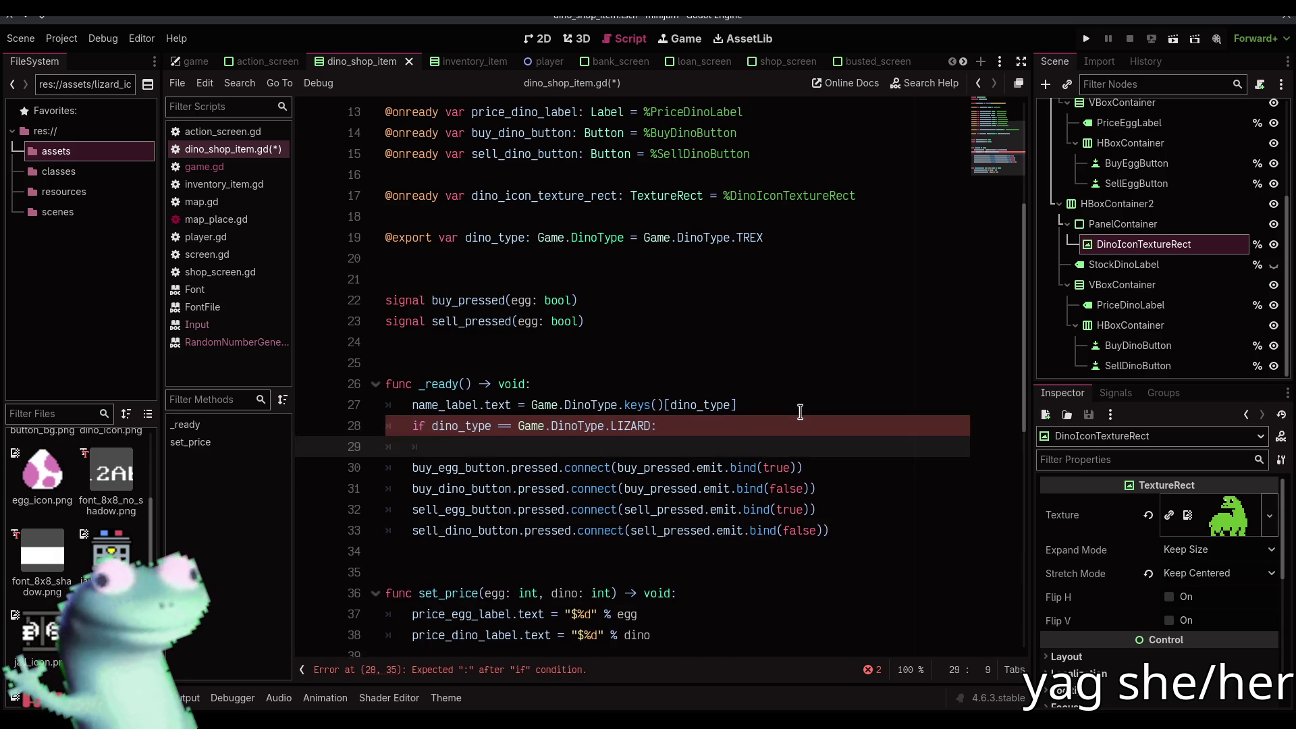
text(o)
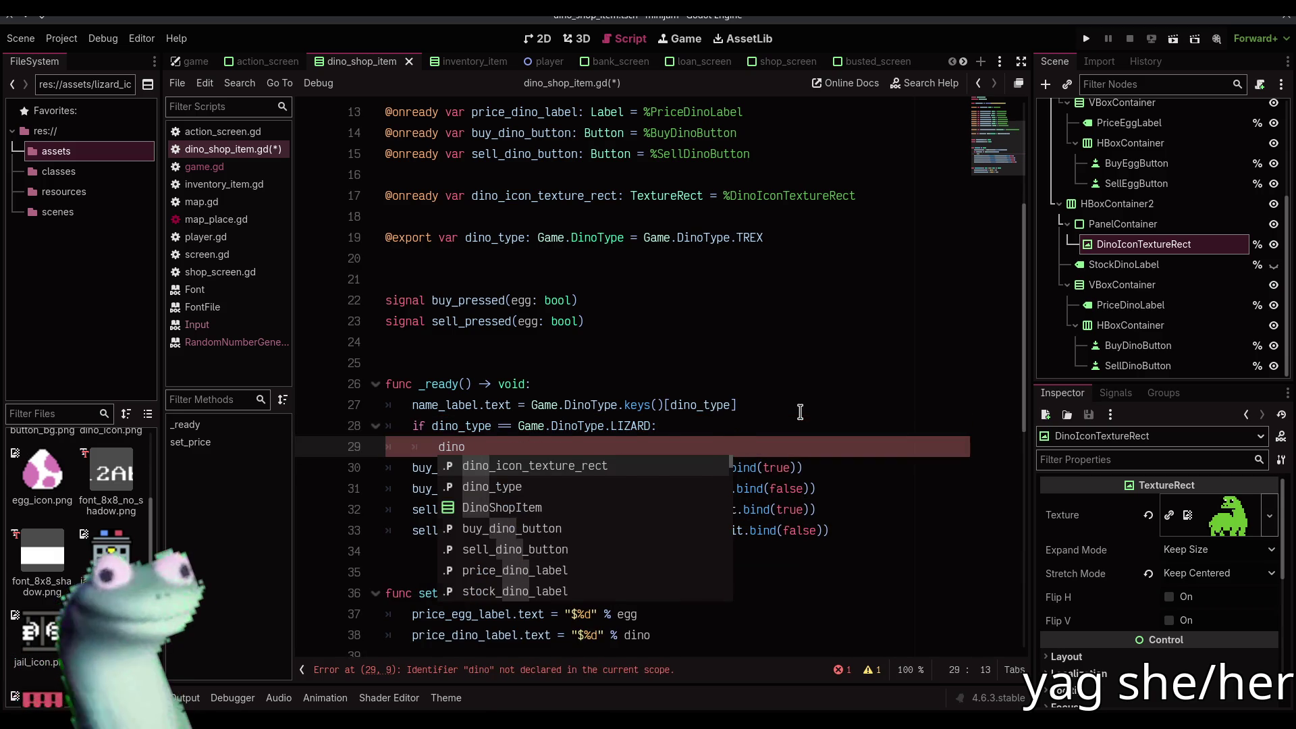
key(Return)
text(.texture = )
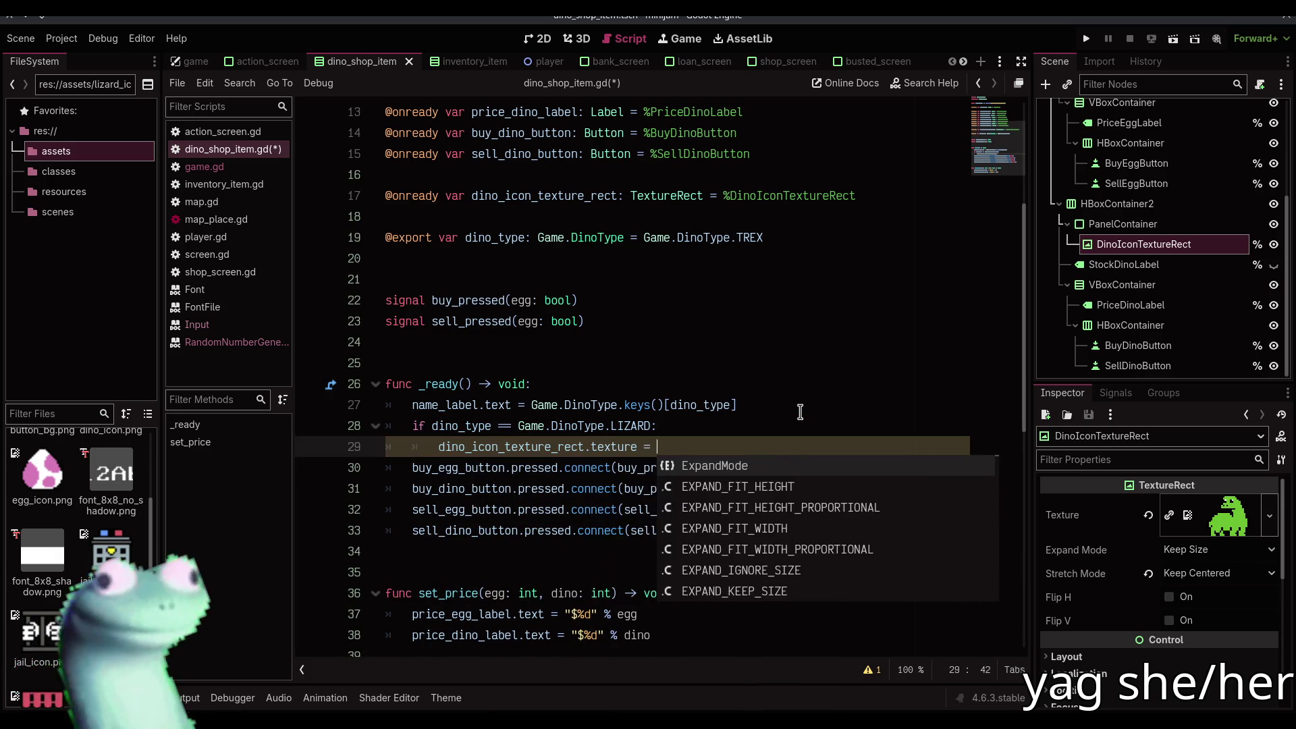
text(L)
key(Return)
drag(752, 448, 433, 420)
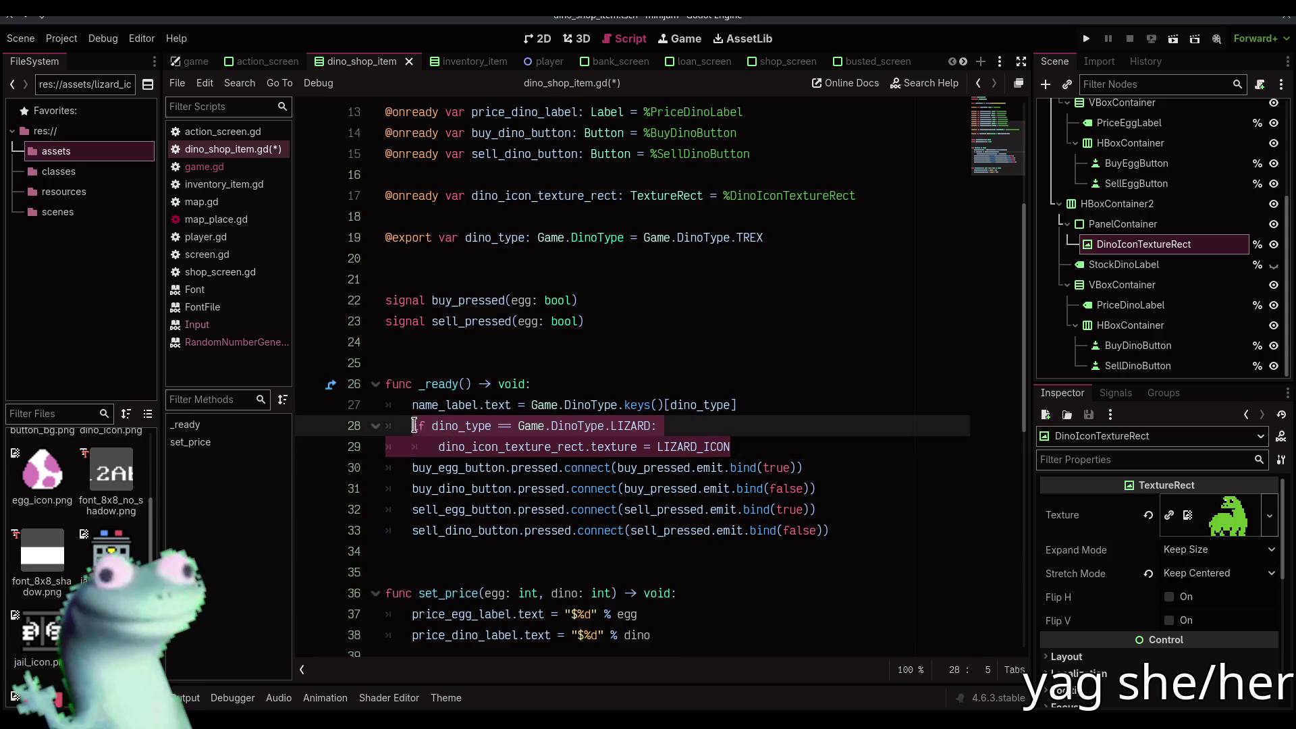
click(540, 39)
click(472, 62)
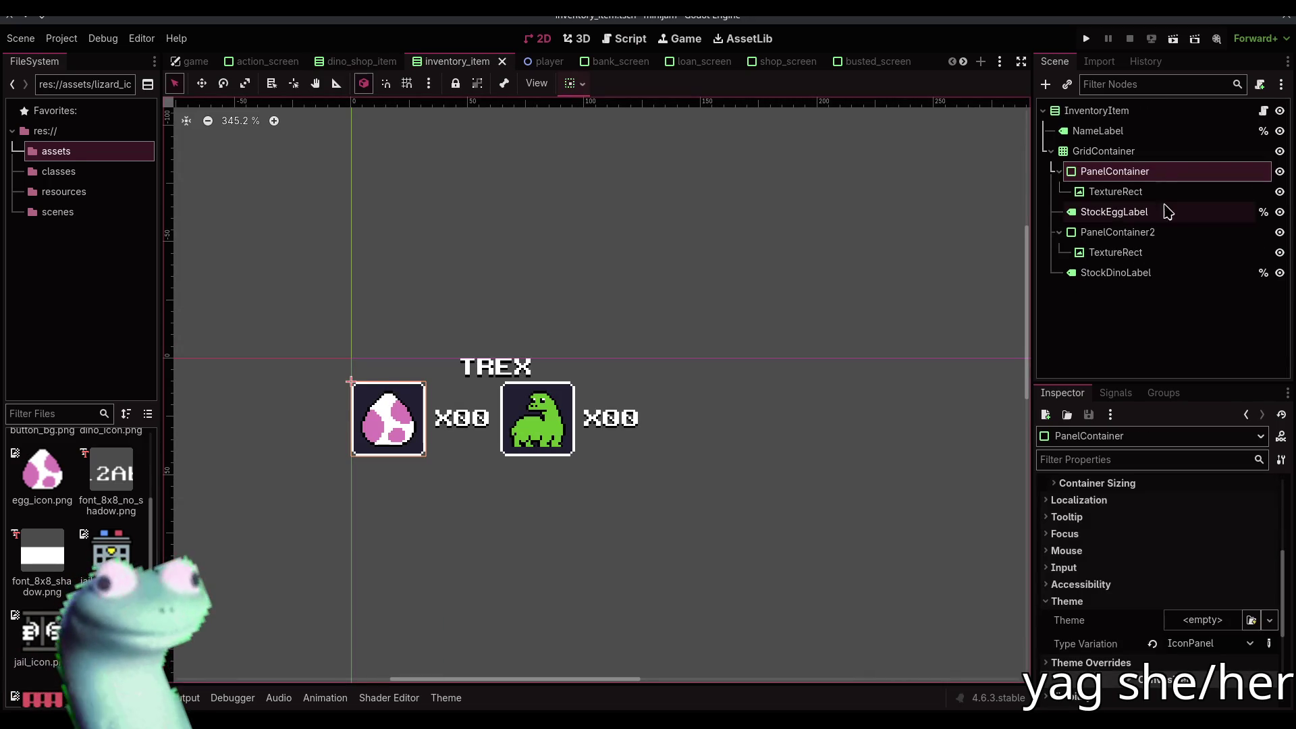
Rename the inventory item's egg picture node to DinoIconTextureRect and save the scene.
click(1251, 192)
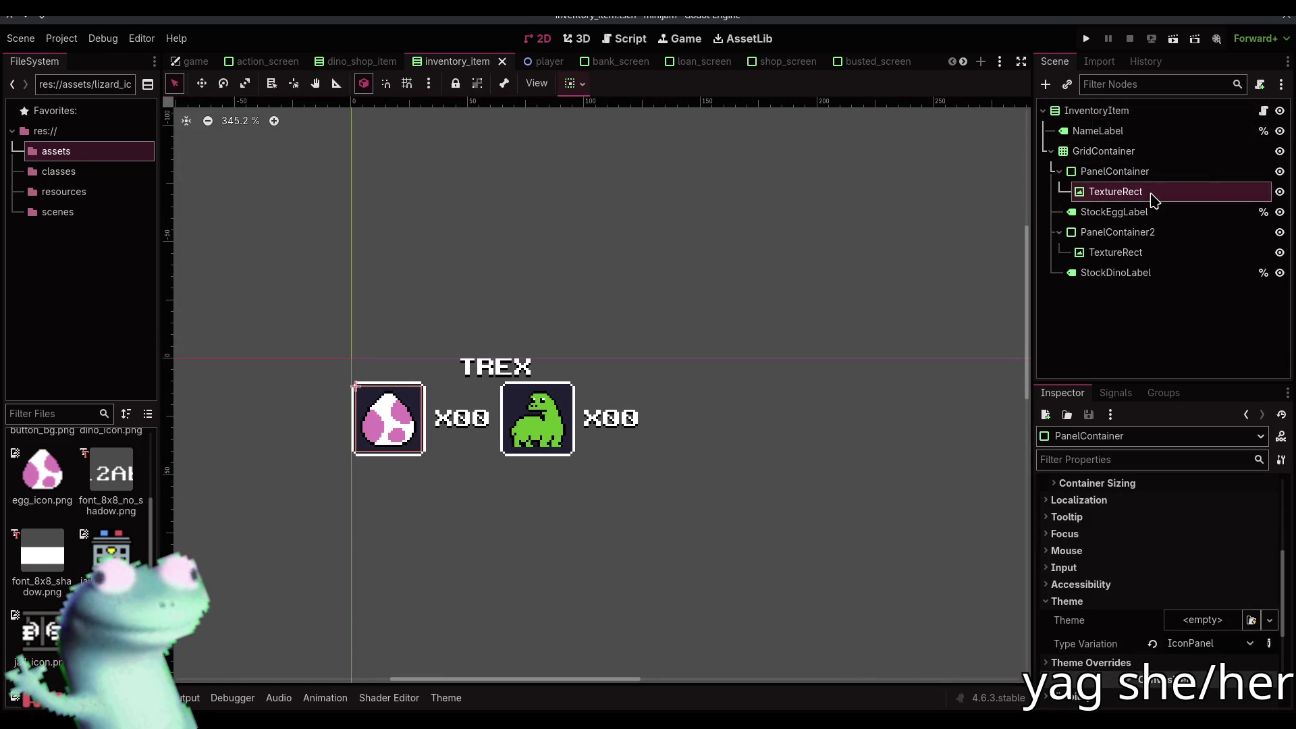
click(358, 61)
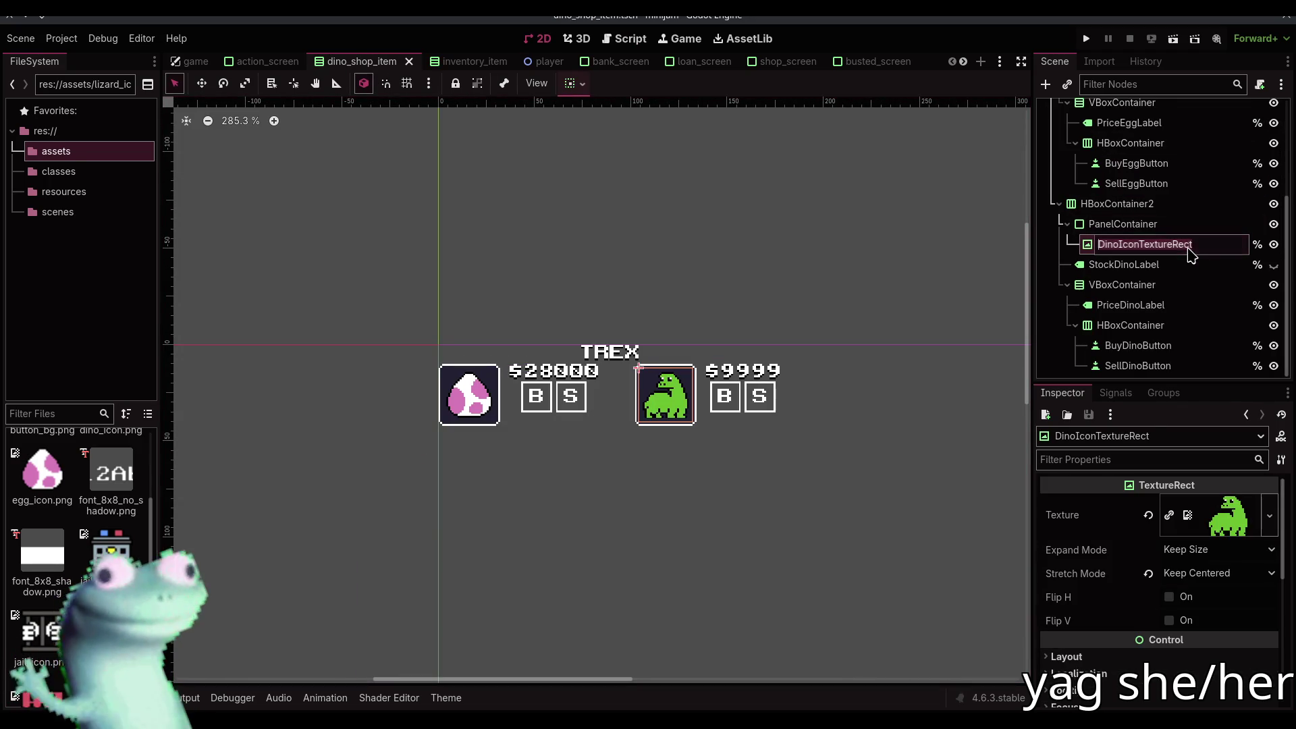
click(472, 61)
double_click(1141, 195)
text(DinoIconTextureRect)
key(Return)
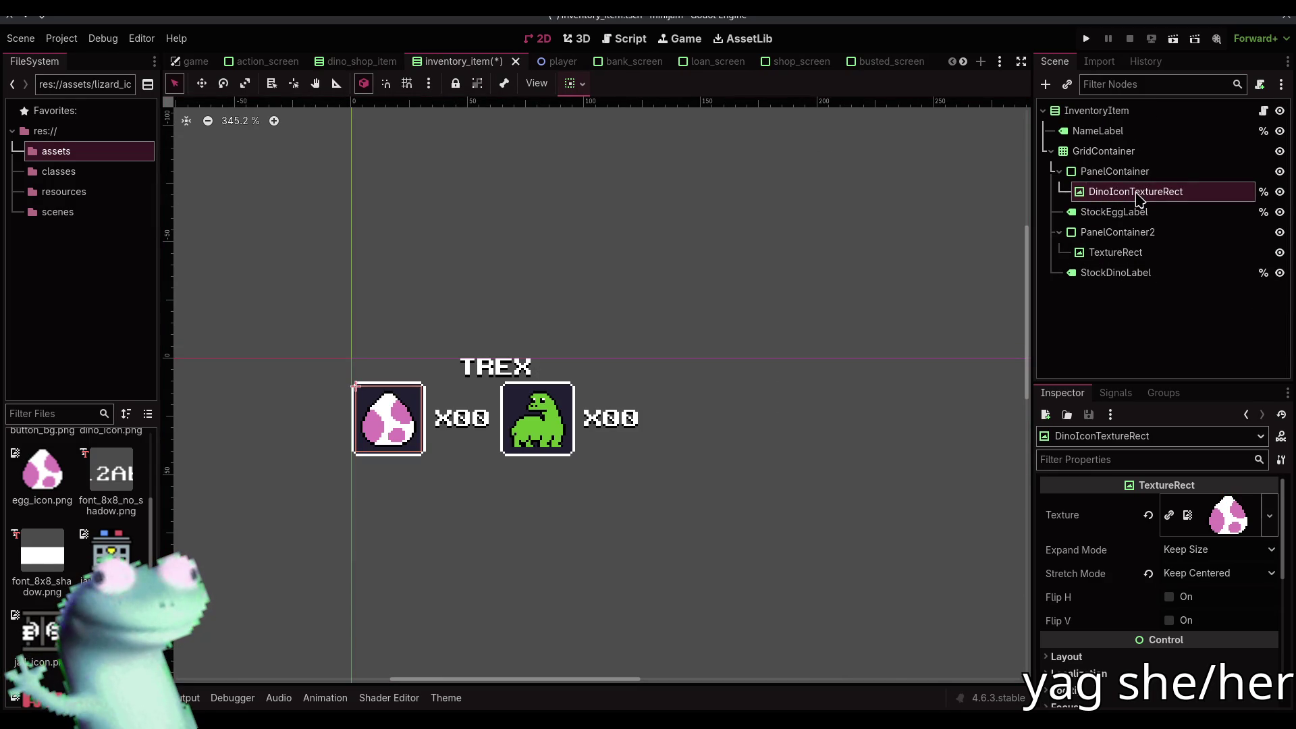
key(ctrl+s)
Add an onready reference to DinoIconTextureRect in inventory_item.gd and save.
click(1262, 111)
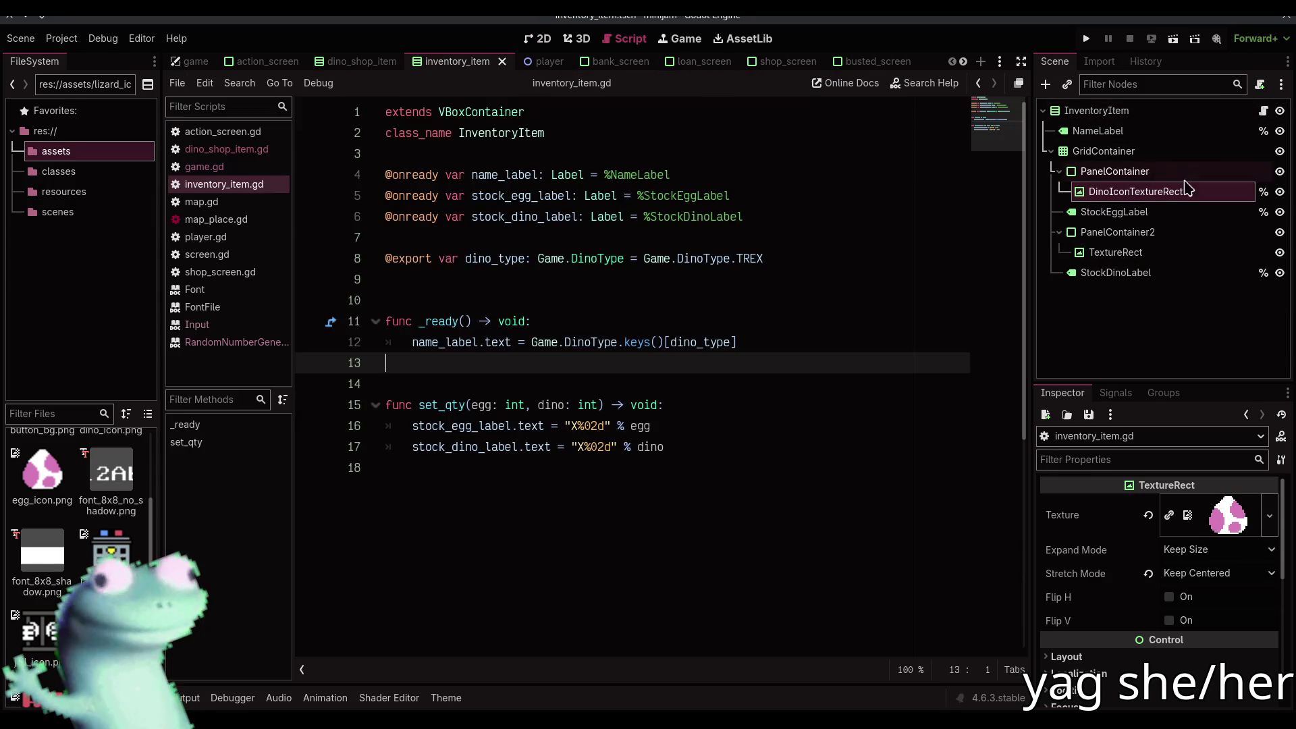
mouse_move(1136, 192)
mouse_down()
mouse_move(1122, 211)
mouse_move(940, 191)
mouse_move(562, 222)
mouse_move(554, 238)
mouse_up()
key(Up)
key(Return)
key(ctrl+s)
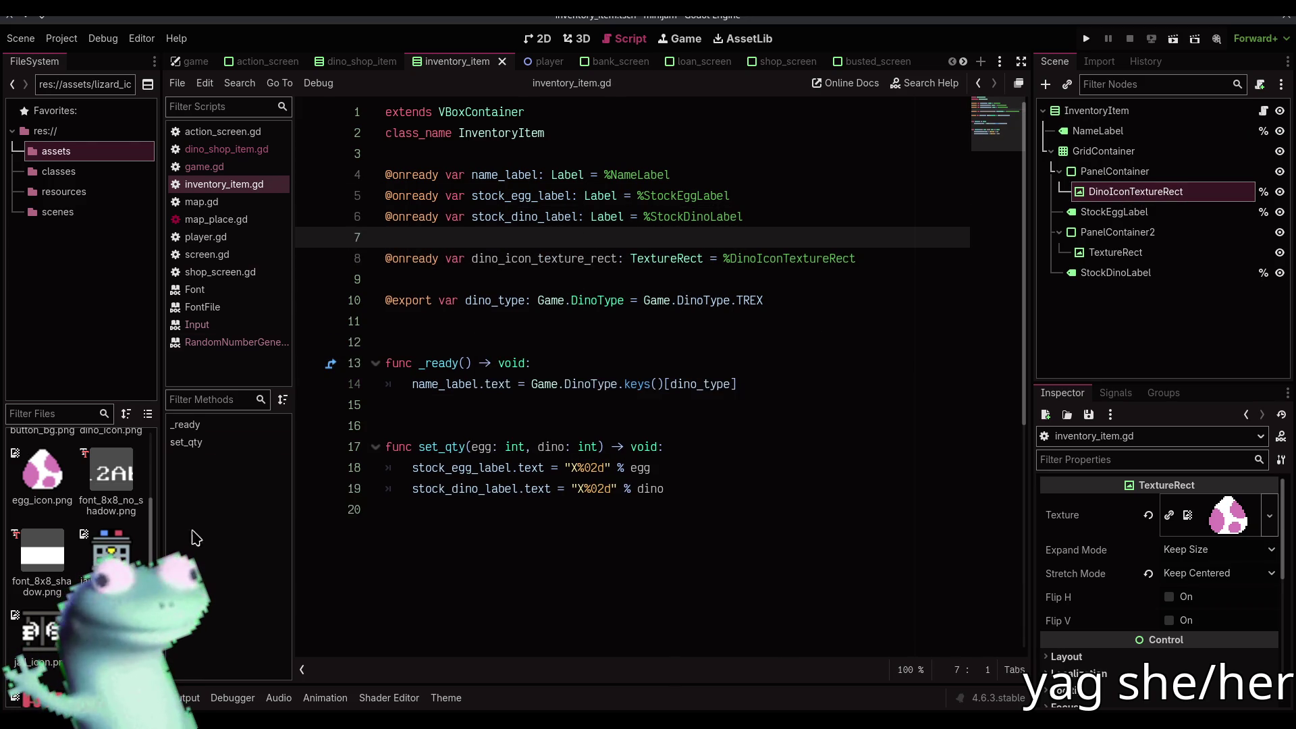
Add a LIZARD_ICON preload constant for lizard_icon.png to inventory_item.gd.
mouse_move(392, 326)
mouse_down()
mouse_move(452, 162)
mouse_move(473, 154)
mouse_up()
click(627, 136)
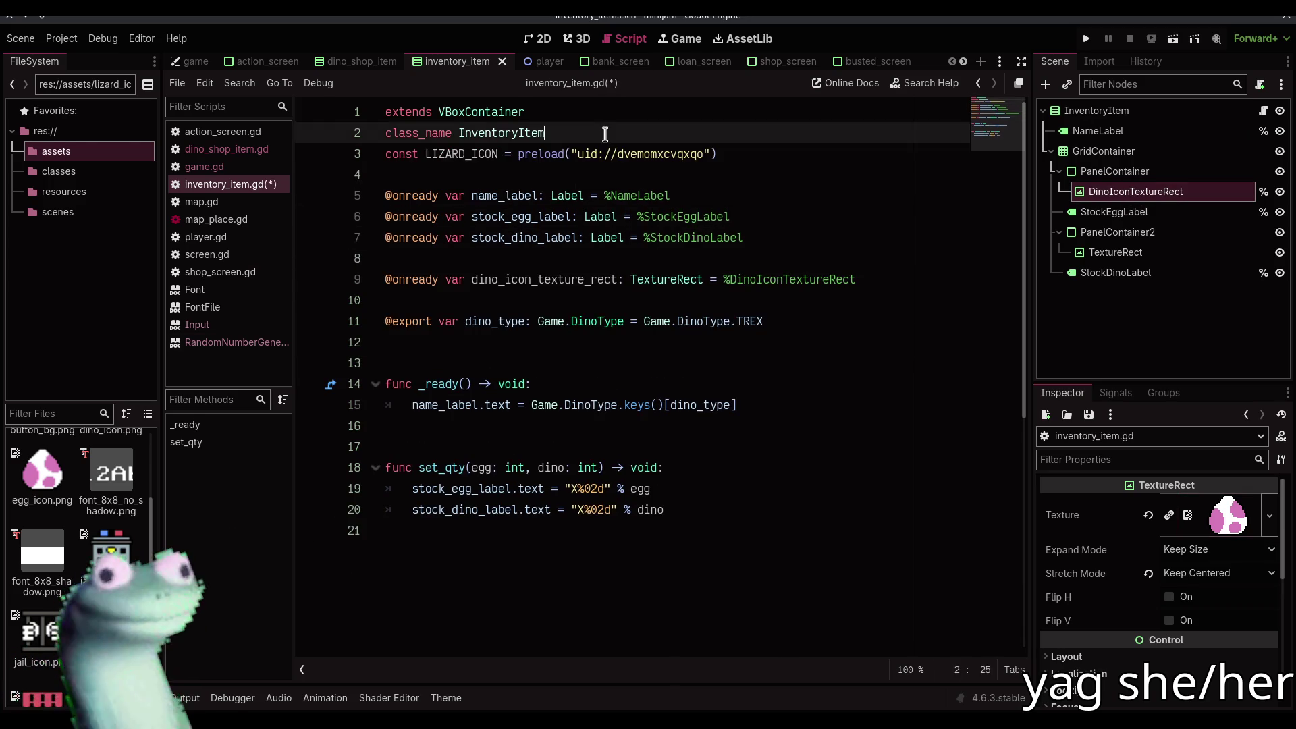
key(Return)
click(507, 173)
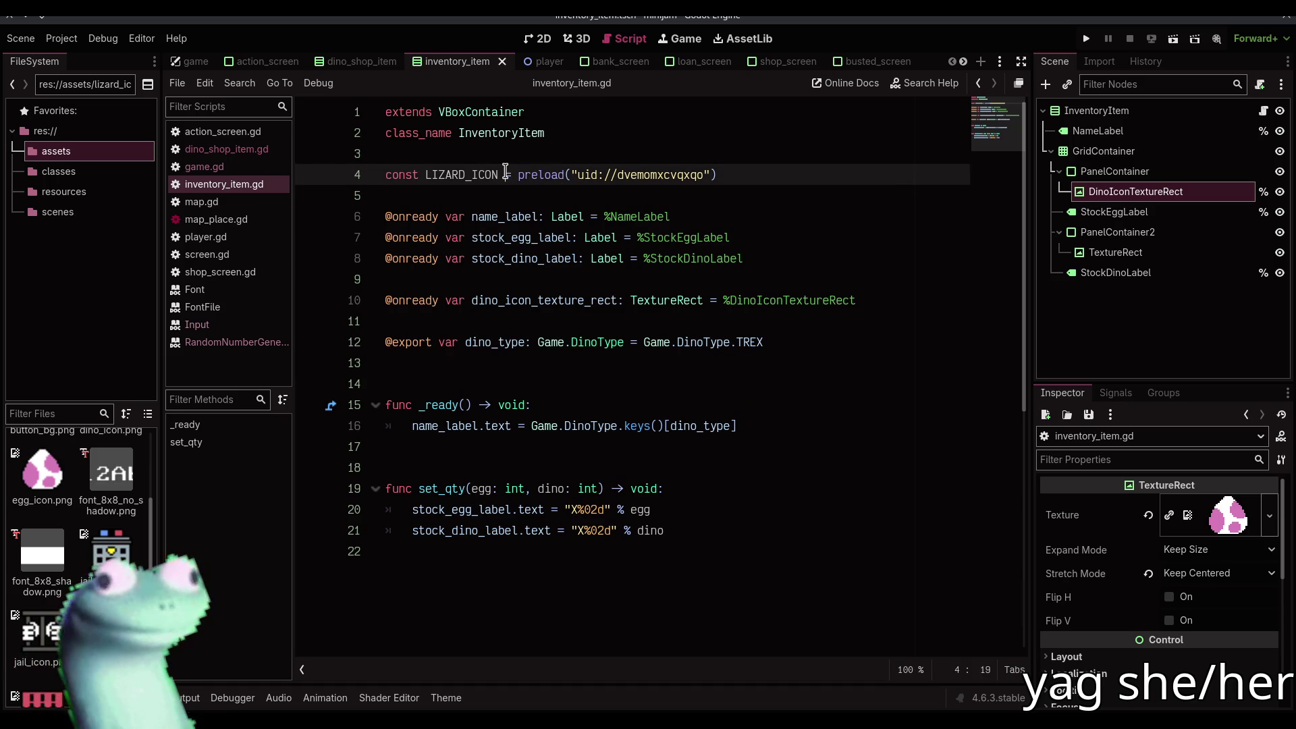
key(alt+Left)
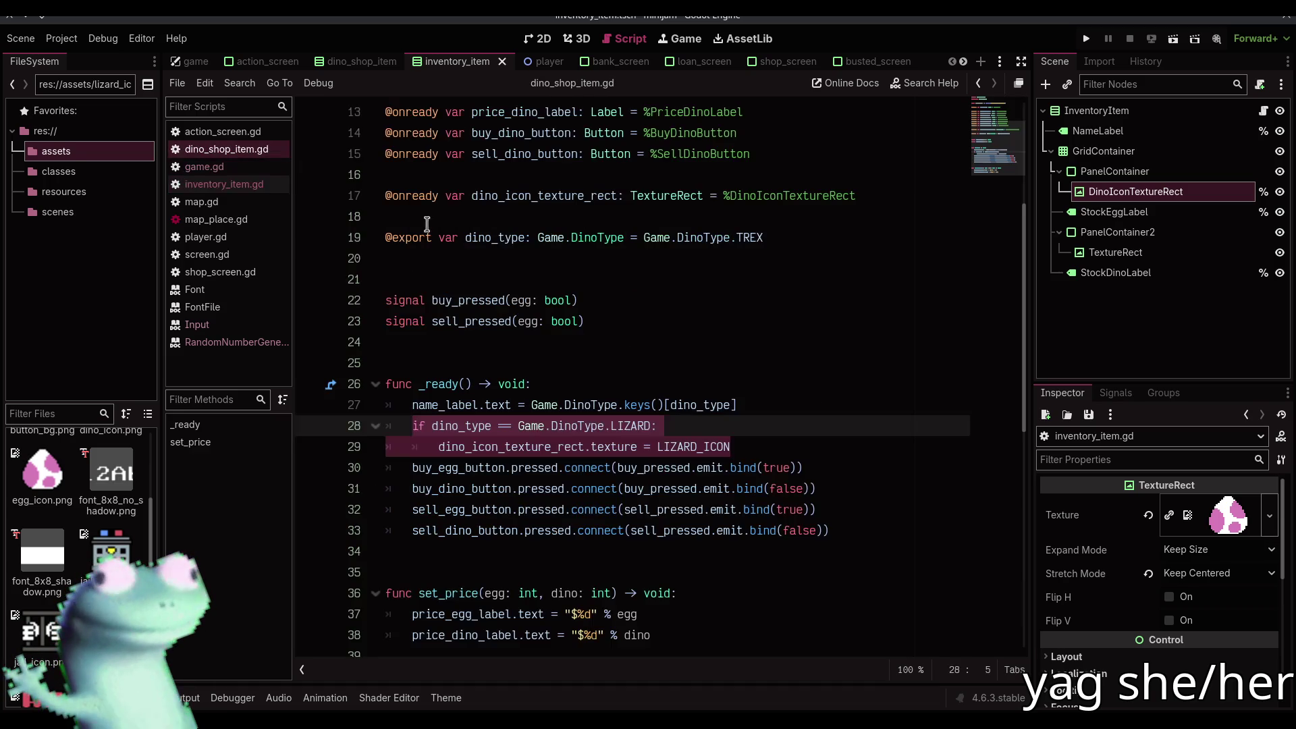
click(248, 187)
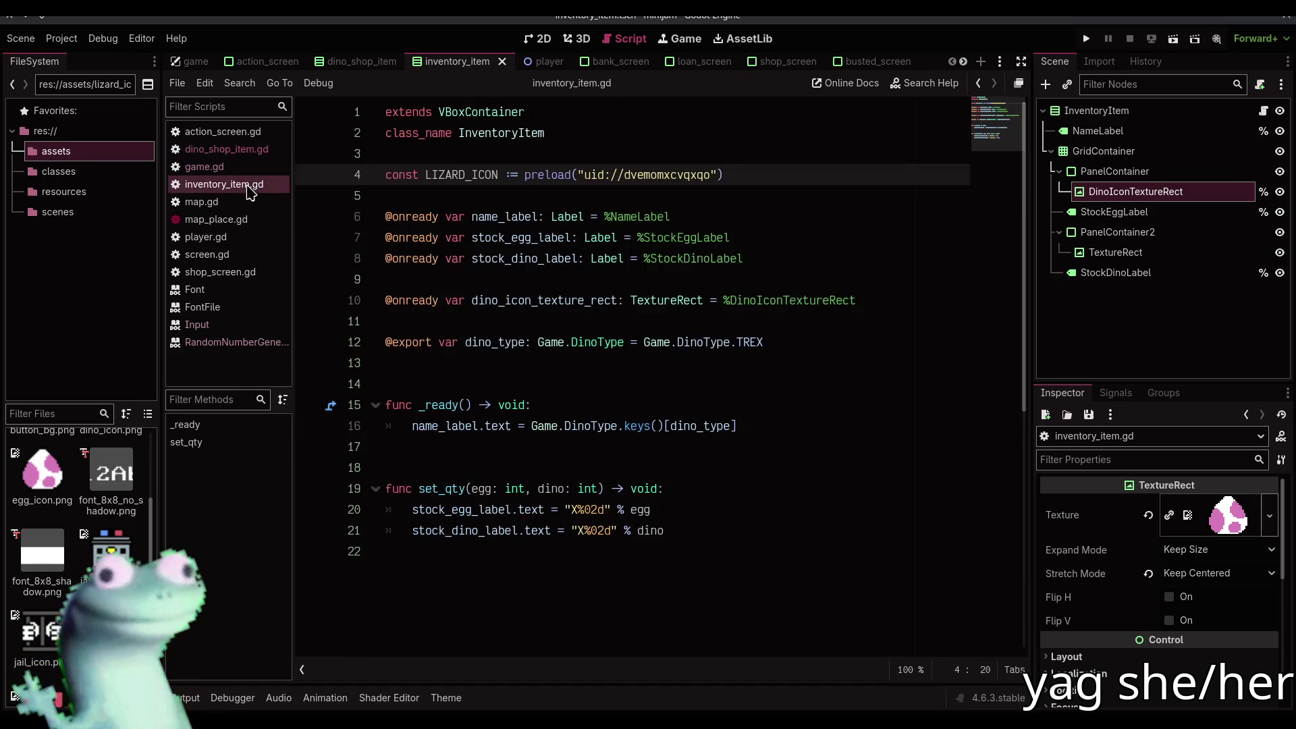
In _ready, set dino_icon_texture_rect.texture to LIZARD_ICON for Game.DinoType.LIZARD, then run the game.
click(784, 426)
key(Return)
text(if dino_type == Game.DinoType.LIZARD:)
key(Return)
text(dino_icon_texture_rect.texture = LIZARD_ICON)
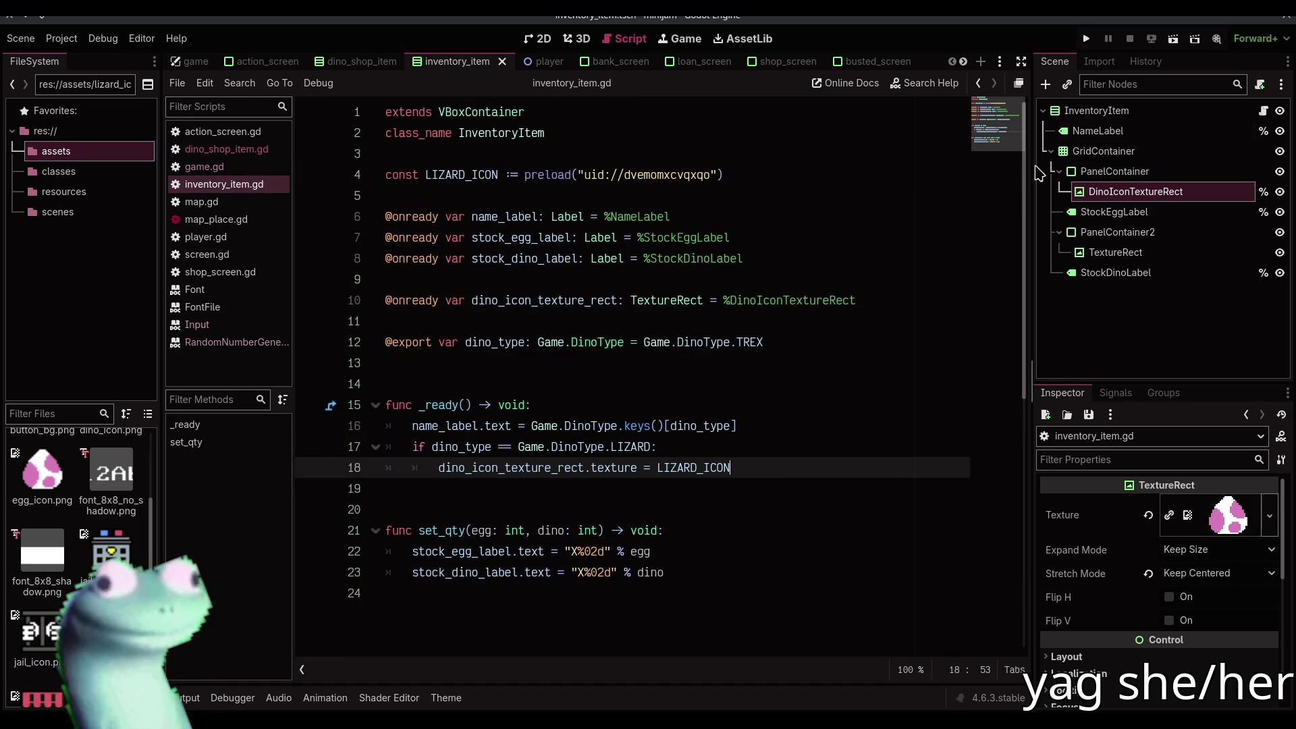
click(1086, 38)
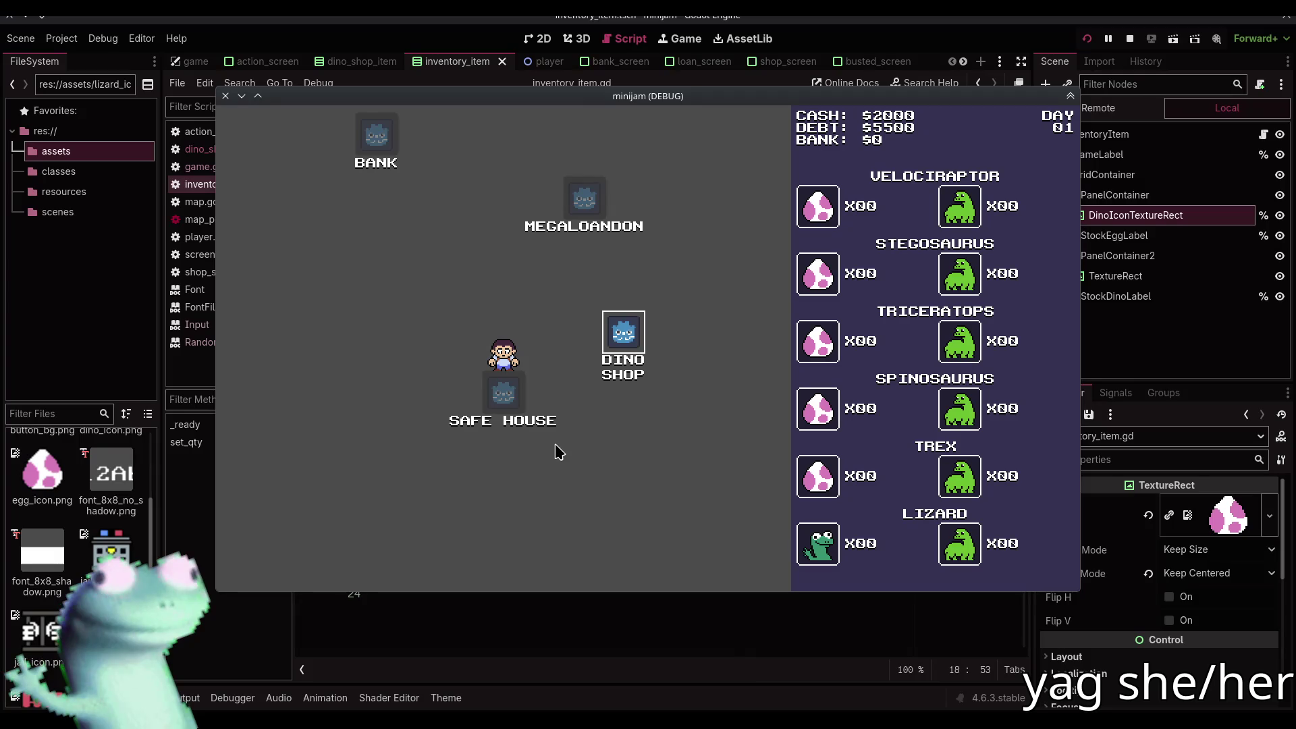
Stop the game and rename the egg picture node back to TextureRect.
click(1129, 38)
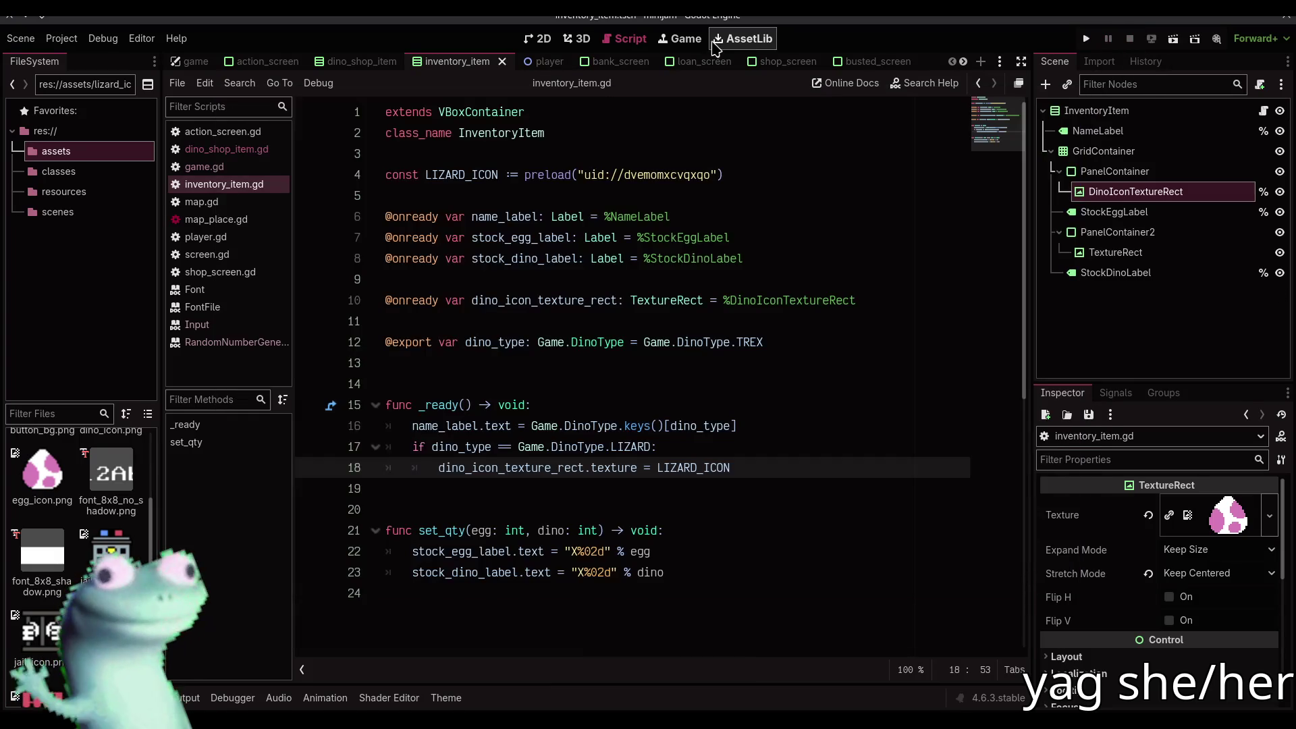
click(538, 39)
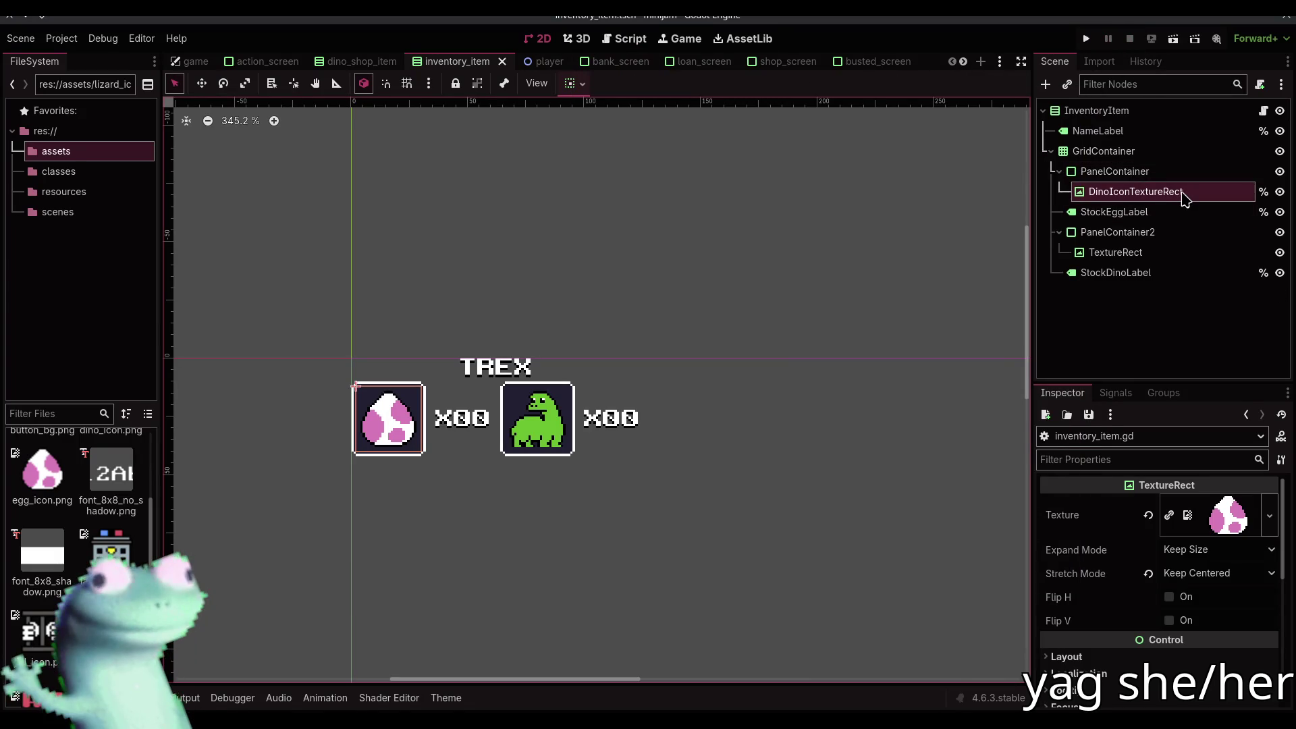
click(1263, 192)
key(Return)
Rename PanelContainer2's picture node to DinoIconTextureRect, then save and rerun the game.
click(1164, 254)
click(1164, 255)
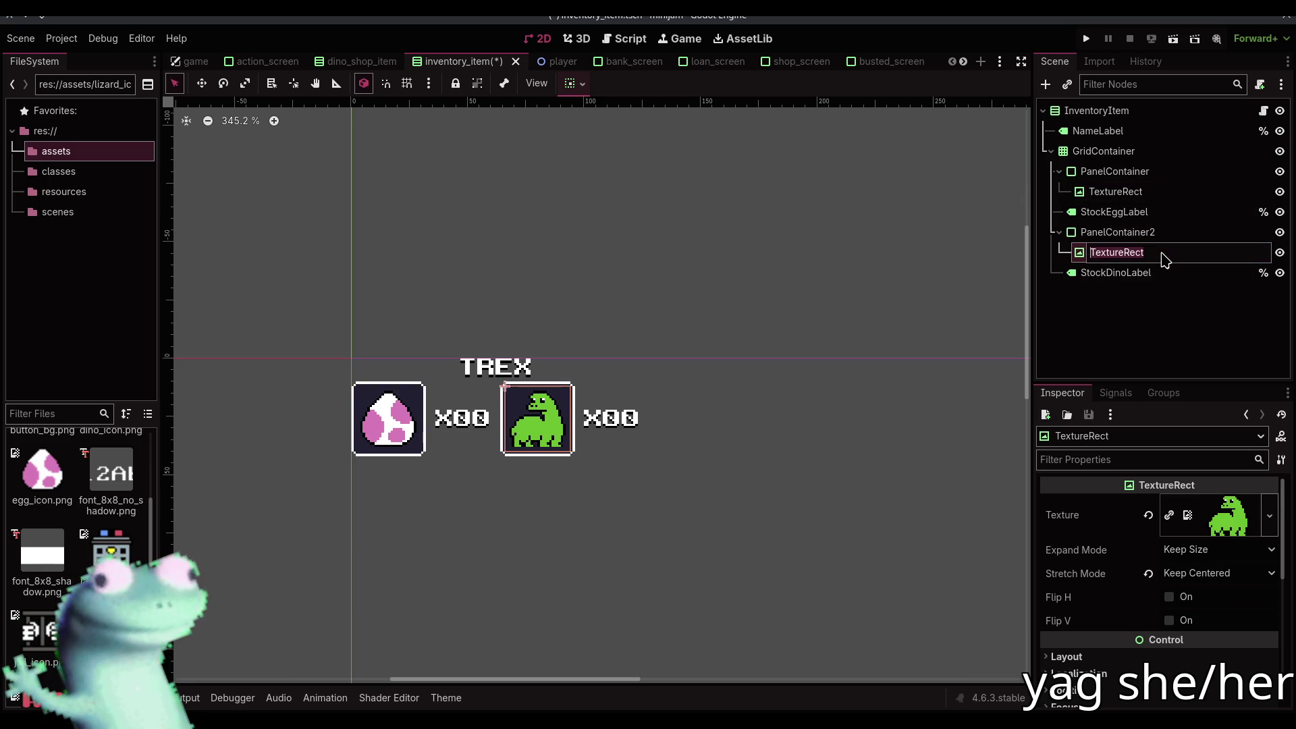
key(Return)
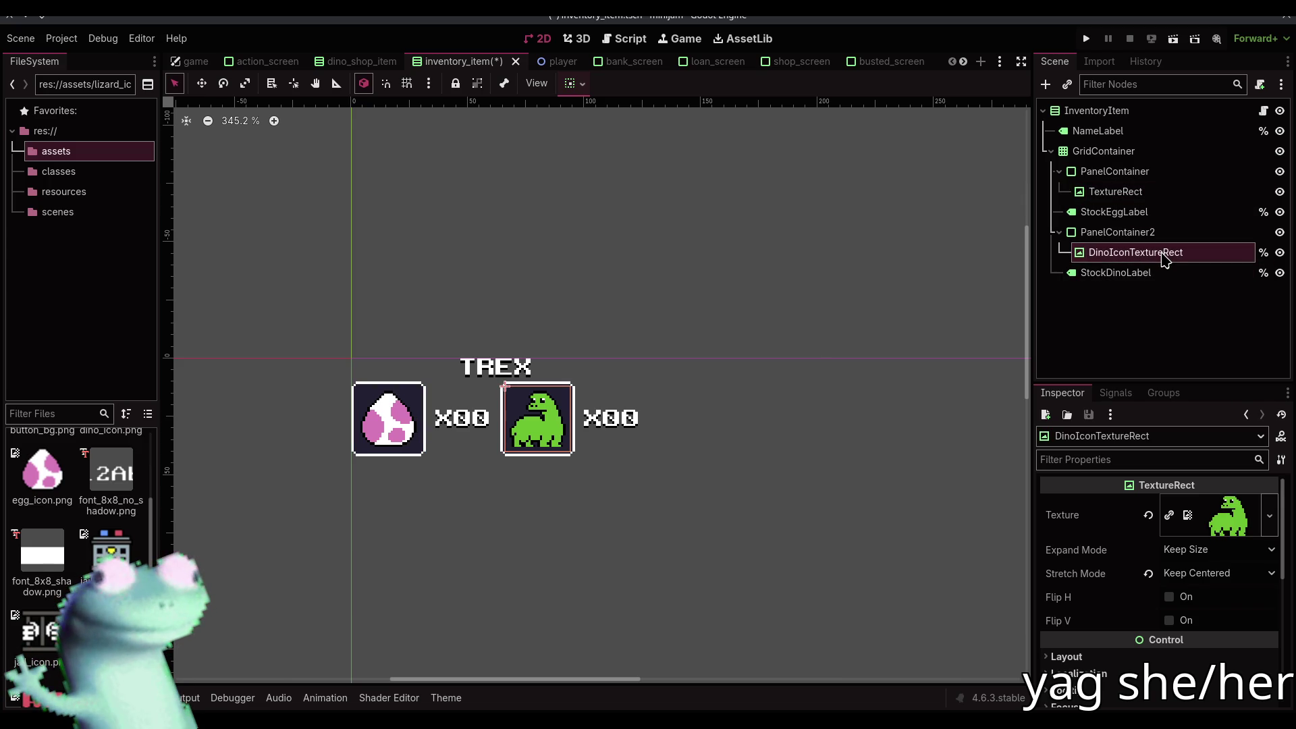
key(F5)
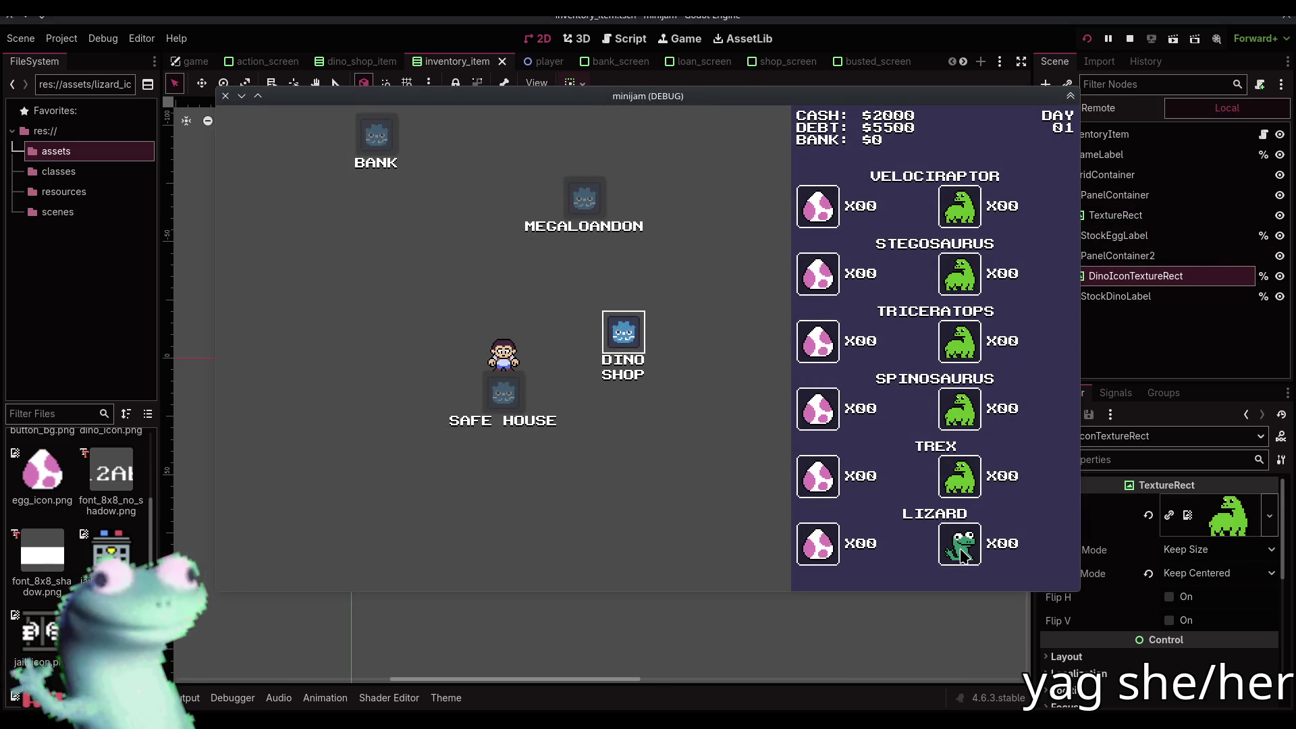
click(623, 332)
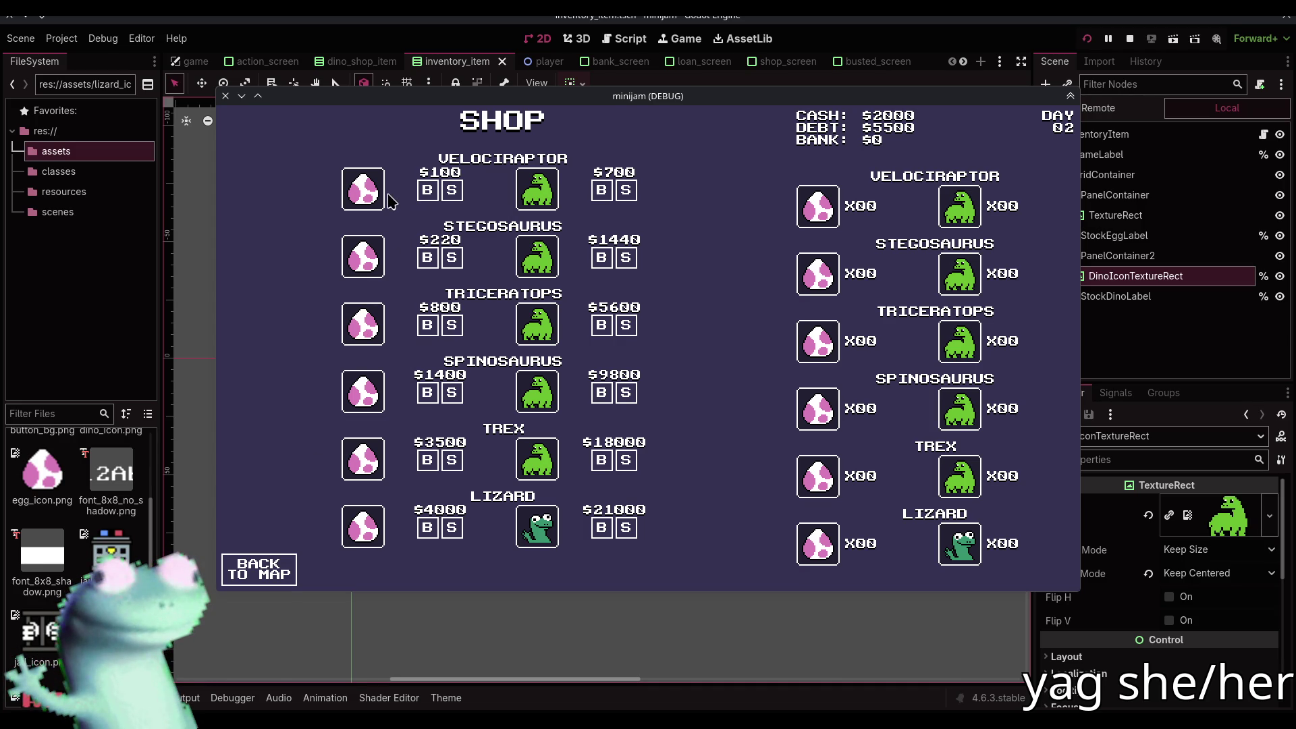
Buy 20 Velociraptor eggs until cash reaches $0, then bring up the music player.
click(427, 190)
click(426, 190)
click(427, 190)
click(427, 190)
click(426, 189)
triple_click(427, 190)
triple_click(427, 190)
triple_click(426, 189)
double_click(426, 190)
double_click(427, 190)
triple_click(427, 190)
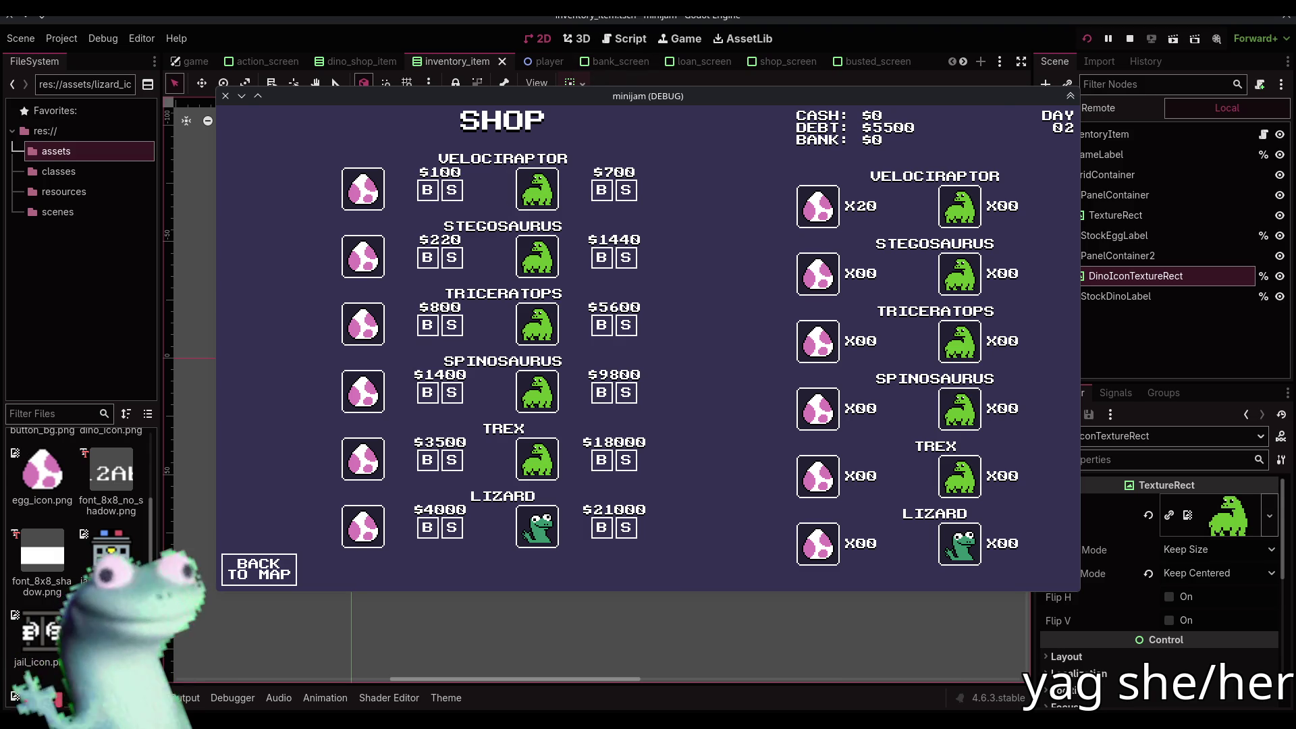
key(alt+Tab)
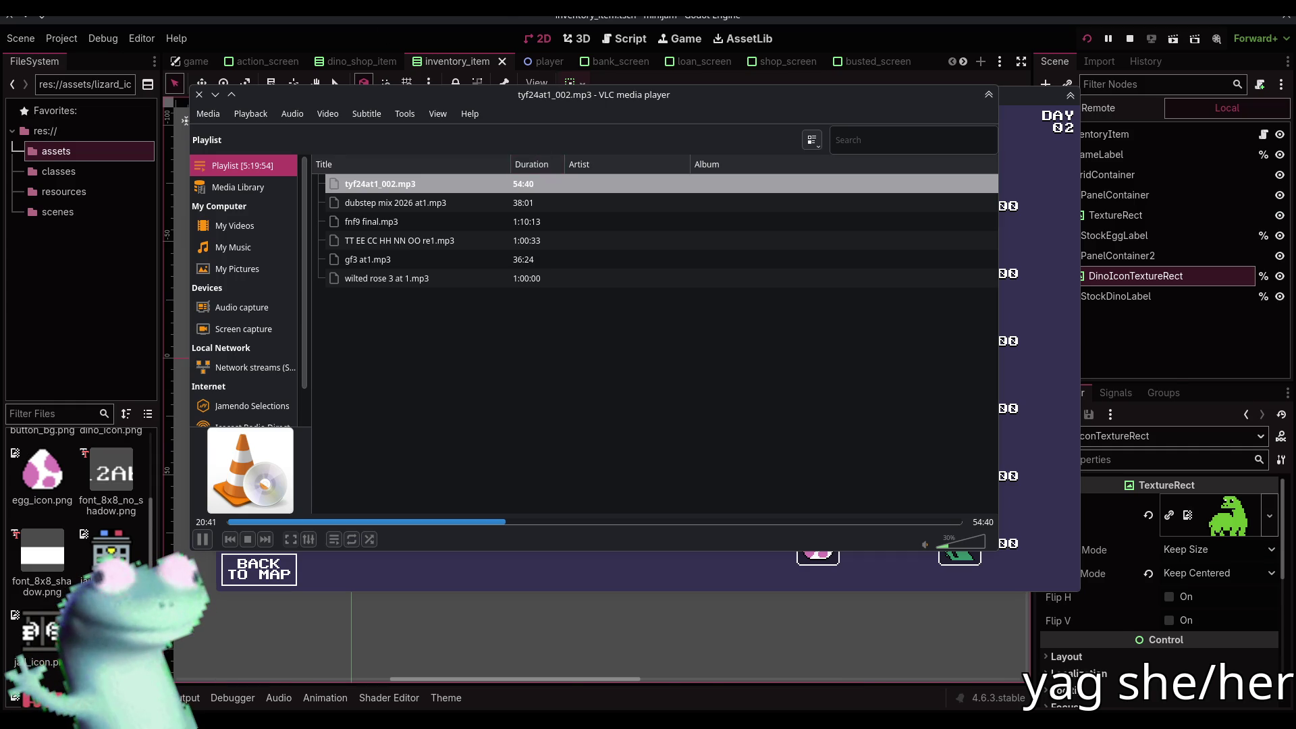
Switch from VLC to the browser window.
key(alt+Tab)
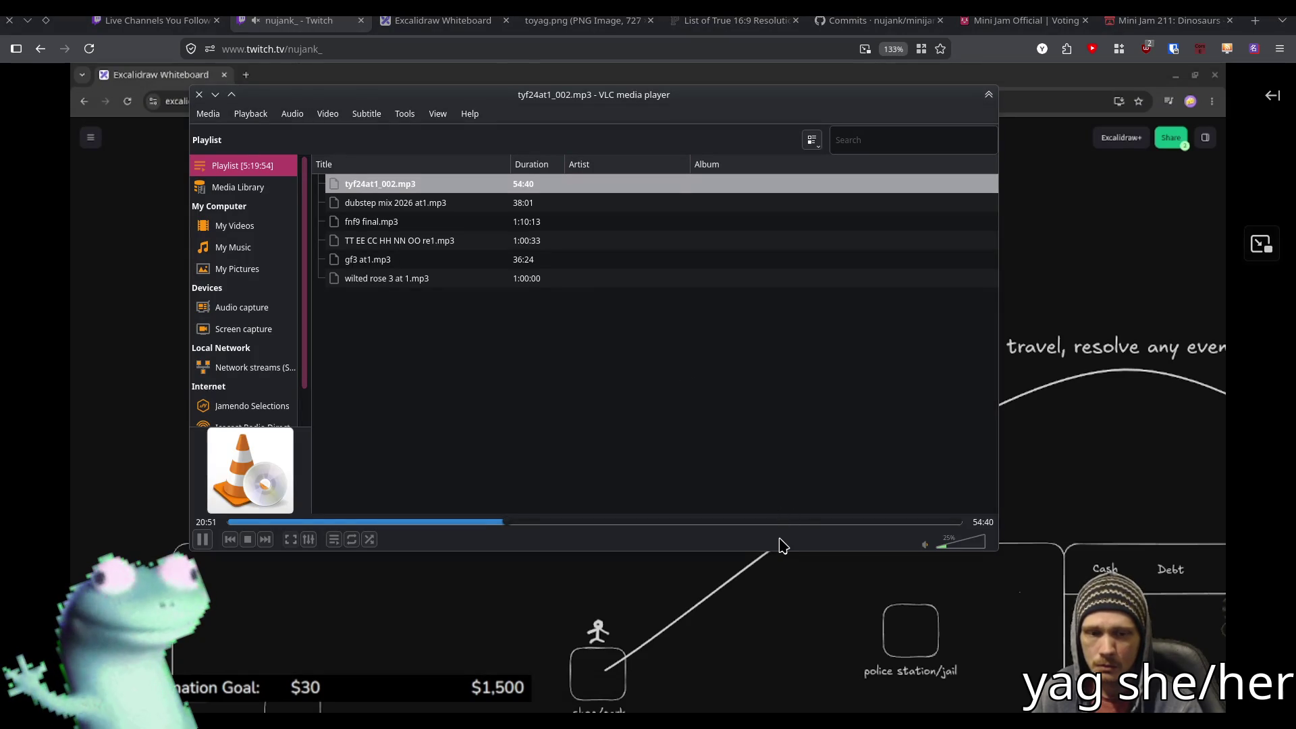
Read the Excalidraw notes on egg collectors versus breeders, then return to Godot.
click(478, 23)
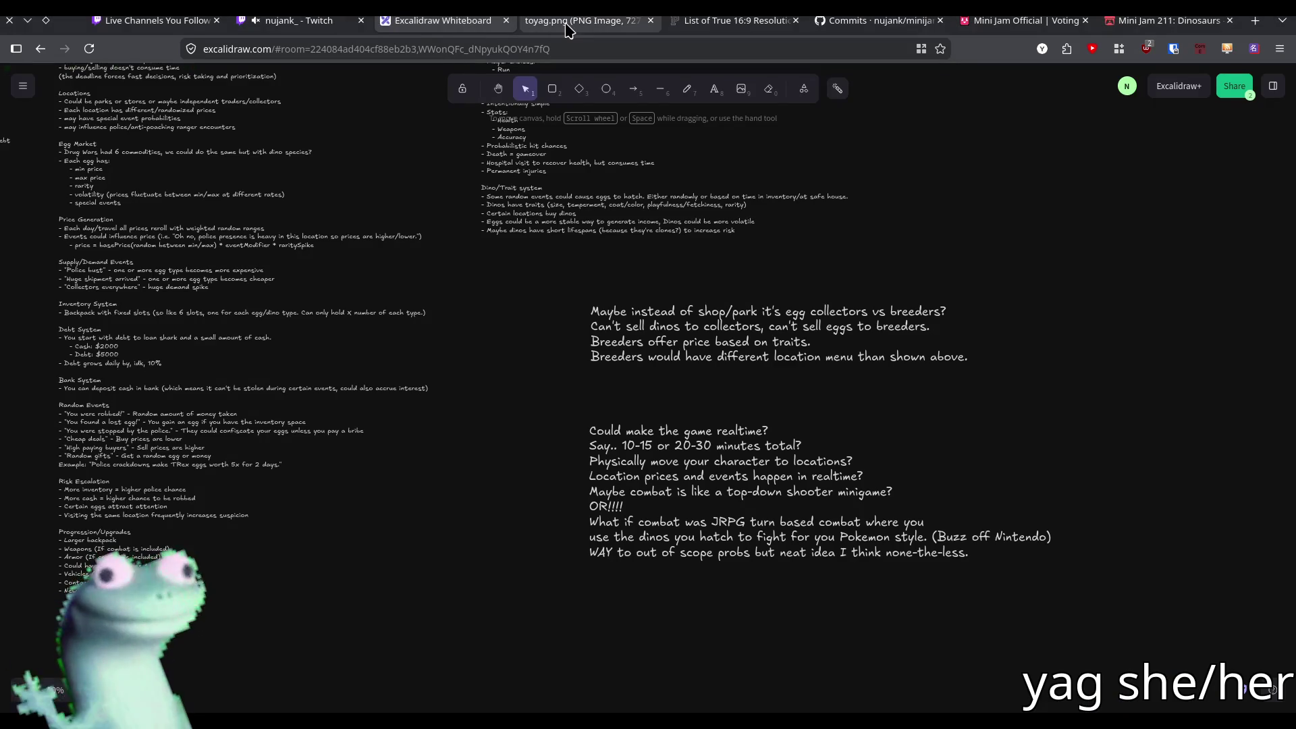
key(alt+Tab)
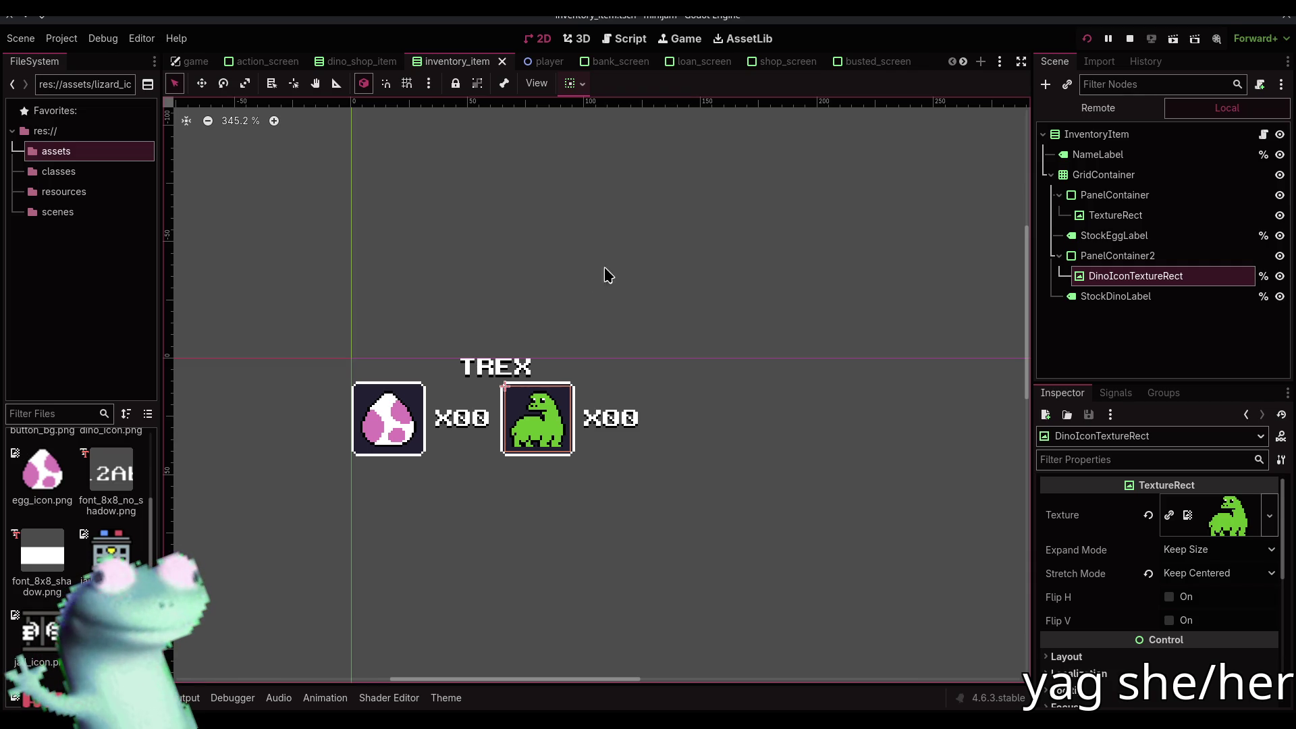
Deselect DinoIconTextureRect and switch back to the Excalidraw design notes.
click(788, 305)
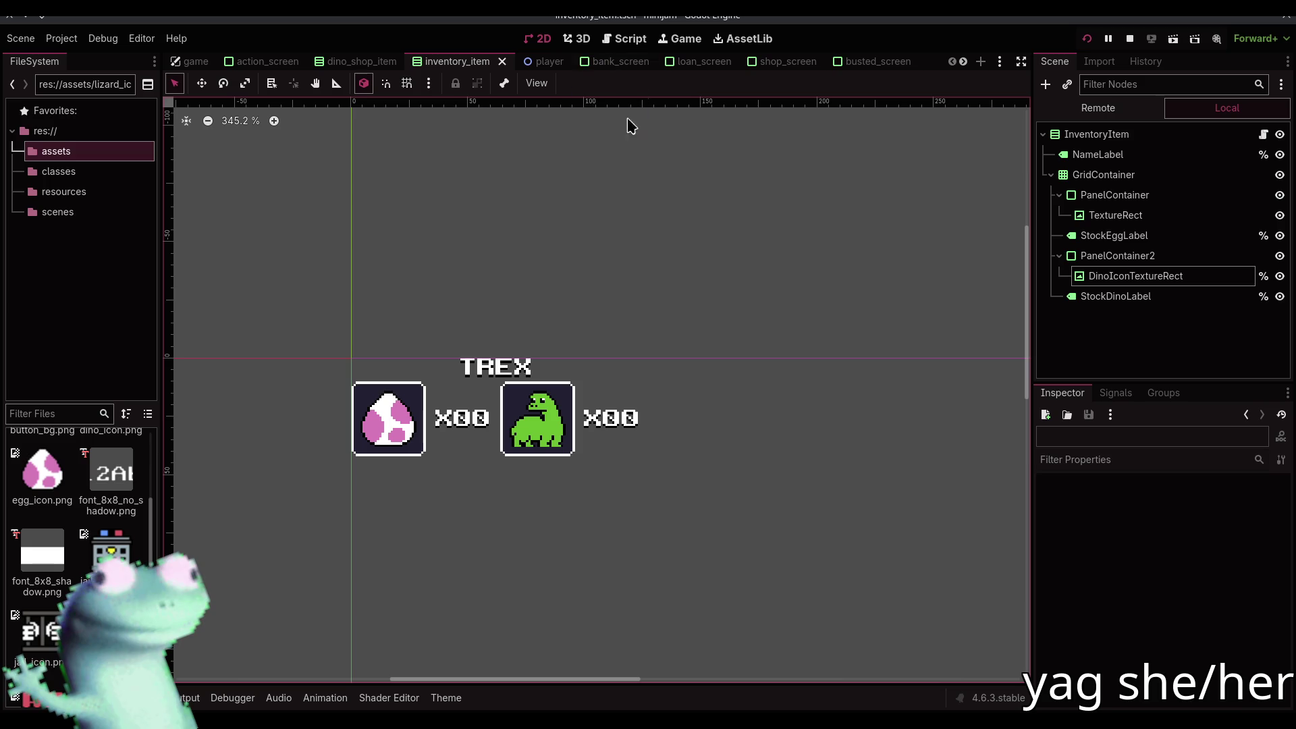
key(alt+Tab)
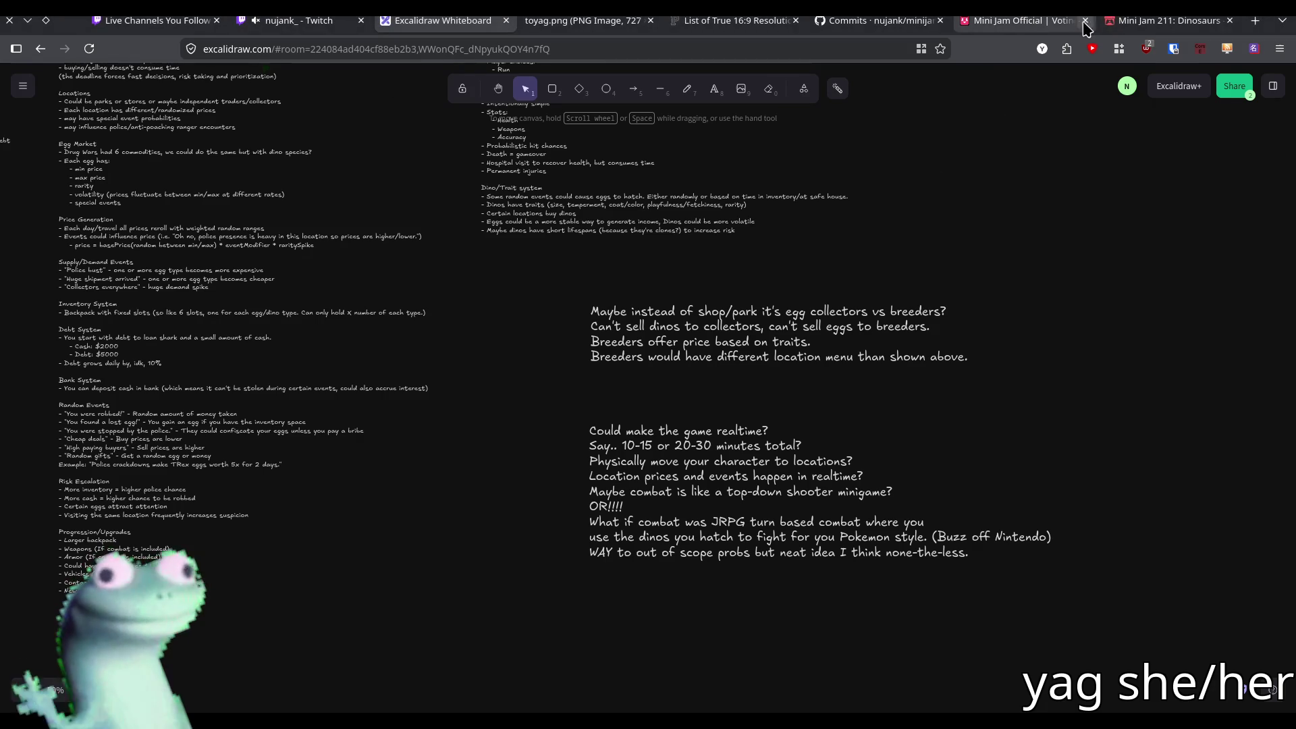
Check the Mini Jam 211: Dinosaurs submission countdown on itch.io, then return to Godot.
click(1165, 21)
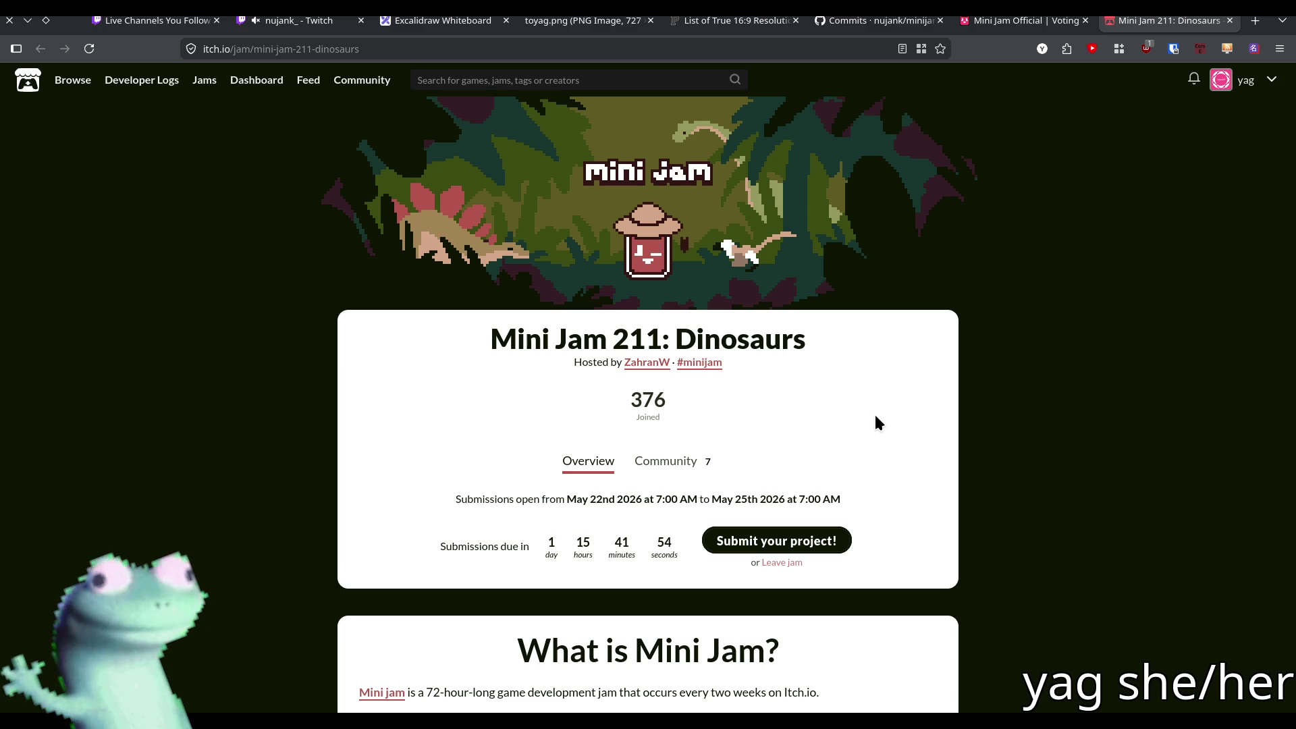
key(alt+Tab)
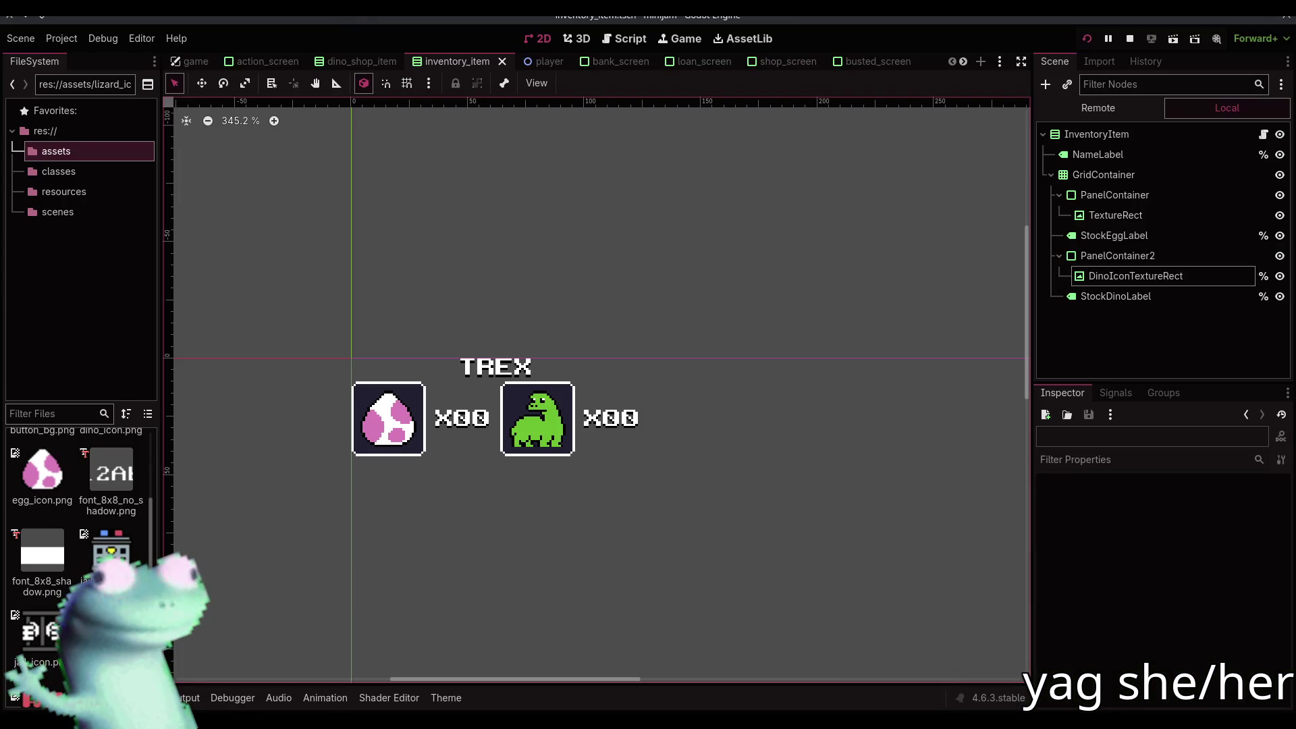
Bring up the game window, go back to the map, and walk the player toward the Safe House.
key(alt+Tab)
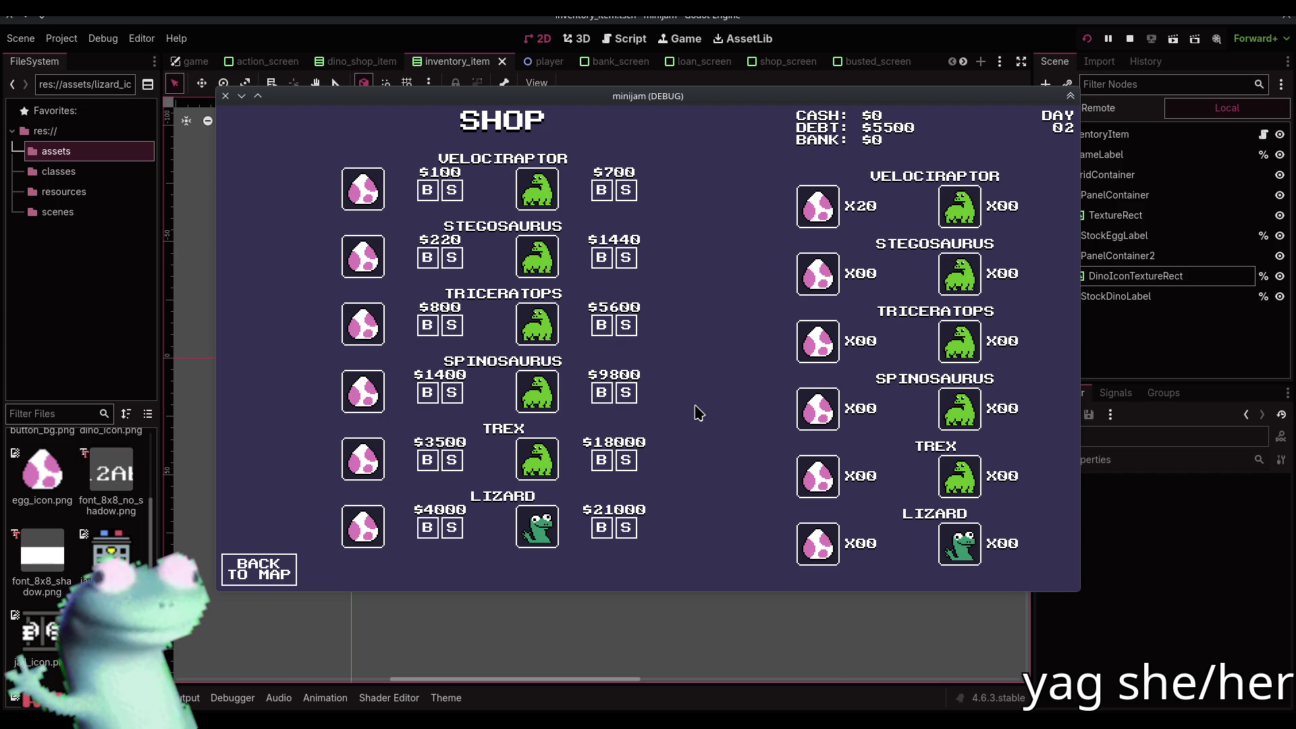
drag(753, 96, 717, 111)
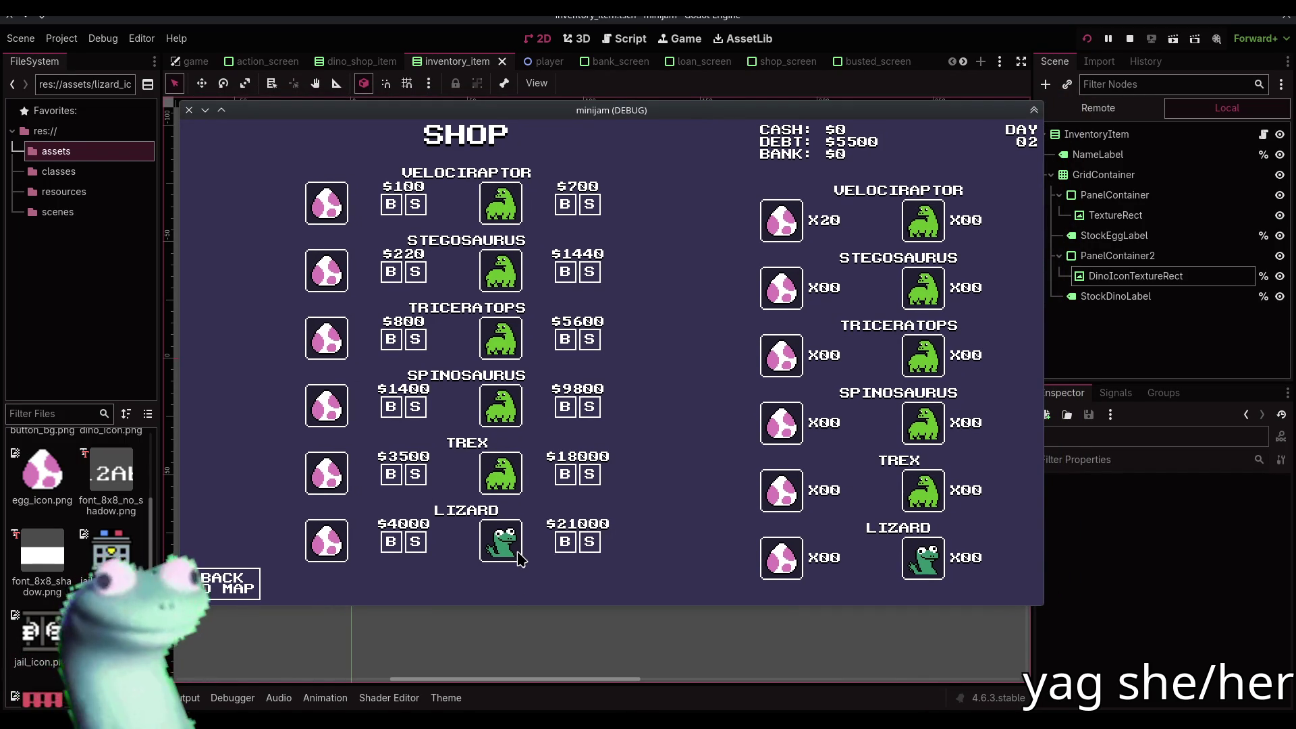
click(262, 586)
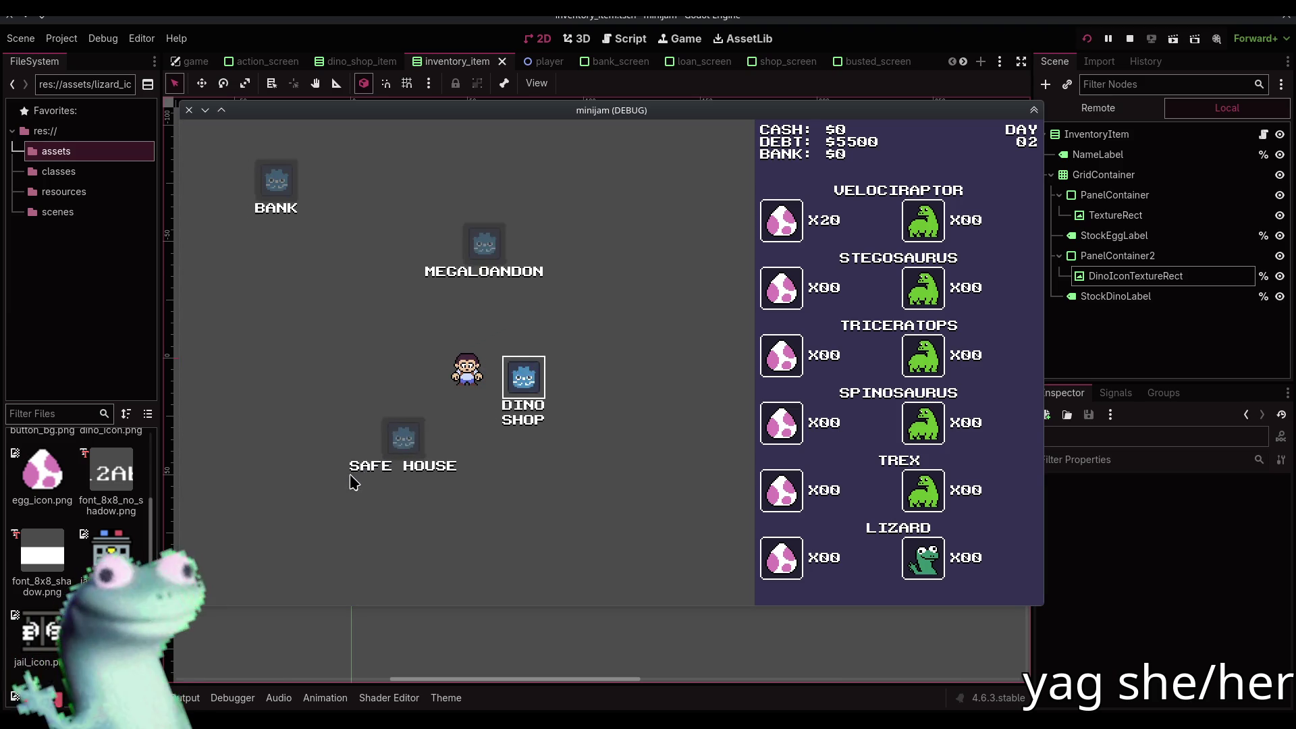
key(Left)
key(Down)
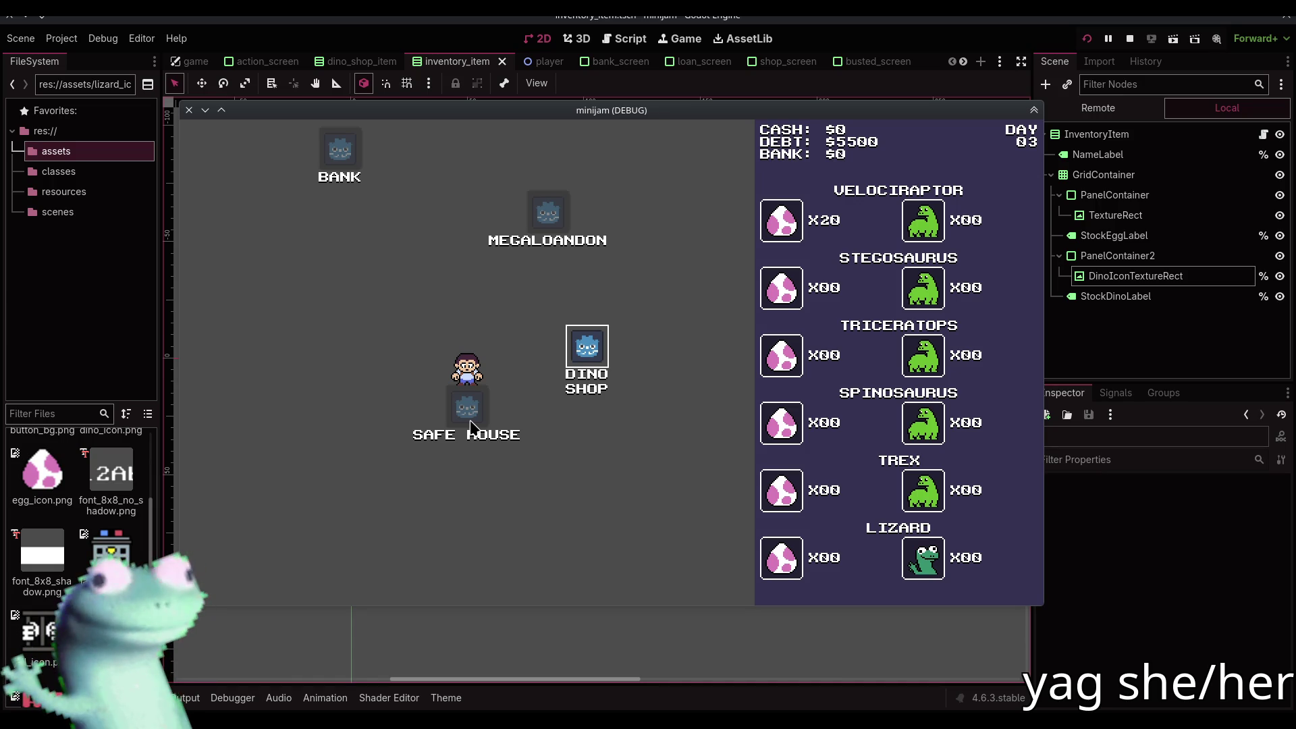
Stop the game and open the player scene with its Player root node selected.
click(1130, 38)
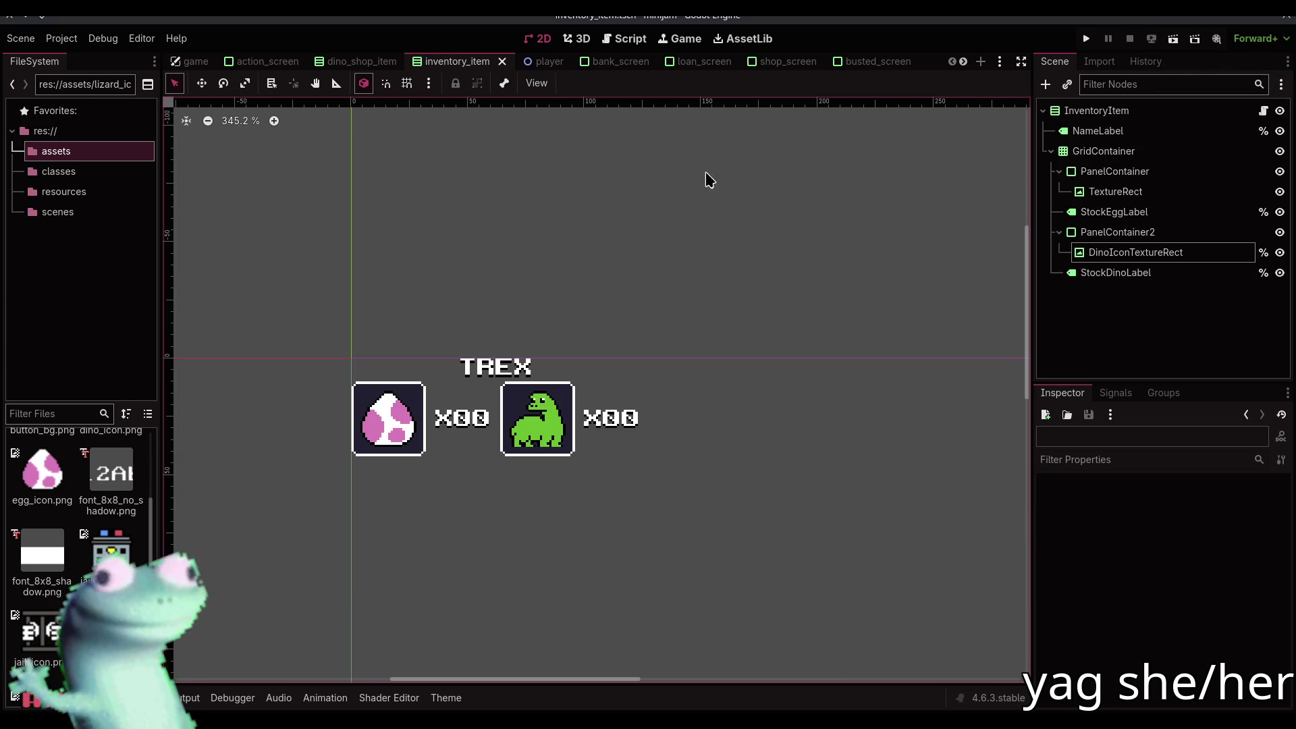
scroll(112, 560, down, 2)
scroll(111, 513, up, 2)
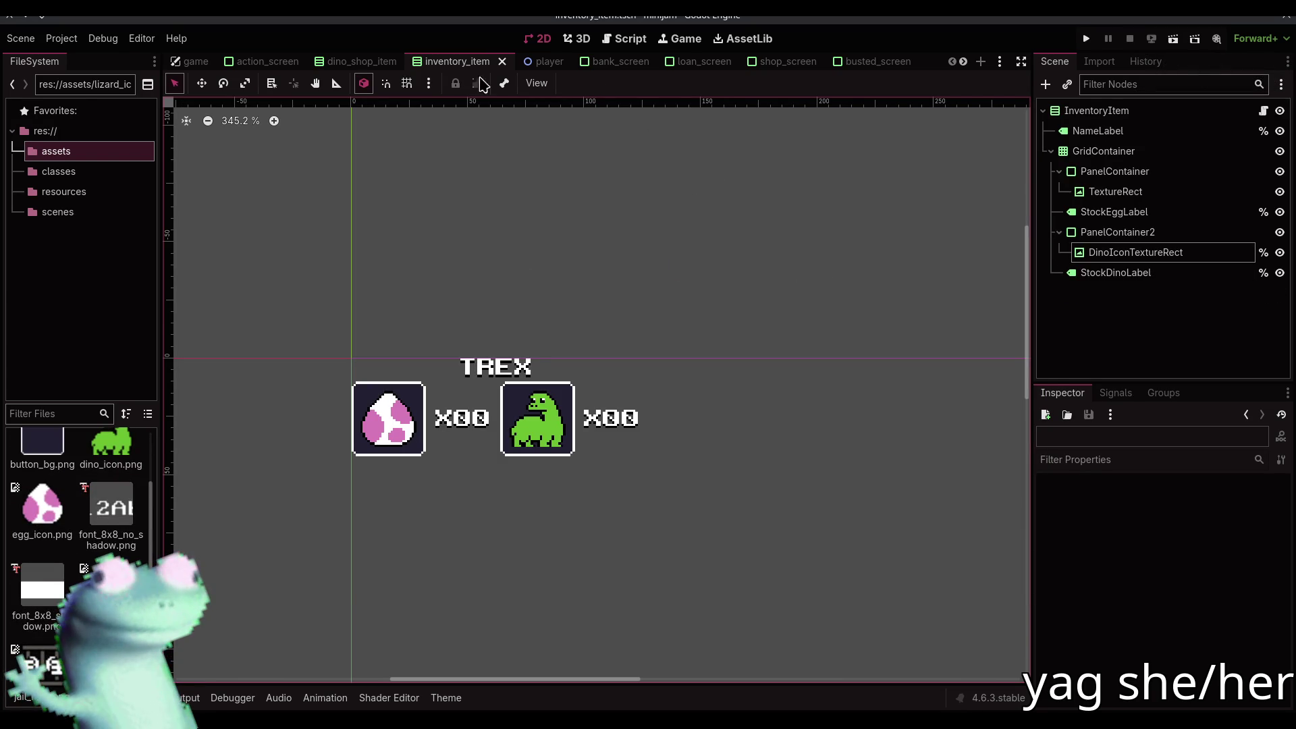
click(533, 61)
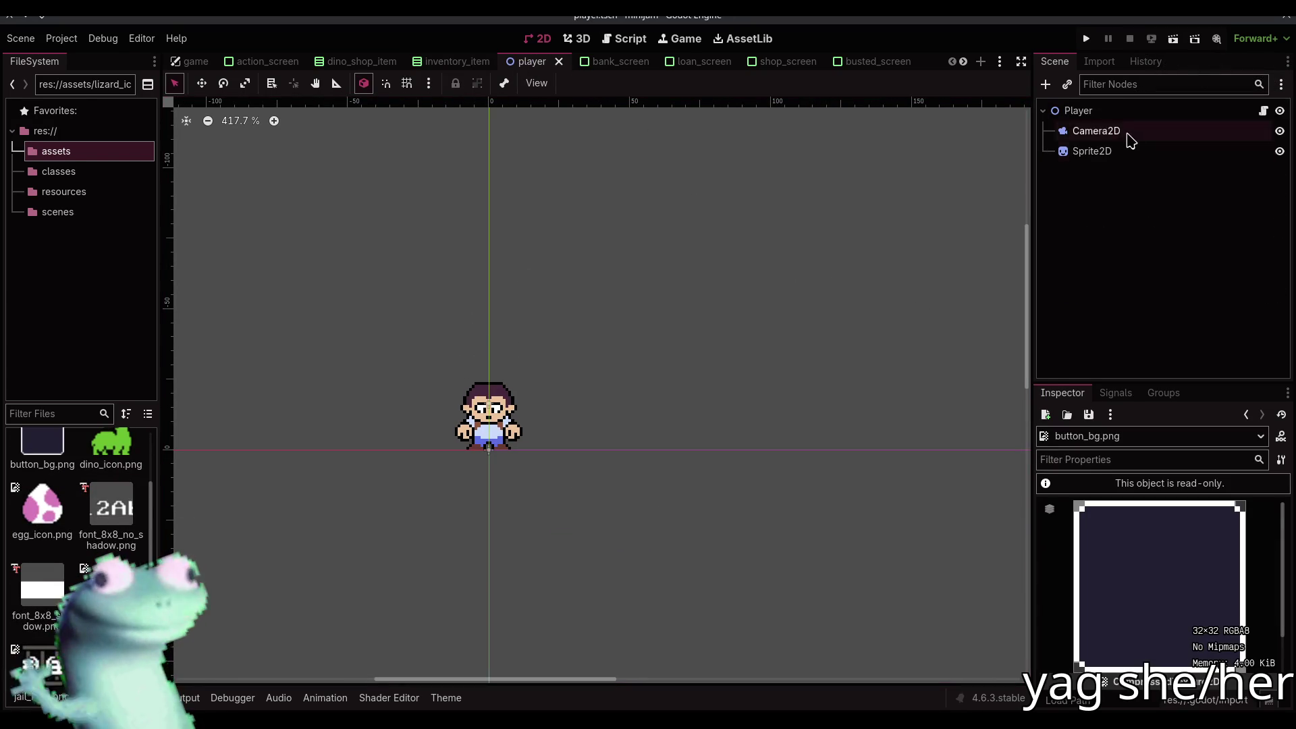
click(1114, 111)
drag(481, 385, 552, 385)
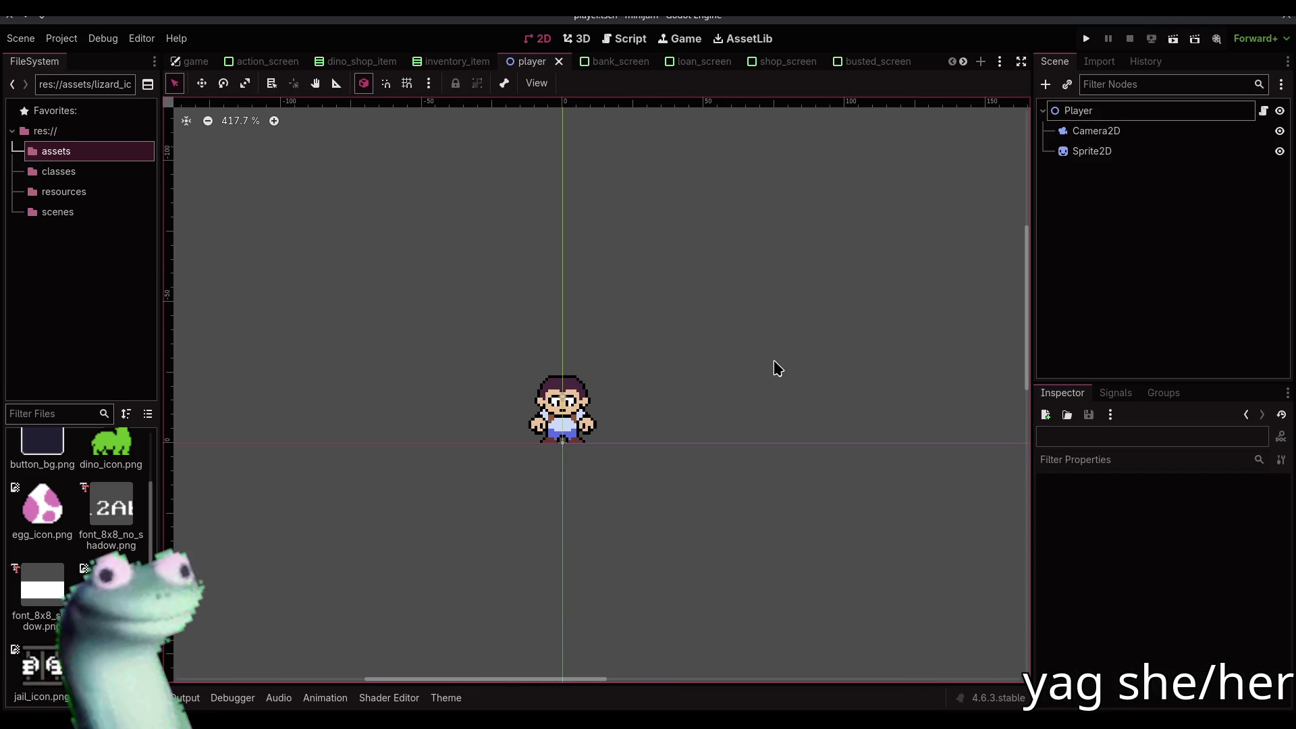
scroll(861, 64, down, 2)
Close the empty untitled scene and frame the game scene's layout in the 2D view.
click(860, 64)
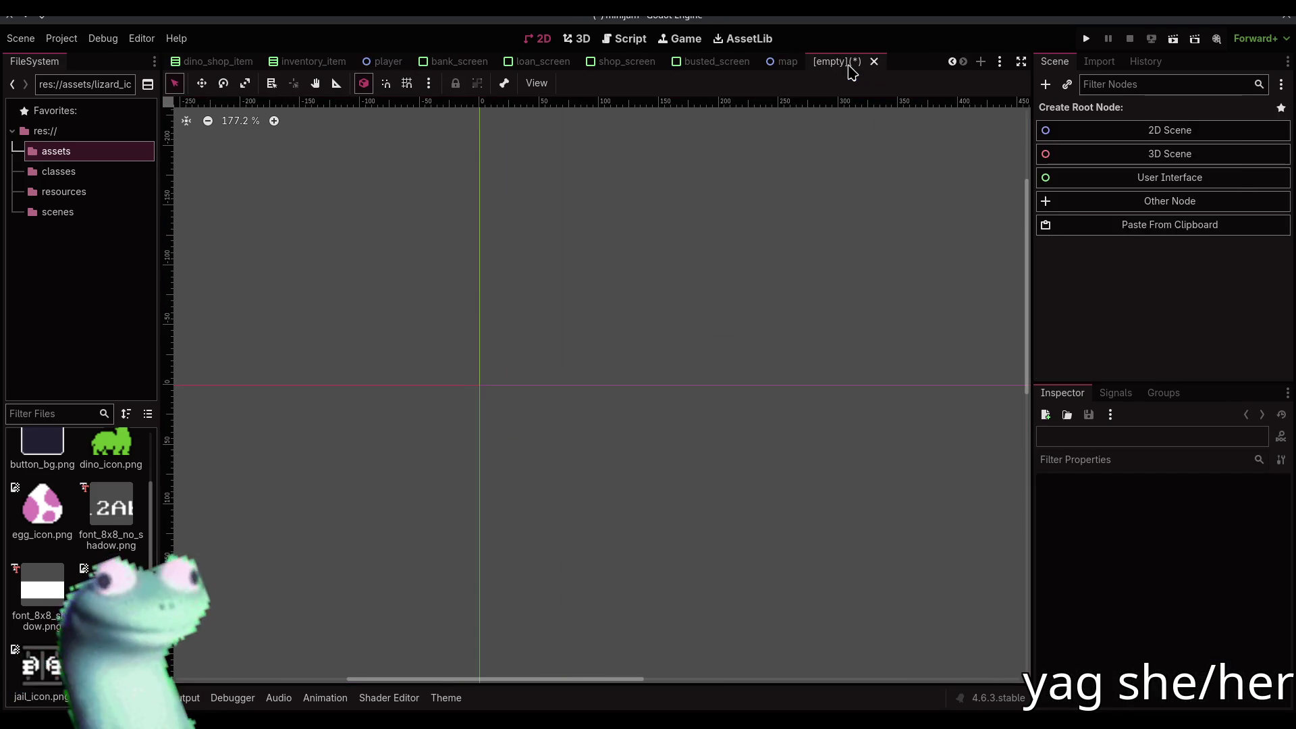
middle_click(849, 62)
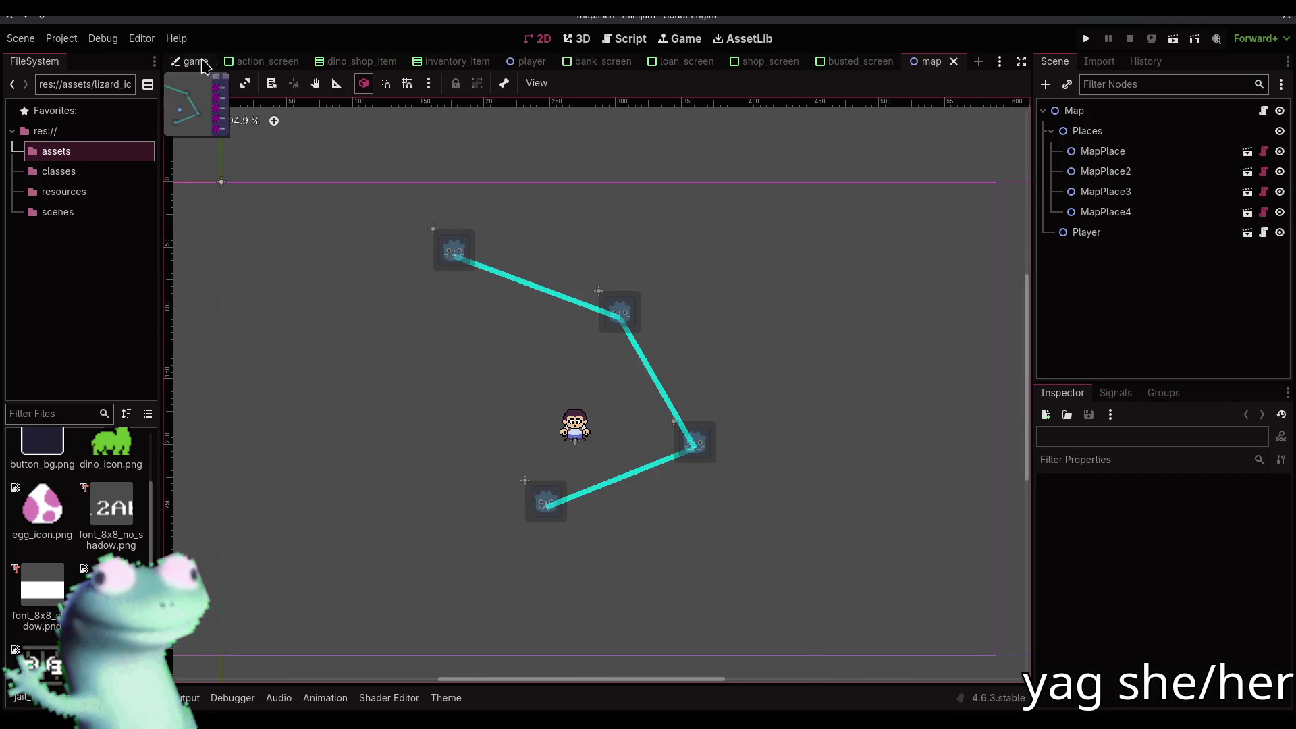
click(193, 62)
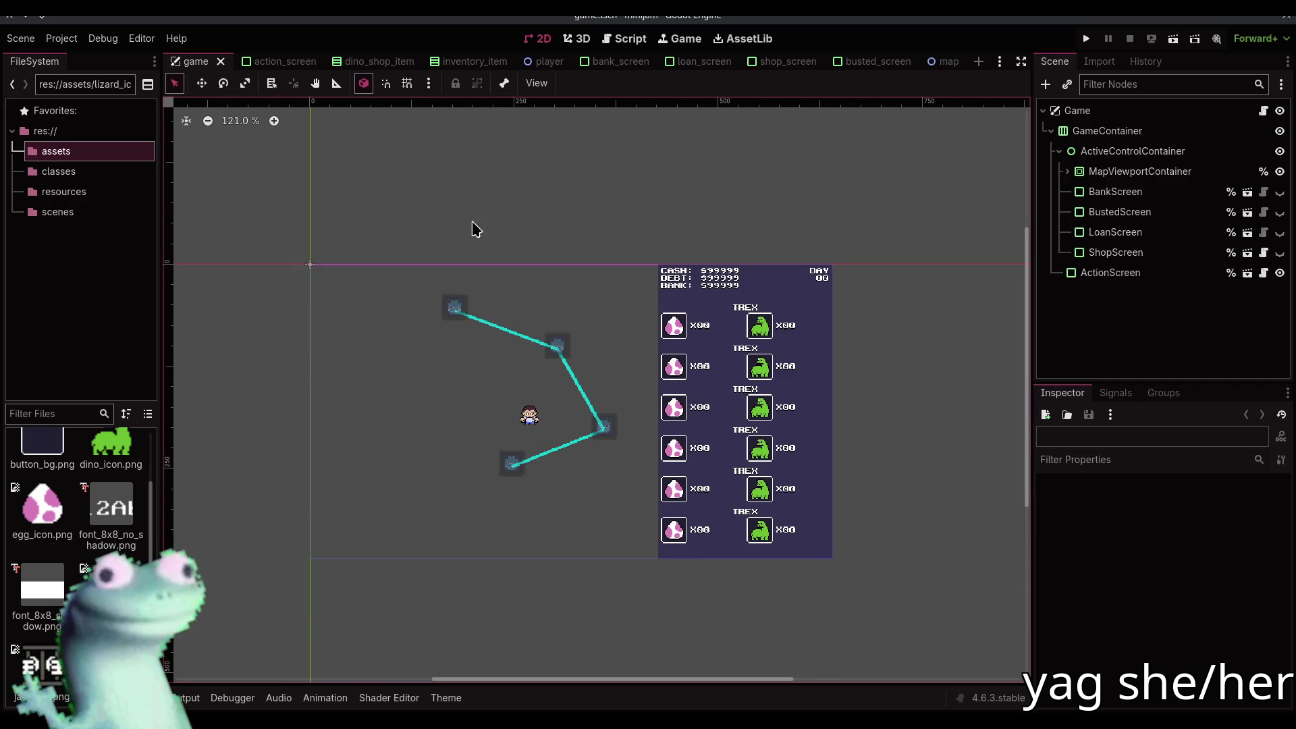
scroll(476, 229, up, 4)
scroll(278, 209, down, 4)
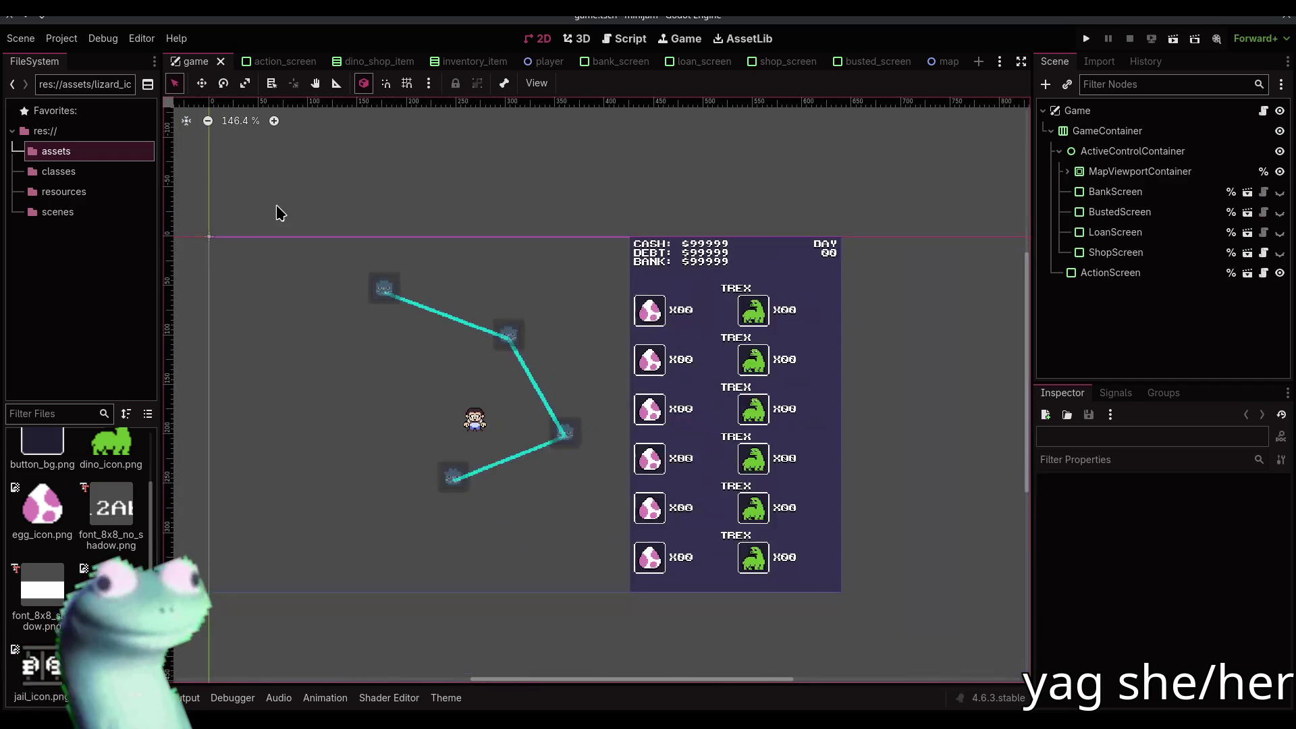
scroll(277, 211, down, 1)
drag(277, 211, 427, 260)
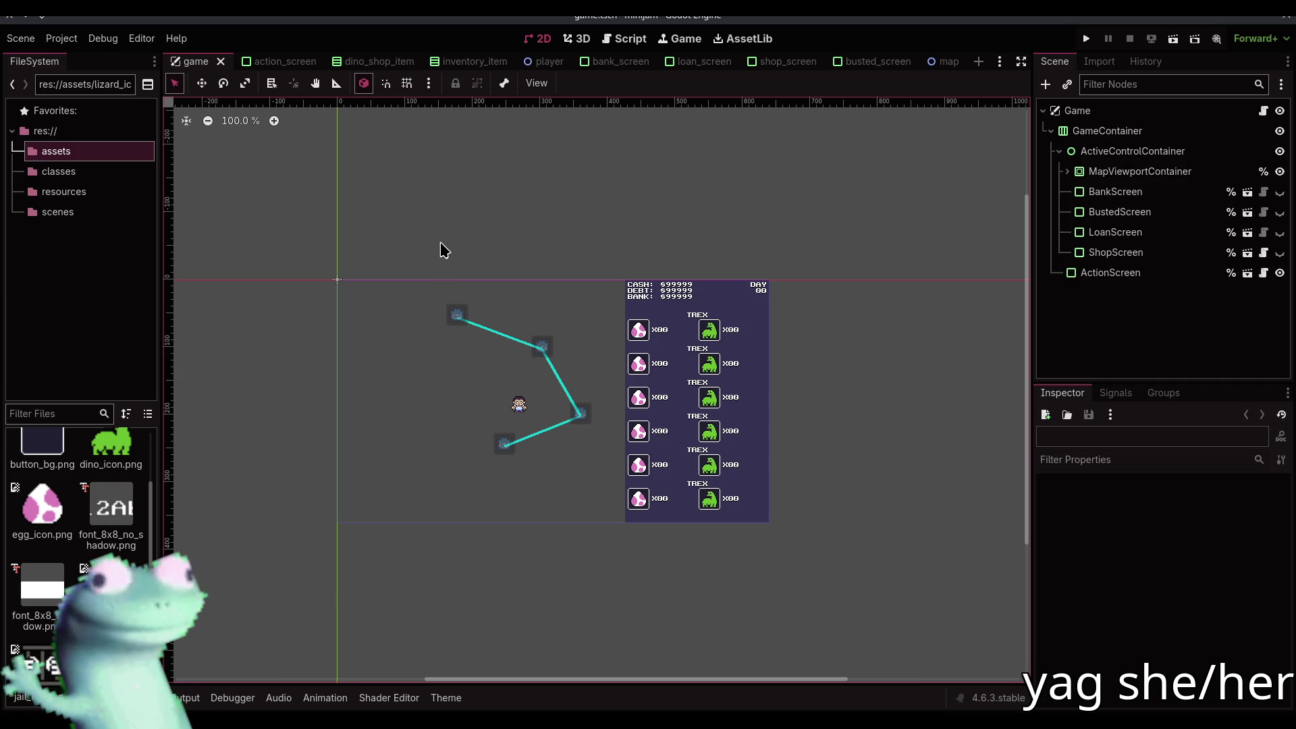
scroll(77, 541, down, 3)
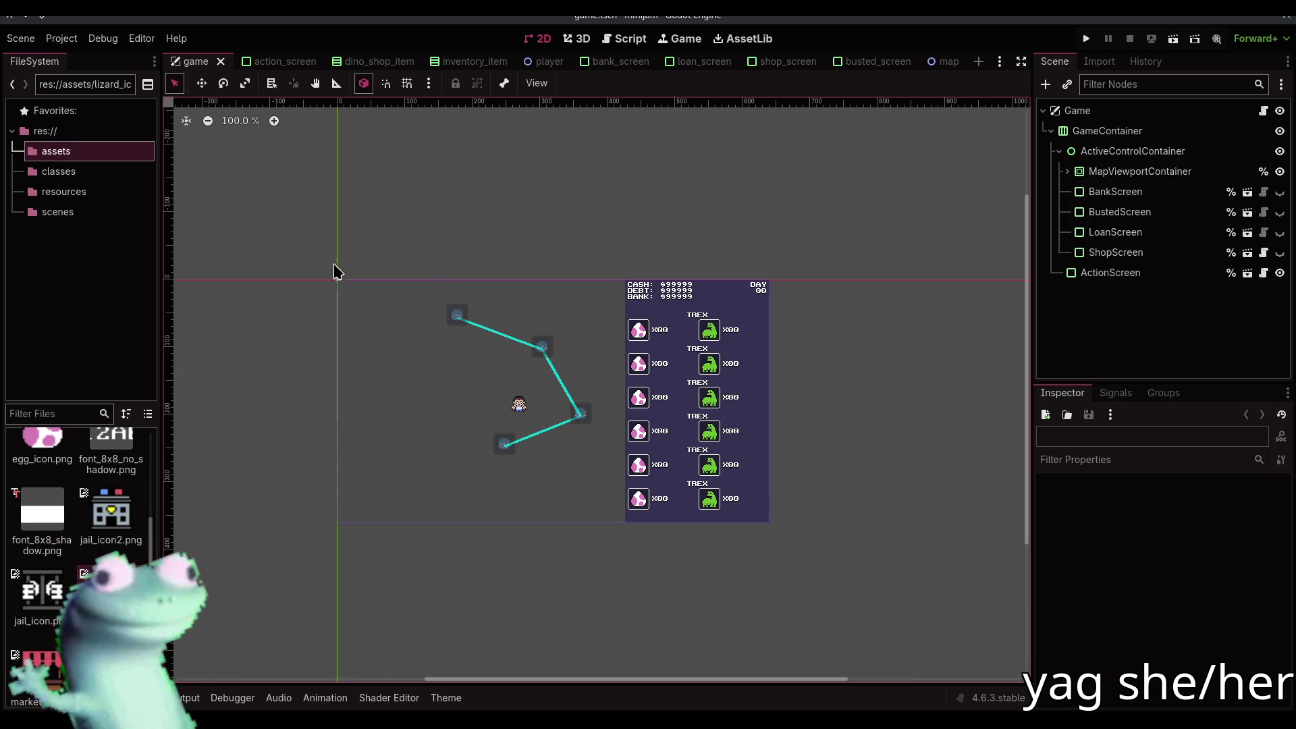
scroll(122, 538, up, 5)
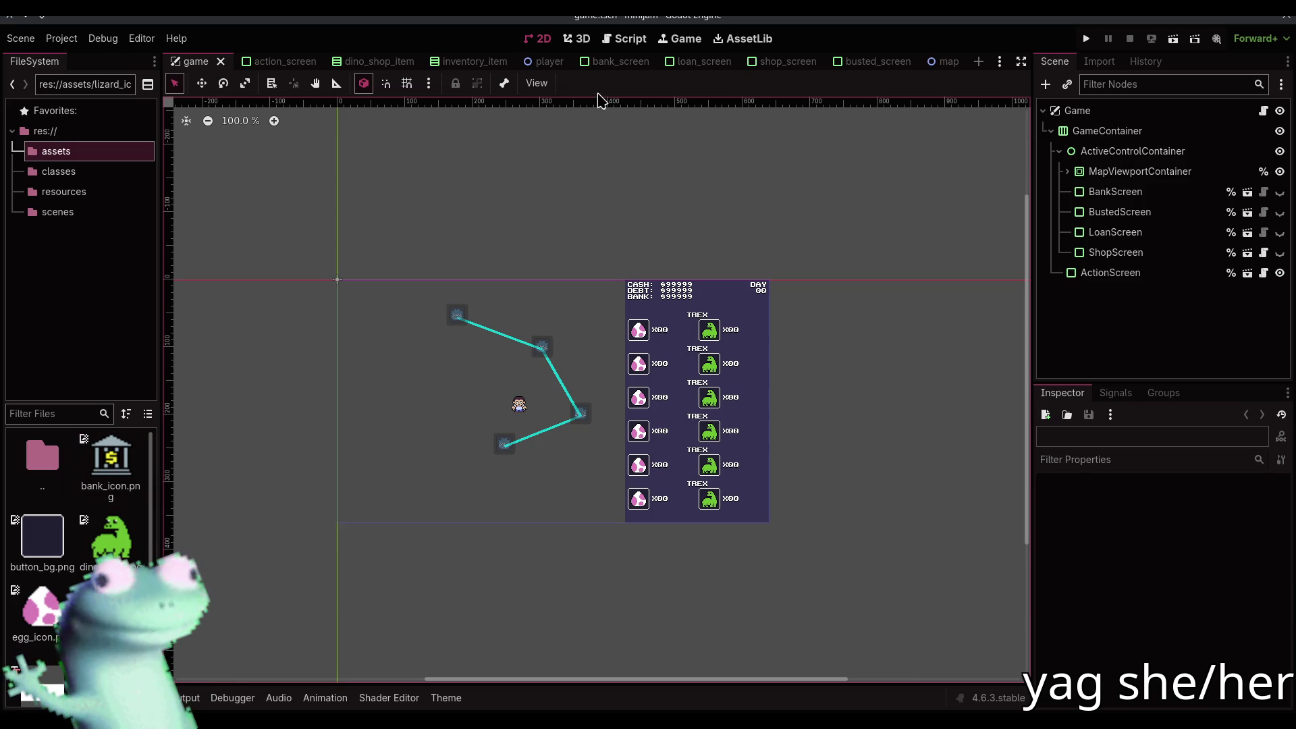
scroll(144, 566, down, 3)
scroll(145, 565, down, 3)
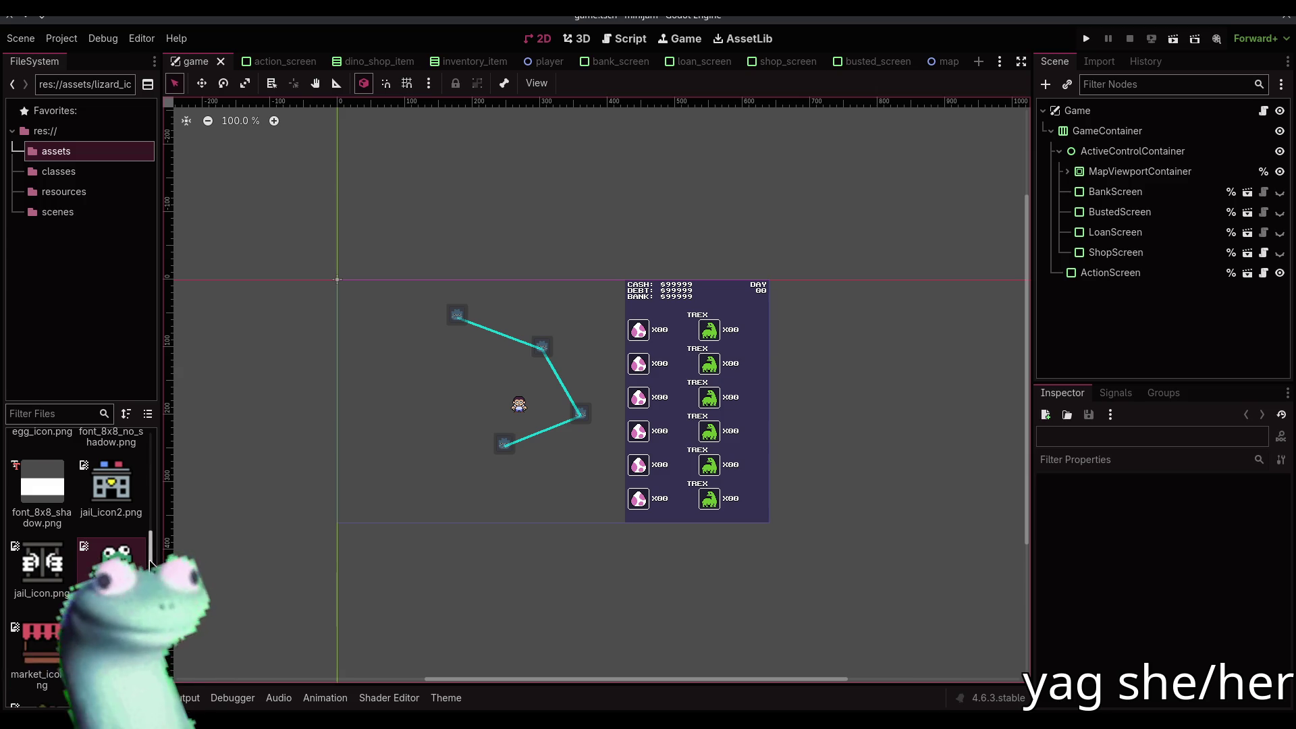
scroll(150, 563, up, 6)
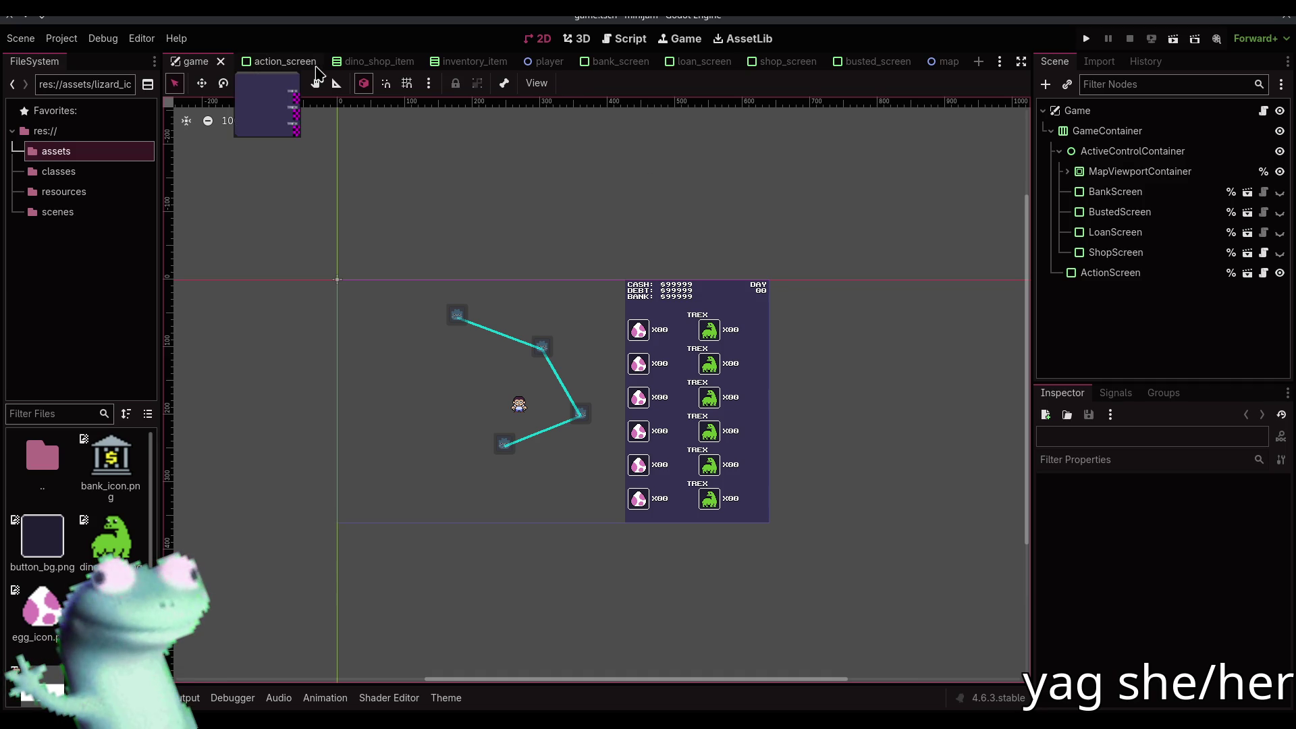
Open shop_screen, zoom in on its canvas, and go up to the res:// root folder.
click(788, 68)
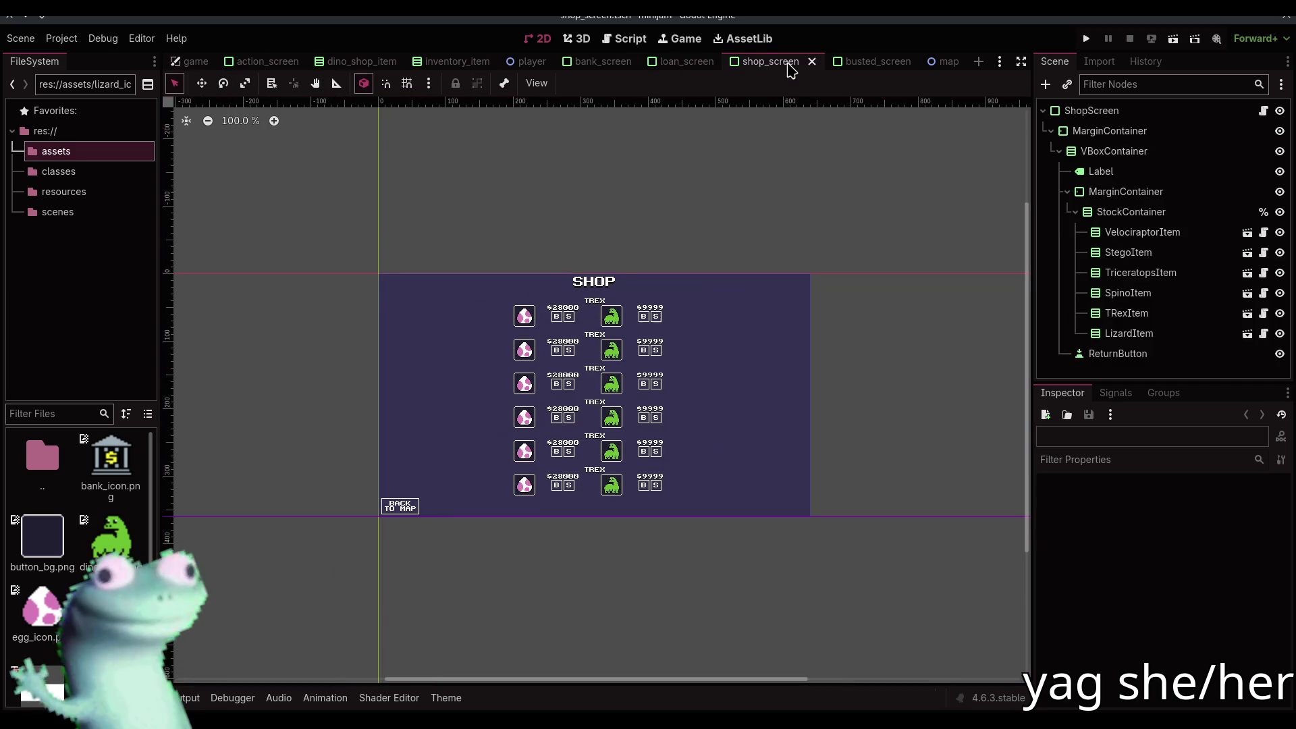
scroll(662, 298, up, 5)
scroll(631, 264, up, 1)
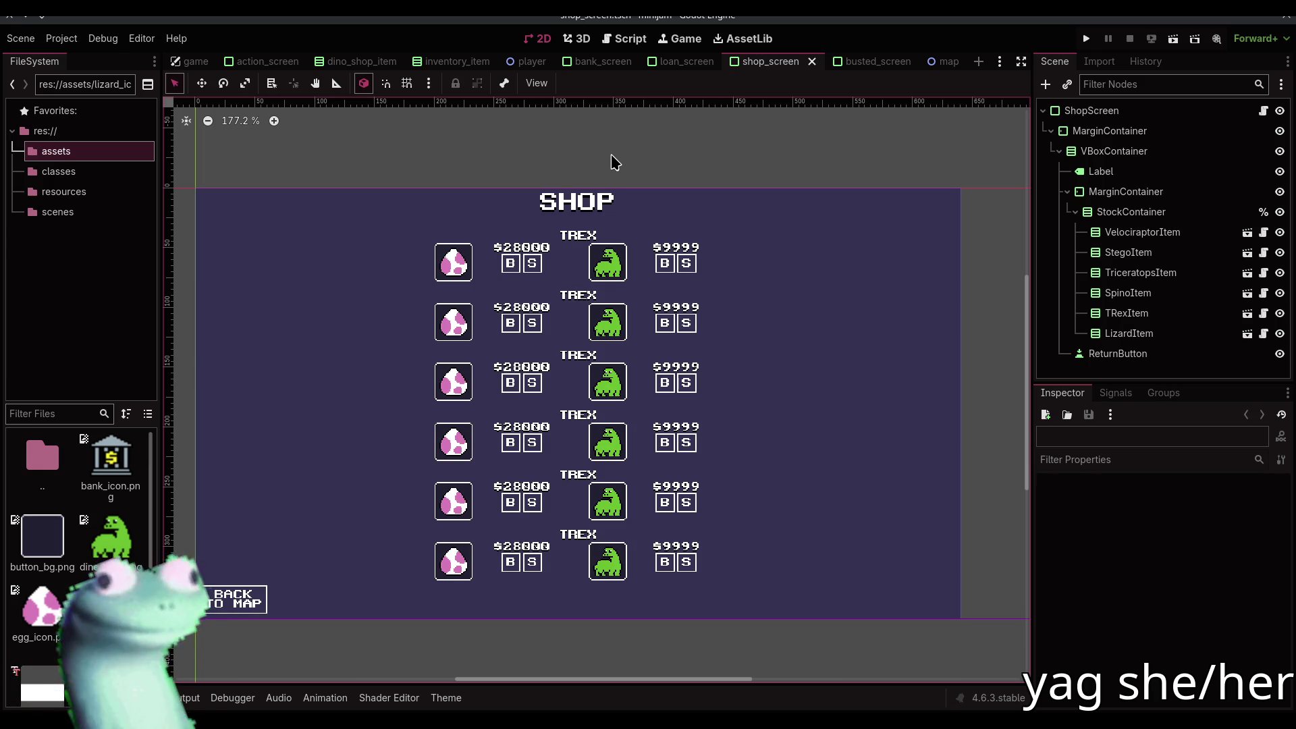
double_click(55, 465)
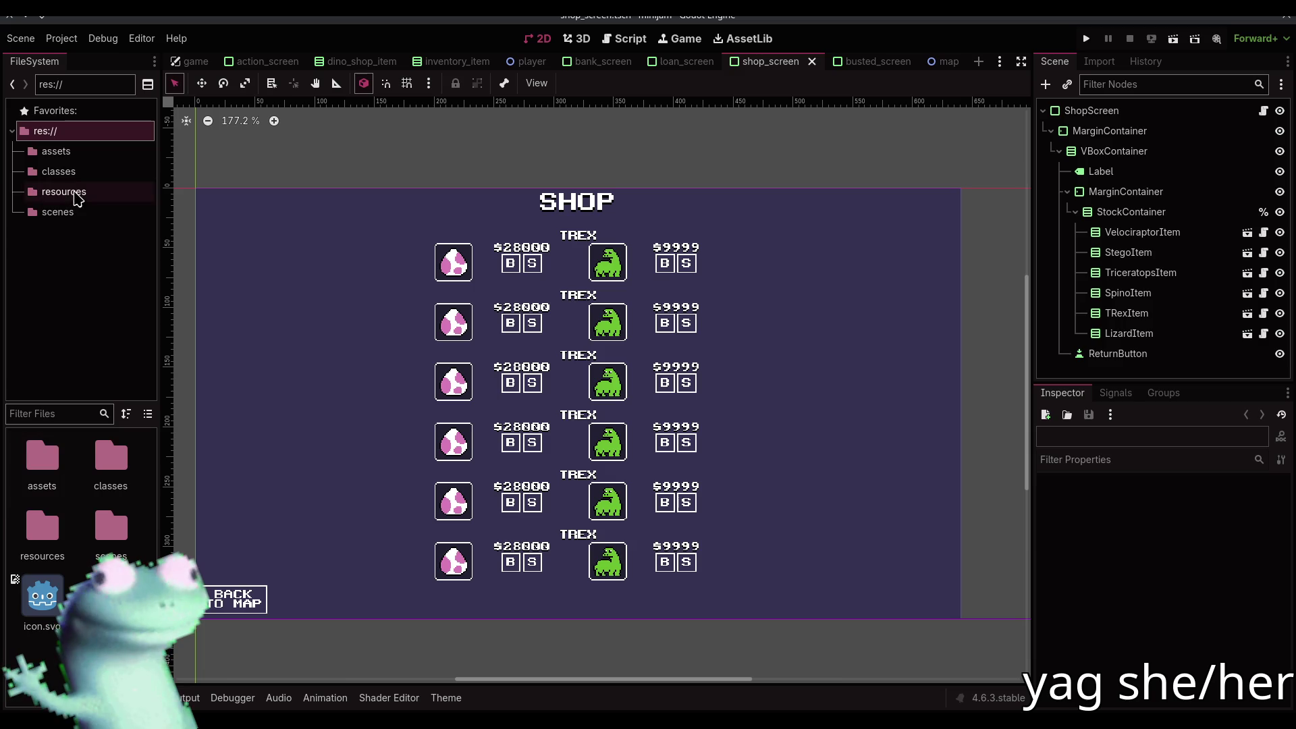
Open the scenes folder and start creating a new folder, then cancel it.
click(76, 212)
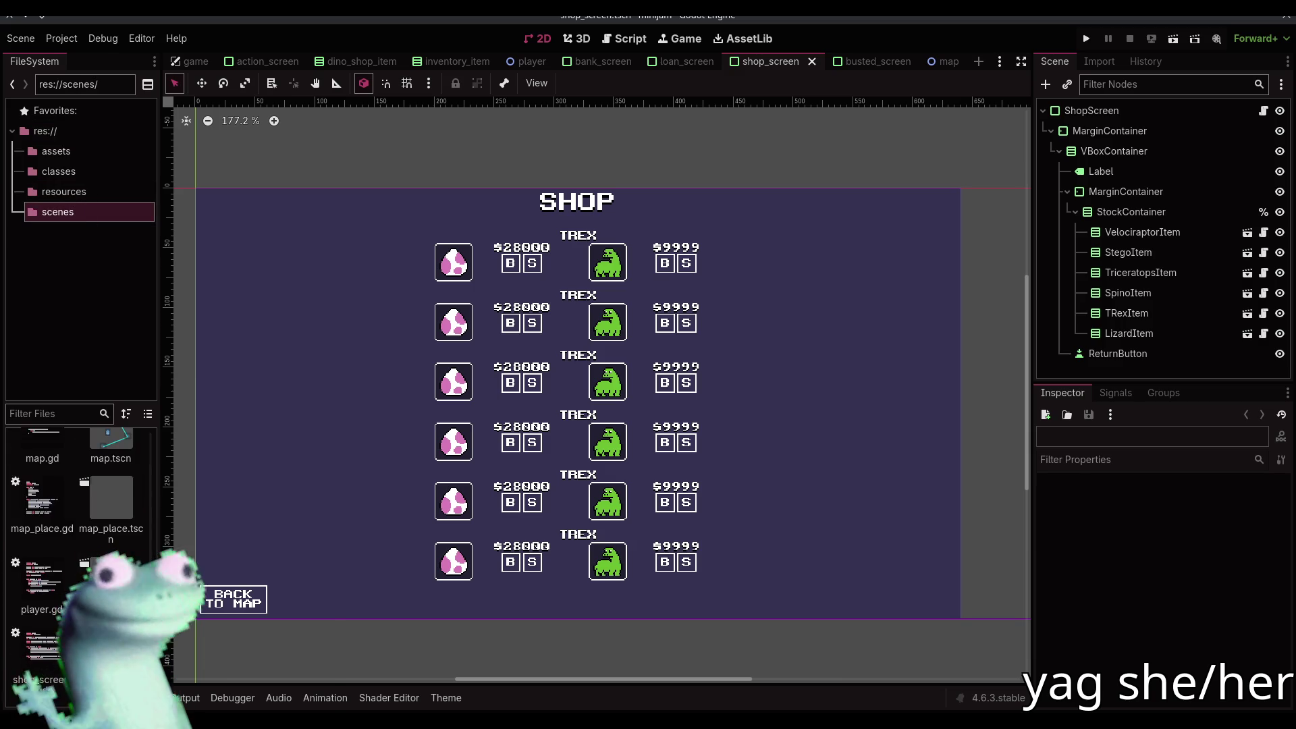
right_click(111, 500)
mouse_move(162, 489)
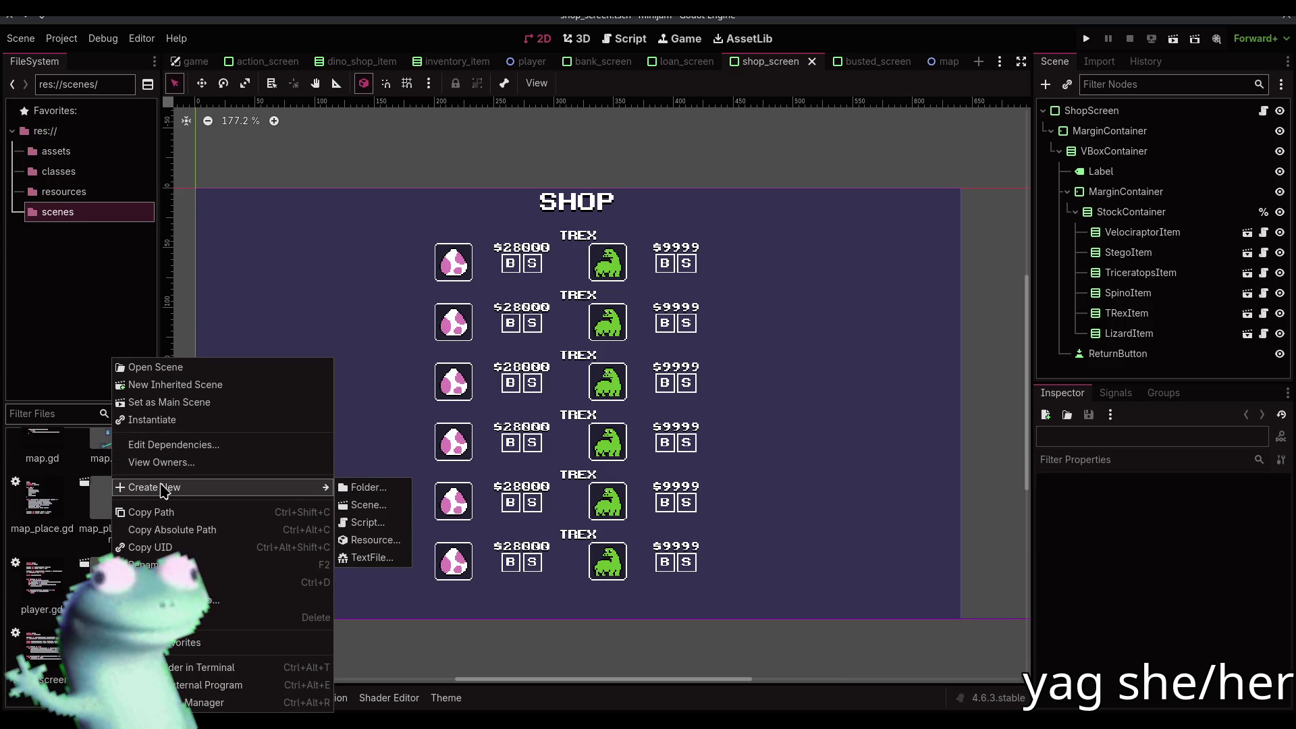
click(358, 488)
click(721, 423)
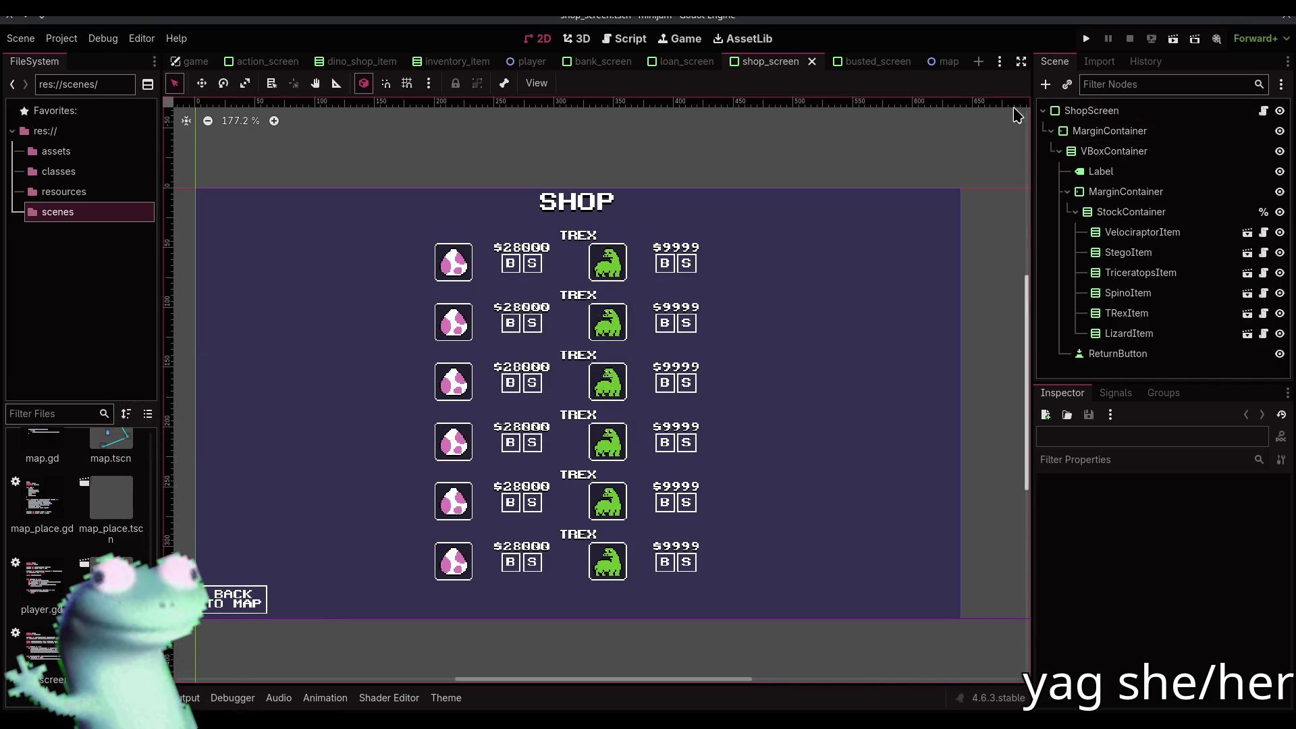
Duplicate shop_screen.tscn as safehouse_screen.tscn and open the new scene.
right_click(101, 500)
mouse_move(156, 493)
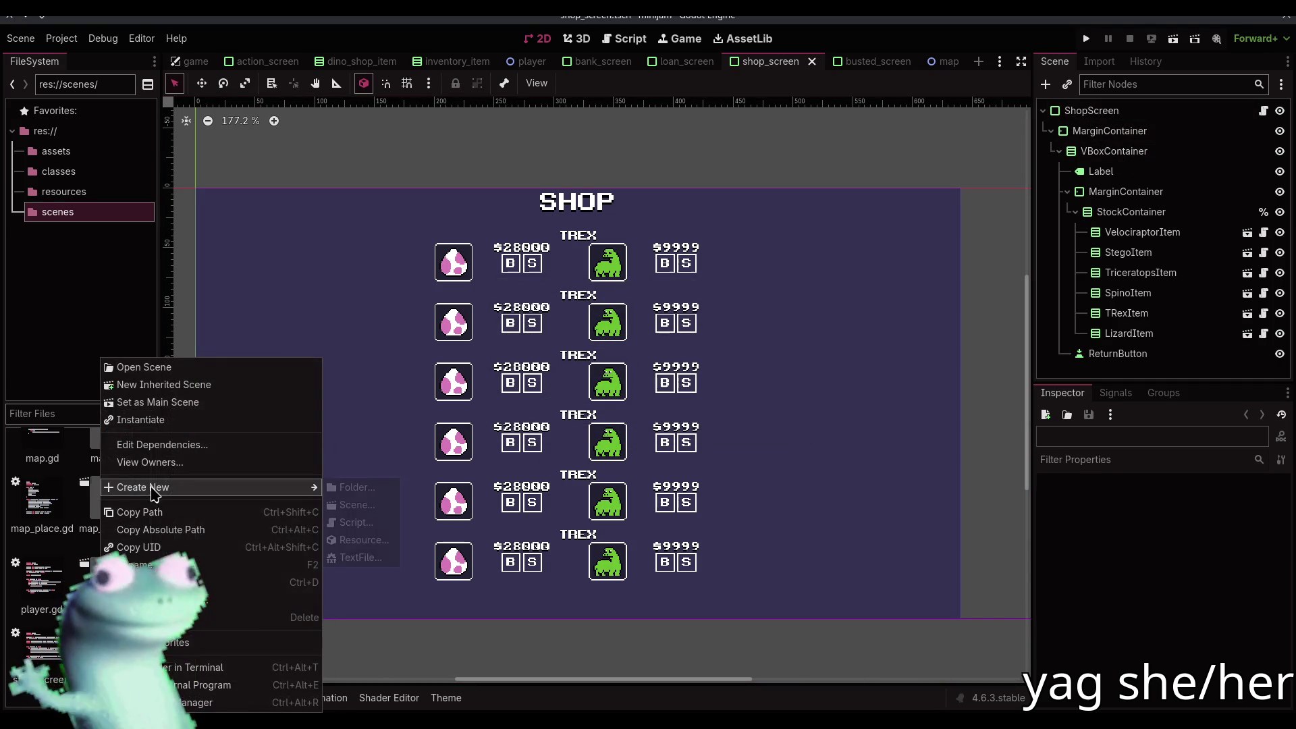
click(216, 582)
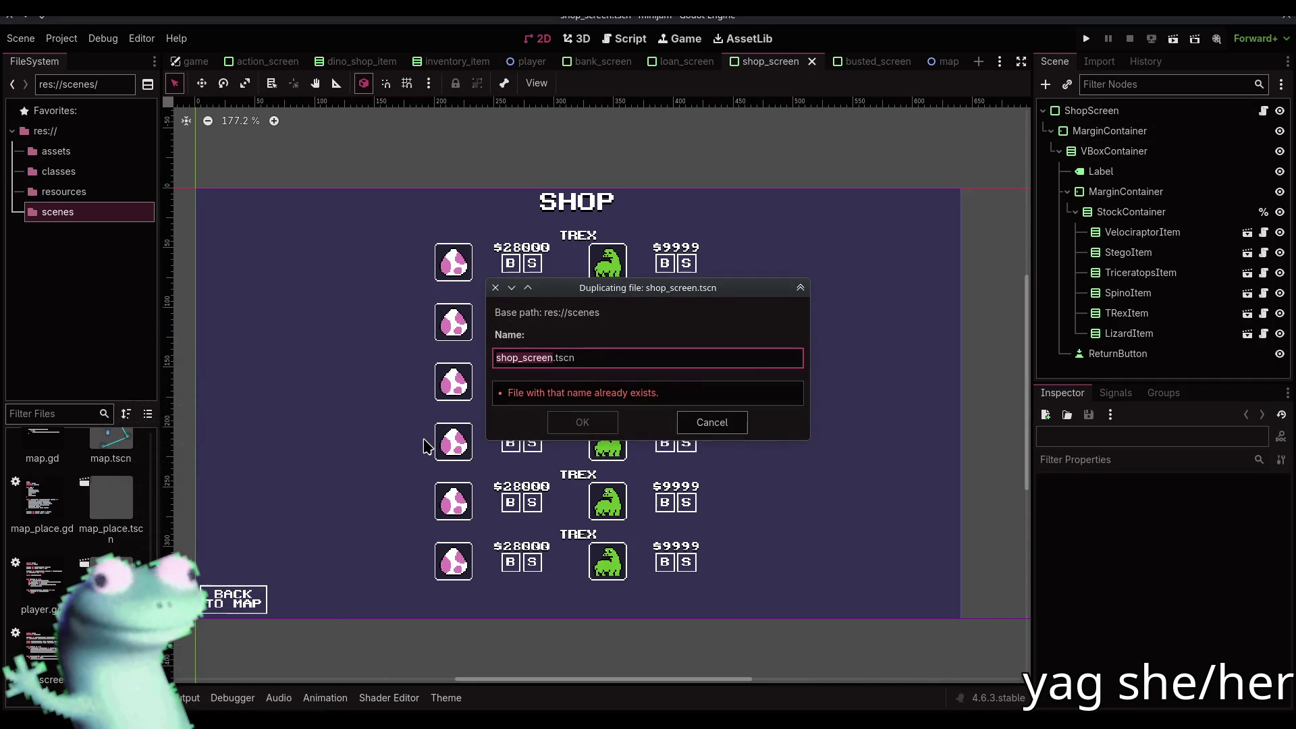
key(Left)
key(Right)
key(Right)
key(Right)
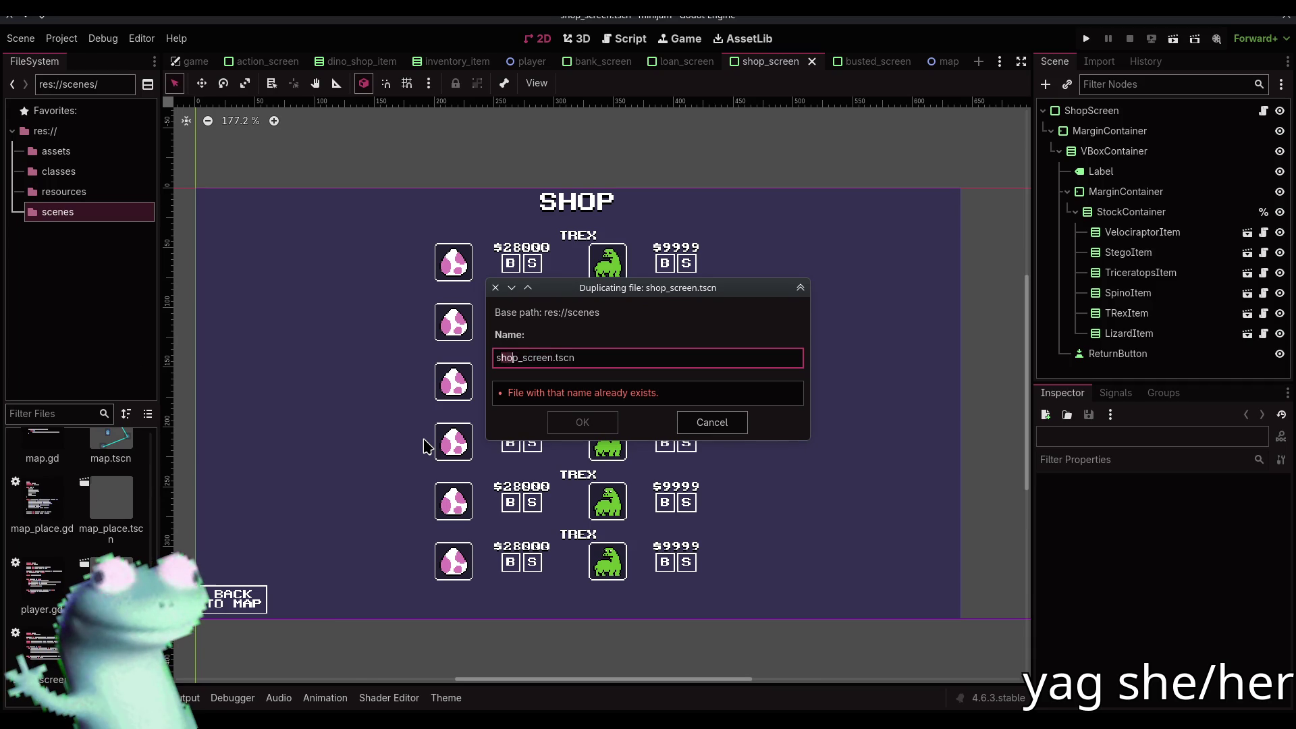
key(Delete)
key(BackSpace)
key(BackSpace)
text(afehous)
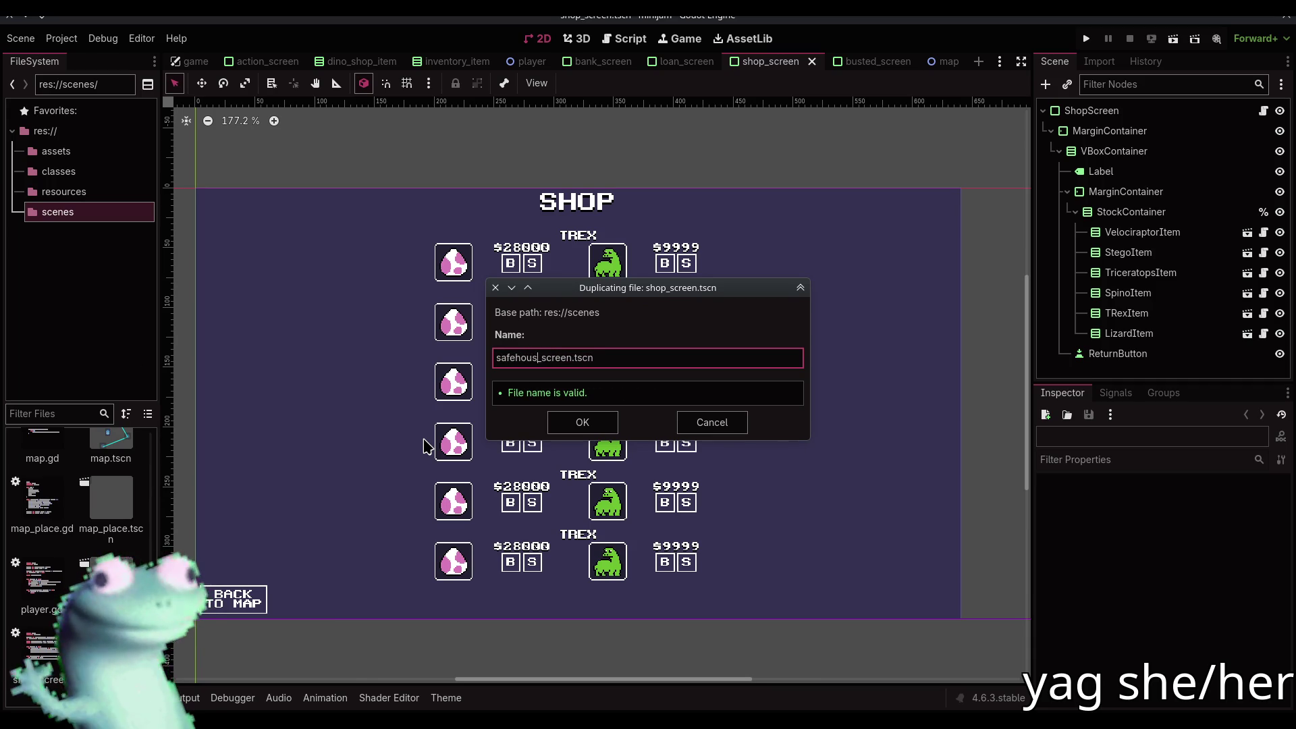
text(e)
key(Return)
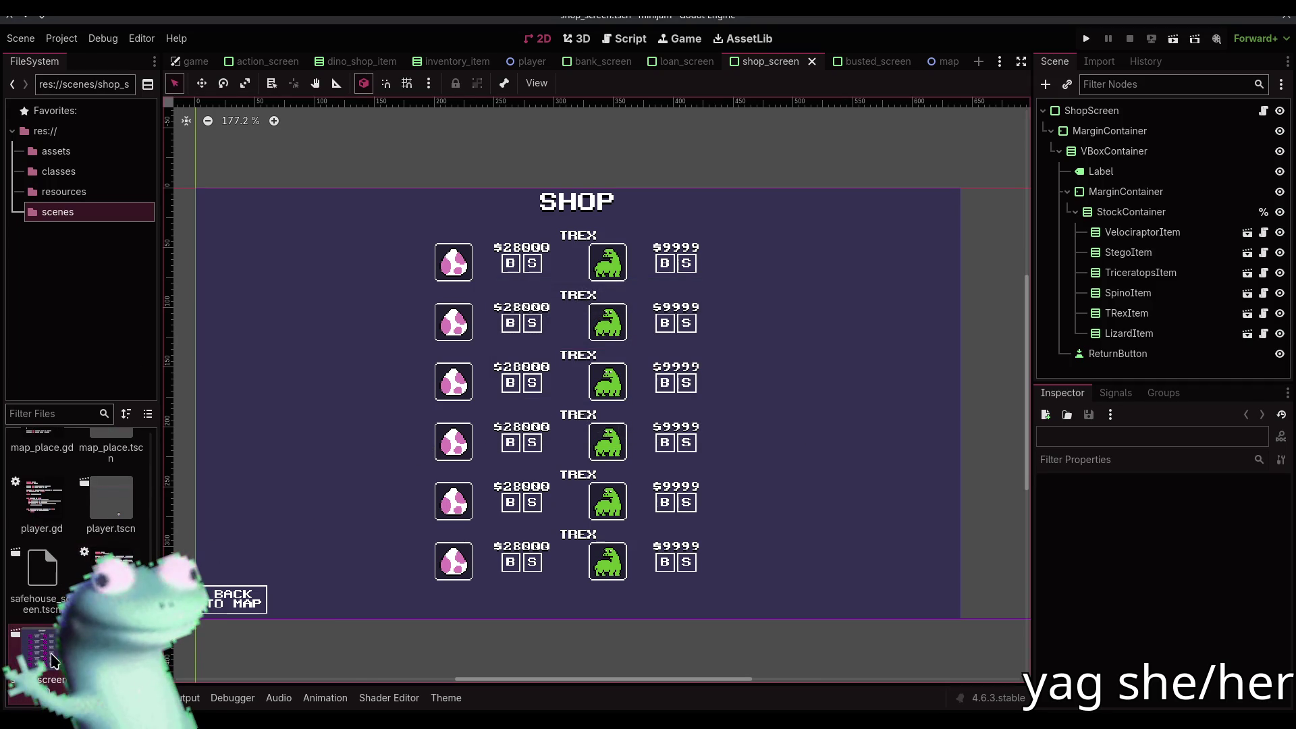
scroll(54, 661, up, 3)
scroll(75, 567, down, 3)
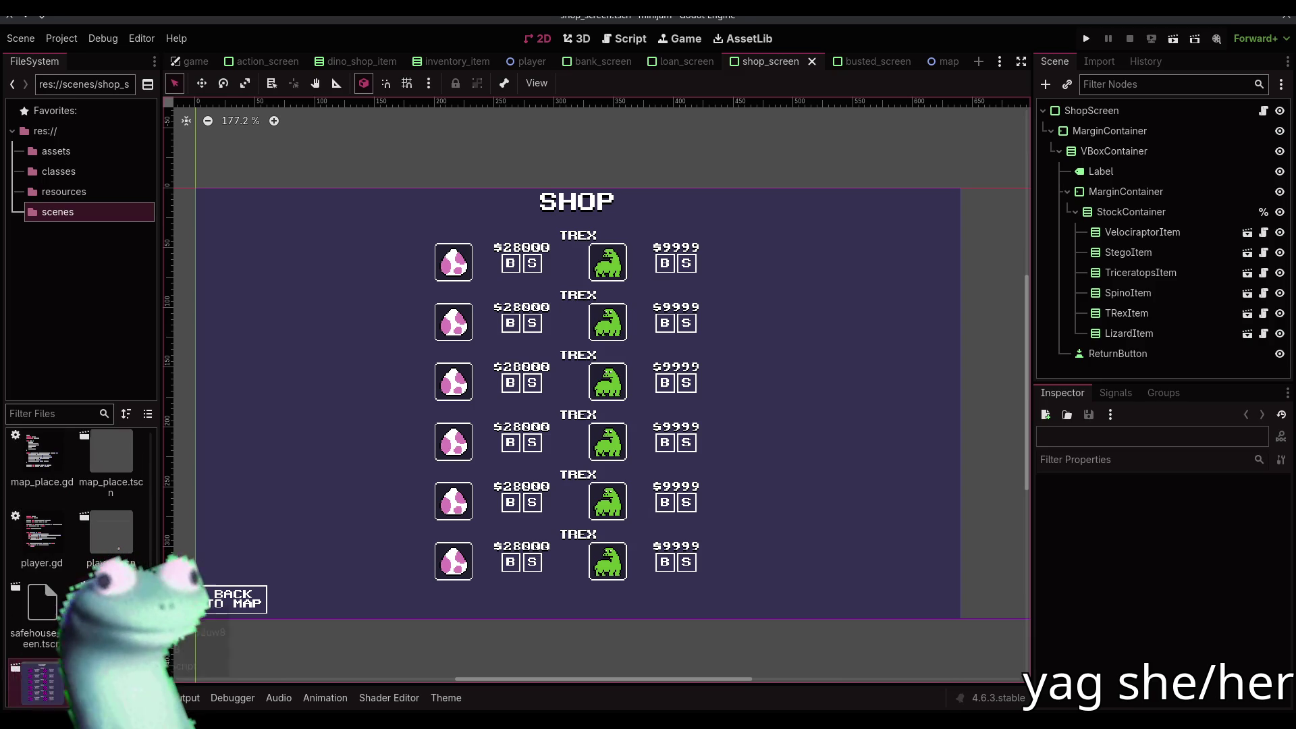
double_click(42, 610)
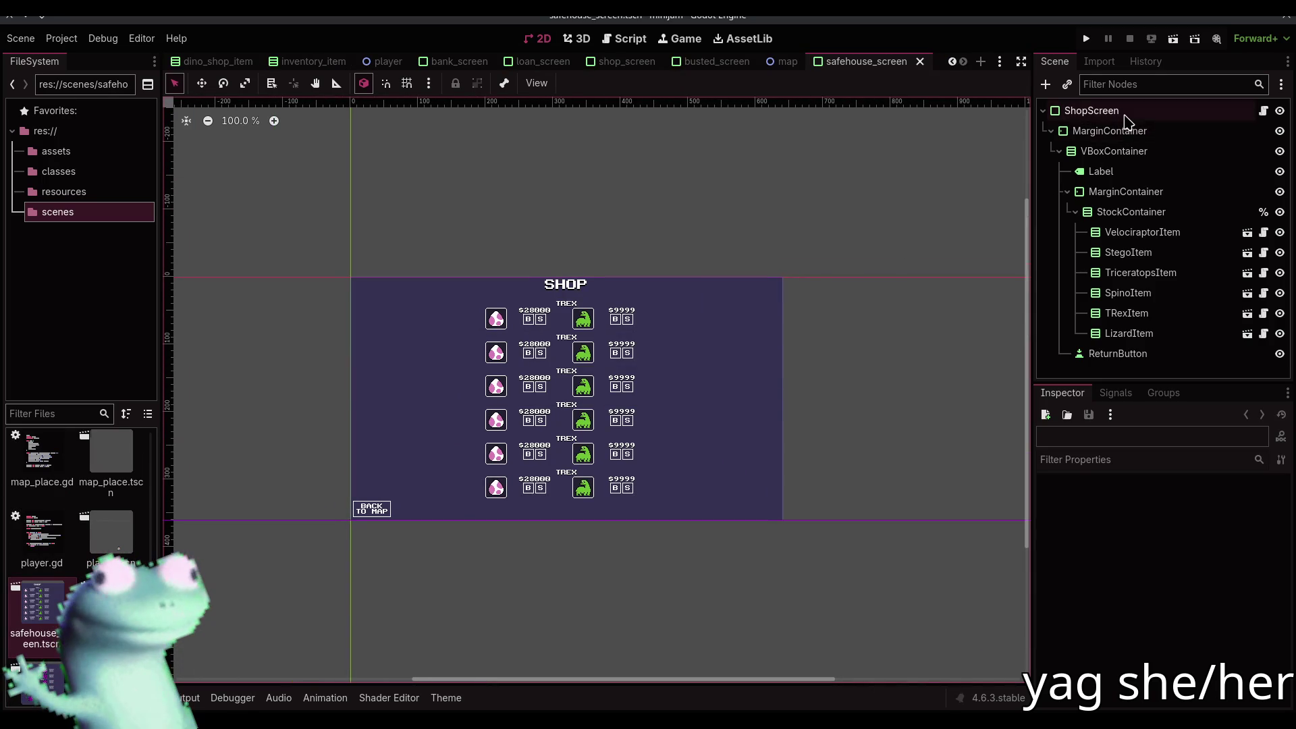
Replace the header Label's text SHOP with SAFE HOUSE, save safehouse_screen, and switch to the browser.
click(1121, 130)
click(1102, 170)
drag(1080, 527, 1058, 529)
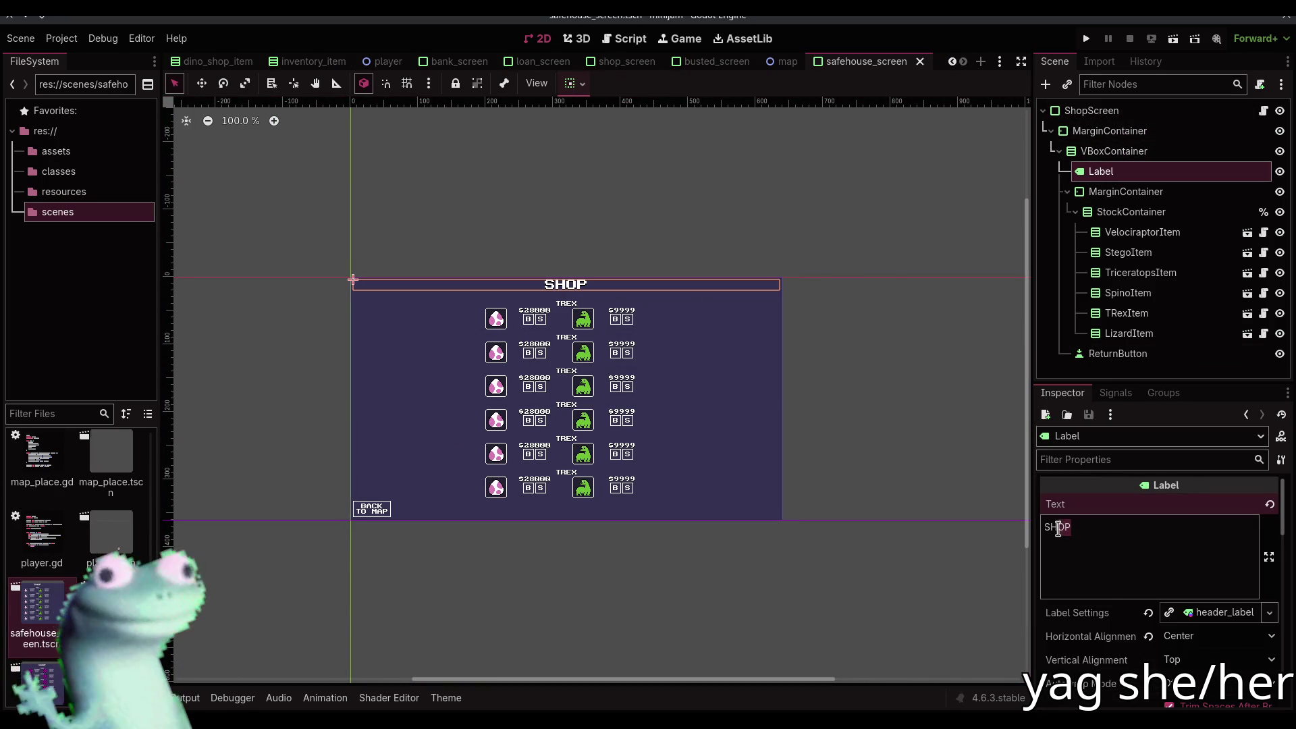
text(AE)
key(BackSpace)
text(FE HOUSE)
scroll(713, 323, up, 5)
click(716, 216)
key(ctrl+s)
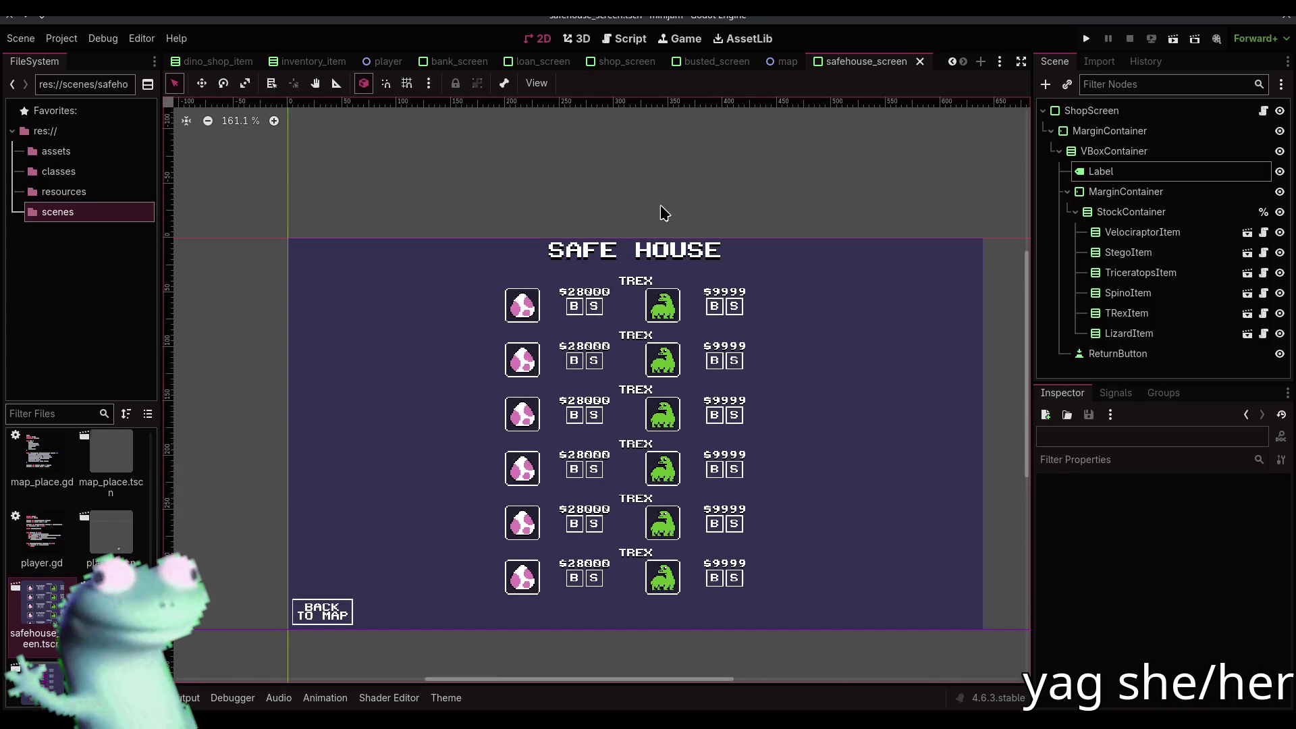
key(alt+Tab)
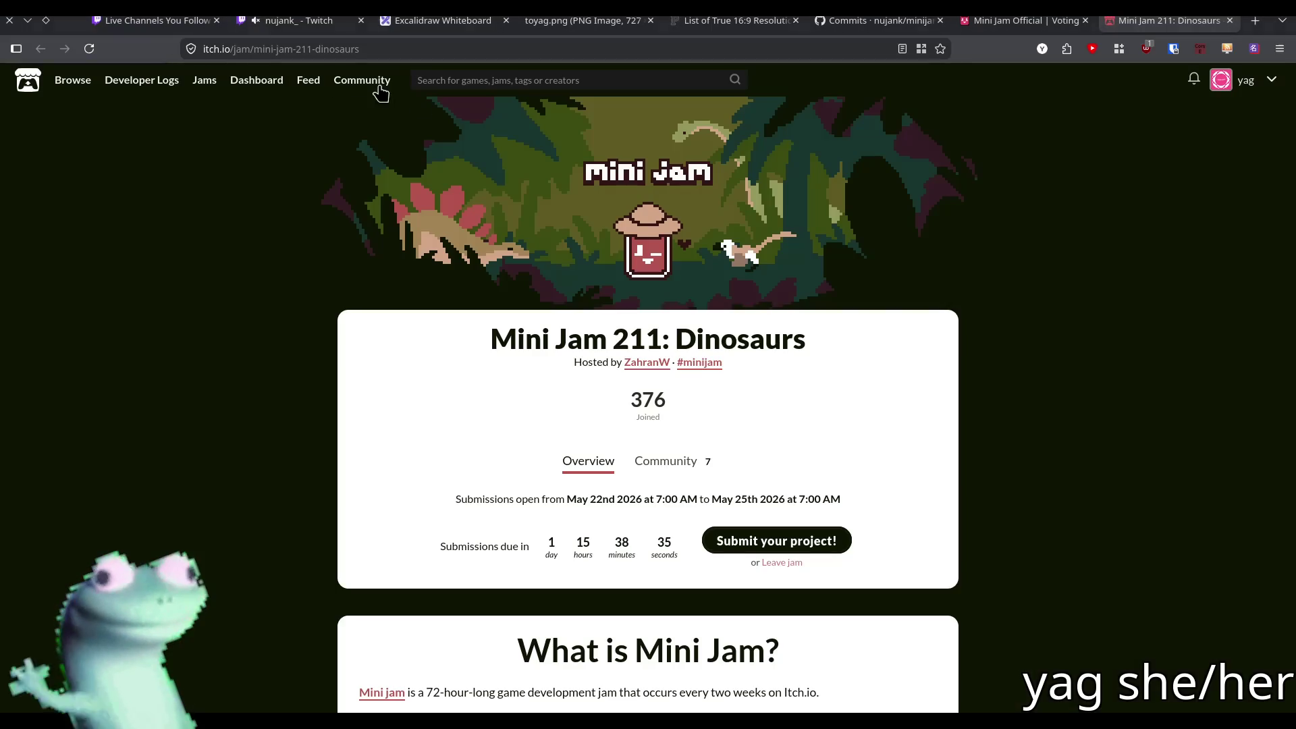
Search Startpage for 'megalodon' in a new tab and show the image results.
key(ctrl+t)
text(megalodon)
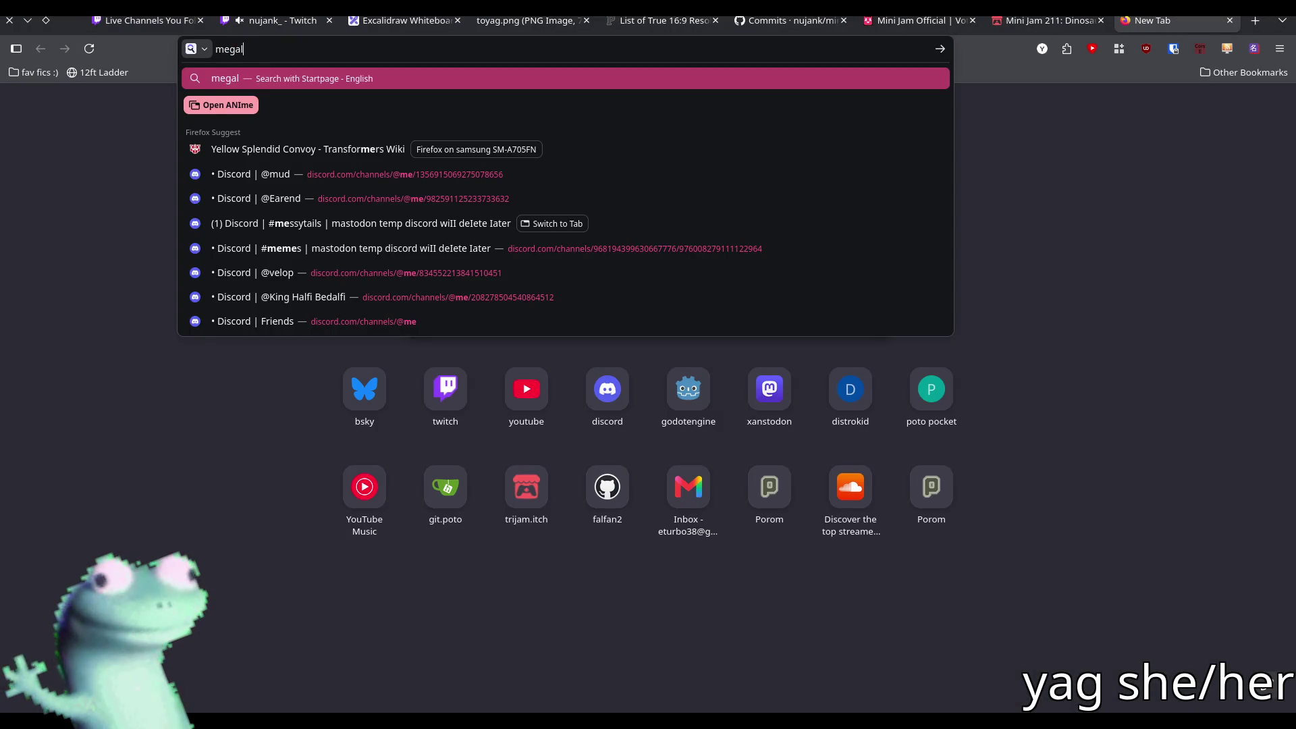
key(Return)
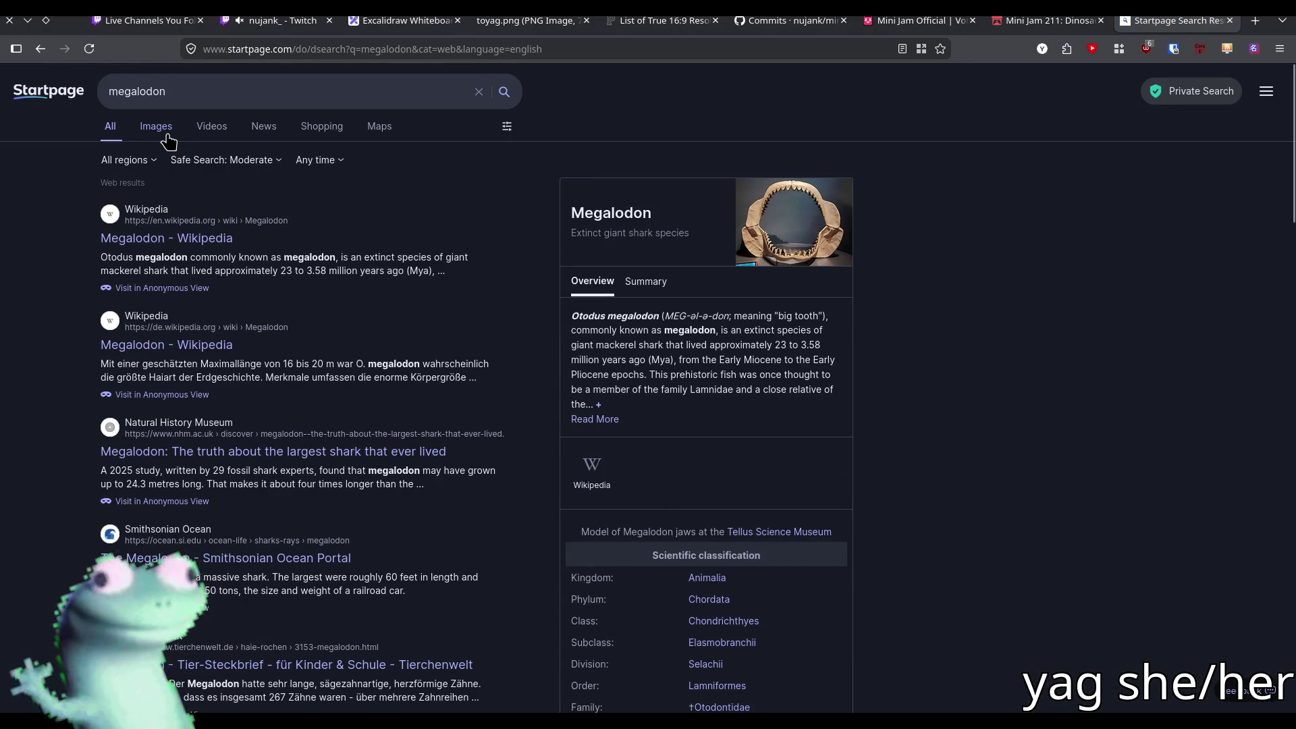
click(168, 139)
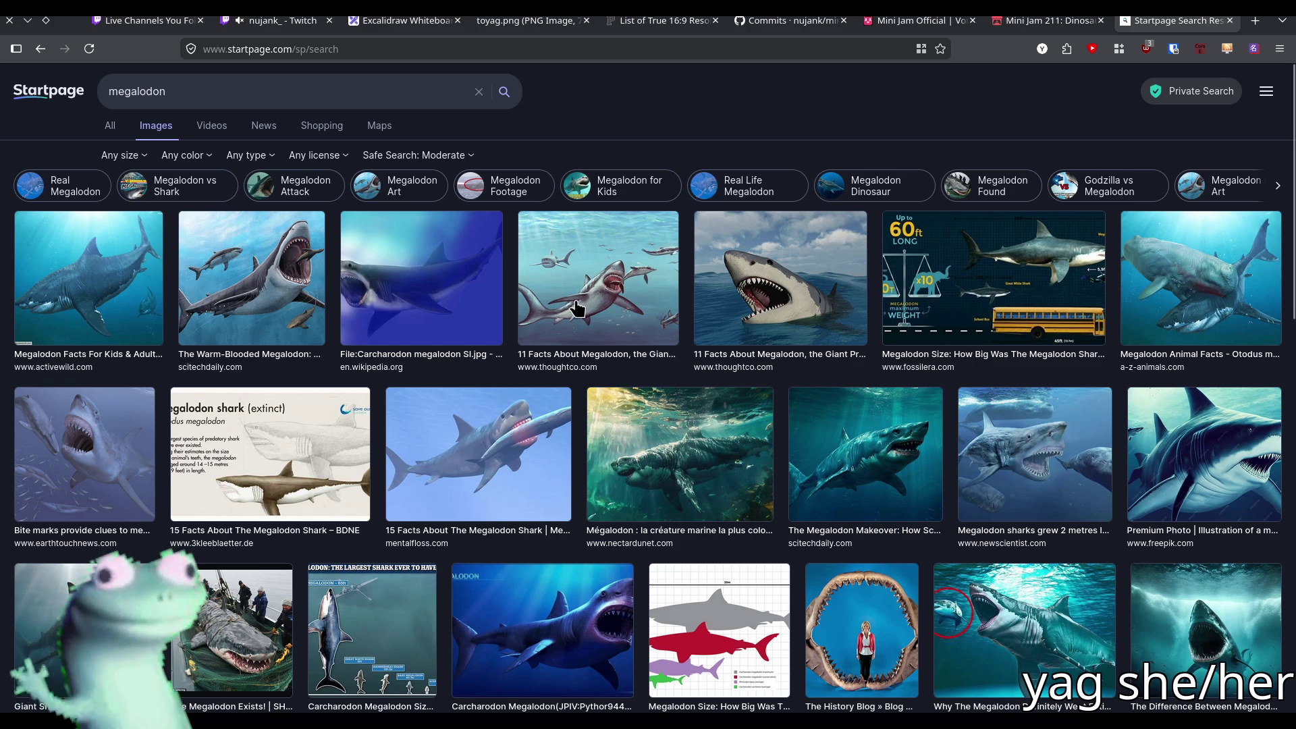
Scroll the megalodon images, previewing the giant jaw photo and the Prehistoric Shark Megalodon picture.
scroll(576, 309, down, 3)
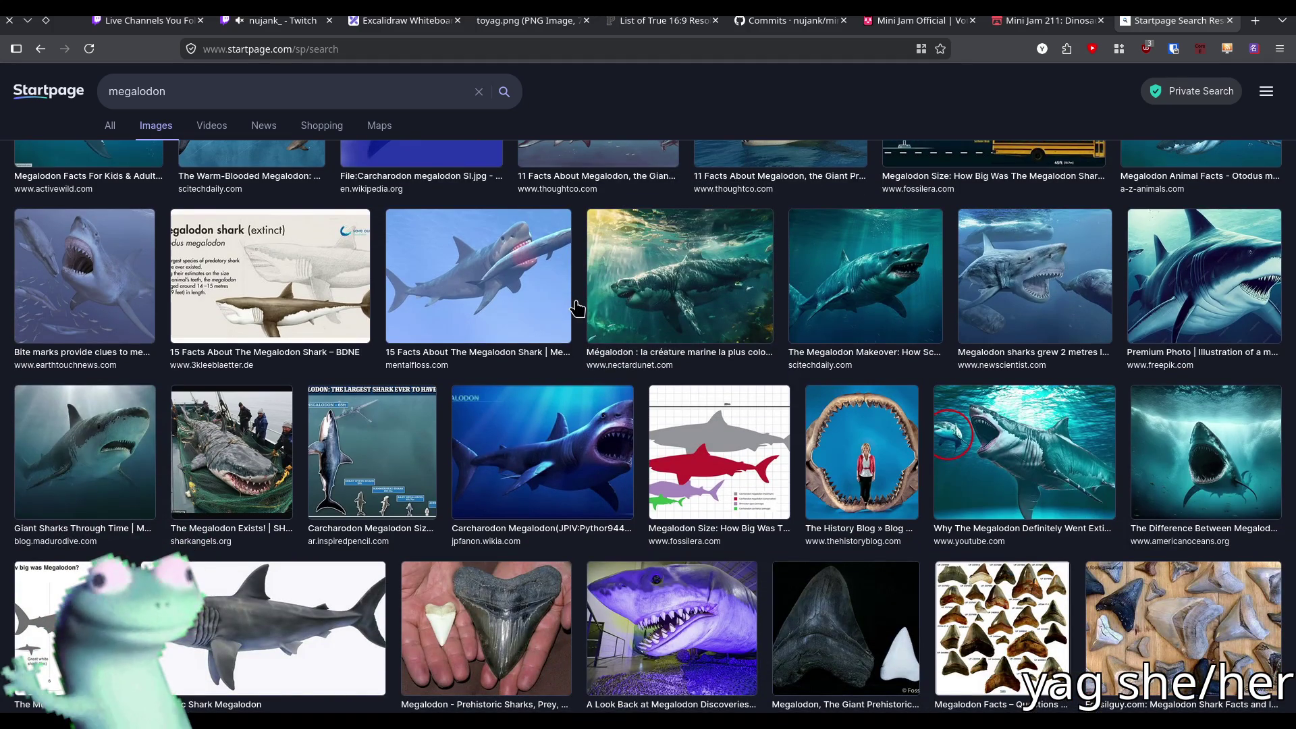
click(895, 446)
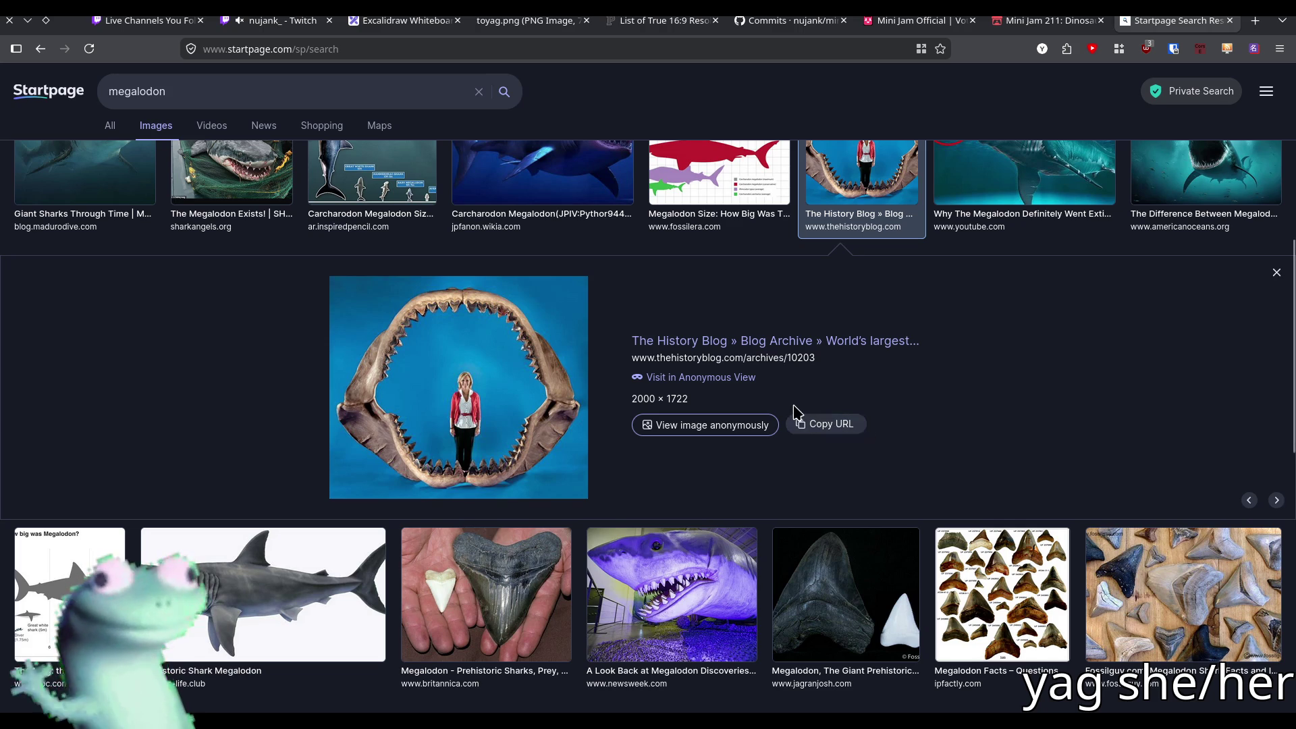
scroll(505, 446, down, 3)
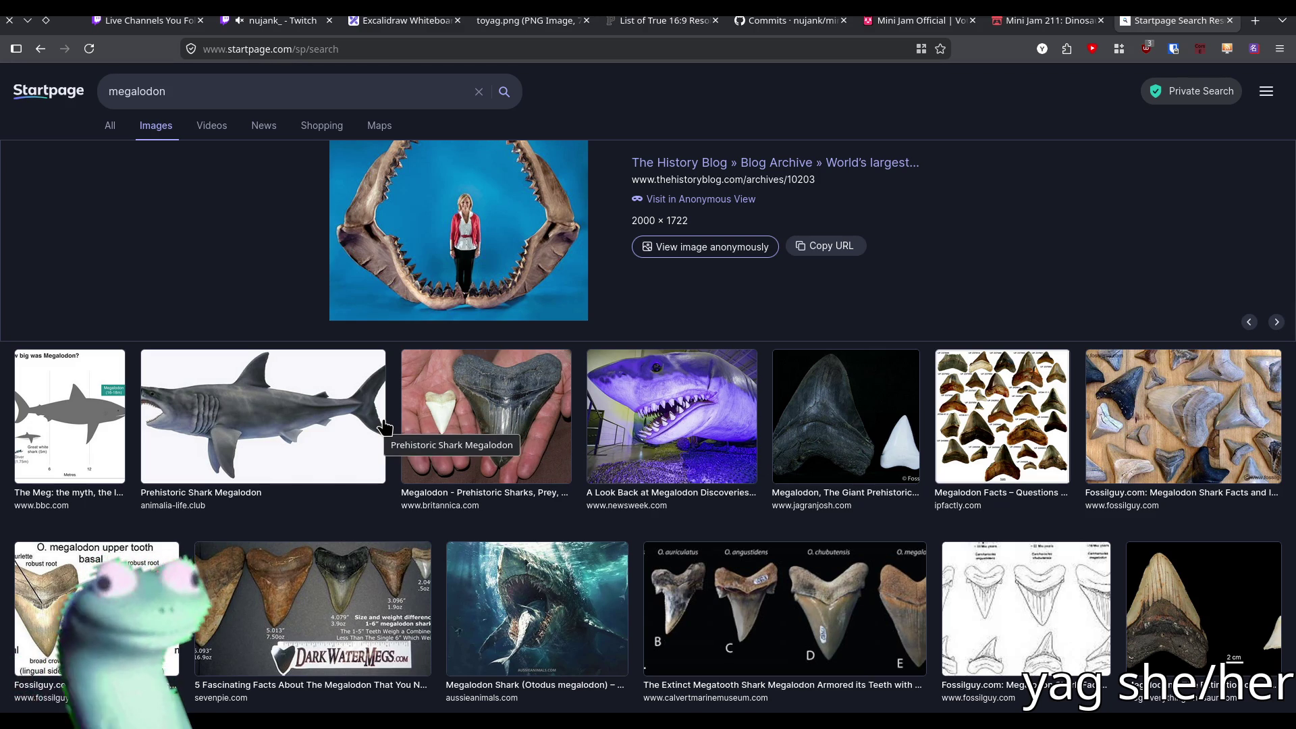
click(382, 421)
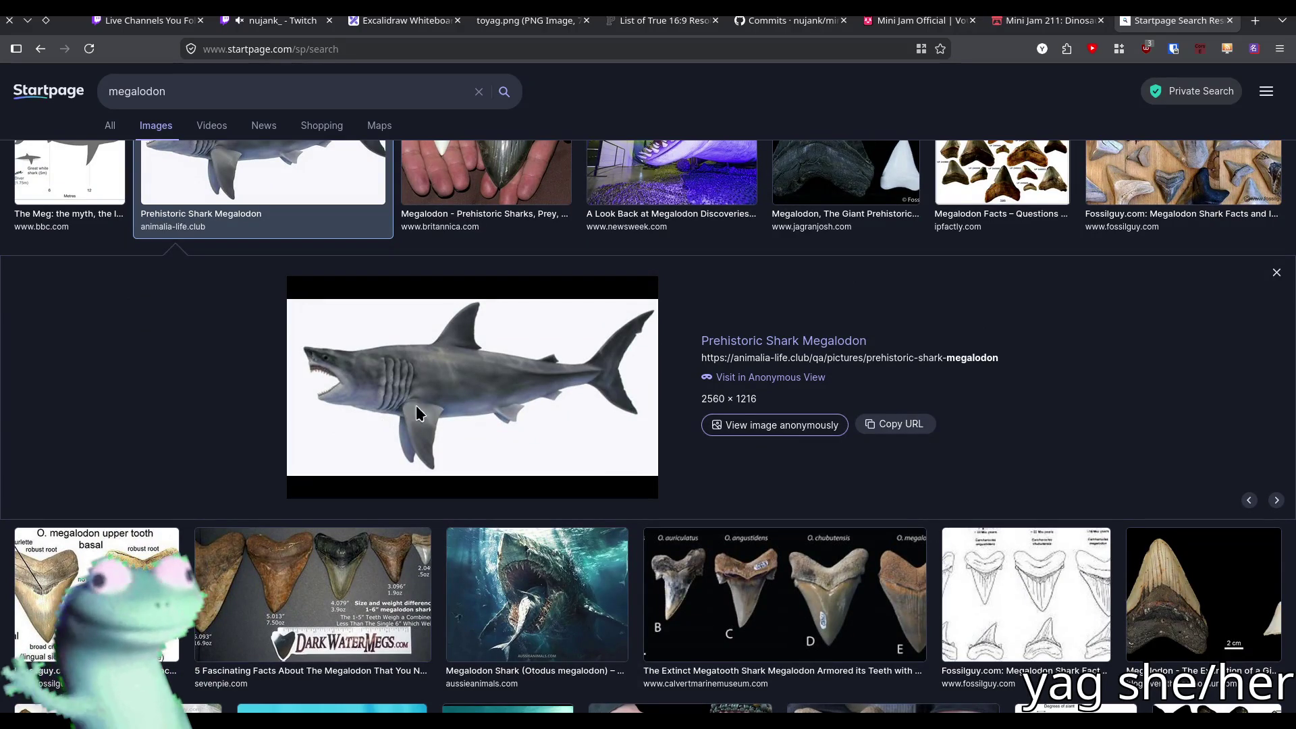
scroll(389, 415, down, 4)
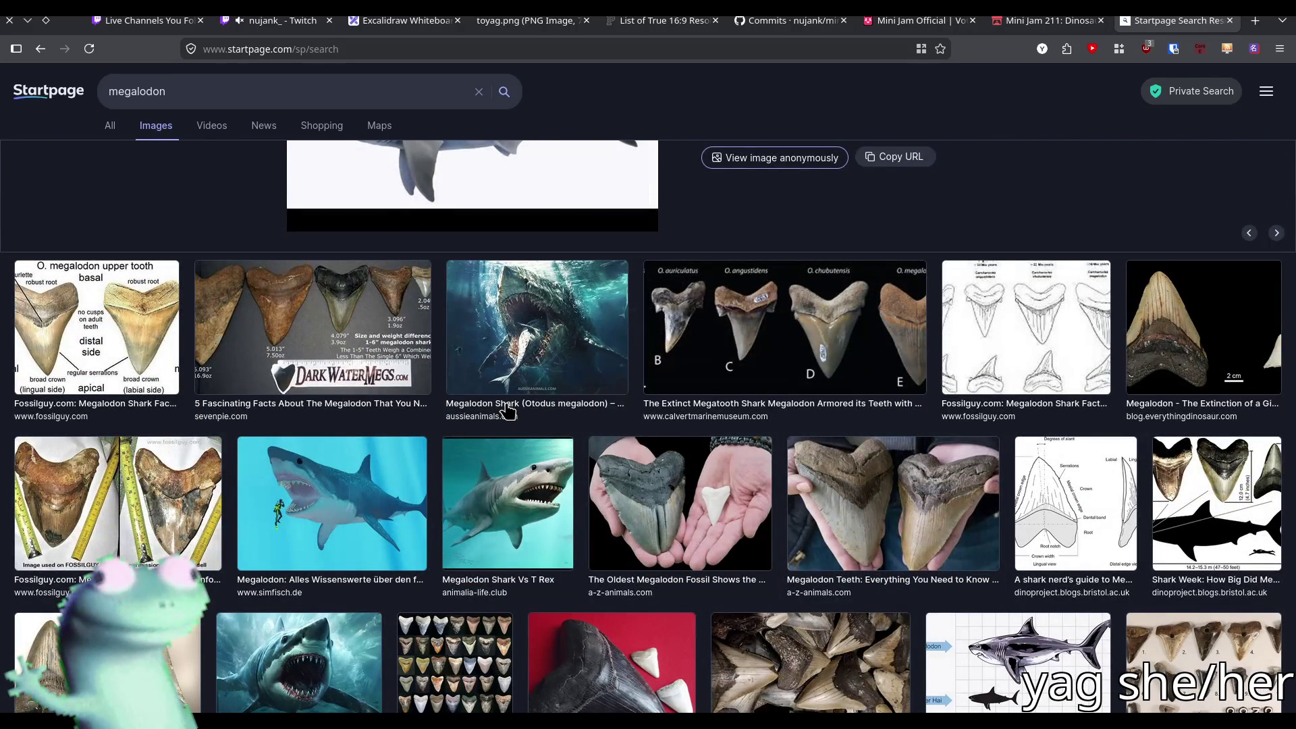
scroll(507, 410, down, 3)
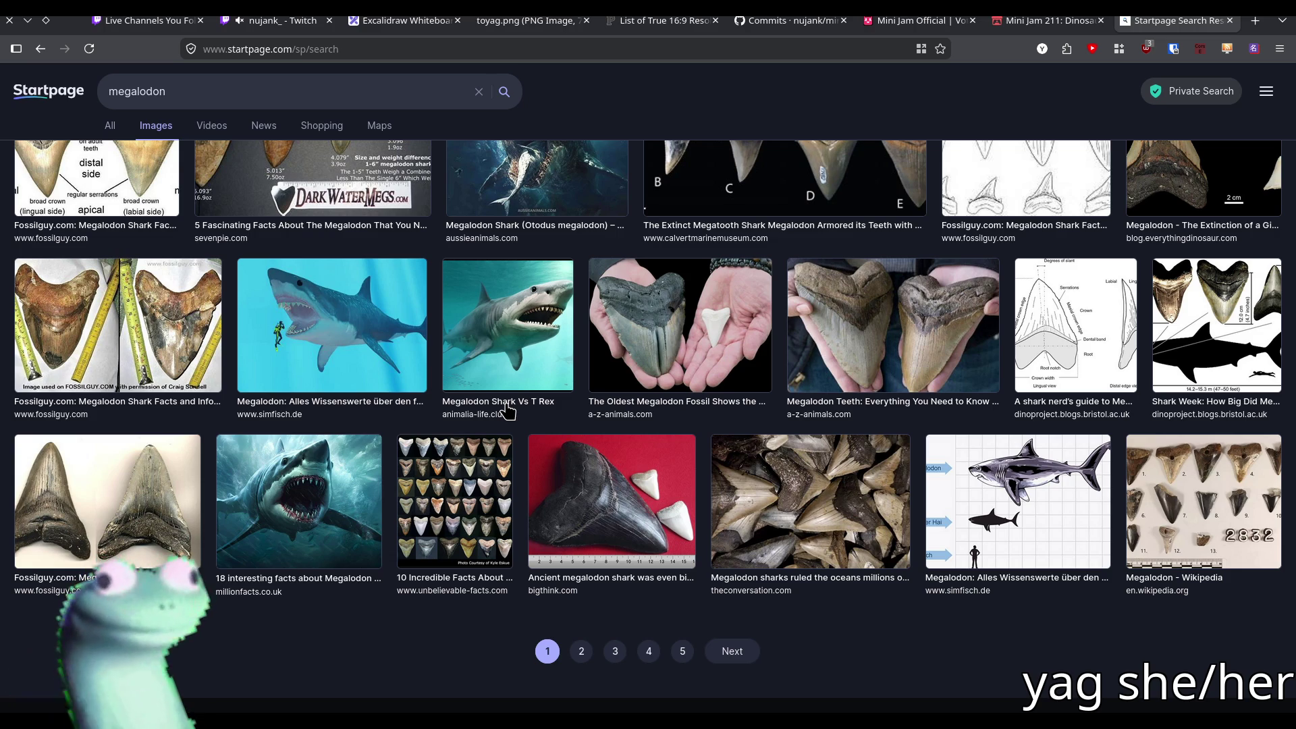
click(341, 93)
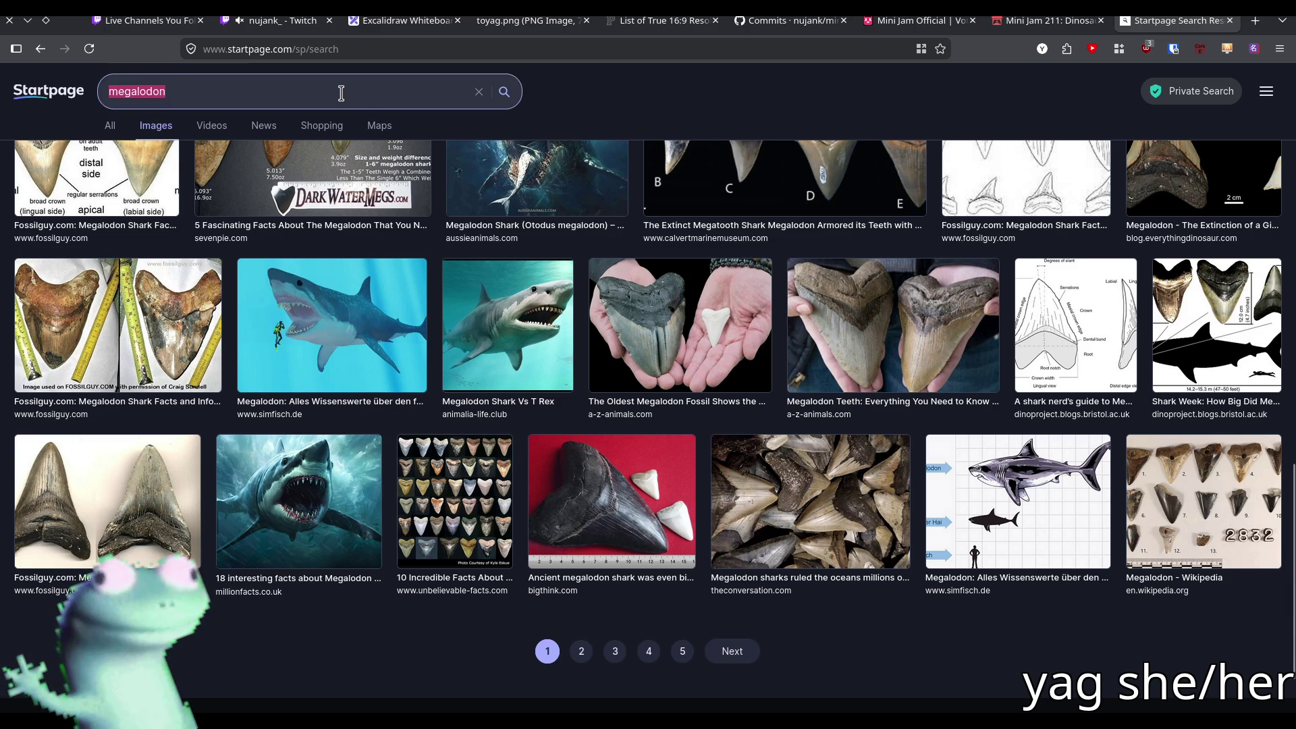
Run an image search for 'shark with sunglasses', then change the query to 'sharktail' and search again.
text(shark with su)
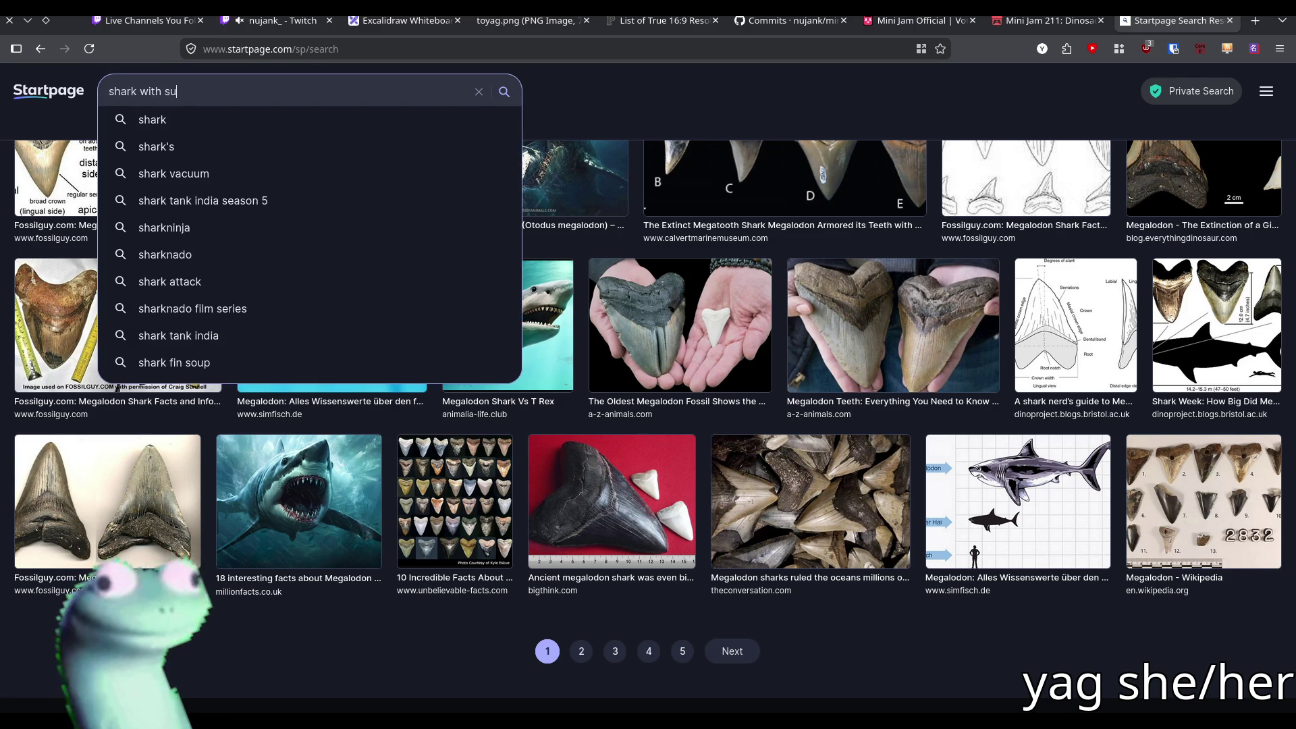
text(nglasses)
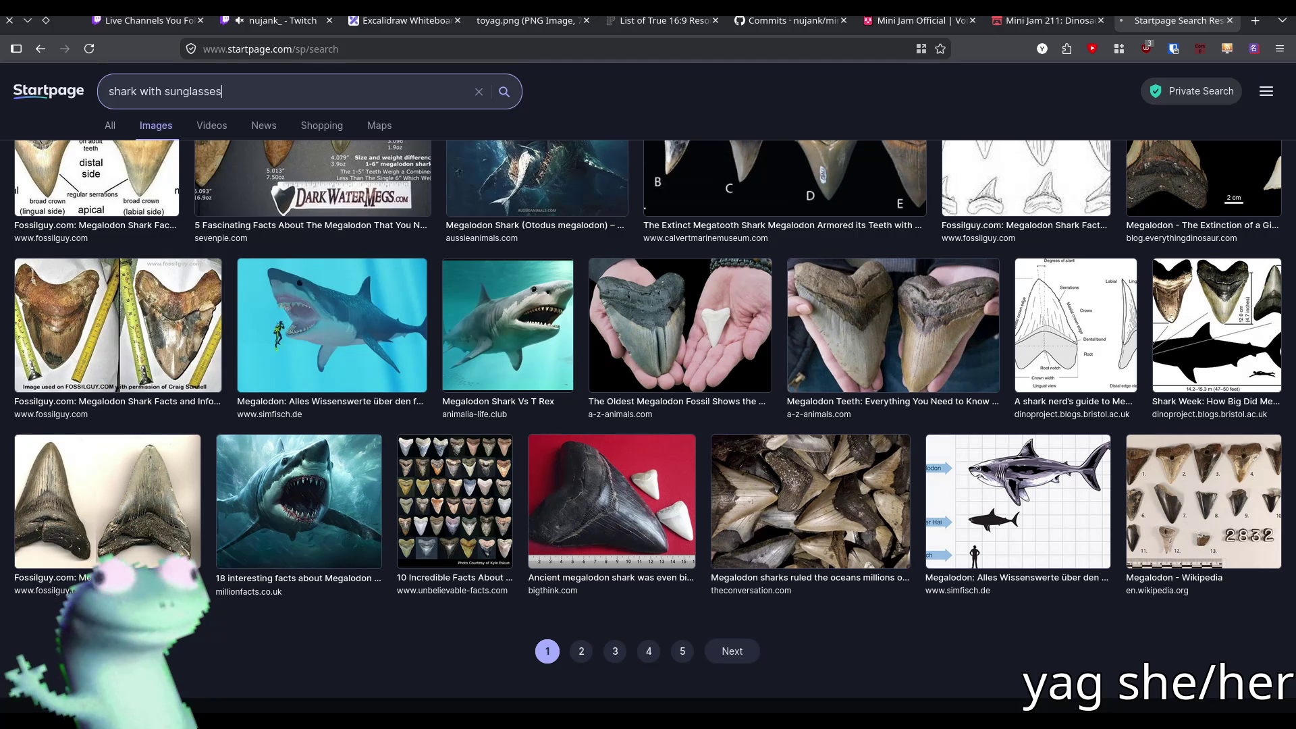
key(Return)
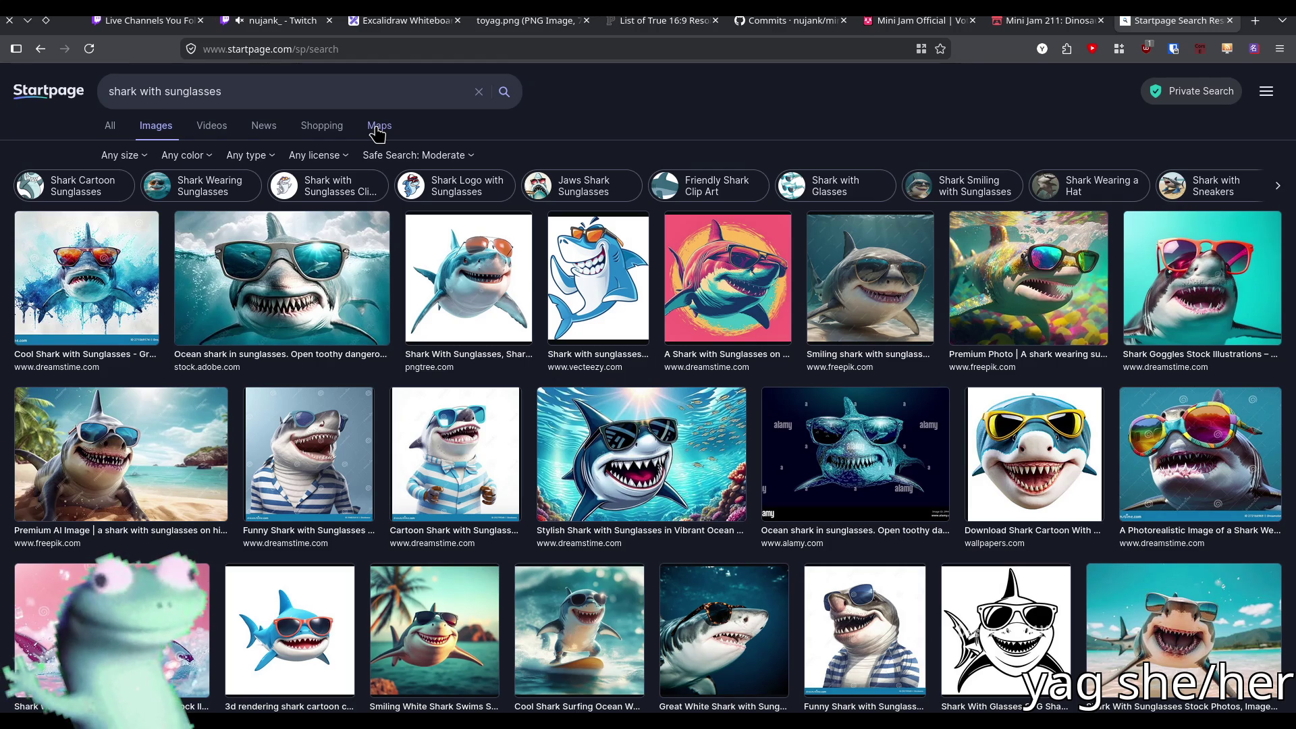
mouse_move(225, 91)
mouse_down()
mouse_move(68, 86)
mouse_move(145, 92)
mouse_move(135, 92)
mouse_up()
text(tail)
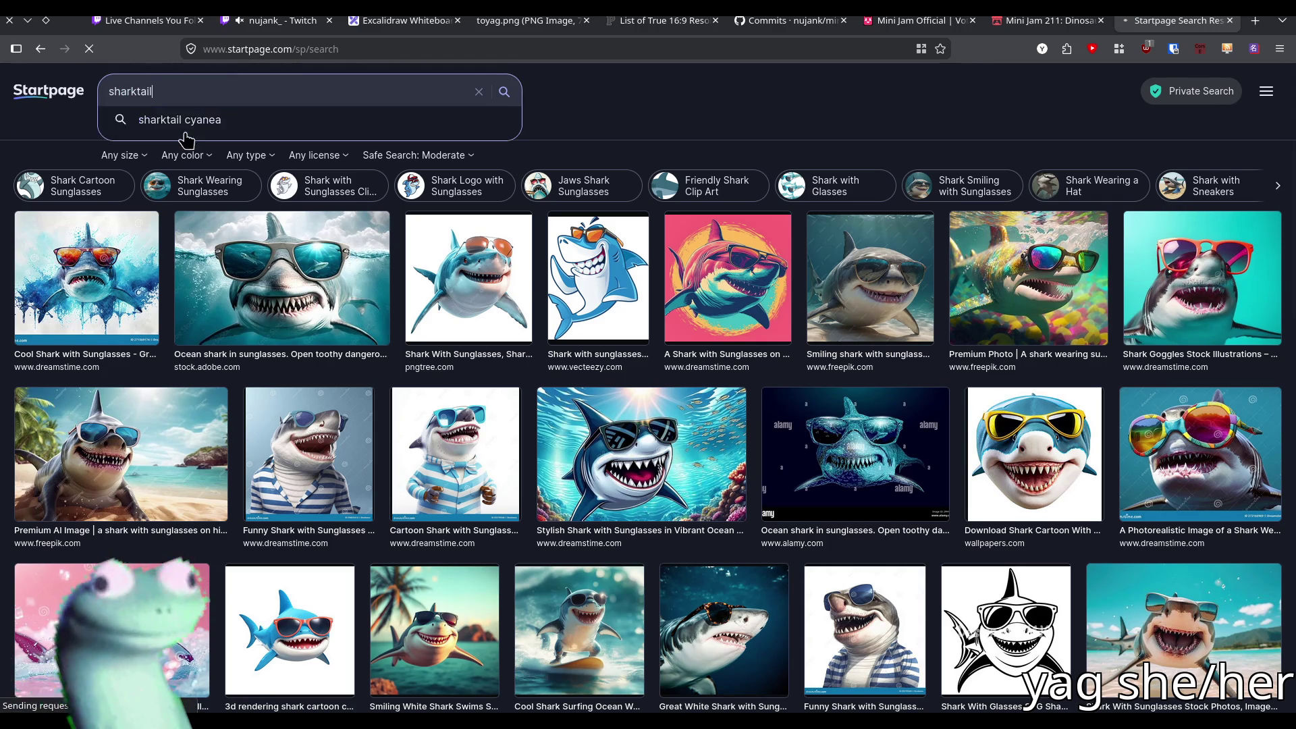
key(Return)
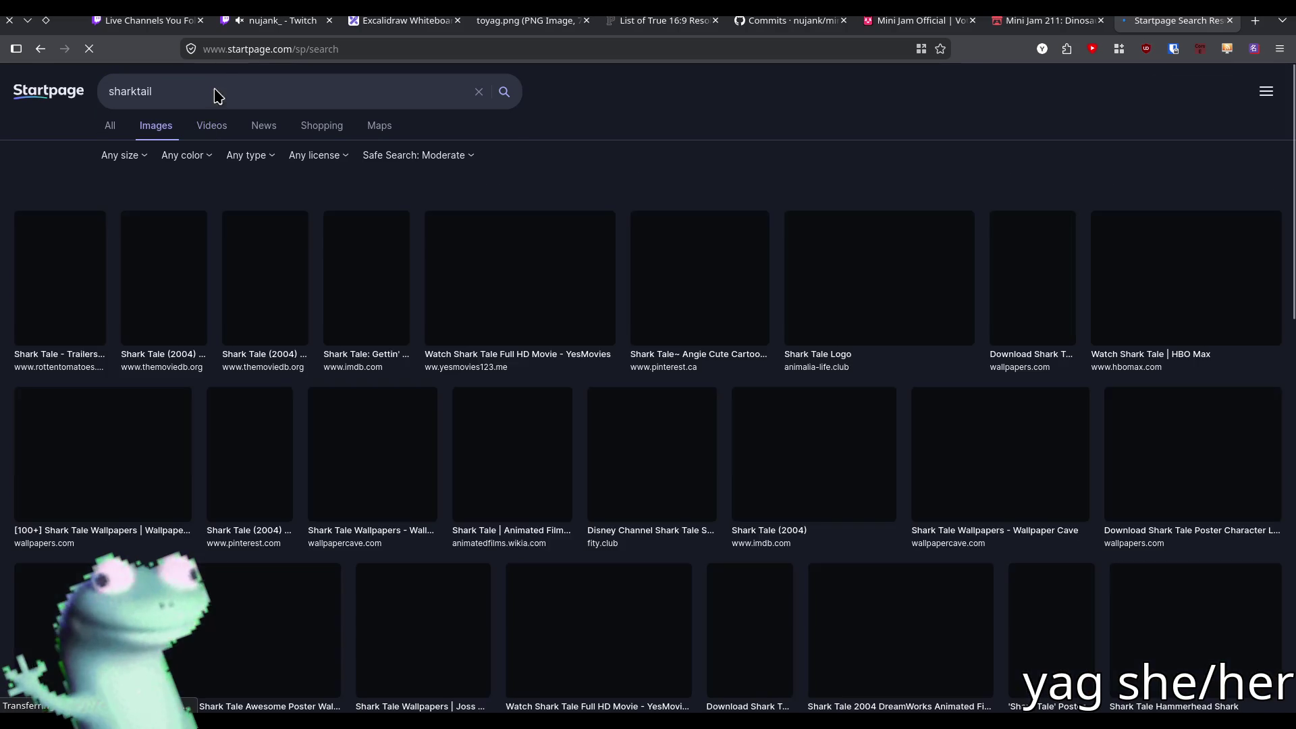
Correct the query to 'shark tale' and rerun the image search.
click(170, 93)
drag(171, 93, 137, 93)
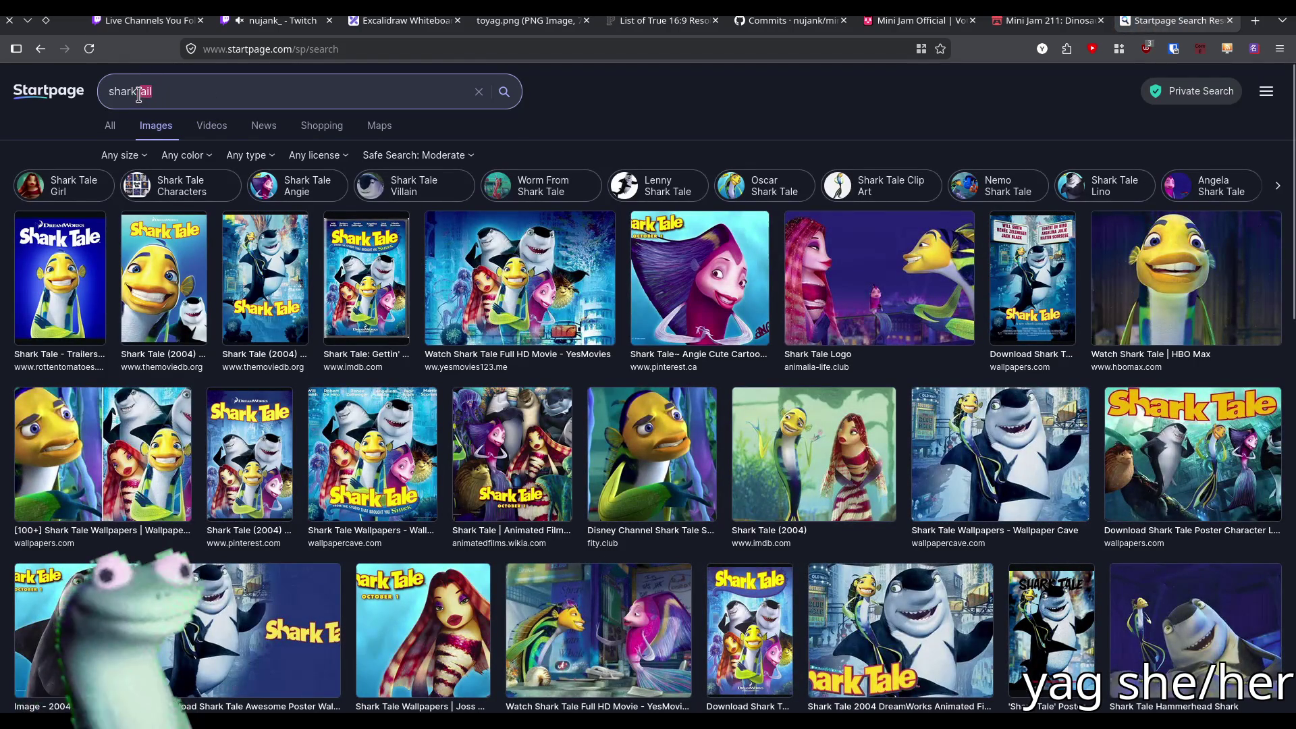
text(tale)
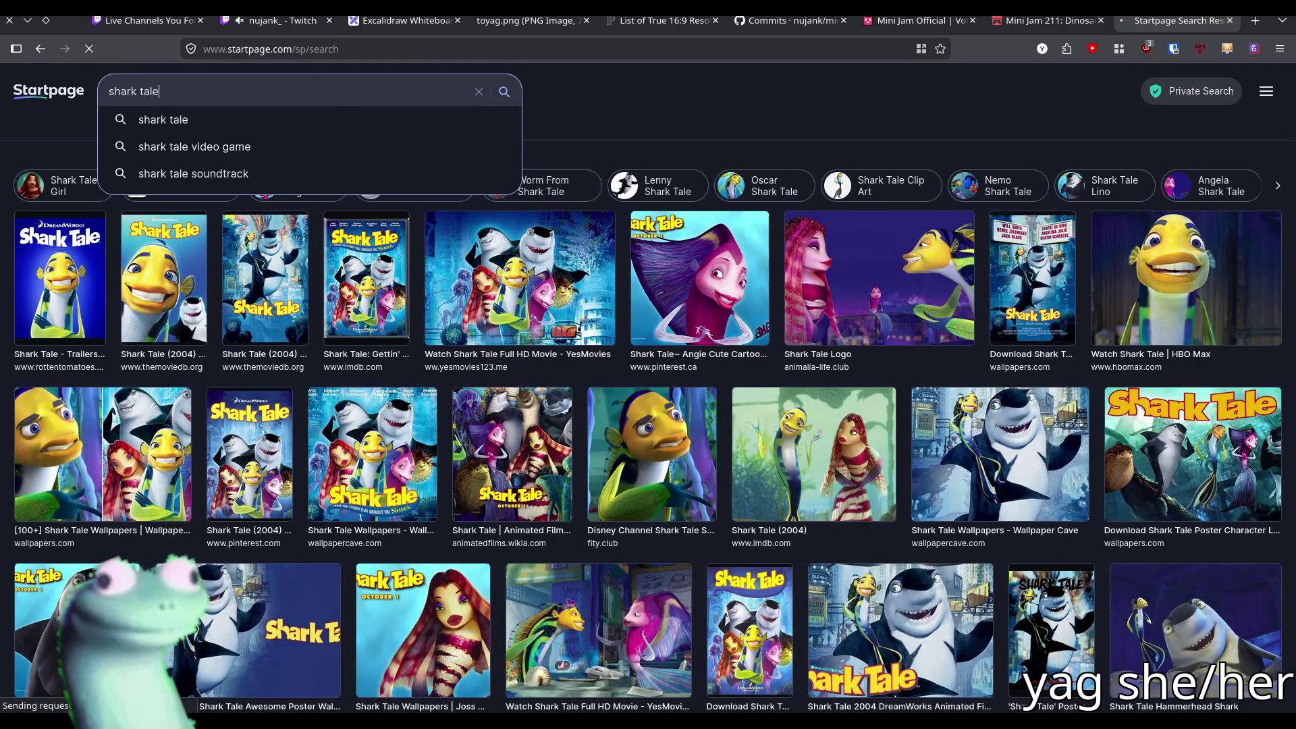
key(Return)
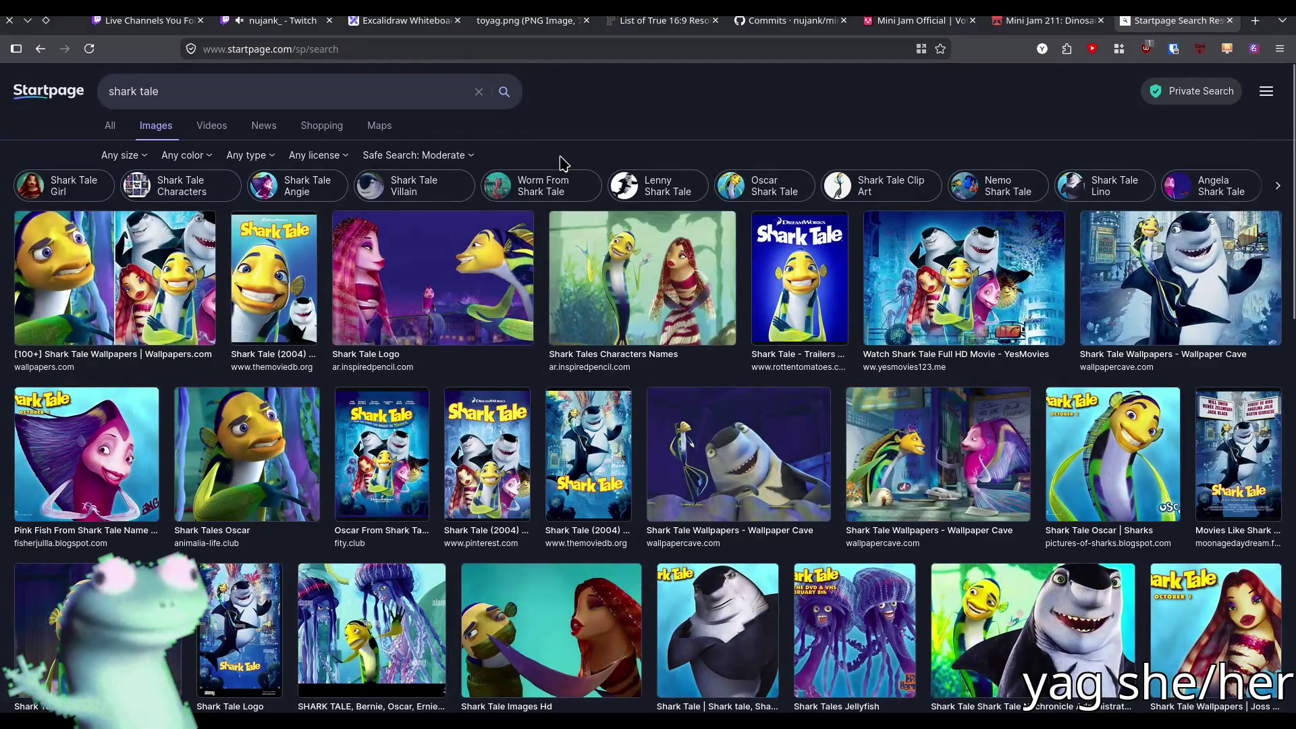
Scroll through the shark tale image results, then switch to the Twitch stream tab.
scroll(930, 288, down, 2)
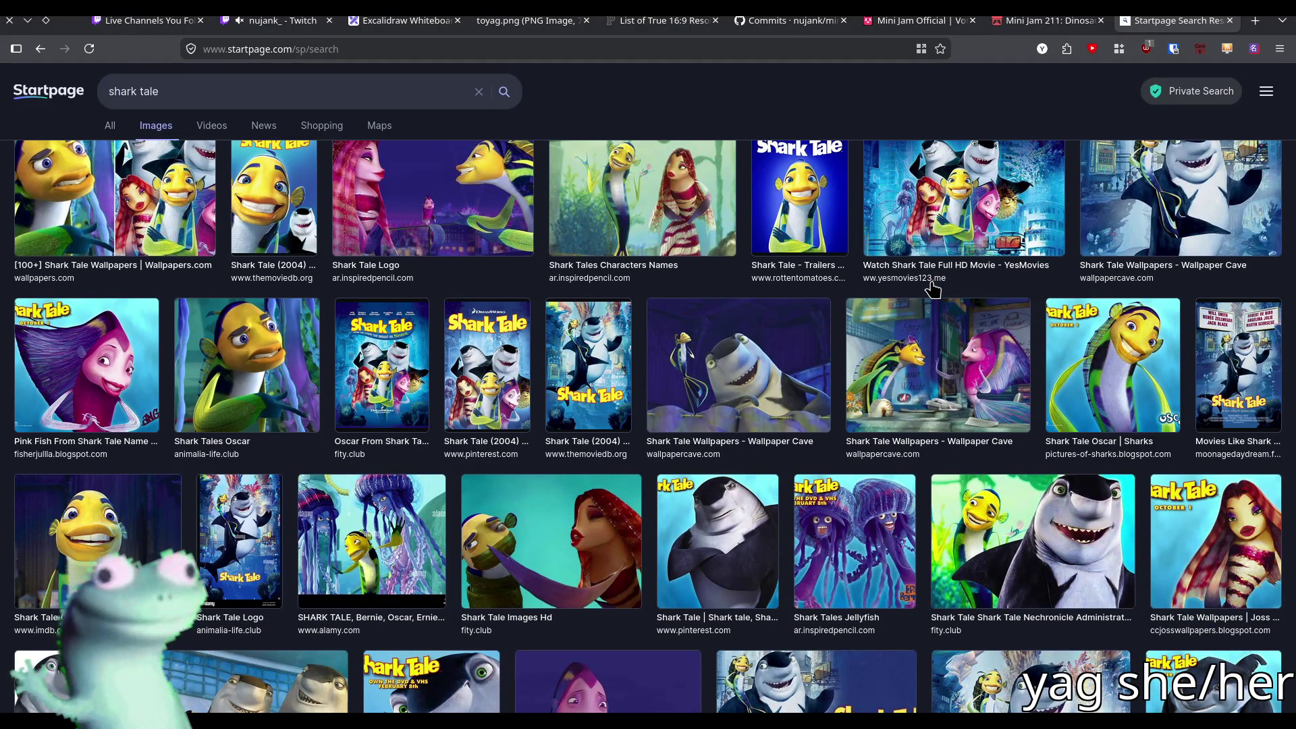
scroll(933, 289, down, 4)
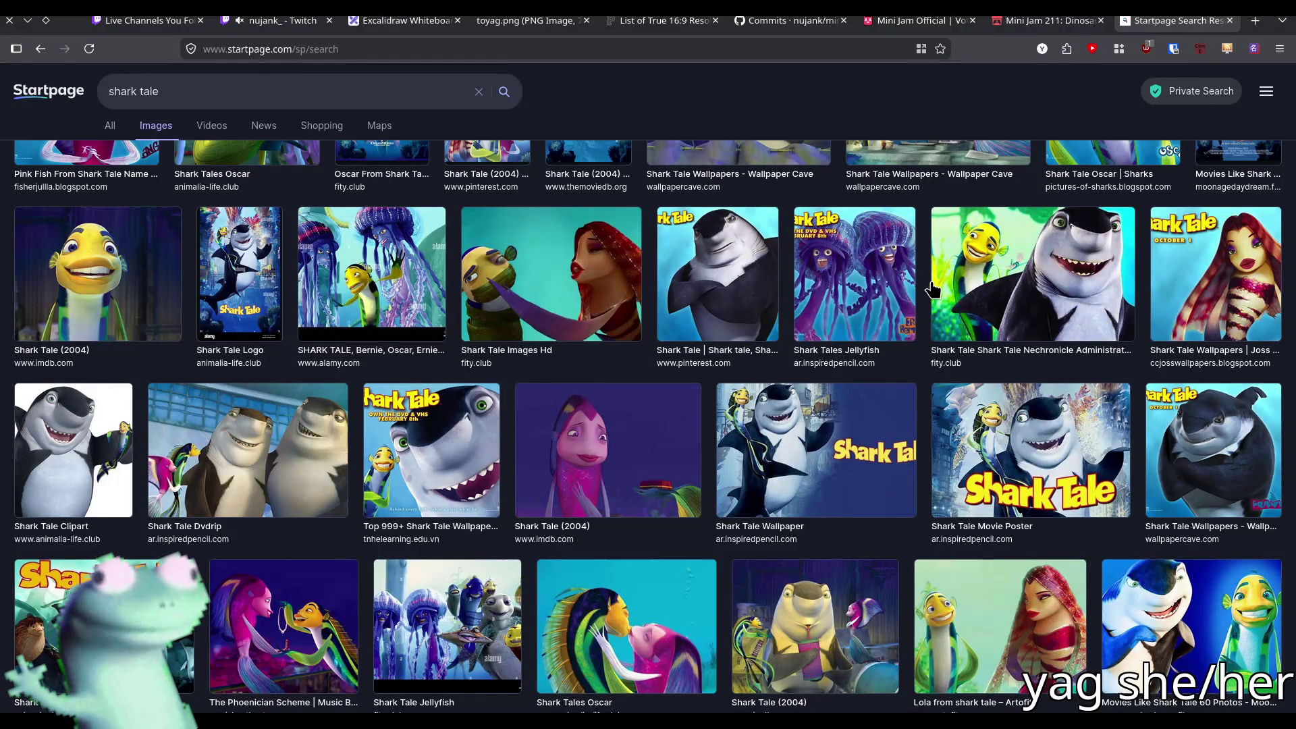
scroll(933, 289, down, 3)
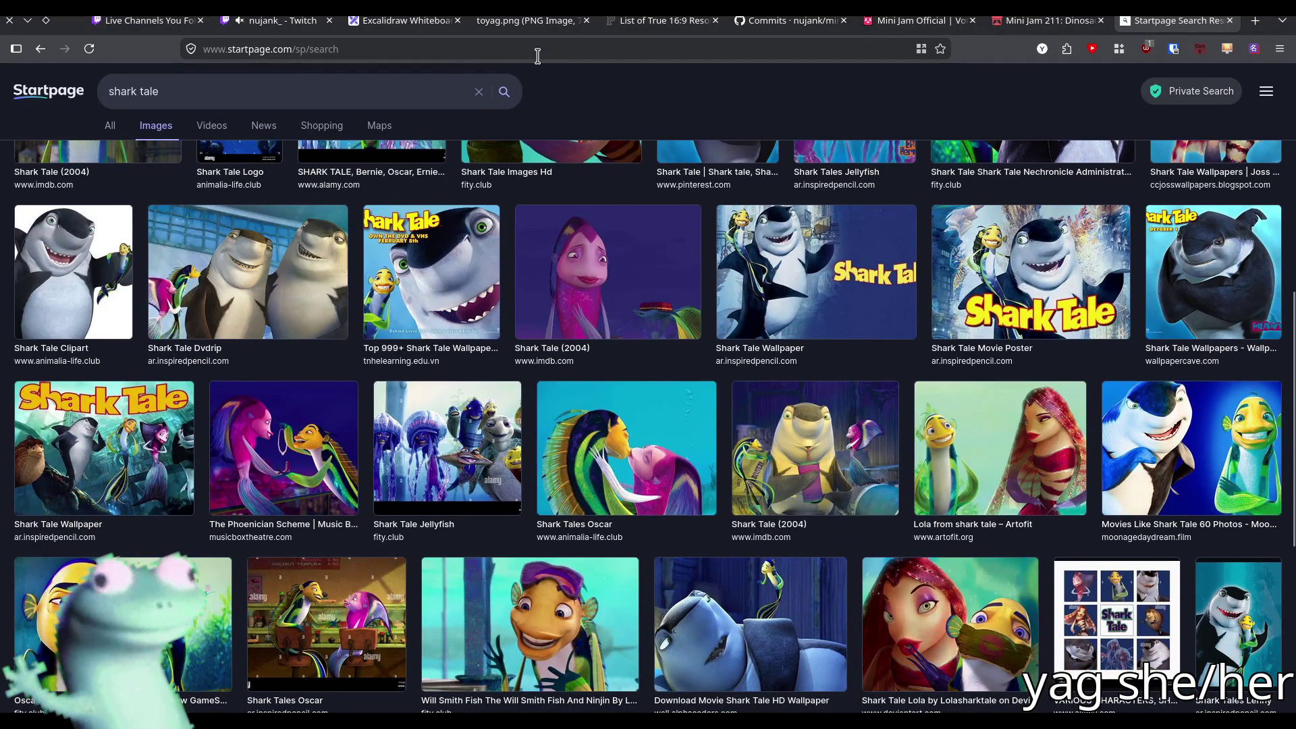
click(290, 36)
mouse_move(581, 154)
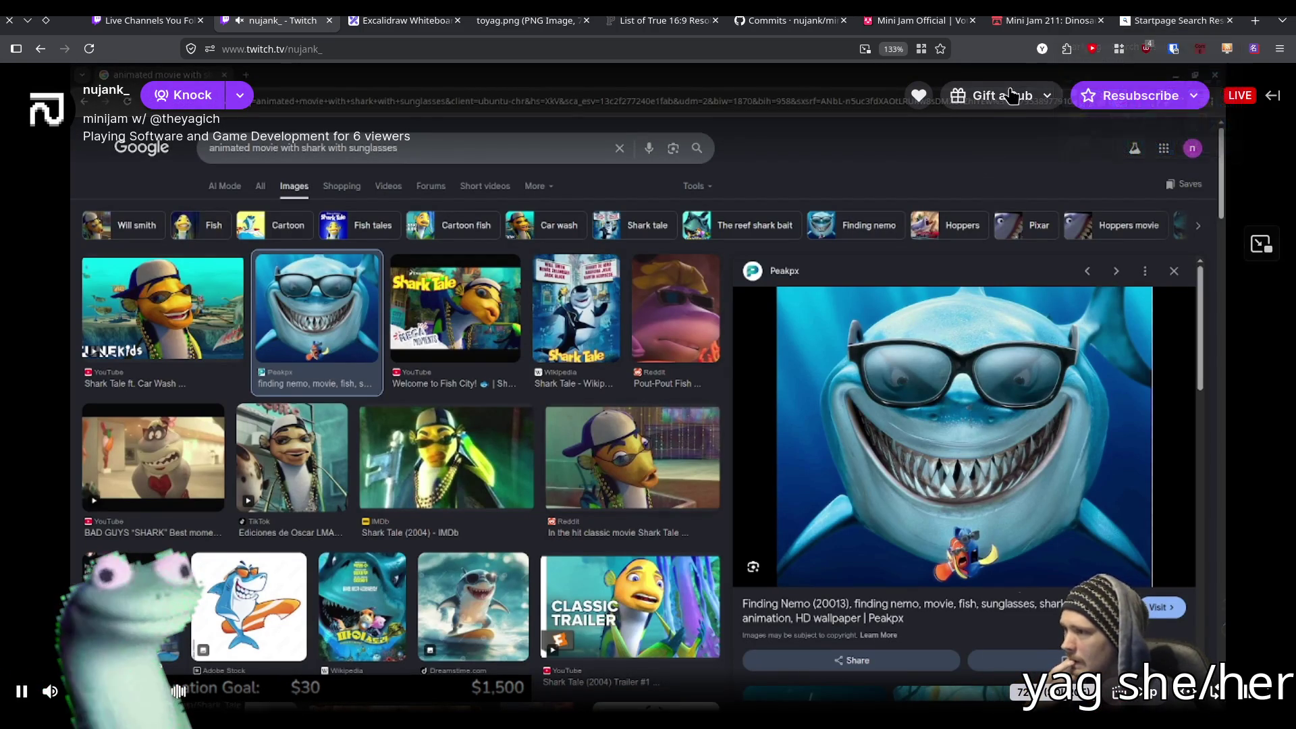
Flip between the Twitch stream and the shark tale results, scroll the images, then return to Godot.
click(1169, 27)
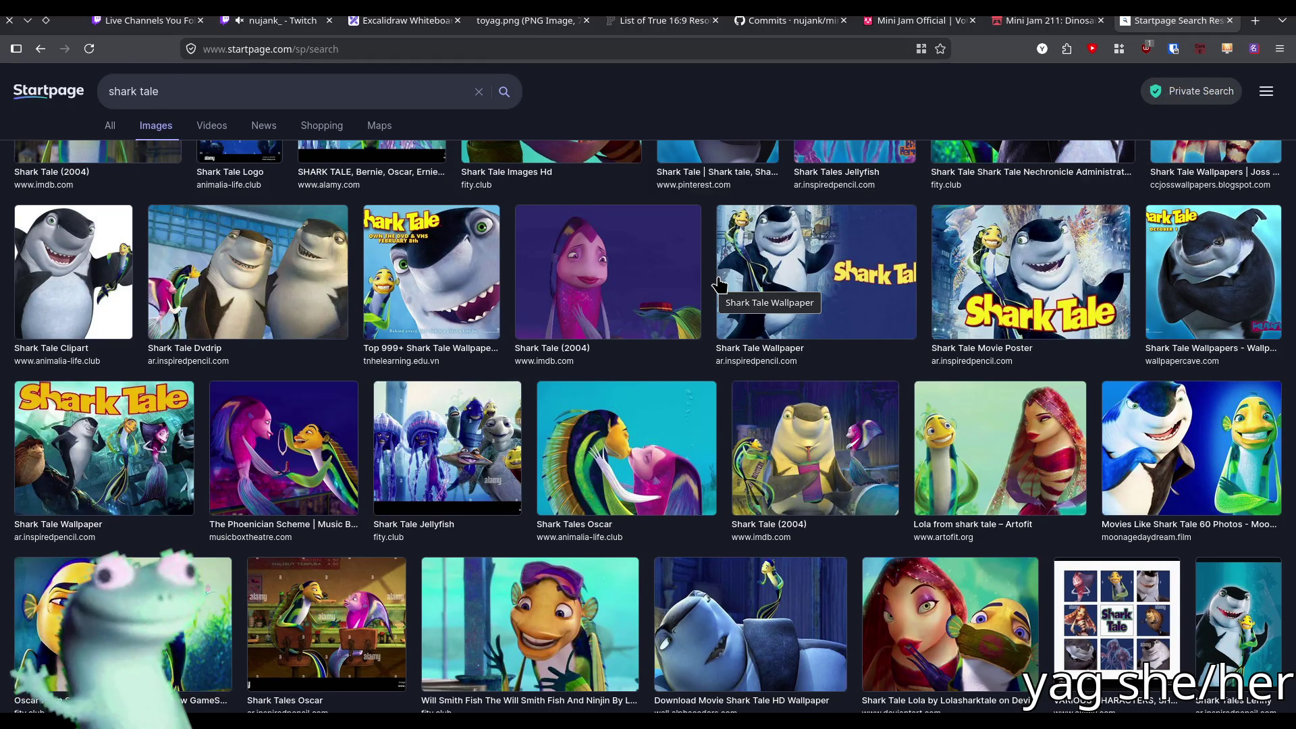
click(304, 26)
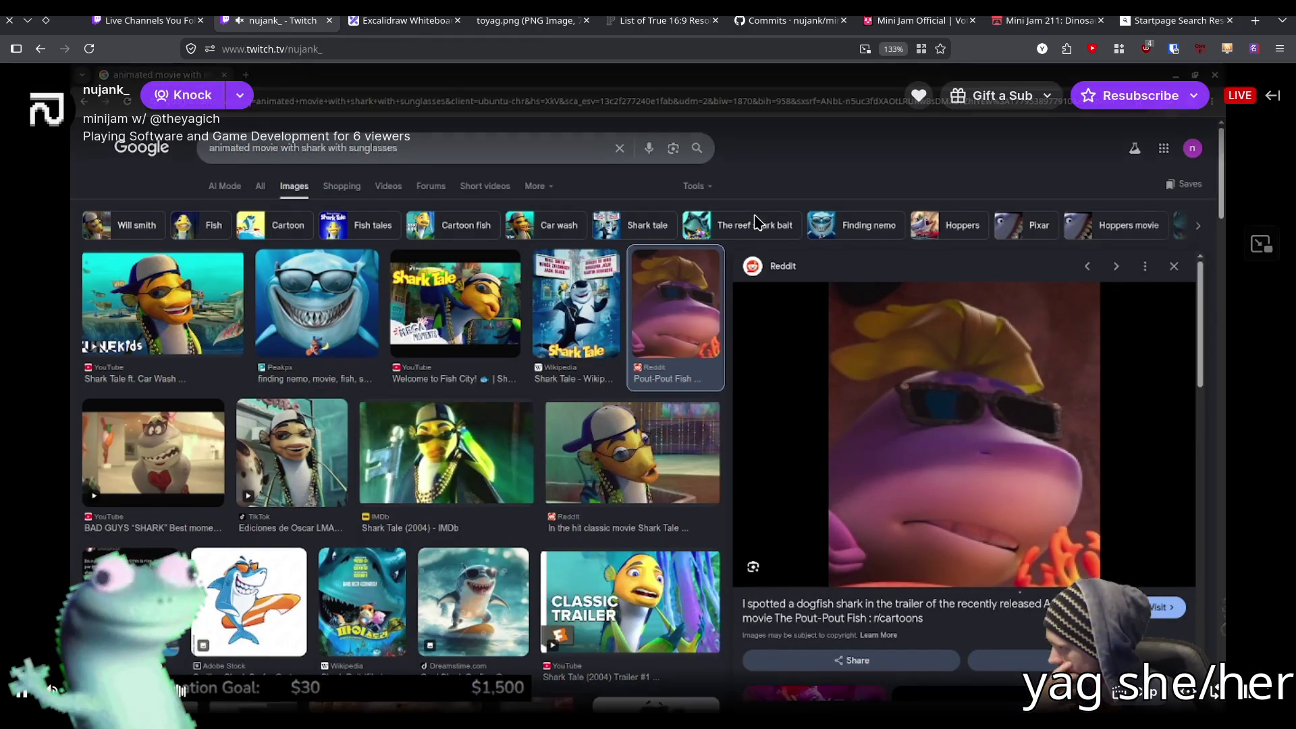
click(1163, 21)
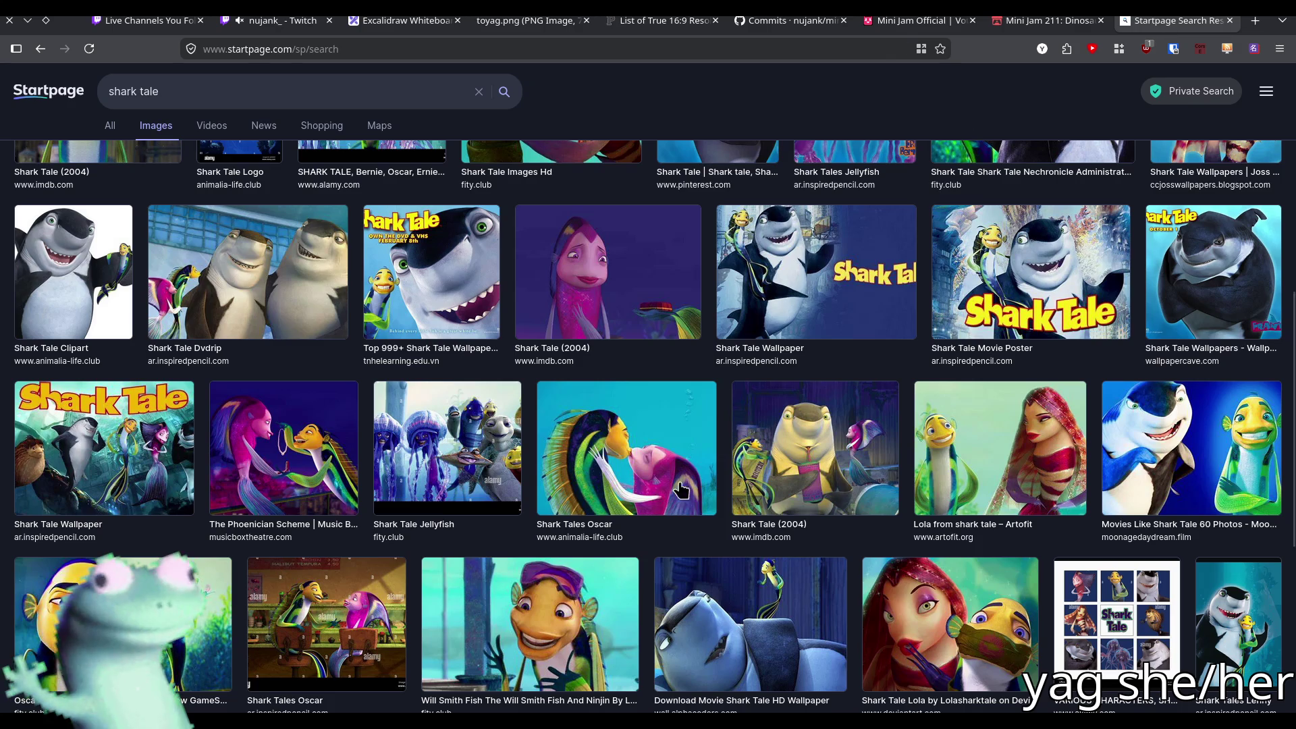
scroll(738, 373, down, 5)
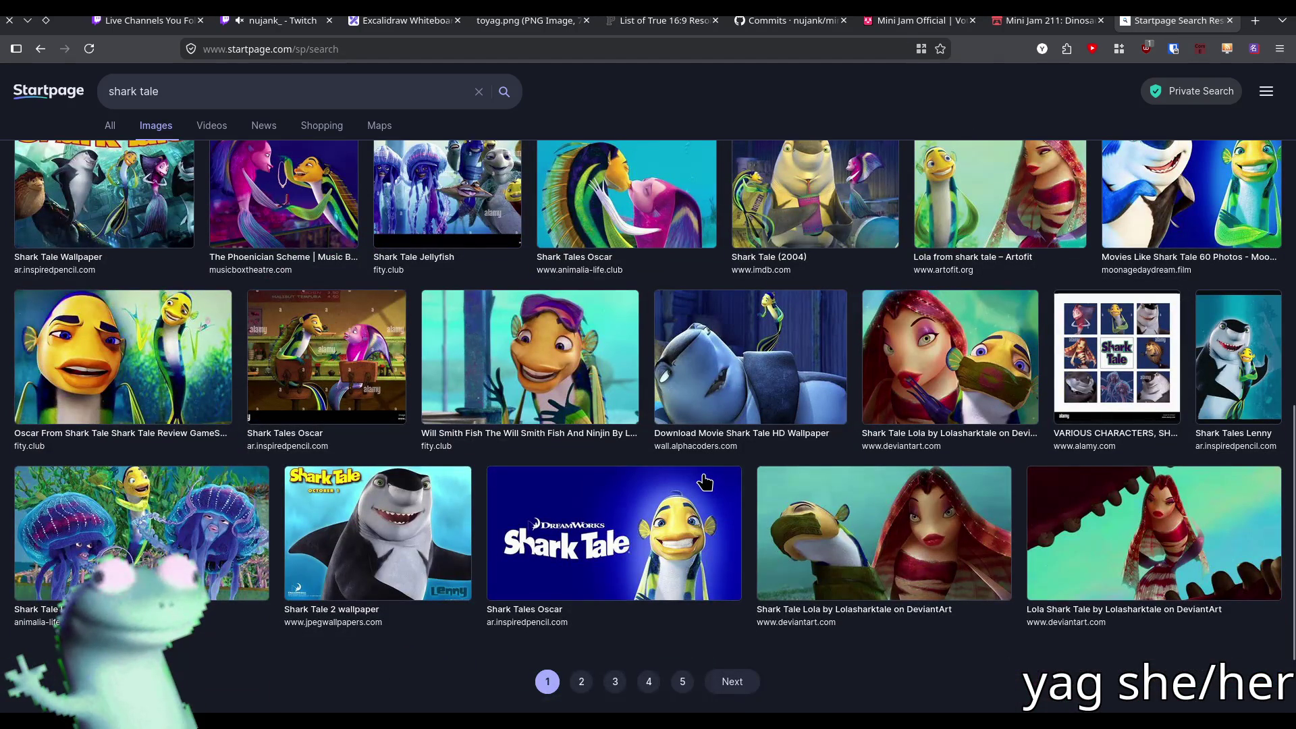
scroll(704, 482, up, 5)
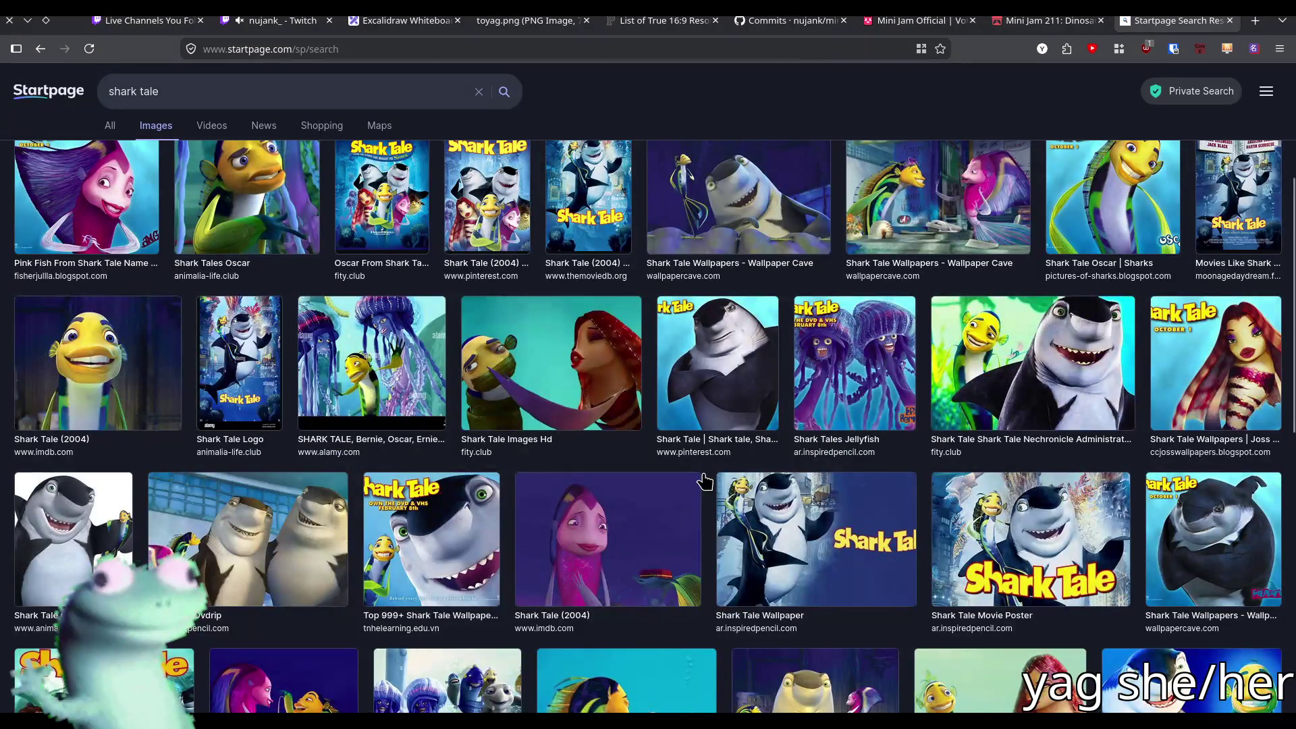
scroll(704, 482, up, 10)
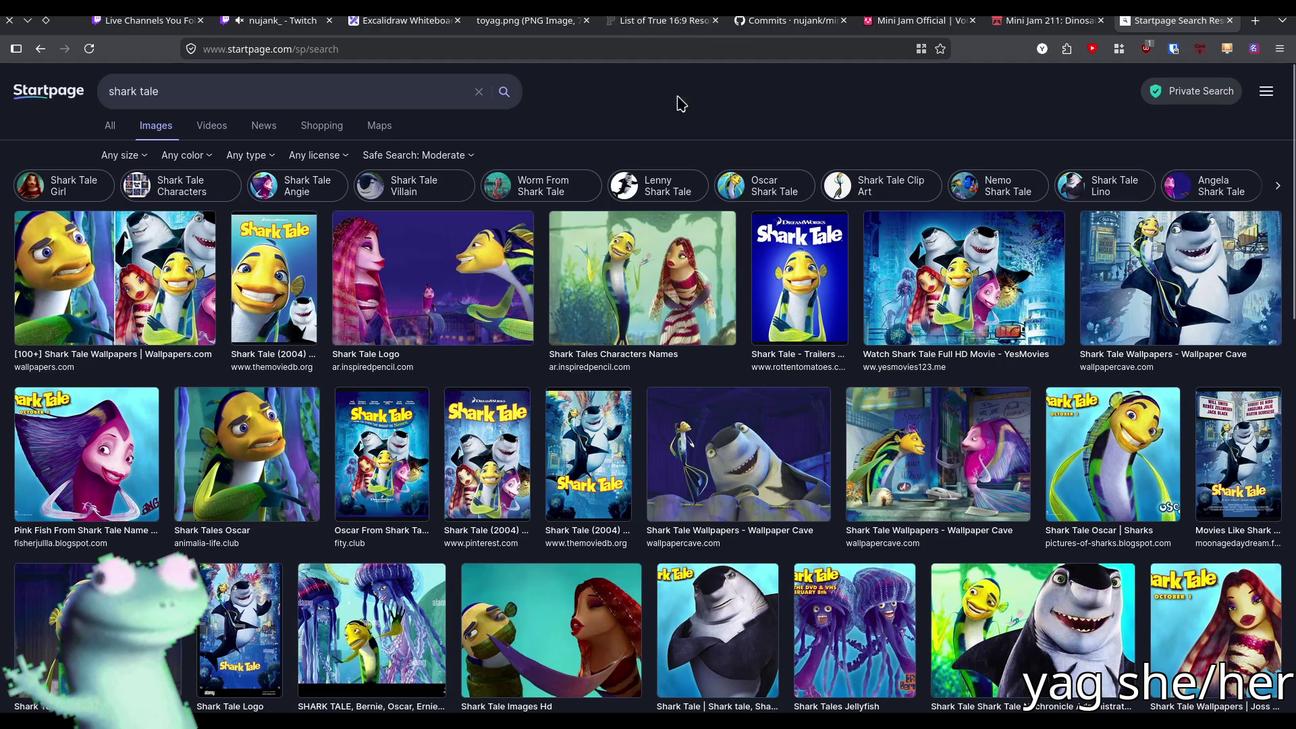
key(alt+Tab)
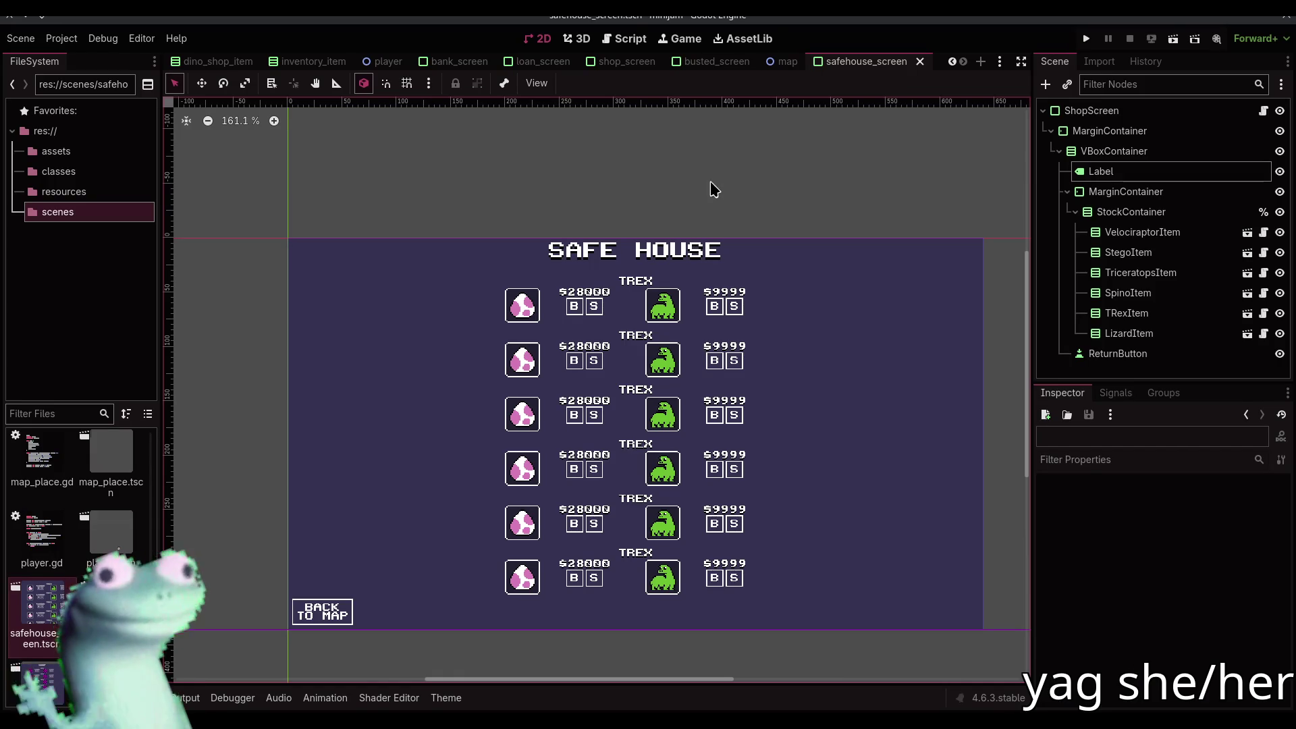
Delete StegoItem through LizardItem, keeping only VelociraptorItem, and detach the root's shop script.
click(675, 262)
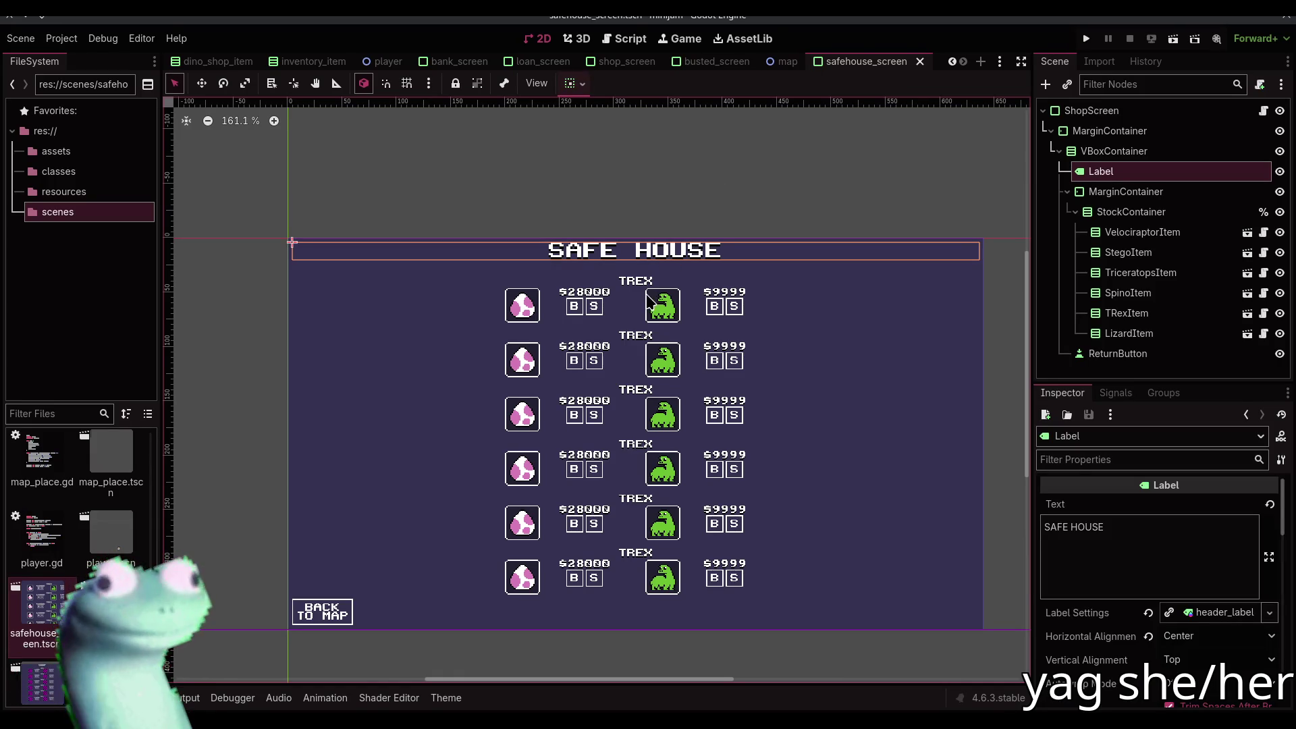
click(1153, 232)
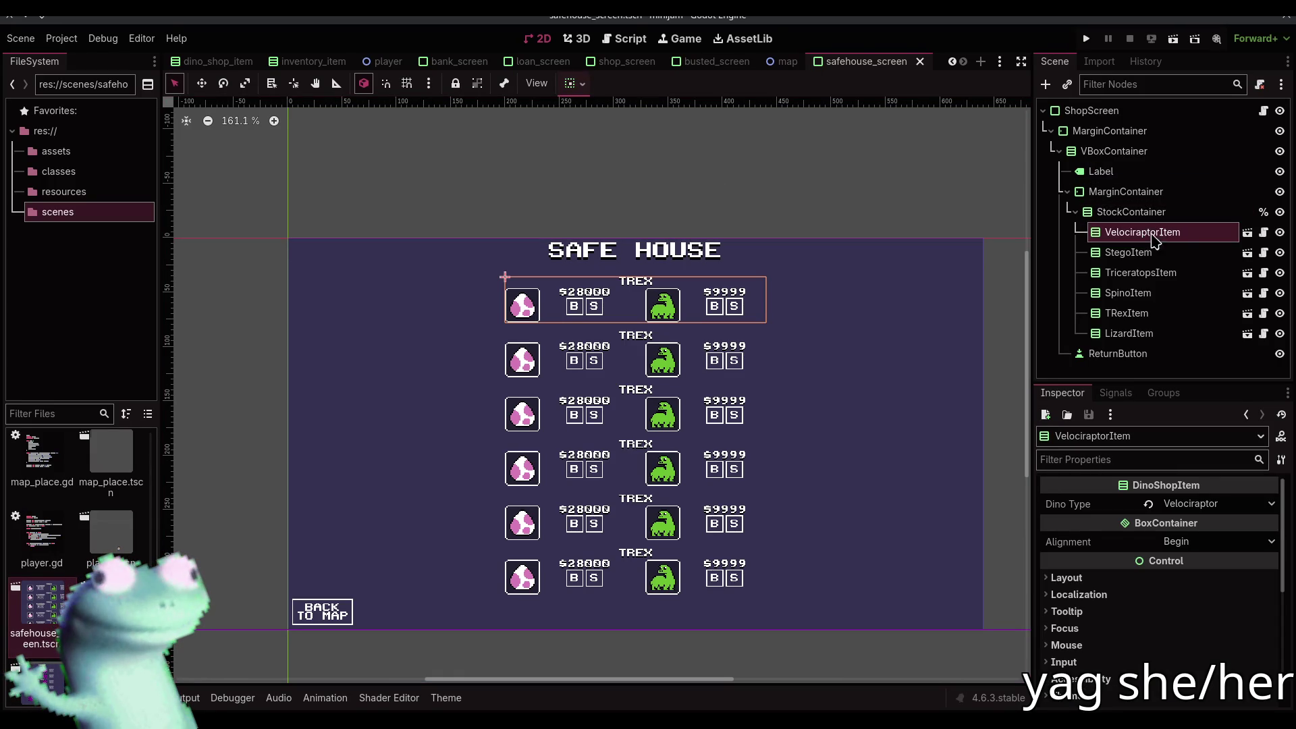
click(1145, 255)
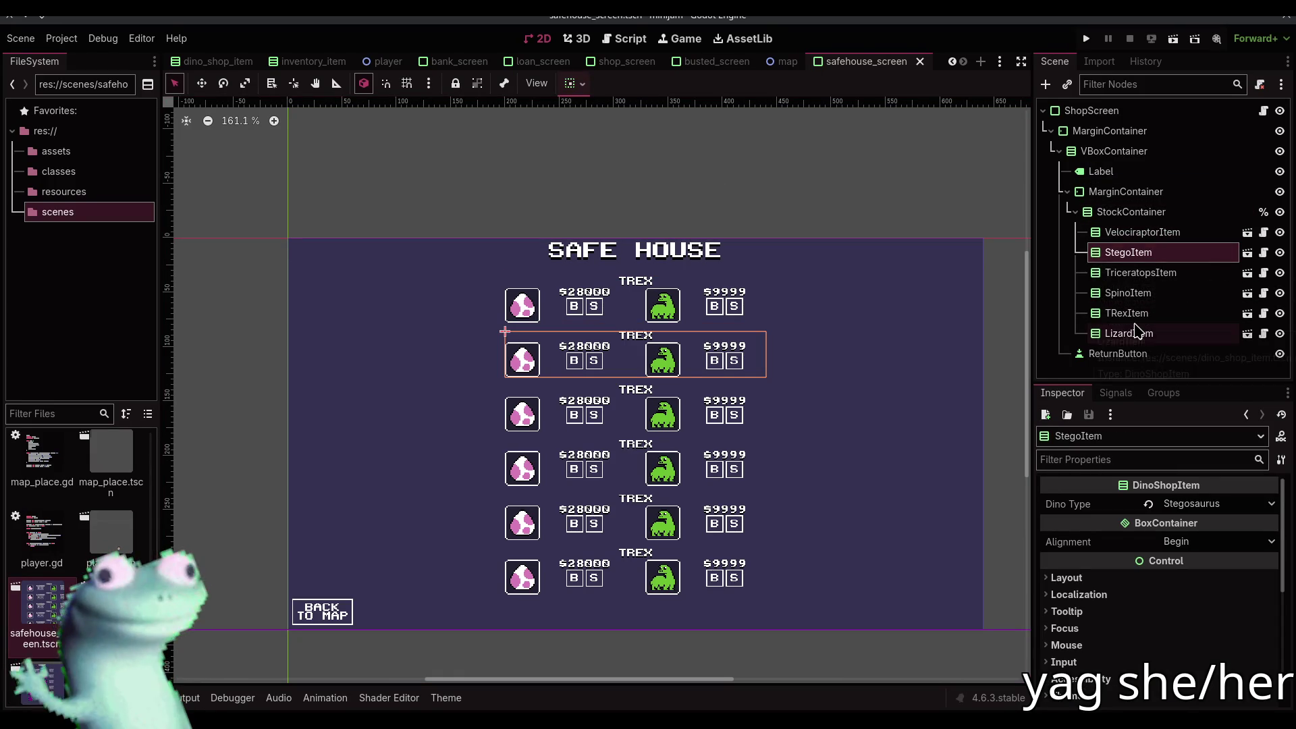
shift+click(1137, 332)
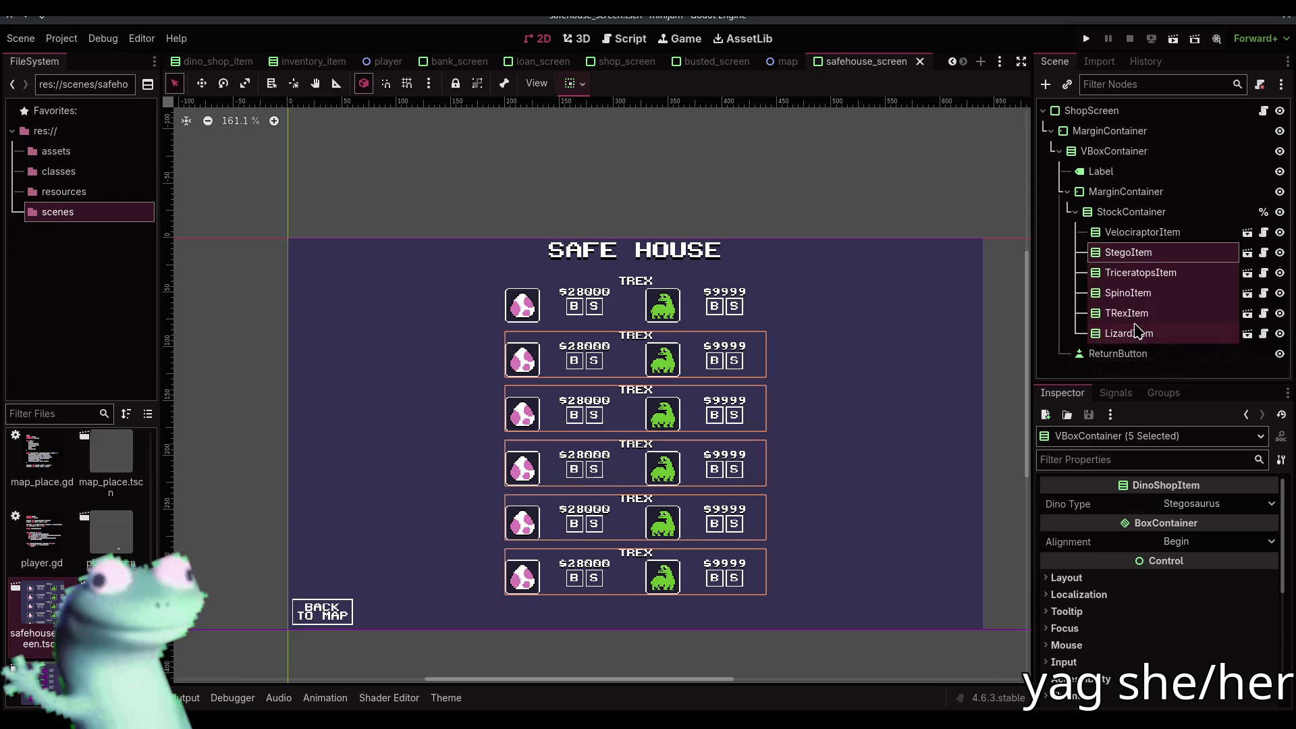
key(Delete)
key(Return)
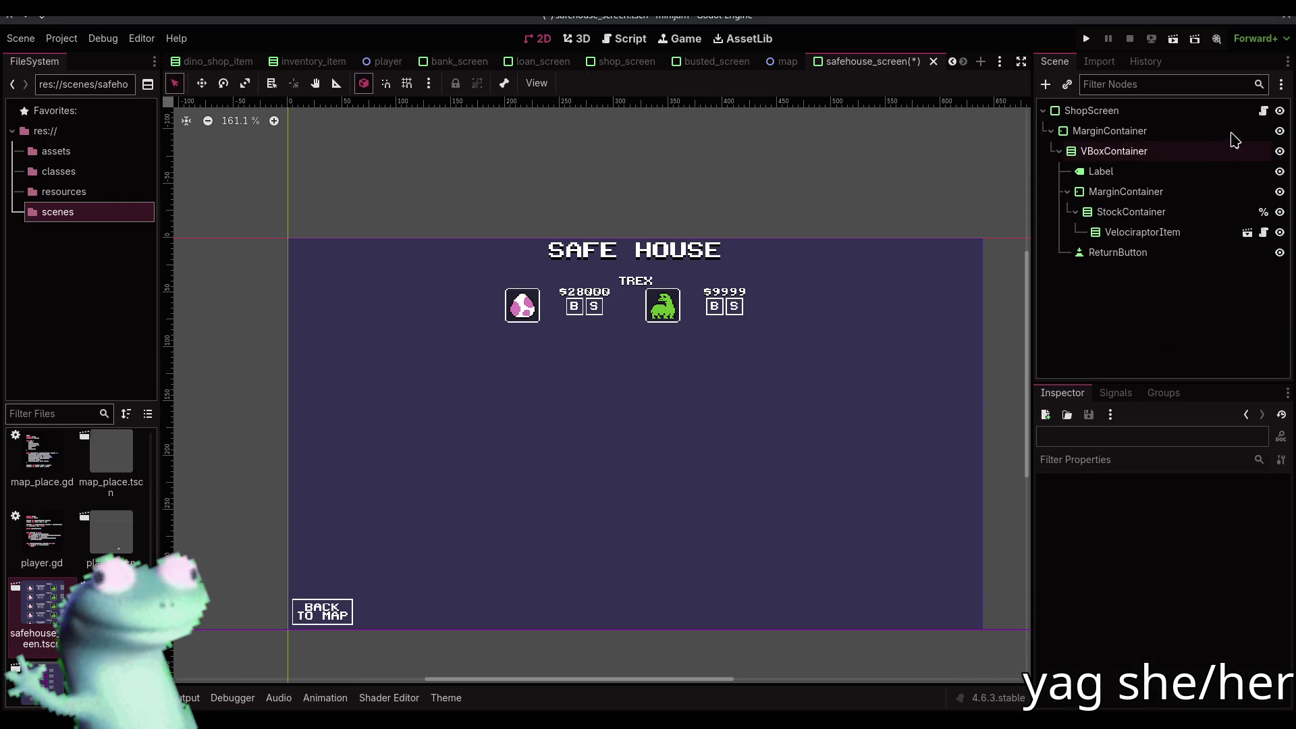
click(1233, 117)
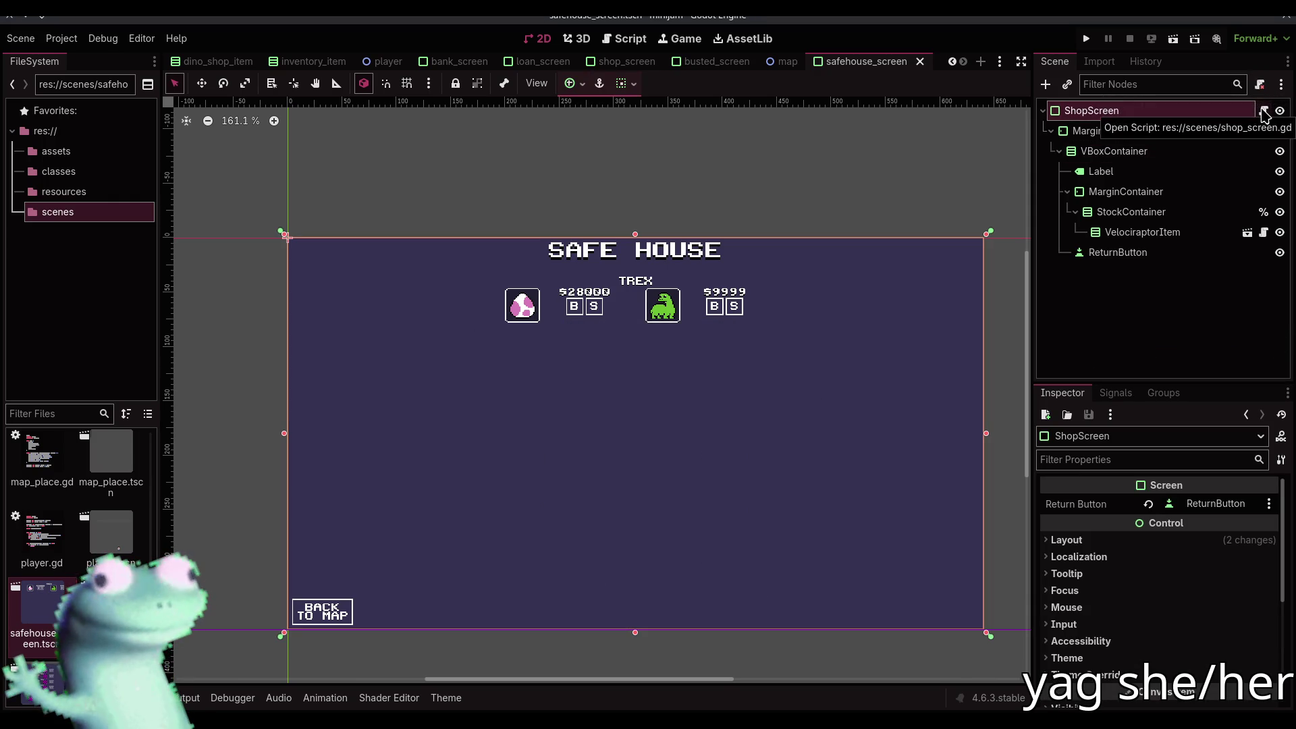
click(1261, 85)
Attach a new safehouse_screen.gd to the root, add class_name SafehouseScreen, and save it.
click(1261, 85)
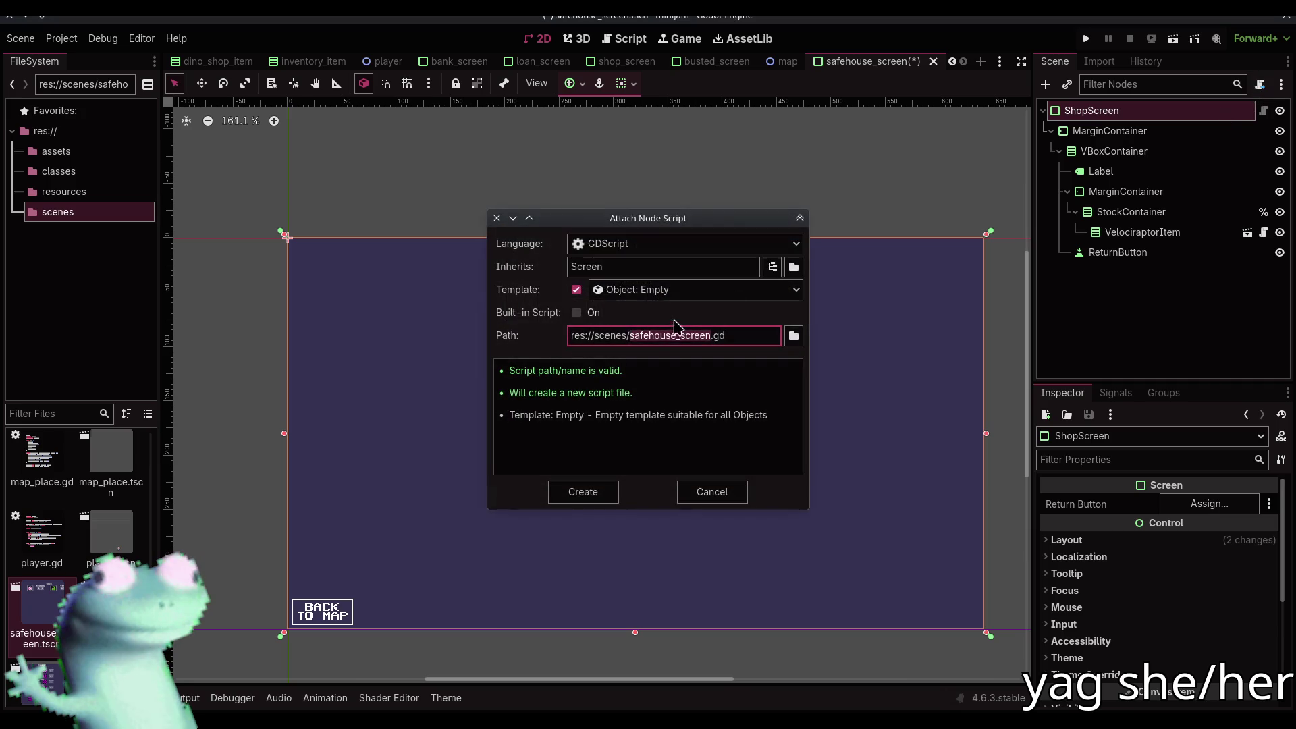
click(613, 487)
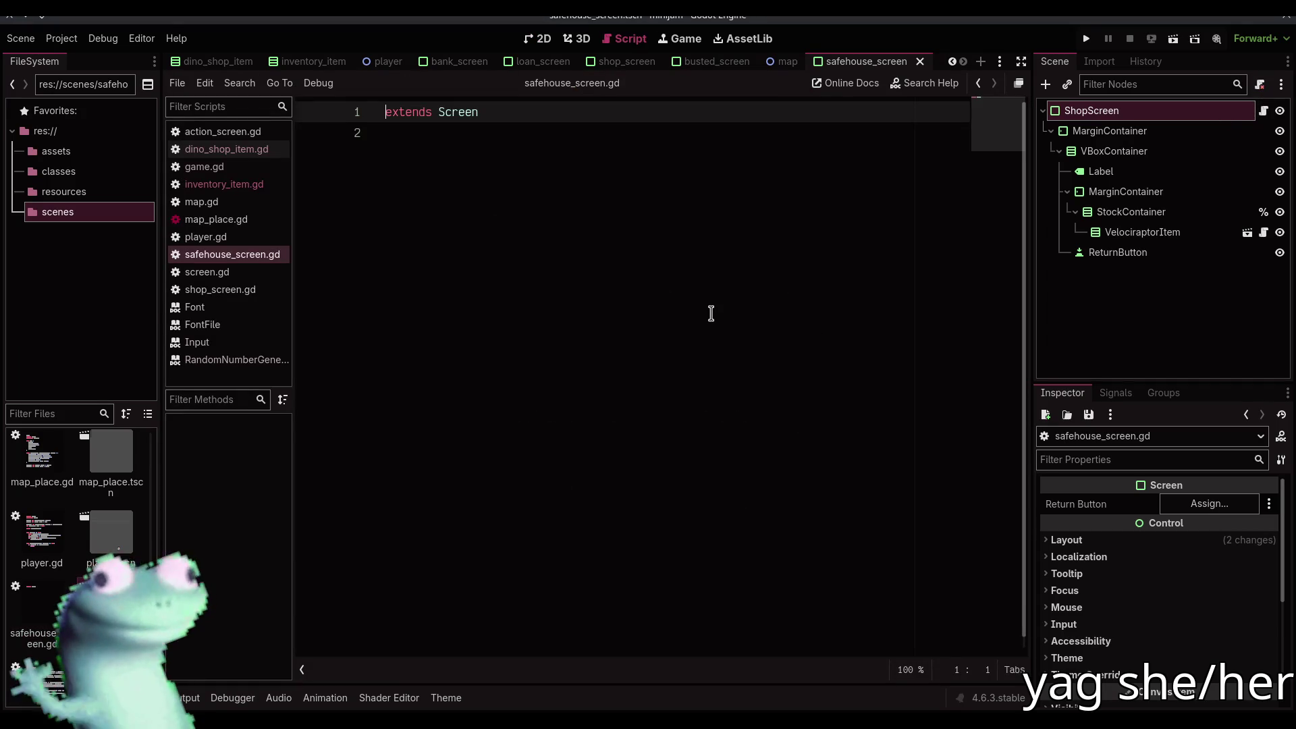
click(515, 135)
text(class_name SafehouseScreen)
key(ctrl+s)
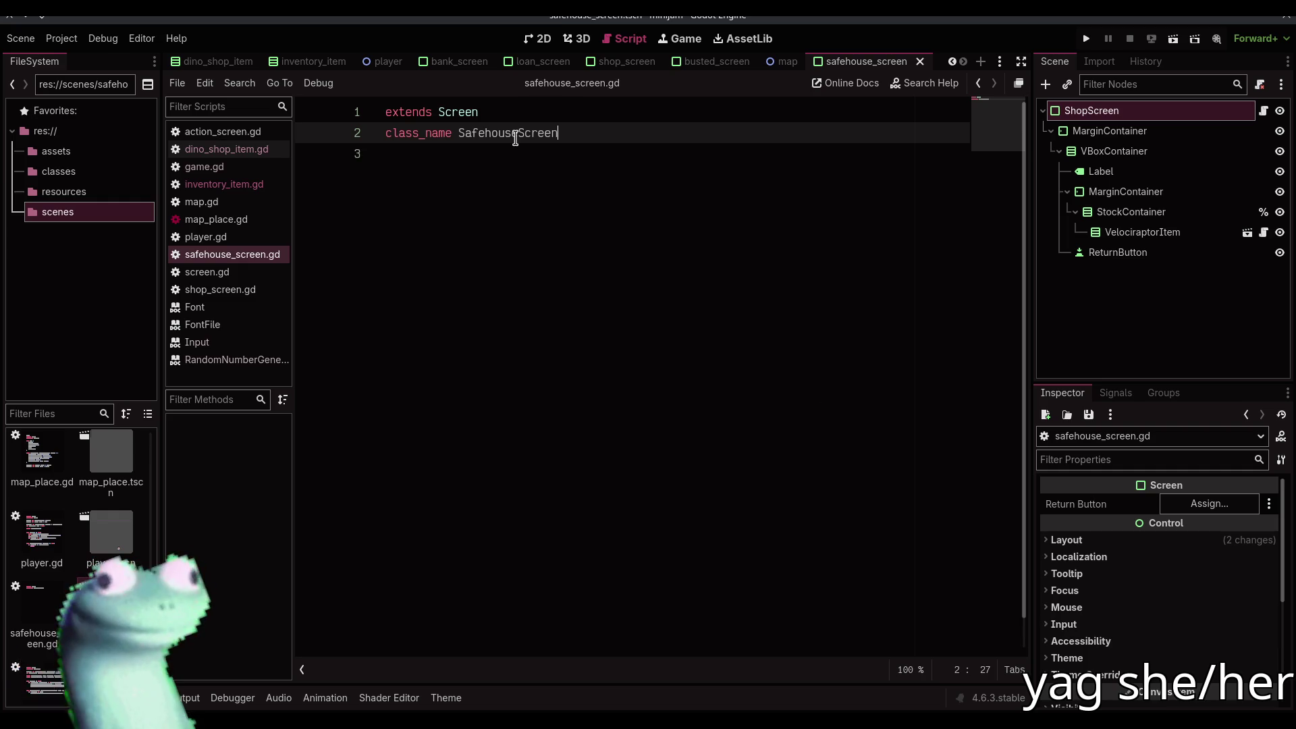
click(539, 39)
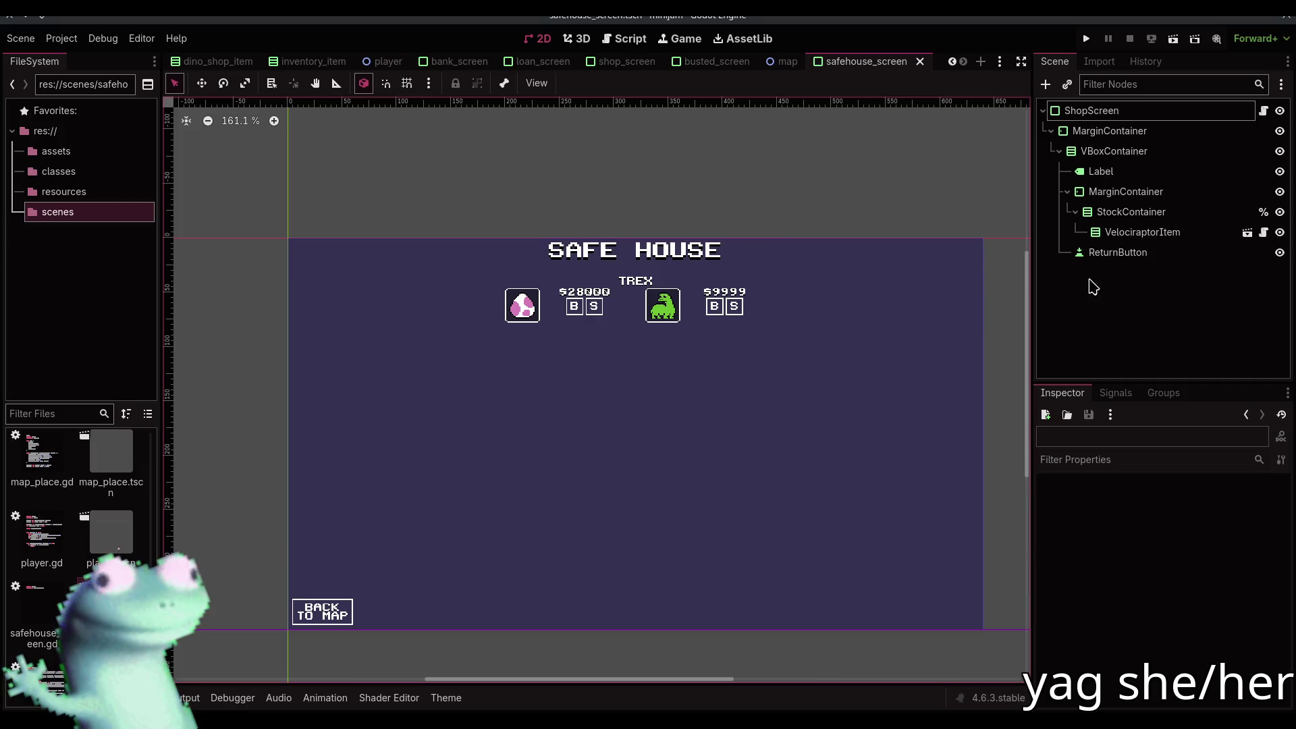
Briefly open the VelociraptorItem's dino_shop_item scene, then close it and return to safehouse_screen.
click(1140, 234)
click(1248, 233)
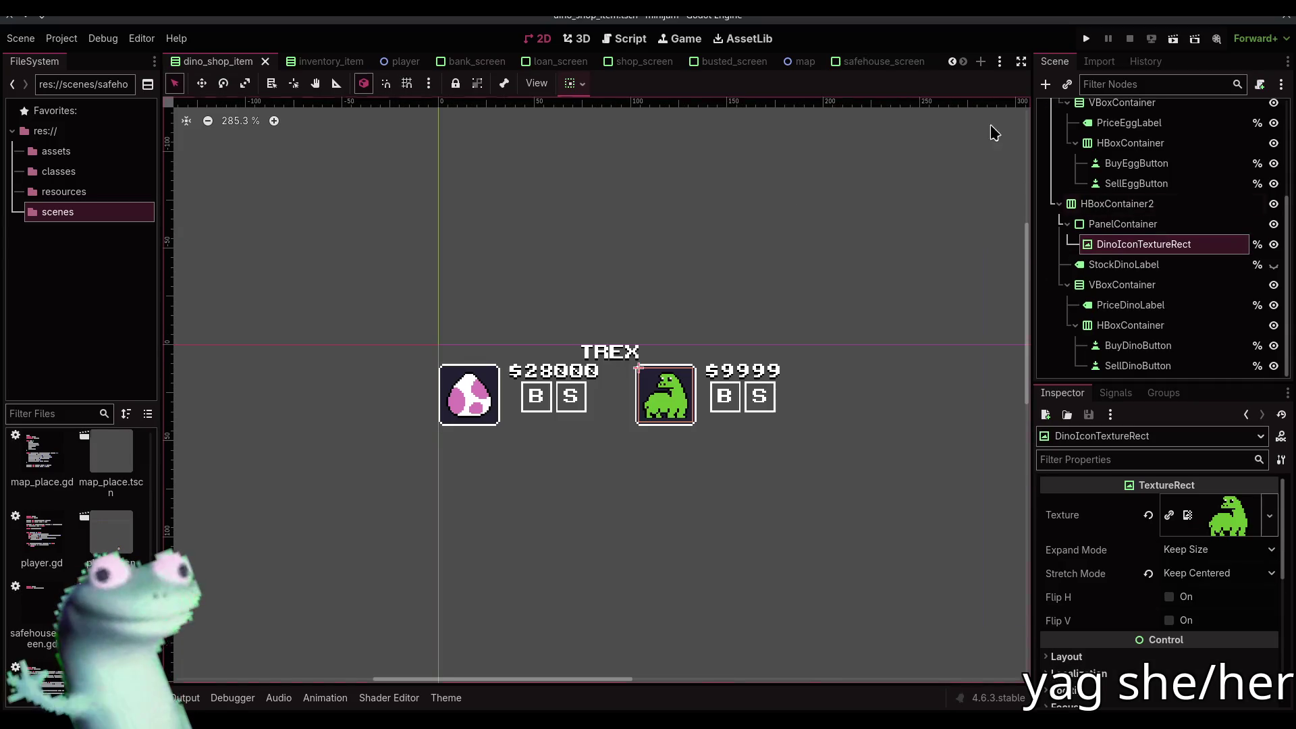
middle_click(198, 66)
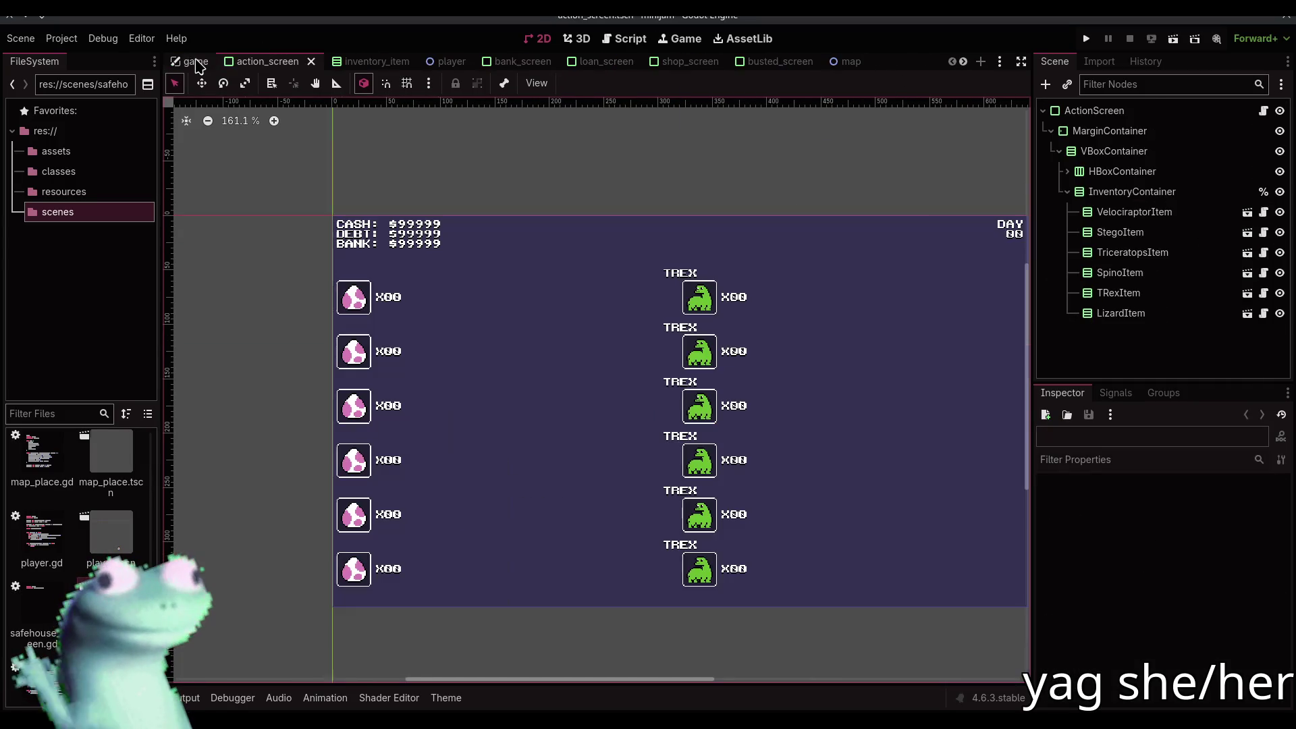
click(786, 68)
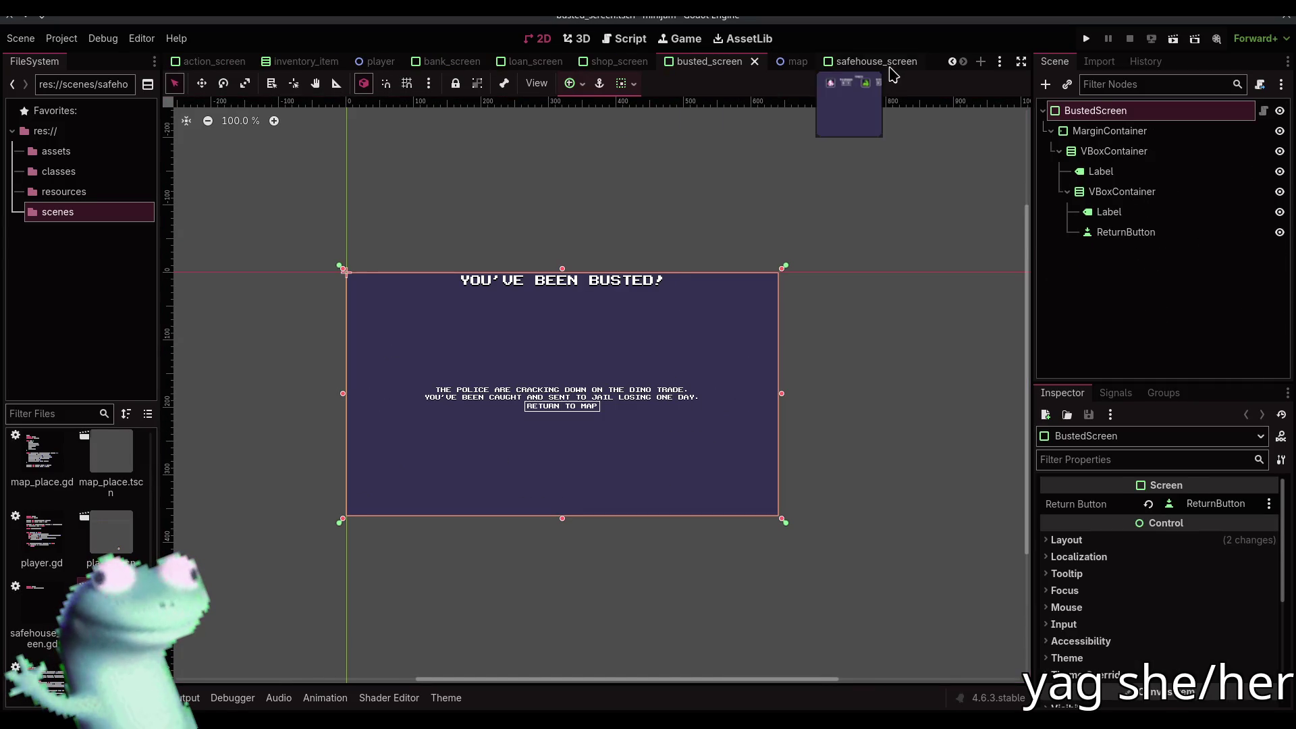
click(871, 61)
scroll(77, 540, up, 3)
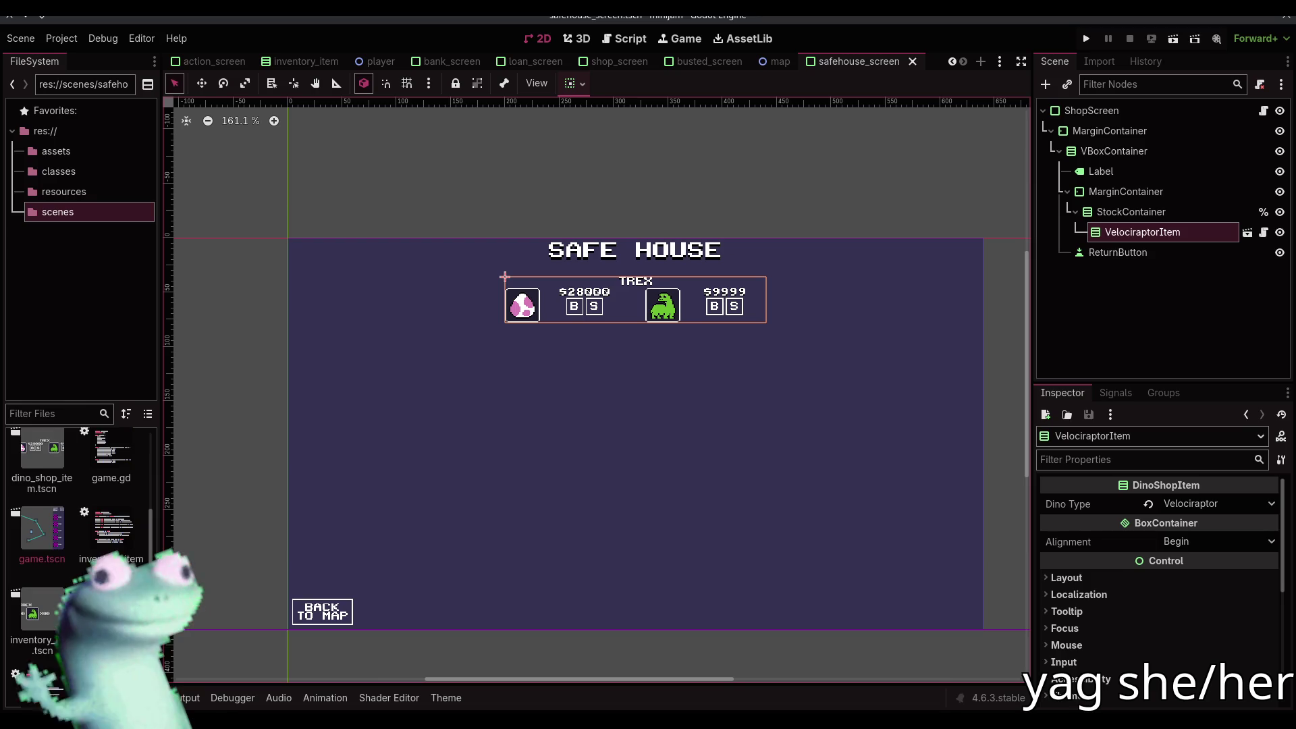
Duplicate dino_shop_item.tscn as safehouse_item.tscn in FileSystem and open the new scene.
click(47, 445)
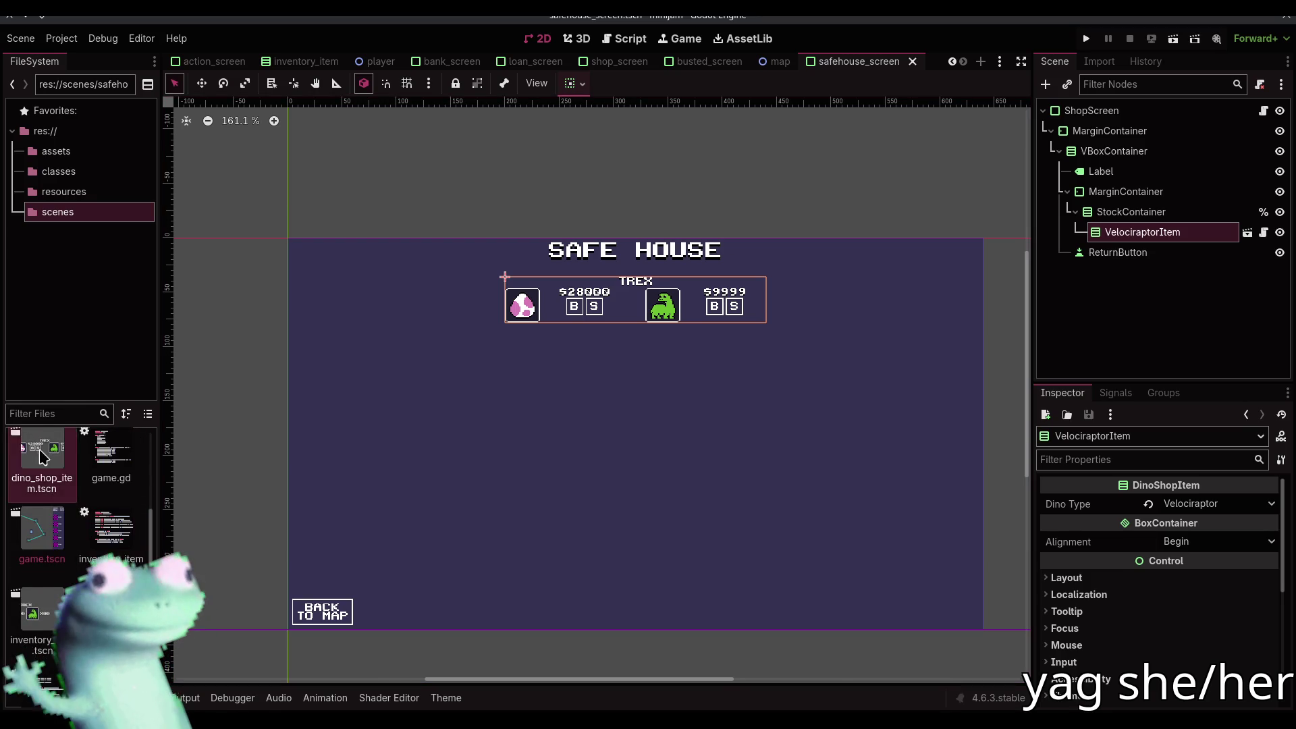
scroll(47, 547, up, 3)
right_click(47, 548)
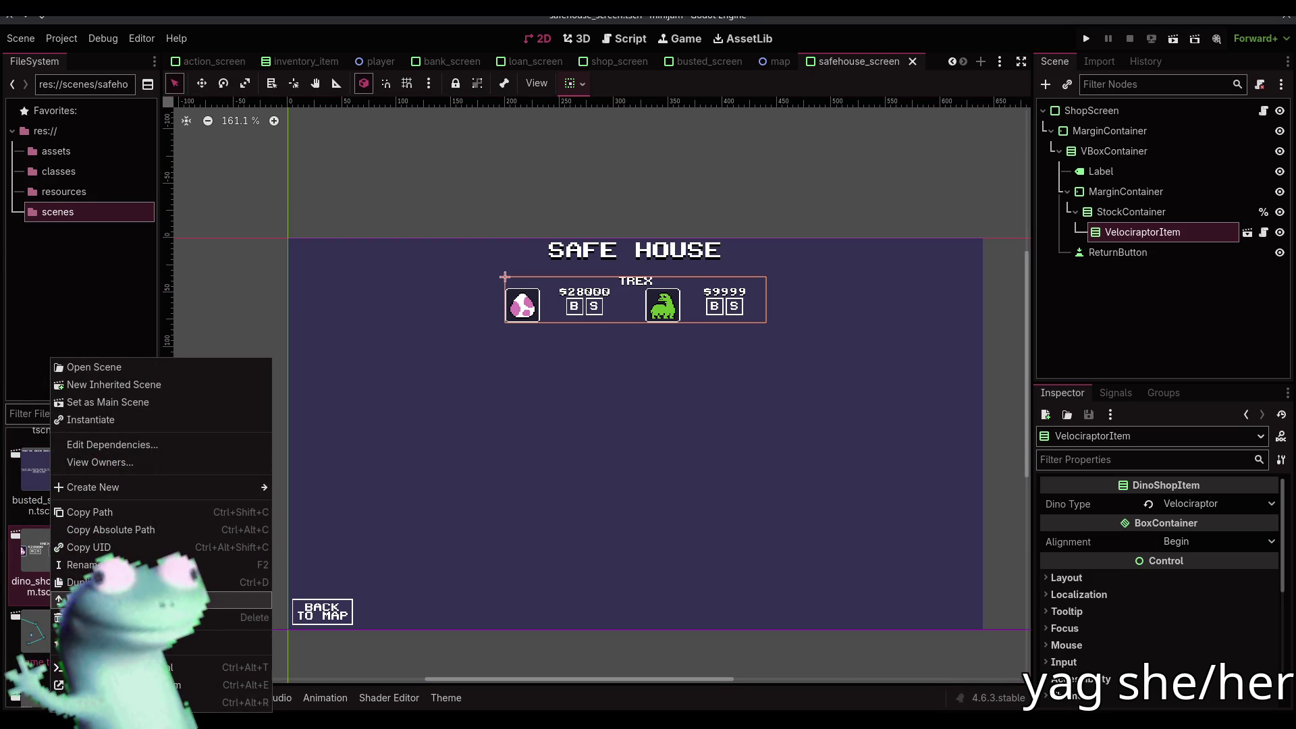
click(81, 582)
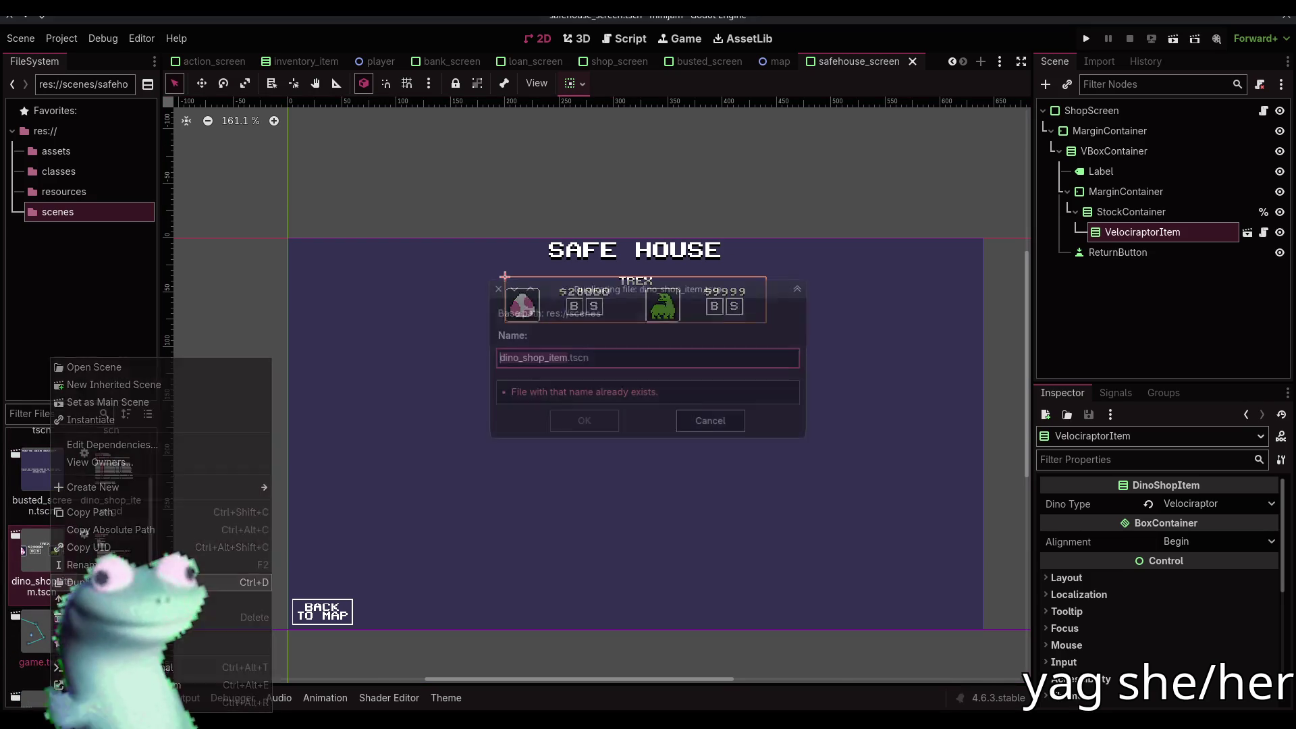
click(516, 358)
drag(505, 364, 493, 365)
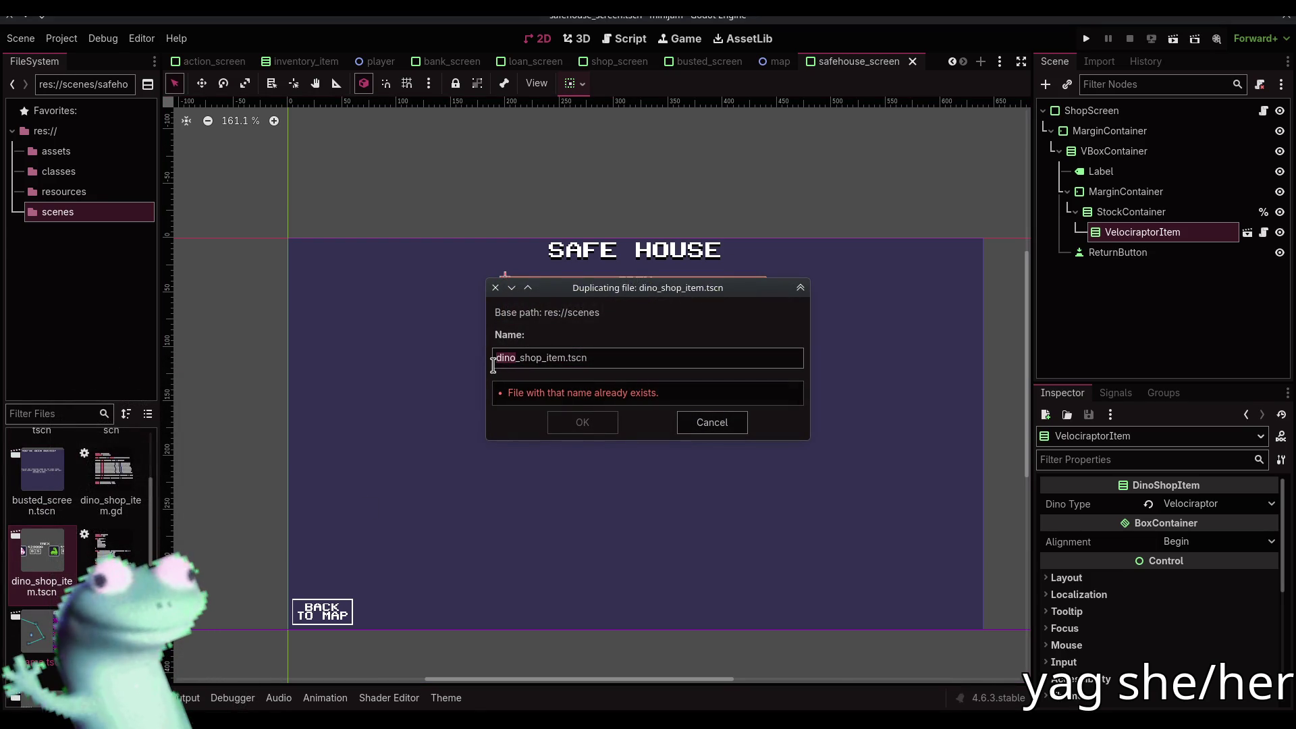
click(493, 365)
key(shift+Right)
key(shift+Right)
key(shift+Right)
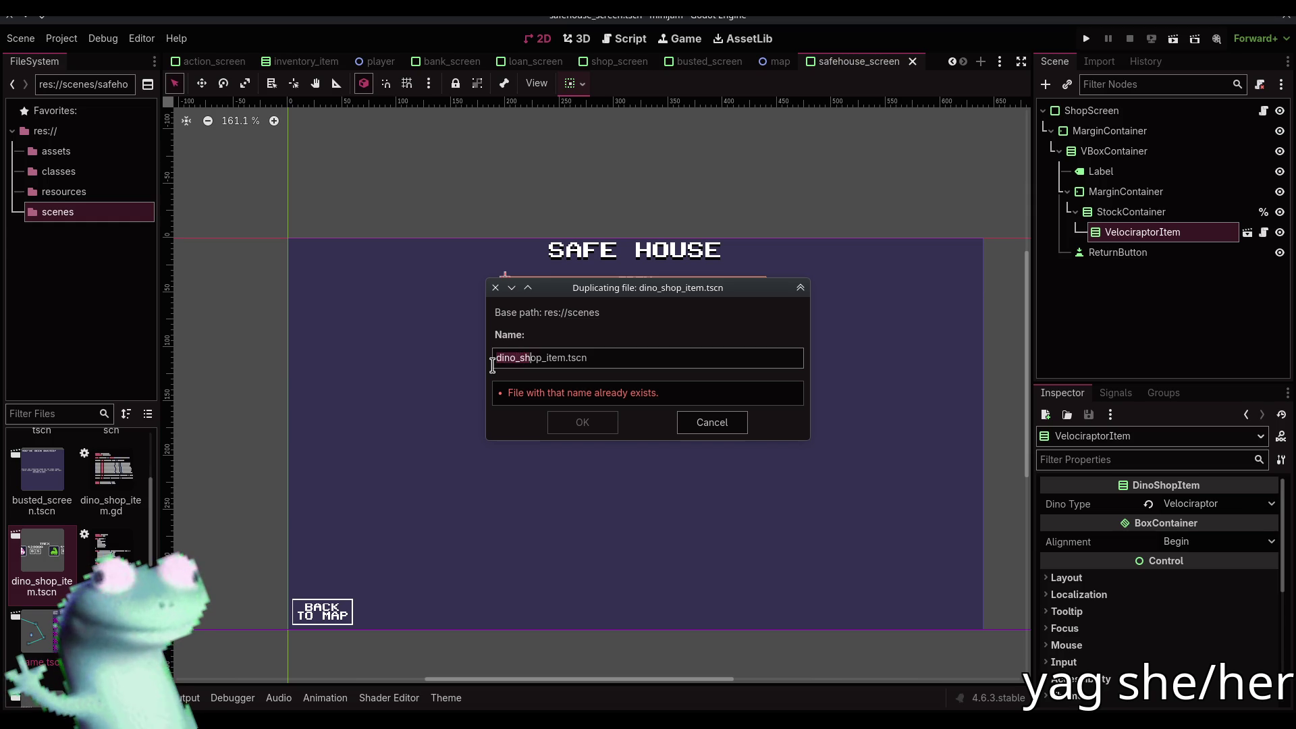
text(safehouse)
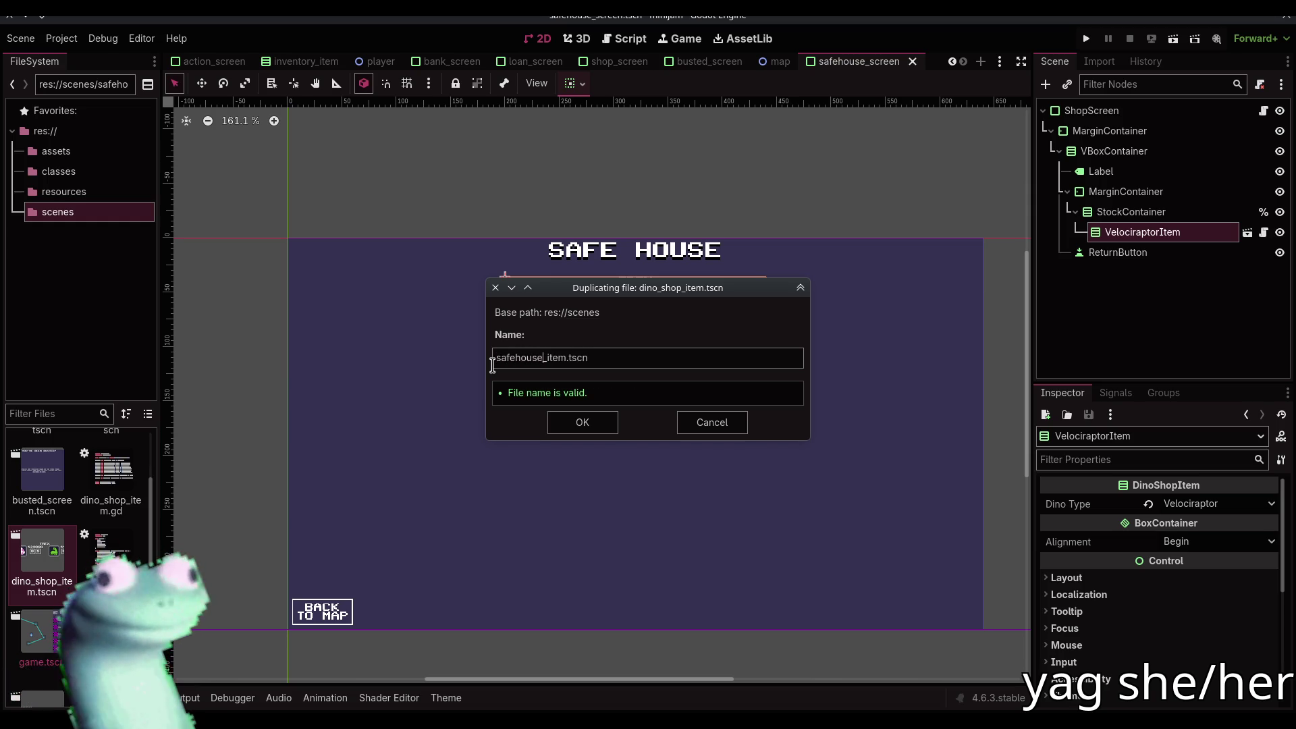
click(573, 423)
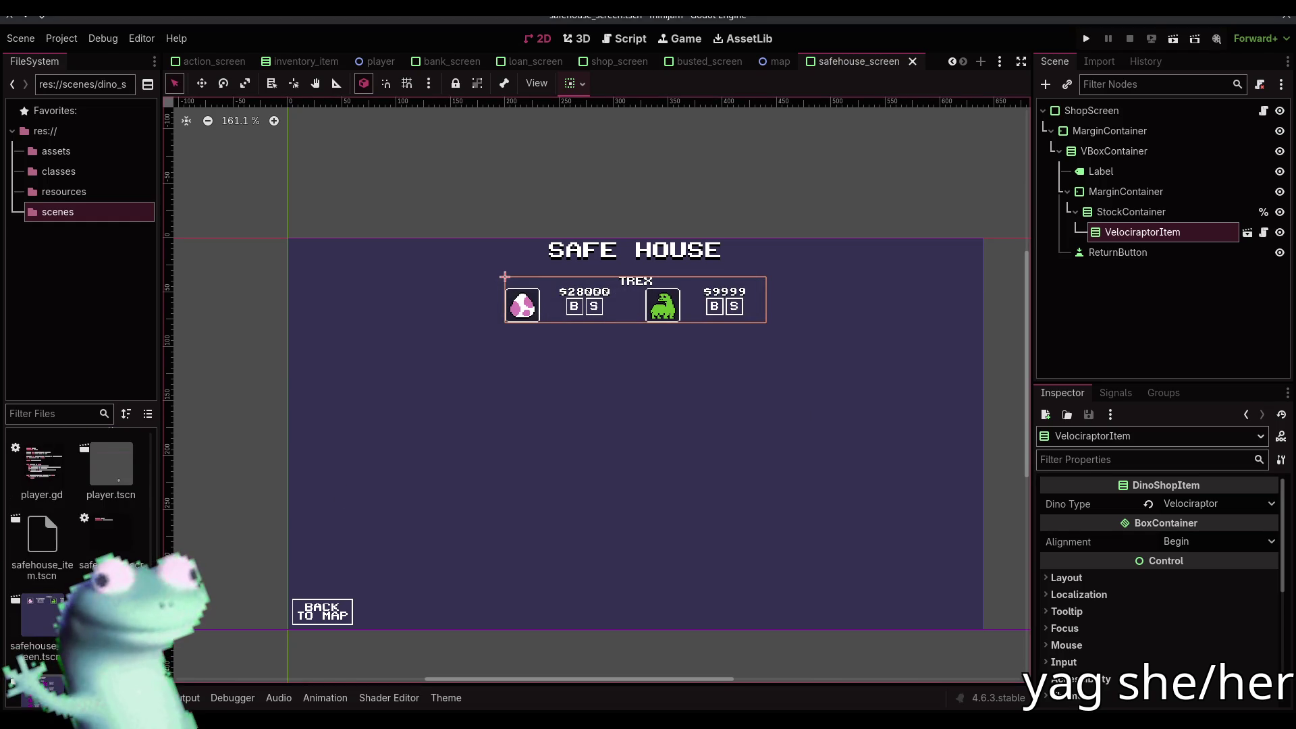
double_click(41, 537)
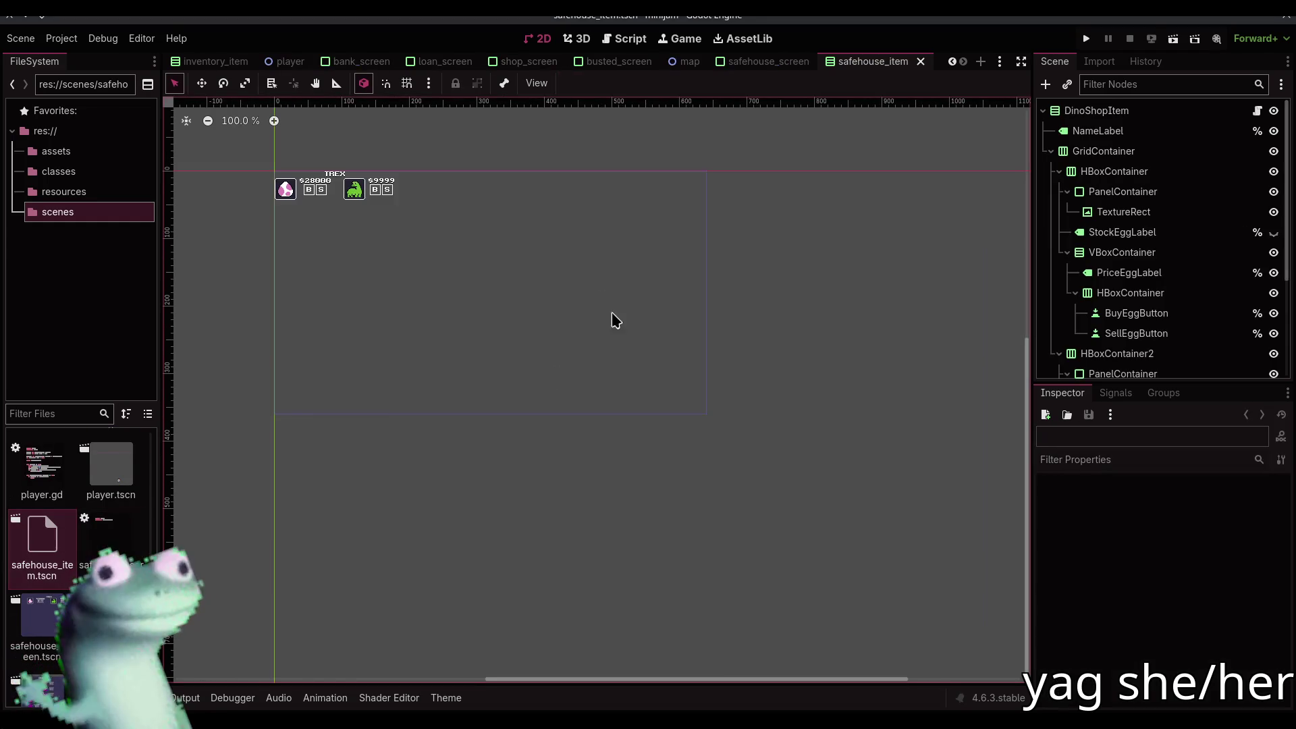
Rename the root node DinoShopItem to SafehouseItem and save the scene.
click(1215, 111)
click(1215, 130)
double_click(1113, 111)
click(1111, 111)
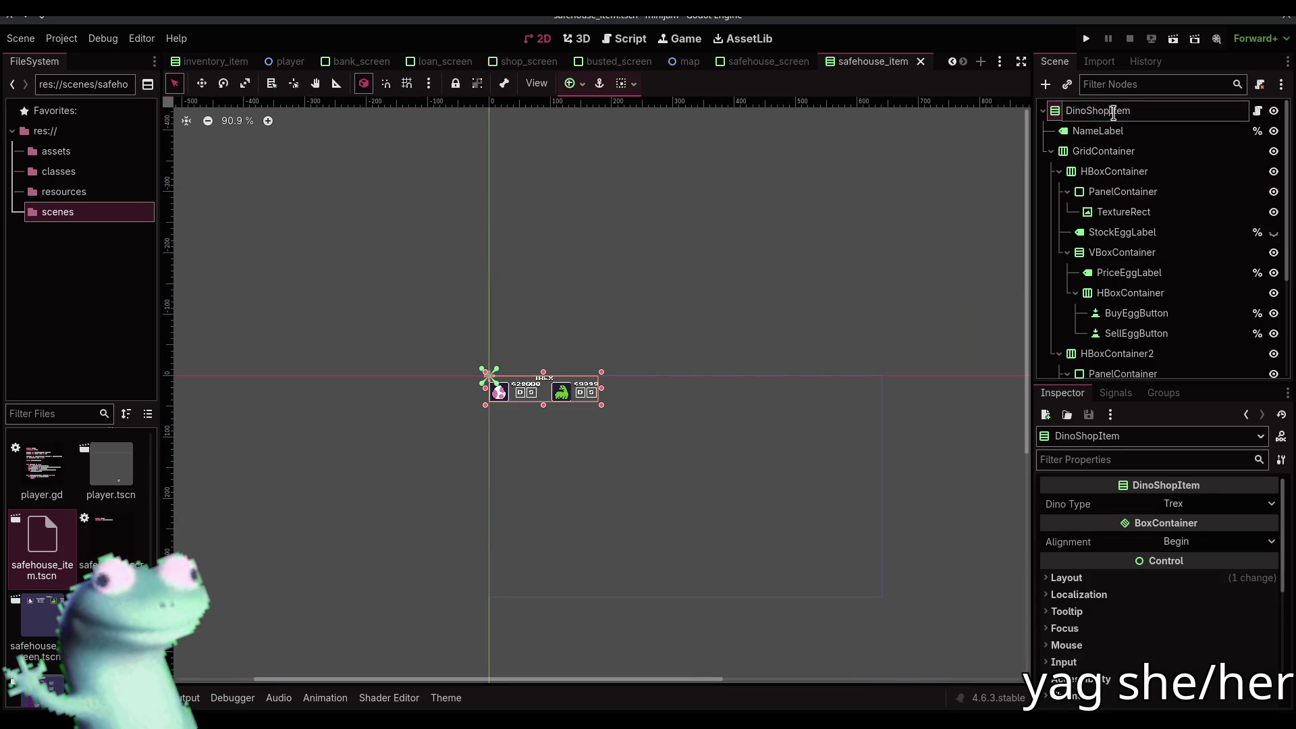
key(BackSpace)
key(BackSpace)
key(BackSpace)
text(Safehouse)
key(Return)
key(ctrl+s)
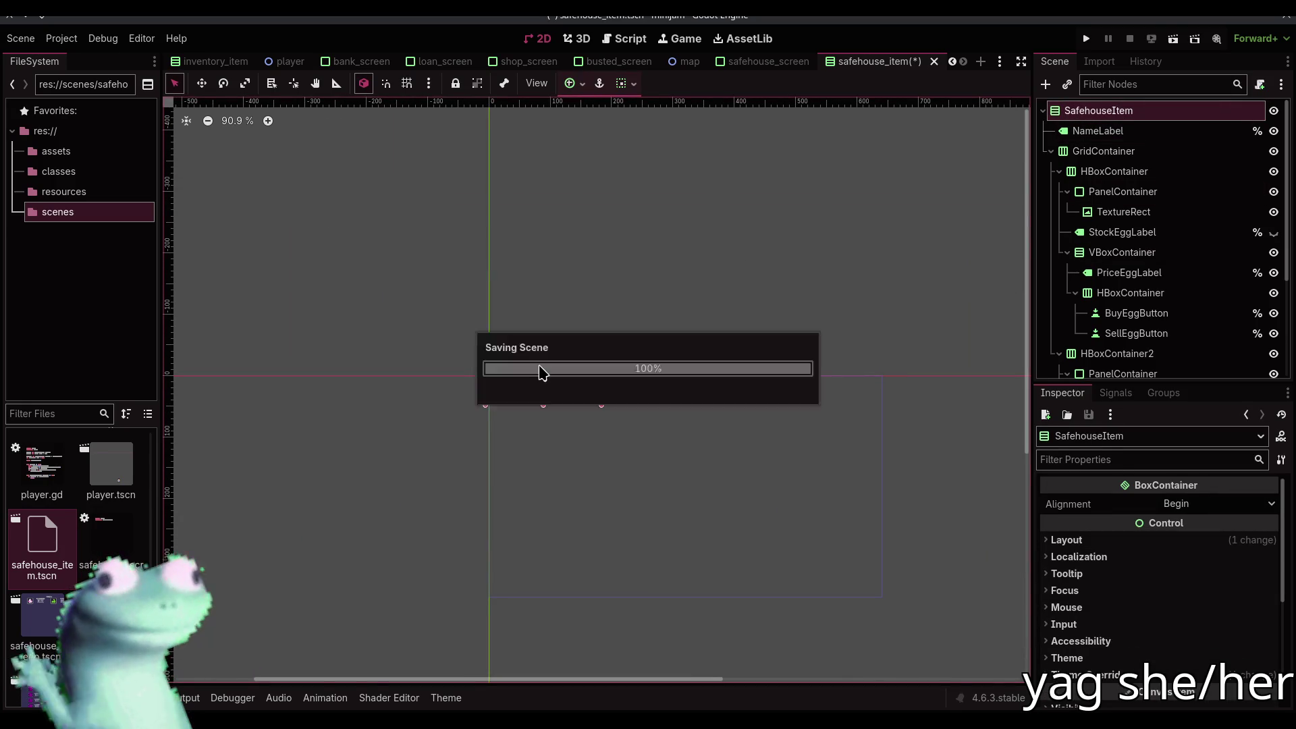
Relabel the egg's B and S buttons as + and -.
scroll(533, 374, up, 9)
click(557, 350)
click(553, 368)
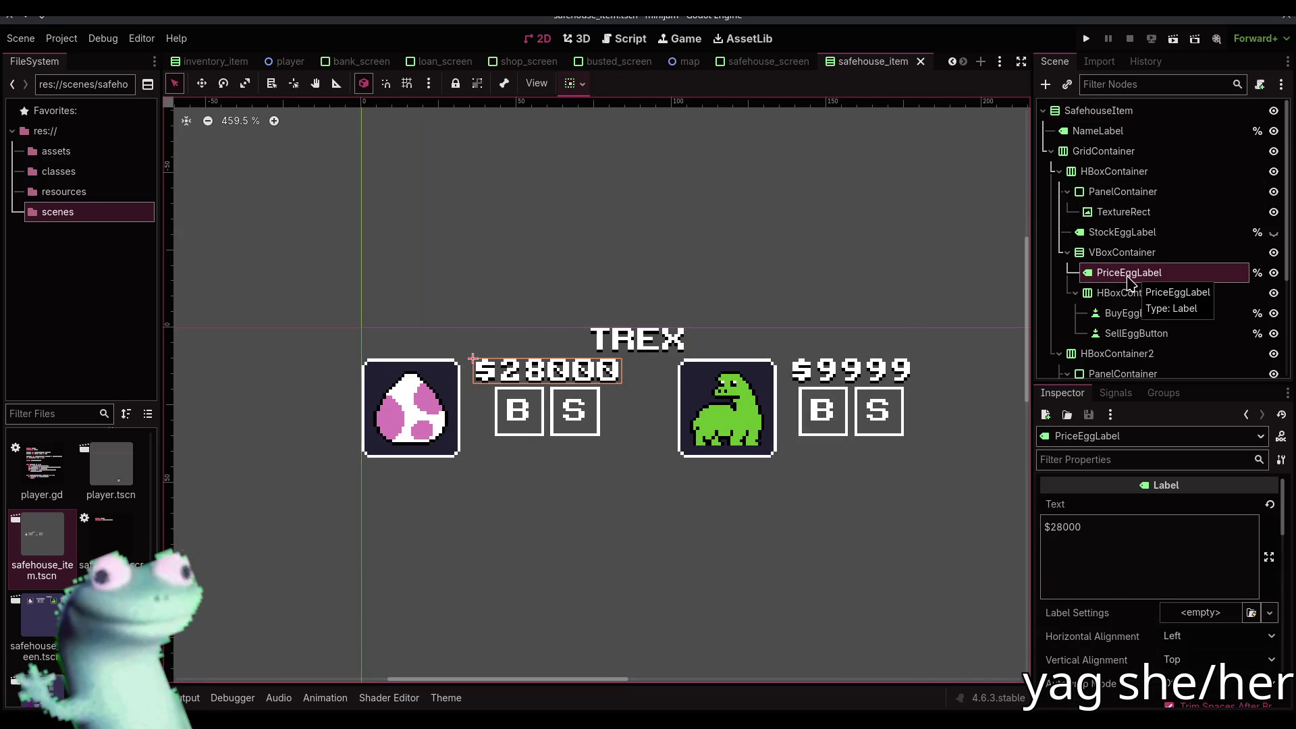
click(1130, 293)
click(571, 378)
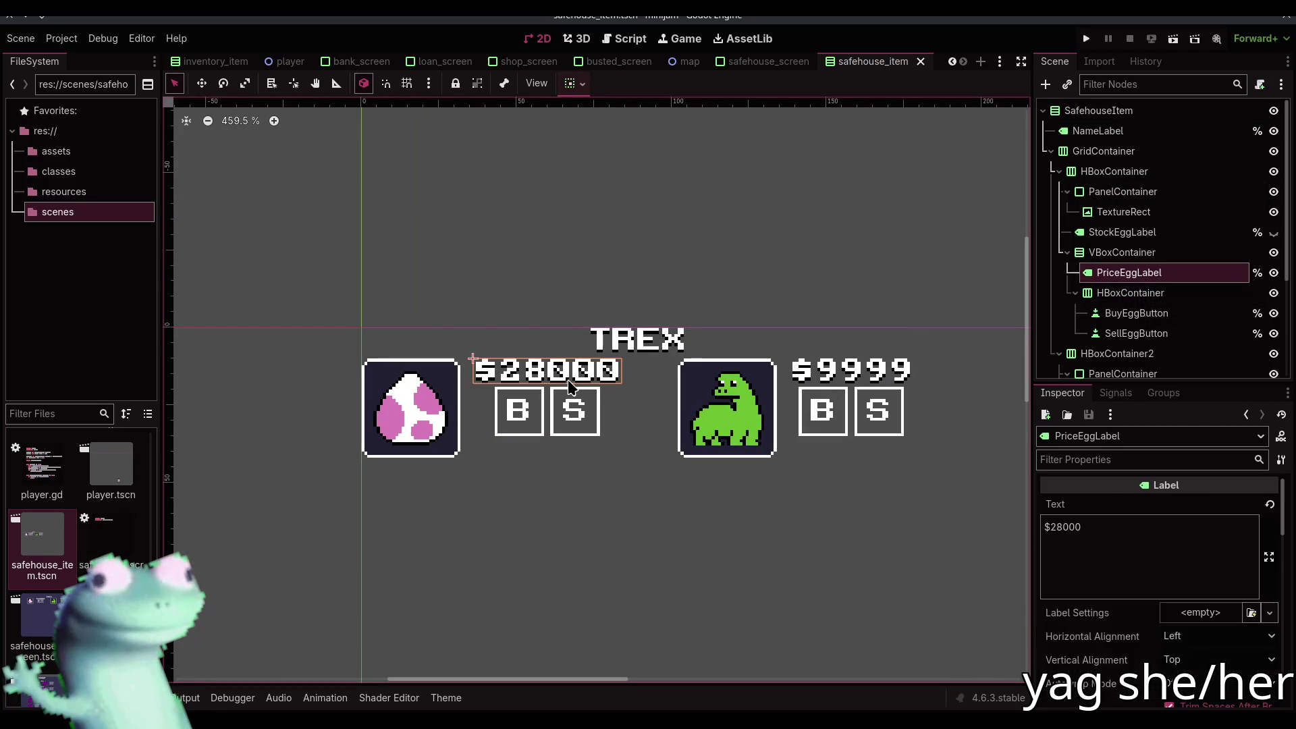
click(540, 399)
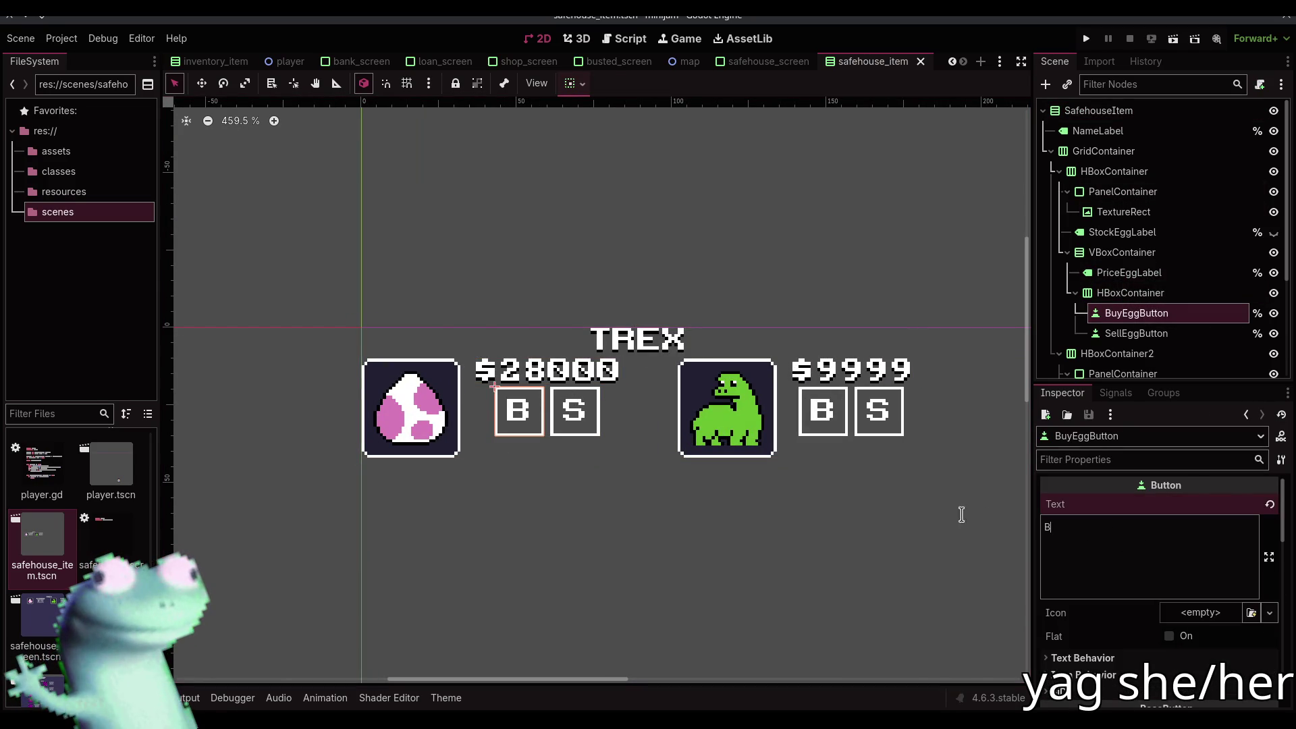
text(+)
click(574, 411)
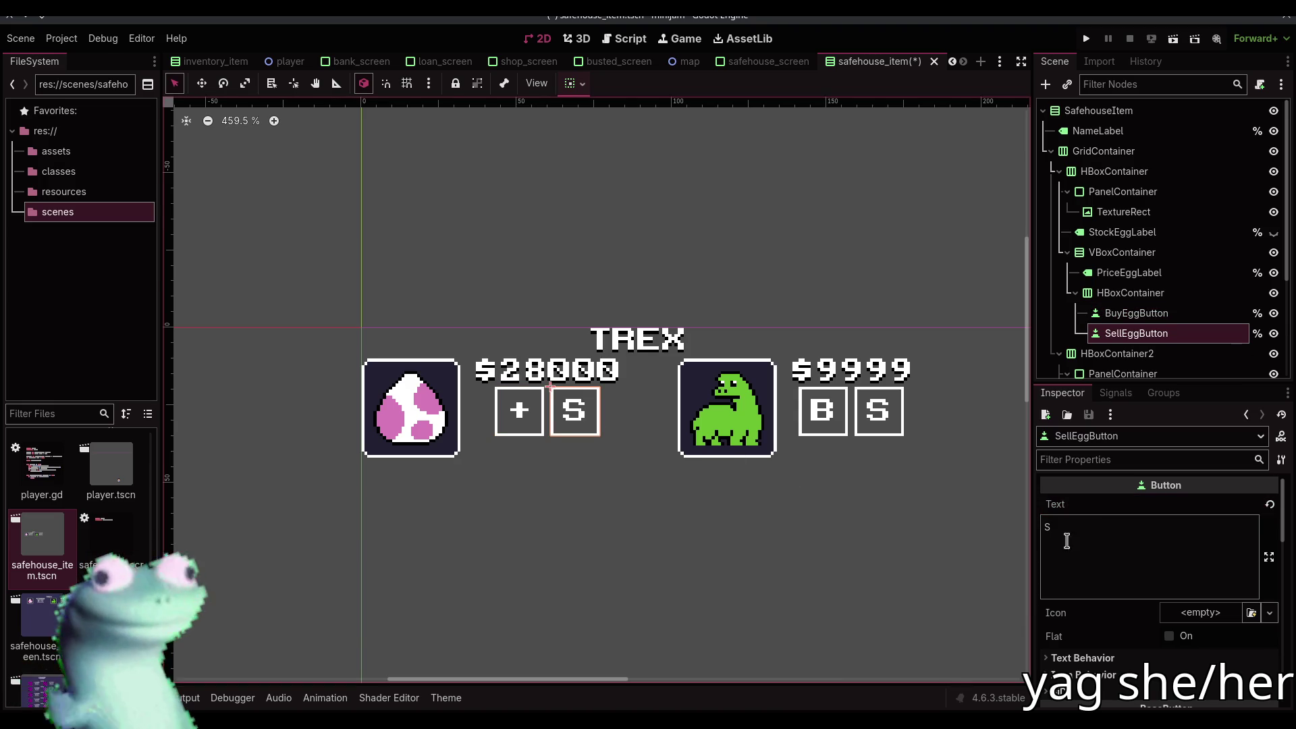
text(_)
key(BackSpace)
text(-)
Relabel the dino's B and S buttons as + and -.
click(836, 404)
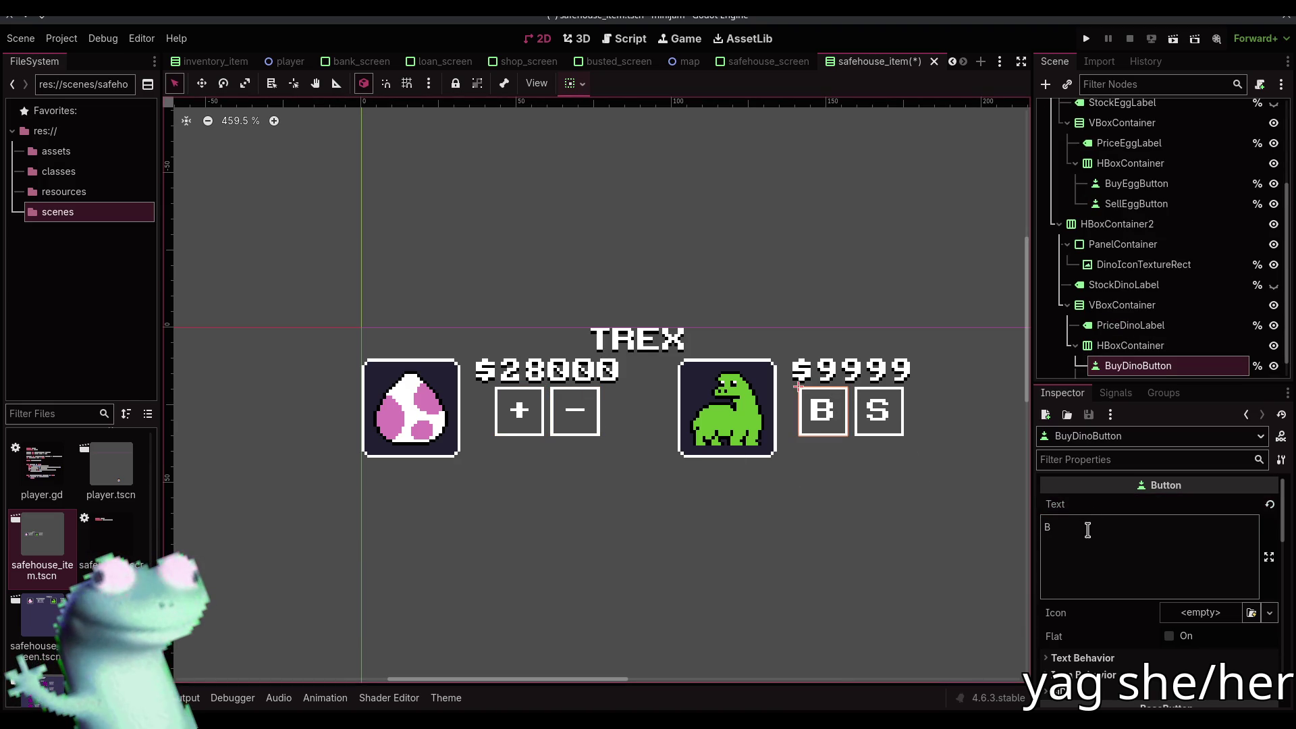
click(1087, 530)
key(BackSpace)
text(+)
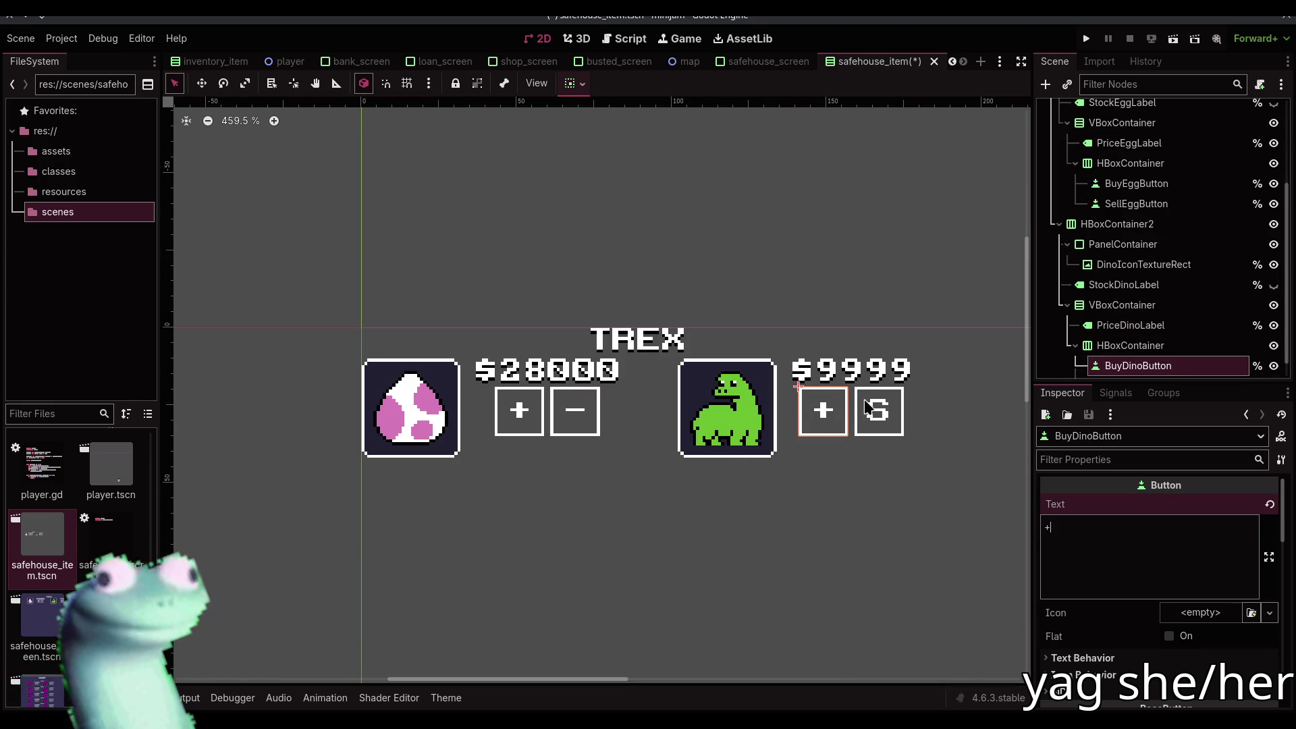
click(869, 407)
key(BackSpace)
text(-)
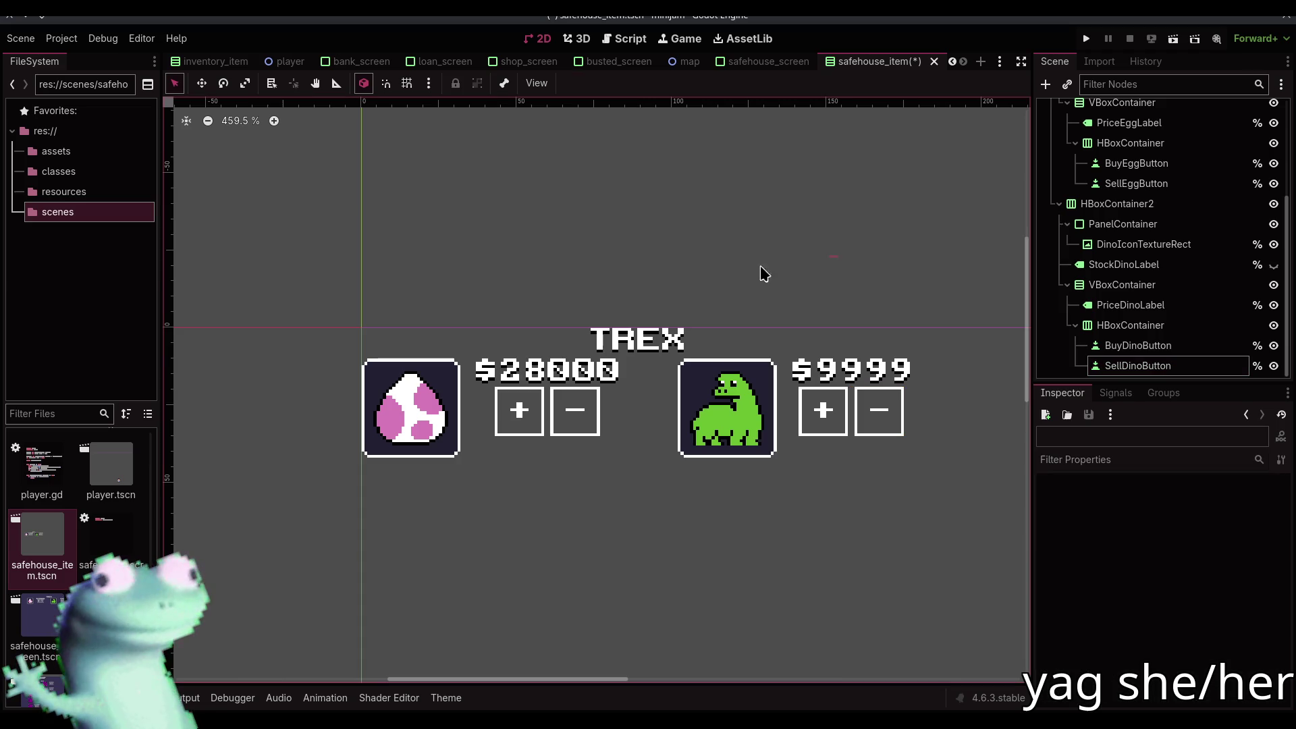
click(535, 368)
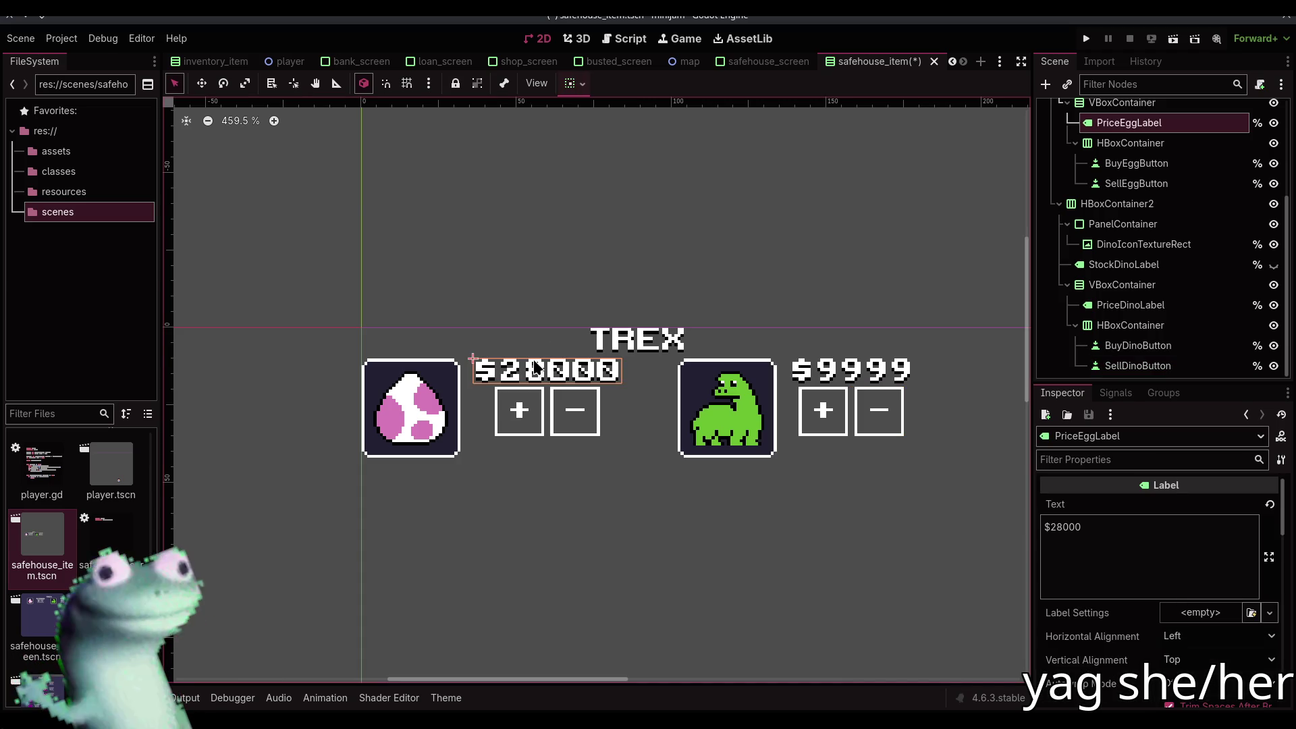
scroll(1134, 223, up, 3)
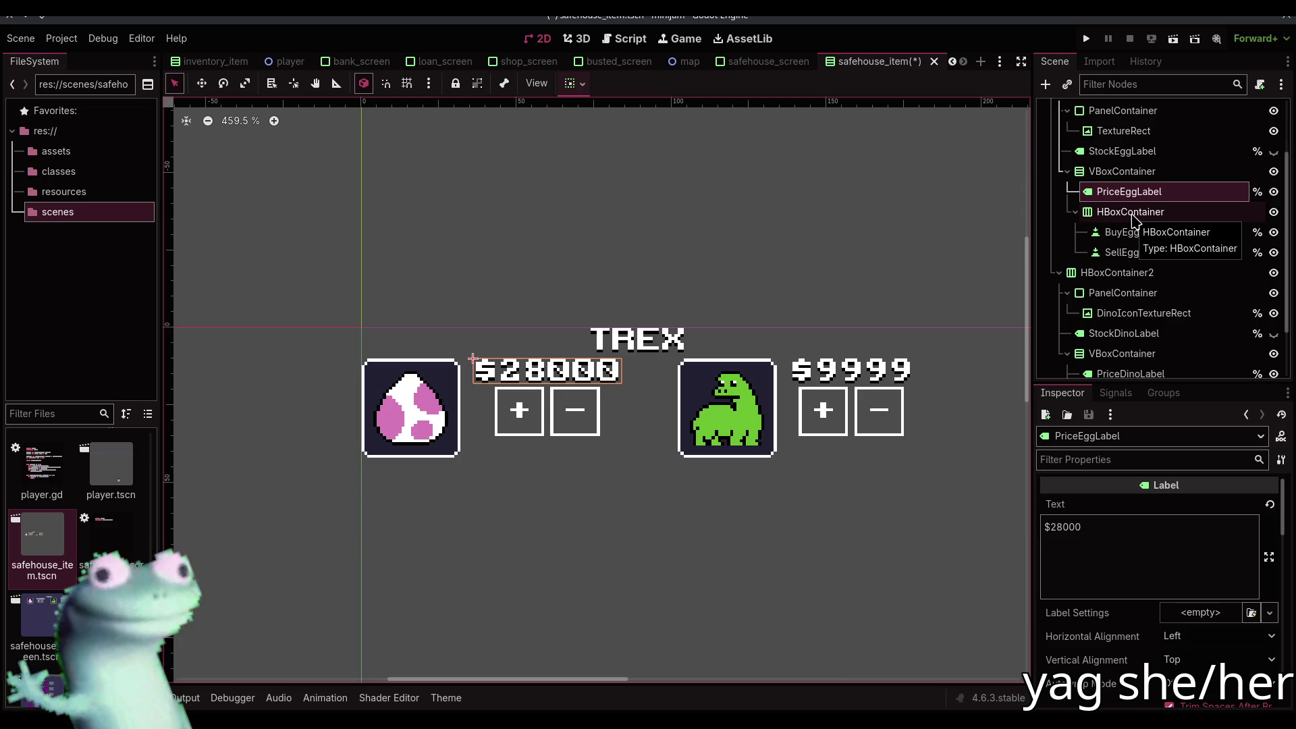
key(Down)
key(Down)
key(Down)
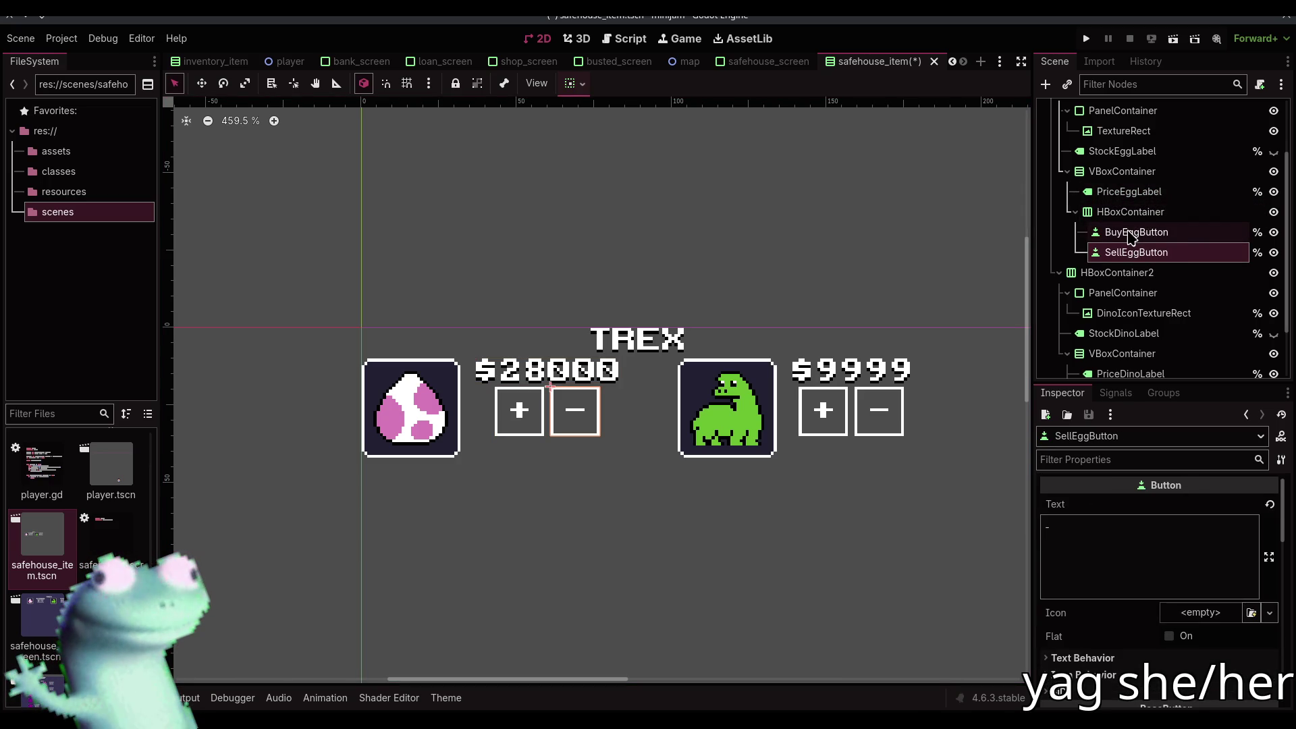
click(1132, 234)
click(1131, 233)
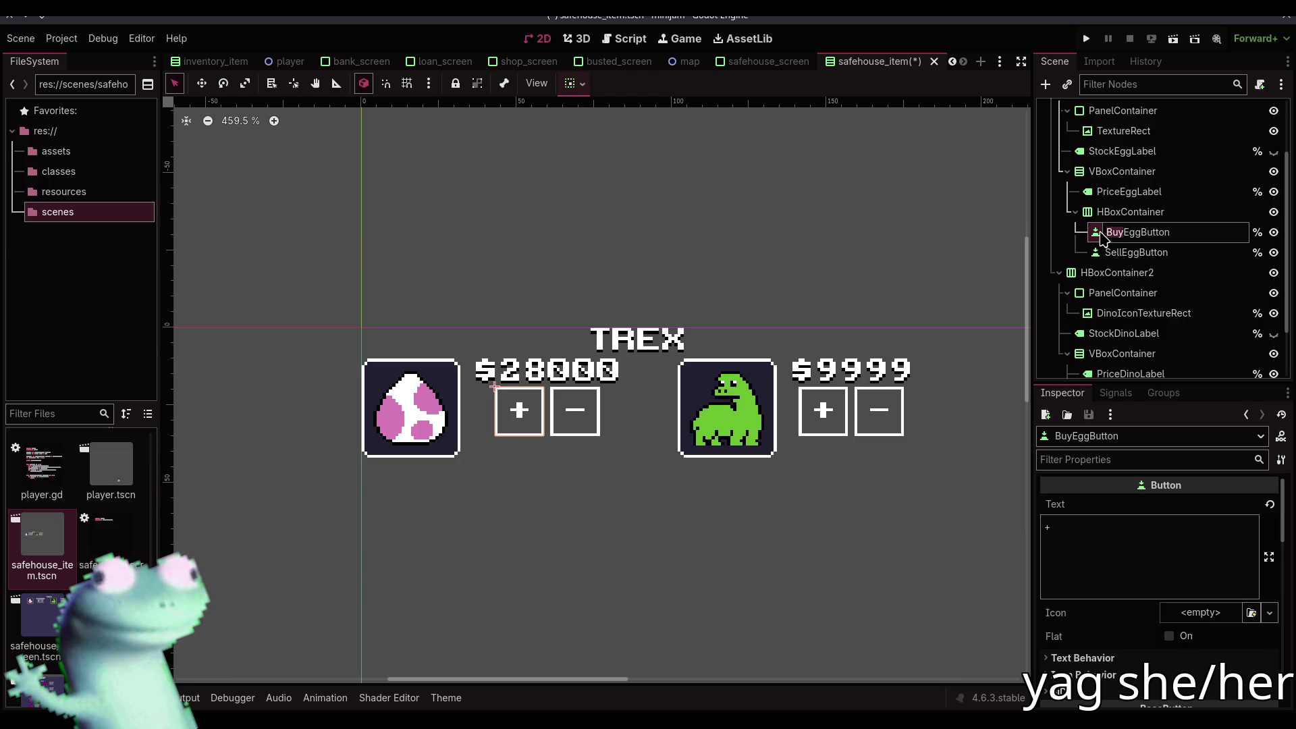
text(Stash)
key(Return)
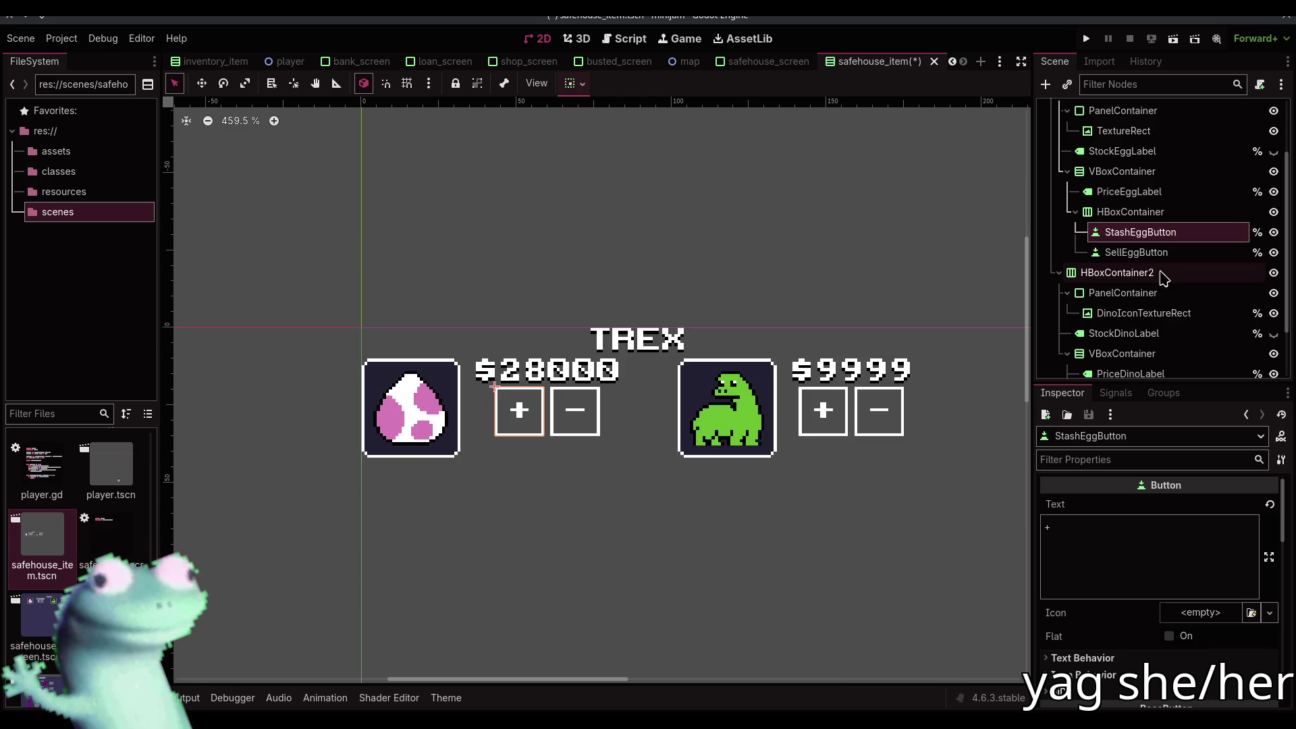
click(1162, 253)
click(1165, 253)
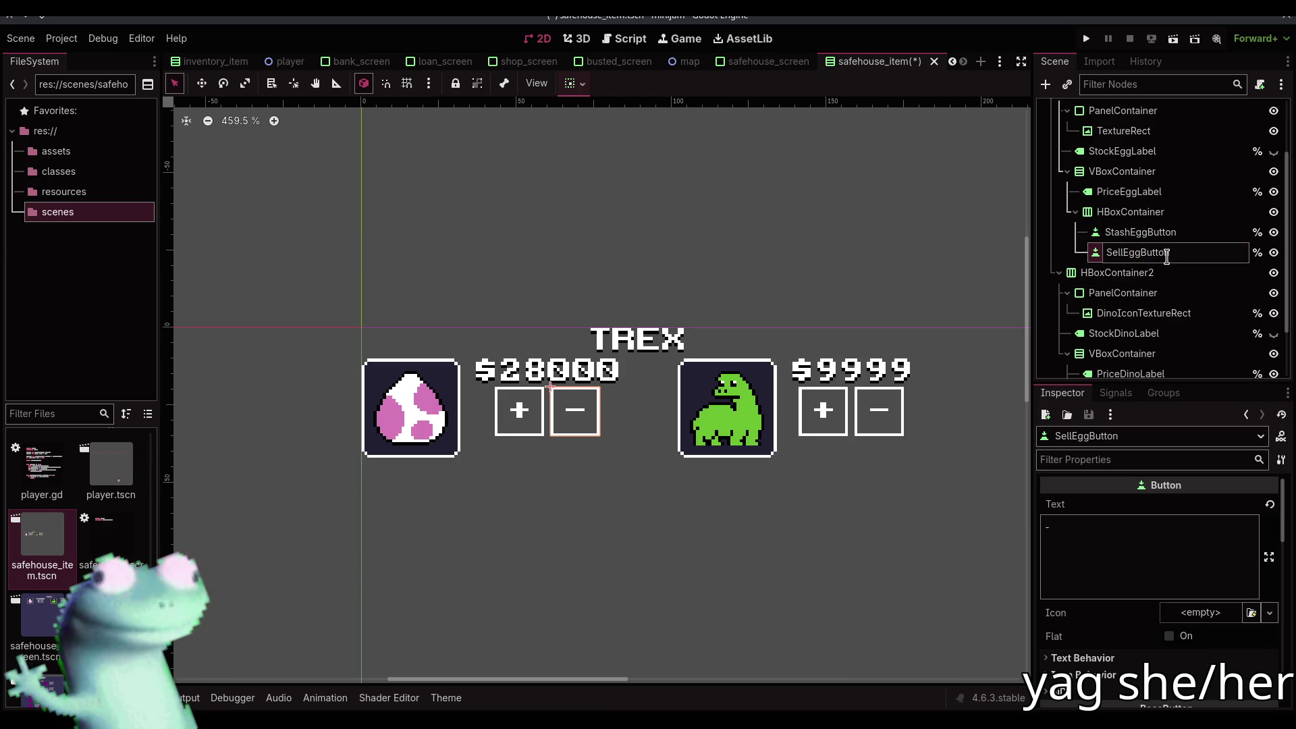
text(Grab)
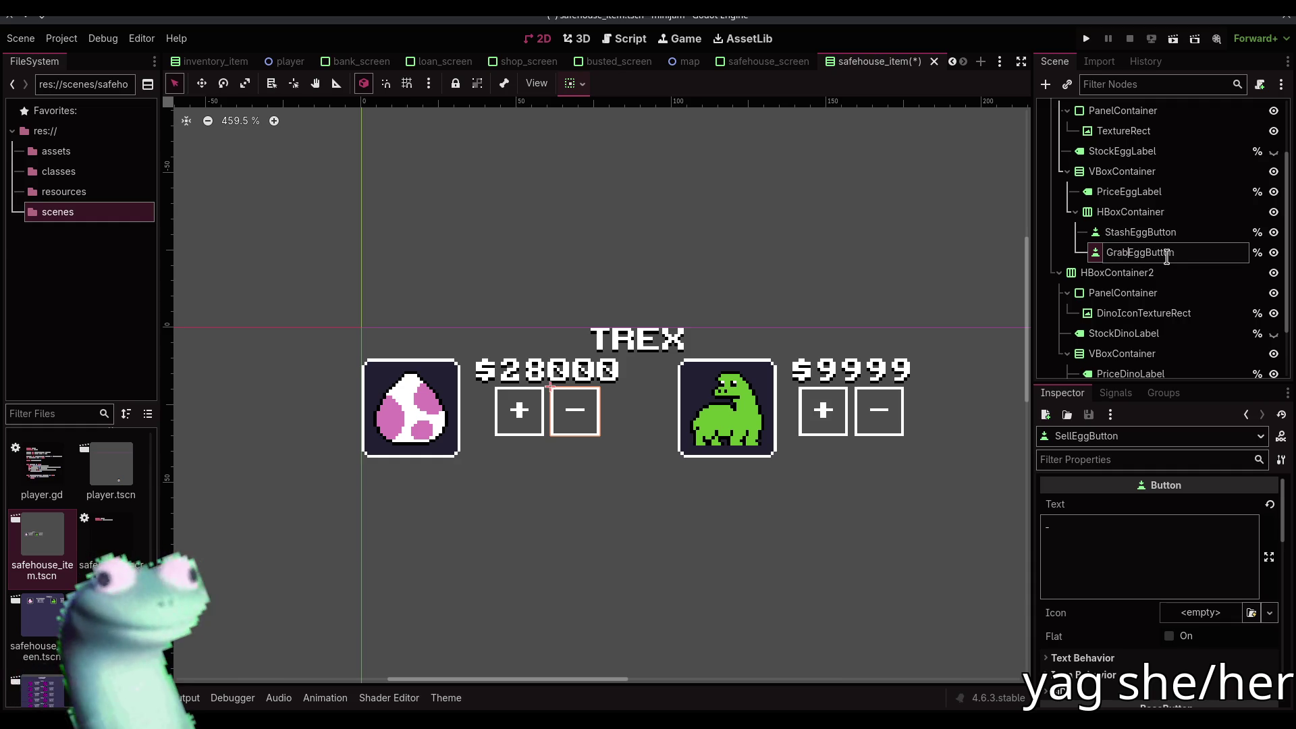
key(Return)
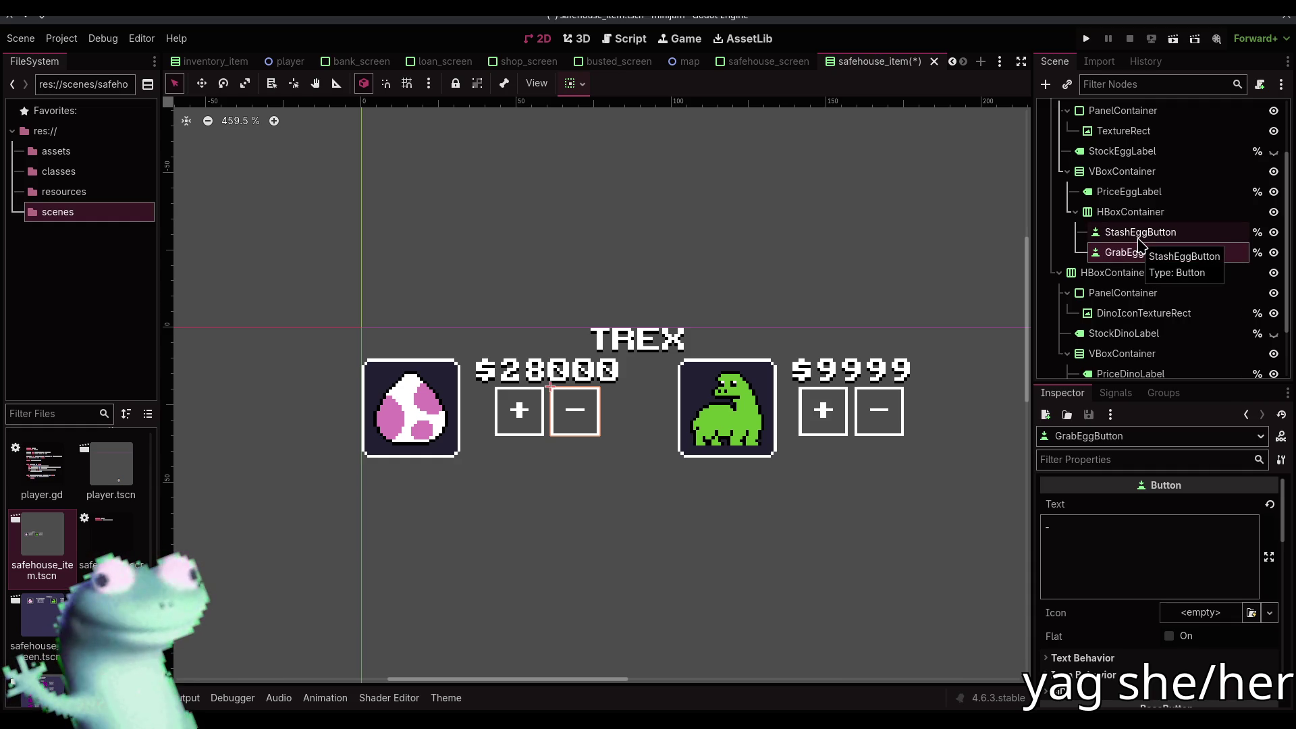
ctrl+click(1139, 238)
key(ctrl+s)
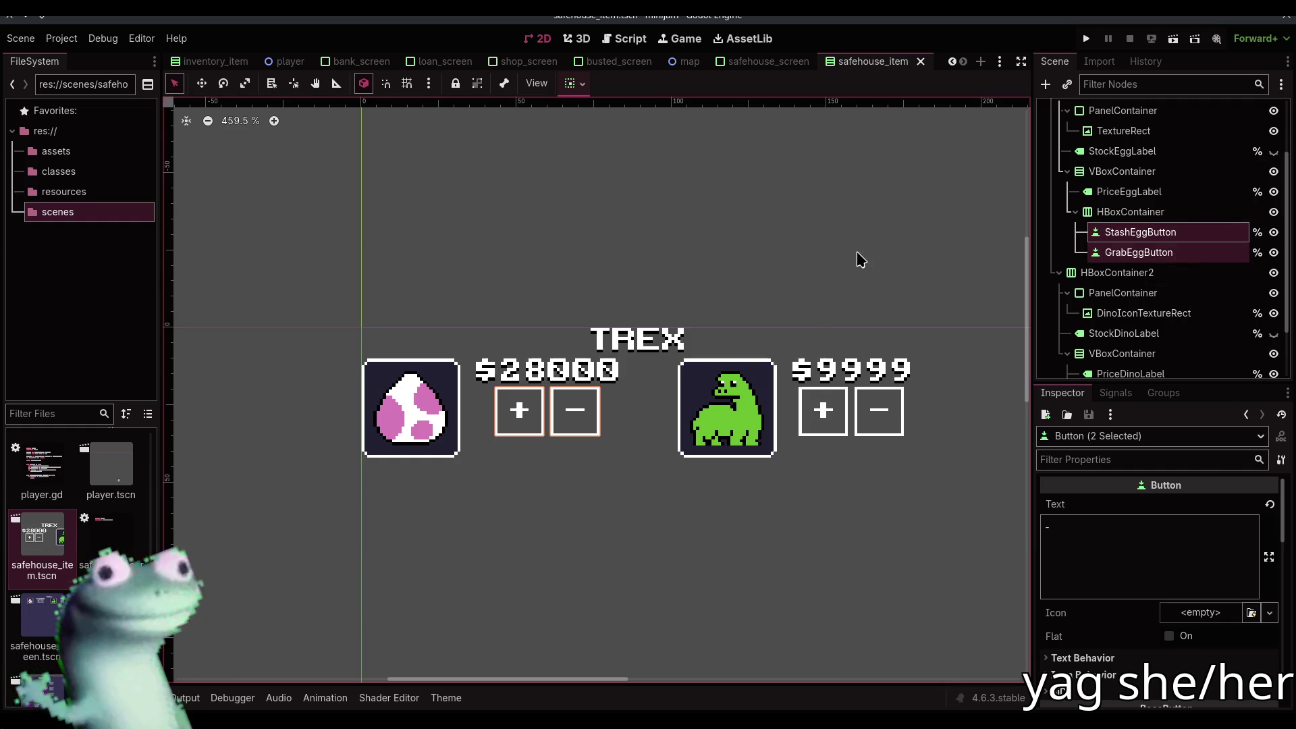
mouse_move(855, 255)
mouse_down()
mouse_move(764, 274)
mouse_move(789, 275)
mouse_up()
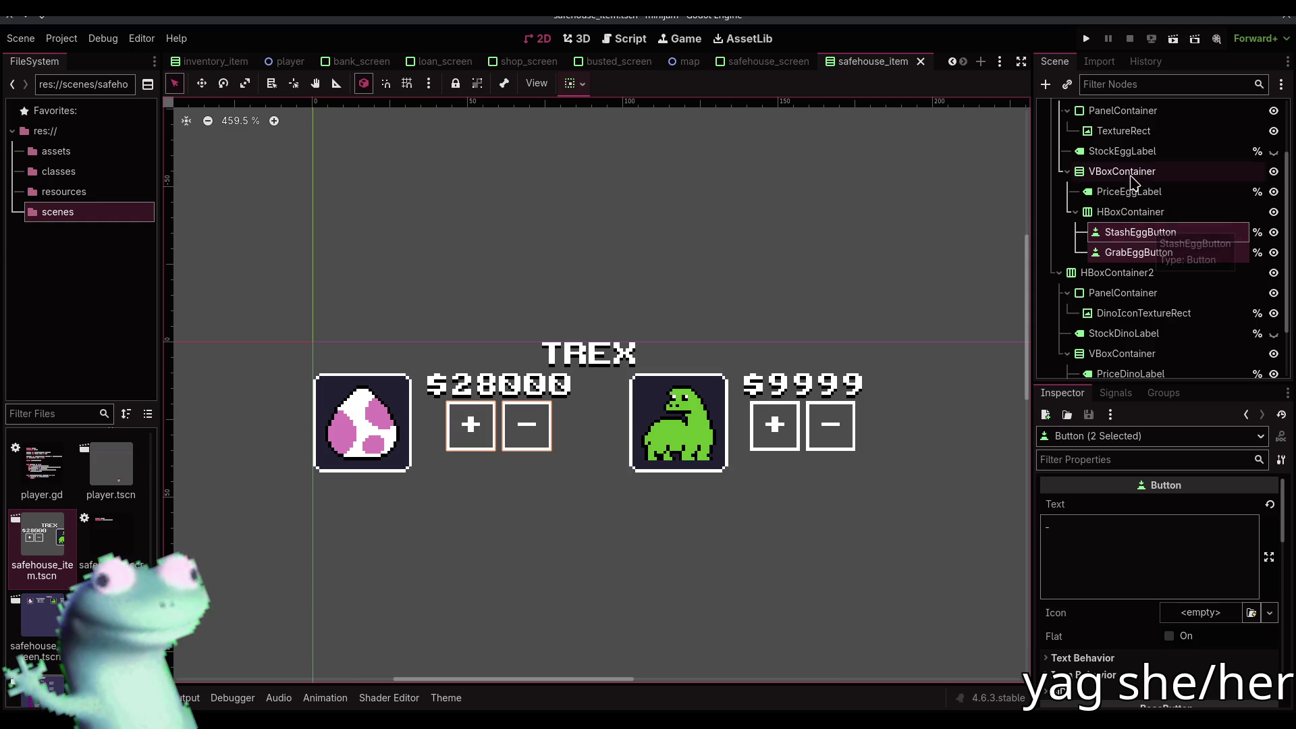
click(1120, 213)
click(1129, 193)
drag(1113, 218, 1107, 162)
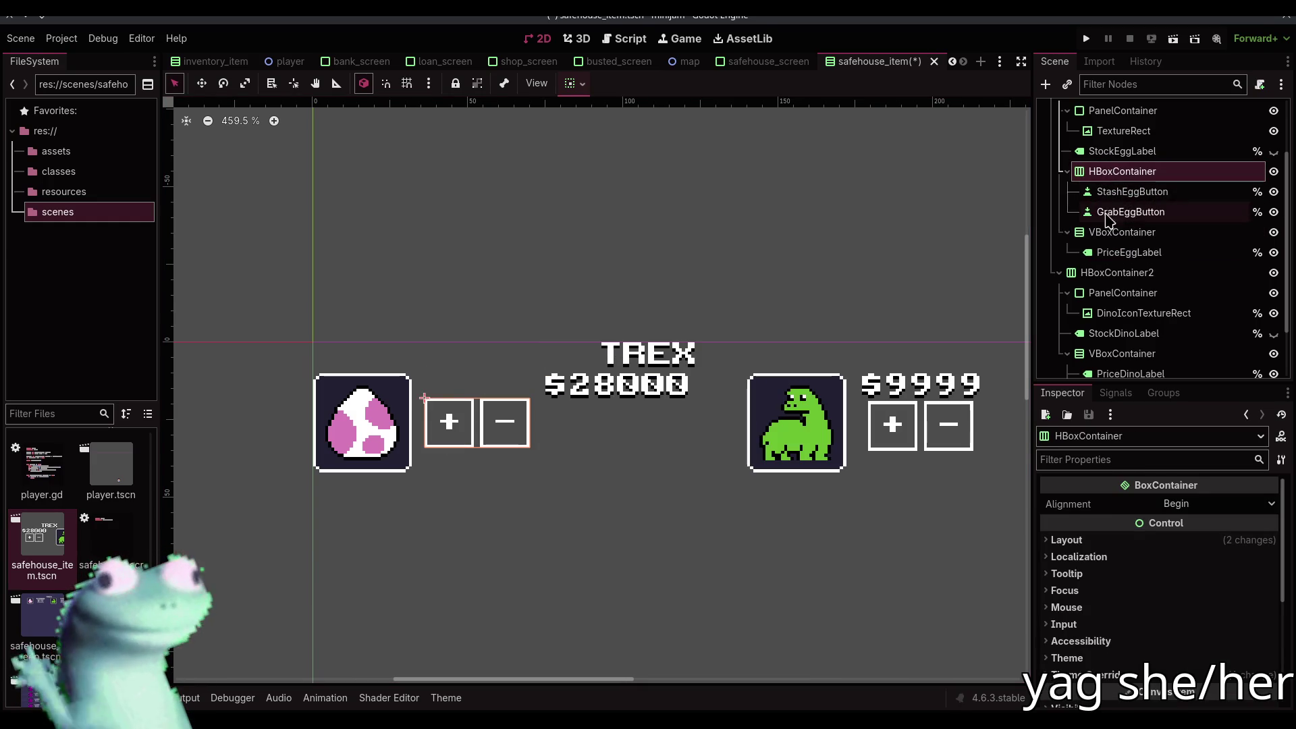
click(1108, 233)
click(1274, 233)
double_click(1183, 235)
key(Delete)
key(Return)
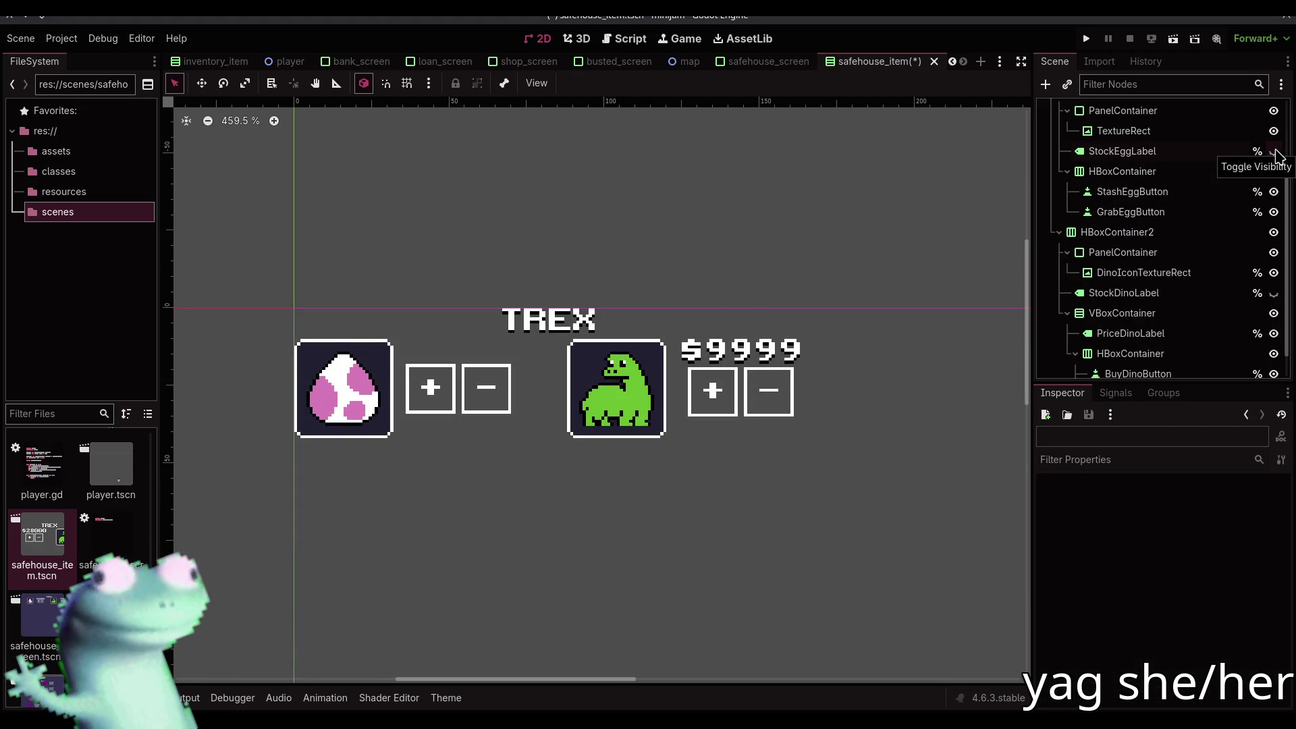
click(1166, 155)
key(Delete)
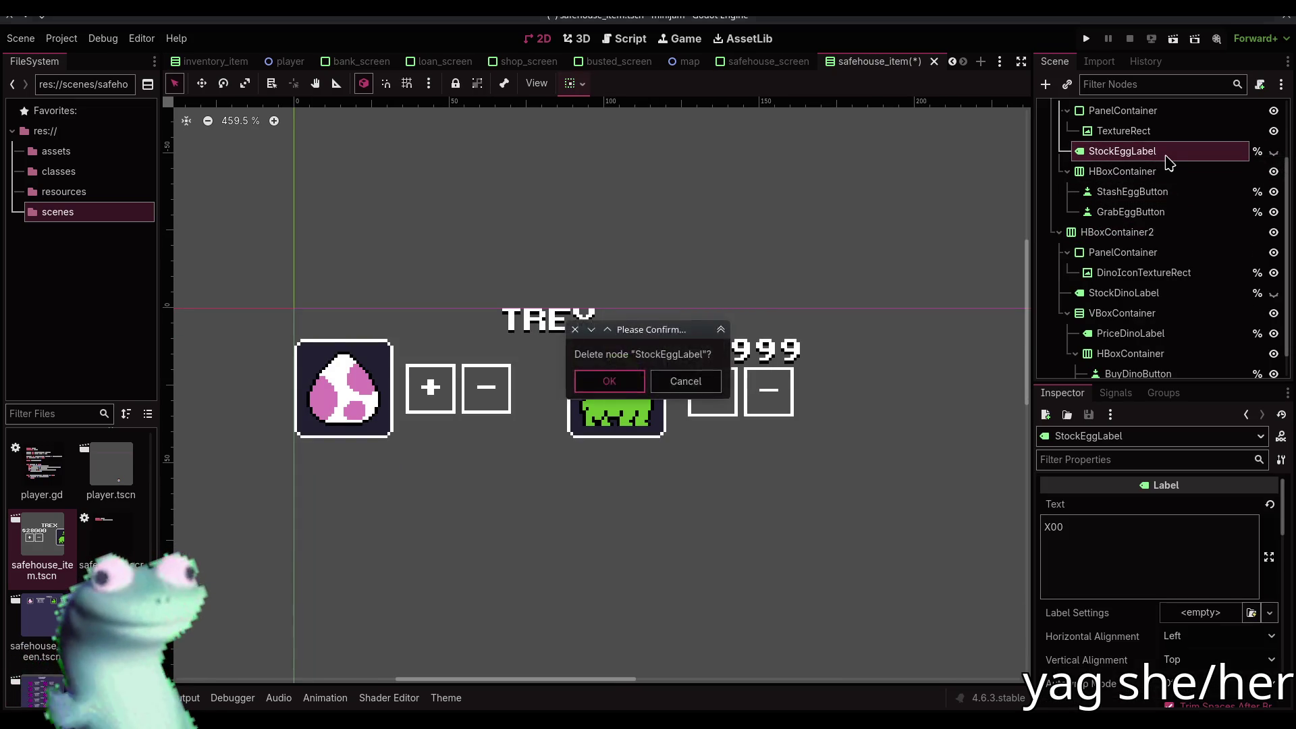
key(Return)
key(ctrl+z)
click(1274, 151)
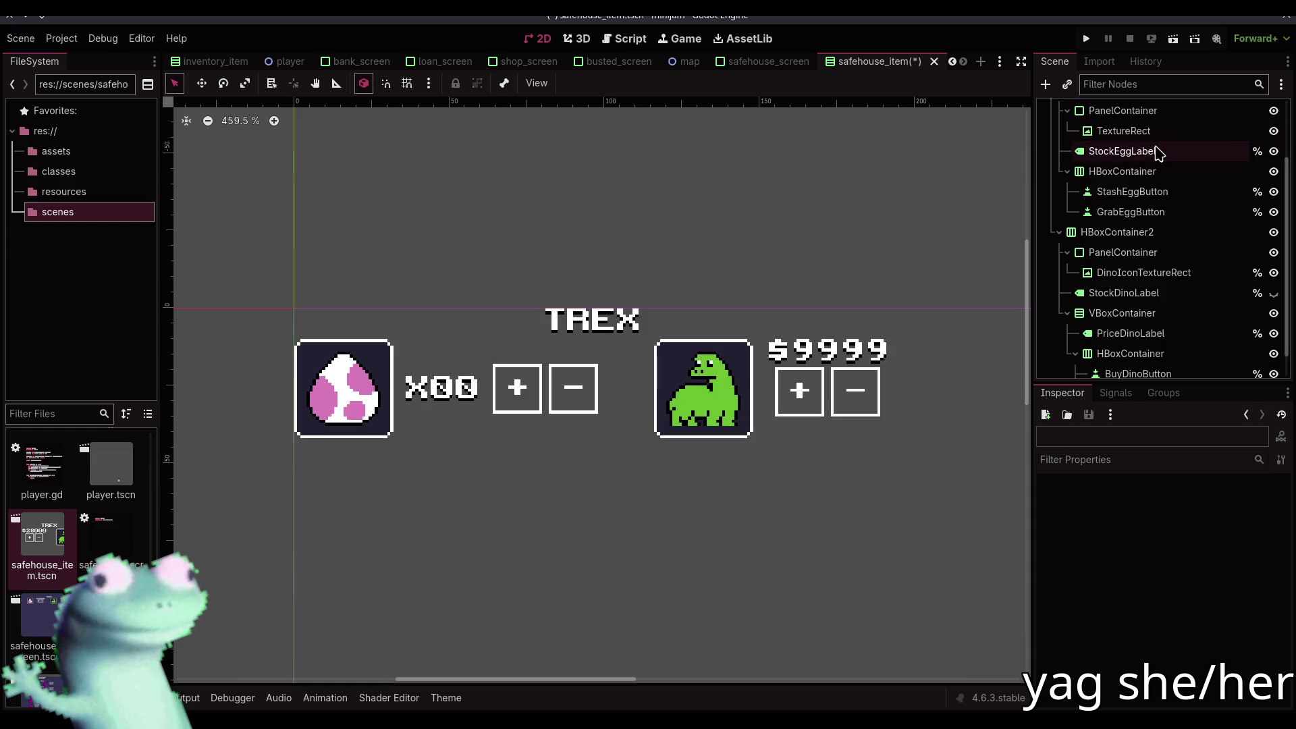
click(1155, 151)
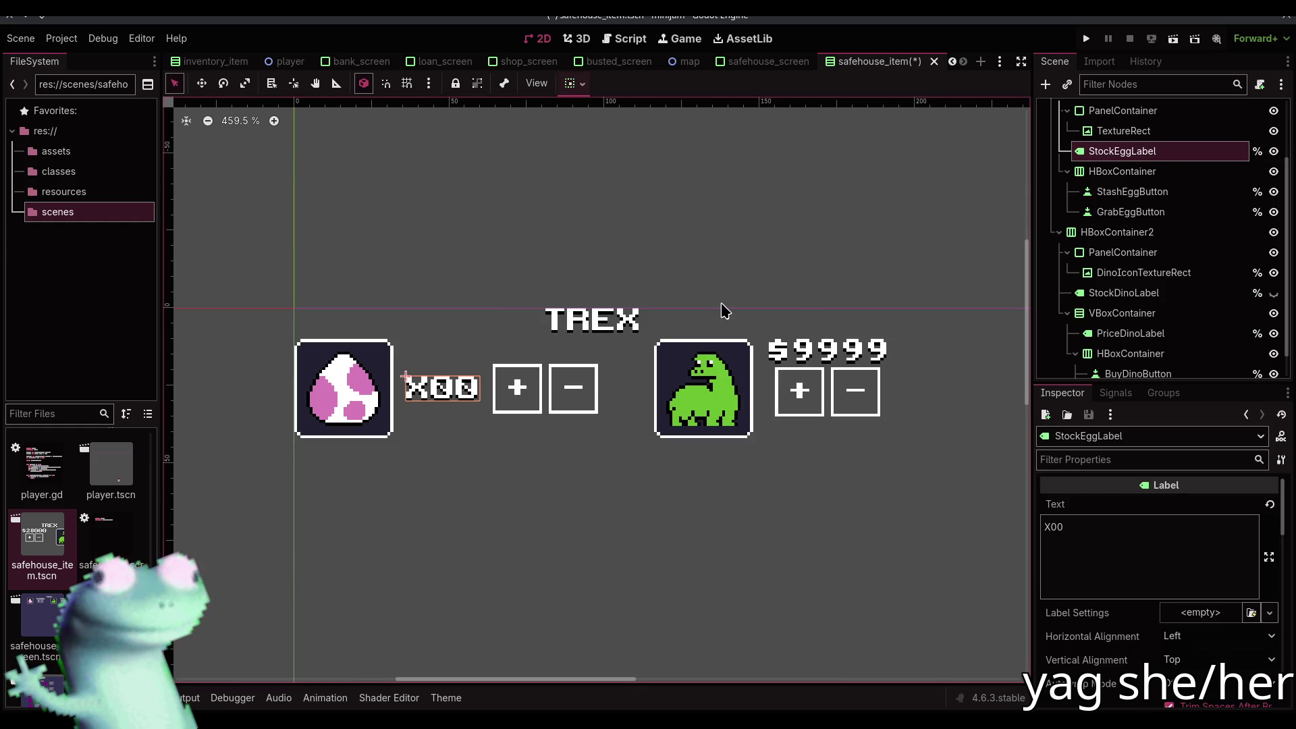
key(ctrl+s)
scroll(1229, 232, down, 1)
click(1274, 264)
drag(796, 289, 735, 313)
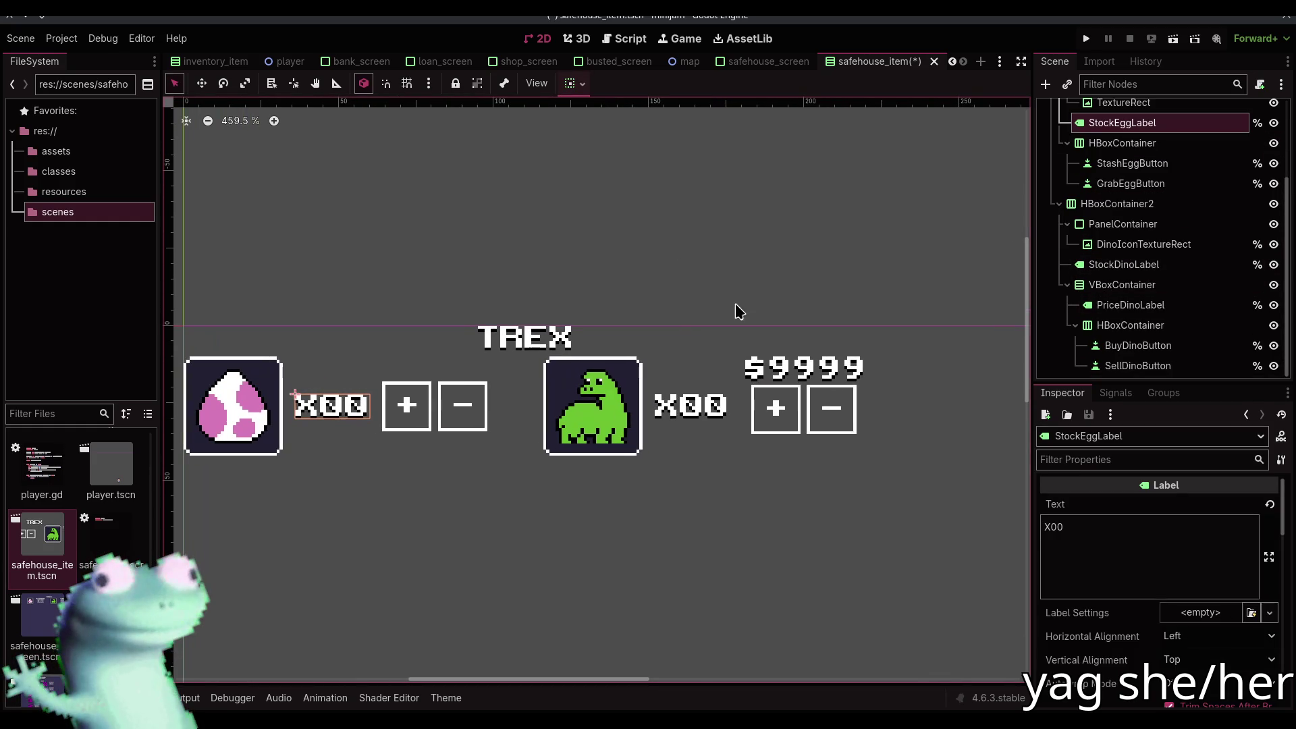
click(1135, 346)
double_click(1134, 347)
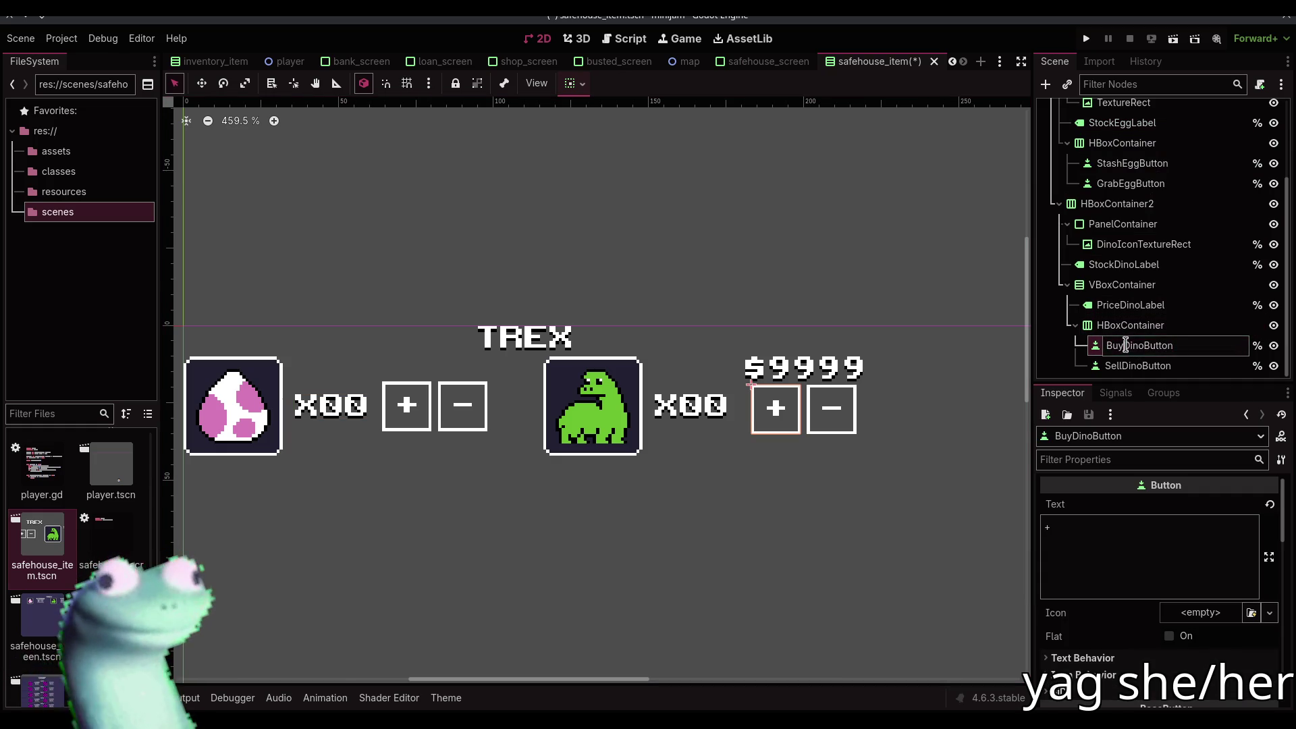
key(Home)
key(shift+Right)
key(shift+Right)
key(shift+Right)
text(Stash)
key(Return)
double_click(1127, 366)
key(Home)
key(shift+Right)
key(shift+Right)
key(shift+Right)
text(Grab)
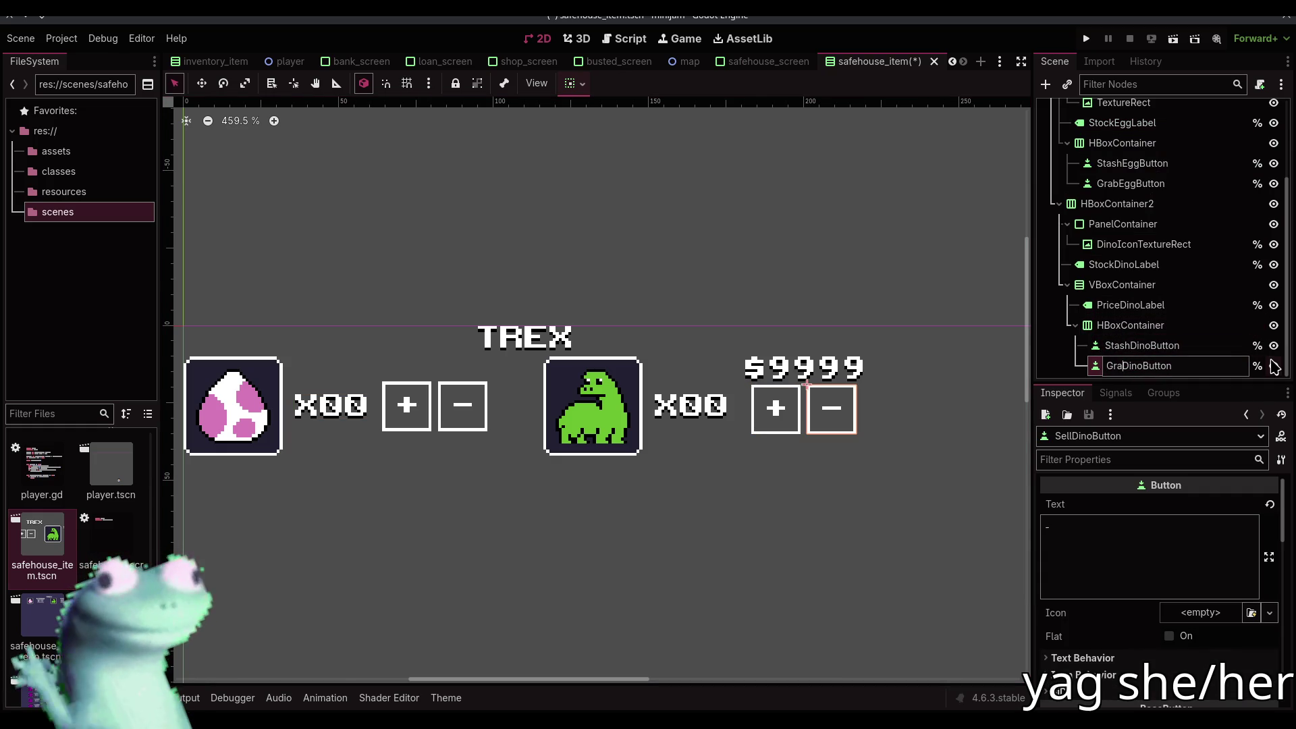
key(Return)
click(1161, 327)
mouse_move(1160, 327)
mouse_down()
mouse_move(1148, 329)
mouse_move(1113, 280)
mouse_up()
click(1120, 345)
key(Delete)
key(Return)
scroll(700, 348, down, 2)
scroll(699, 349, down, 1)
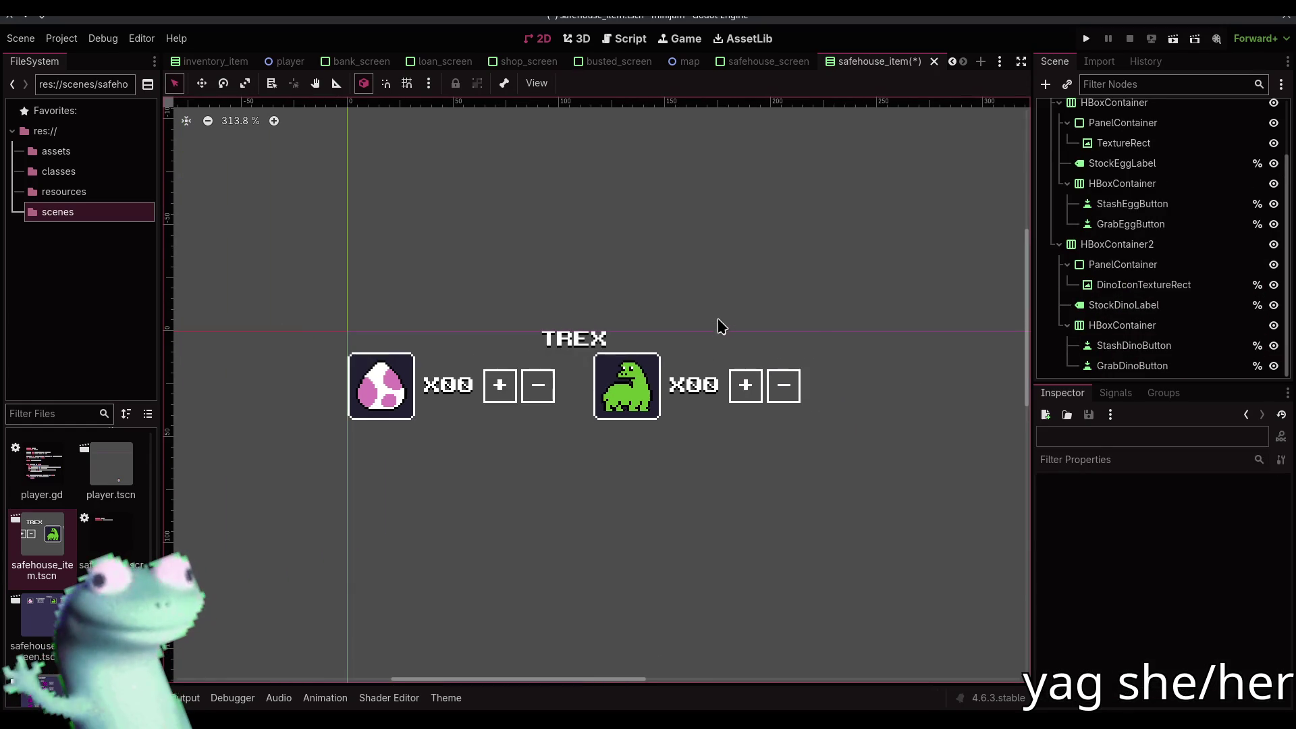
key(ctrl+s)
scroll(1108, 236, up, 2)
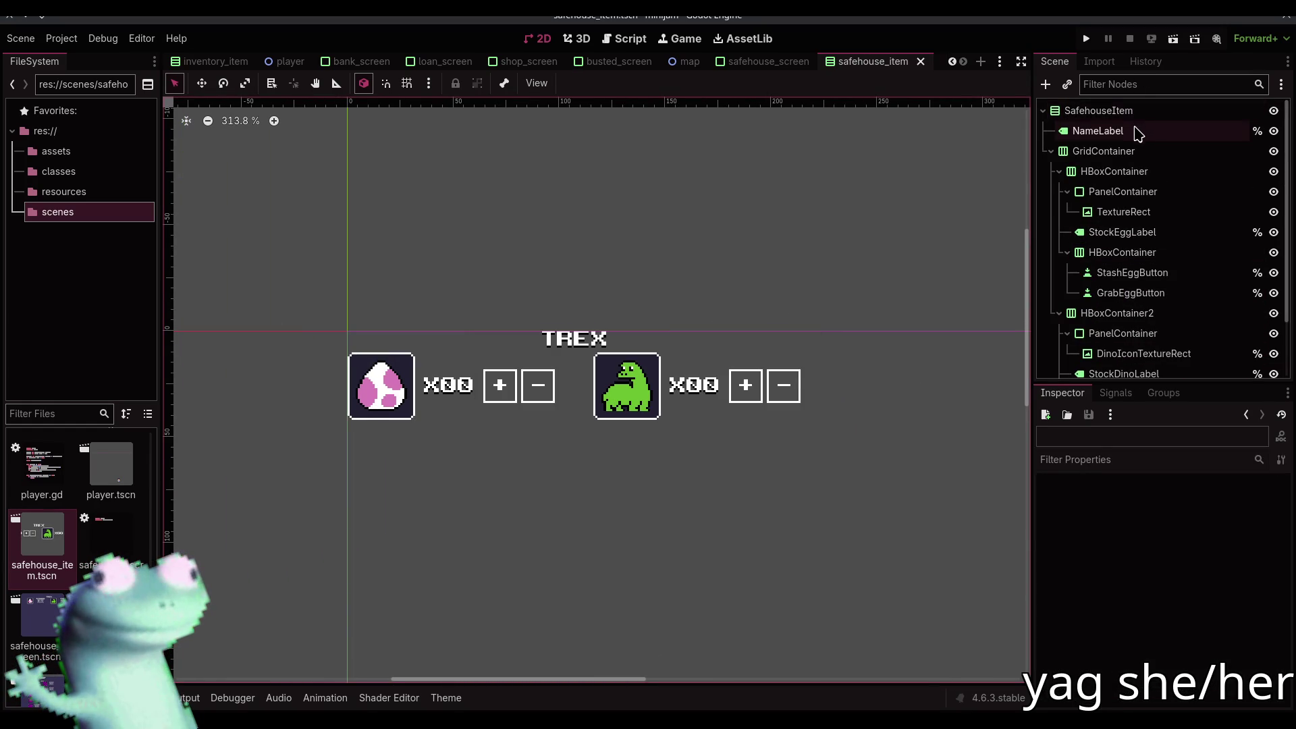
click(1143, 115)
drag(804, 208, 795, 217)
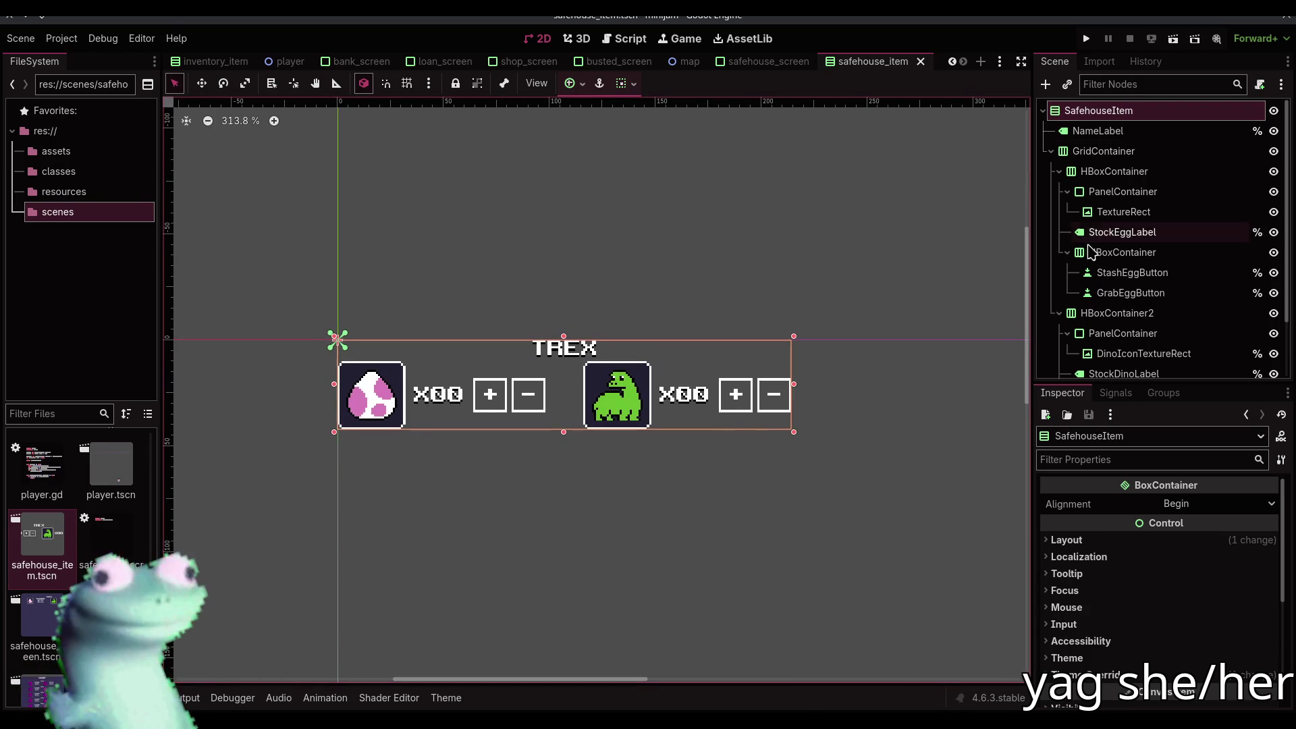
scroll(1161, 256, down, 3)
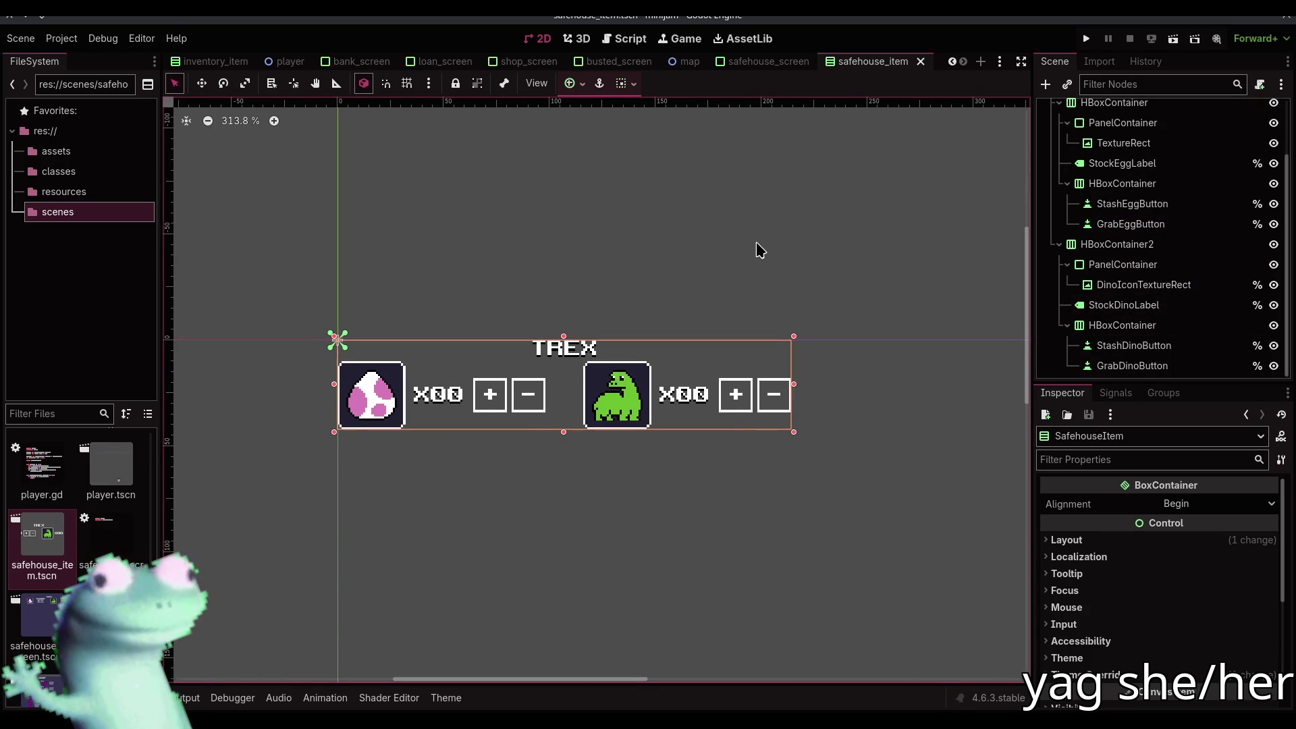
click(773, 251)
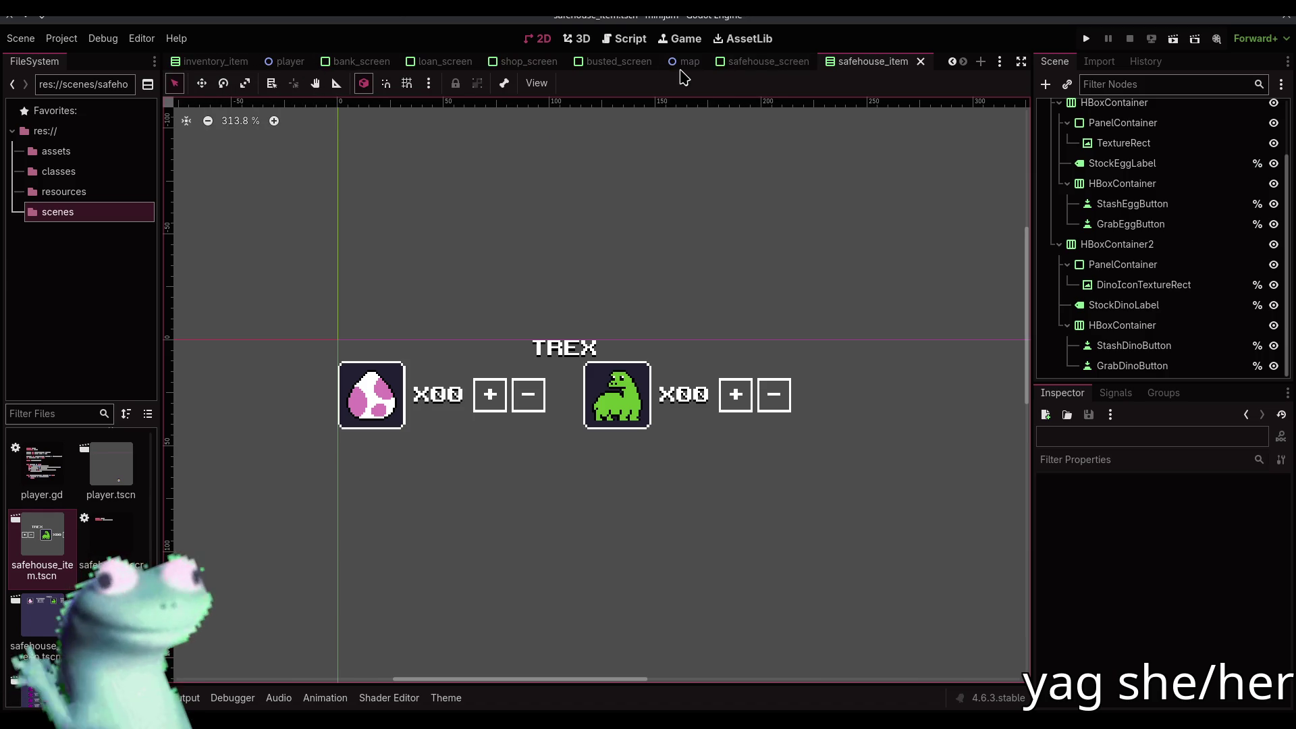
scroll(662, 61, up, 2)
Inspect the ActionScreen panel's layout in the main game scene.
click(179, 62)
scroll(678, 370, up, 3)
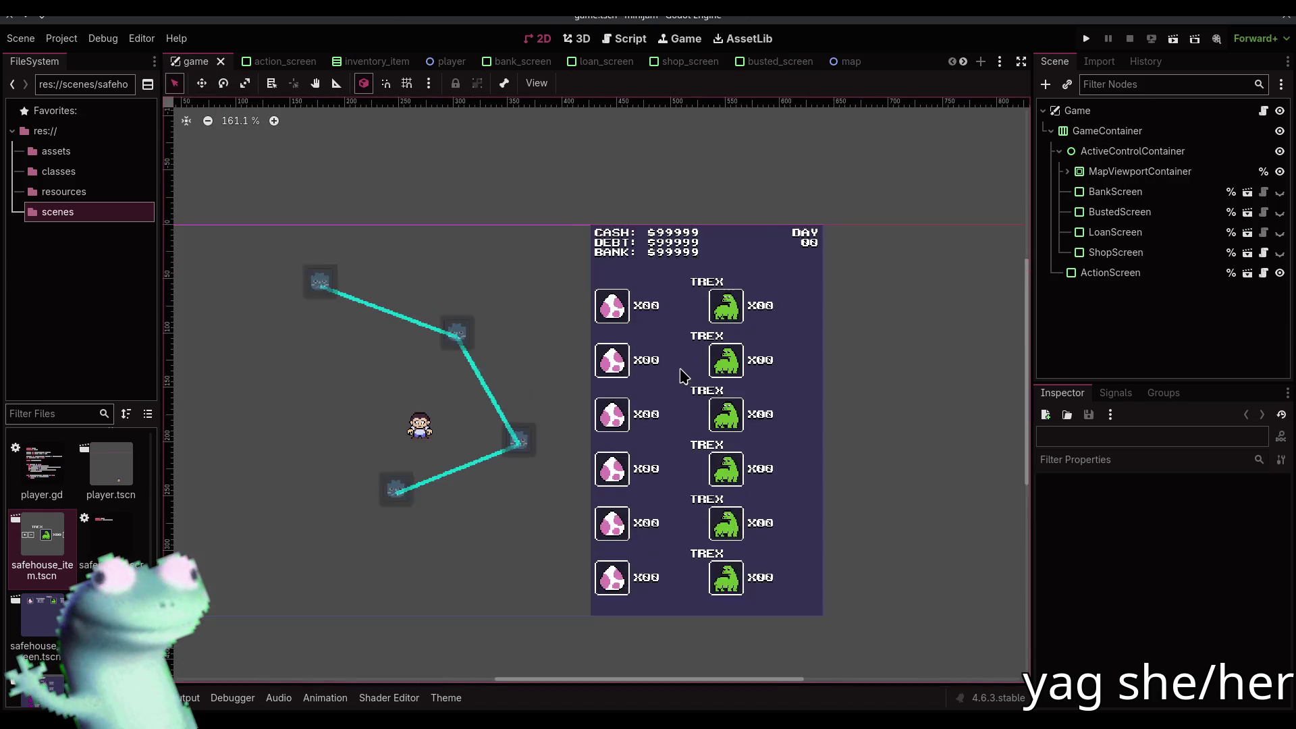
click(648, 309)
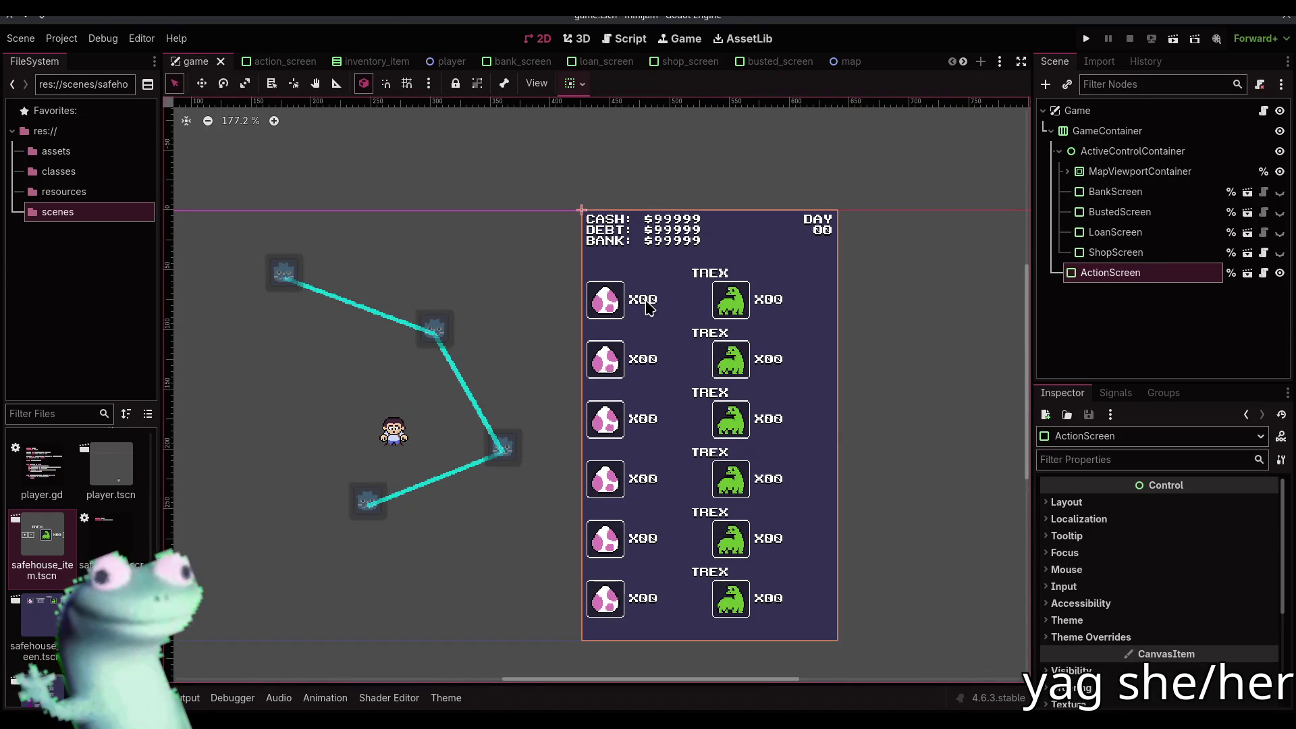
scroll(749, 314, right, 2)
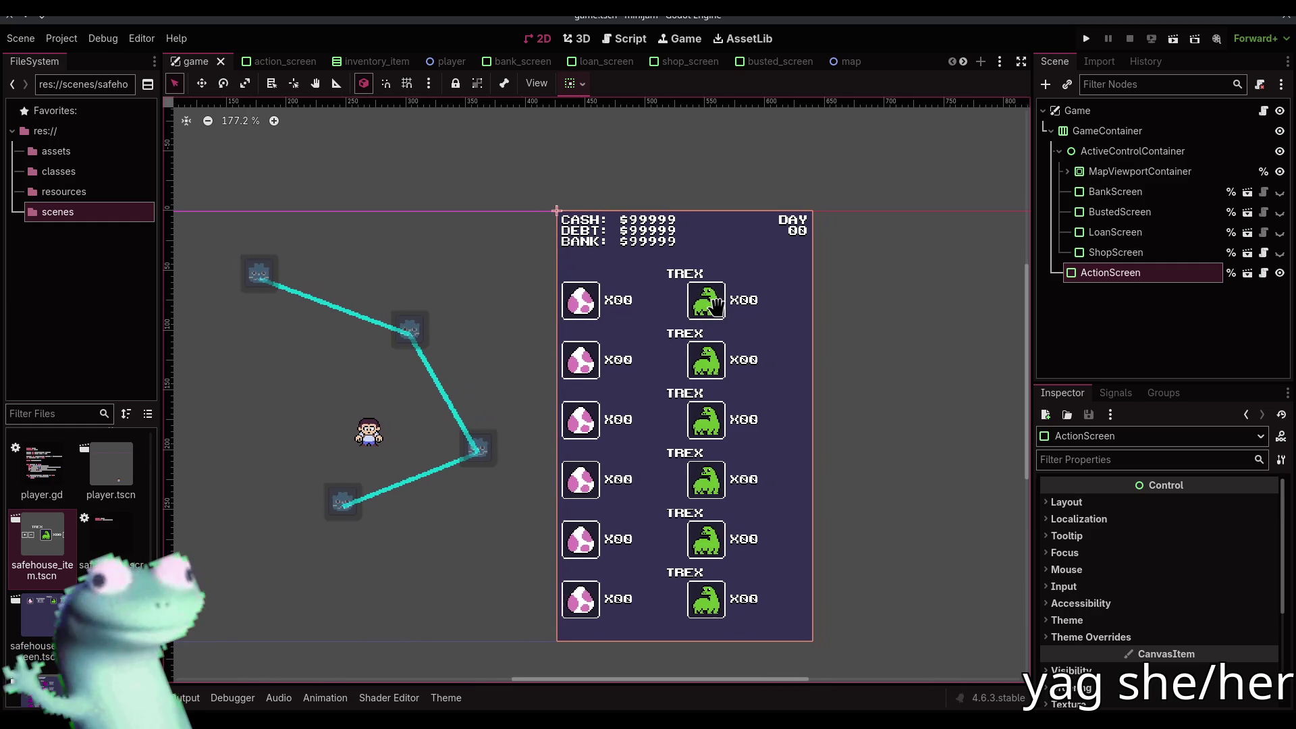
scroll(849, 68, down, 2)
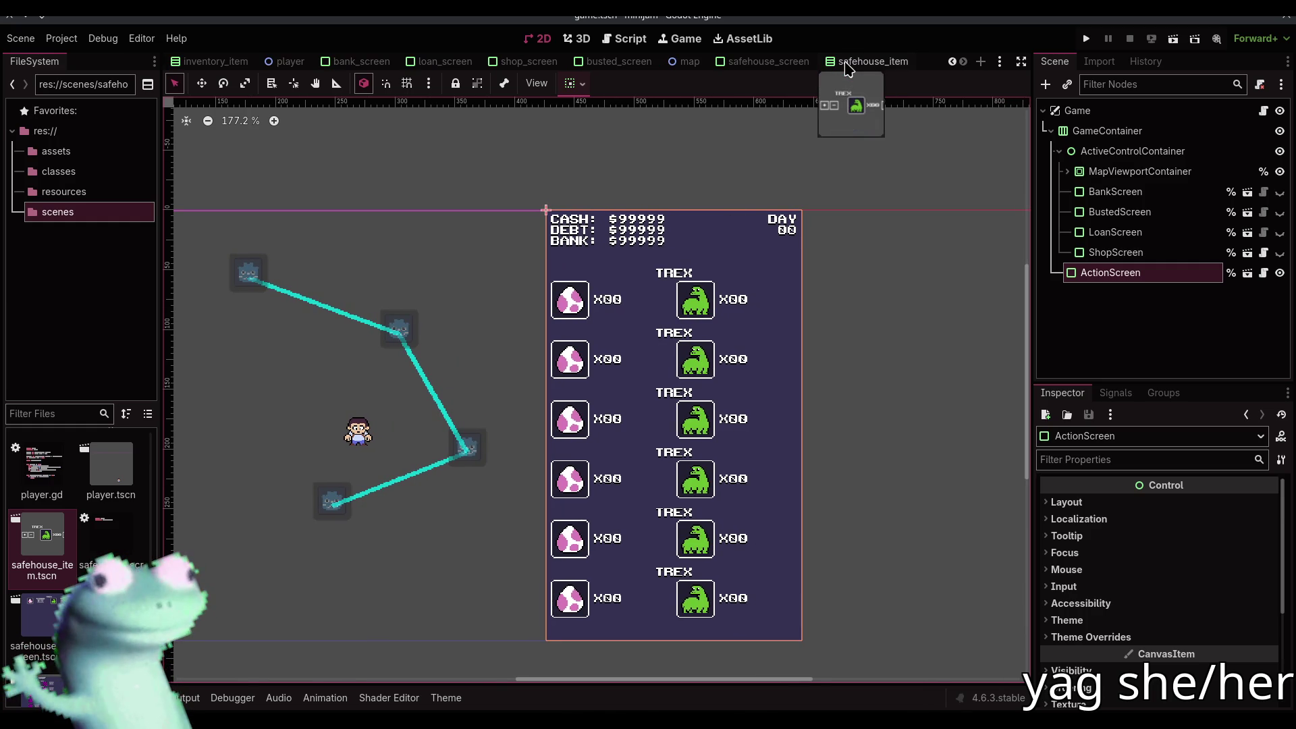
scroll(712, 221, up, 4)
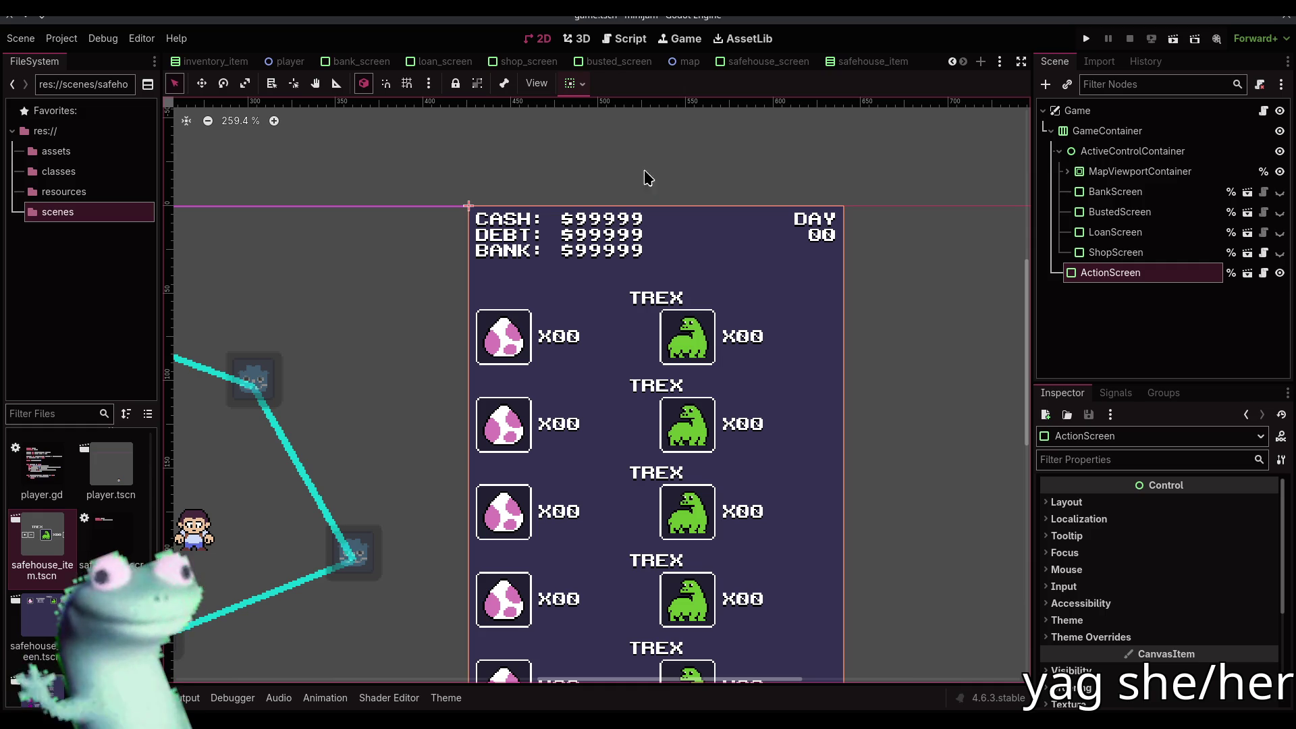
click(696, 162)
scroll(250, 63, up, 2)
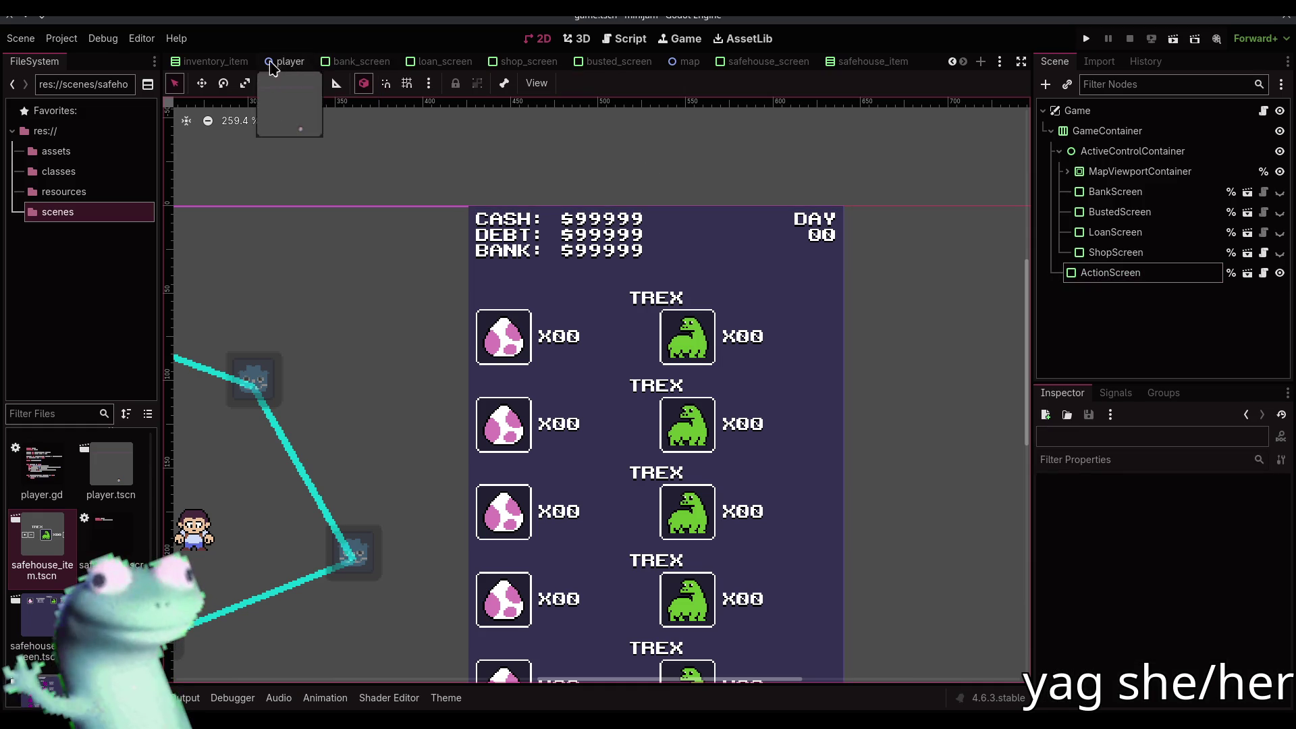
scroll(249, 63, down, 2)
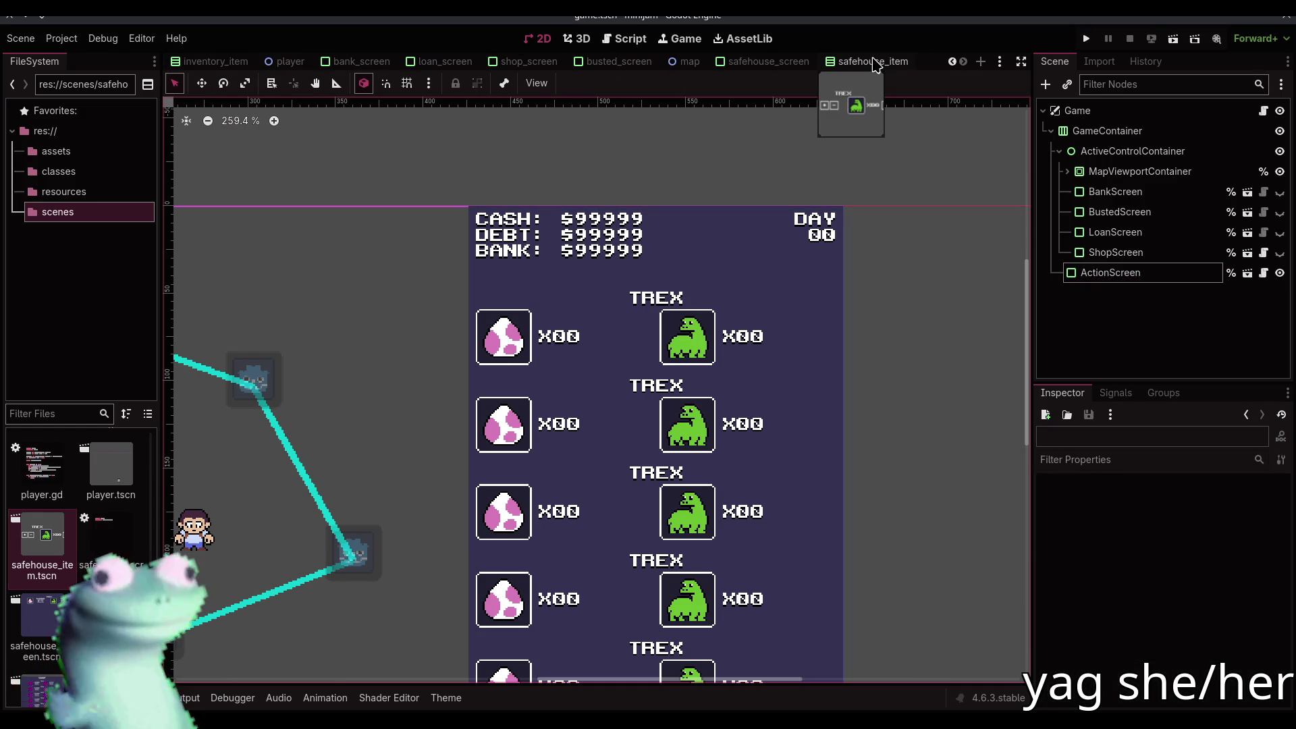
Look over the safehouse_item scene, then go back to the main game scene.
click(876, 64)
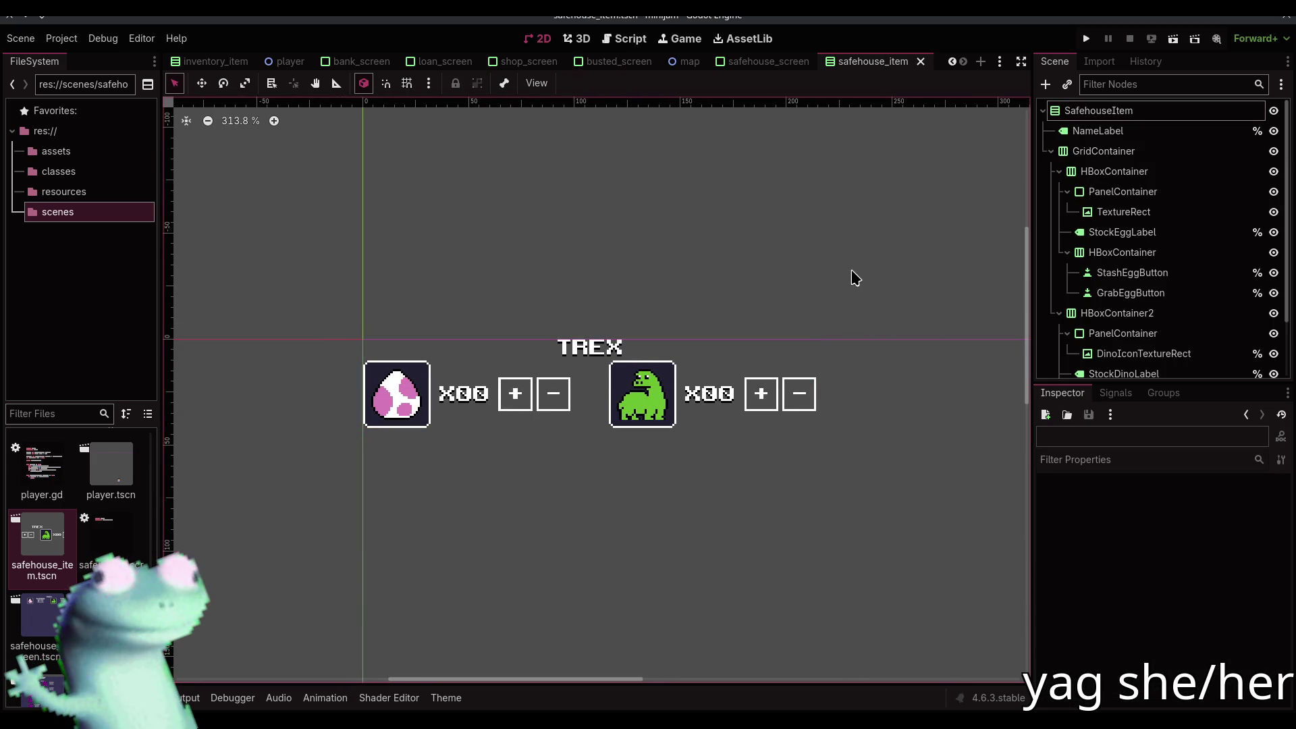
scroll(1196, 249, down, 2)
scroll(1198, 245, up, 2)
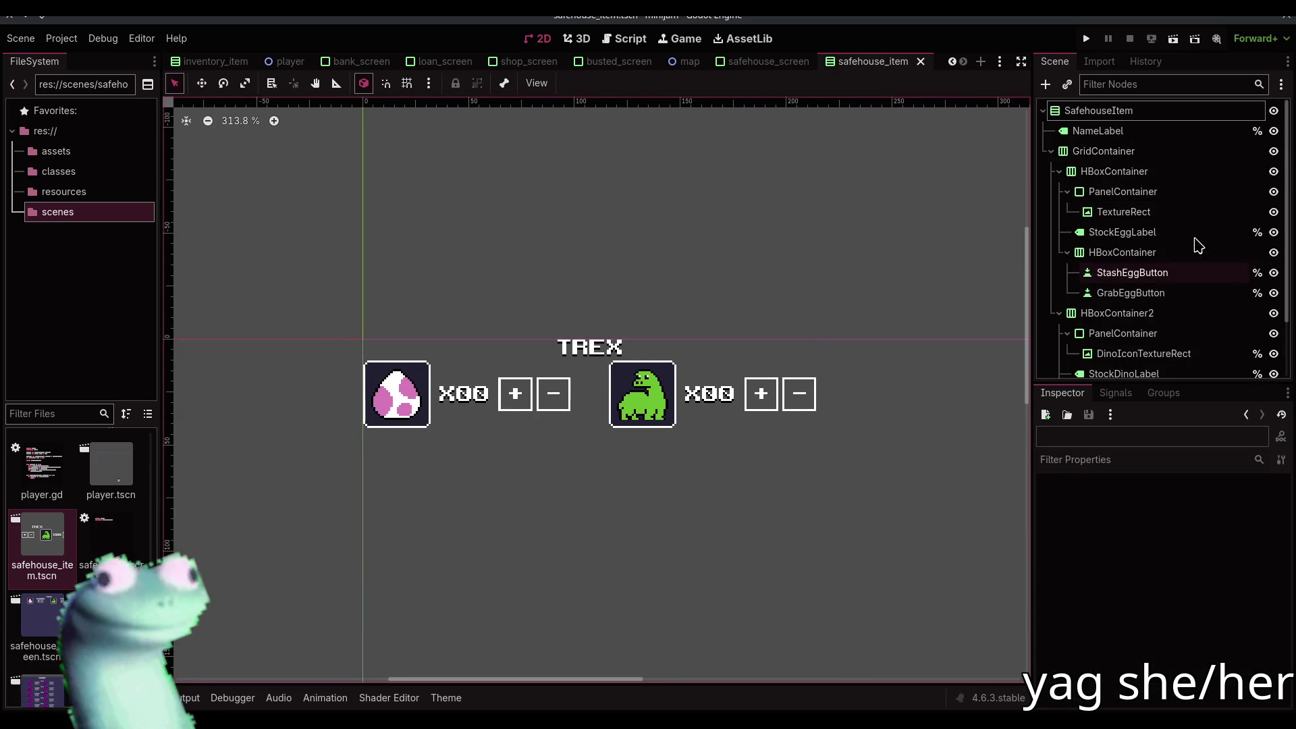
scroll(351, 61, up, 2)
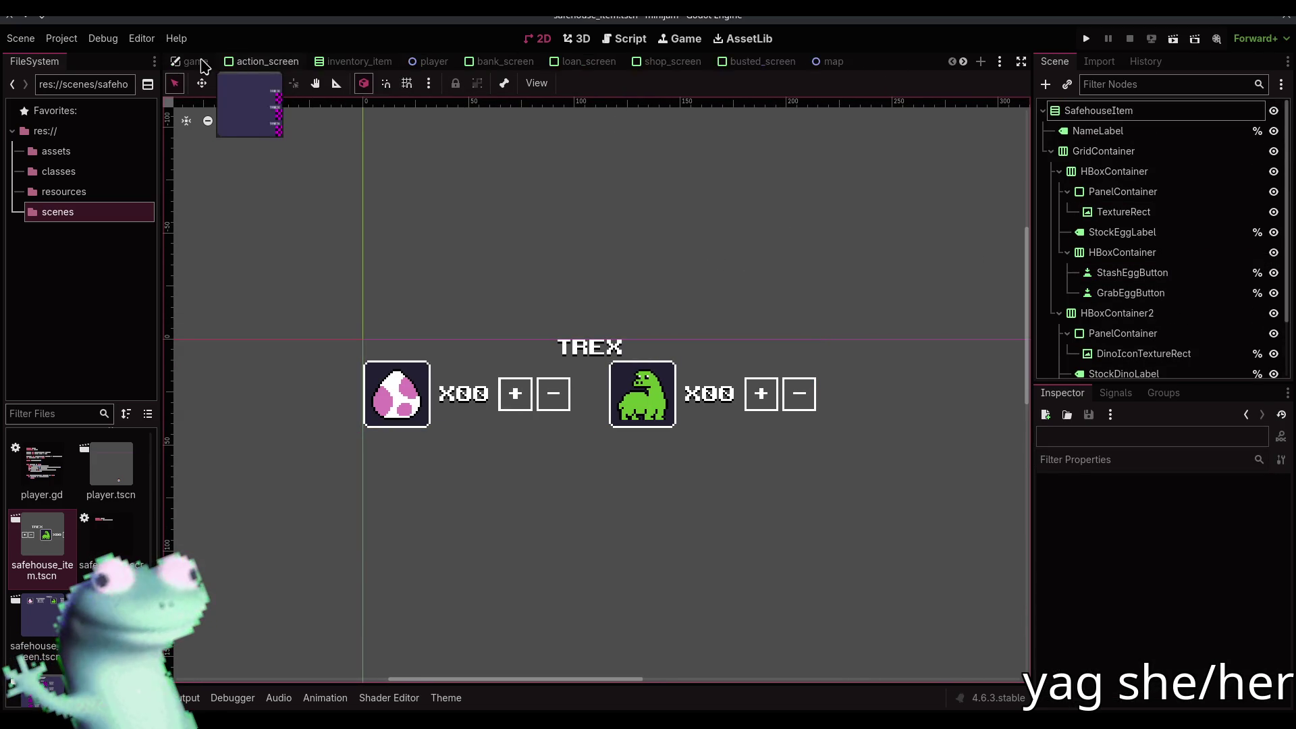
click(196, 61)
click(624, 38)
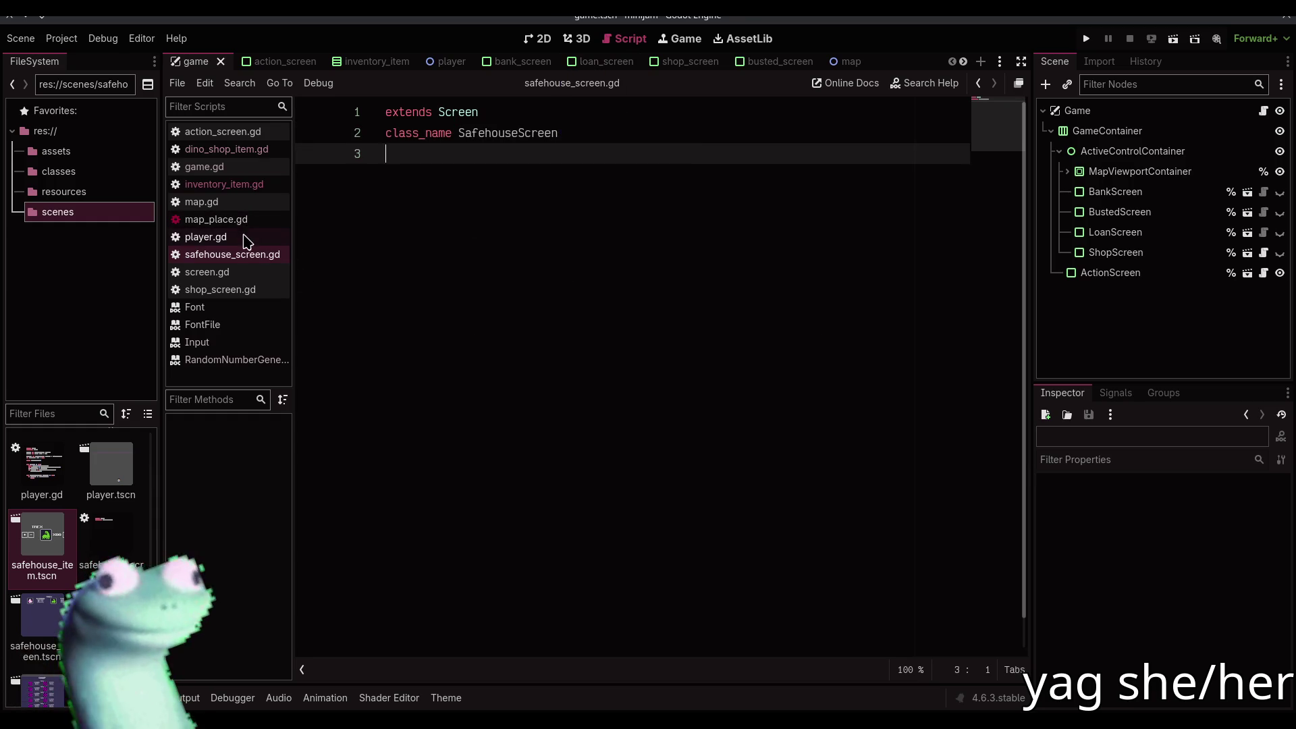
Open game.gd and start a new line after the current_shop_dino_prices declaration.
click(247, 169)
mouse_move(1013, 290)
mouse_down()
mouse_move(1008, 176)
mouse_move(1009, 193)
mouse_up()
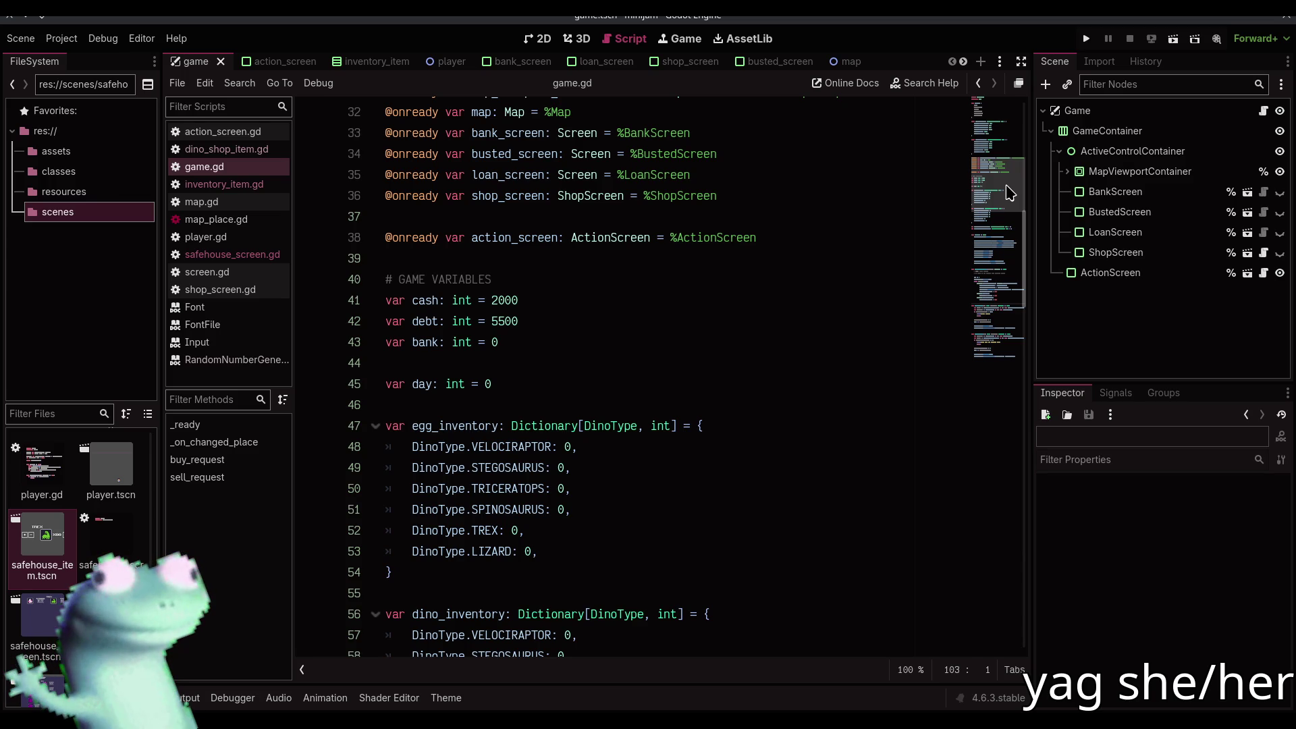
scroll(776, 304, down, 5)
click(620, 279)
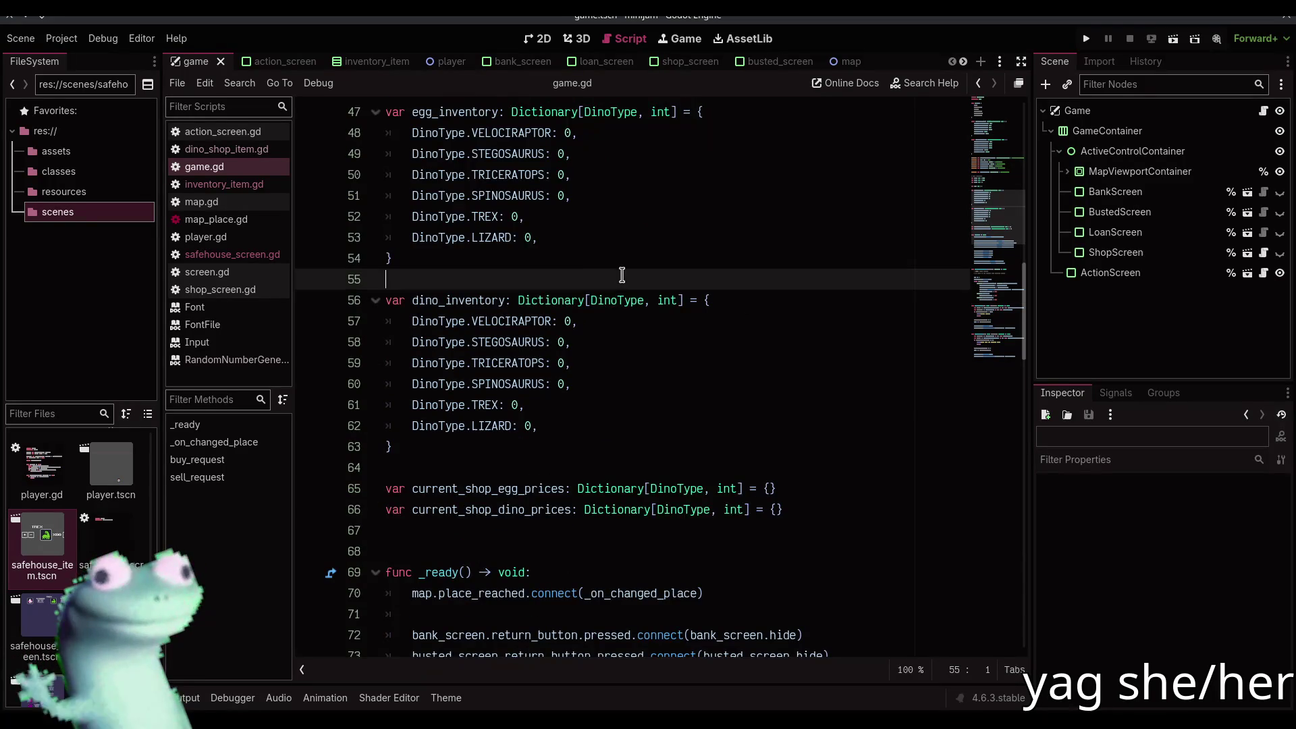
click(596, 268)
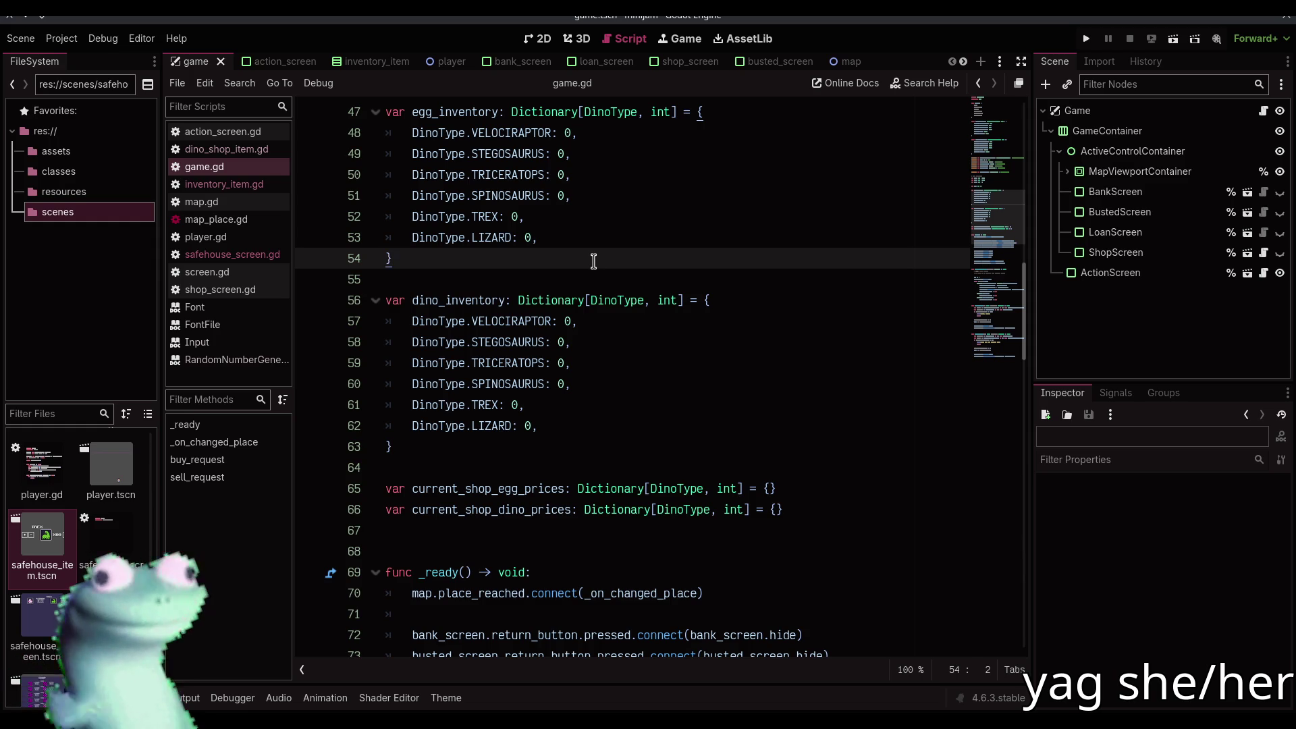
click(864, 508)
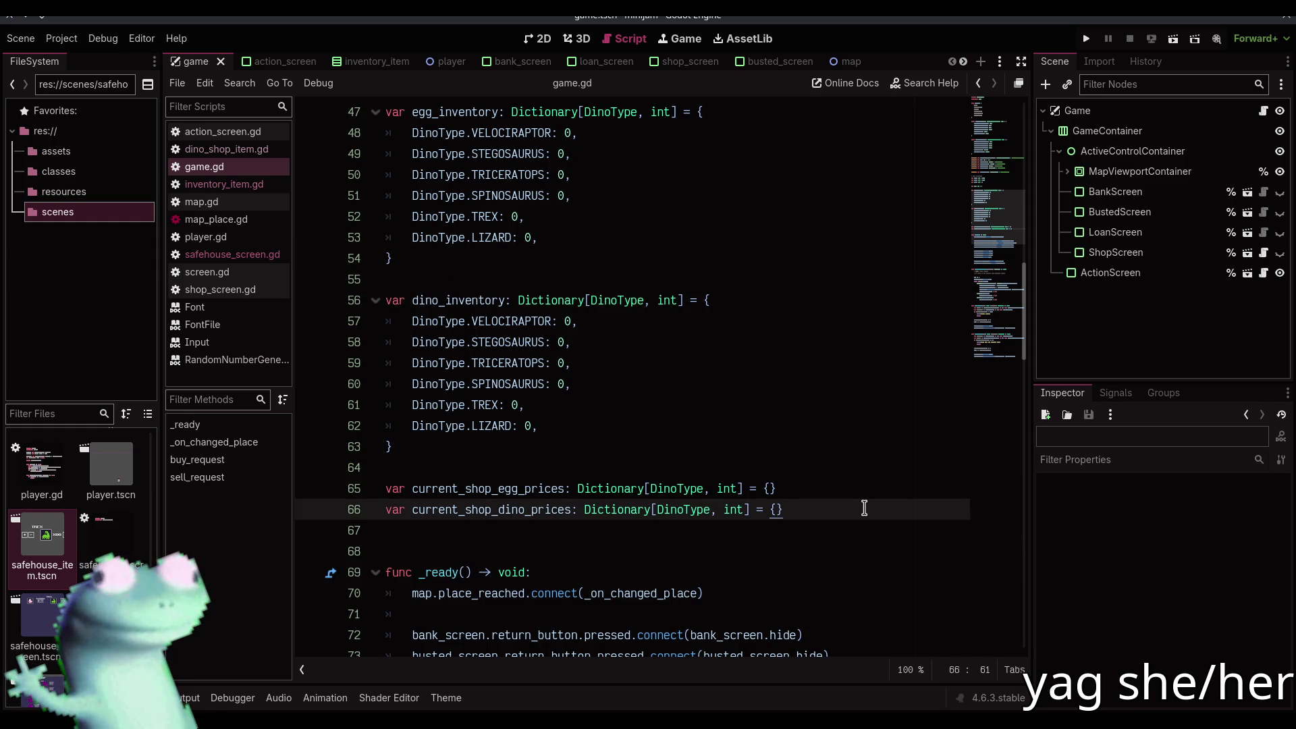
key(Return)
key(Return)
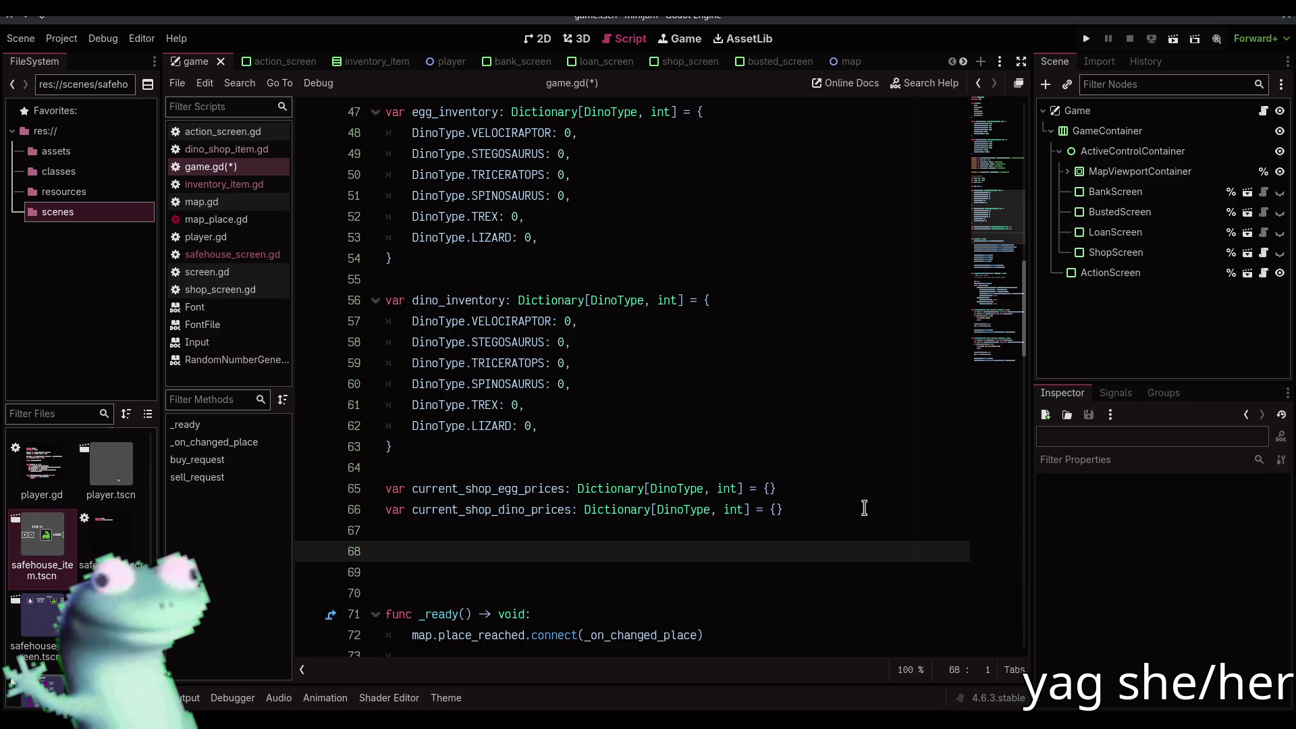
Declare stashed_eggs and stashed_dinos as Dictionary[DinoType, int] = {} and save game.gd.
text(var stashed_e)
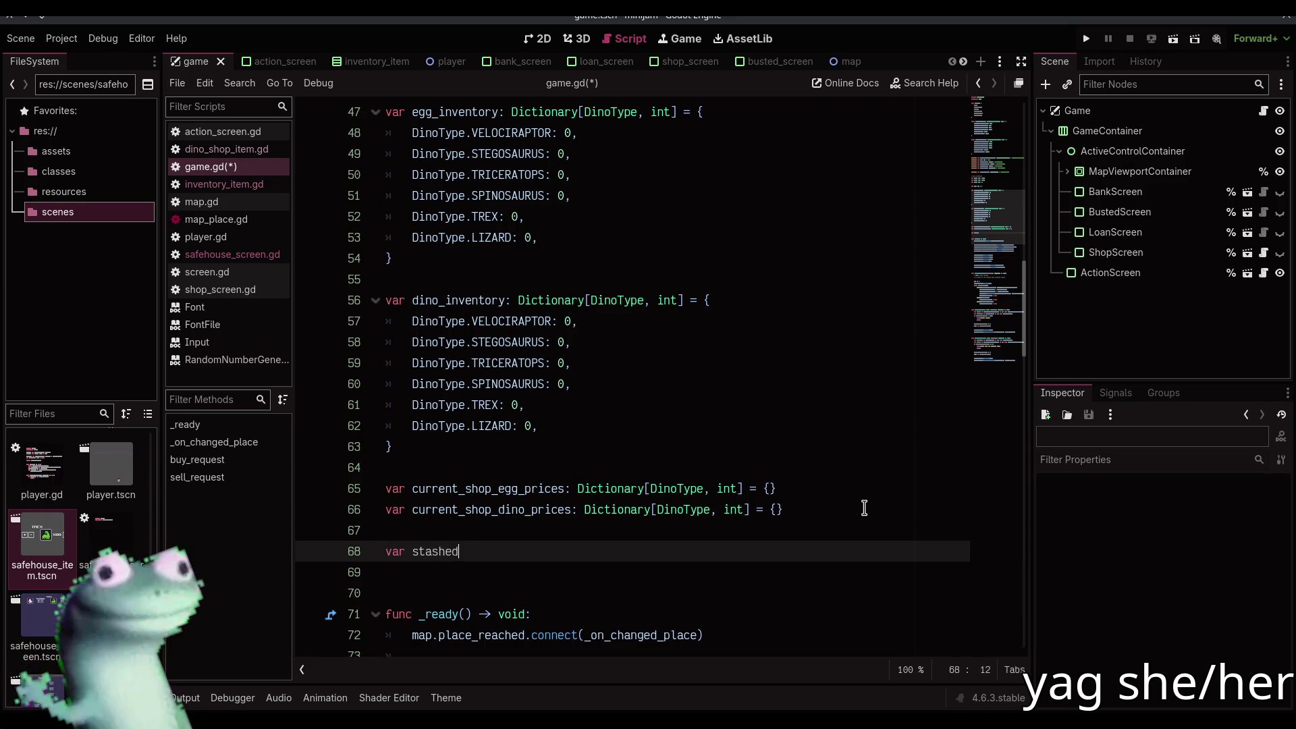
text(ggs: Dic)
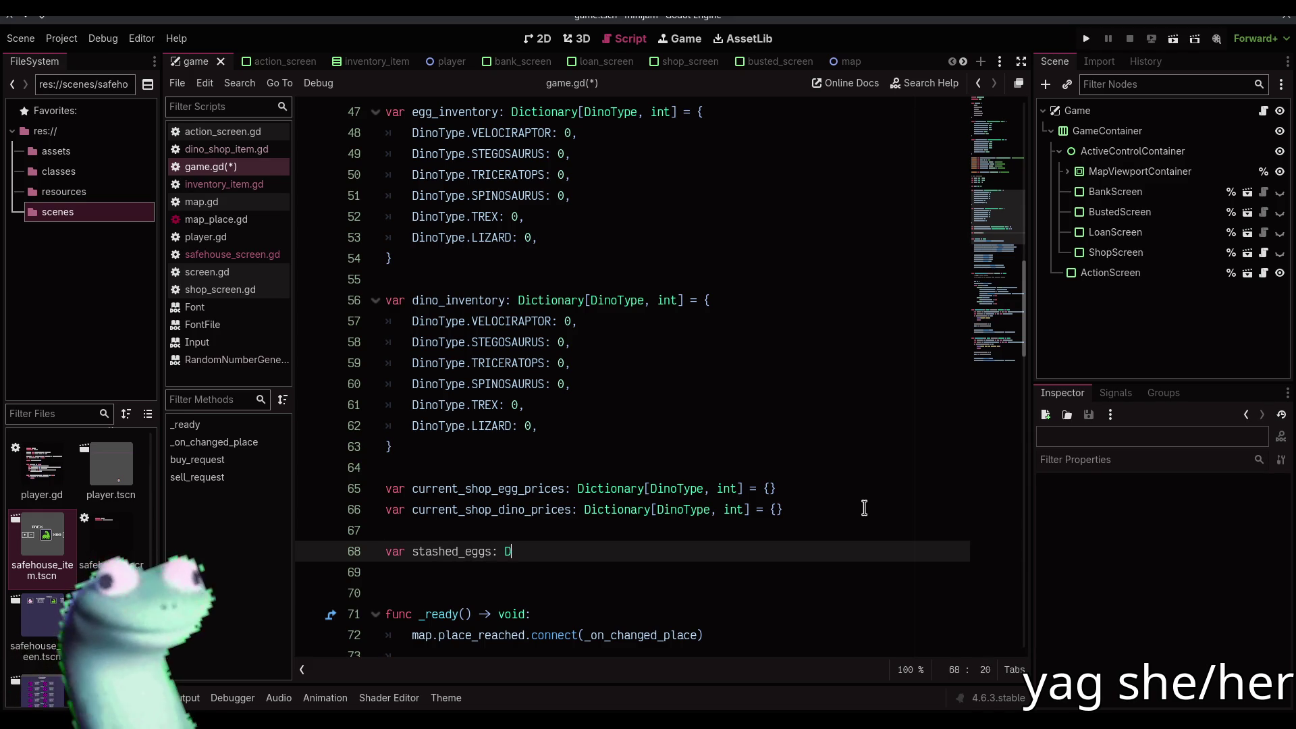
text(tionary)
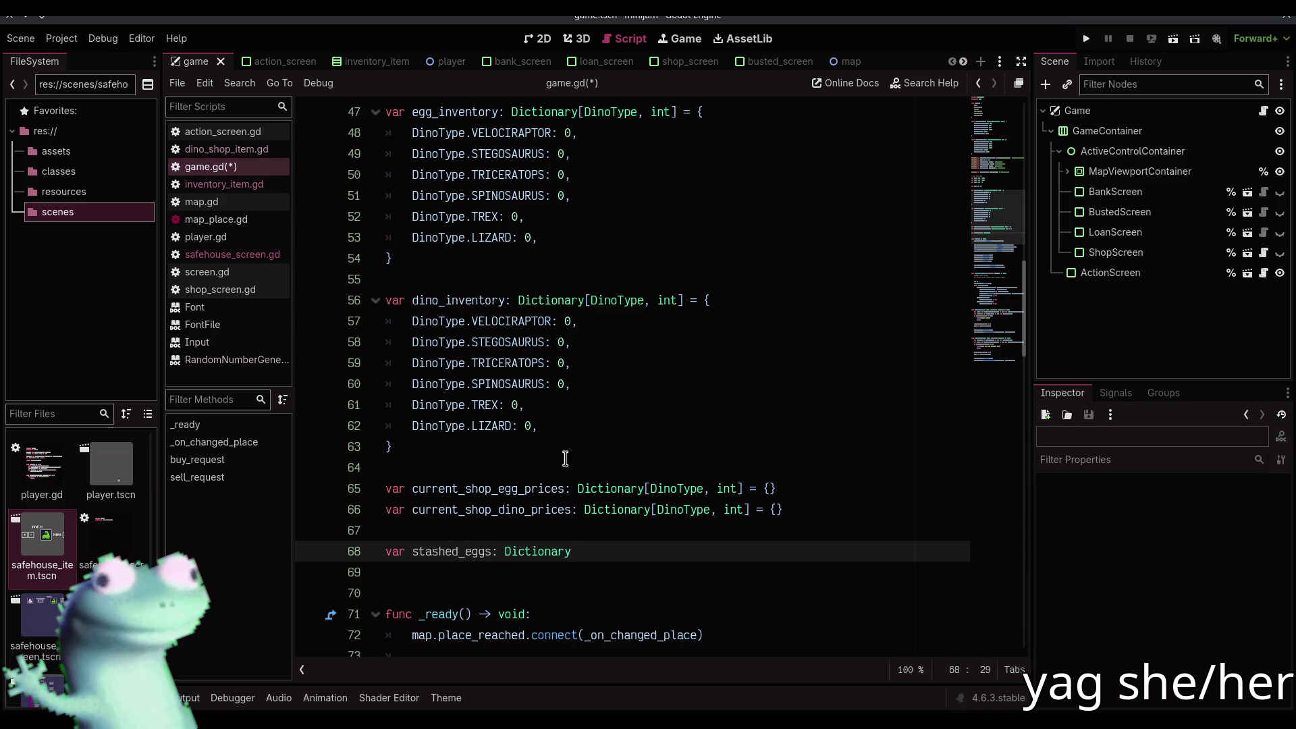
drag(566, 488, 764, 488)
key(ctrl+c)
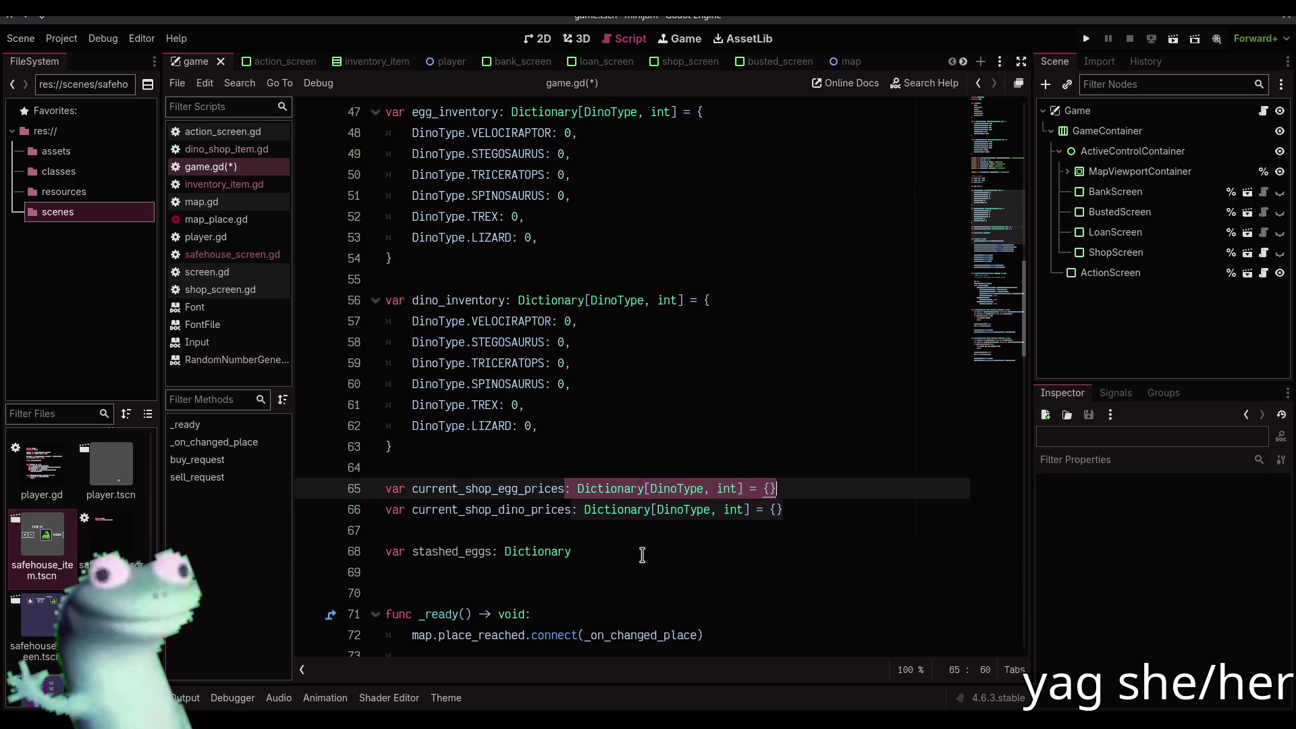
drag(645, 551, 497, 551)
key(ctrl+v)
key(ctrl+shift+d)
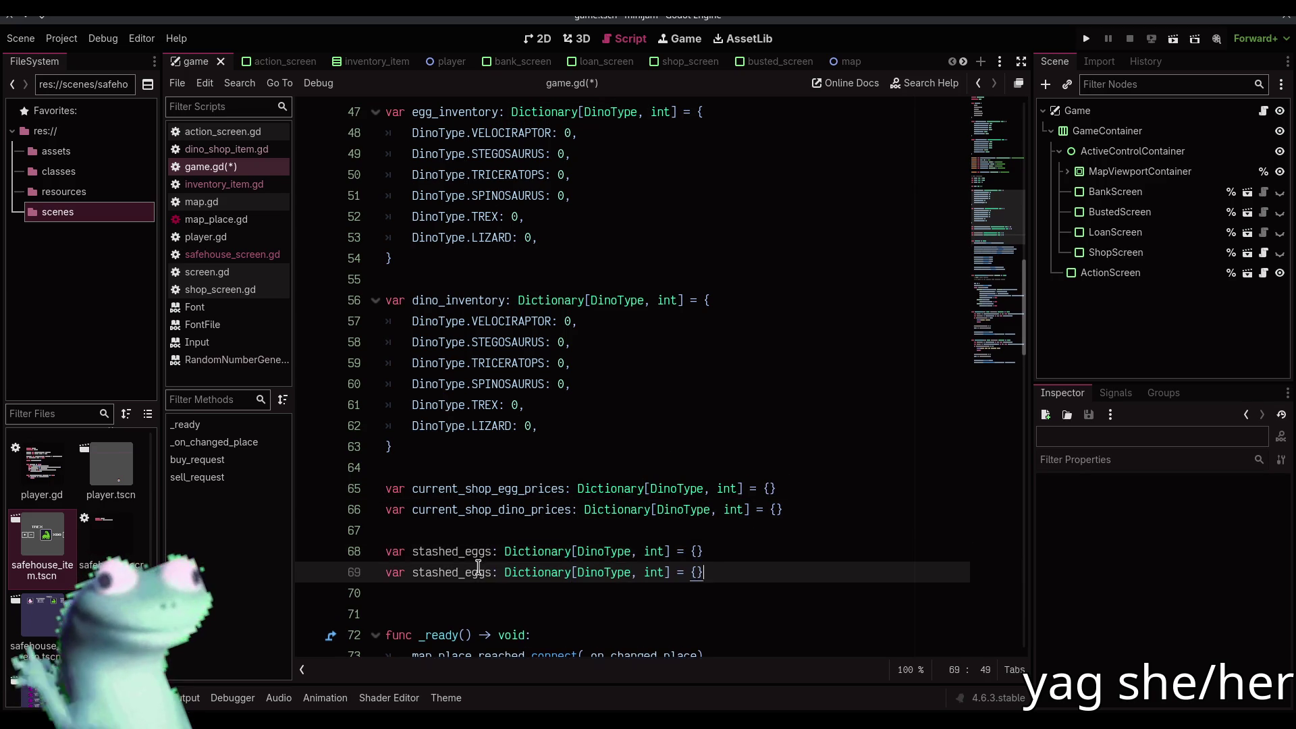
click(484, 572)
key(BackSpace)
key(BackSpace)
key(BackSpace)
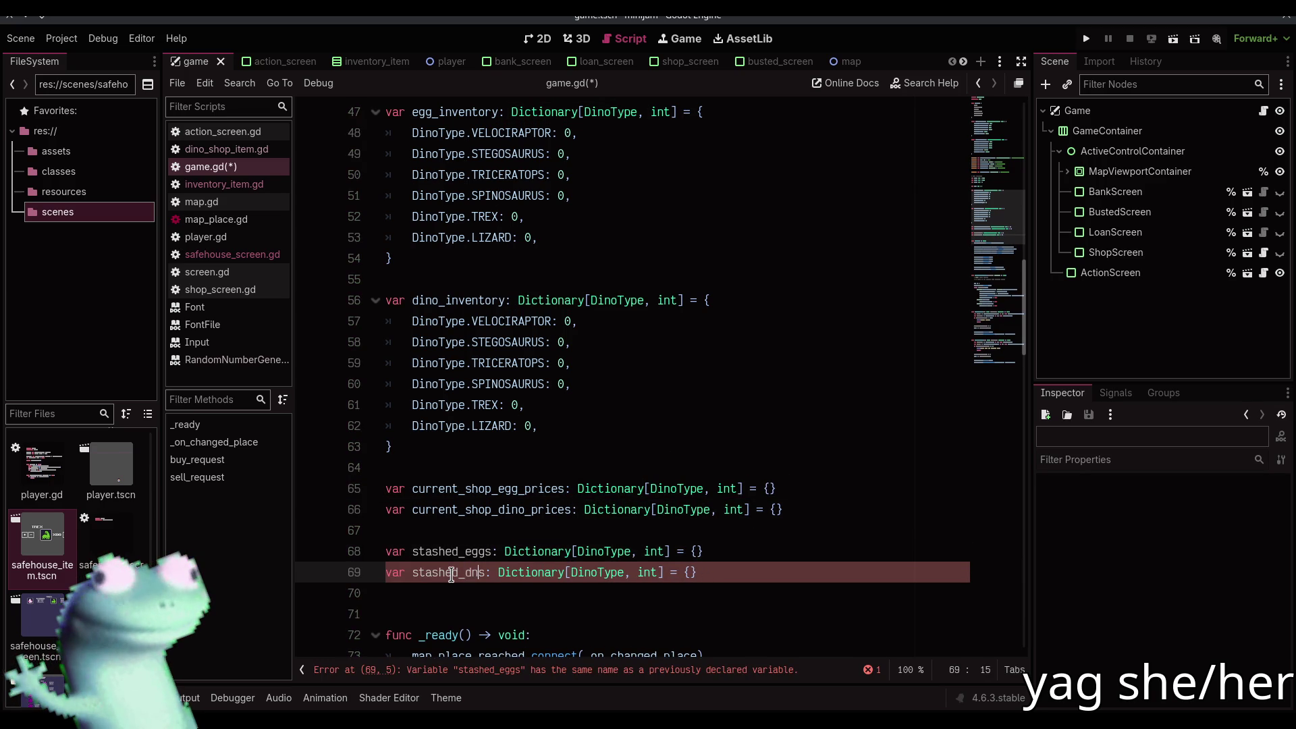
text(dino)
key(ctrl+s)
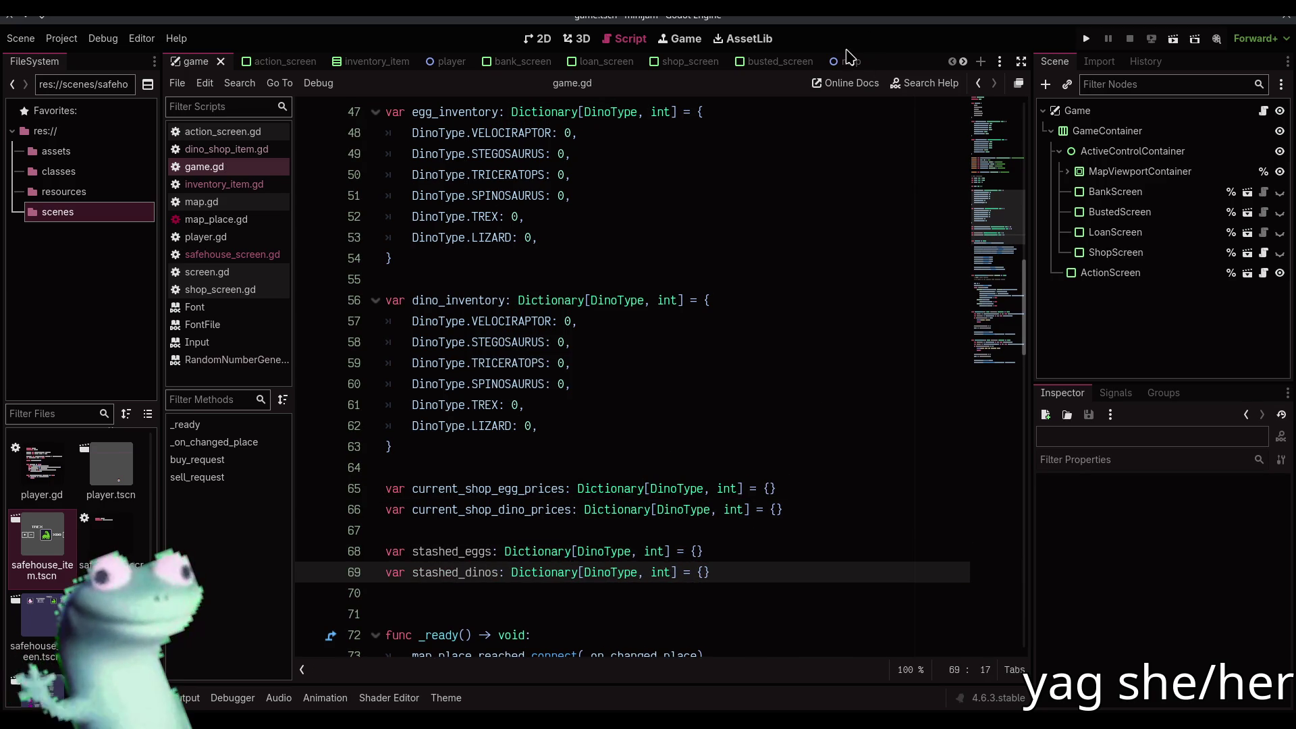
Return to the safehouse_item scene with the SafehouseItem root node selected.
scroll(848, 59, down, 2)
click(848, 59)
click(538, 39)
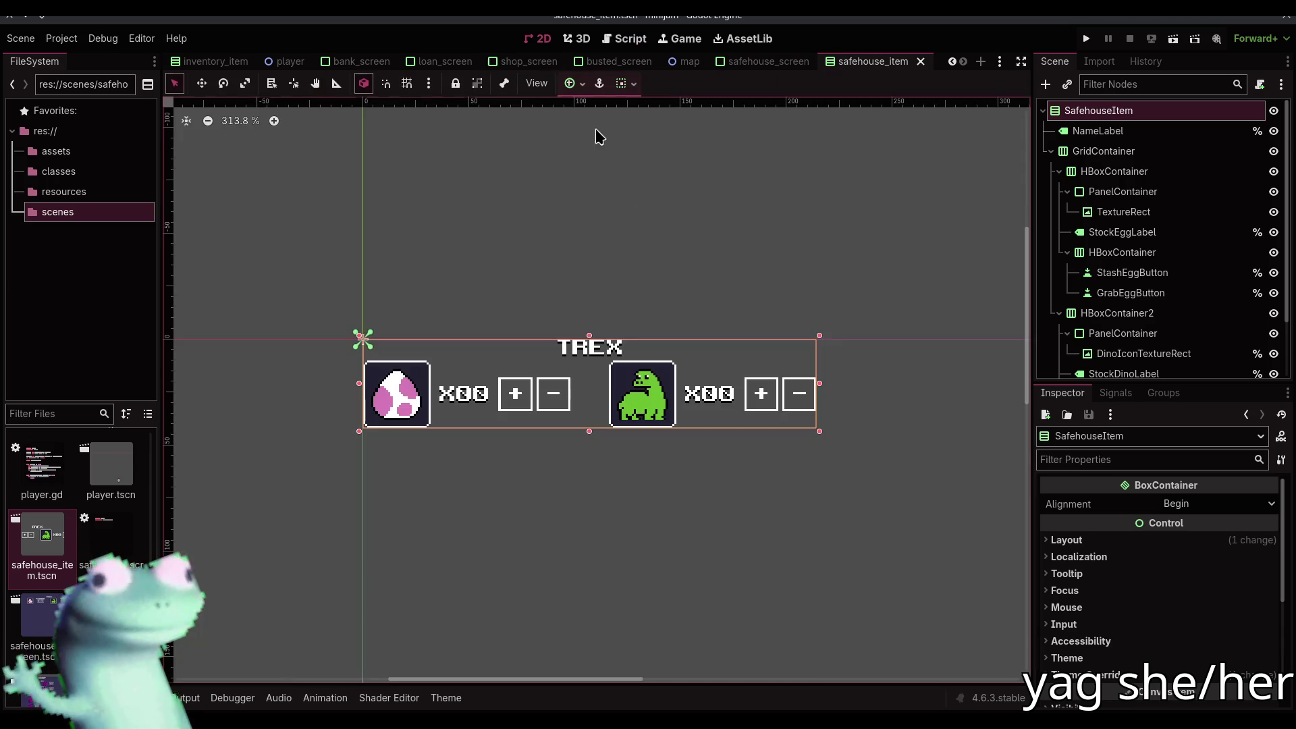
Attach a new res://scenes/safehouse_item.gd script to SafehouseItem and save the scene.
click(1260, 84)
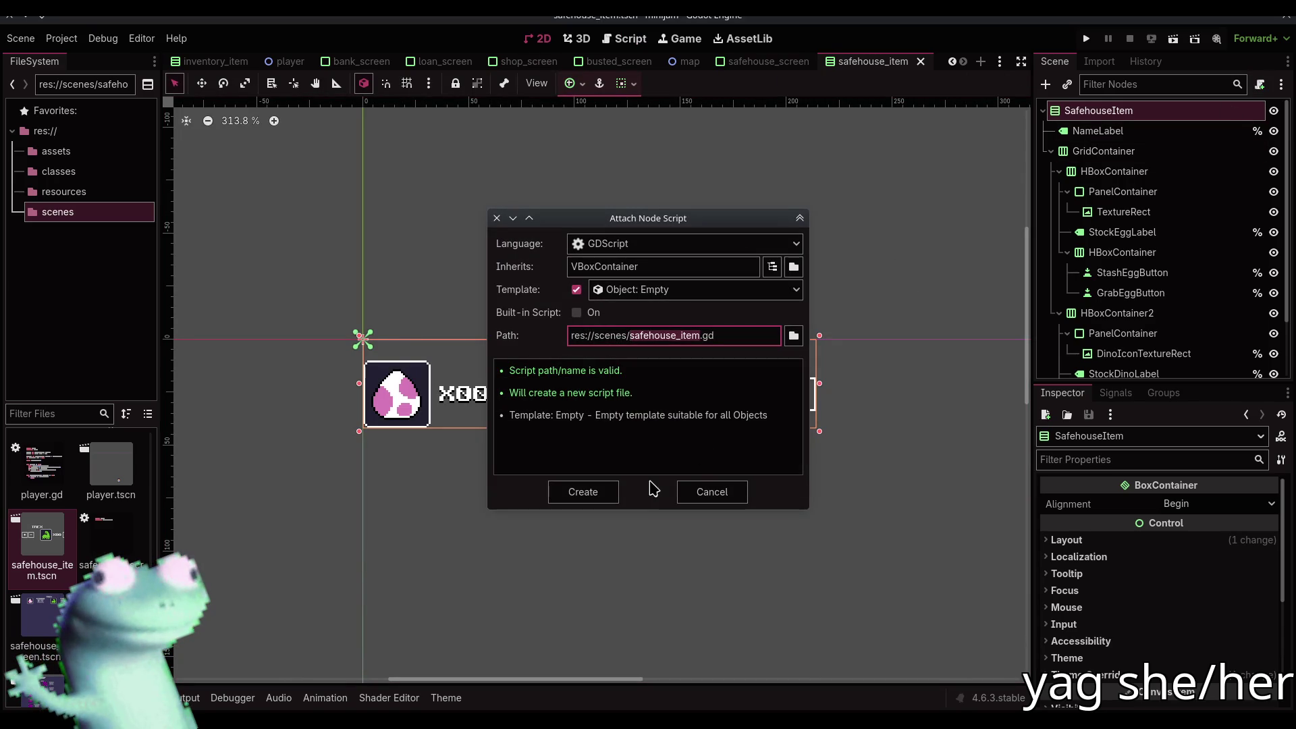
click(607, 495)
click(538, 39)
key(ctrl+s)
drag(664, 261, 659, 265)
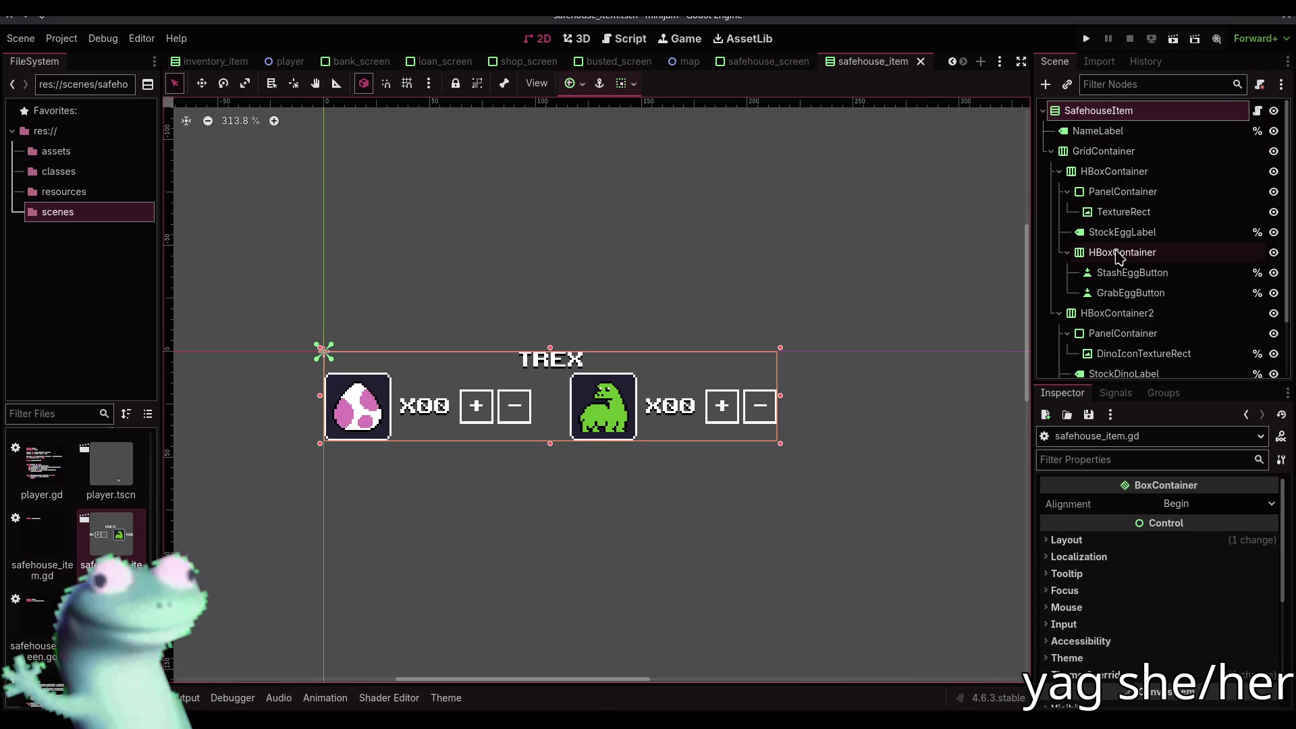
scroll(1141, 272, down, 3)
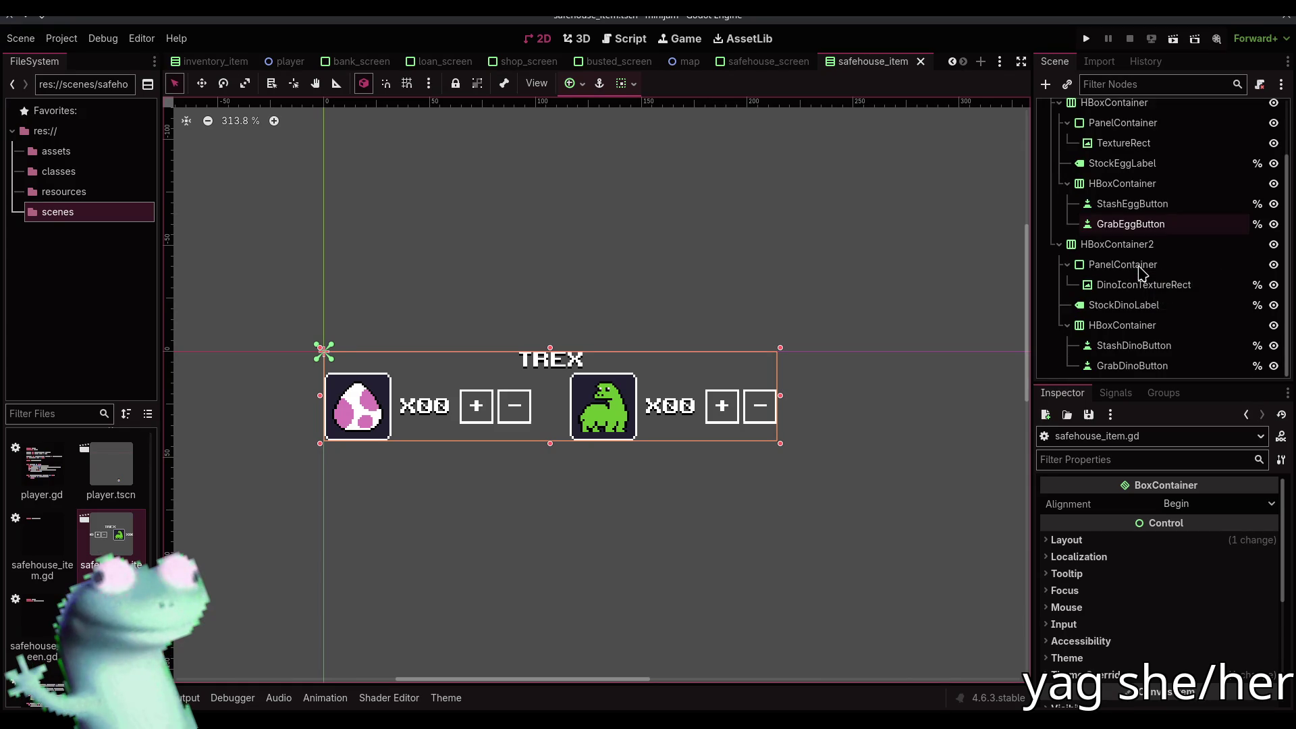
click(770, 302)
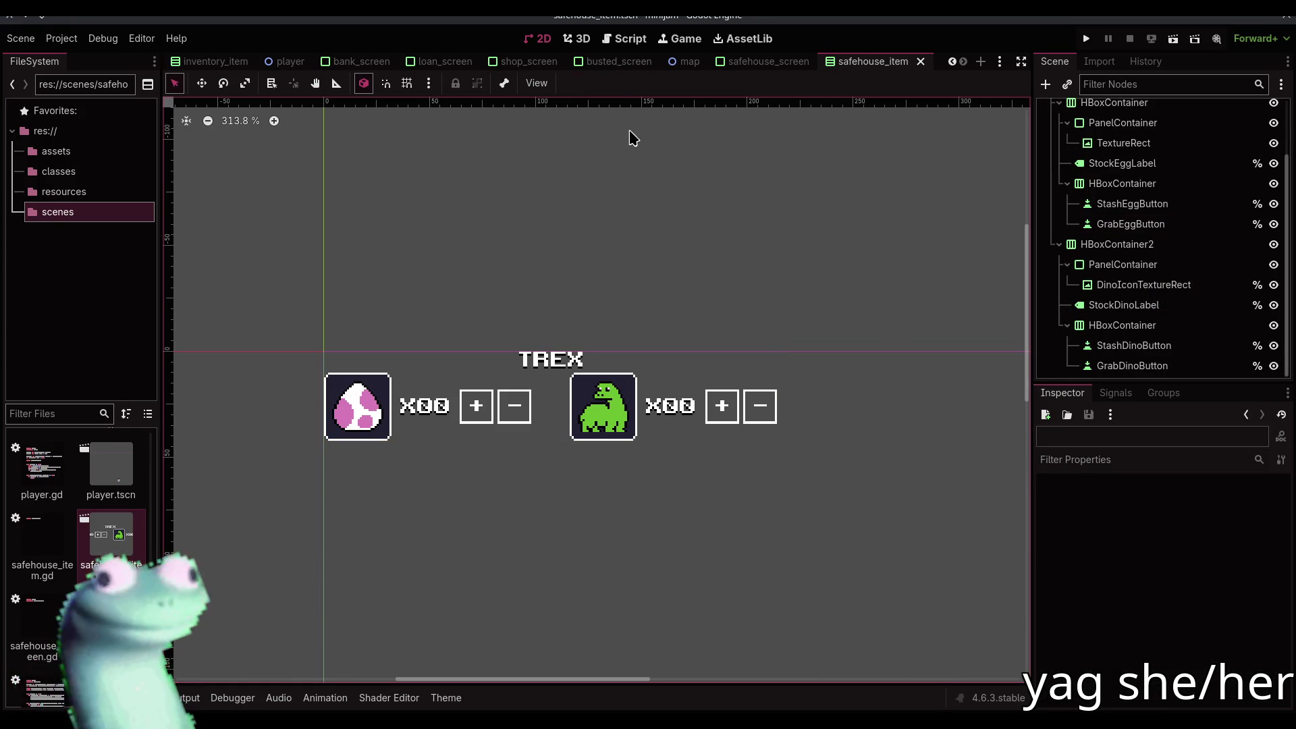
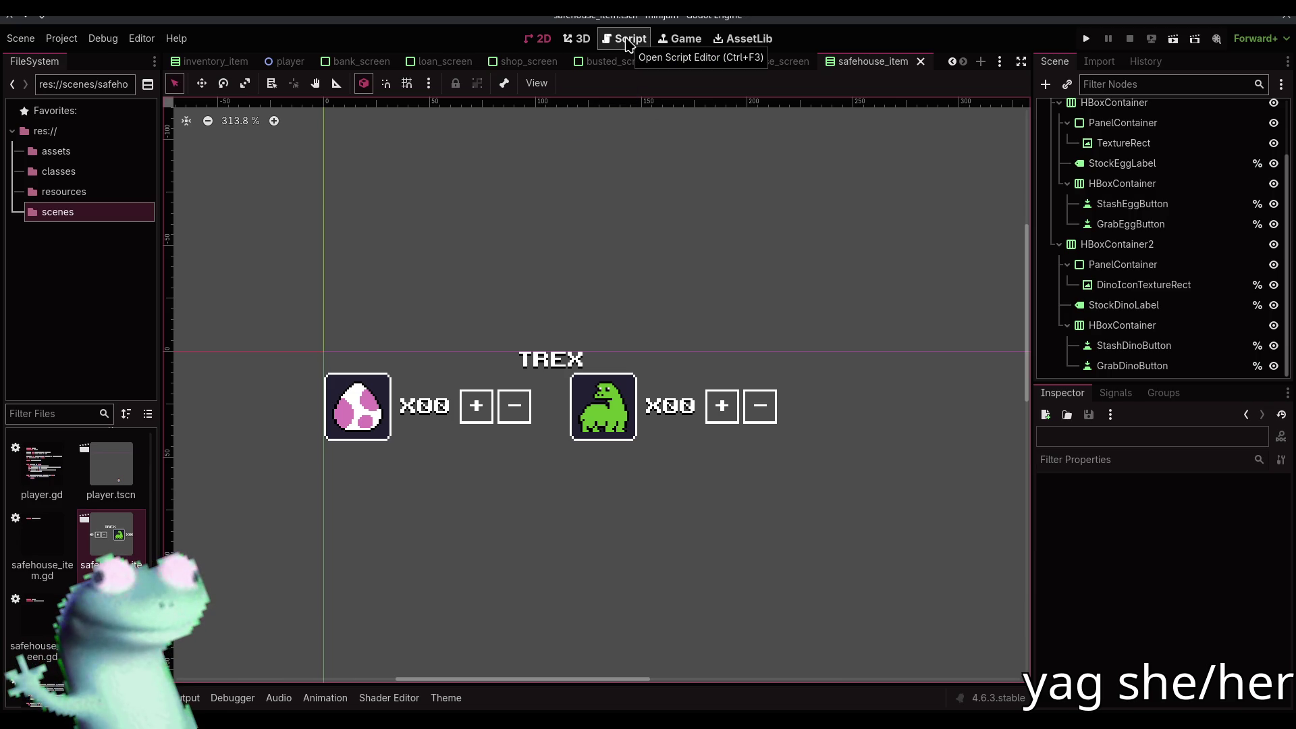
Add 'class_name SafehouseItem' on line 2 of safehouse_item.gd and save the script.
click(603, 419)
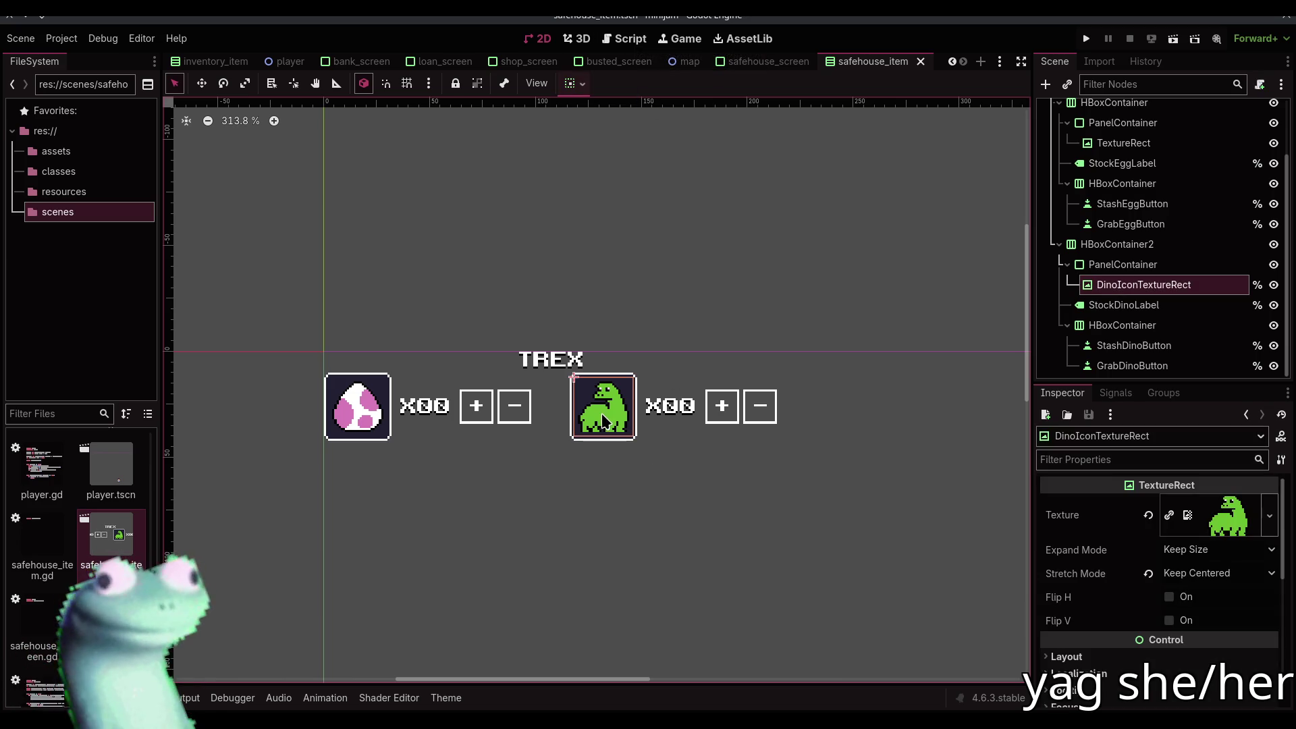
click(738, 245)
scroll(1250, 295, up, 3)
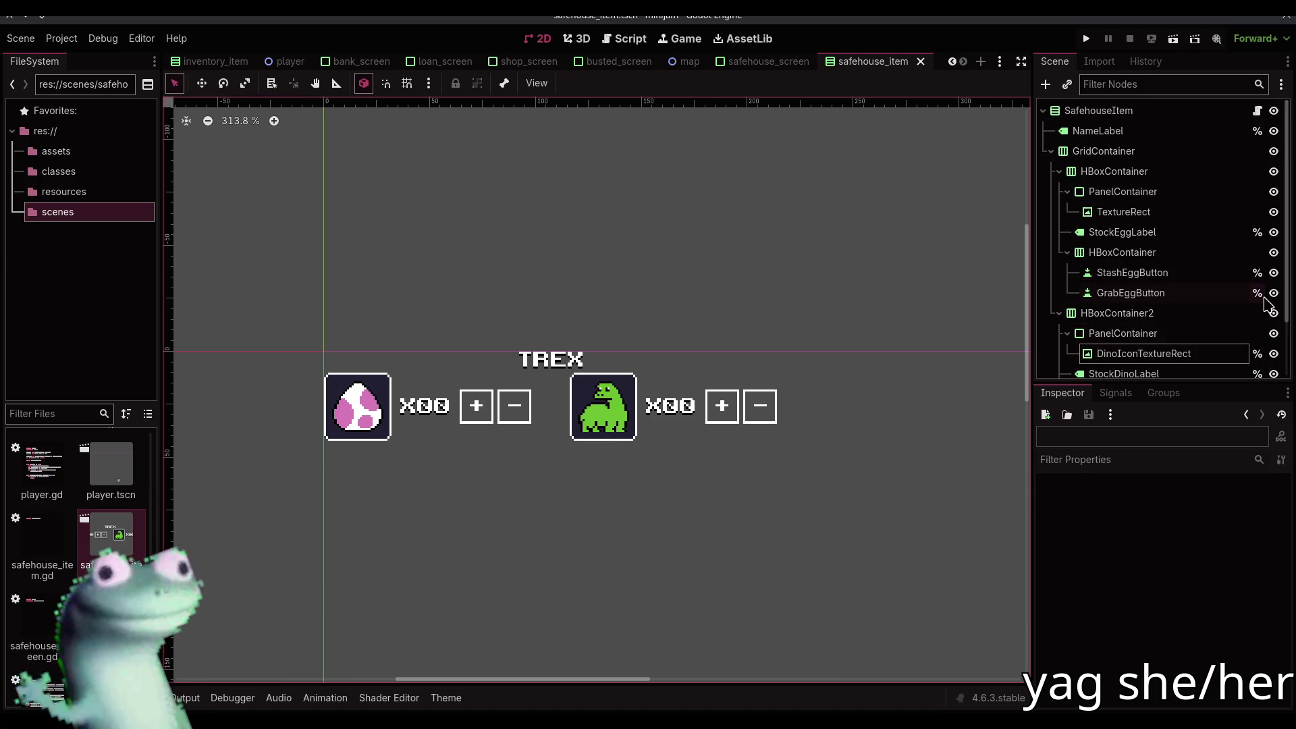
click(1258, 112)
click(712, 208)
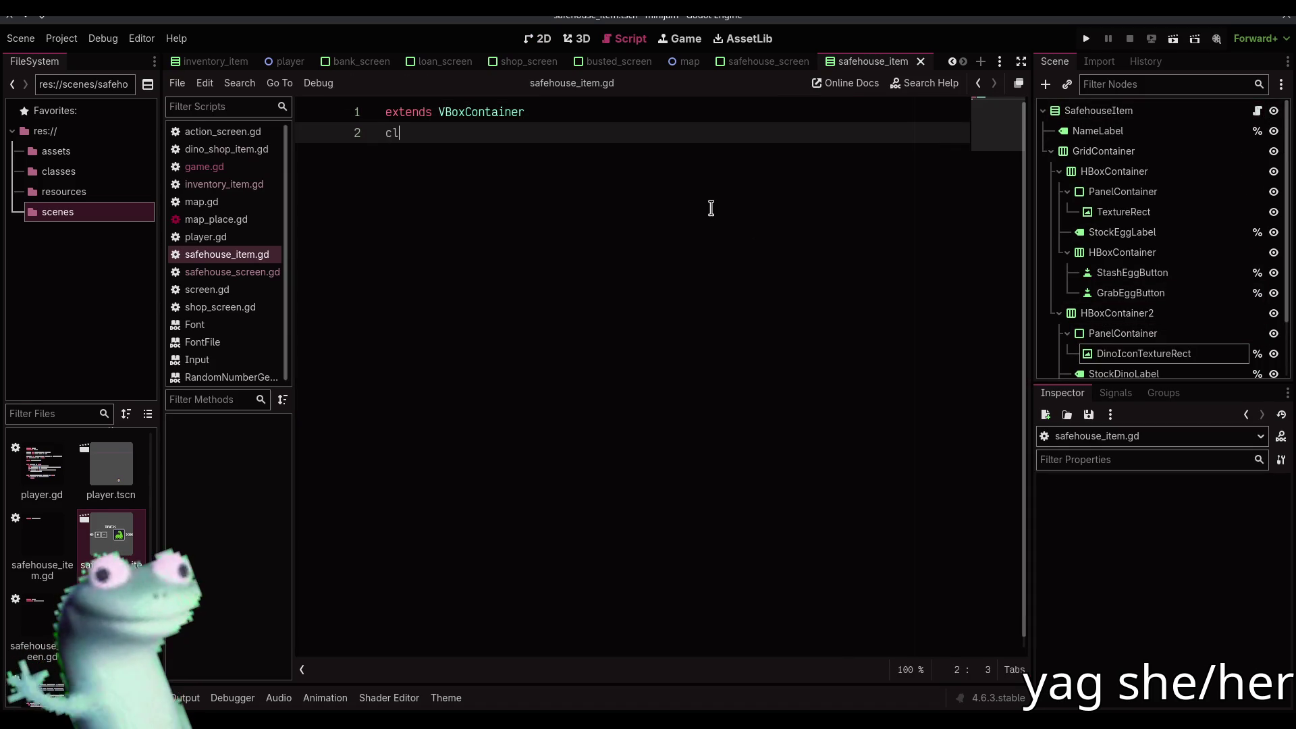
text(_name )
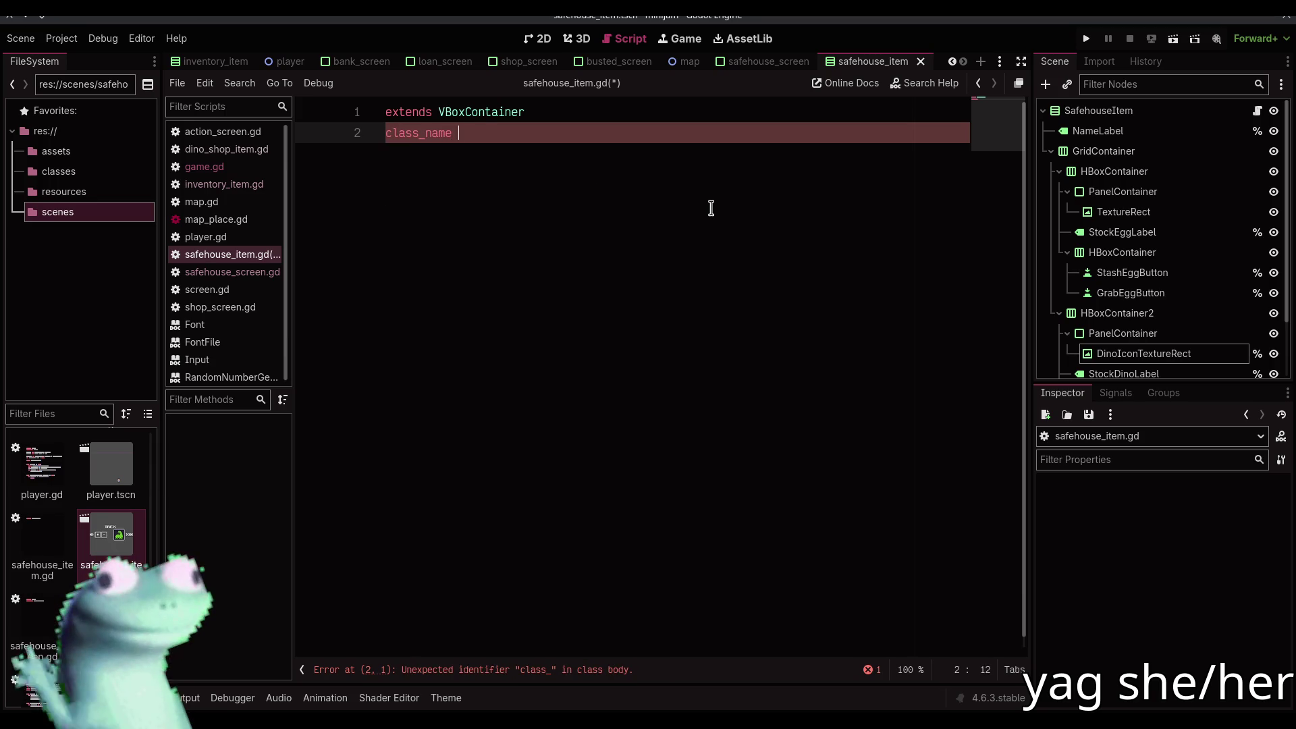
text(houseItem)
key(ctrl+s)
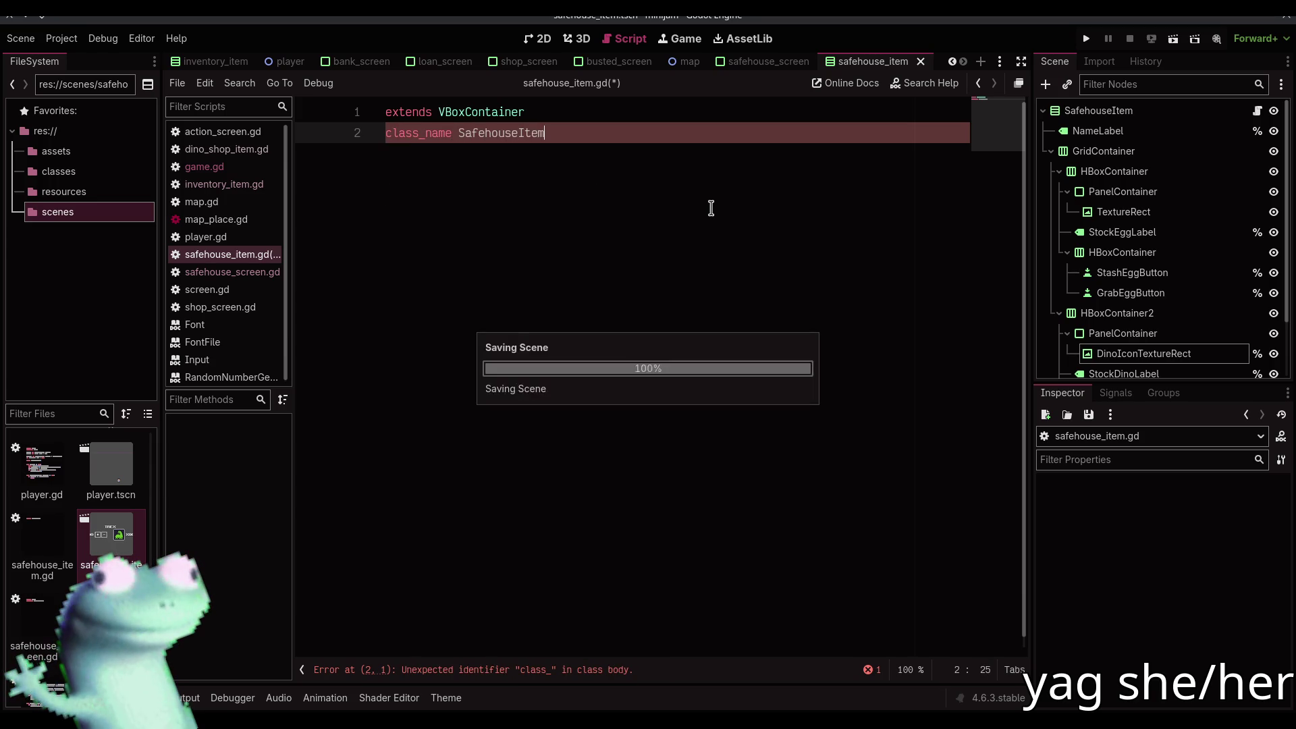
click(540, 41)
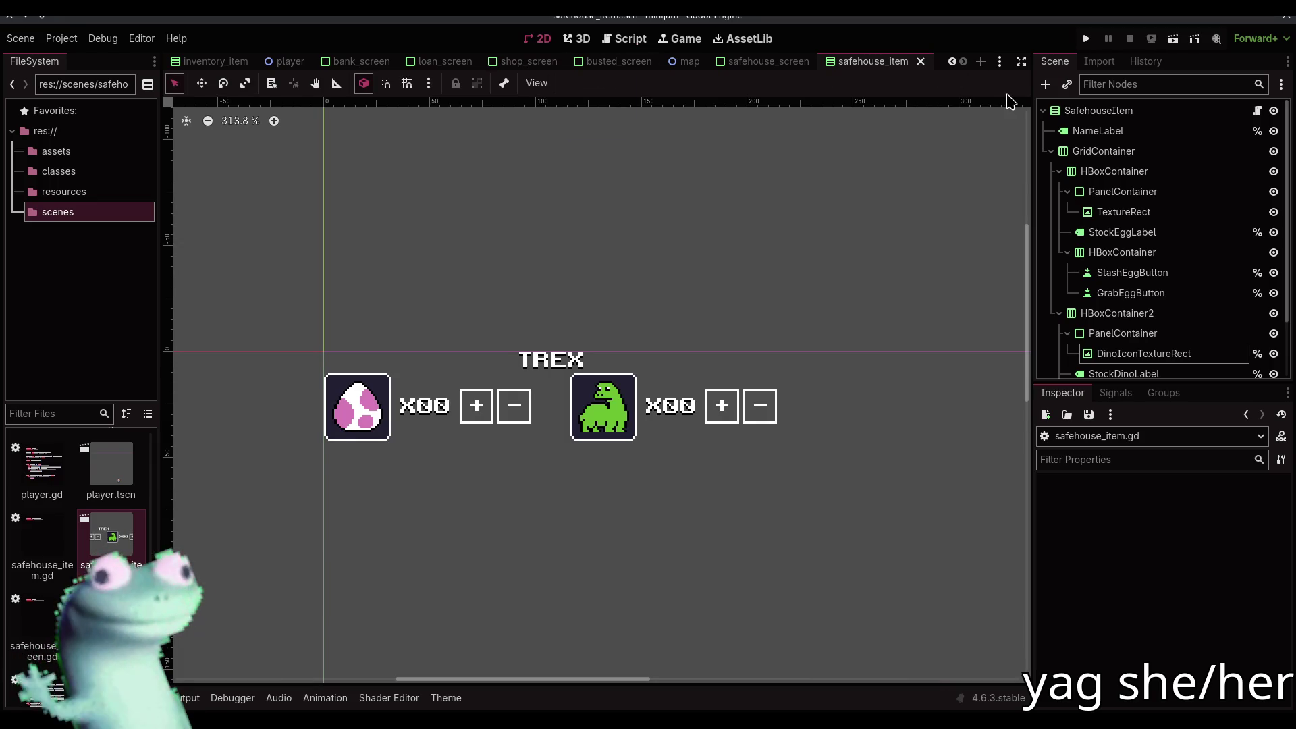
drag(754, 259, 749, 257)
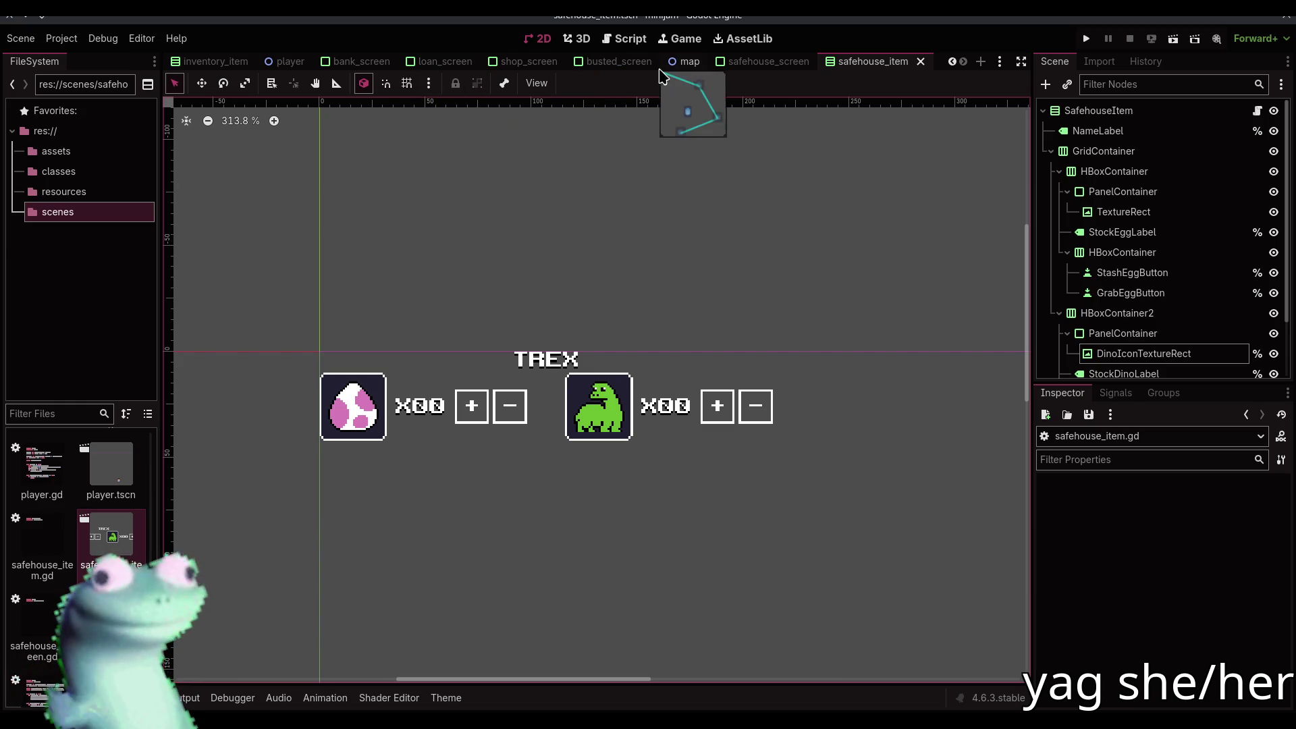
scroll(659, 67, up, 2)
click(192, 62)
scroll(564, 260, down, 3)
click(1084, 38)
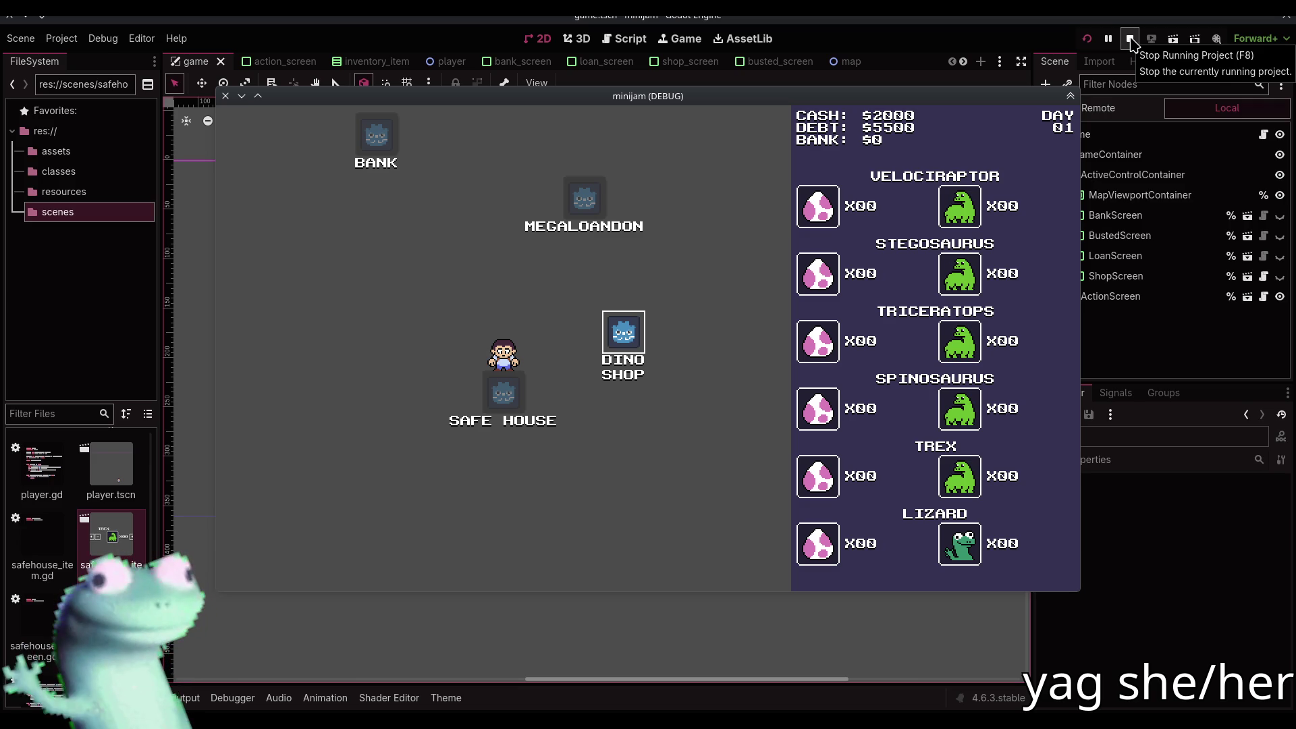
click(1131, 39)
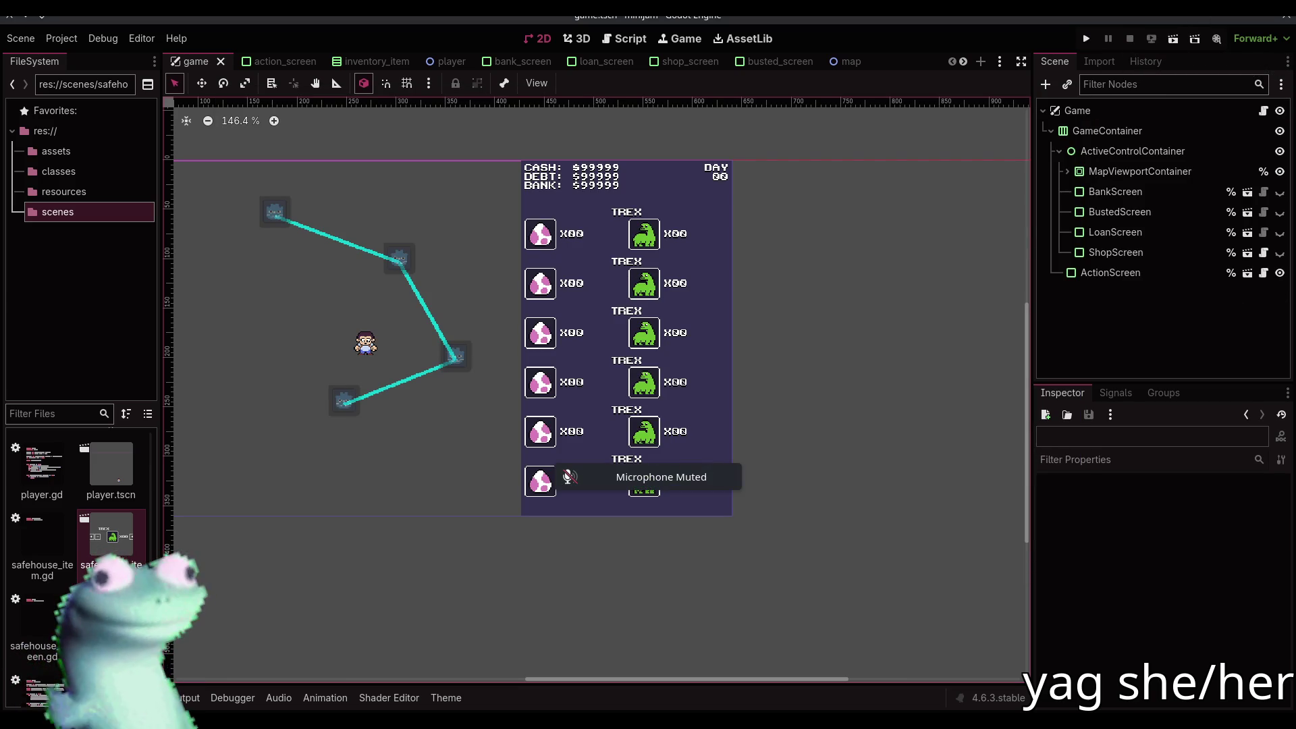
scroll(878, 62, down, 2)
click(871, 61)
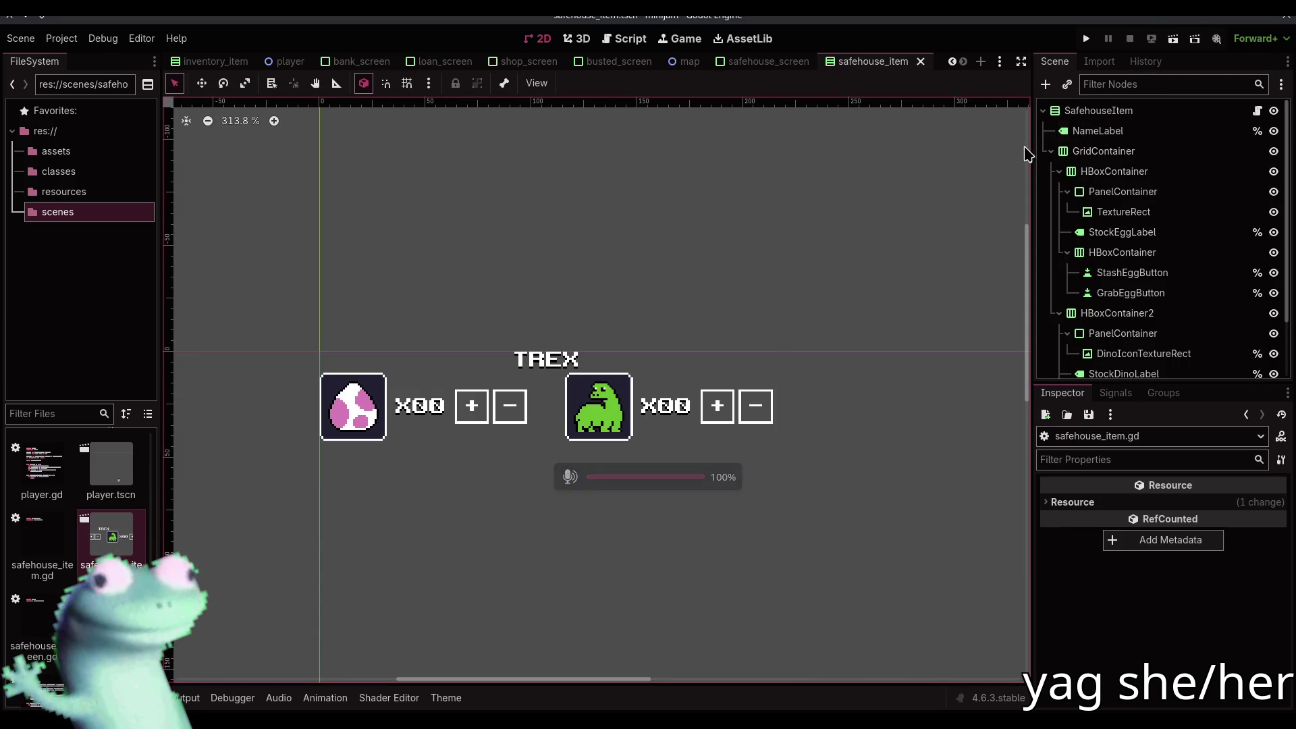
click(1257, 110)
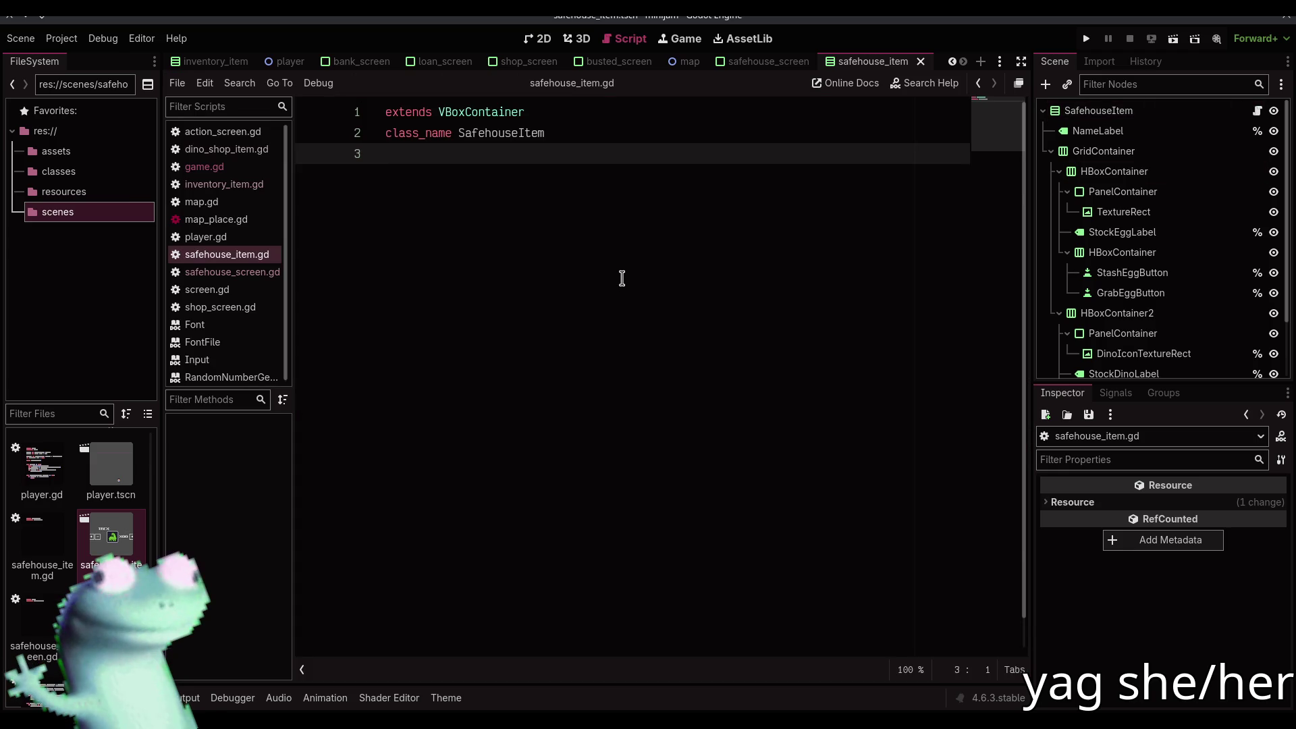
key(Return)
text(@export var dino)
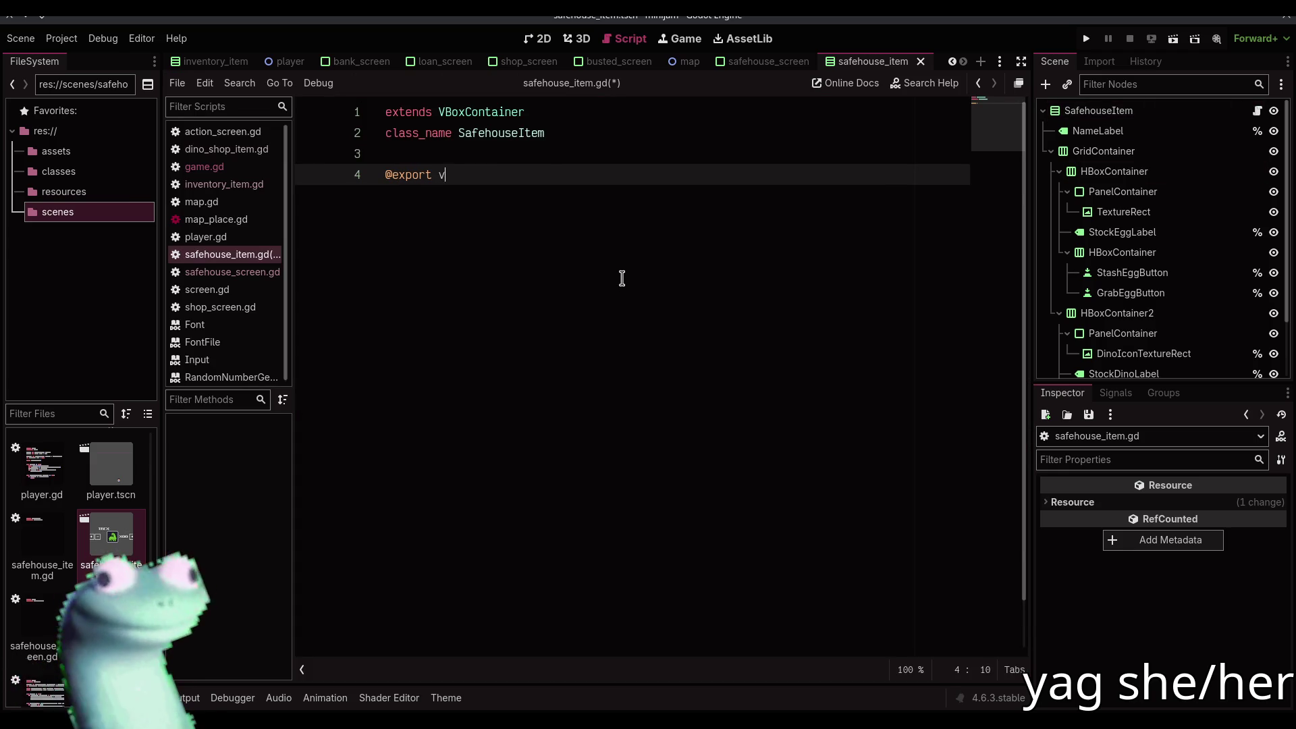
text(_type: Game.DinoType)
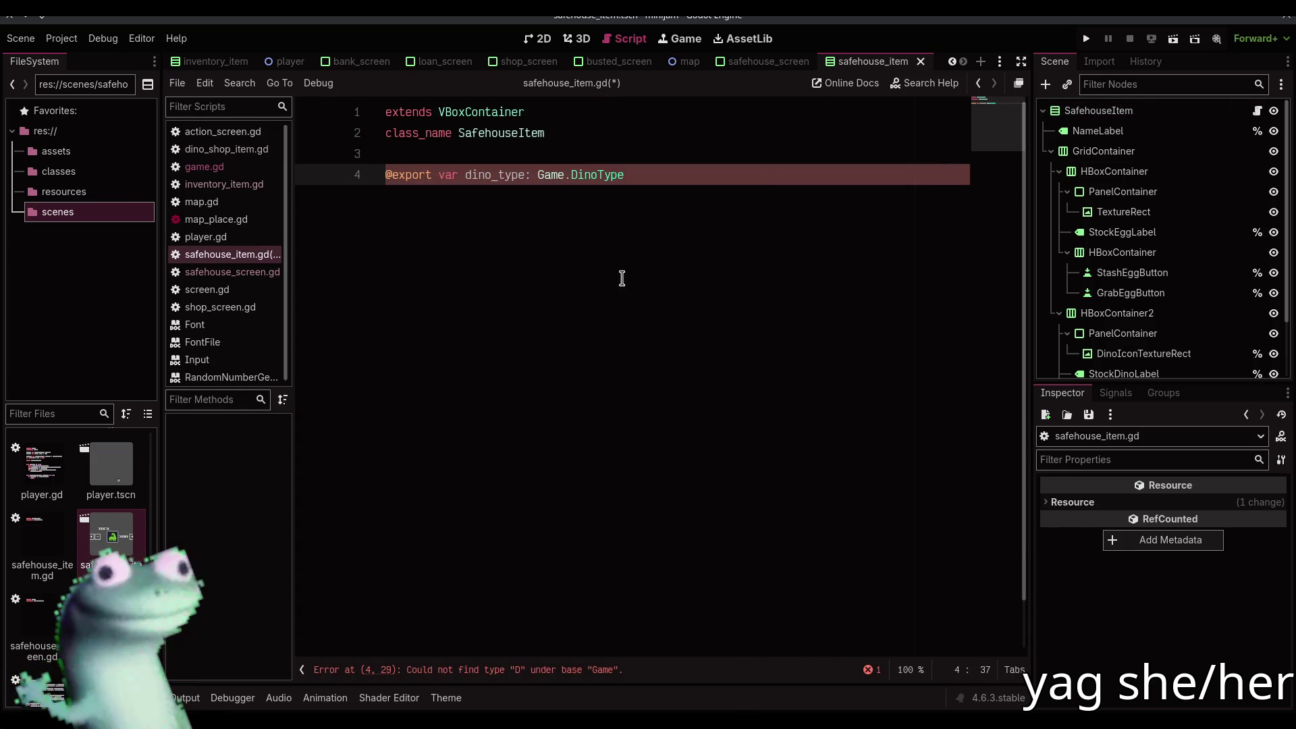
key(ctrl+s)
Review the _ready function in dino_shop_item.gd, then return to line 5 of safehouse_item.gd.
drag(295, 262, 308, 257)
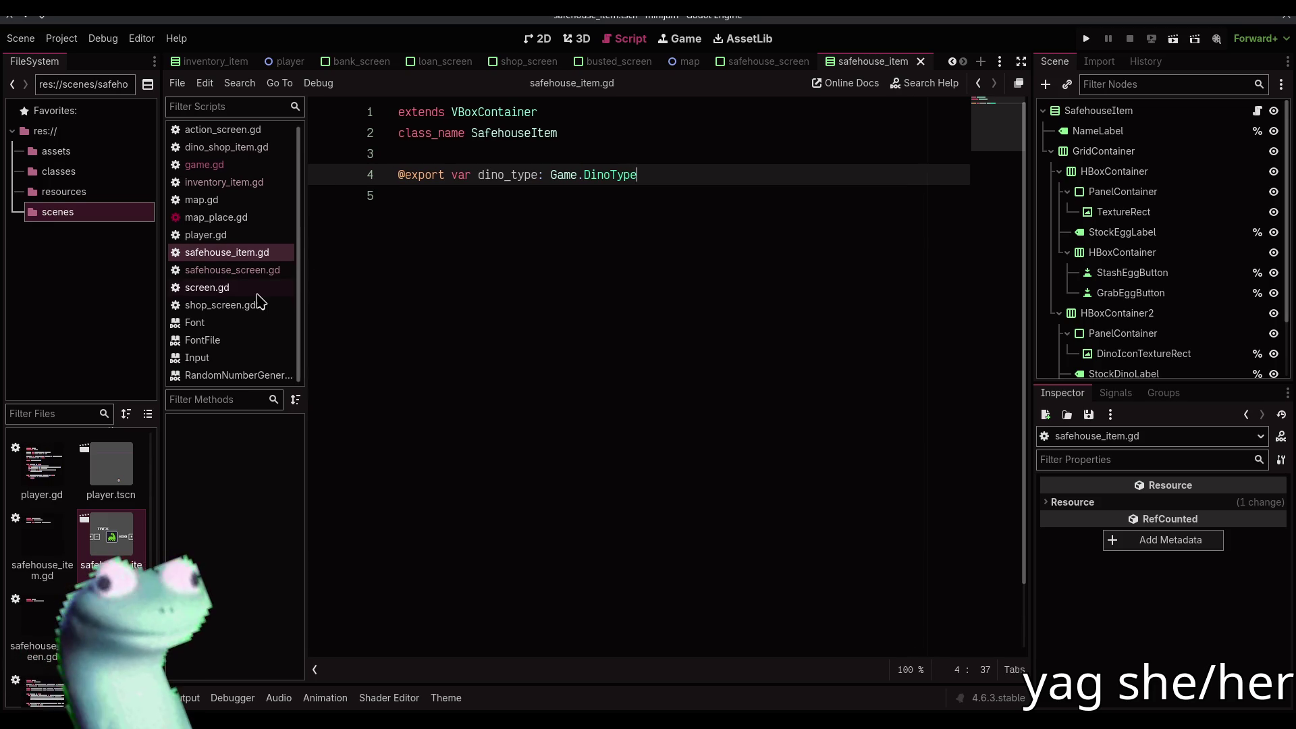
click(250, 149)
click(751, 405)
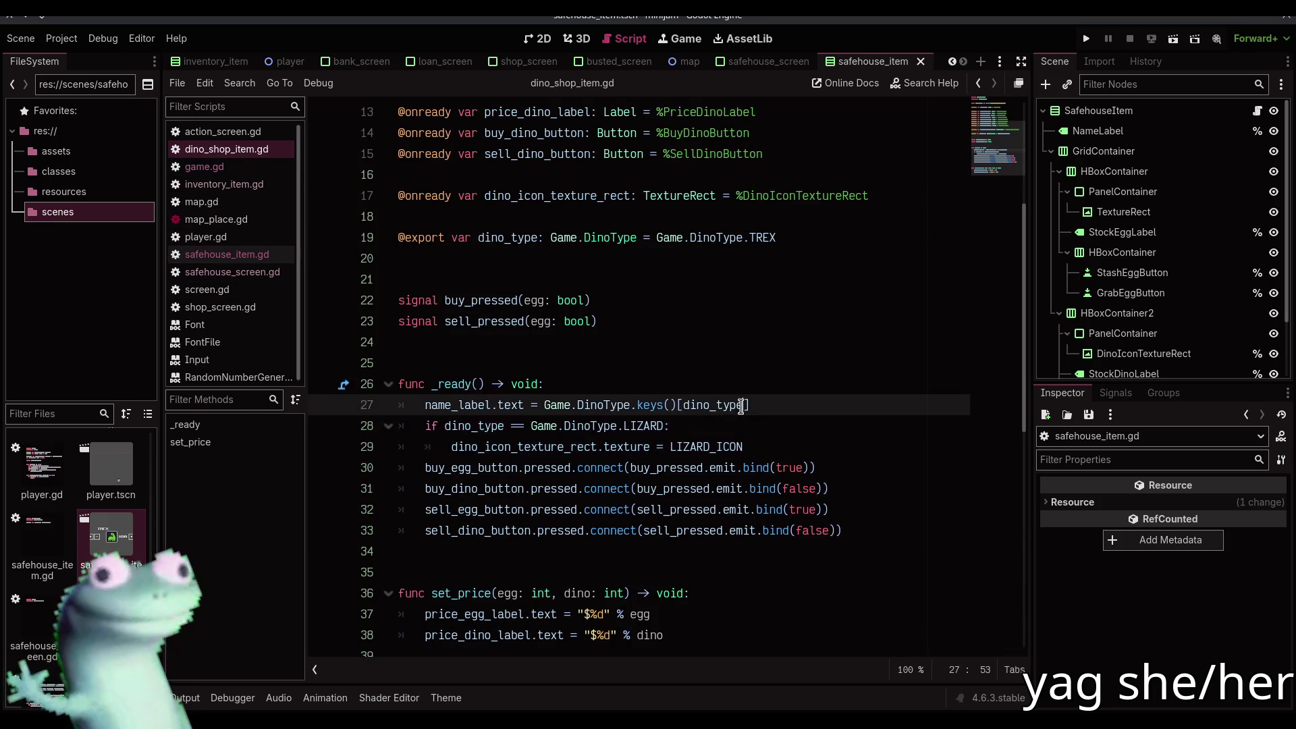
drag(745, 446, 368, 387)
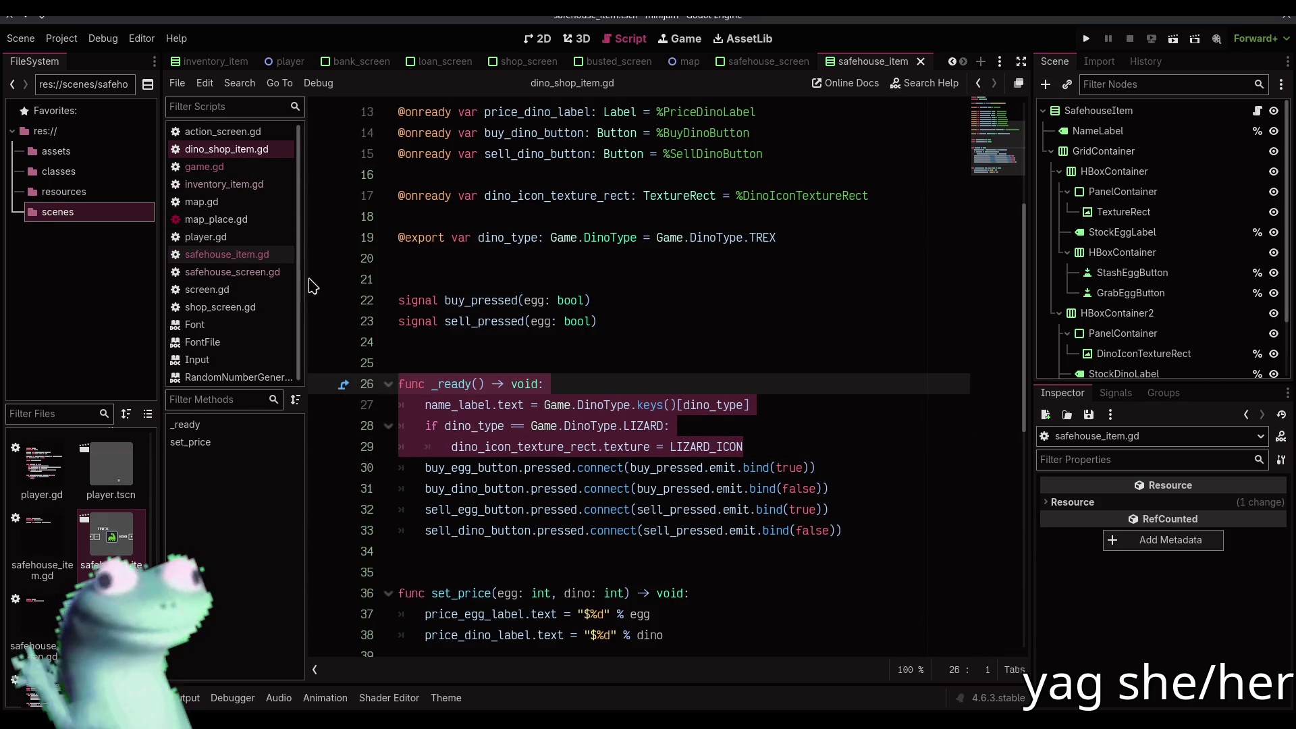
click(733, 425)
drag(793, 411, 362, 387)
click(570, 351)
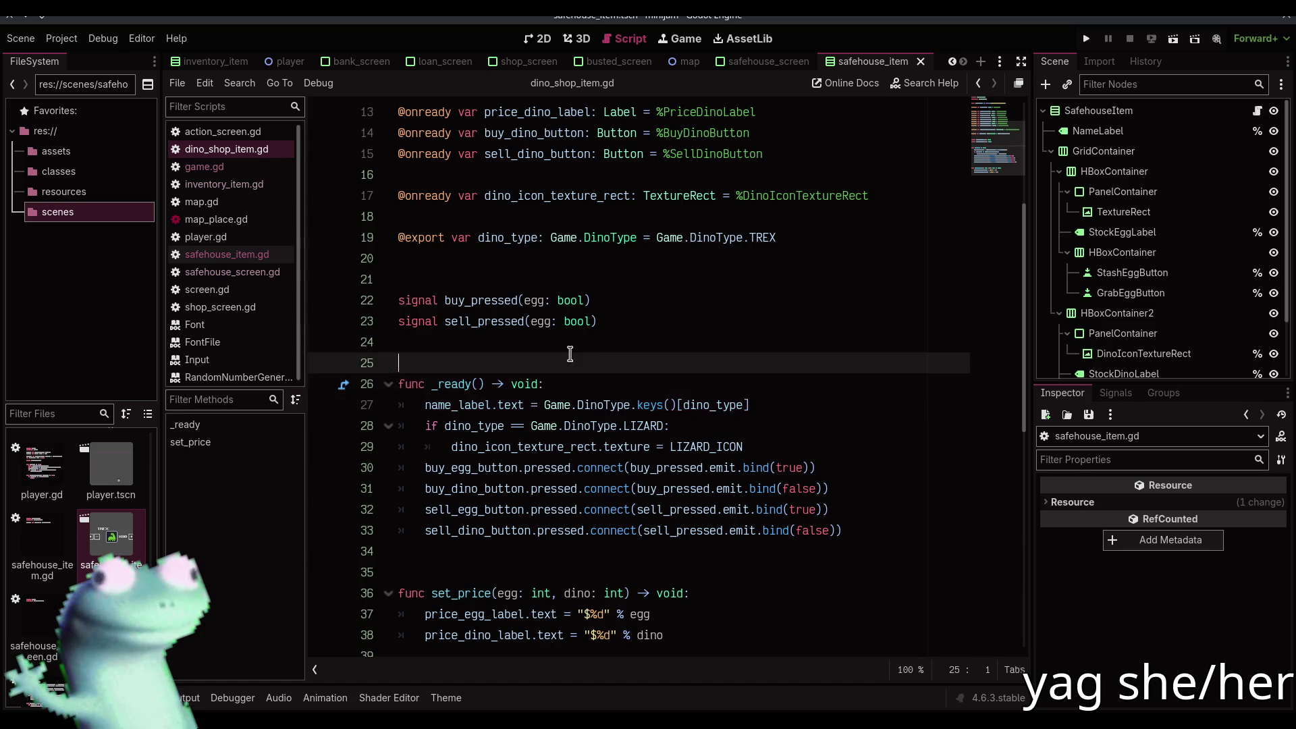
click(227, 254)
click(469, 205)
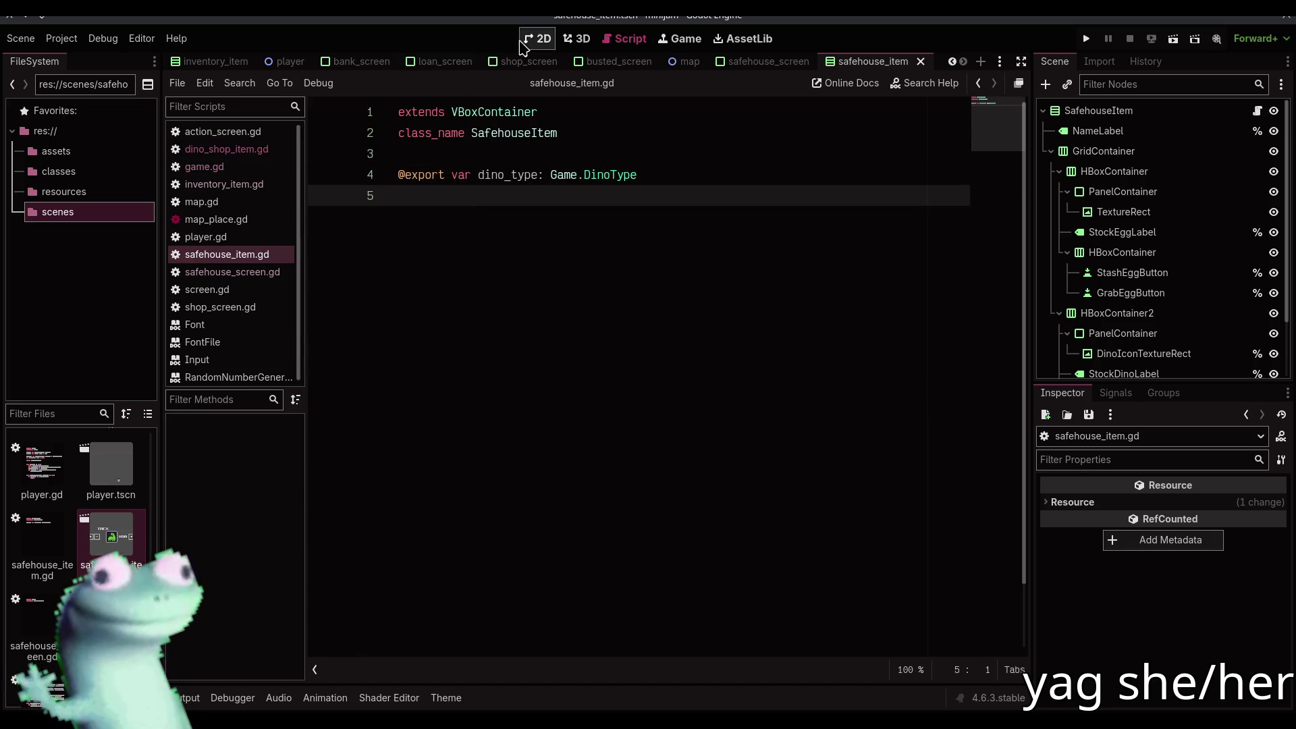
Multi-select the eight nodes from NameLabel through GrabDinoButton in the Scene tree.
click(538, 39)
click(1146, 138)
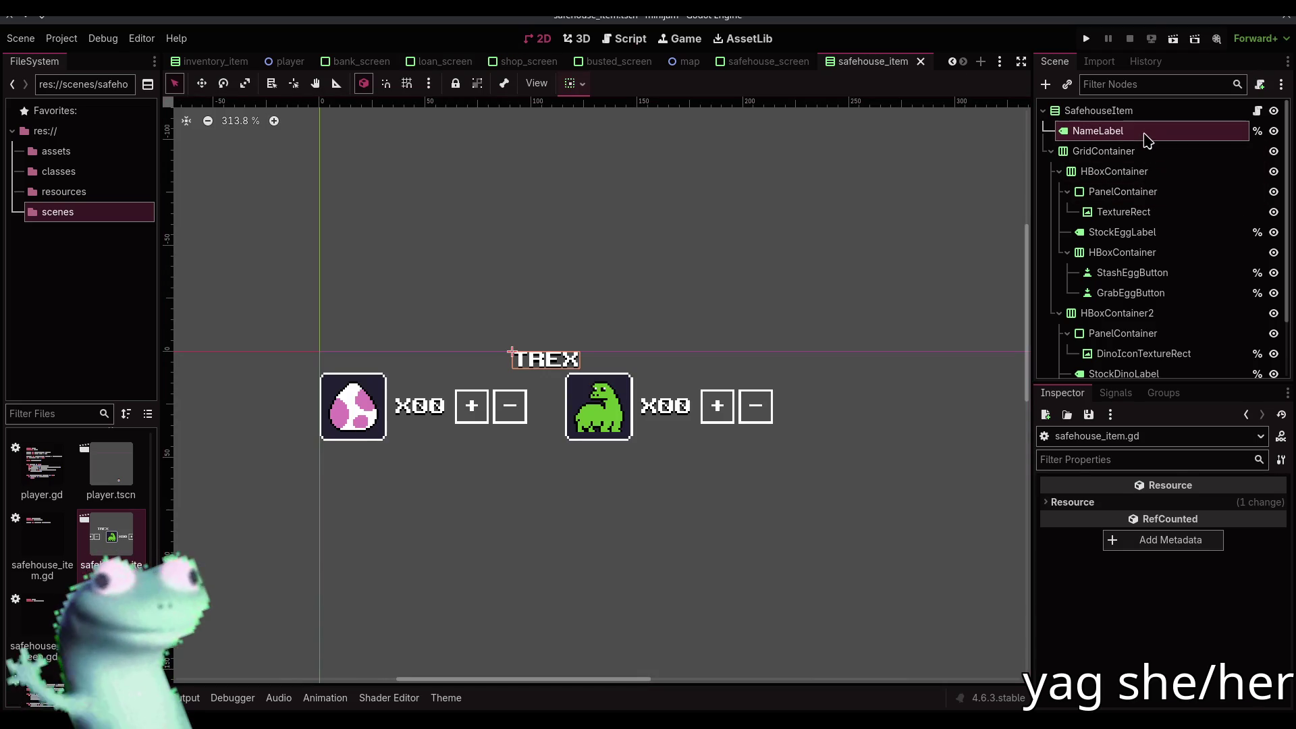
ctrl+click(1146, 232)
ctrl+click(1145, 272)
ctrl+click(1146, 293)
scroll(1146, 293, down, 2)
ctrl+click(1148, 285)
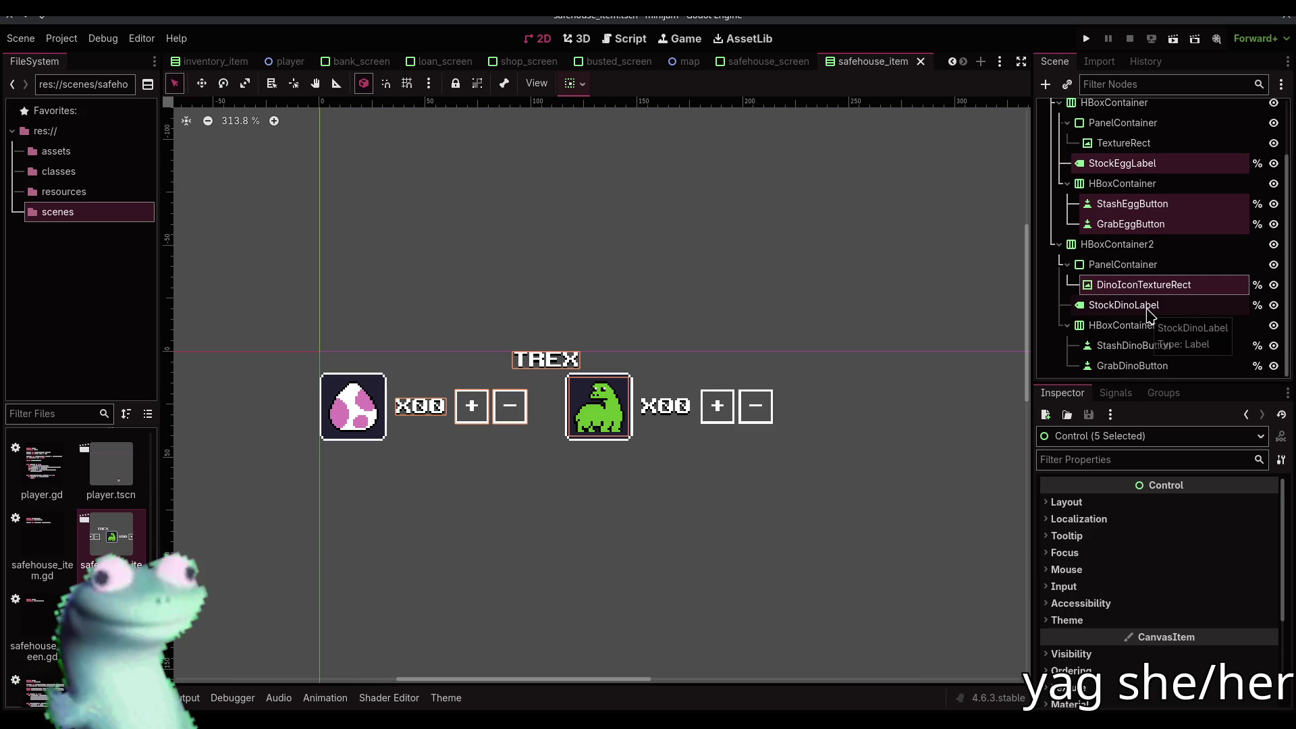
ctrl+click(1149, 307)
ctrl+click(1155, 346)
ctrl+click(1156, 365)
scroll(1155, 366, up, 2)
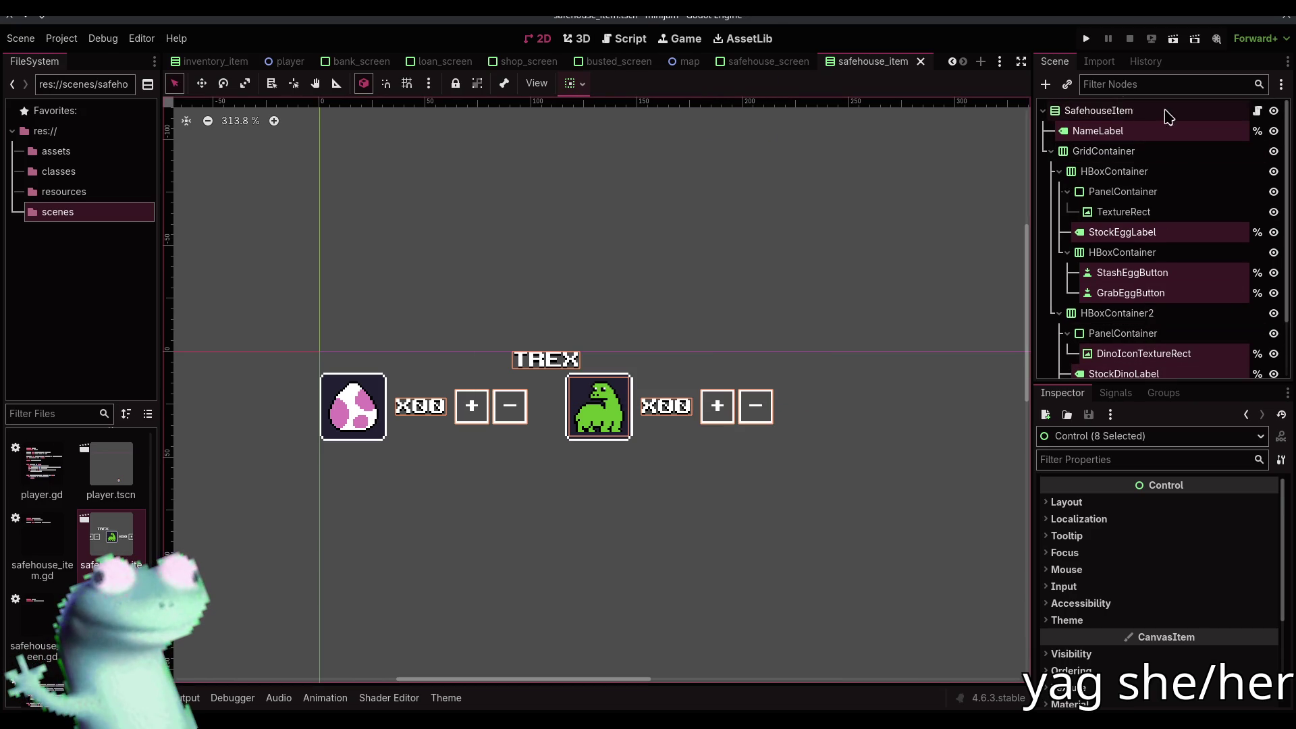
click(624, 38)
click(601, 144)
click(600, 202)
key(Return)
drag(1099, 131, 404, 219)
key(ctrl+s)
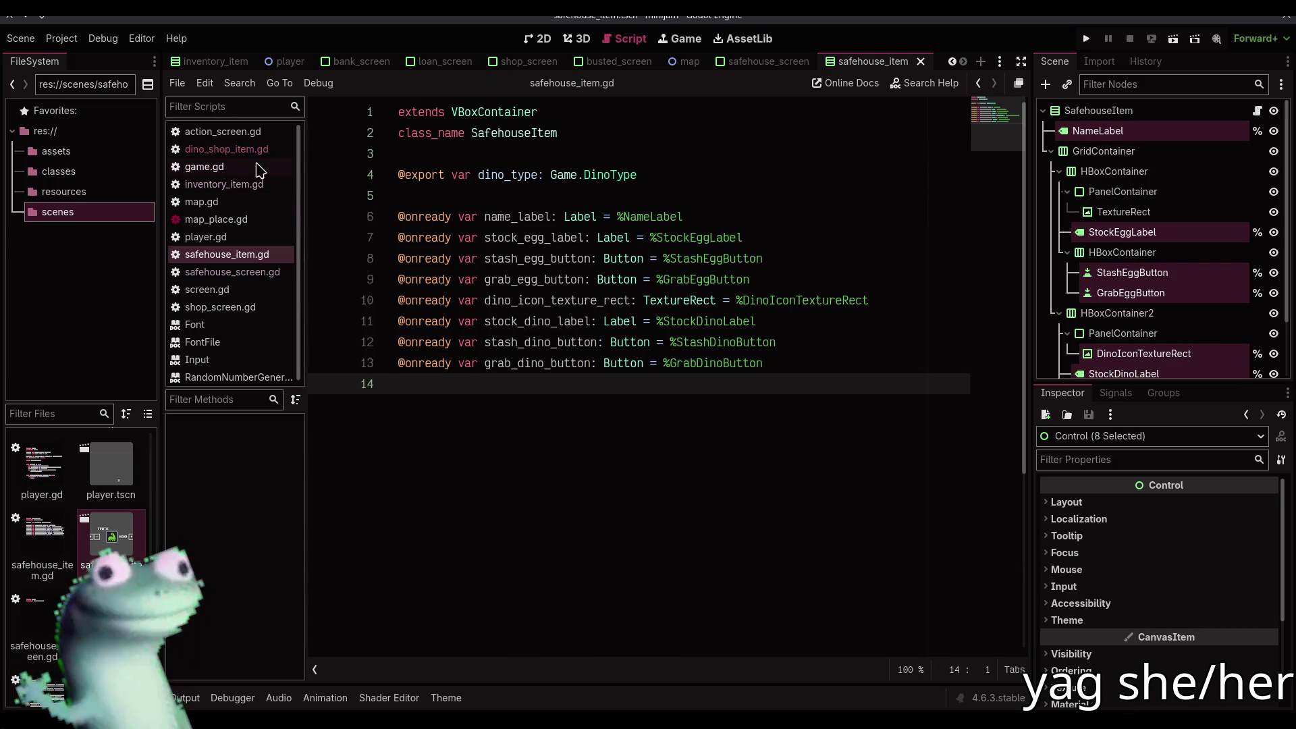
click(257, 150)
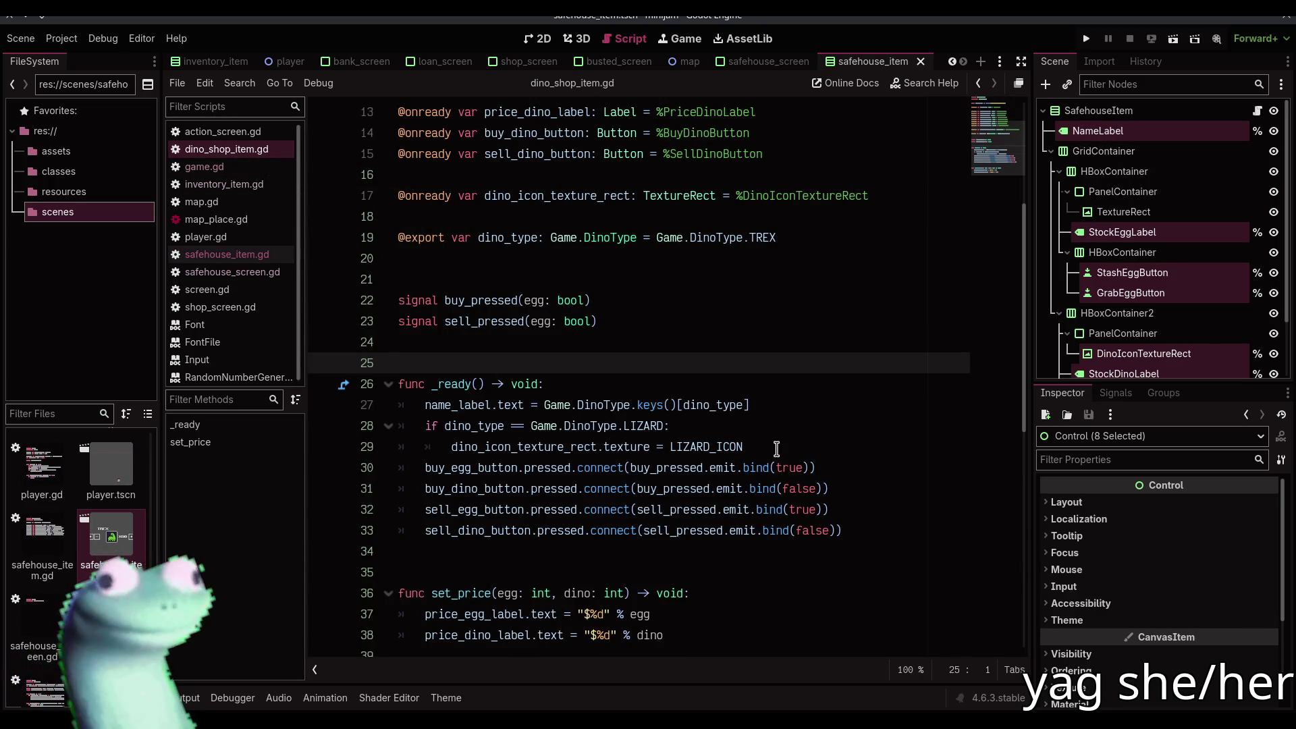
Paste the first lines of dino_shop_item.gd's _ready function into safehouse_item.gd after the references.
drag(777, 448, 353, 386)
key(ctrl+c)
click(227, 255)
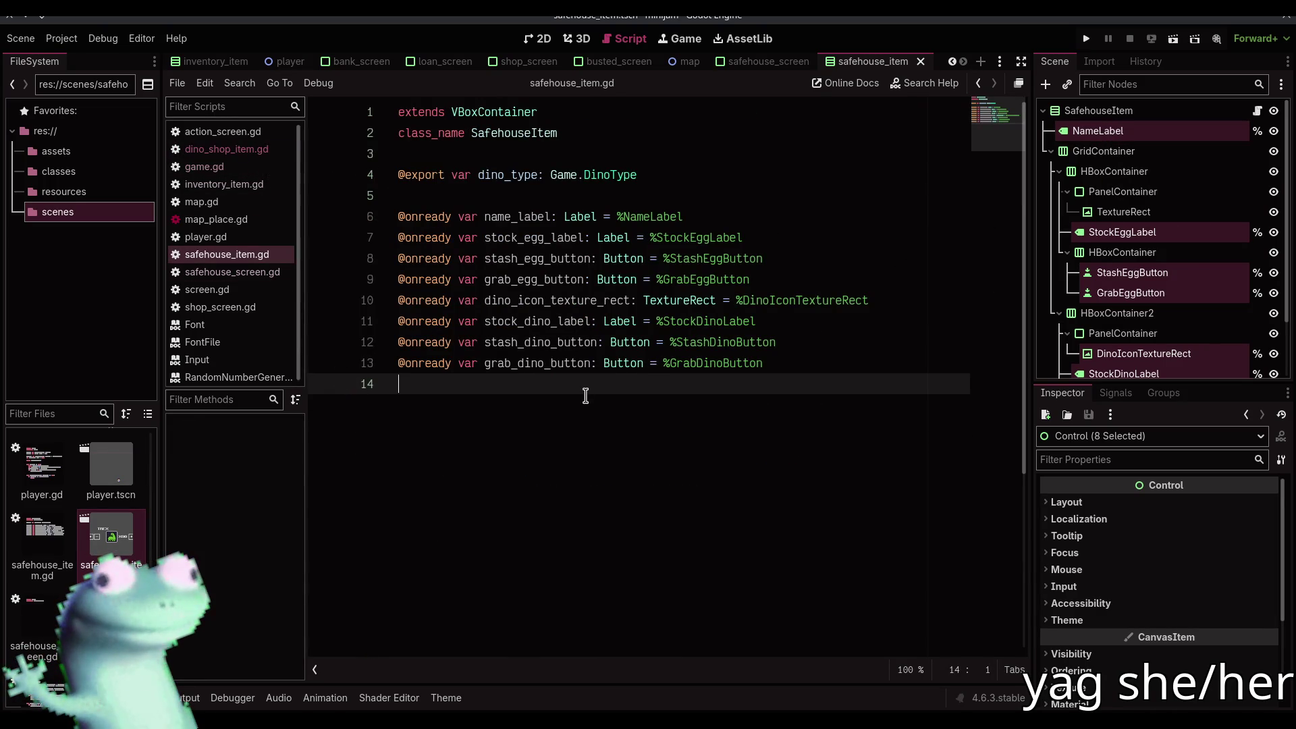
key(Return)
key(ctrl+v)
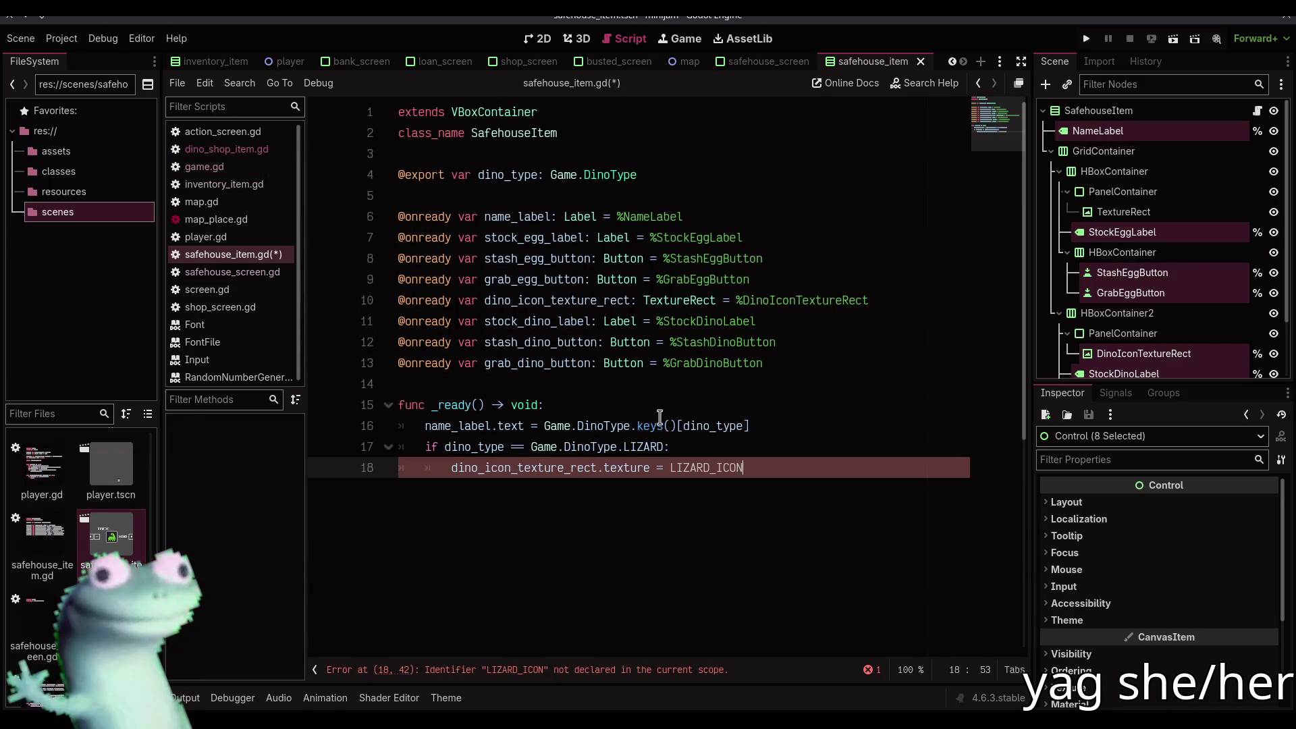
Copy the LIZARD_ICON constant from dino_shop_item.gd below the class name and save.
click(240, 152)
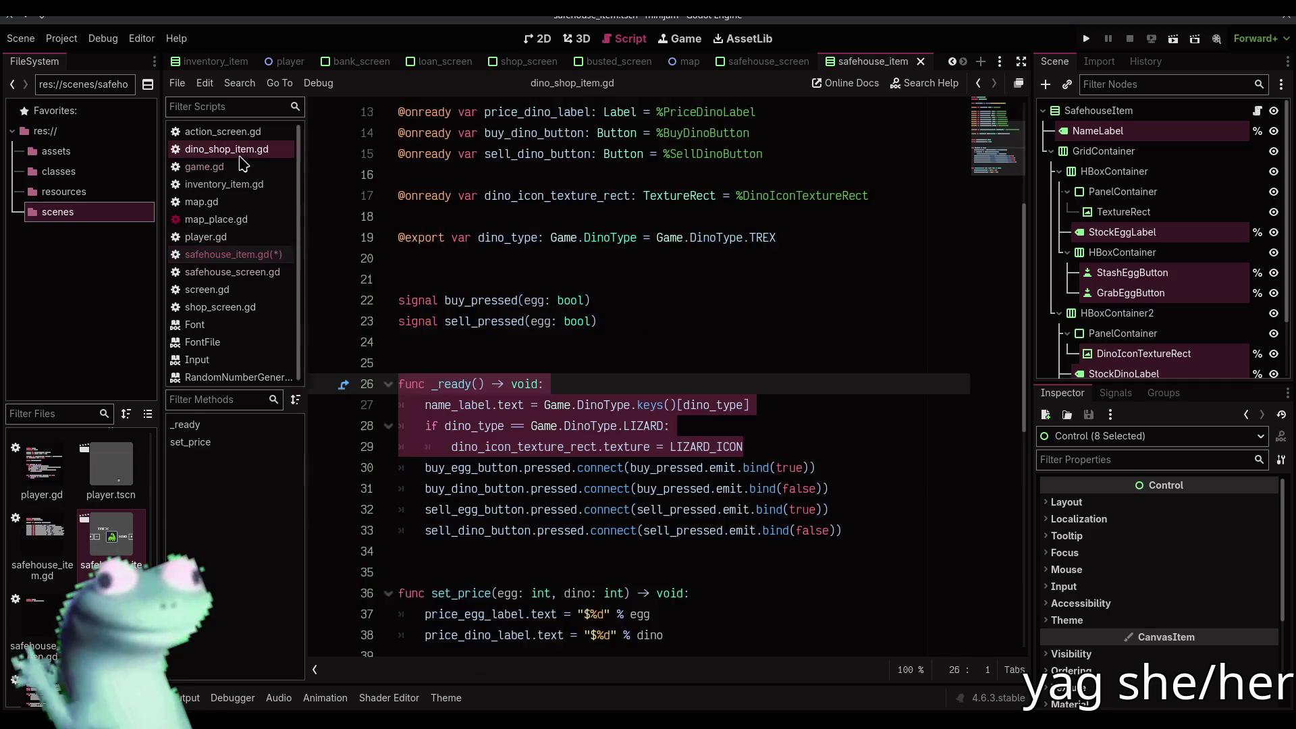
scroll(636, 236, up, 4)
click(759, 173)
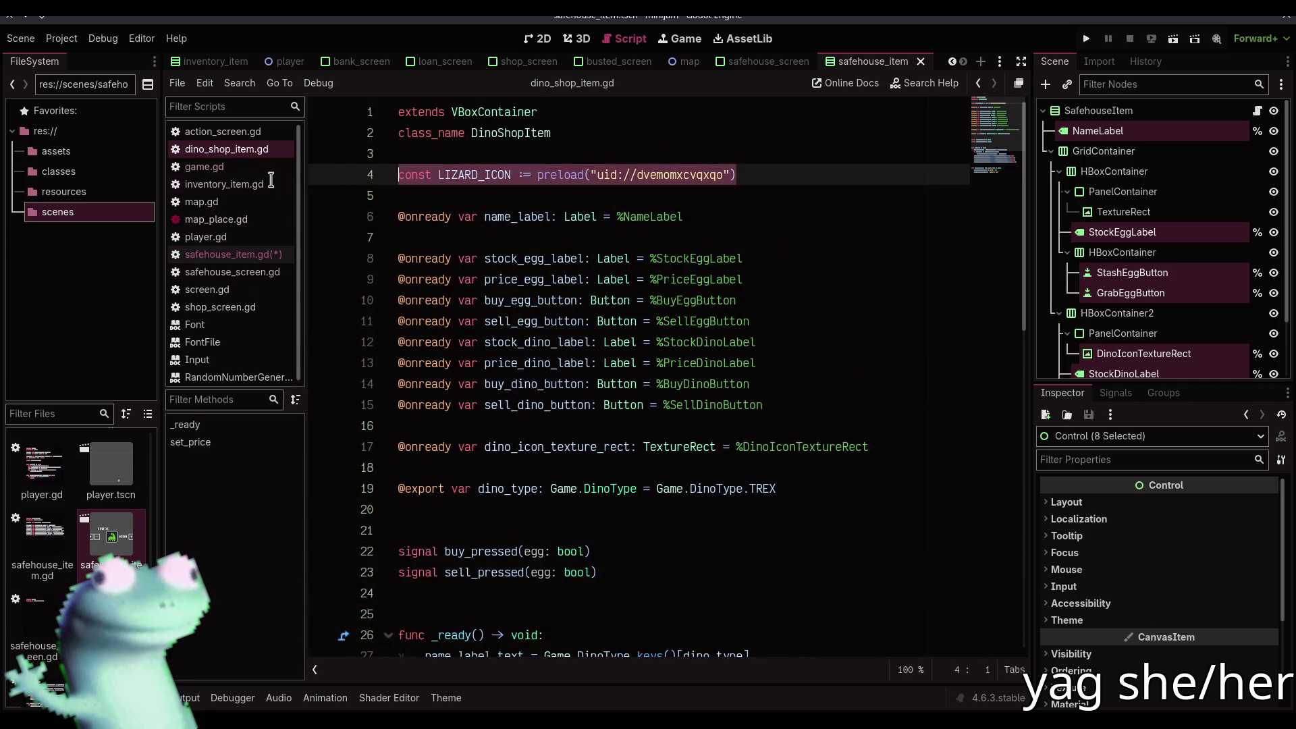
click(256, 256)
click(485, 152)
key(Return)
key(Return)
text(const LIZARD_ICON := preload("uid://dvemomxcvqxqo"))
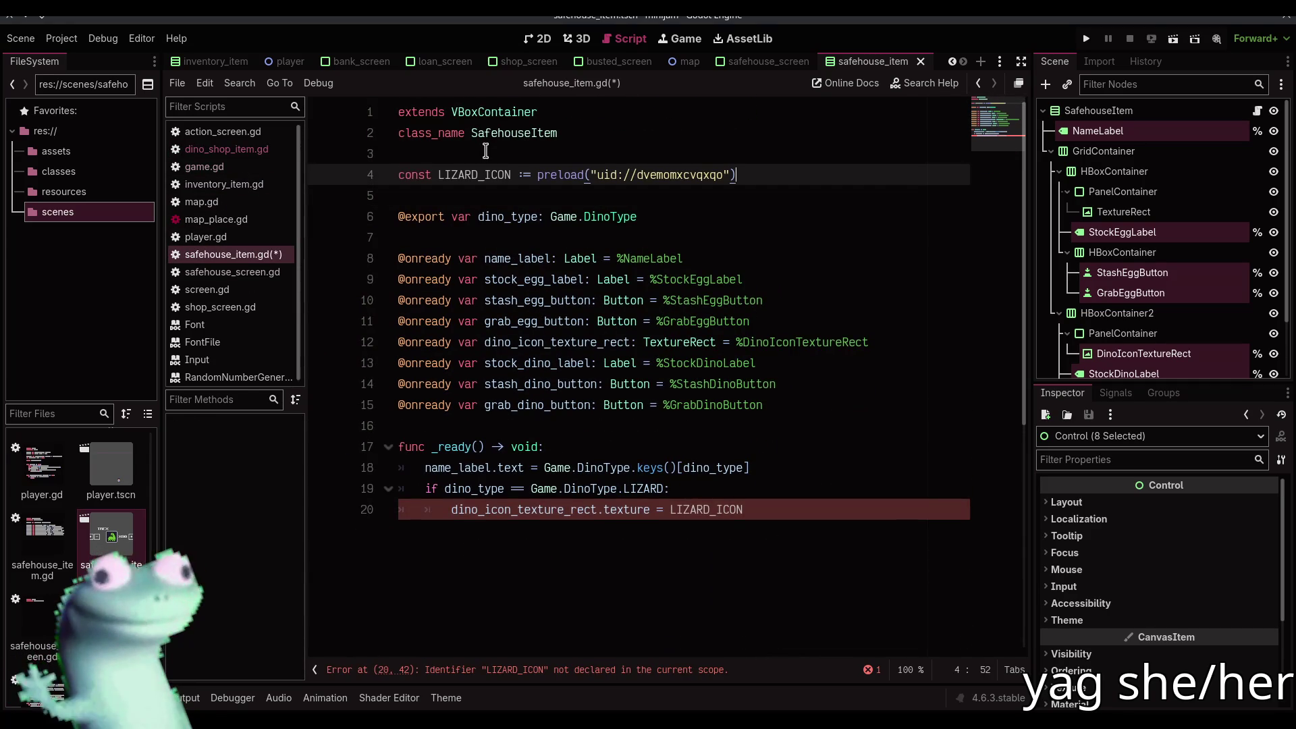
key(ctrl+s)
Move the dino_icon_texture_rect line below the dino buttons, separated by a blank line, and save.
click(643, 437)
key(Up)
key(Return)
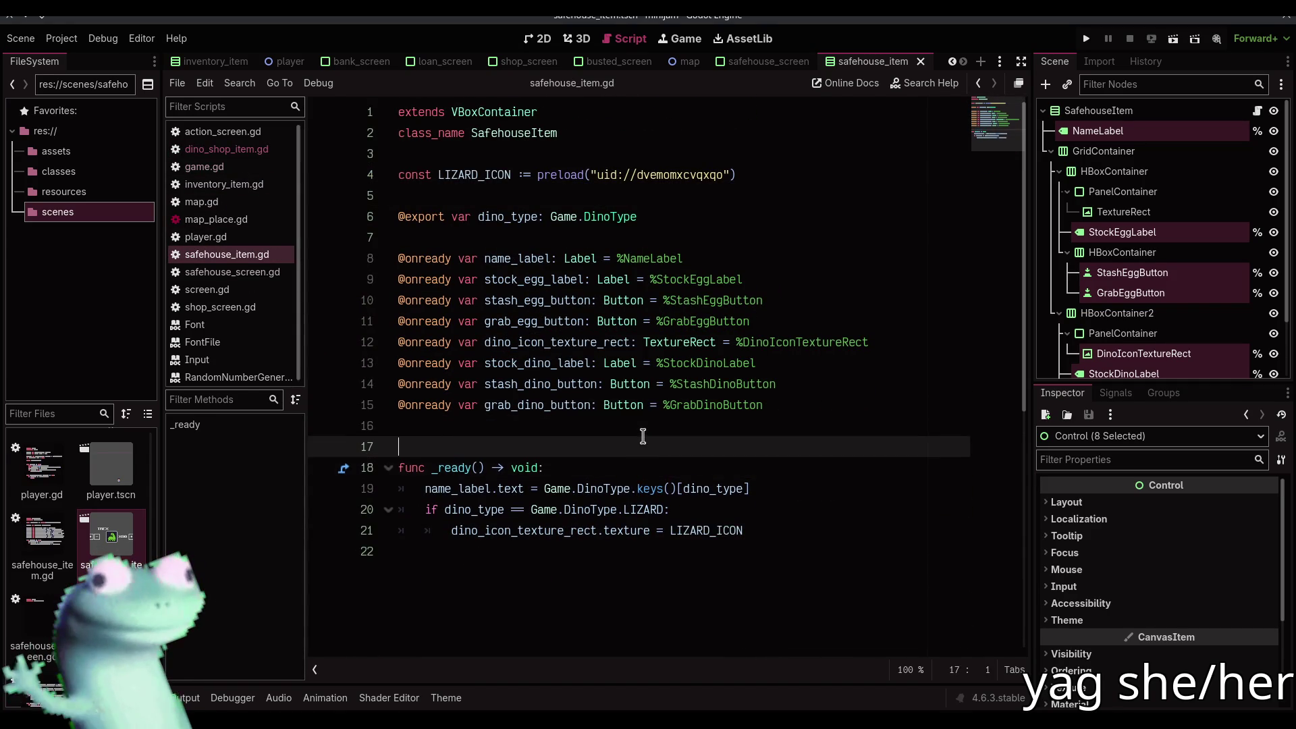
click(654, 343)
key(alt+Down)
key(alt+Down)
key(alt+Down)
key(alt+Down)
key(Down)
key(Return)
key(ctrl+s)
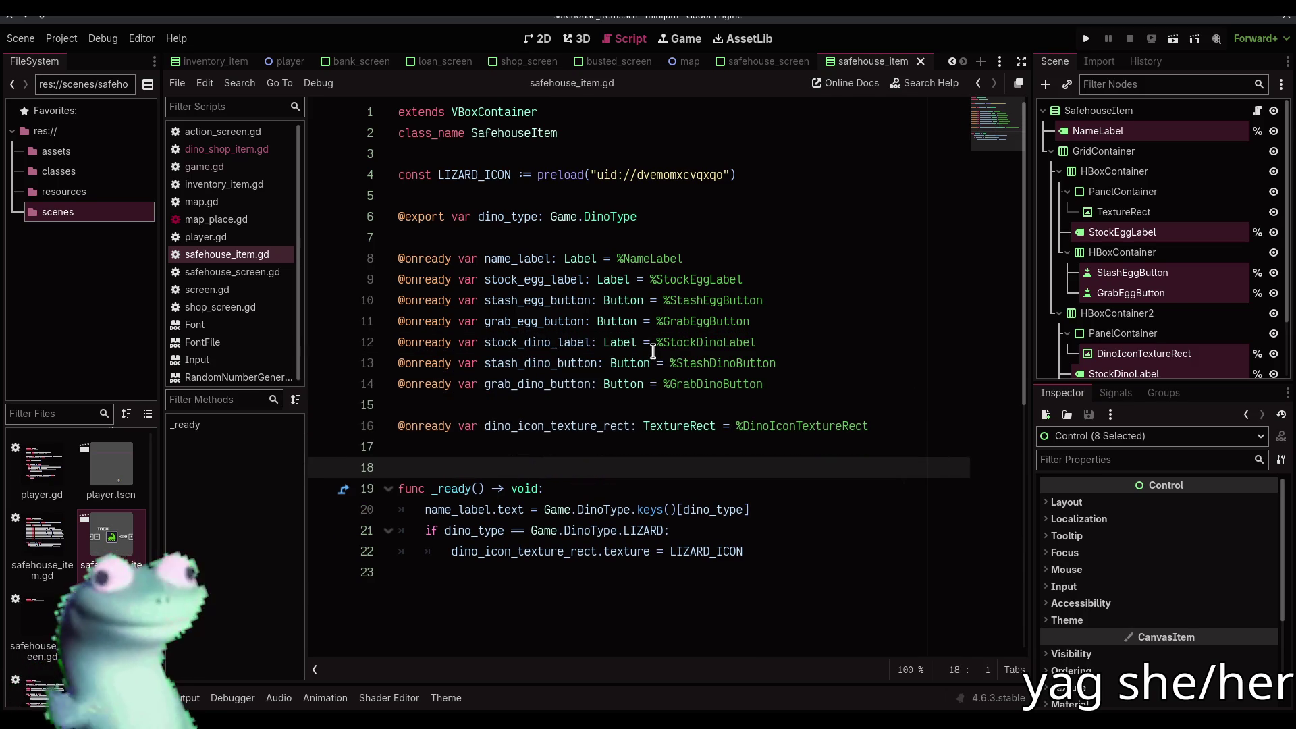
scroll(653, 351, down, 4)
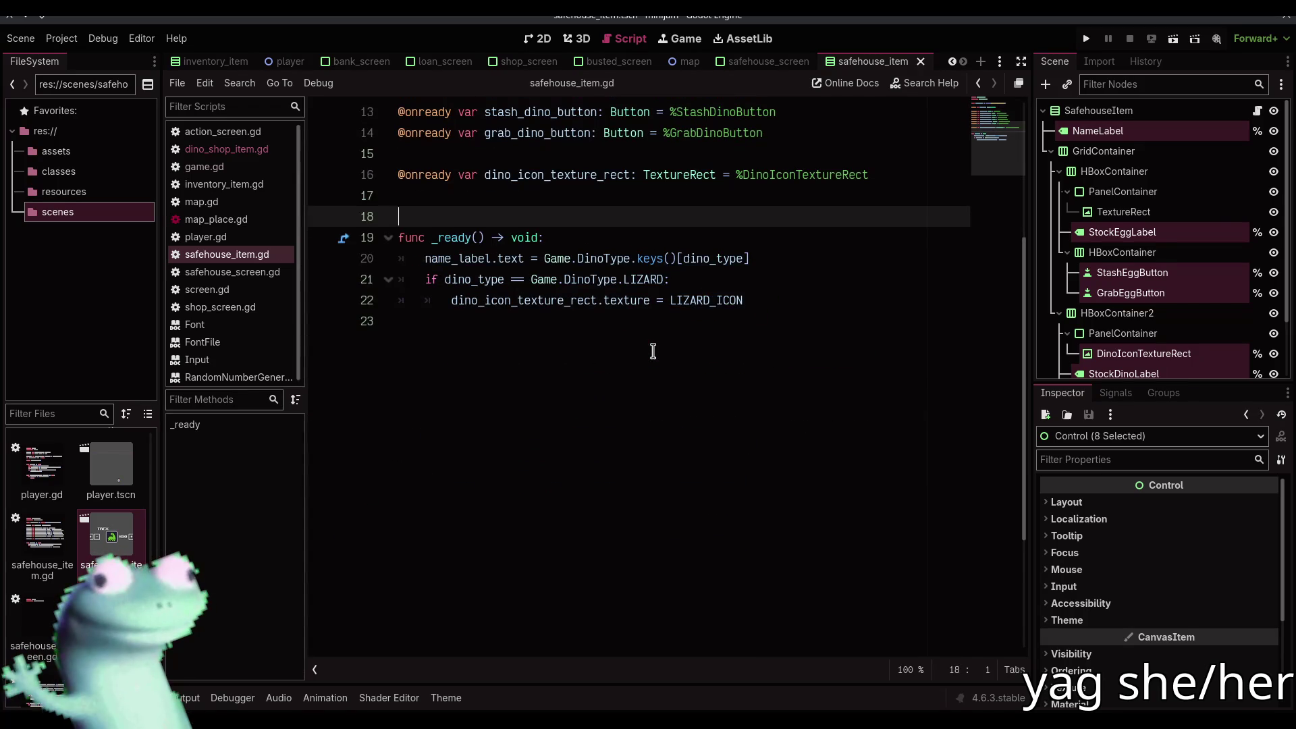
click(767, 365)
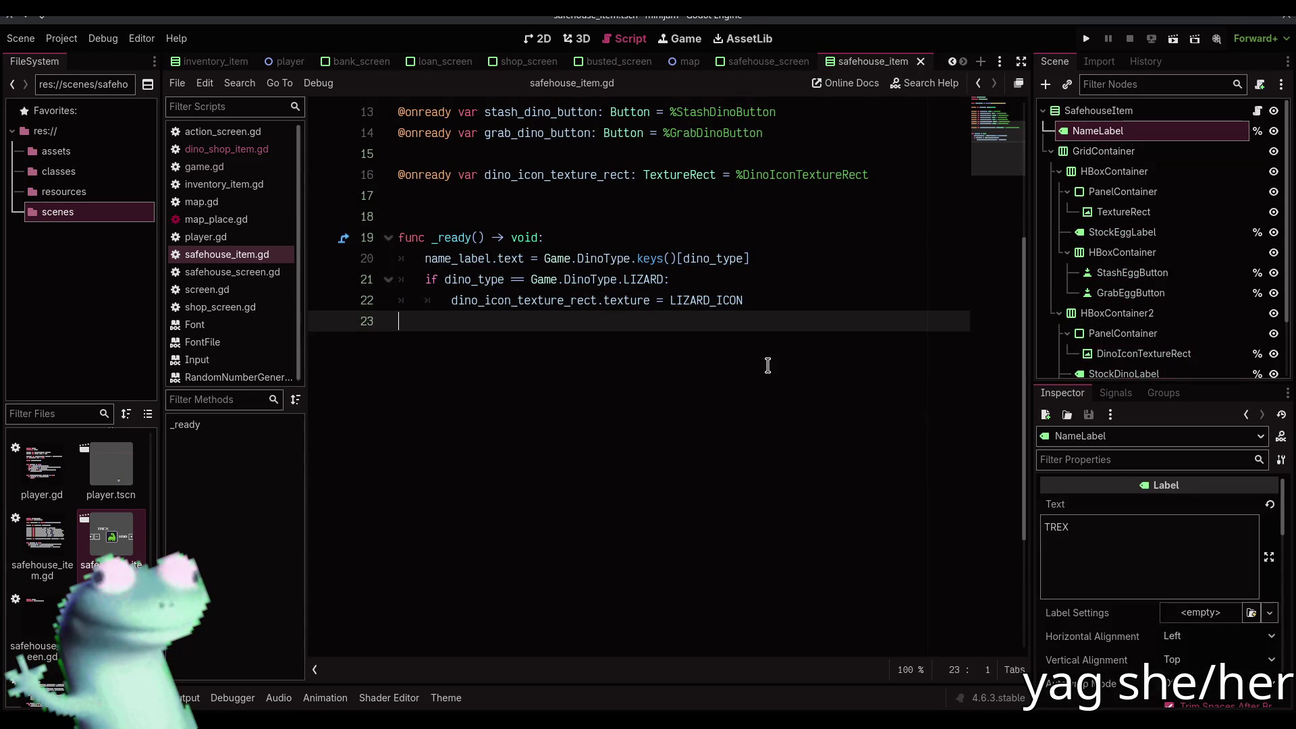
click(540, 38)
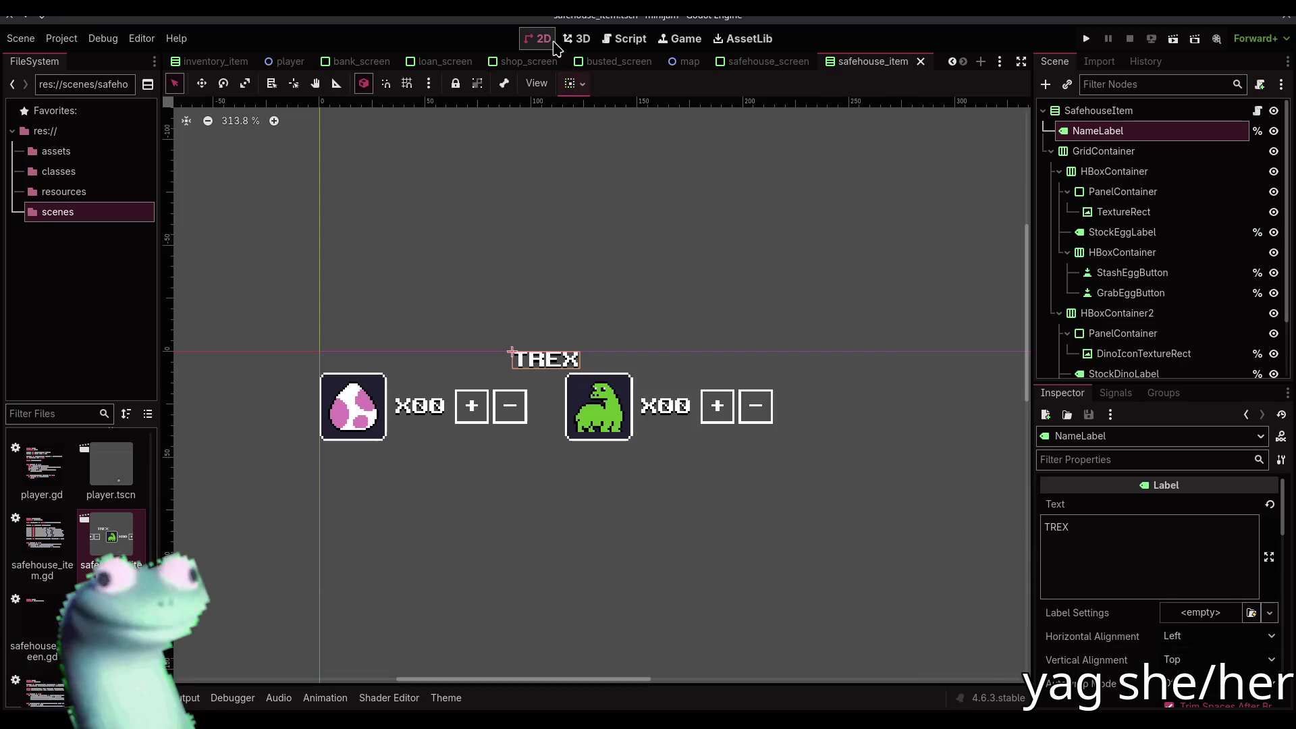
Declare the stash_pressed and grab_pressed signals below the node references and save.
click(612, 41)
key(Return)
key(BackSpace)
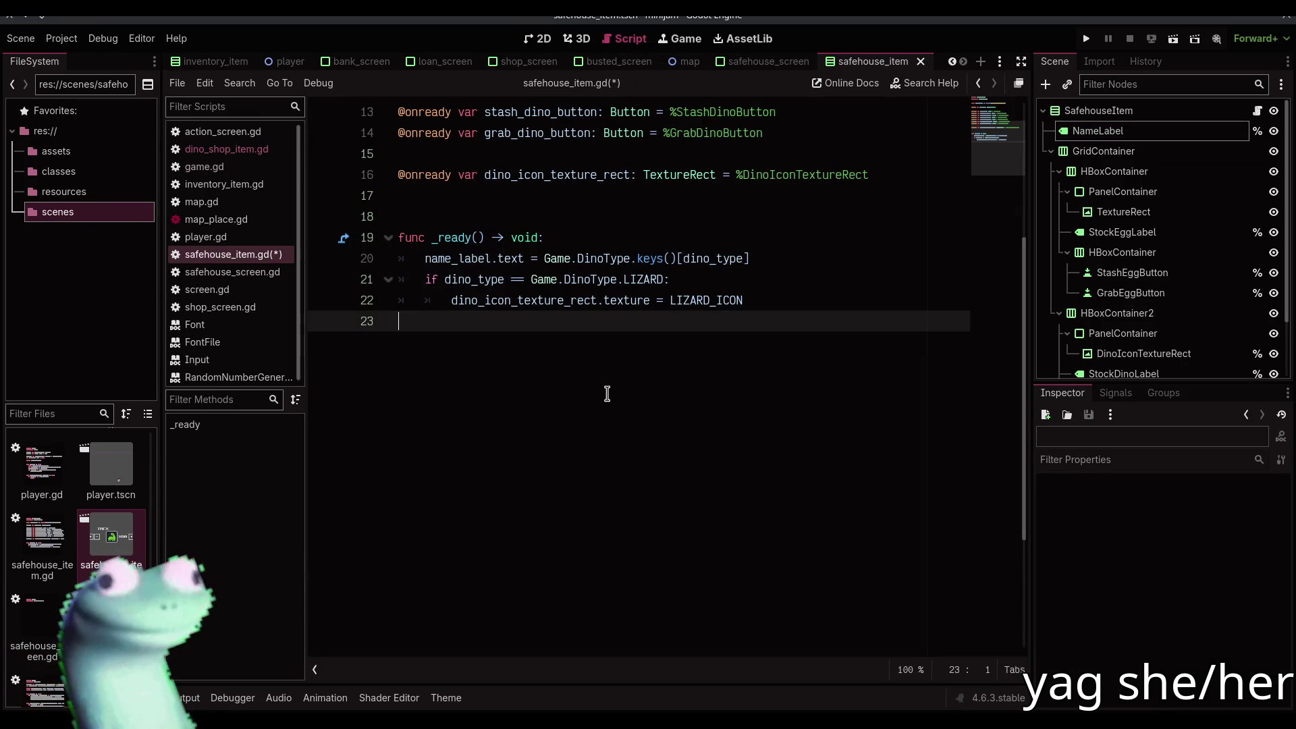
scroll(607, 392, up, 4)
click(587, 445)
key(Return)
text(s)
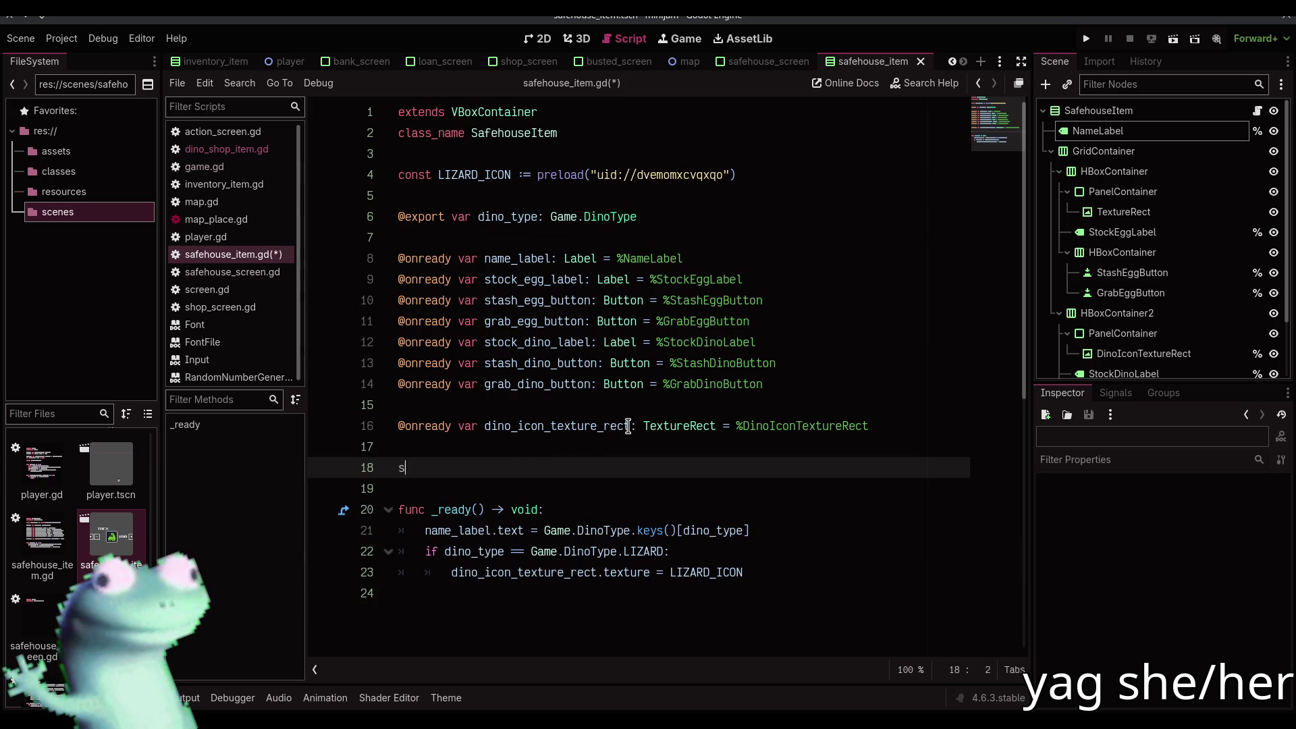
text(l )
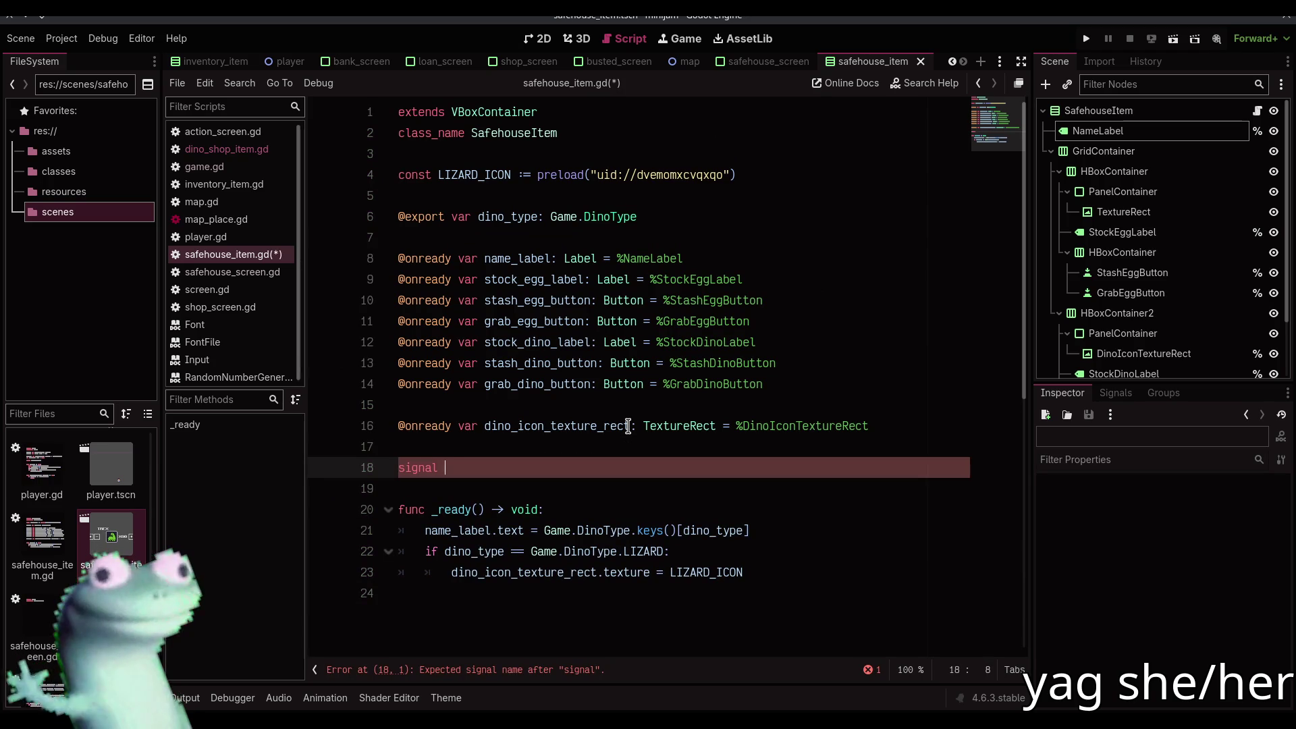
text(ed()
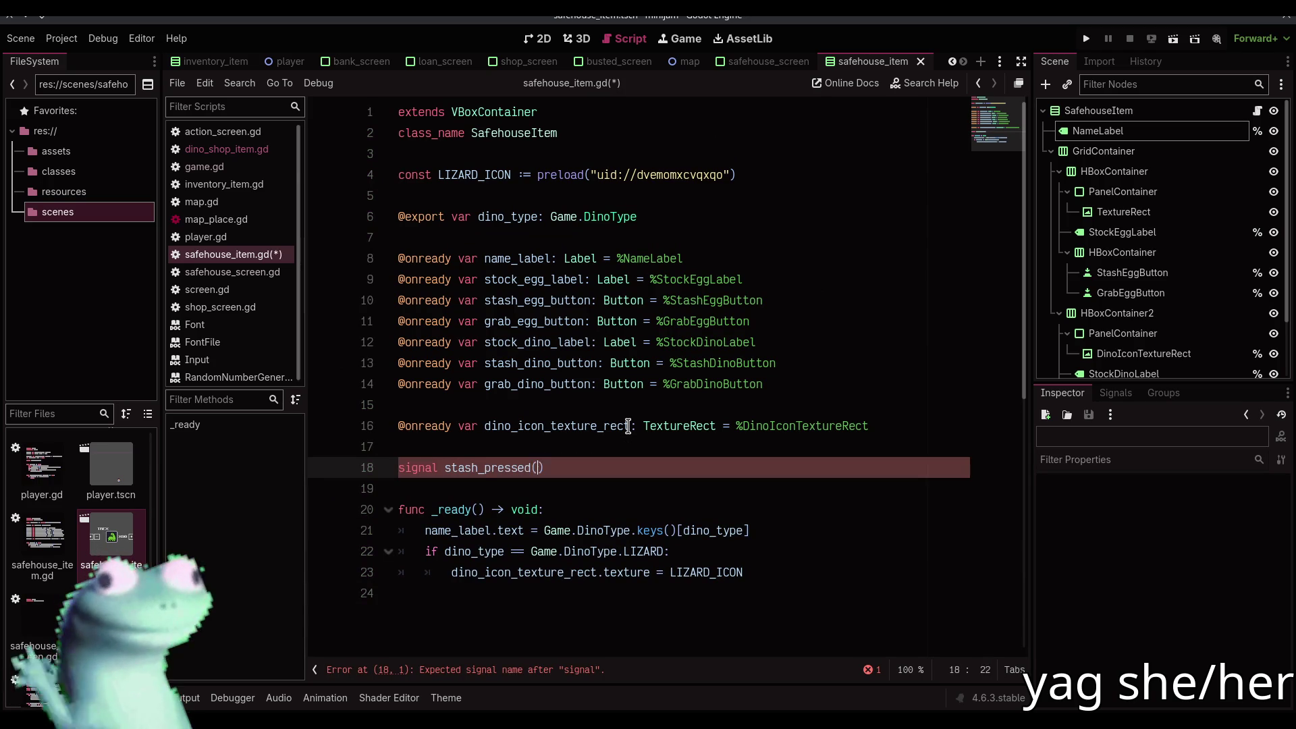
text(bool))
key(Return)
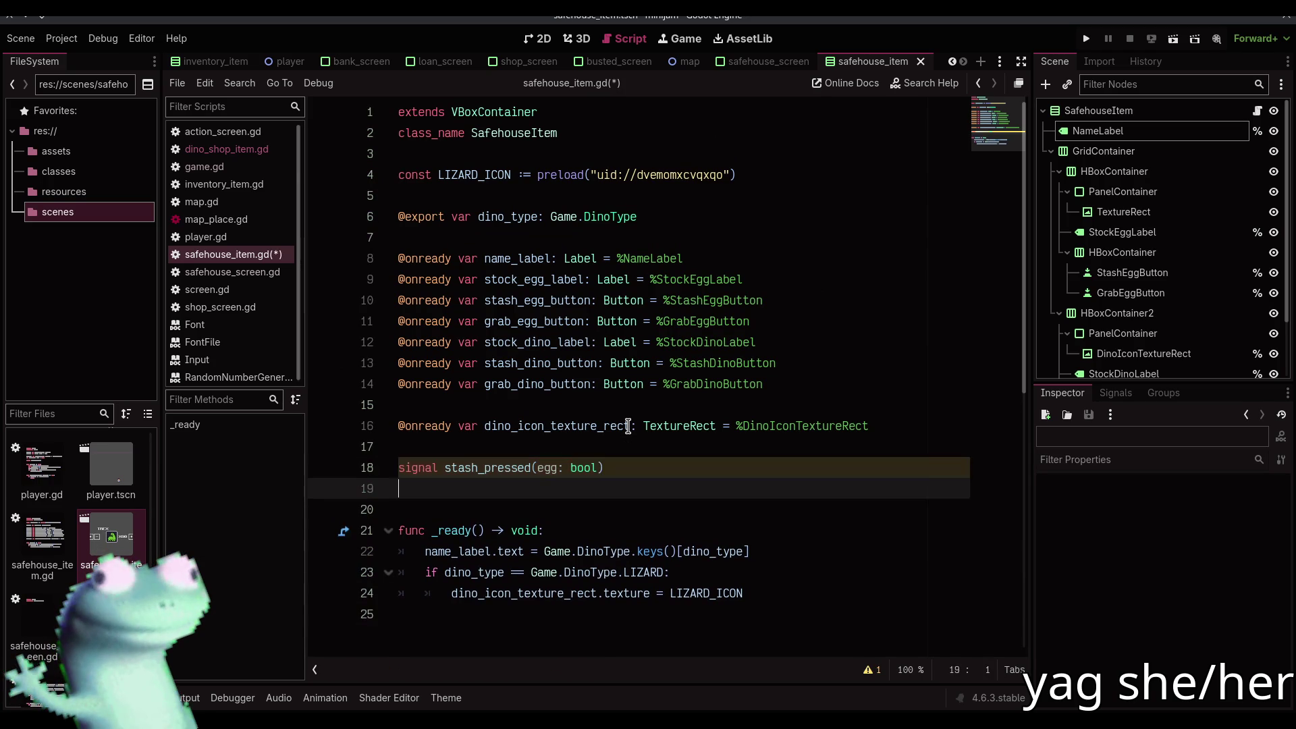
text(al )
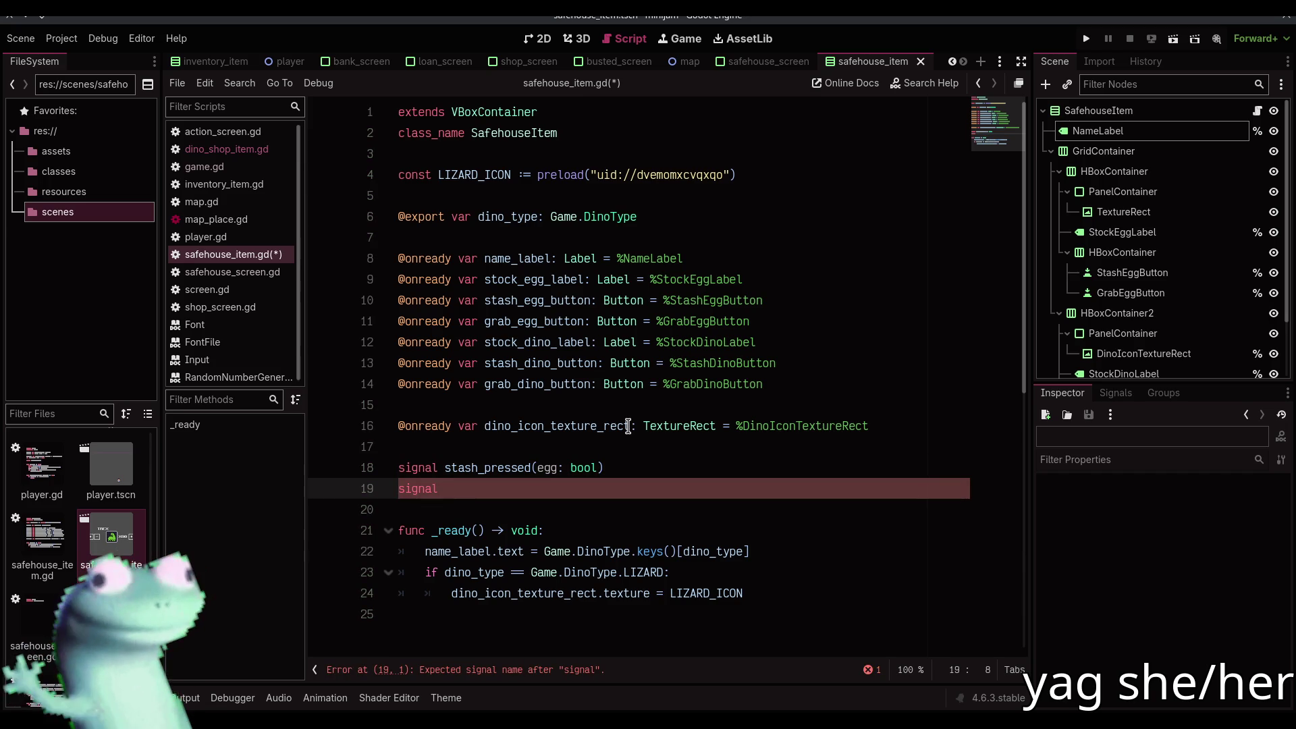
text(b_pr)
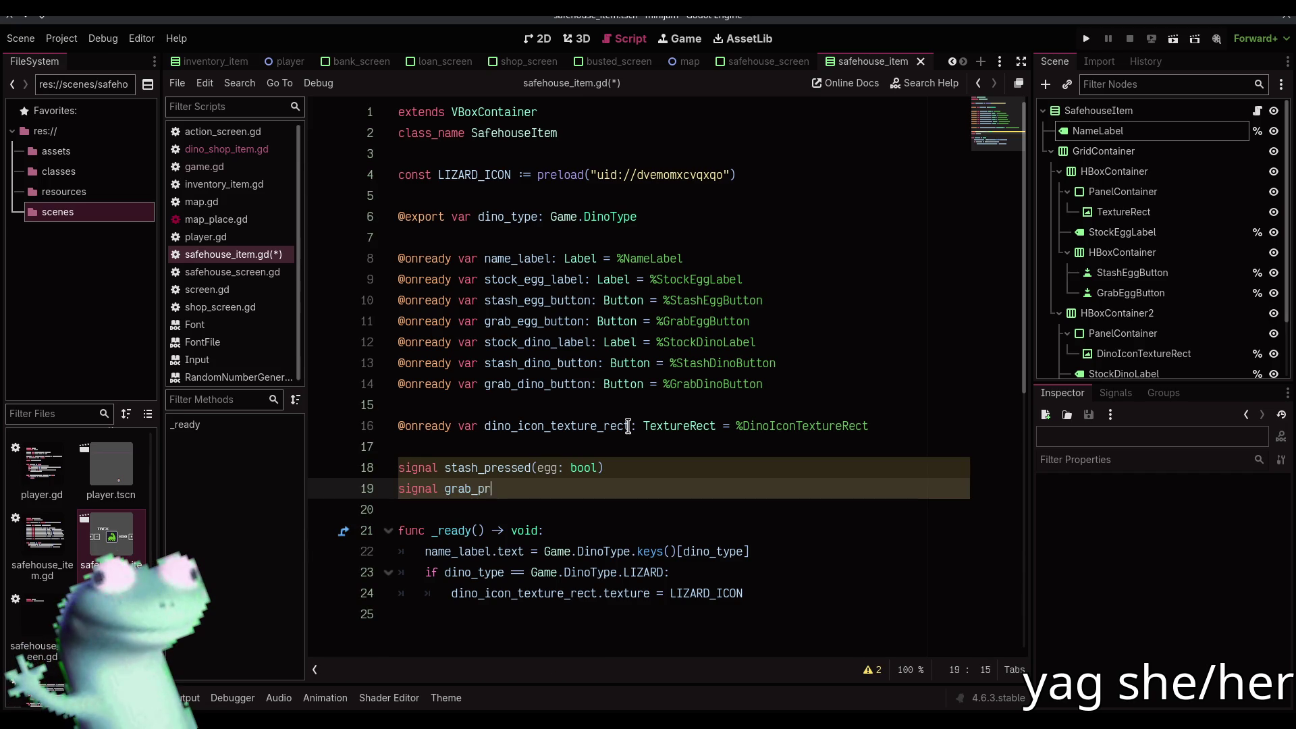
text(gg:)
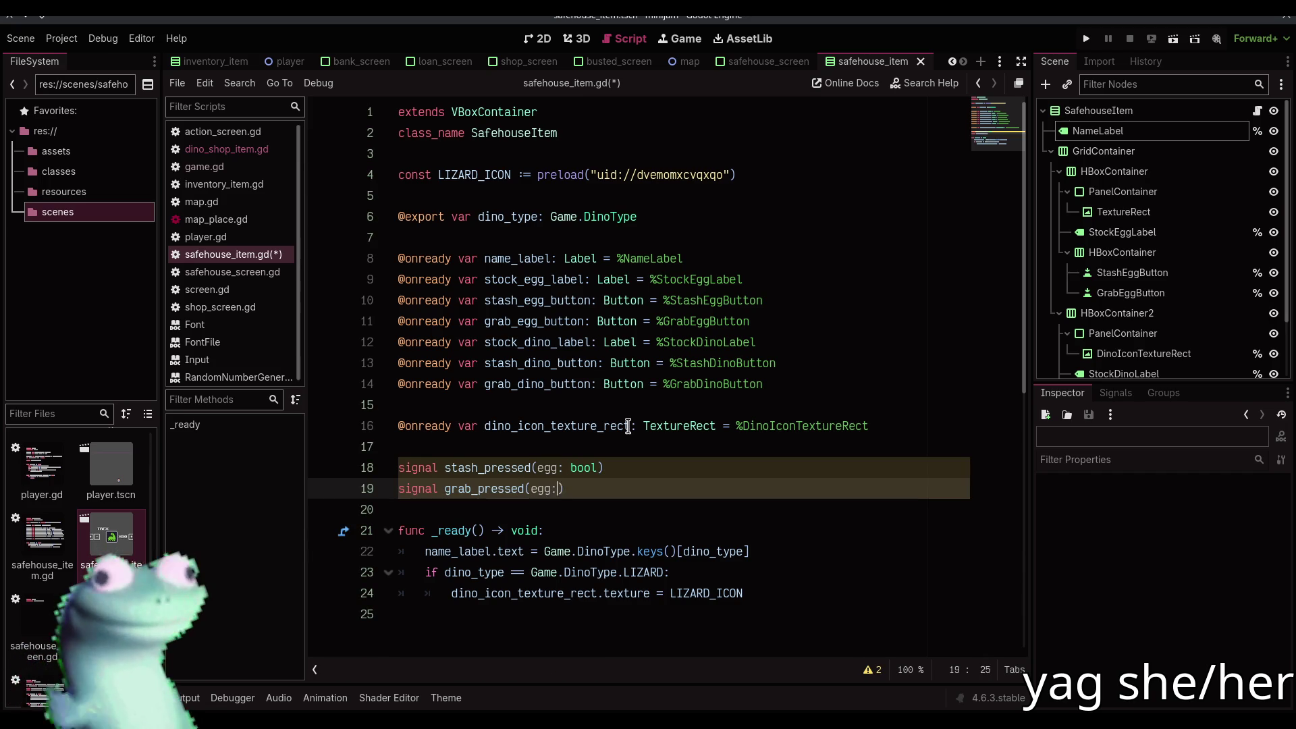
text(l)
click(613, 506)
key(Return)
key(ctrl+s)
In _ready, connect stash_egg_button.pressed to stash_pressed.emit.bind(true).
scroll(614, 506, down, 3)
click(769, 426)
key(Return)
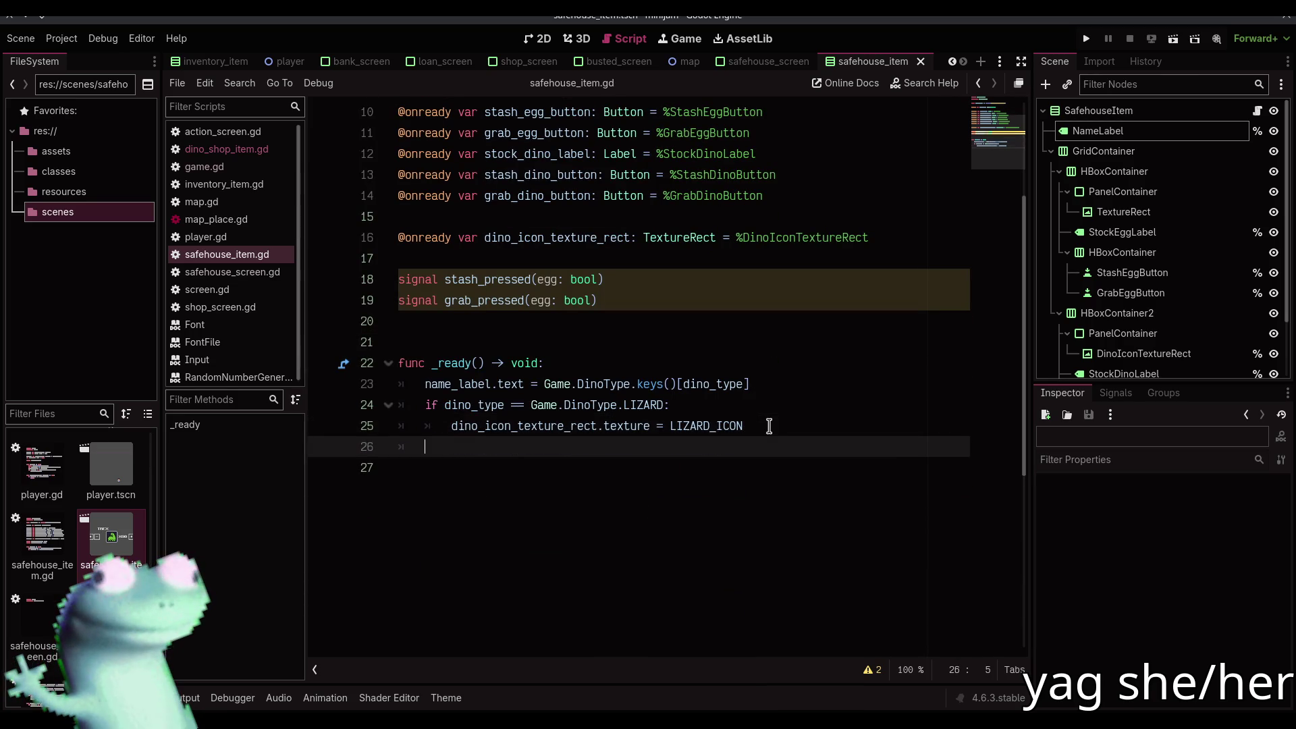
scroll(769, 425, up, 1)
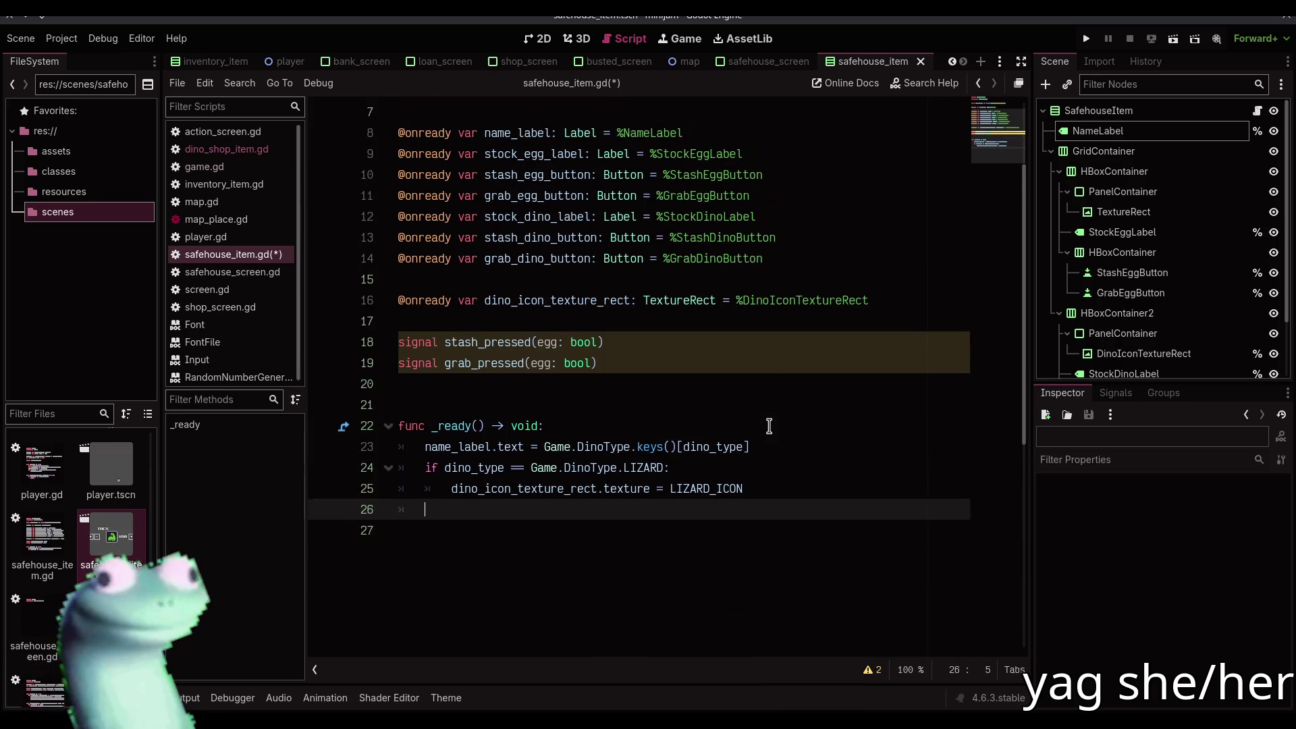
key(Return)
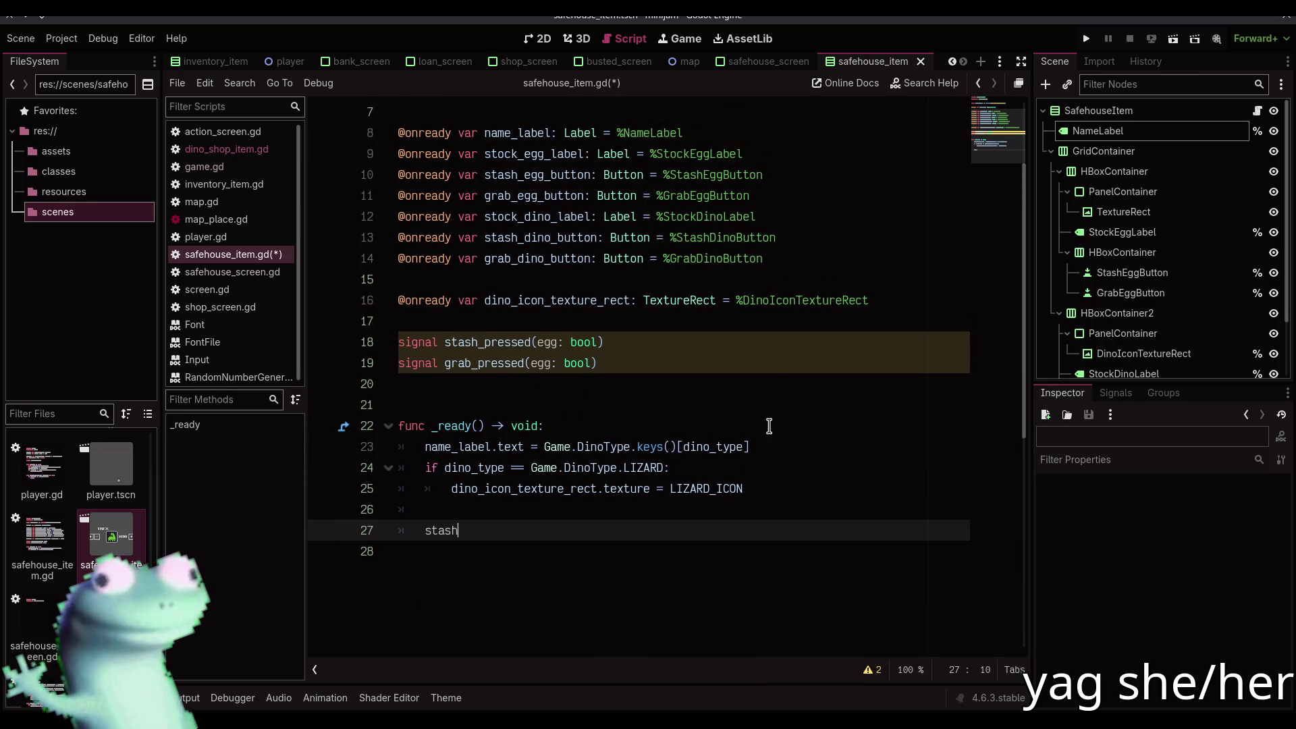
text(_egg_)
key(Return)
text(.pre)
key(Return)
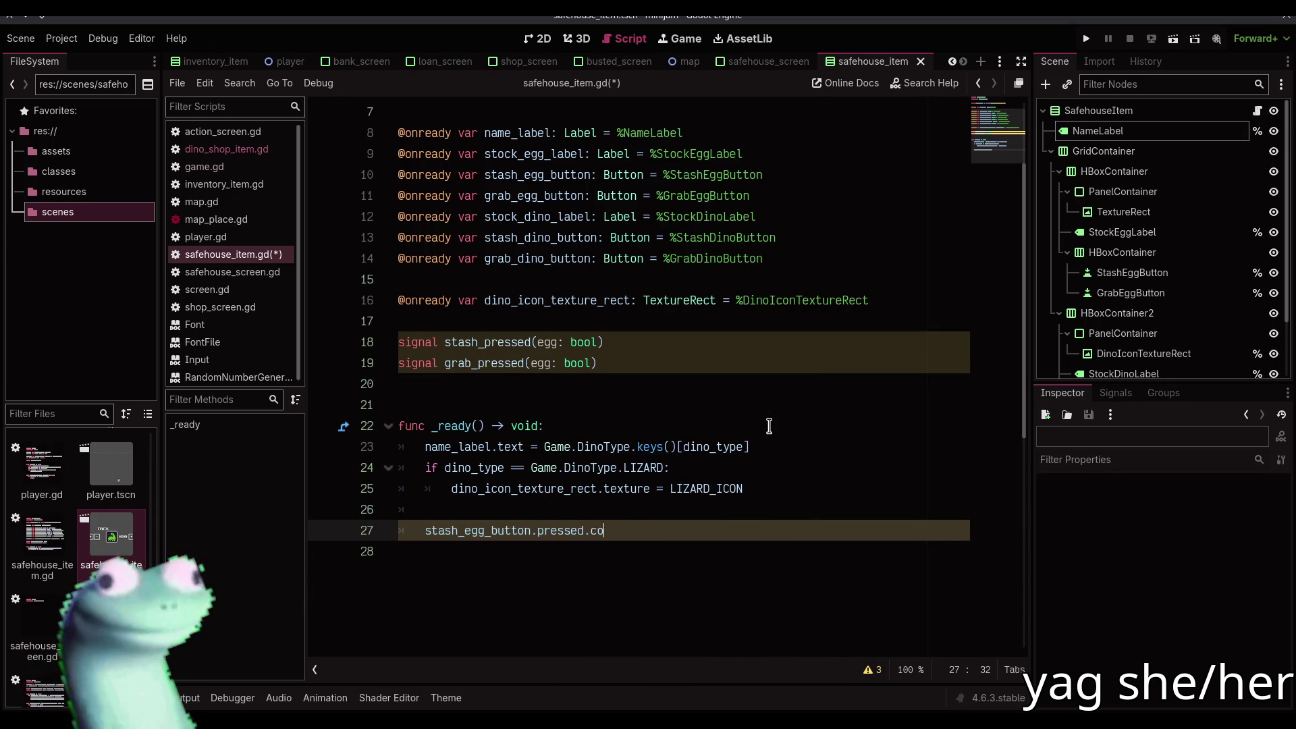
text(ct(stash_pre)
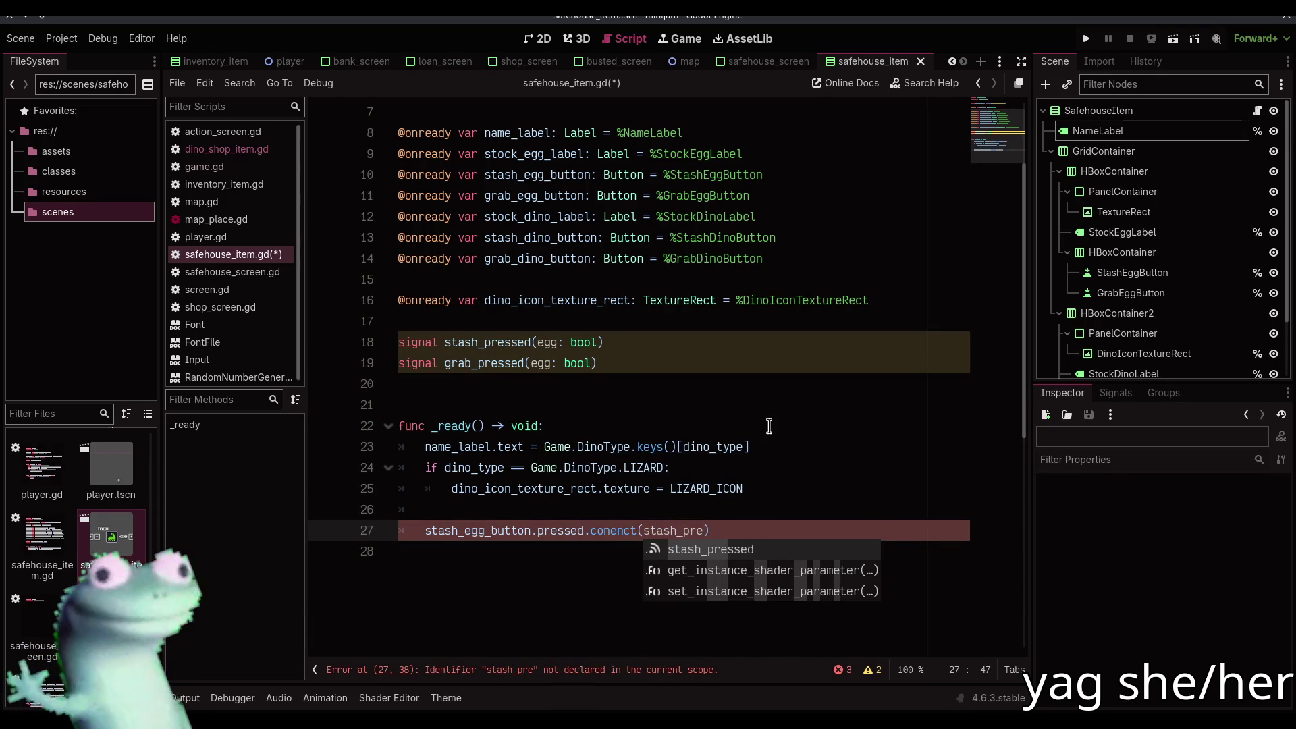
key(Return)
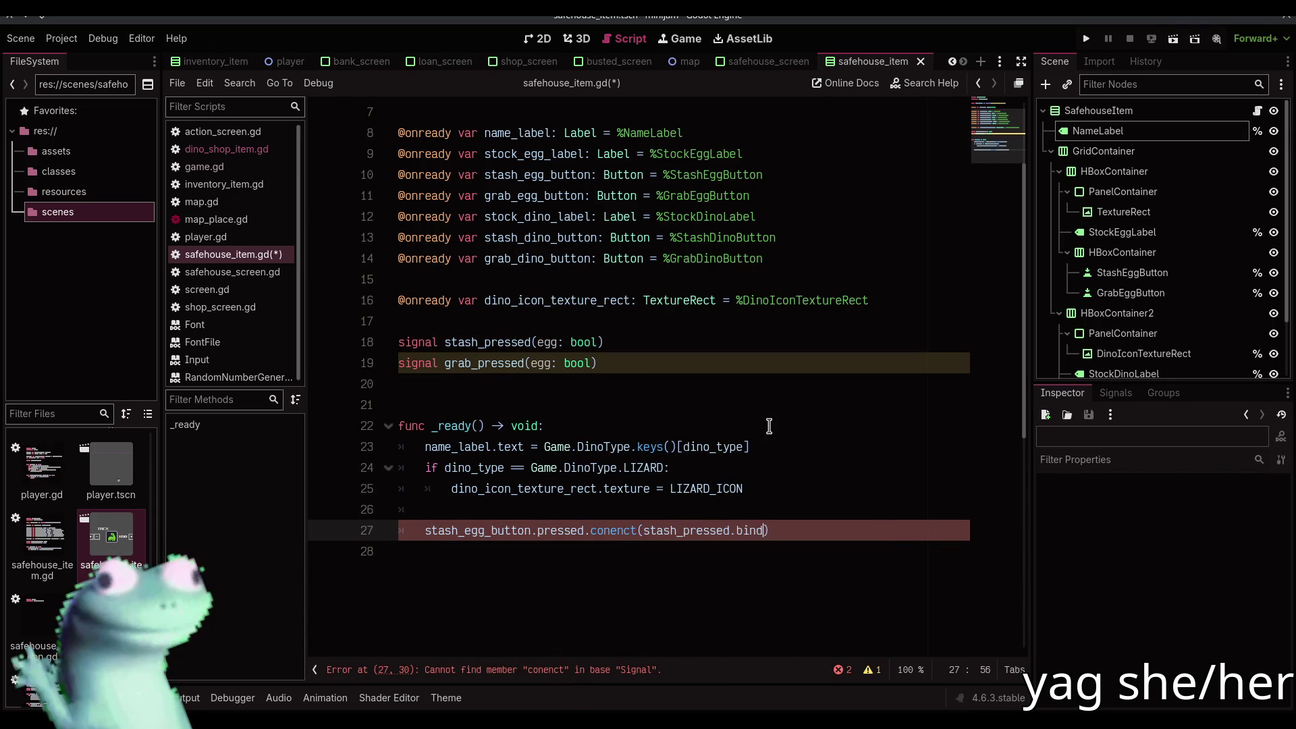
text(d(true)))
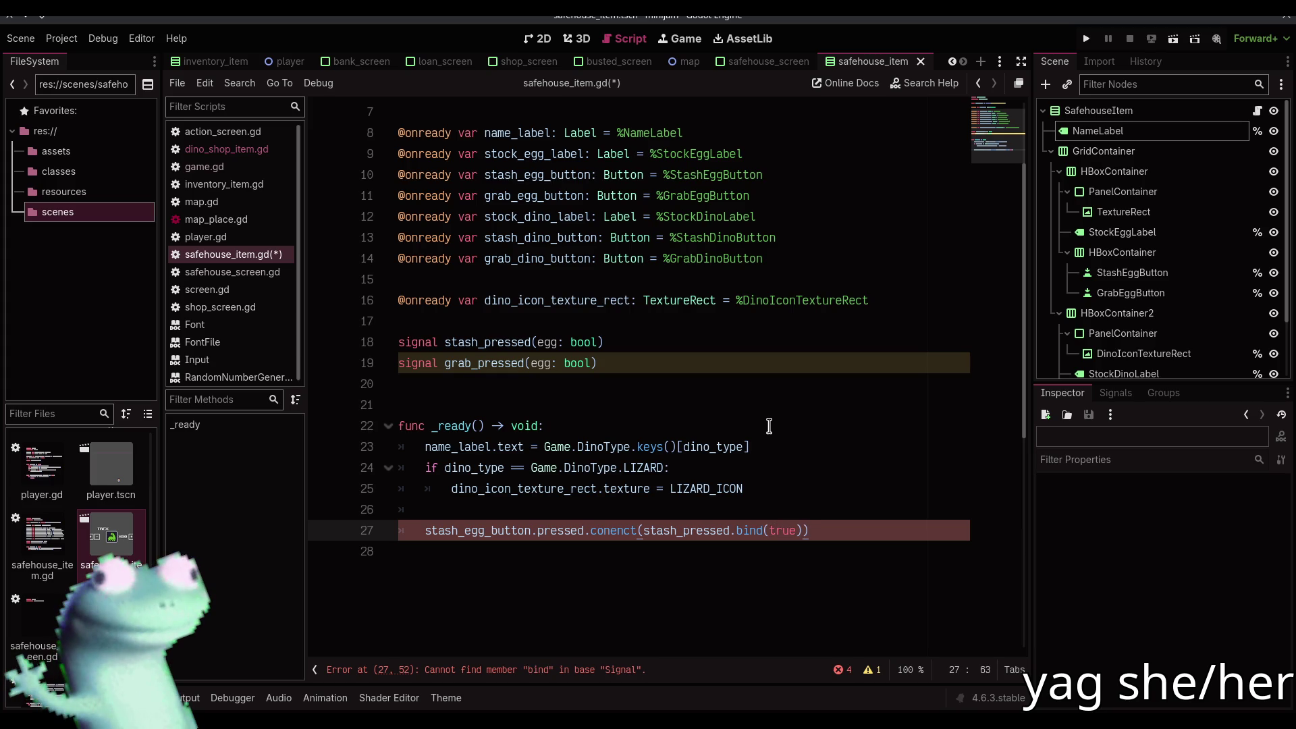
click(735, 523)
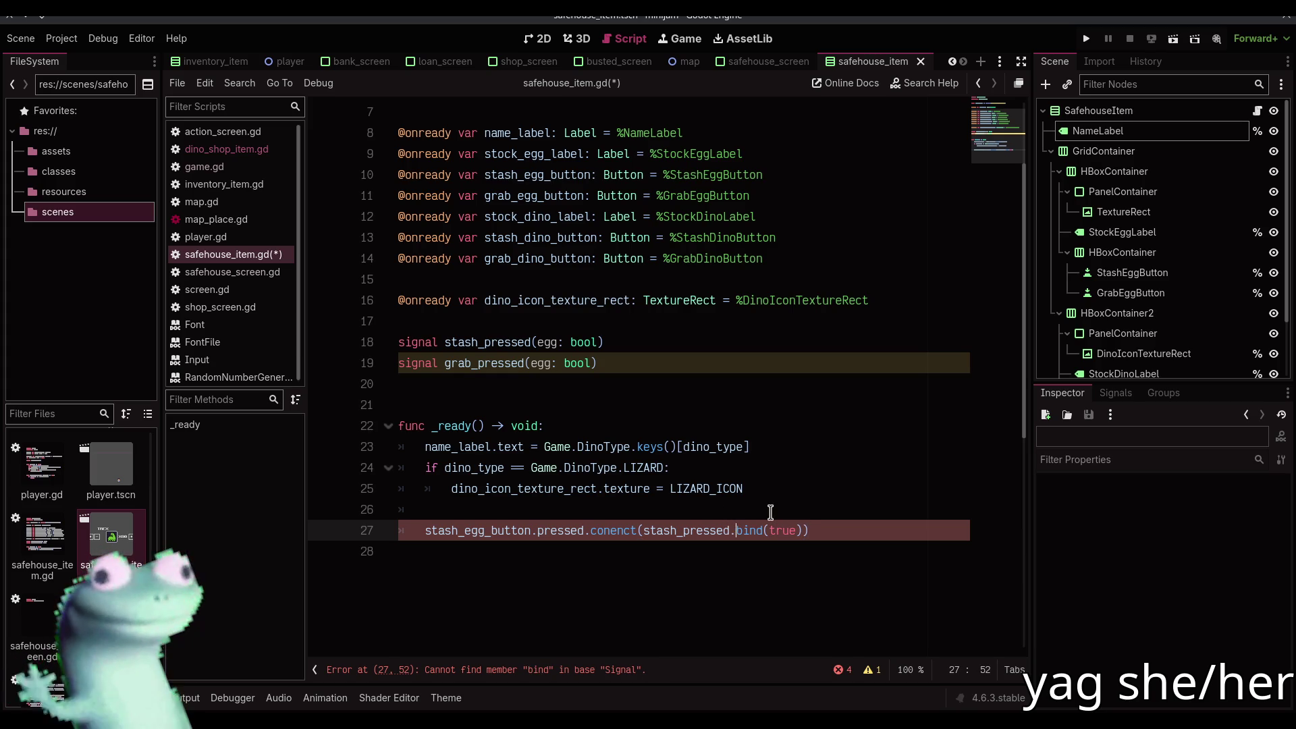
text(.emit)
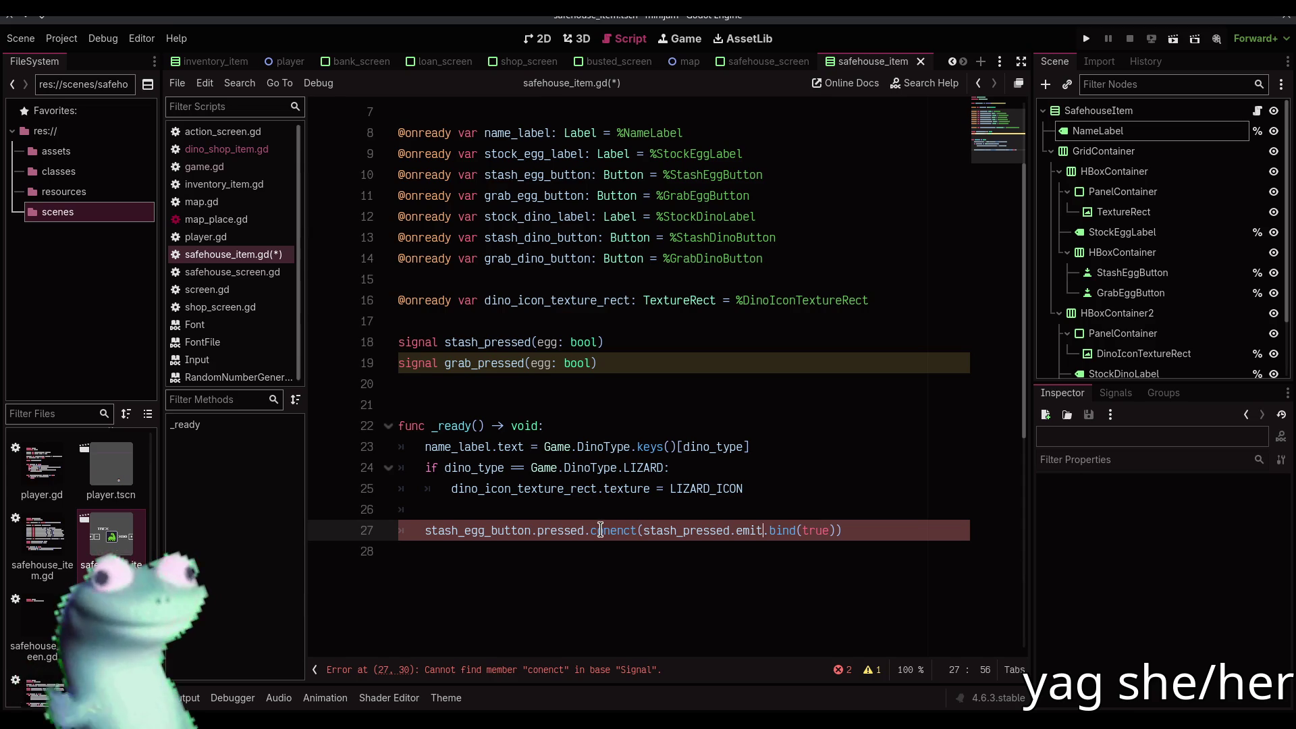
text(n)
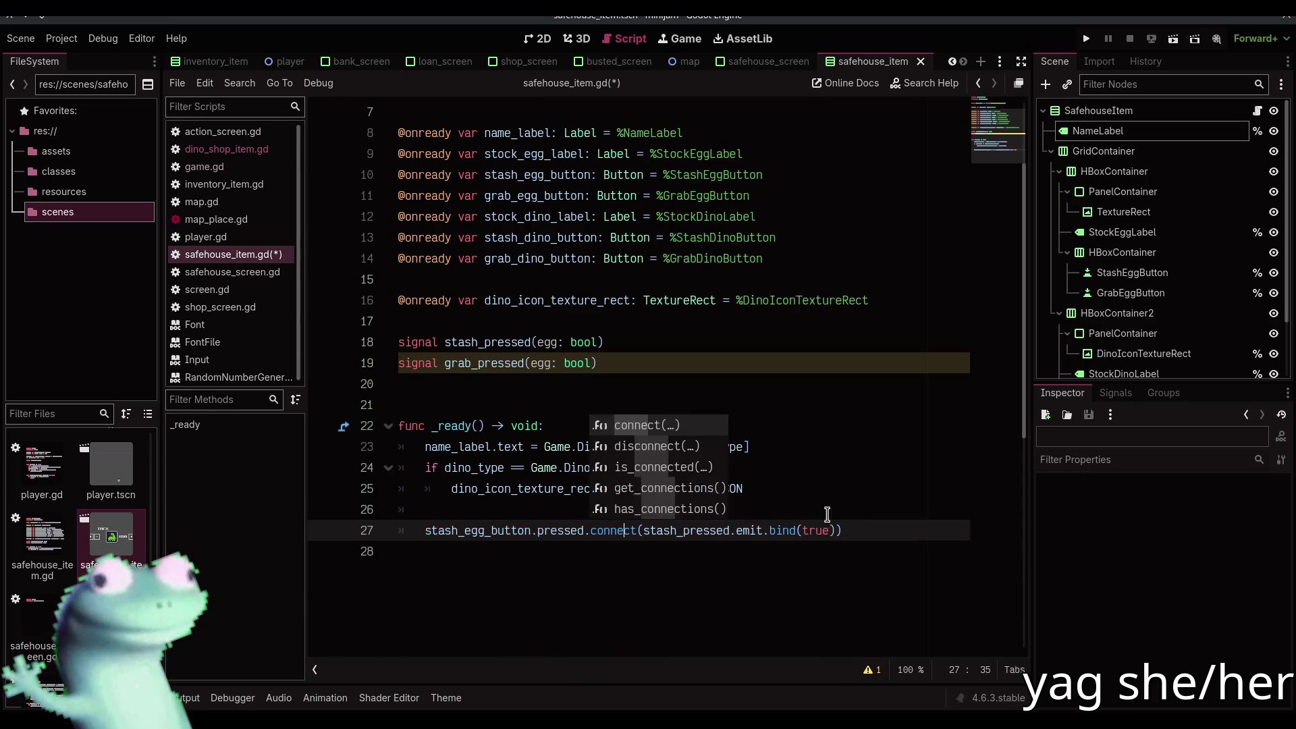
click(871, 531)
Duplicate that connection for stash_dino_button, binding false instead of true.
key(ctrl+shift+d)
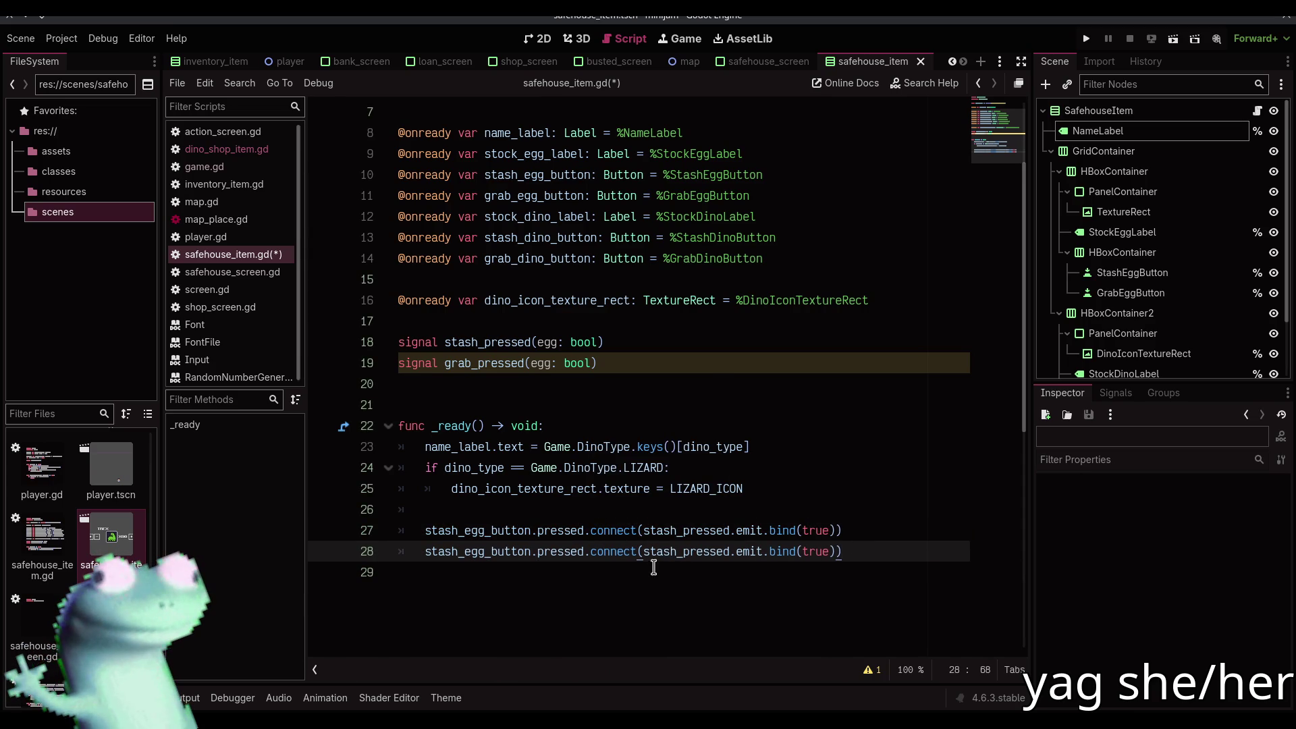
double_click(485, 554)
text(dino)
double_click(829, 552)
text(fal)
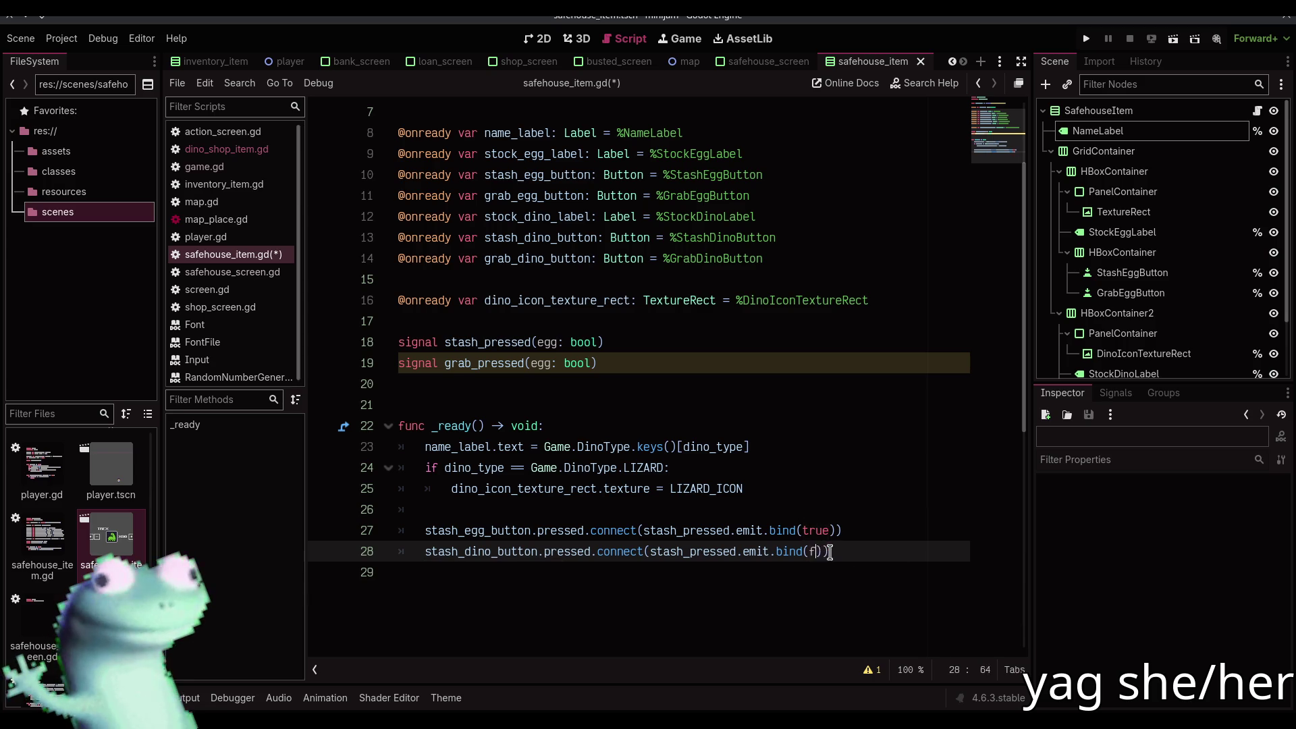
text(se)
key(End)
Copy both connection lines for the grab buttons, emitting grab_pressed, and save the script.
key(shift+Up)
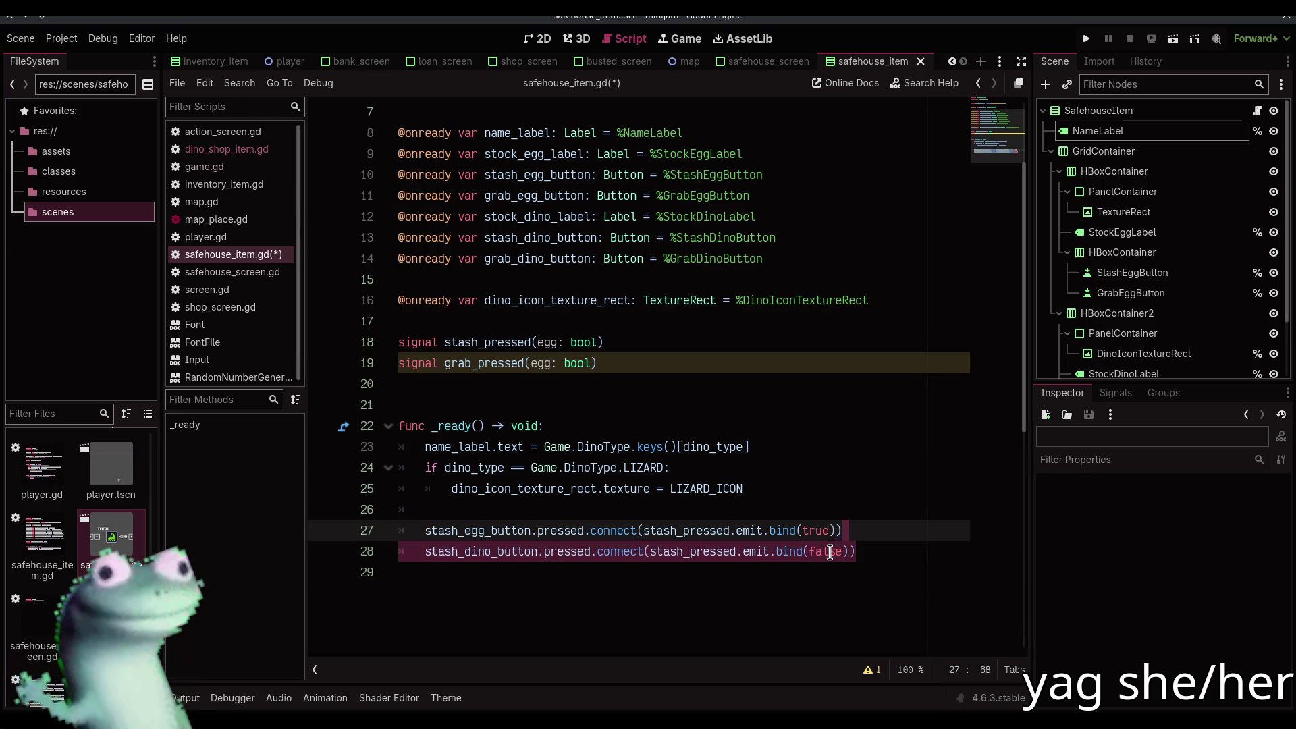
key(shift+Home)
key(ctrl+shift+d)
key(ctrl+z)
key(ctrl+alt+Down)
key(Escape)
key(Return)
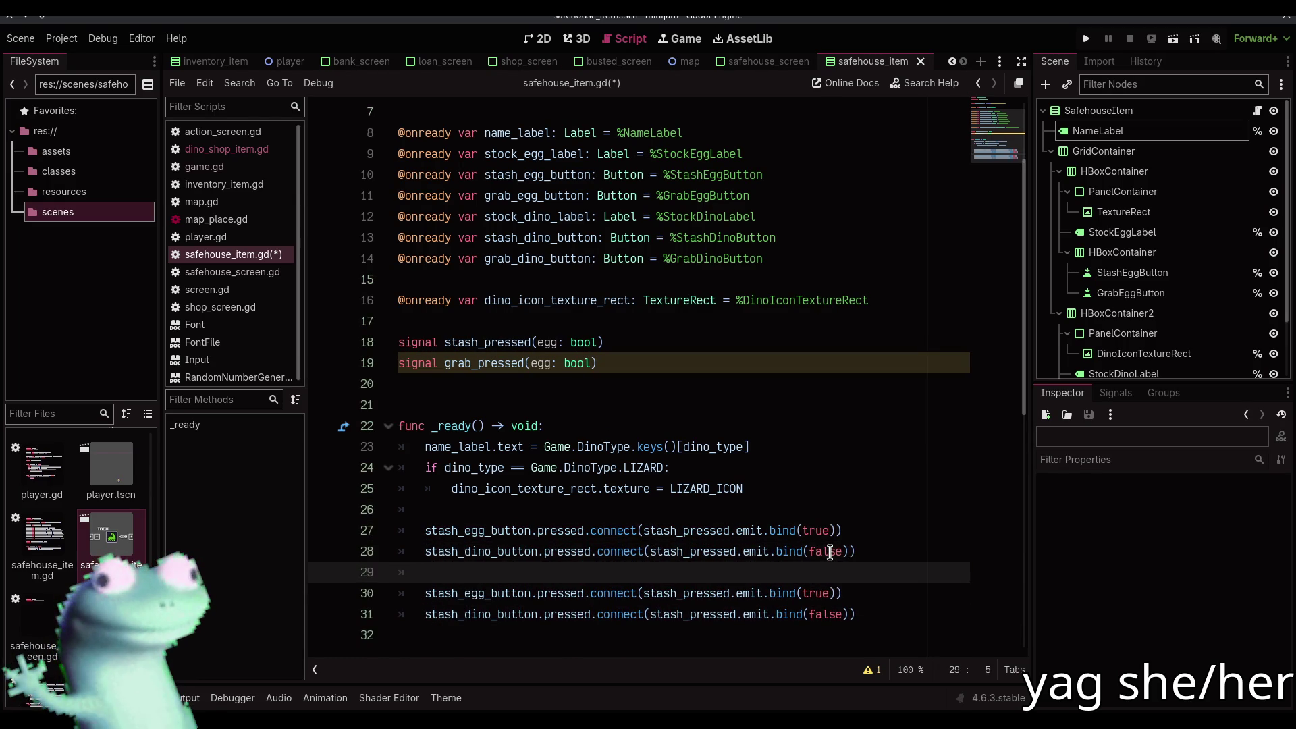
key(Down)
key(shift+Right)
key(shift+Right)
key(shift+Right)
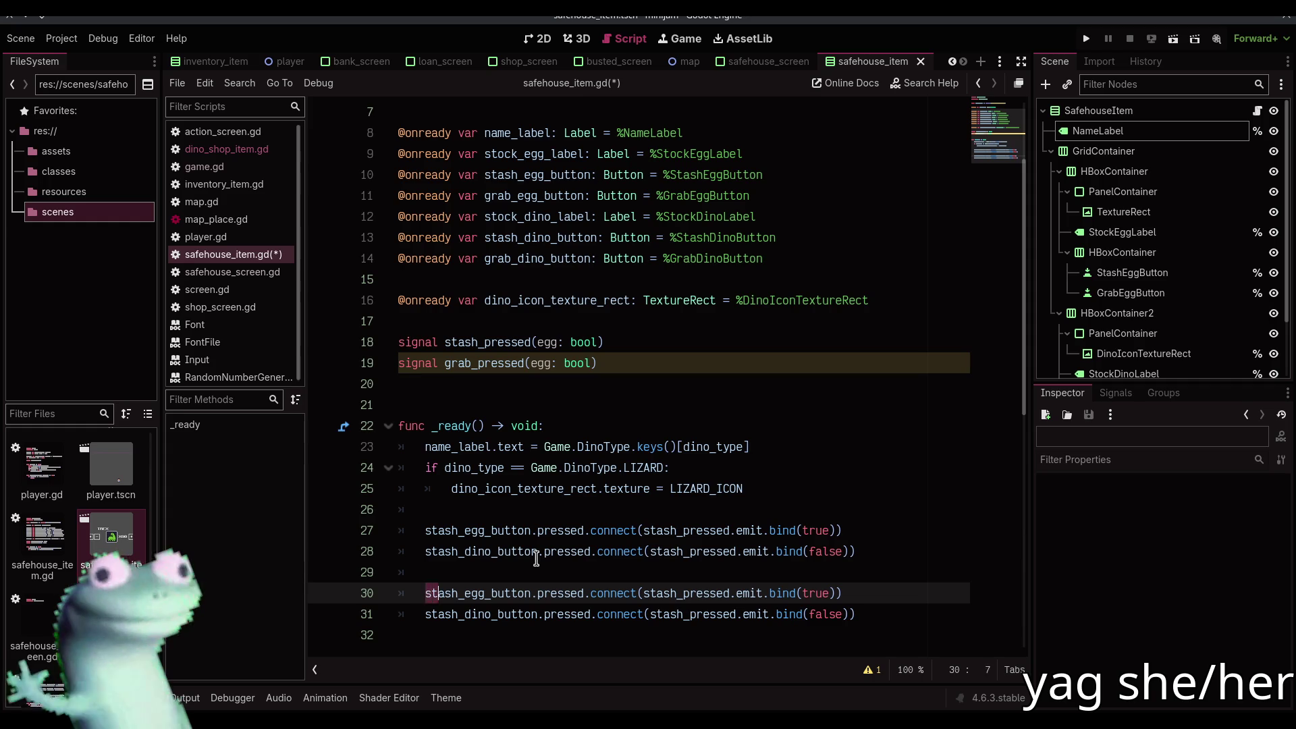
key(ctrl+d)
key(ctrl+d)
key(ctrl+d)
text(grab)
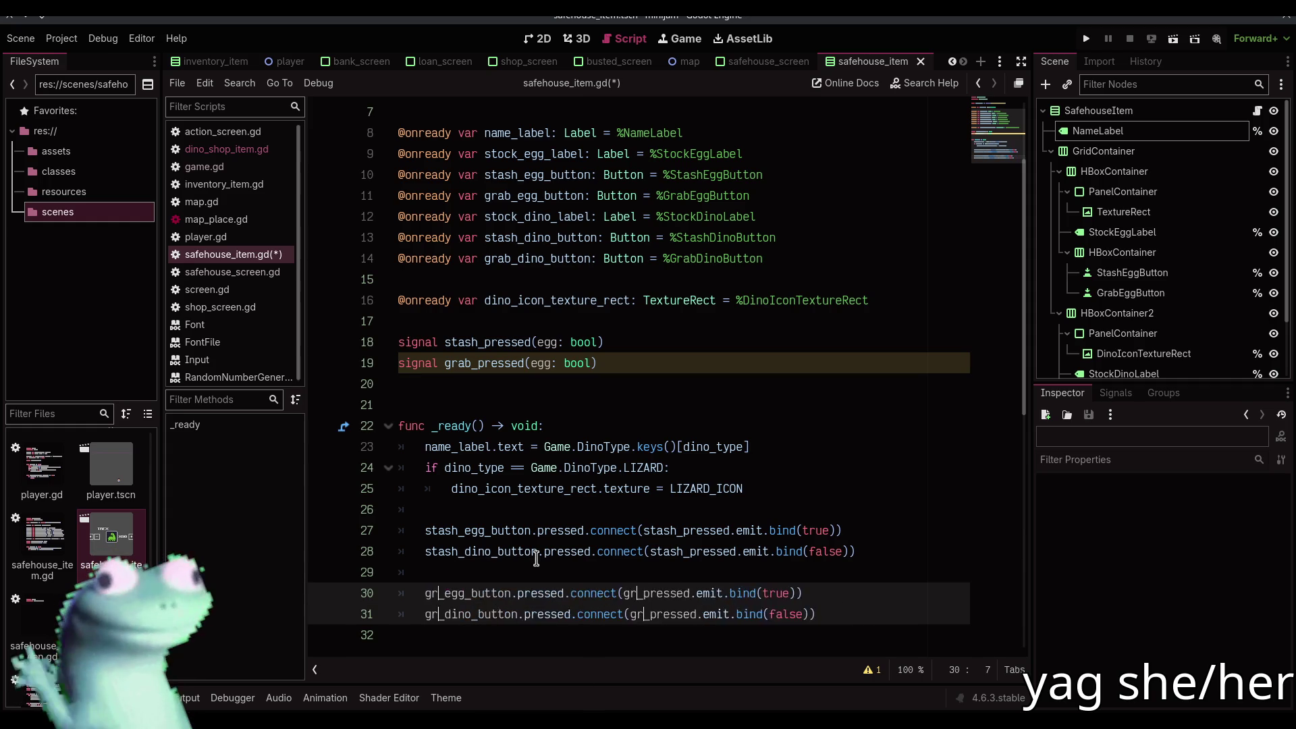
click(514, 571)
key(ctrl+s)
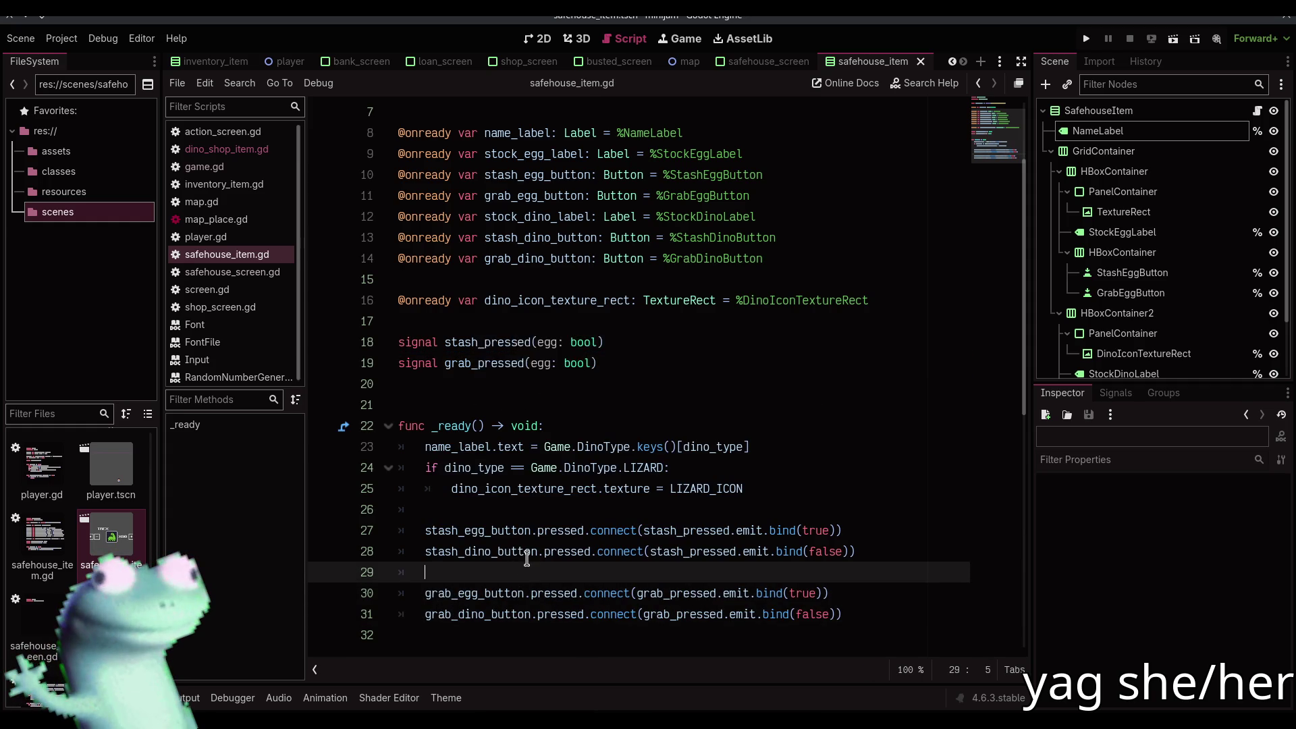
scroll(524, 561, down, 3)
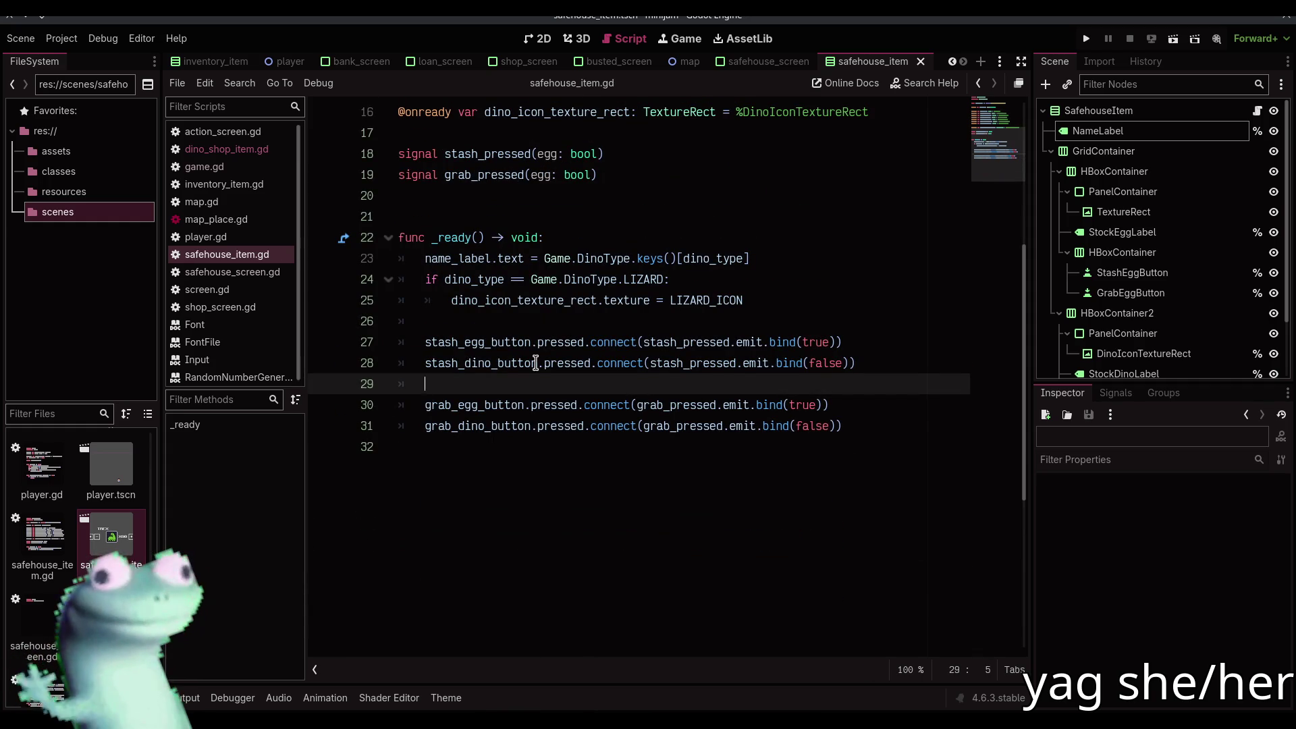
mouse_move(535, 364)
click(536, 38)
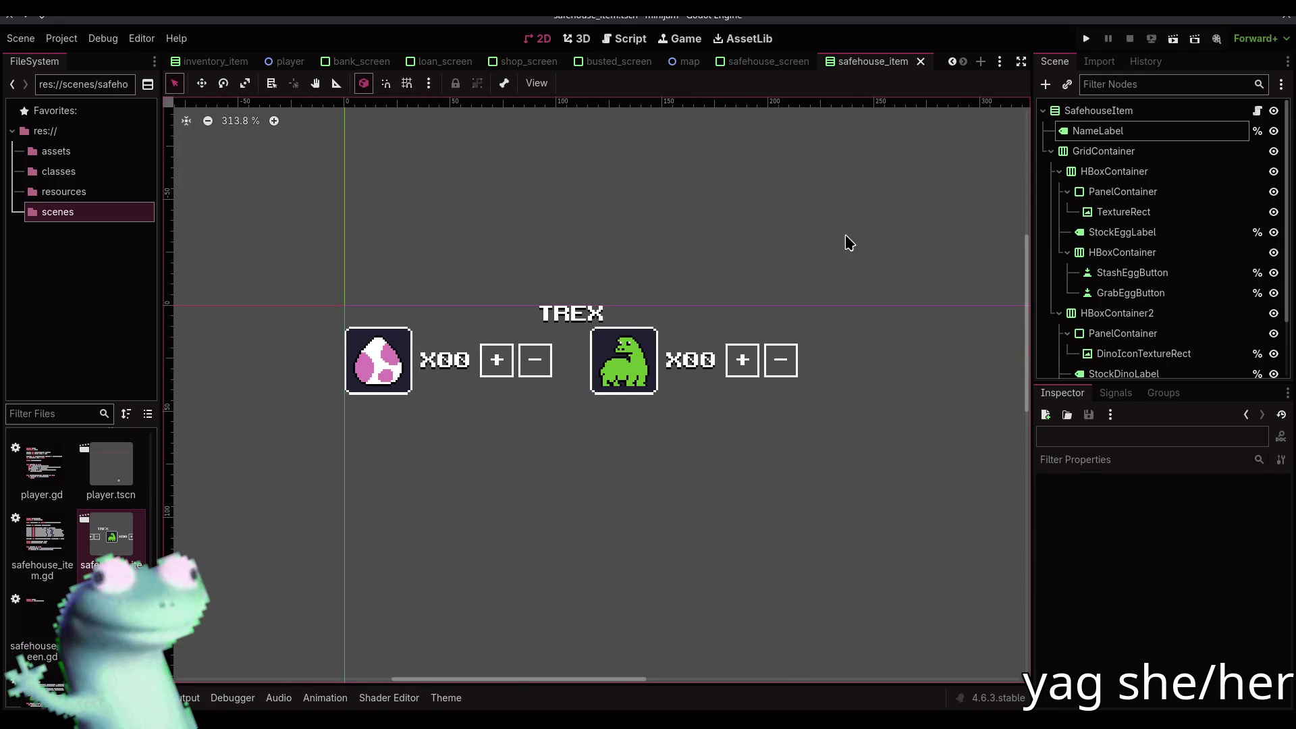
In safehouse_screen, delete the old VelociraptorItem and instance safehouse_item under StockContainer.
click(763, 61)
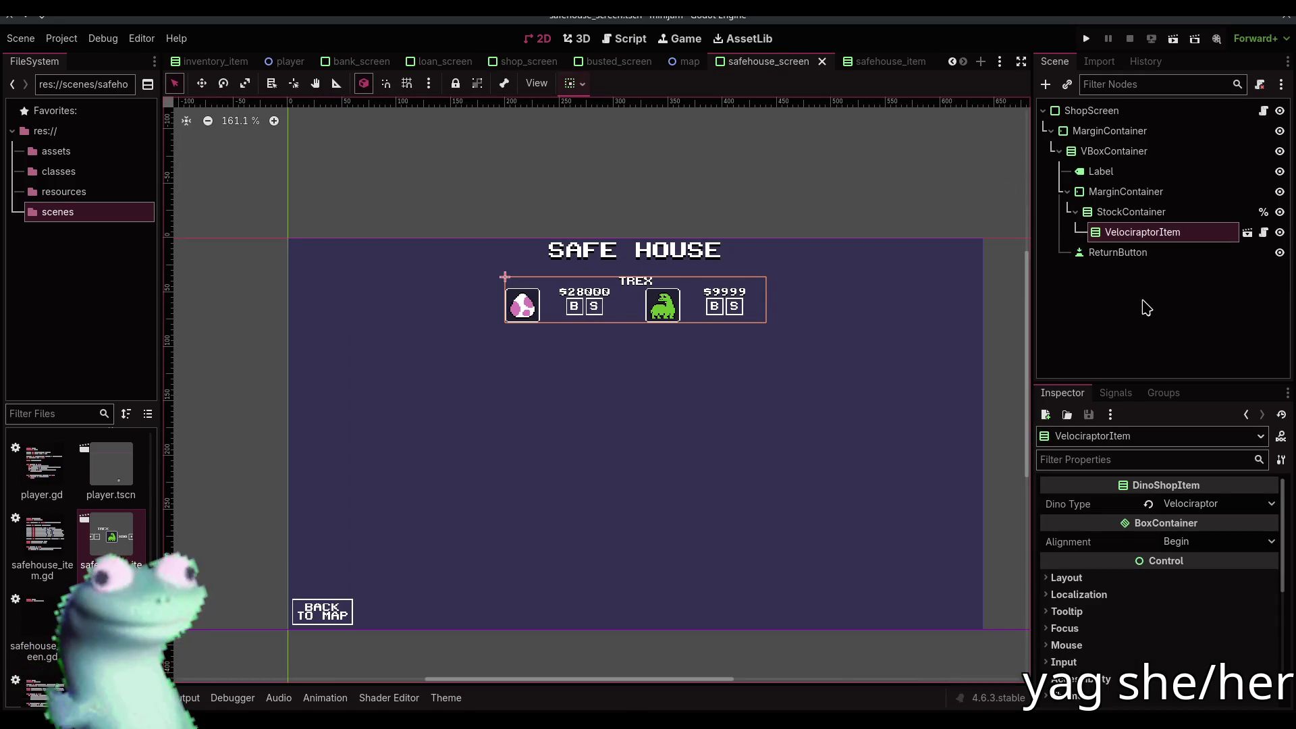
key(Delete)
key(Return)
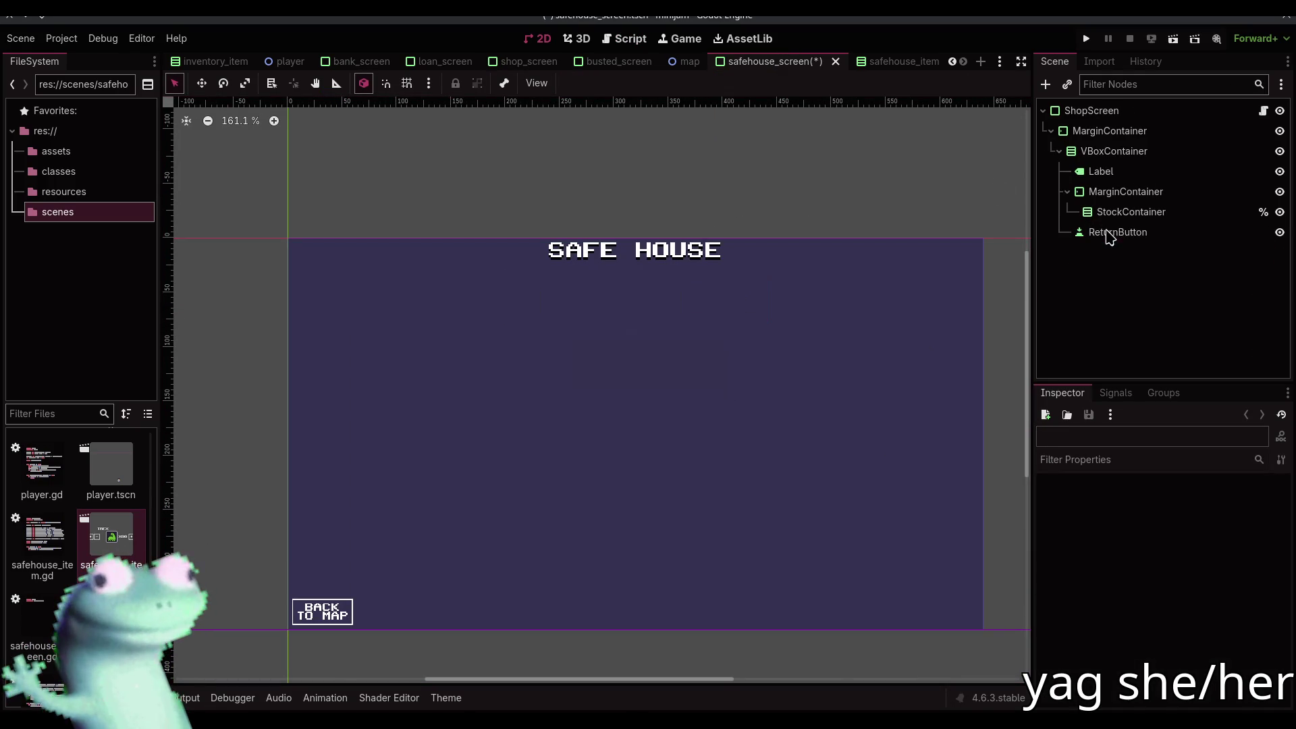
click(1067, 84)
text(safe)
double_click(601, 200)
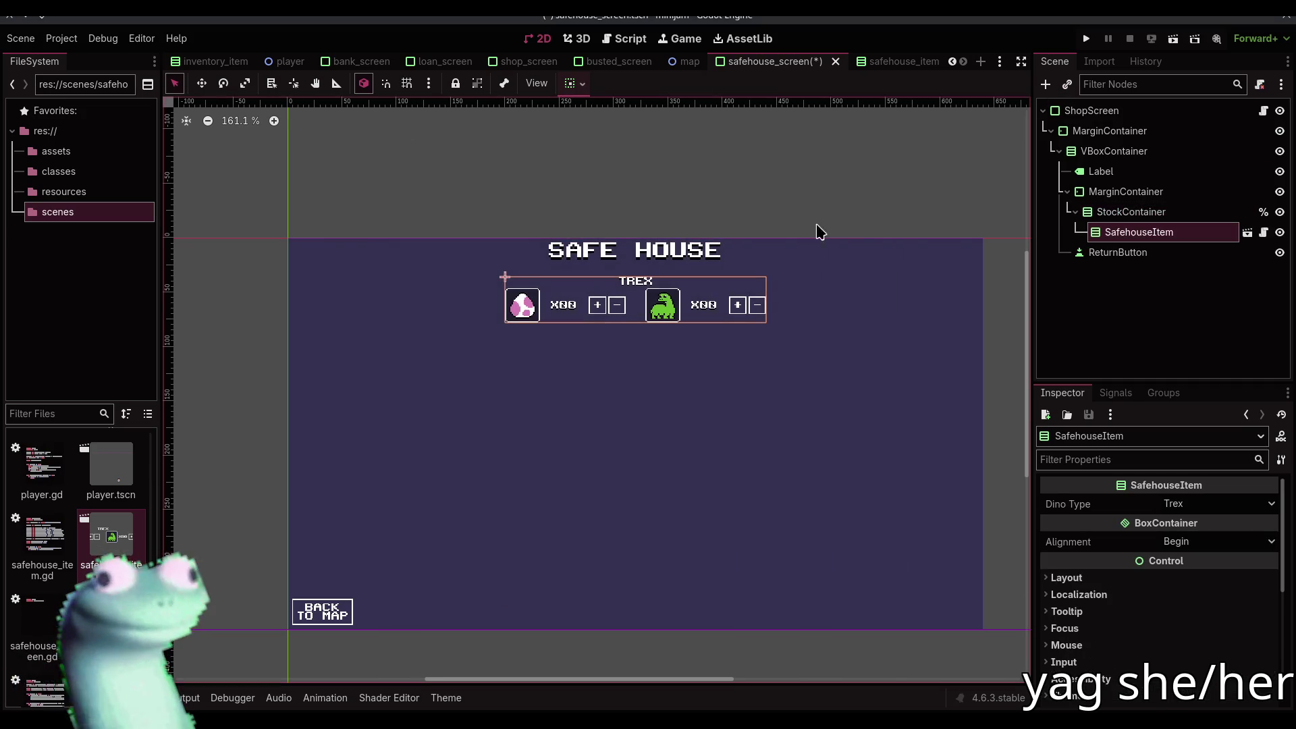
Set the new item's Dino Type to Velociraptor, rename it VelociraptorItem, and duplicate it.
click(1188, 505)
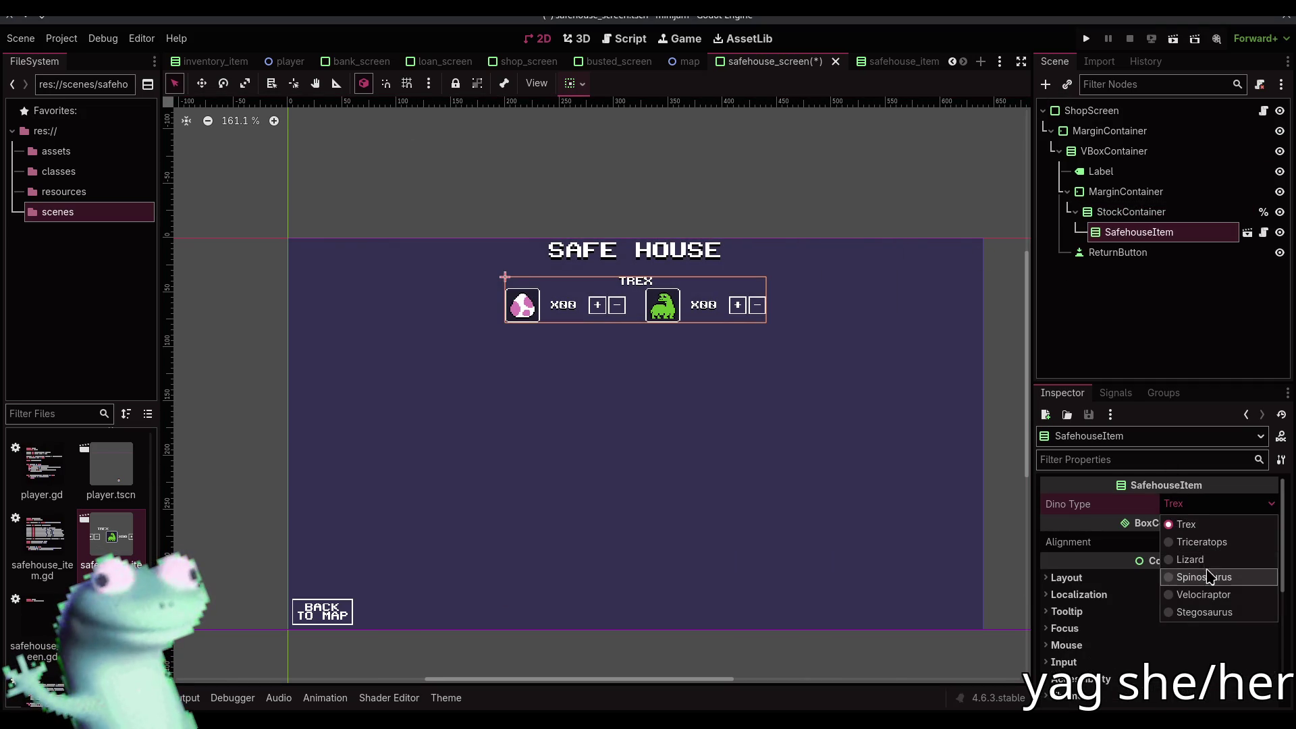
click(1208, 596)
double_click(1106, 233)
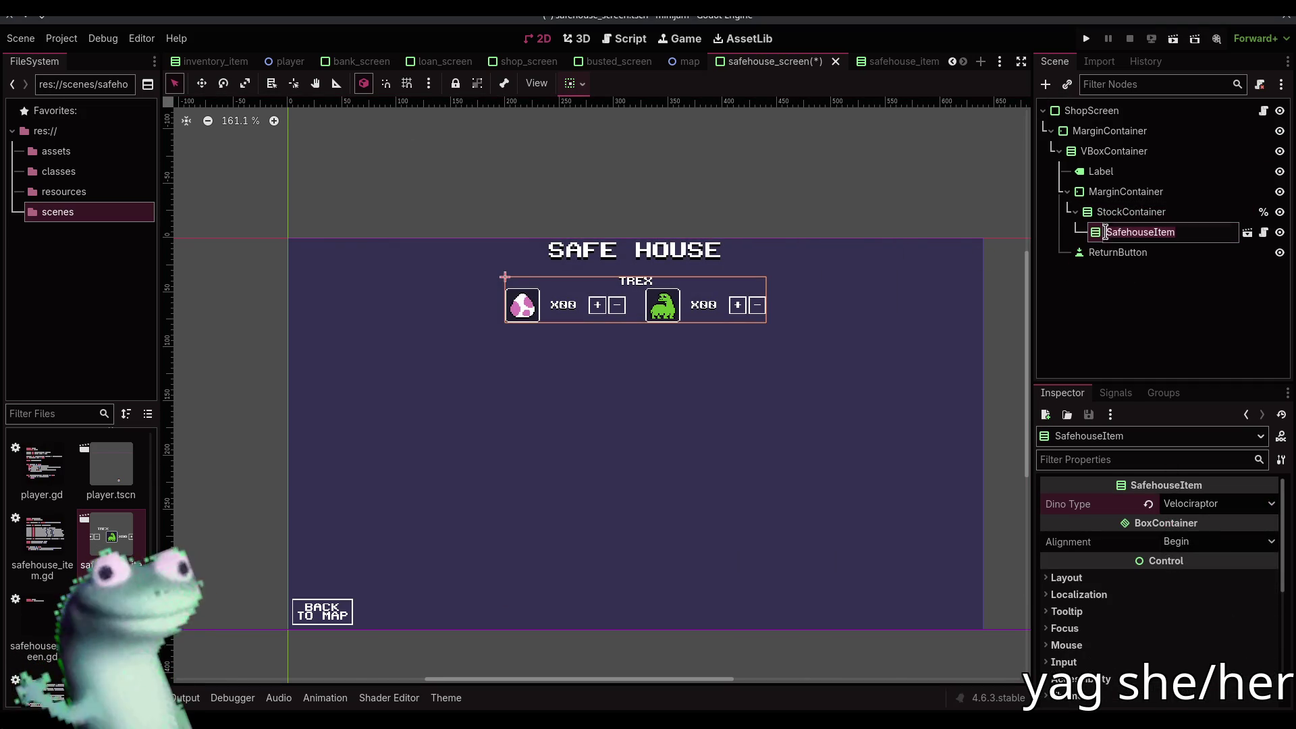
drag(1106, 233, 1153, 234)
text(Velocirapt)
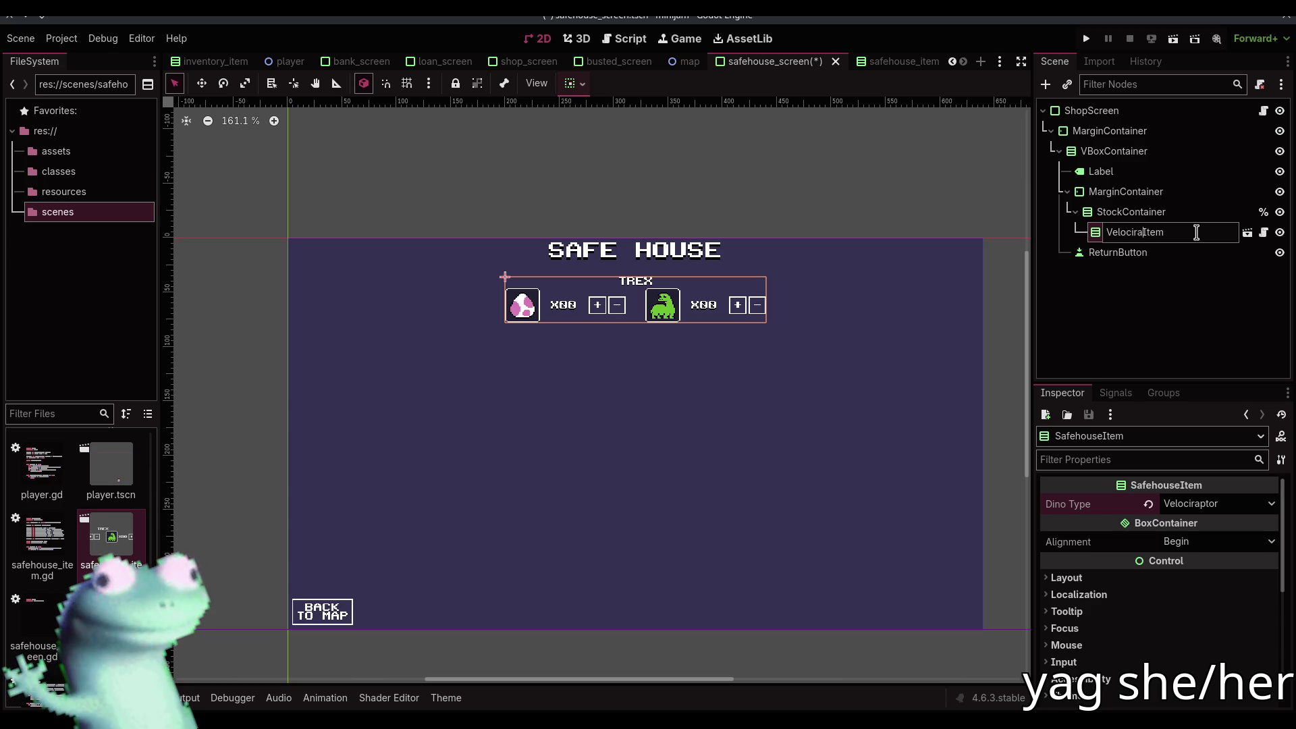
text(or)
key(Return)
key(ctrl+d)
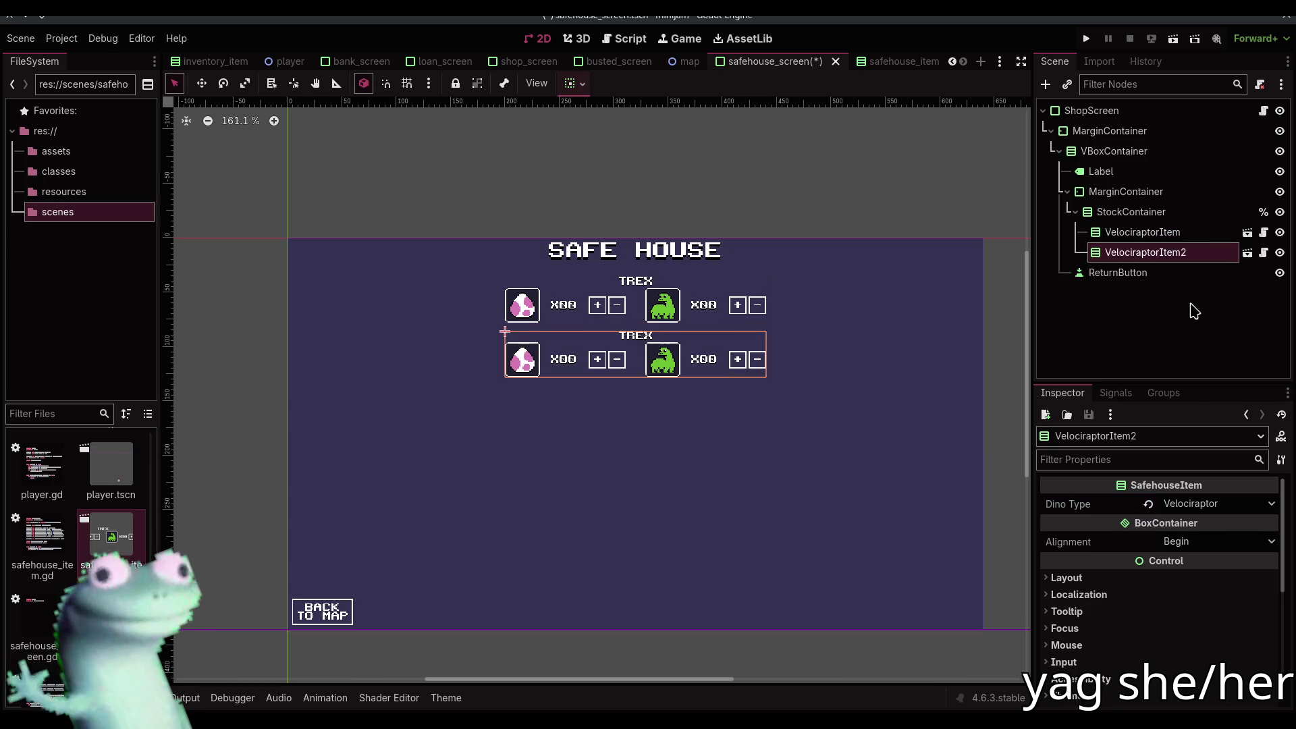
click(1202, 505)
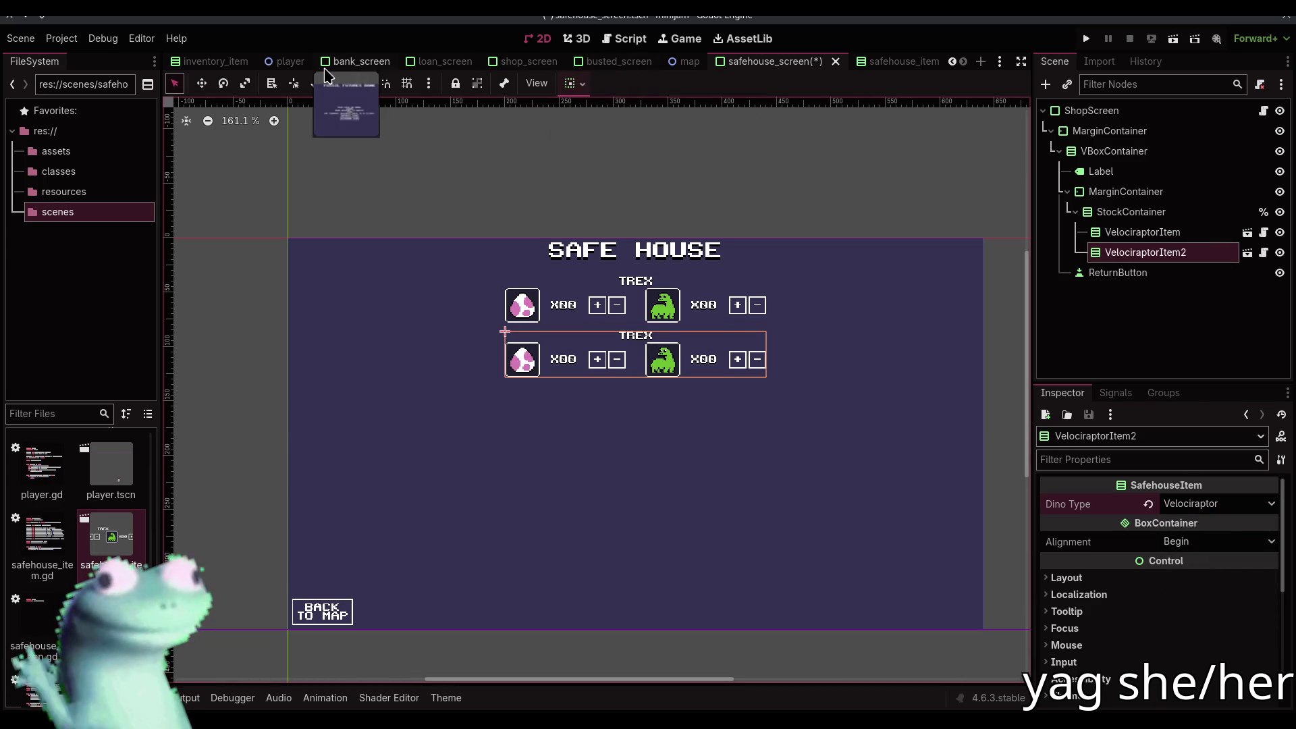
Compare the bank, shop and safe house scenes and move the safe house tab beside the shop tab.
click(361, 62)
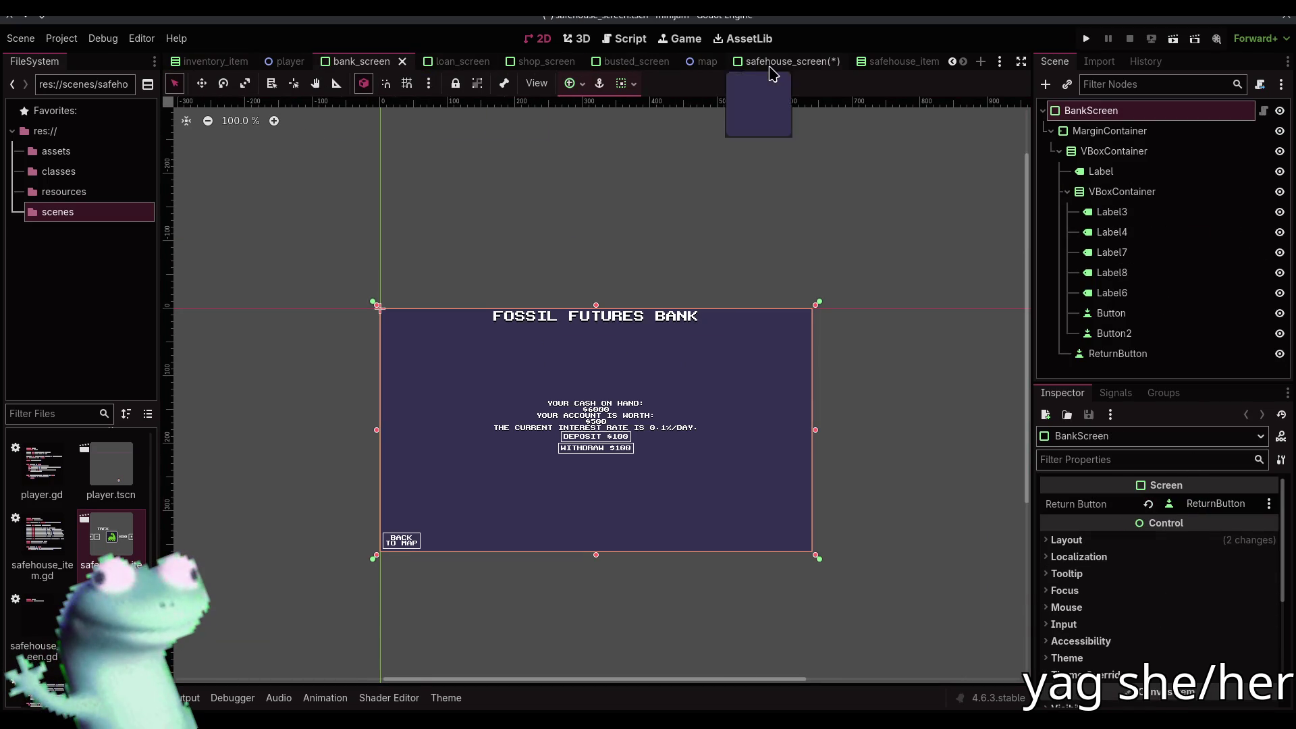
click(776, 61)
click(528, 61)
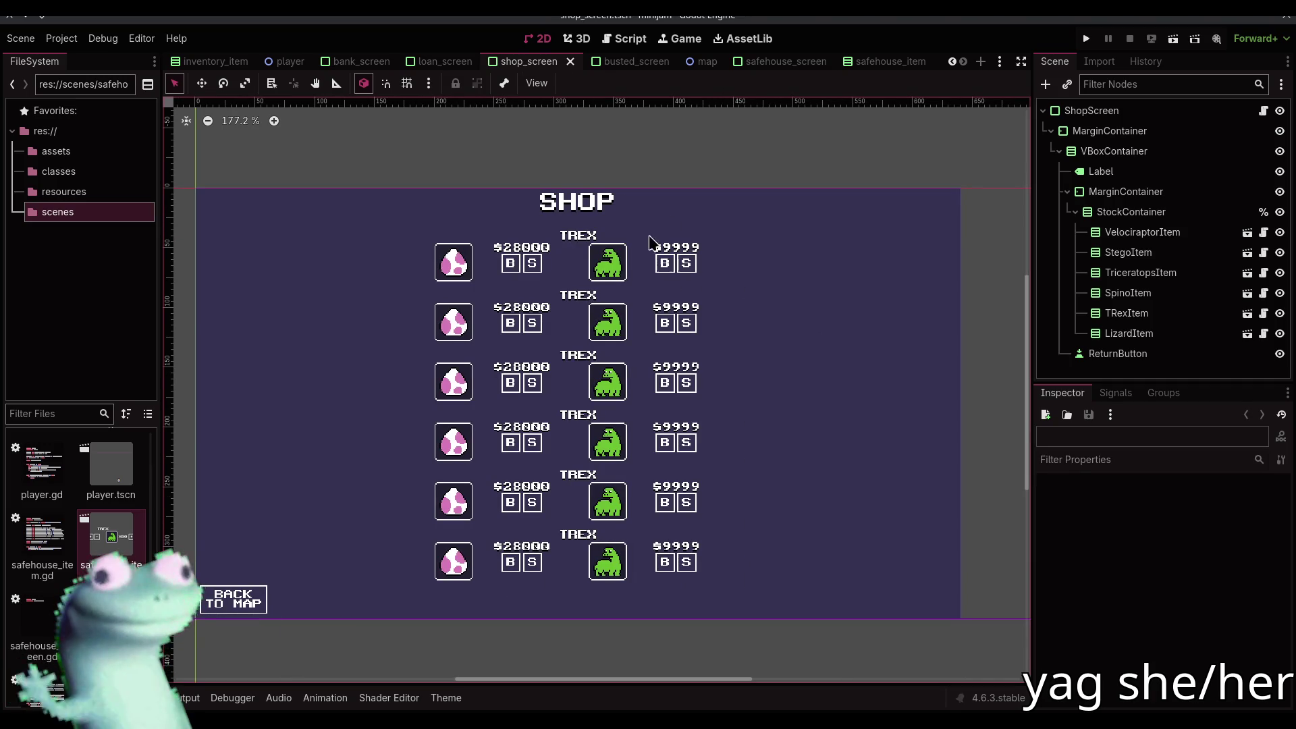
click(874, 61)
drag(769, 61, 541, 62)
click(524, 62)
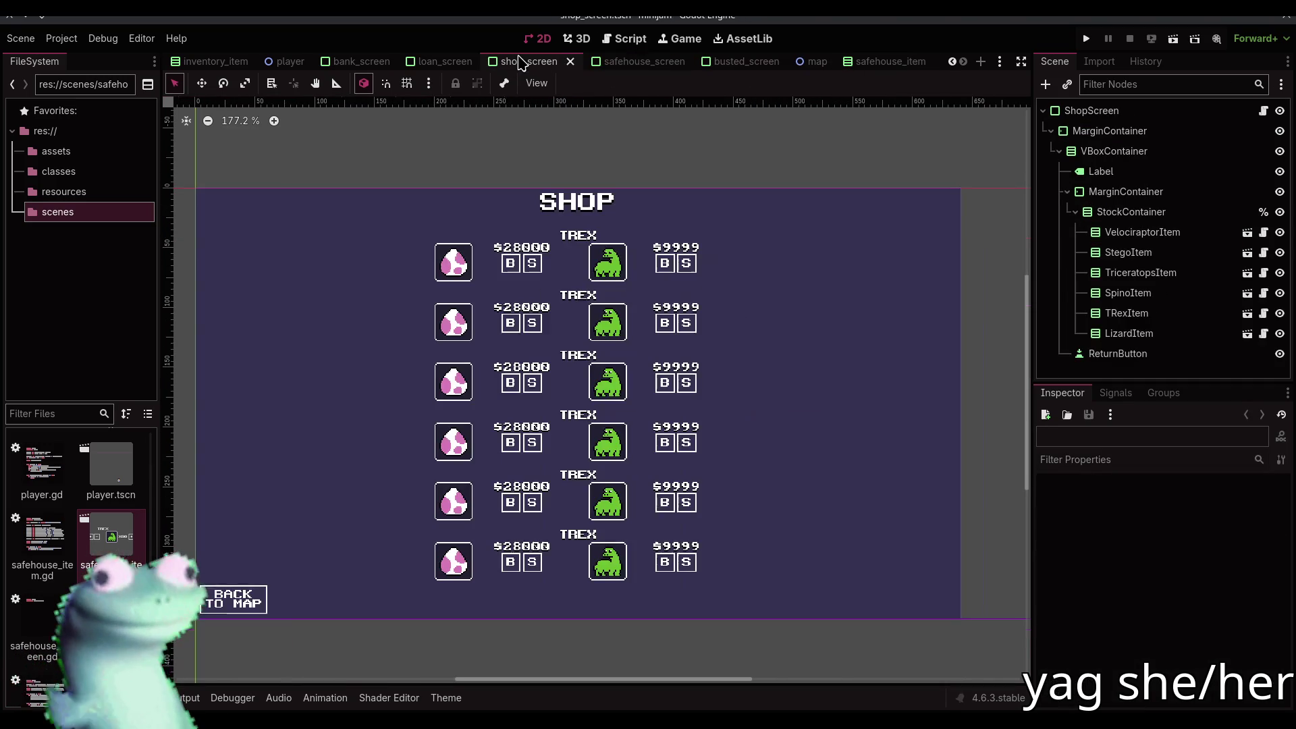
click(586, 61)
Rename VelociraptorItem2 to StegoItem and set its Dino Type to Stegosaurus.
double_click(1196, 253)
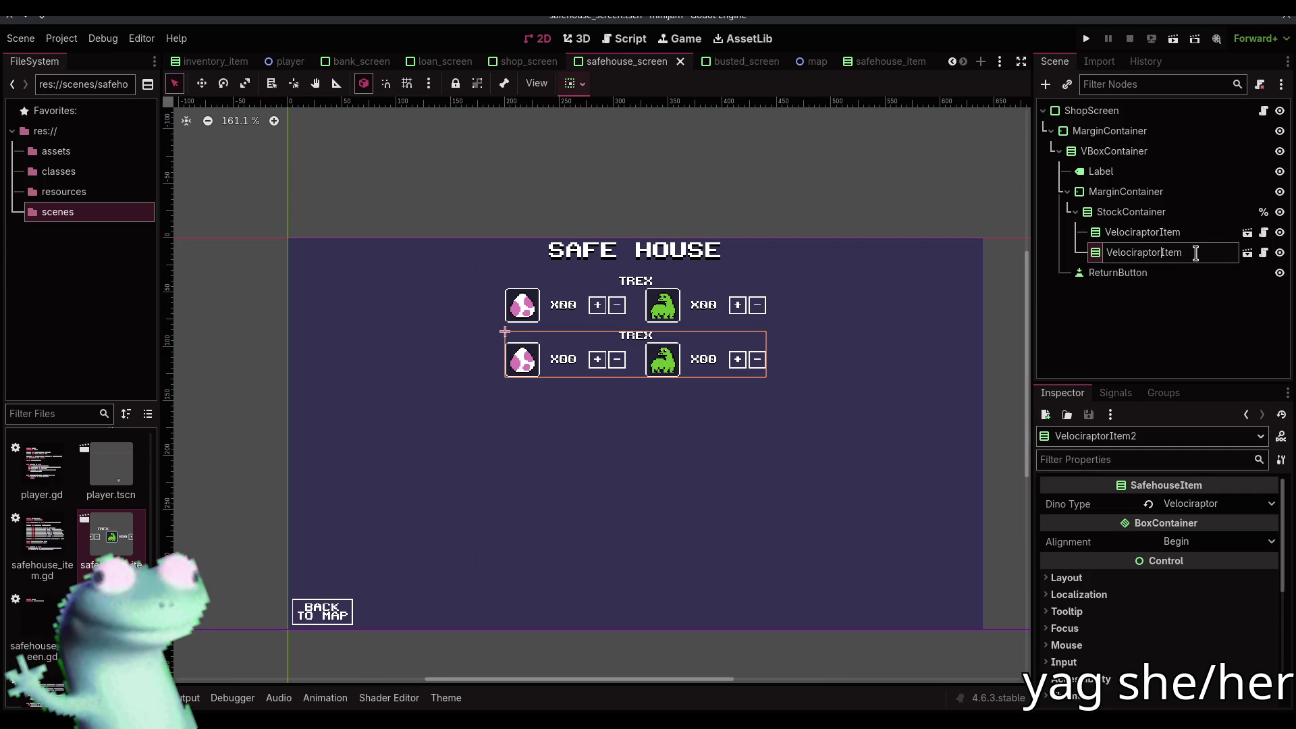
key(shift+Home)
text(Steg)
key(Return)
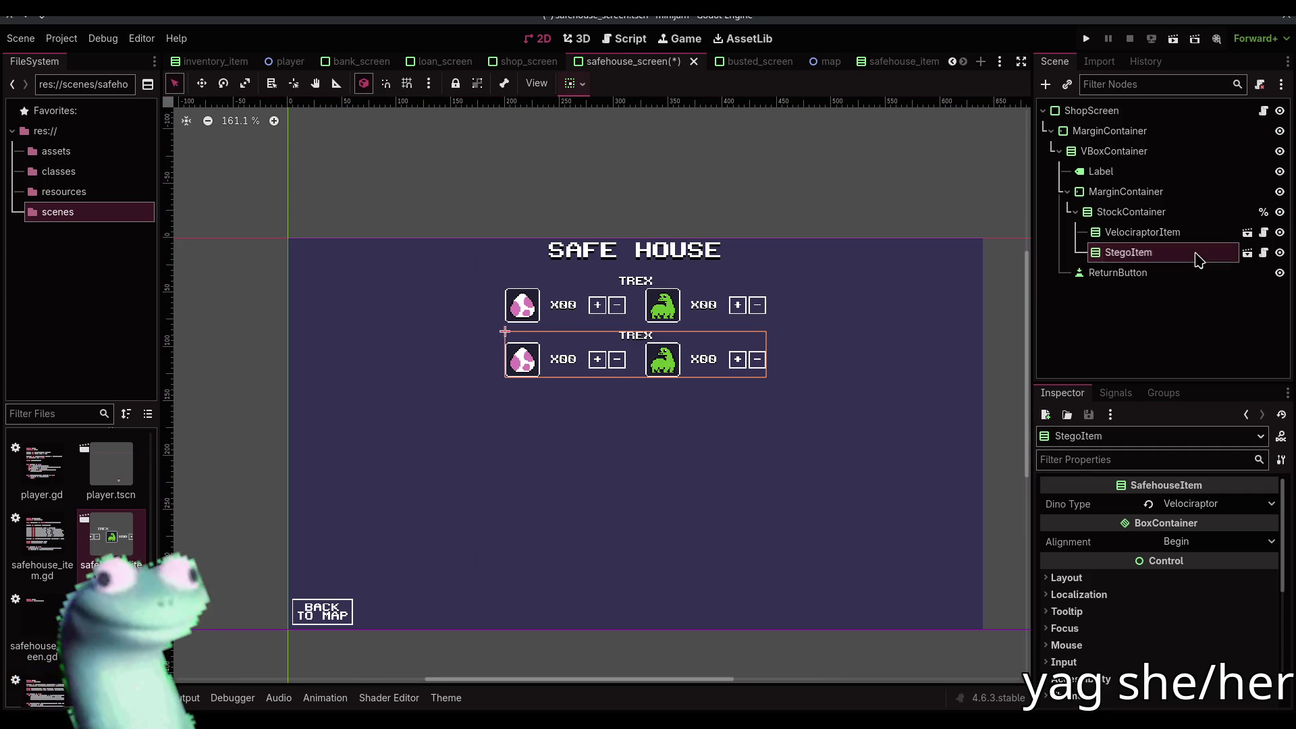
click(1238, 505)
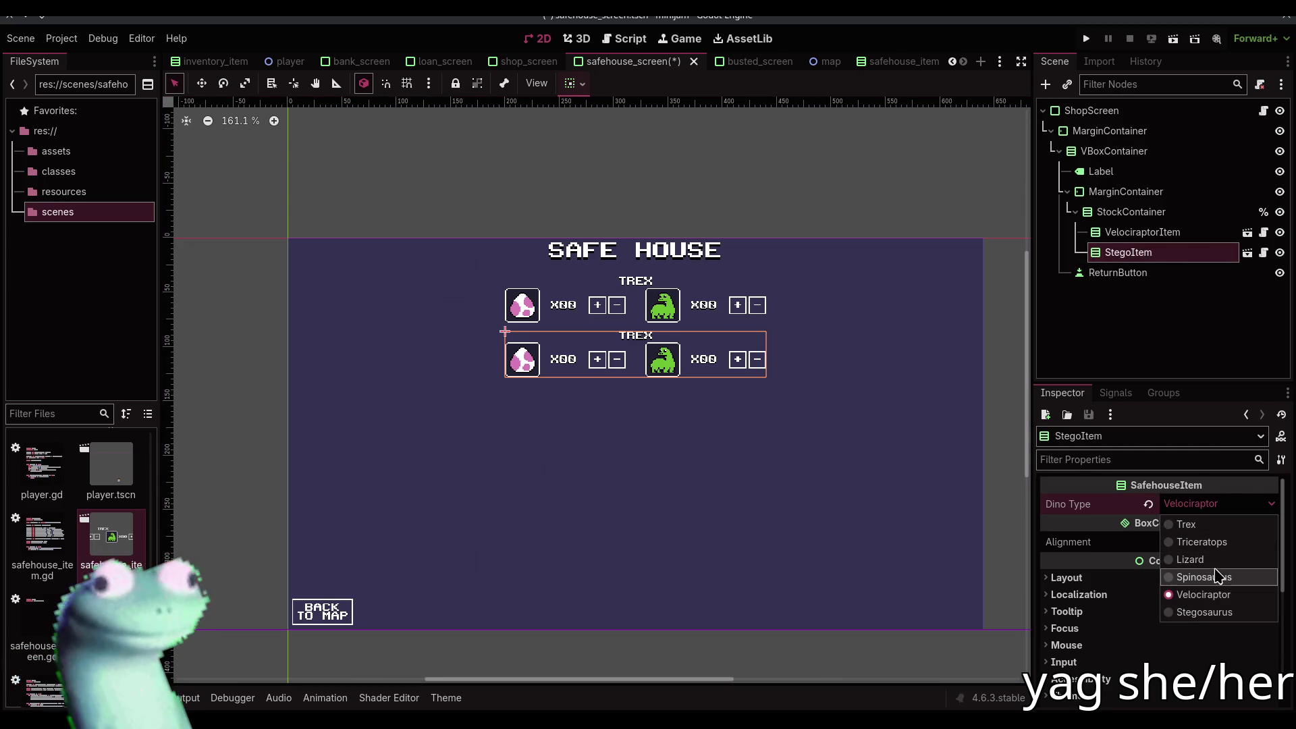
click(1205, 612)
Duplicate the row as TriceratopsItem with Dino Type Triceratops.
key(ctrl+d)
click(529, 61)
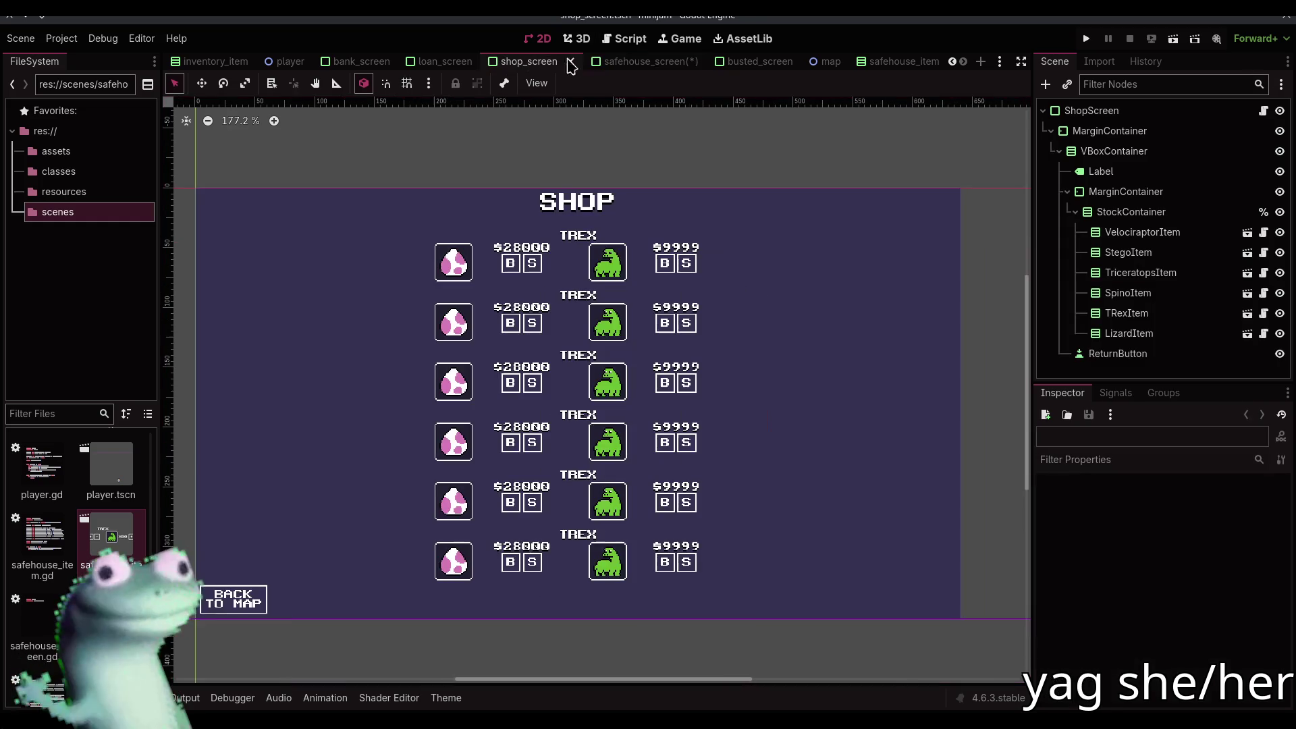
click(608, 62)
double_click(1131, 272)
text(Tricera)
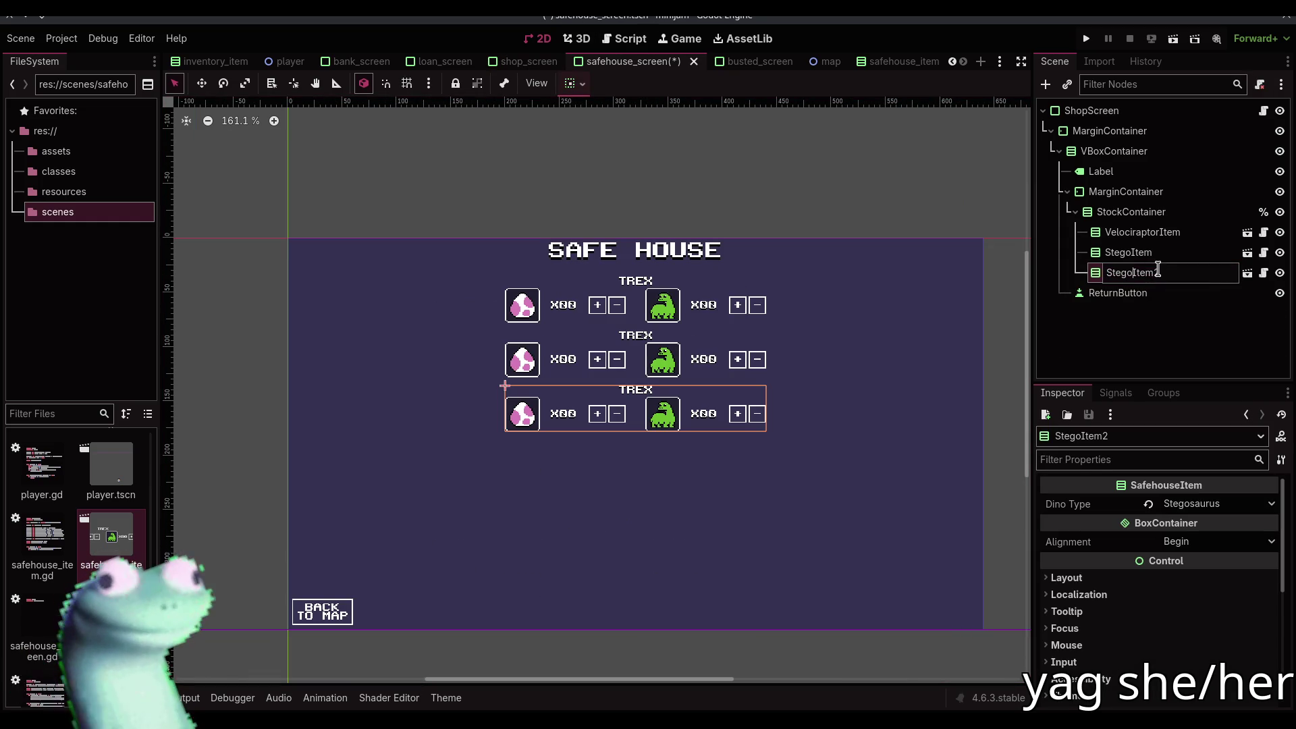
text(tops)
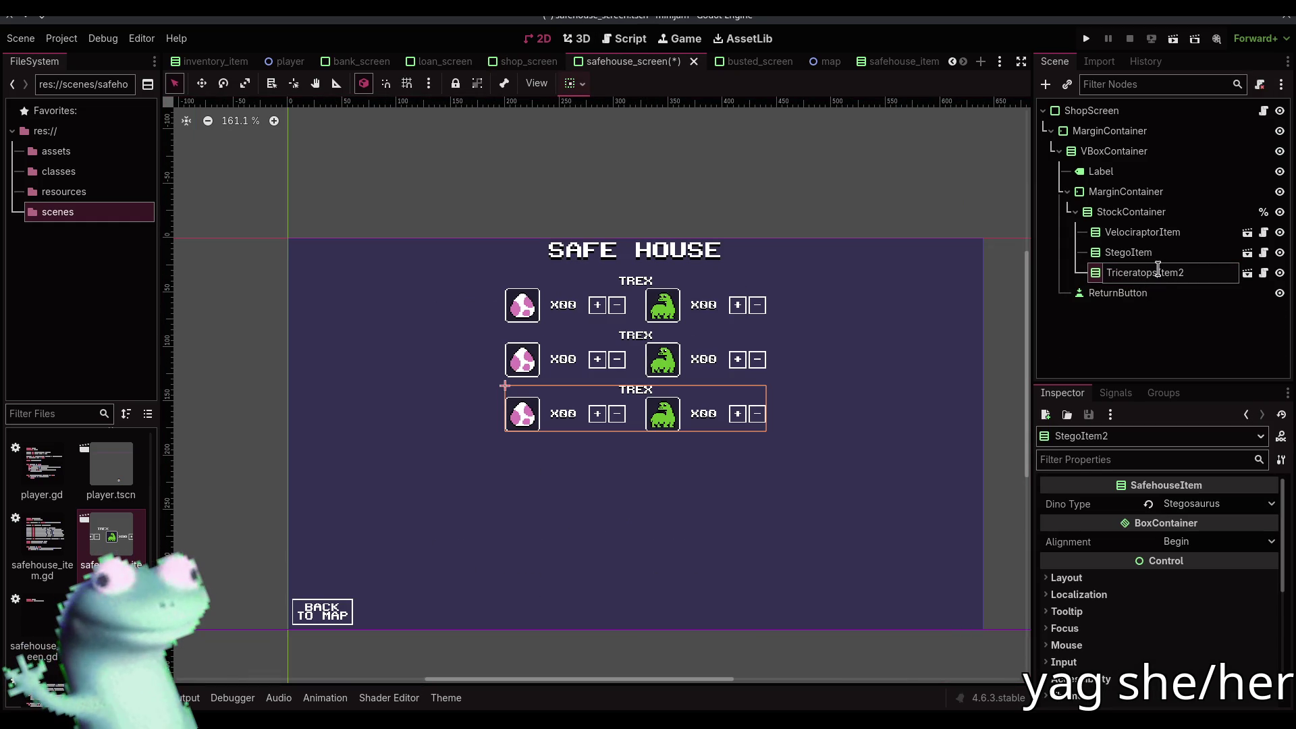
key(Return)
click(1217, 505)
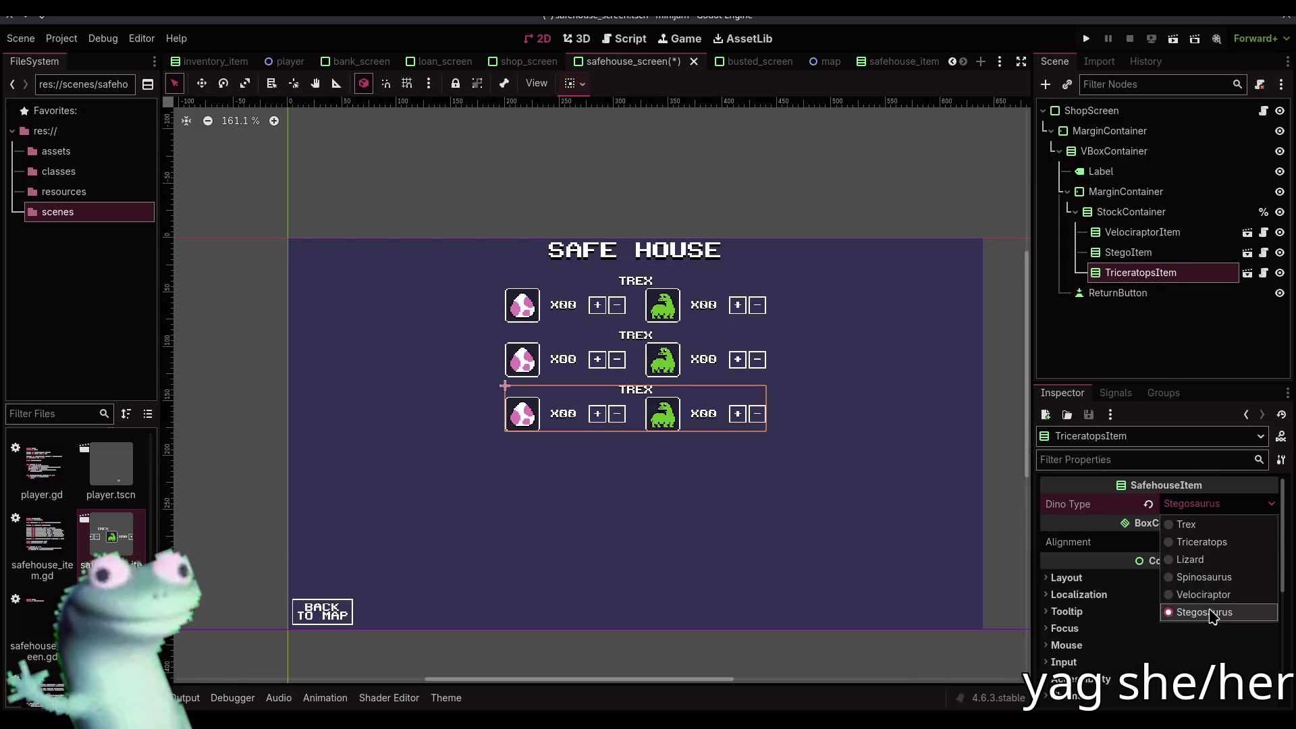
click(1202, 542)
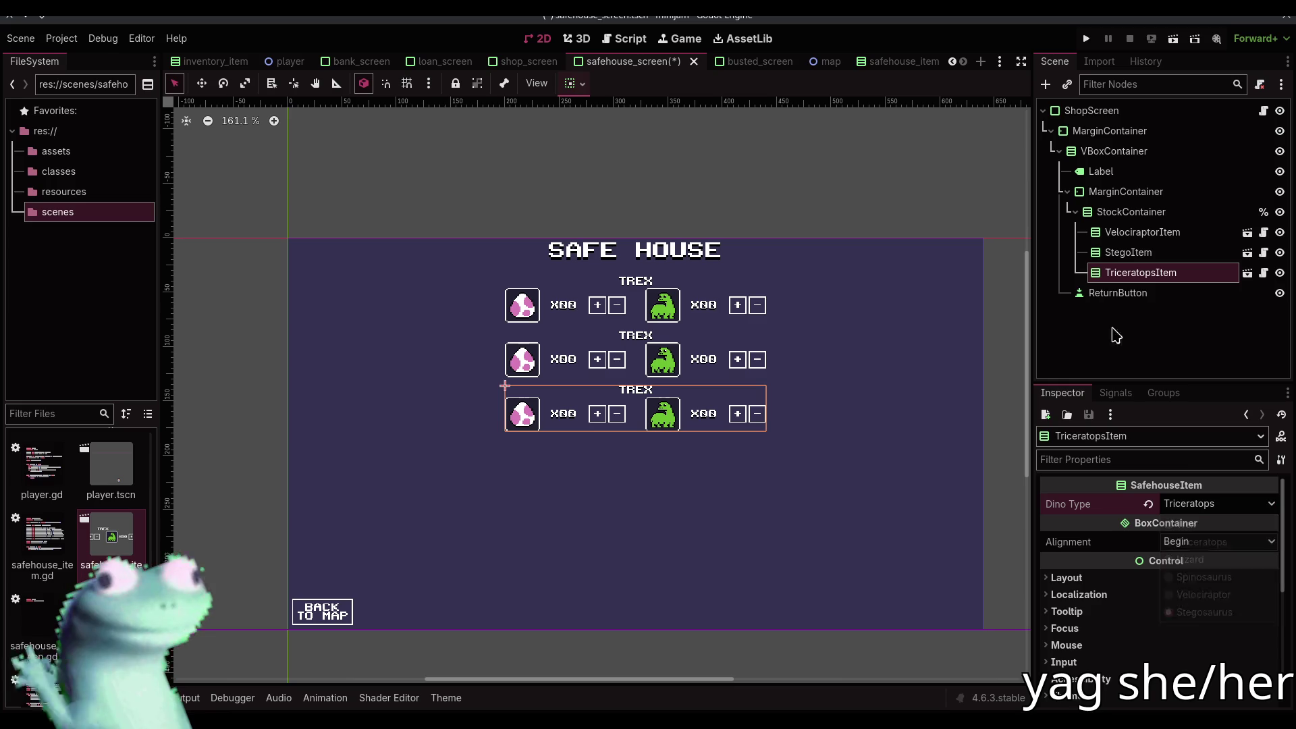
Duplicate the row as SpinoItem with Dino Type Spinosaurus.
key(ctrl+d)
click(554, 61)
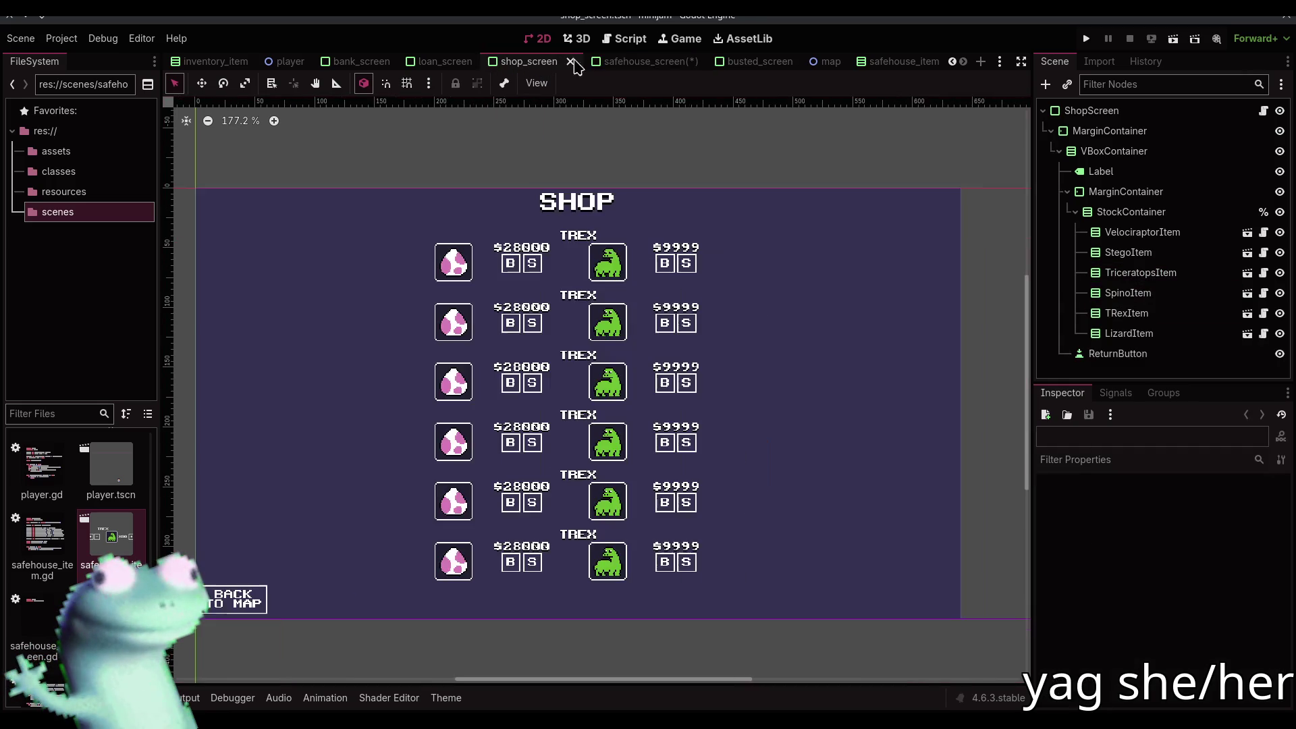
click(624, 62)
double_click(1153, 298)
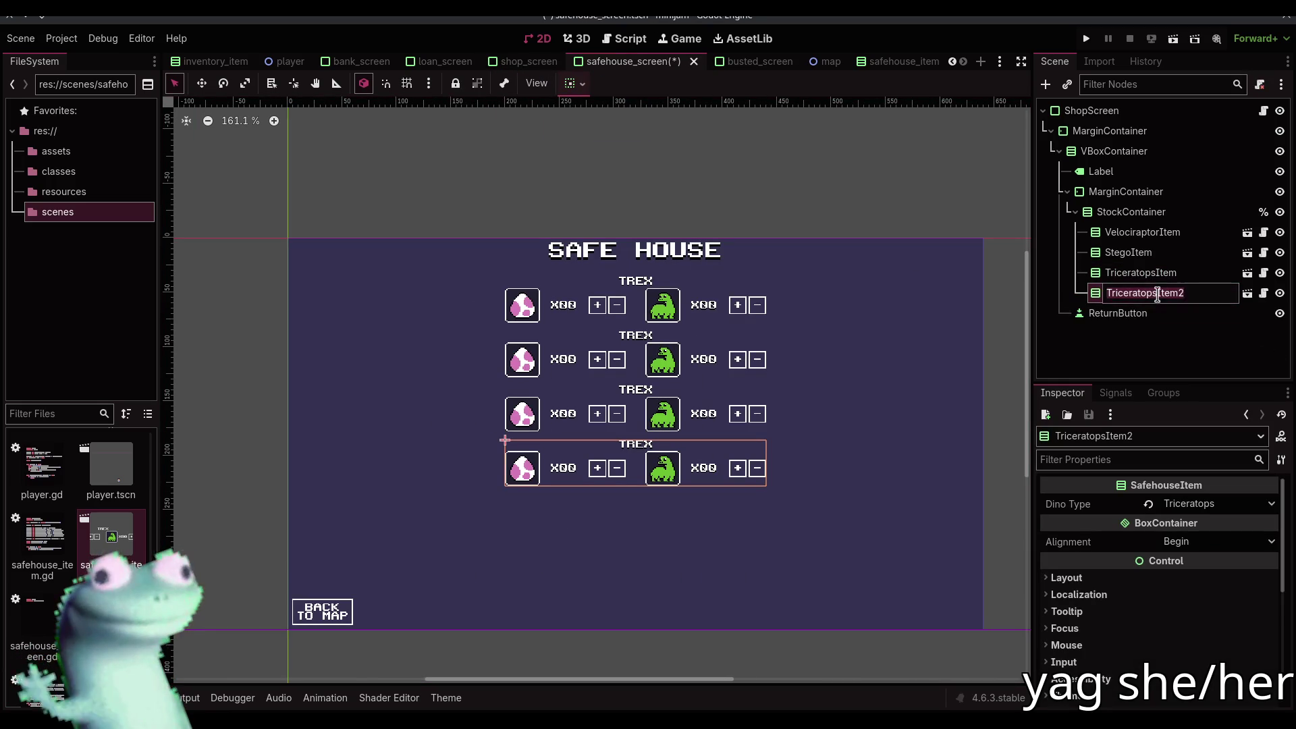
text(Spino)
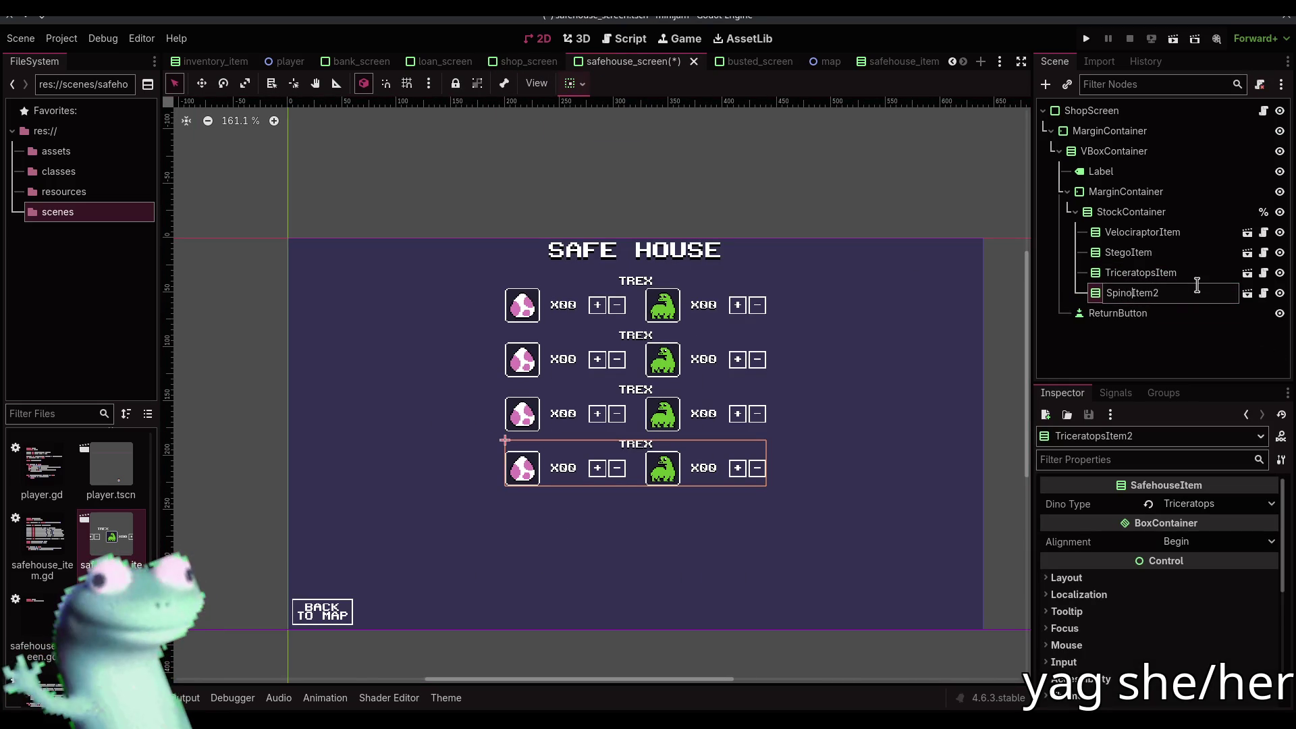
key(BackSpace)
key(Return)
click(1216, 503)
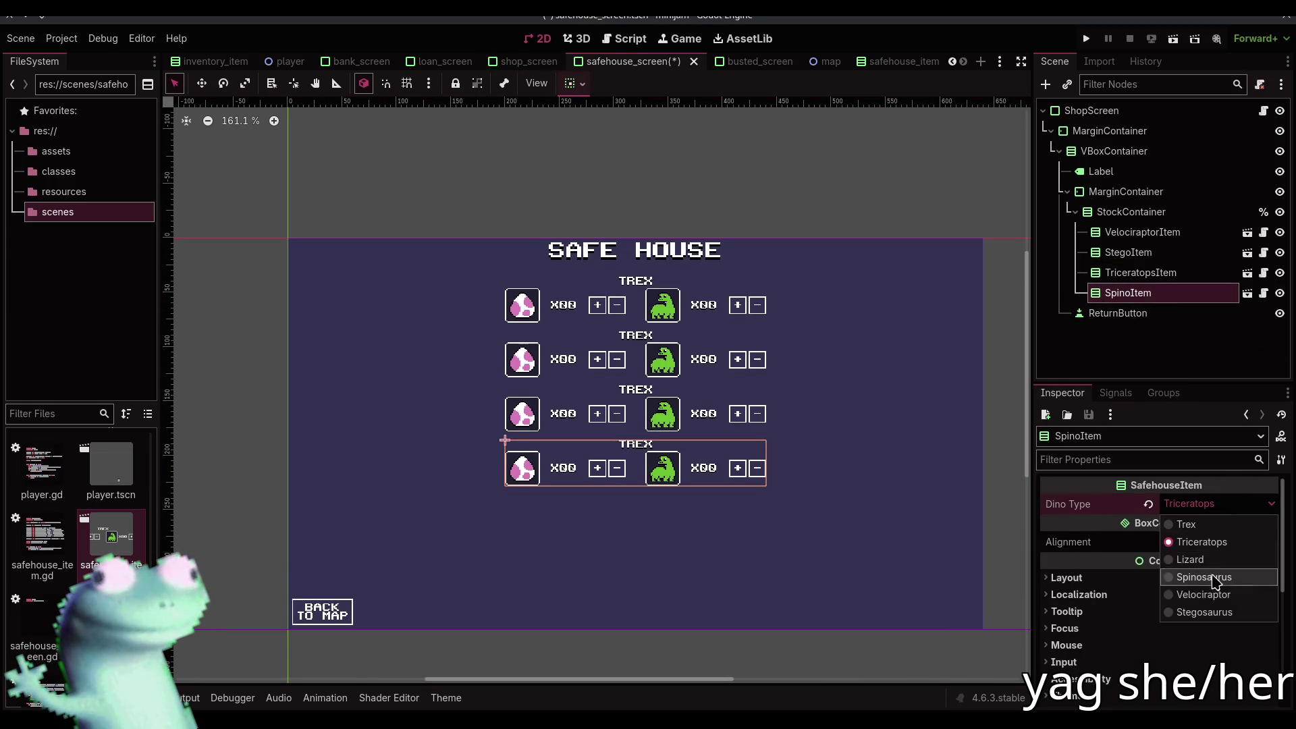
click(1215, 585)
Duplicate the row as TRexItem with Dino Type Trex.
key(ctrl+d)
double_click(1130, 313)
drag(1127, 314, 1104, 314)
text(TRexItem2)
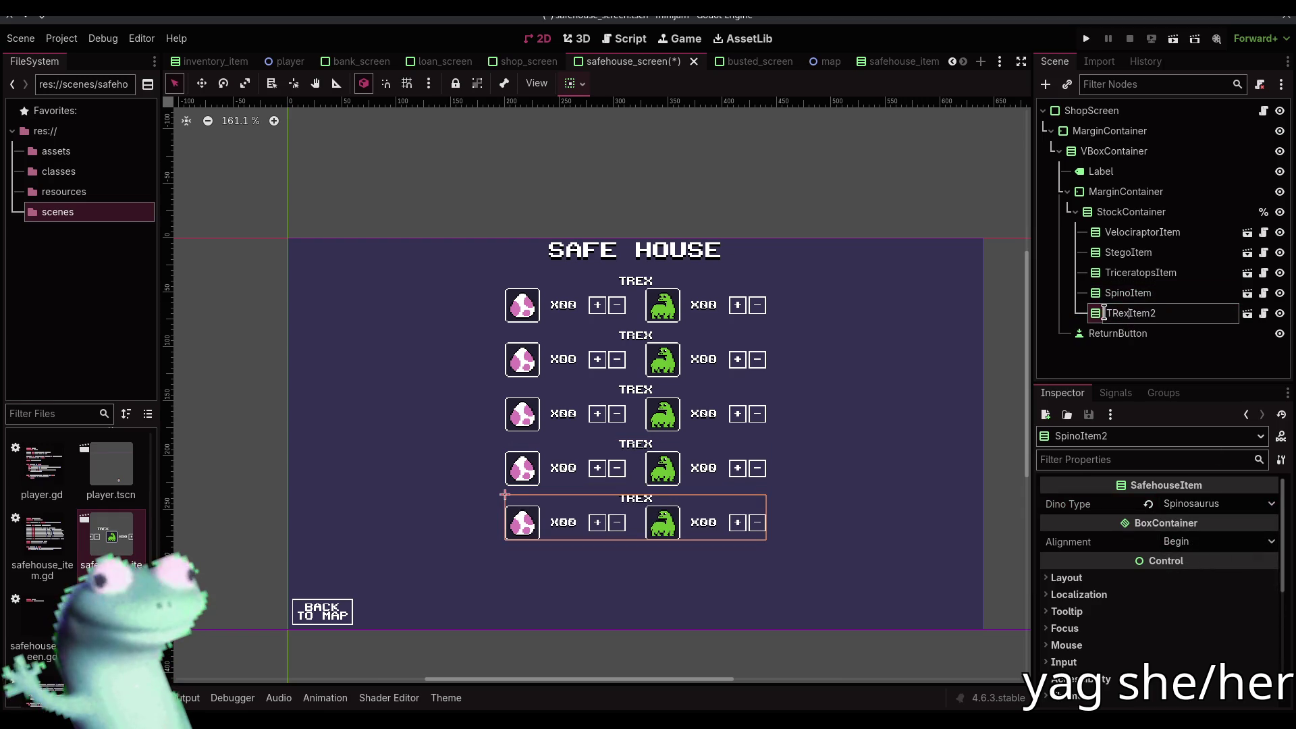
key(Return)
click(1215, 504)
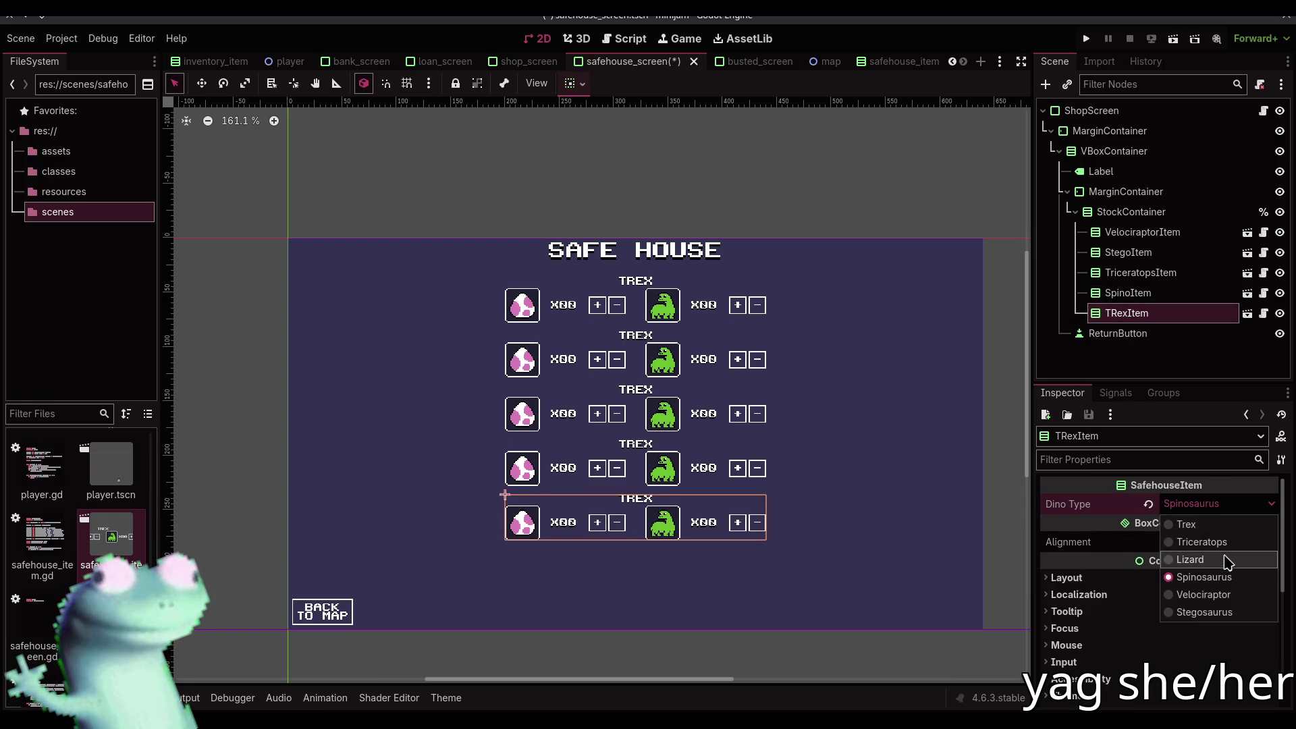
click(1189, 524)
Duplicate the row as LizardItem with Dino Type Lizard.
key(ctrl+d)
double_click(1173, 333)
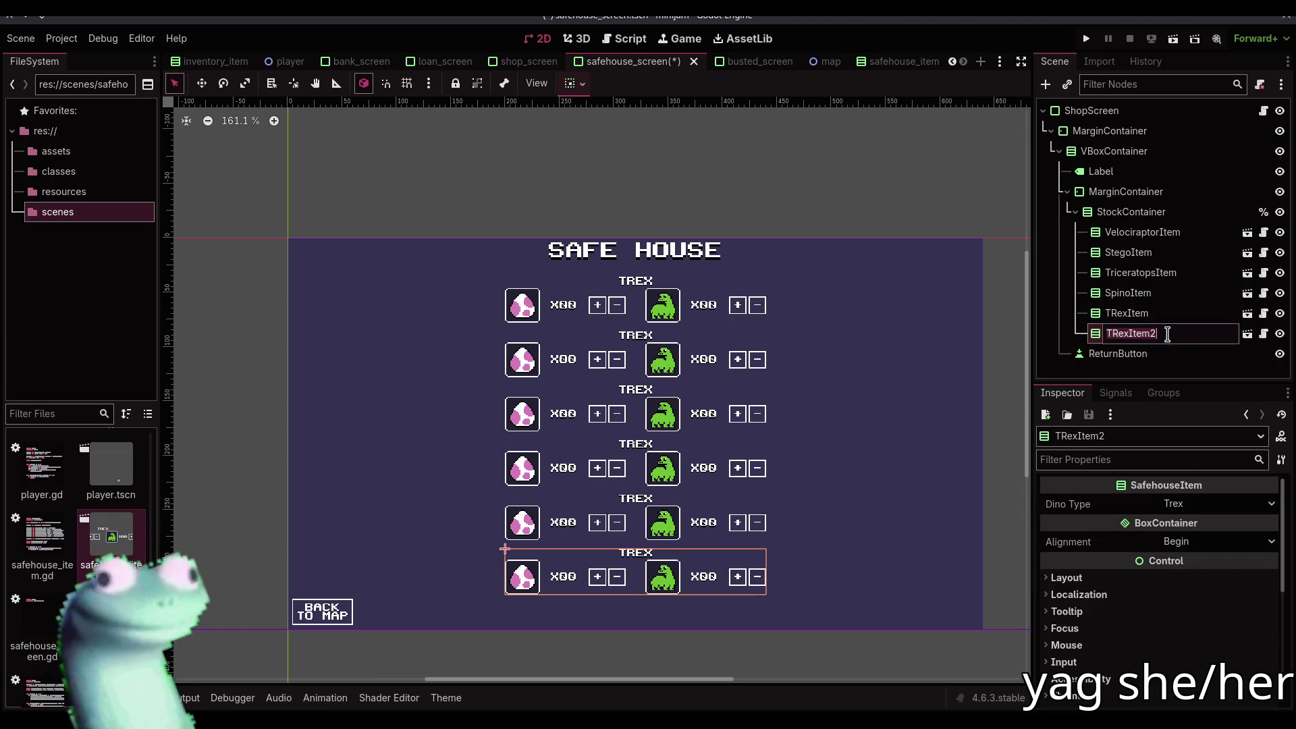
key(shift+Home)
text(Lizard)
key(Return)
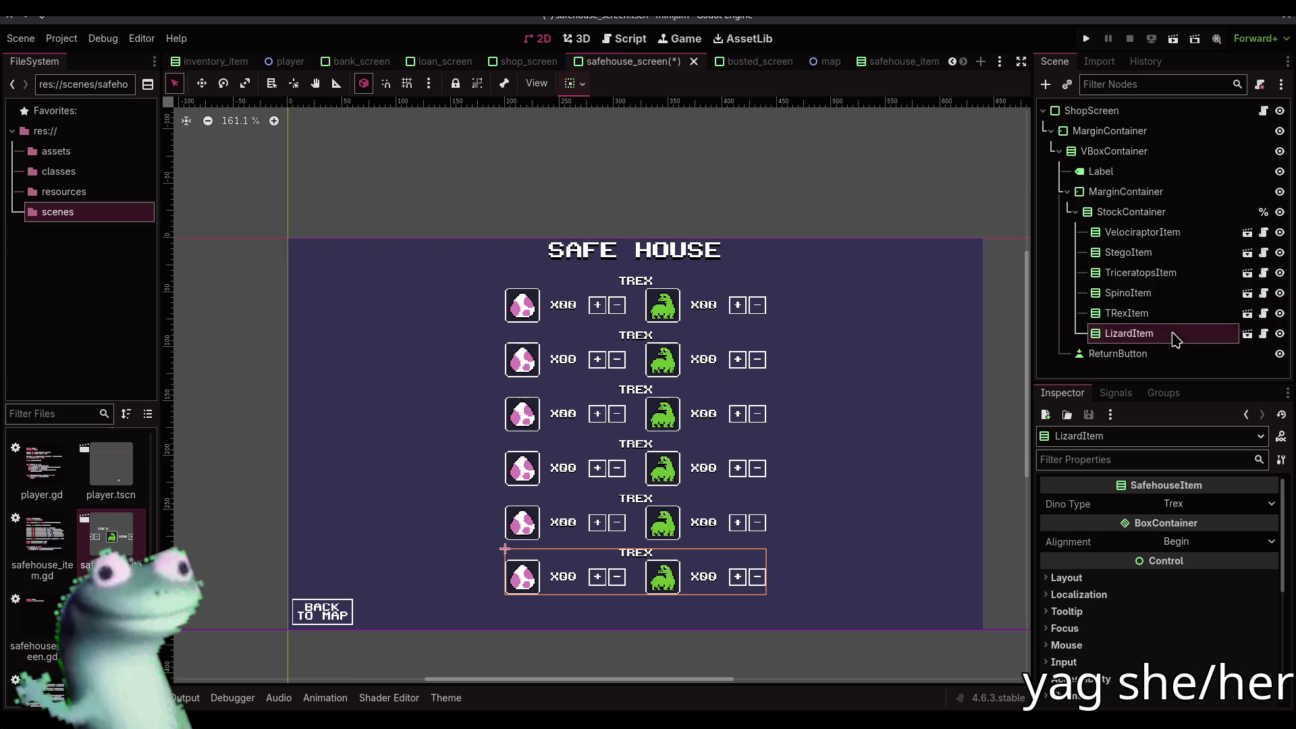
click(1183, 506)
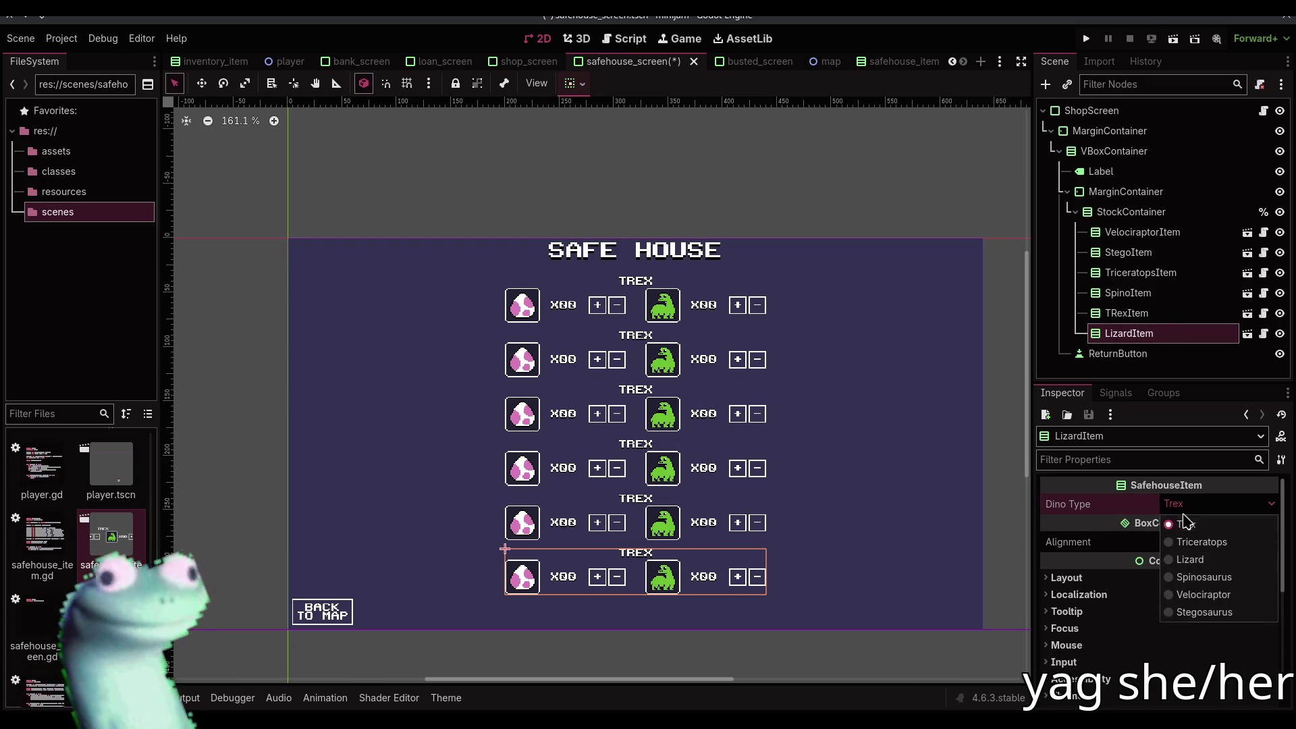
click(1191, 559)
Save the safe house scene and switch to the map scene.
key(ctrl+s)
click(716, 191)
click(809, 62)
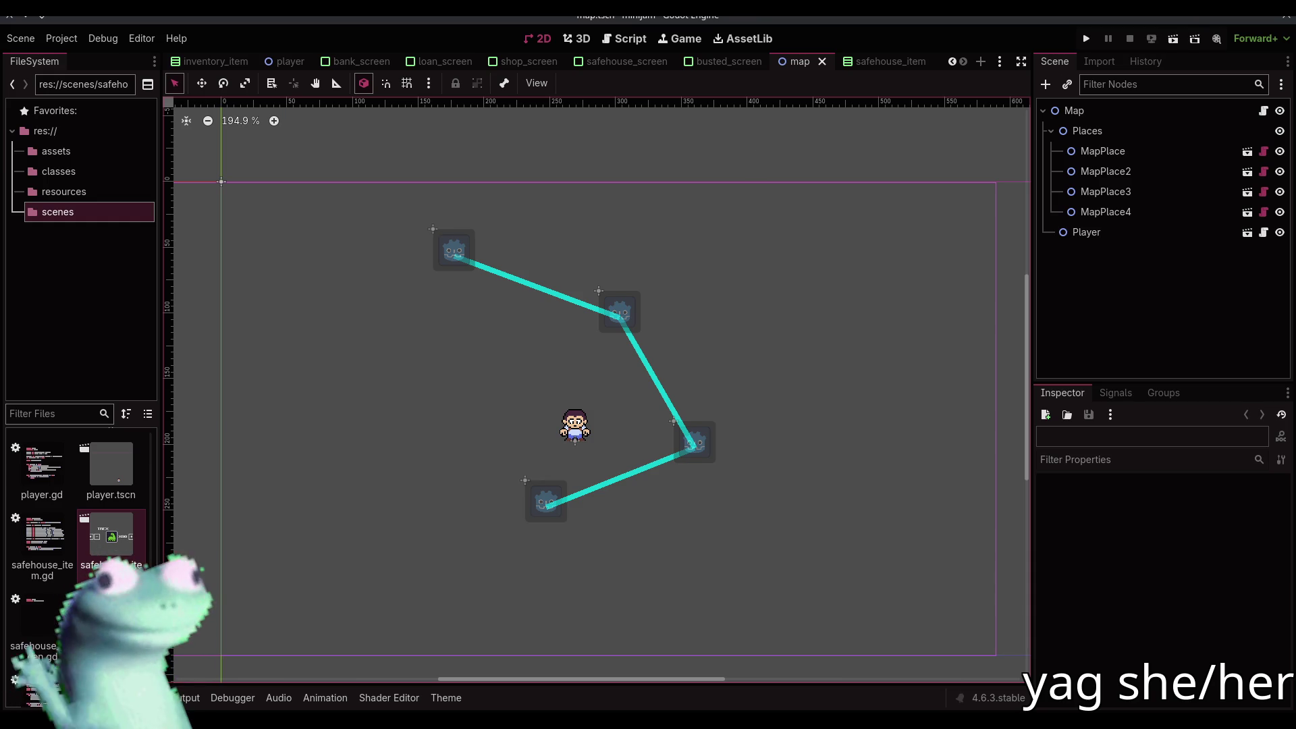
Assign ReturnButton to the Return Button slot of the safehouse screen's root node.
key(XF86AudioMicMute)
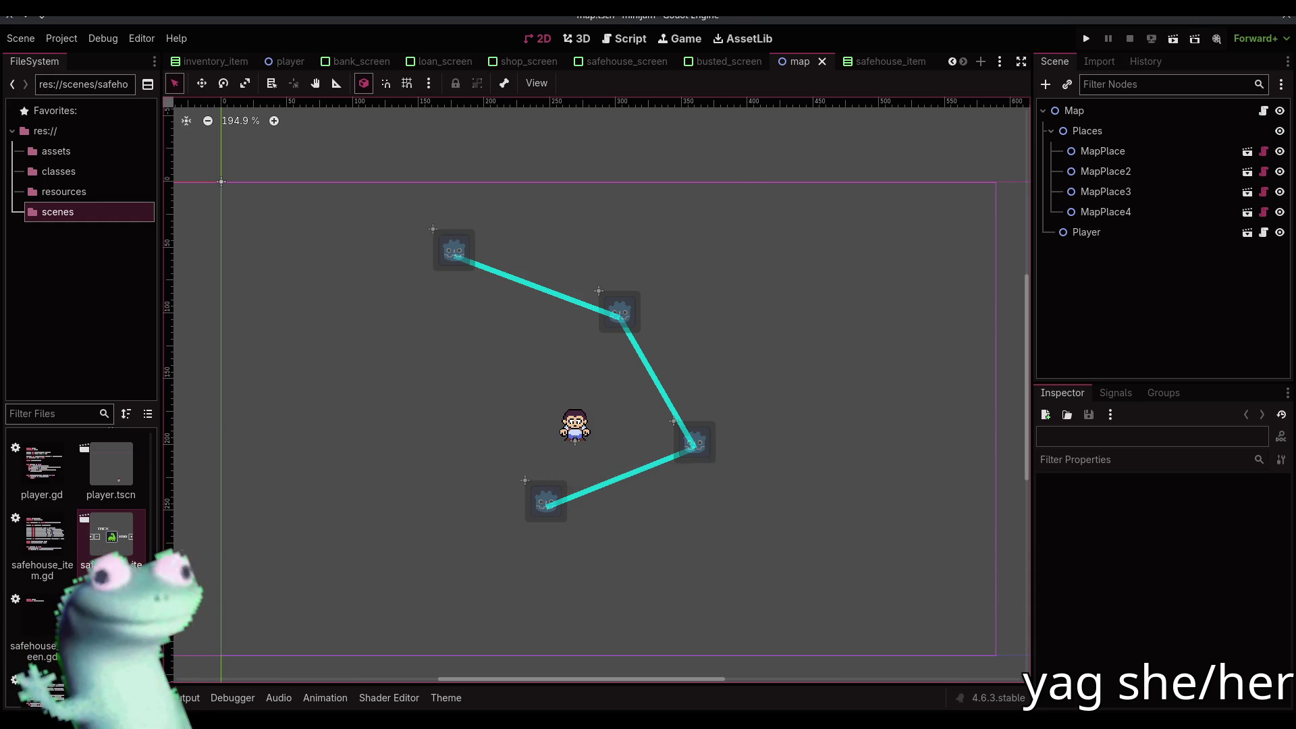
key(XF86AudioMicMute)
click(723, 62)
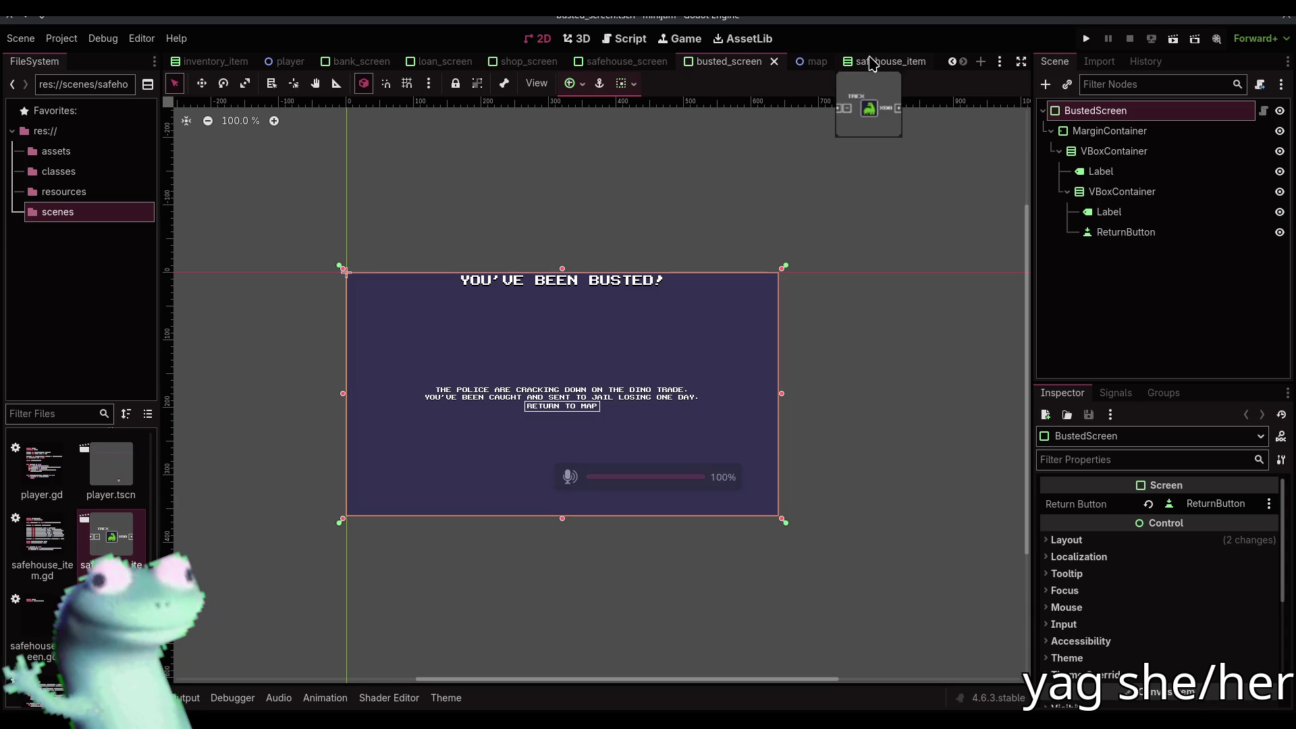
click(645, 61)
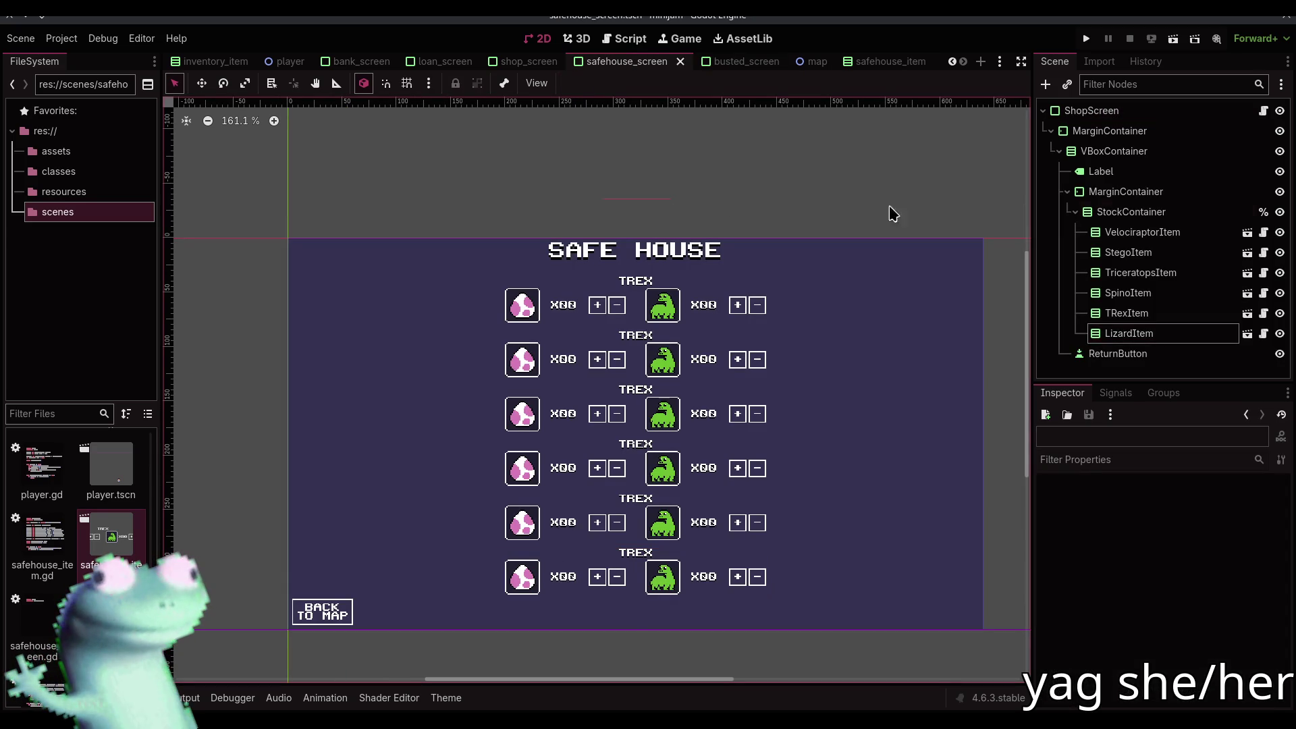
click(1114, 111)
mouse_move(1117, 354)
mouse_down()
mouse_move(1249, 510)
mouse_move(1208, 504)
mouse_up()
click(648, 198)
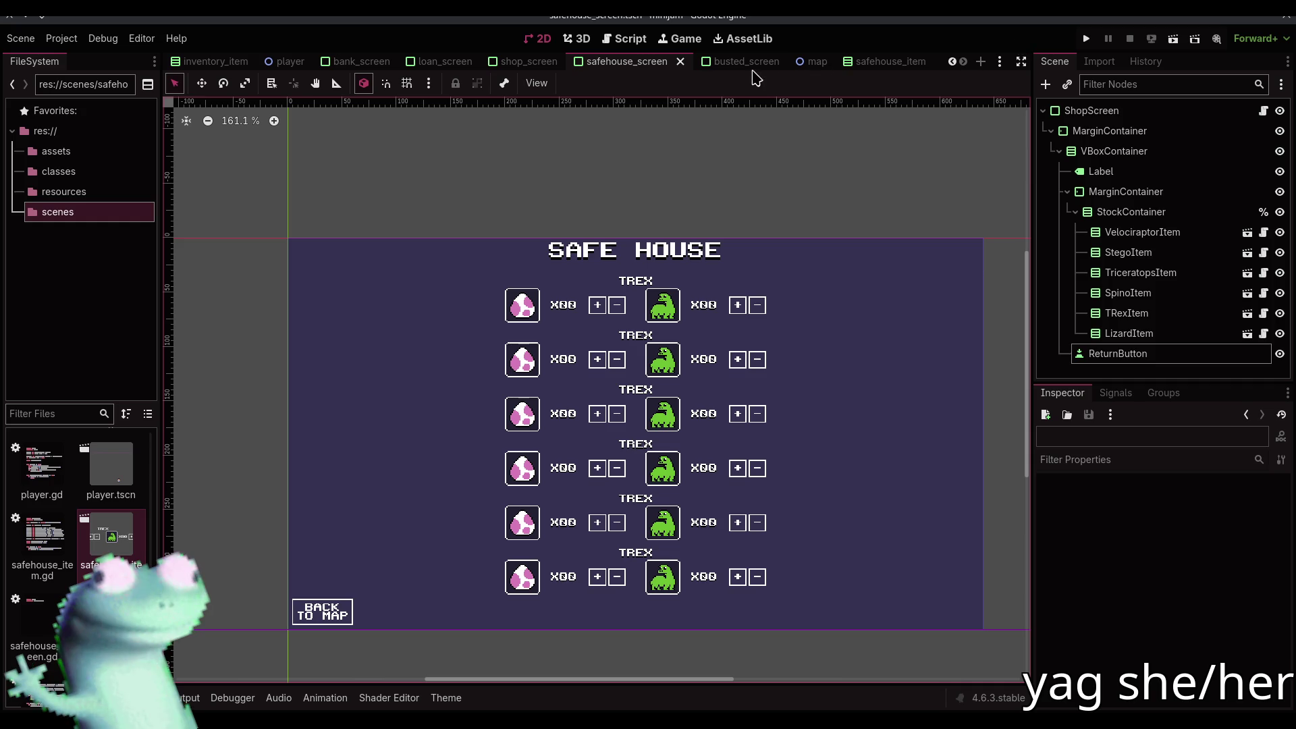
Open the game scene and select ActiveControlContainer as the parent node.
scroll(350, 65, up, 2)
click(202, 63)
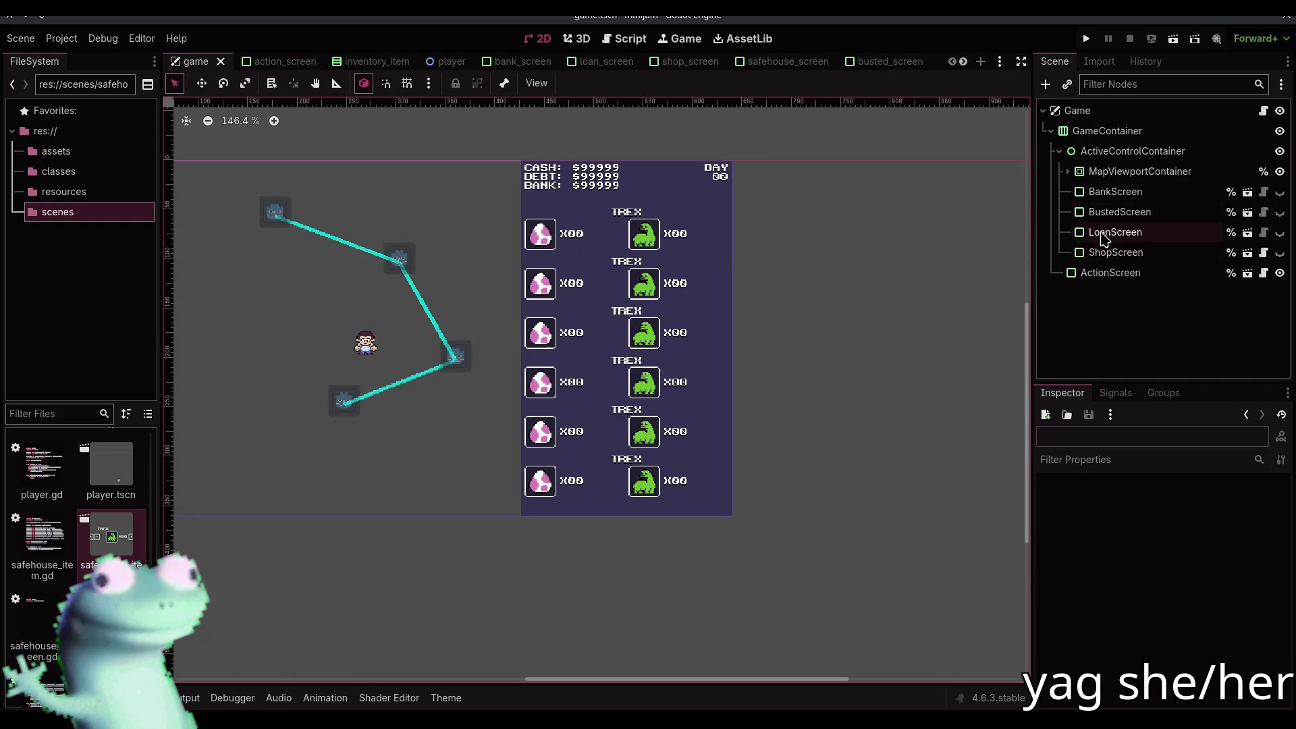
click(1120, 152)
Instance the safehouse screen under ActiveControlContainer, then undo it because its root was misnamed.
click(1067, 83)
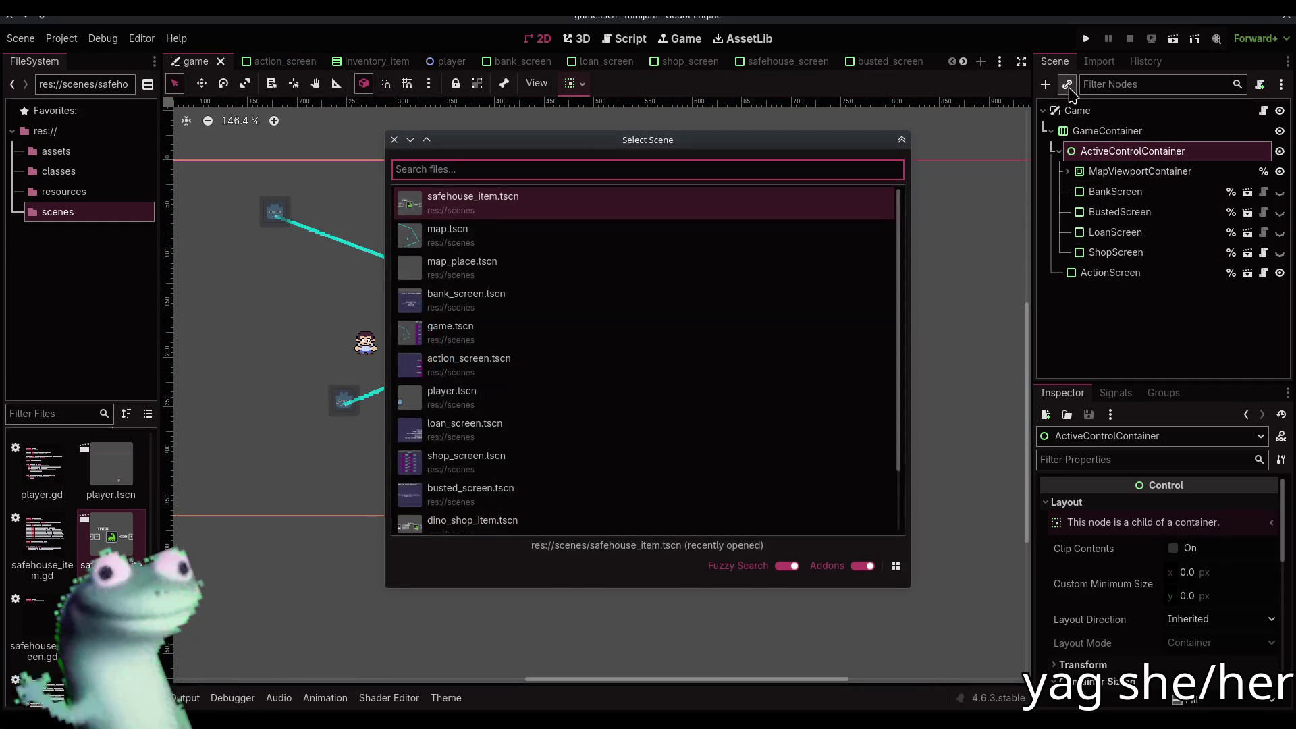
text(safe)
double_click(605, 235)
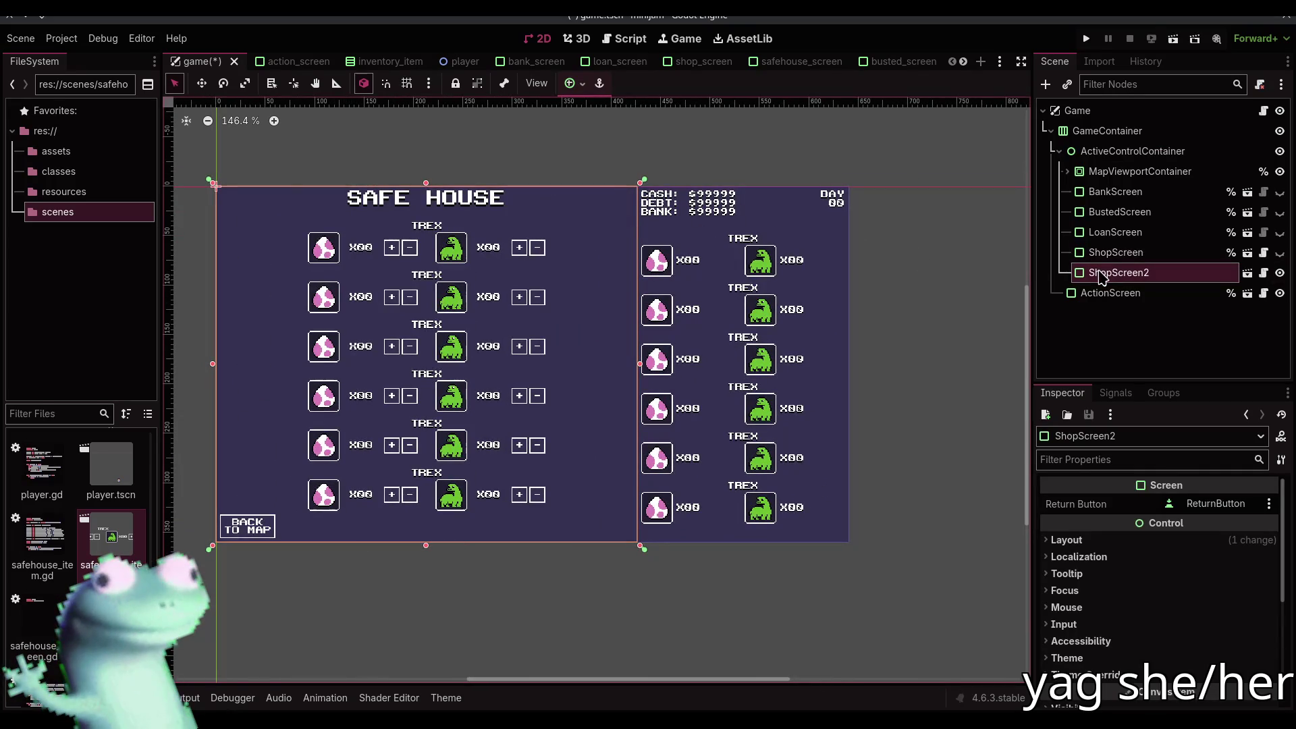
key(ctrl+z)
Rename the safehouse scene's root node from ShopScreen to SafehouseScreen.
click(783, 62)
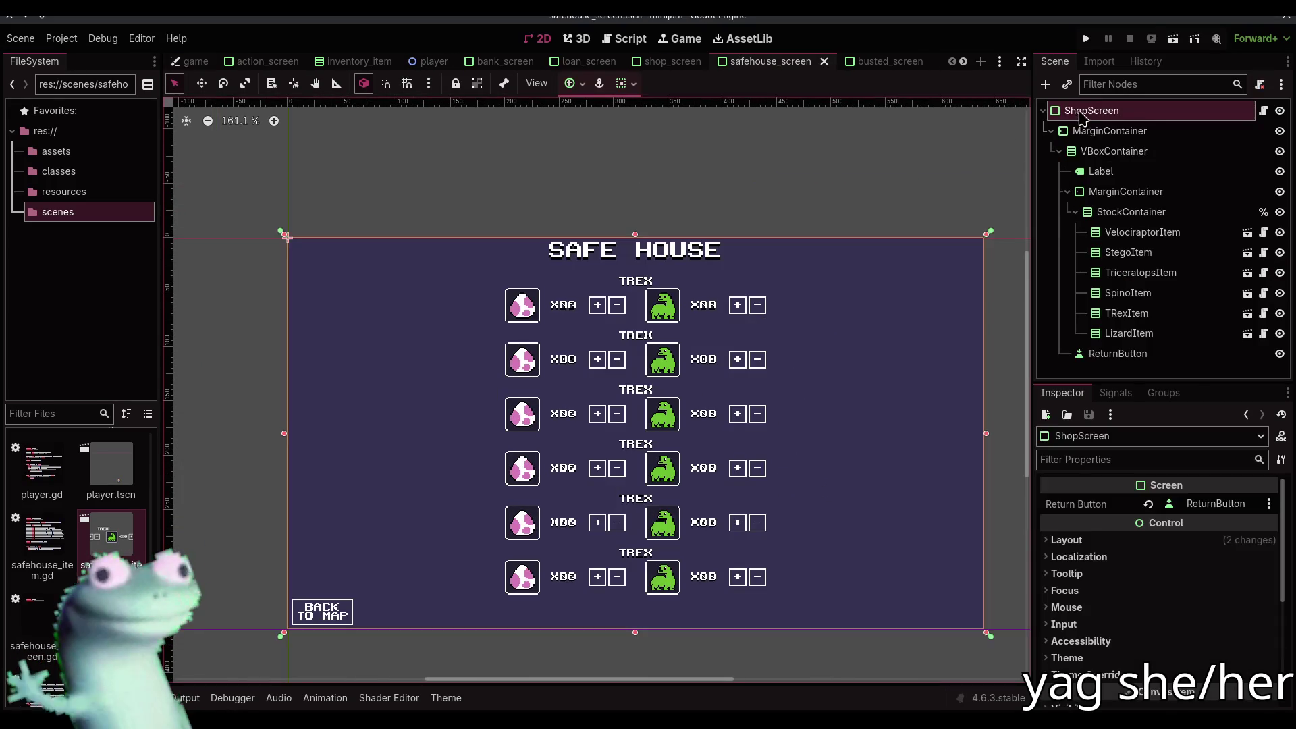
double_click(1086, 111)
click(1087, 112)
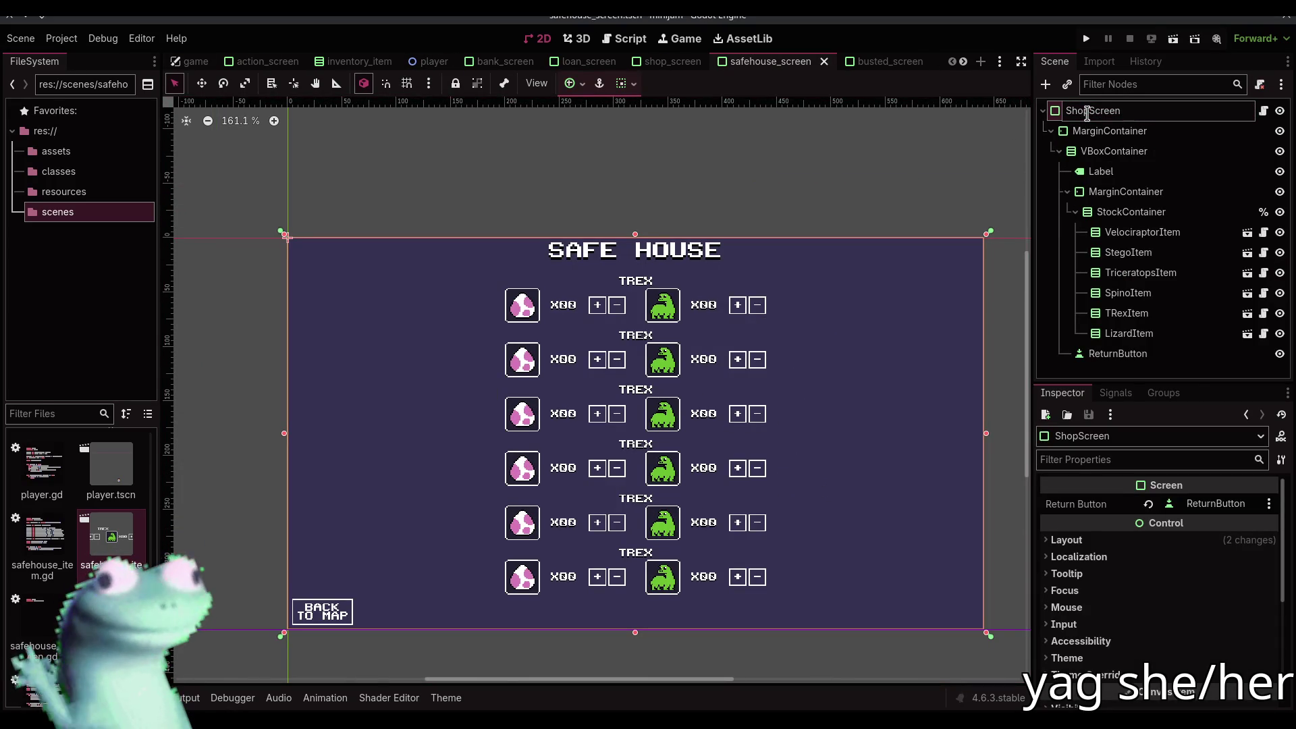
key(BackSpace)
key(BackSpace)
key(BackSpace)
text(Safehouse)
key(Return)
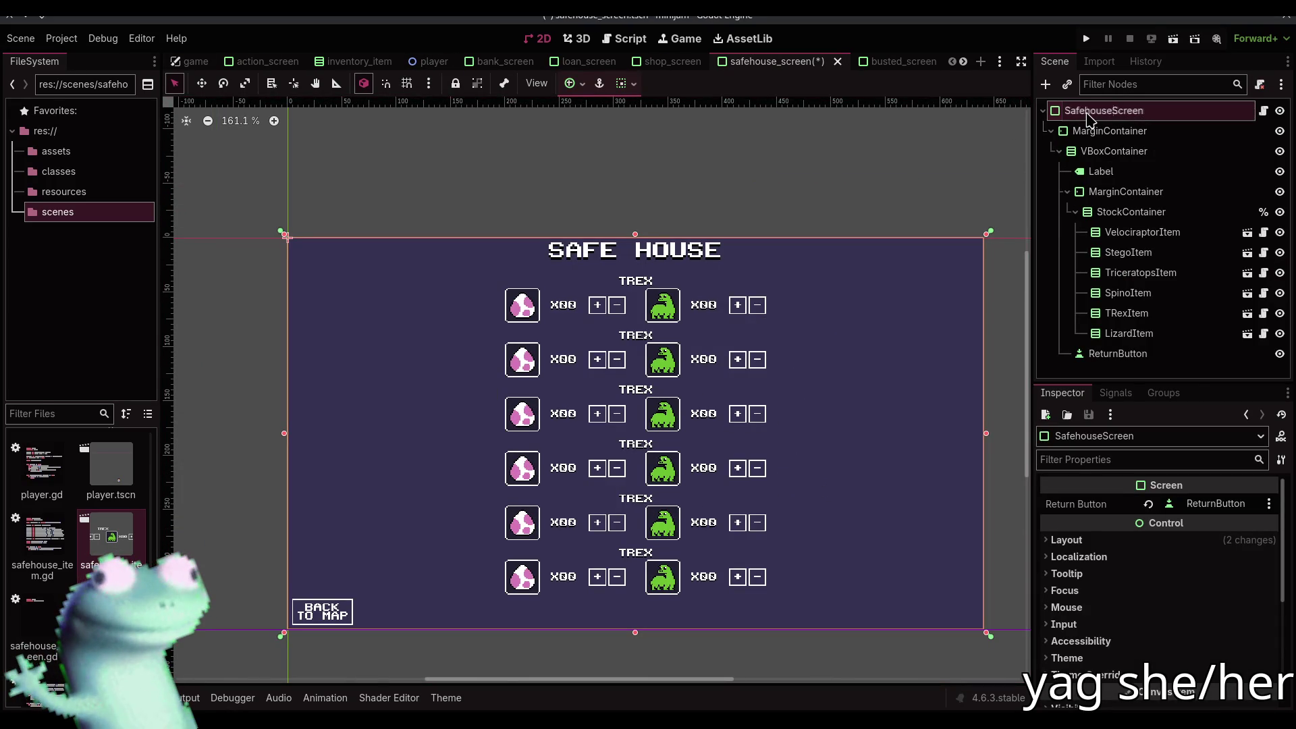
Instance safehouse_screen.tscn under ActiveControlContainer in the game scene, hide it, and save.
click(192, 62)
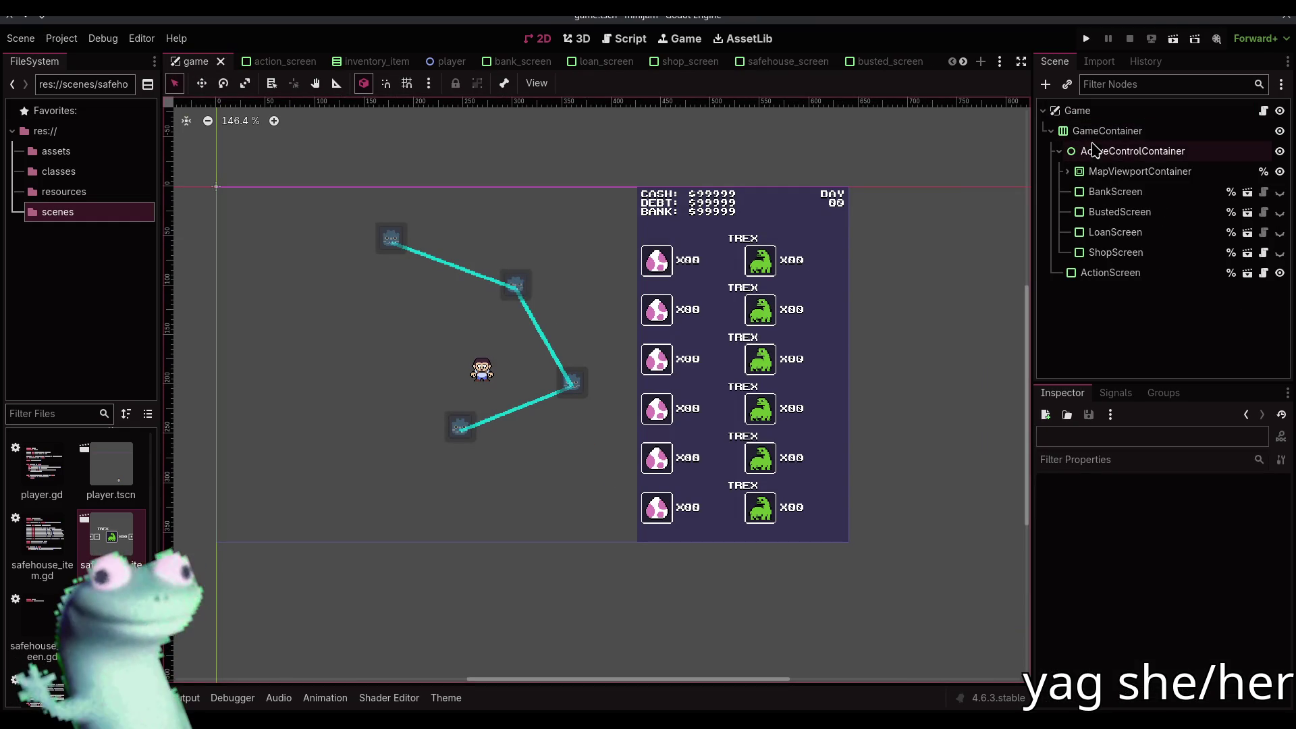
click(1090, 132)
click(1086, 152)
click(1067, 85)
text(saf)
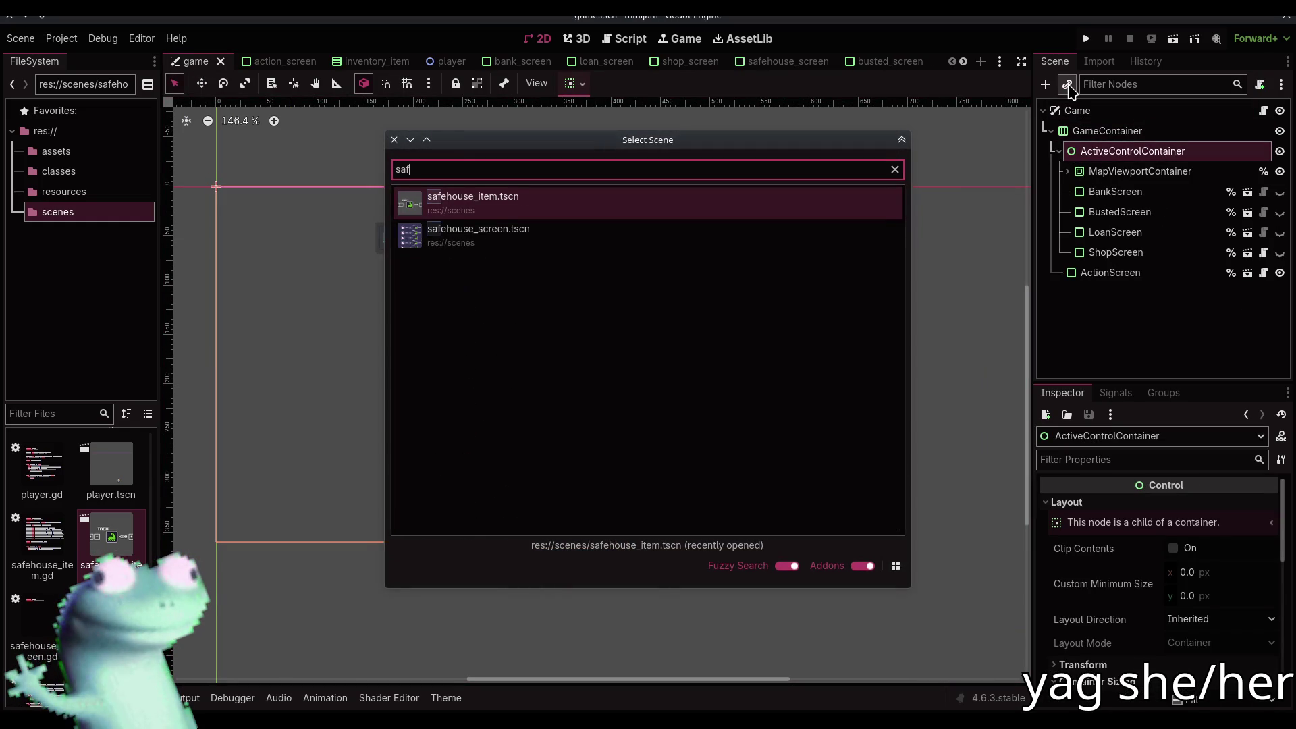
key(Down)
key(Return)
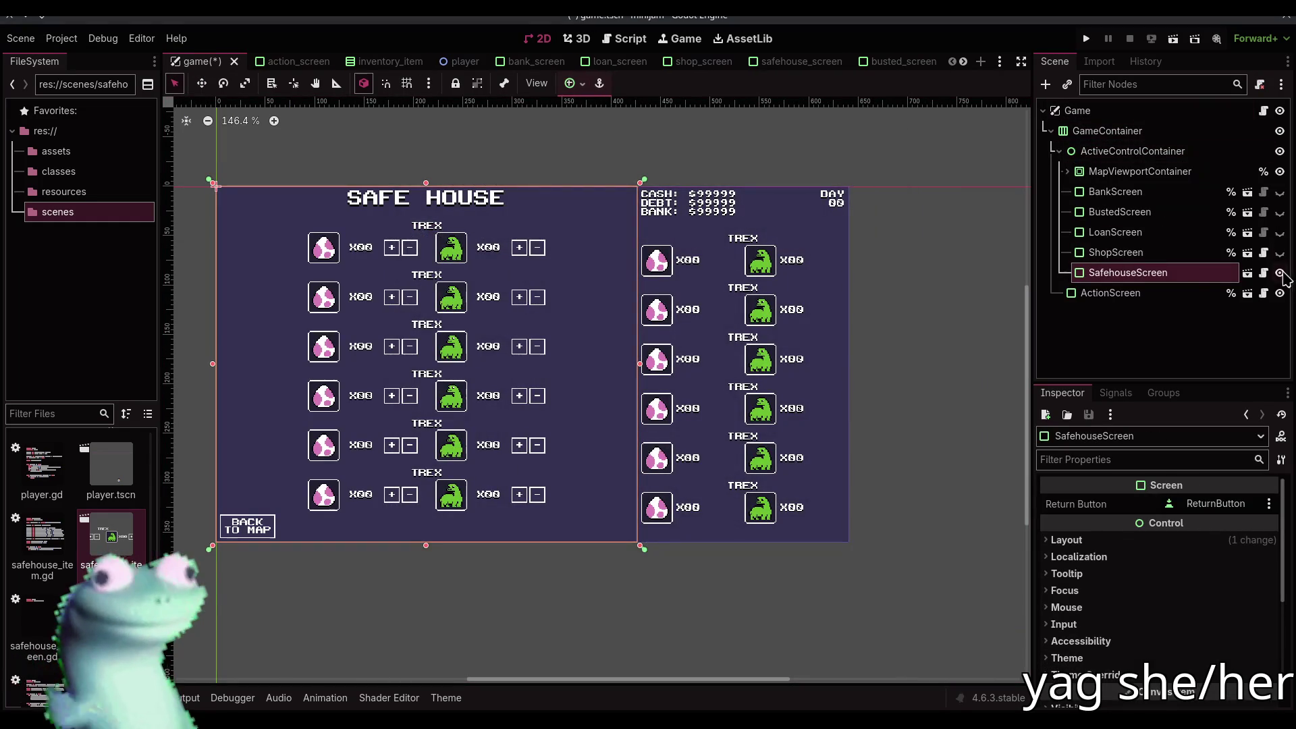
click(1280, 273)
key(ctrl+s)
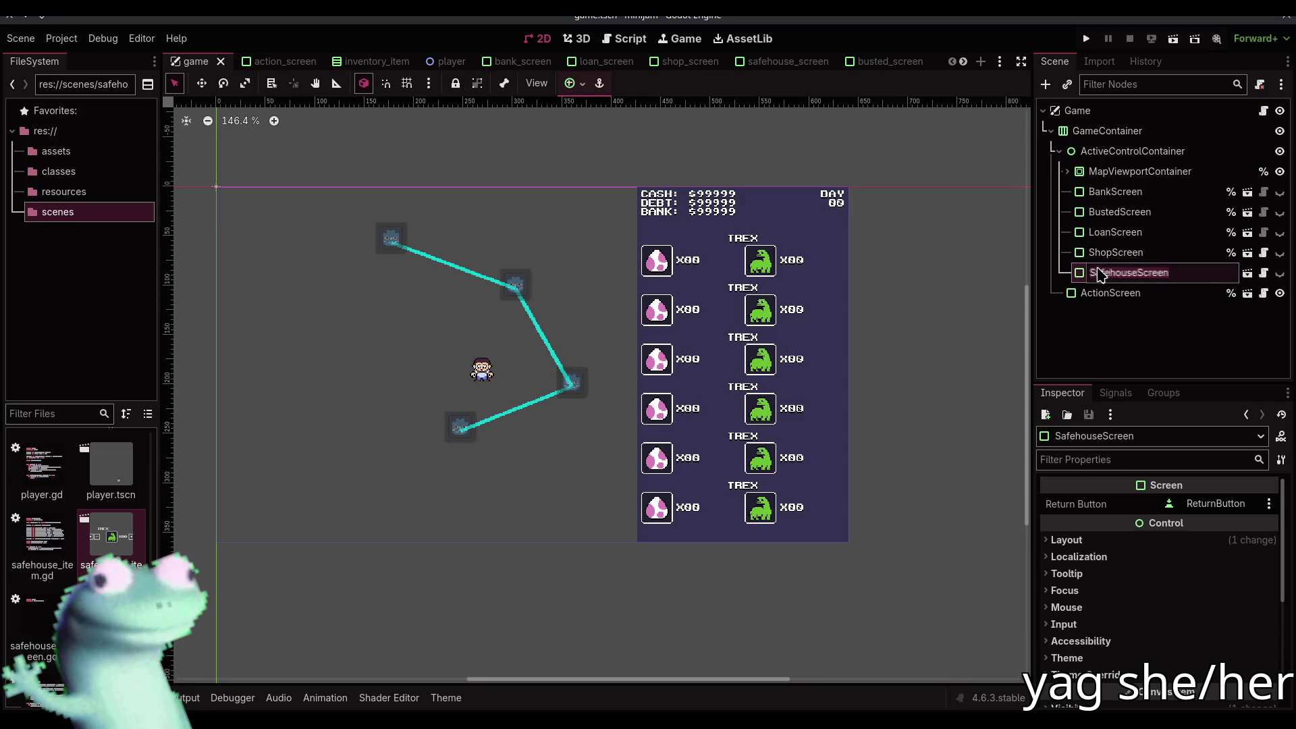
click(1263, 111)
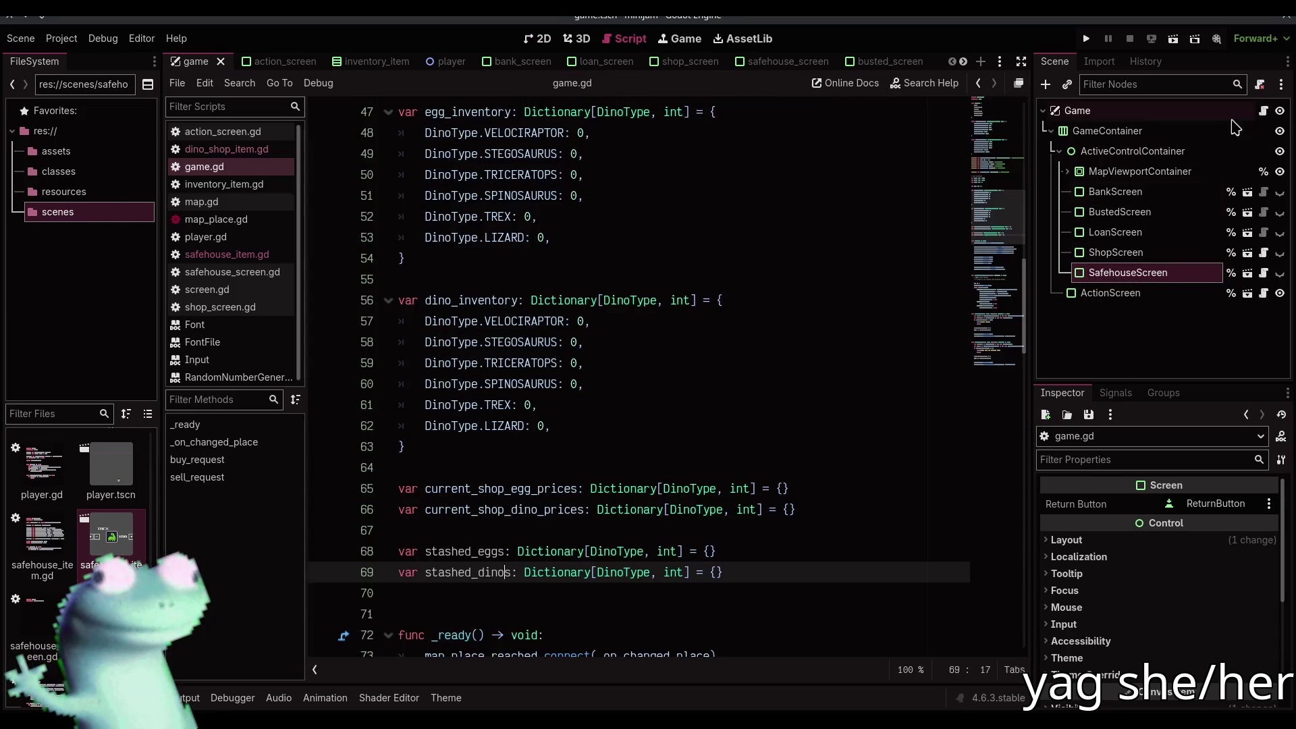
scroll(526, 263, up, 10)
drag(1081, 277, 551, 594)
scroll(660, 494, down, 20)
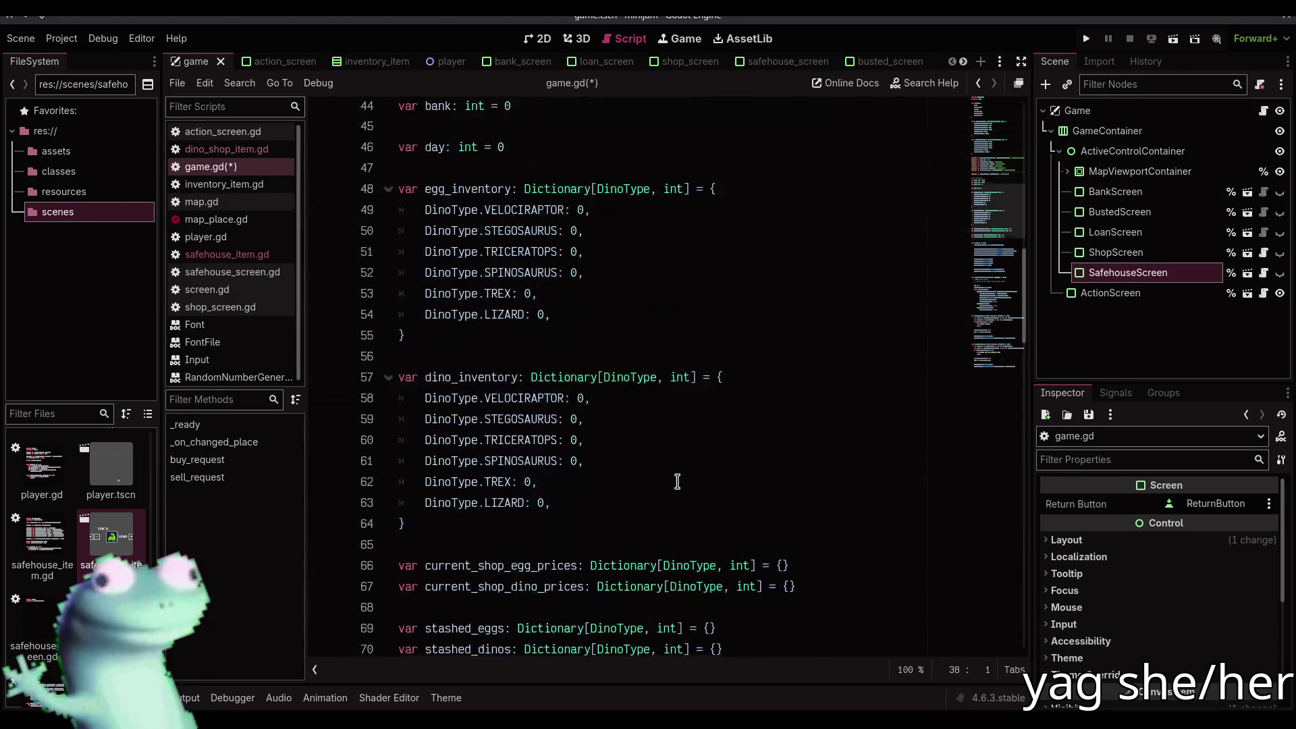
Add a MapPlace.Type.SAFE_HOUSE: case after the loan shark case.
click(684, 334)
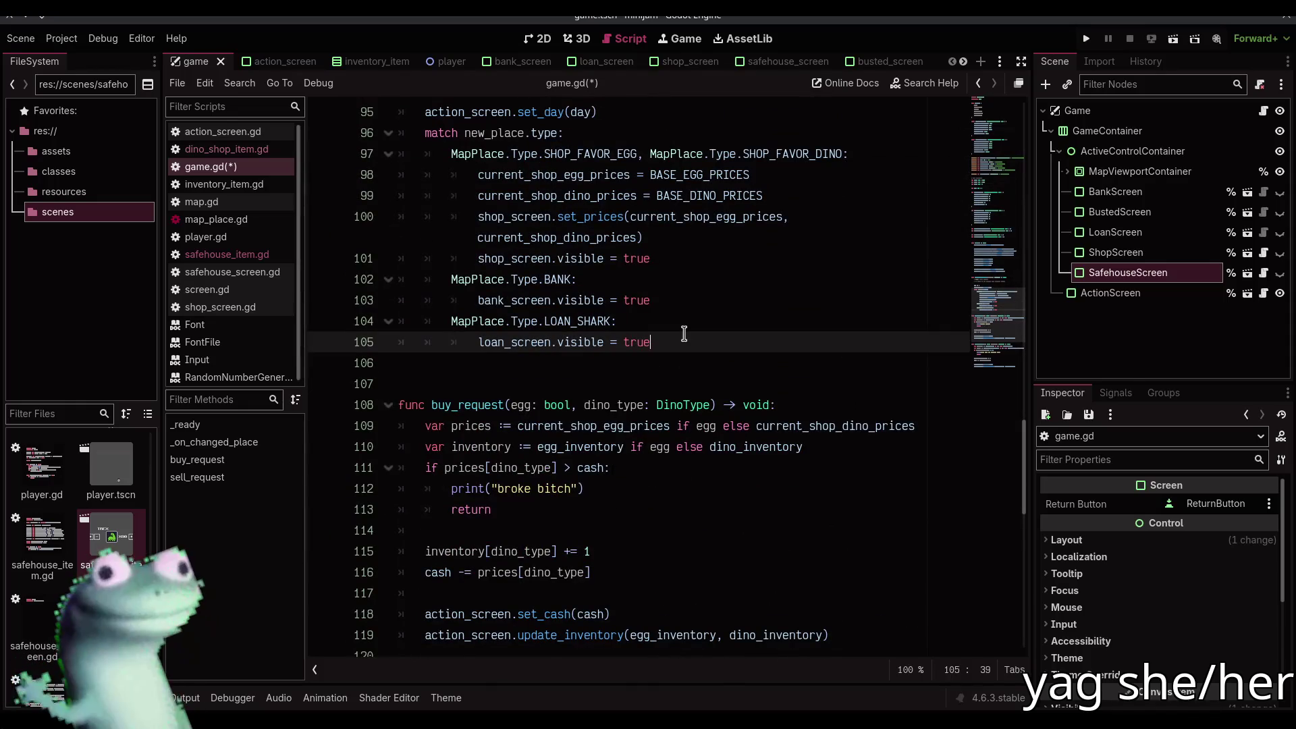
key(Return)
text(Ma)
key(BackSpace)
text(p)
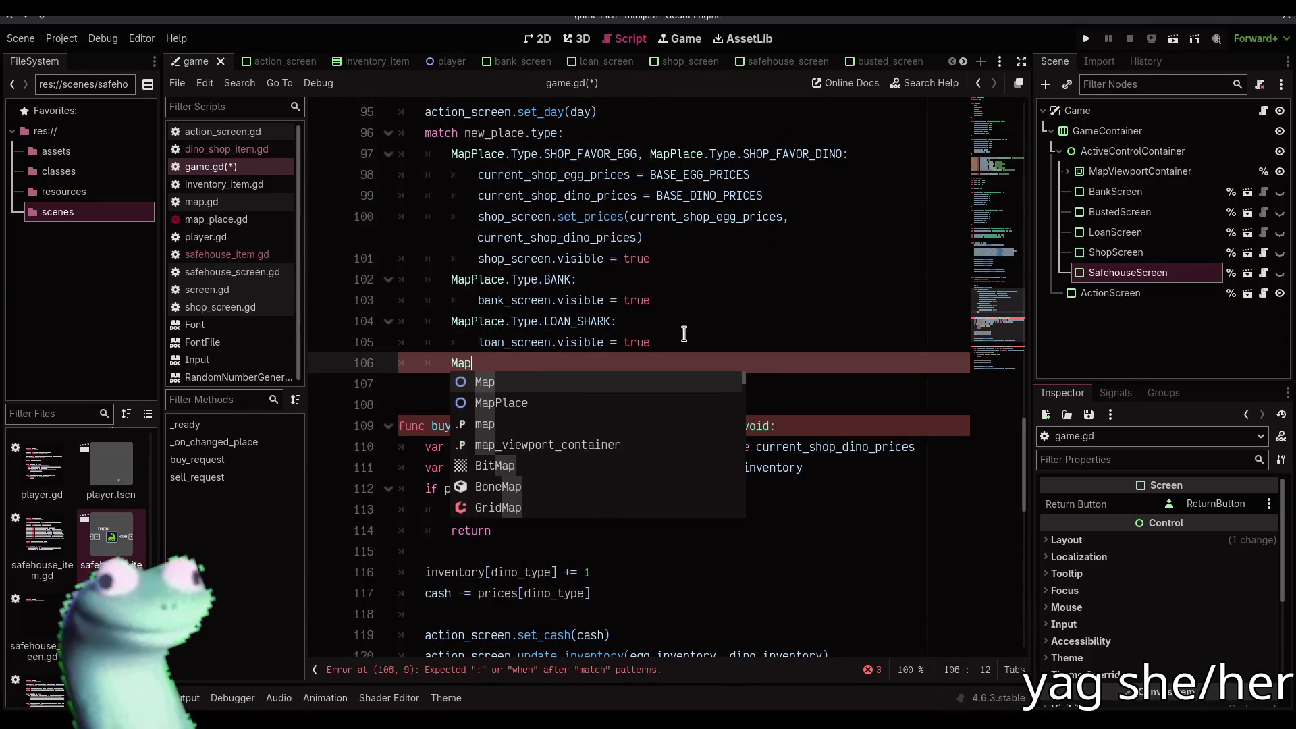
key(Down)
key(Return)
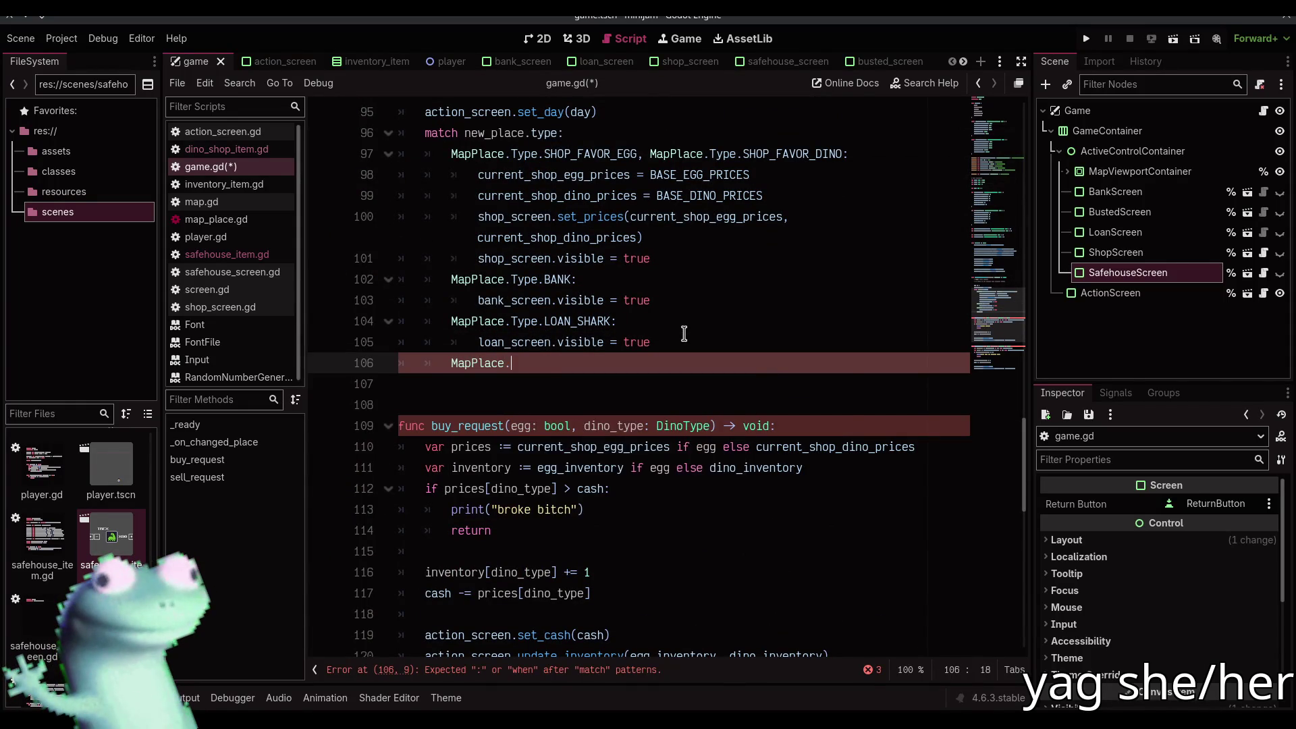
text(Type.)
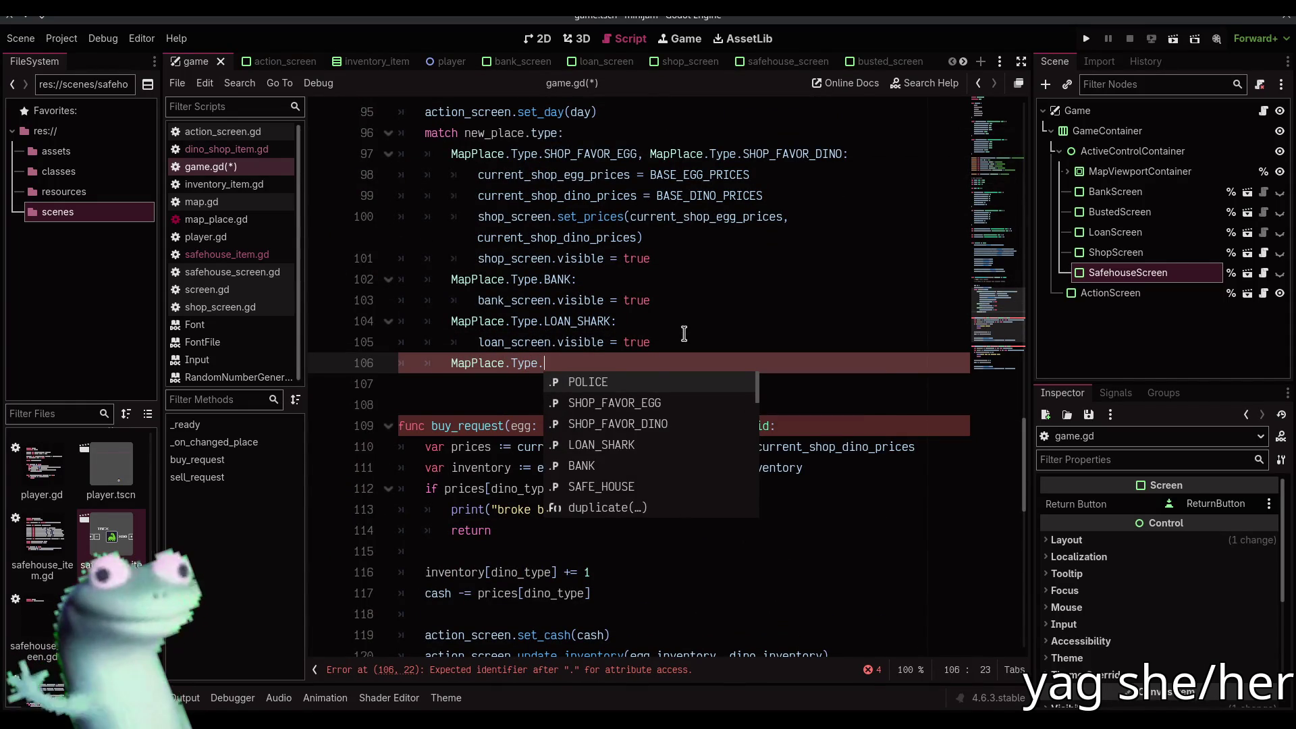
text(S)
key(Down)
key(Down)
key(Return)
text(:)
Make the case body set safehouse_screen.visible = true and save game.gd.
key(Return)
text(safe)
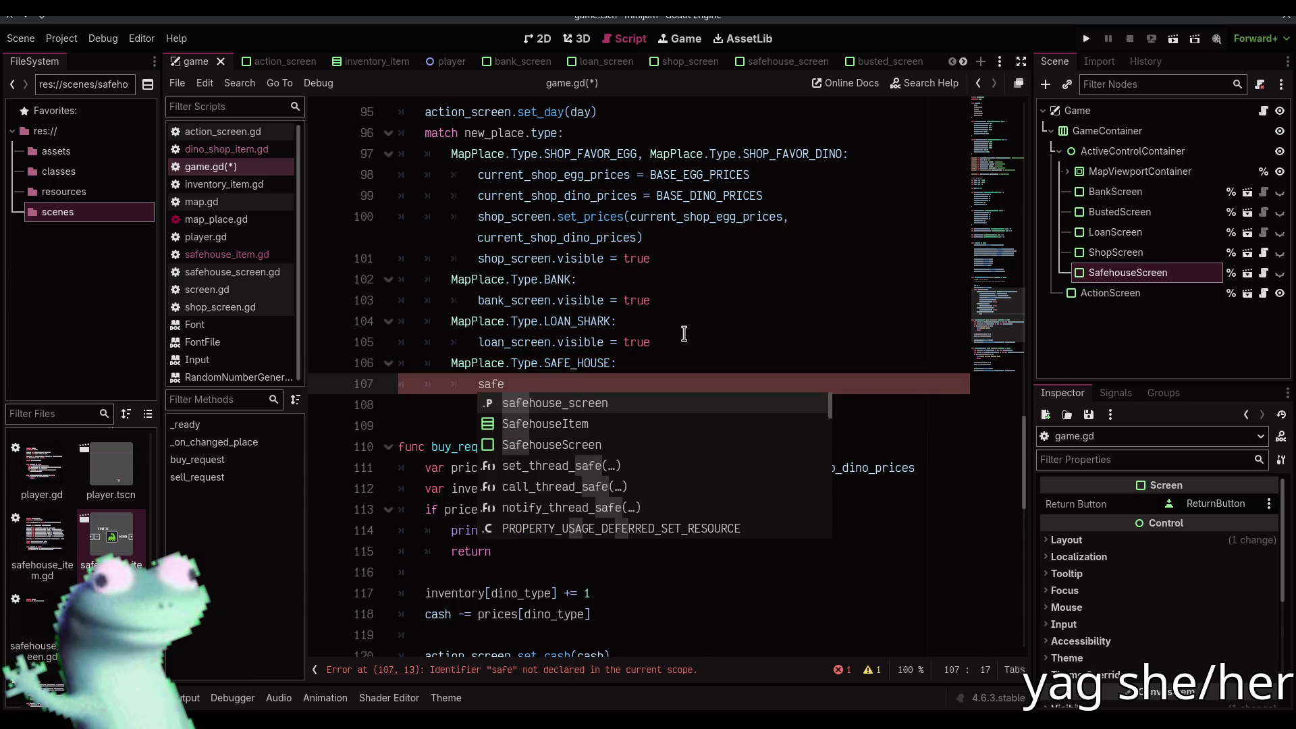
key(Return)
text(.visible)
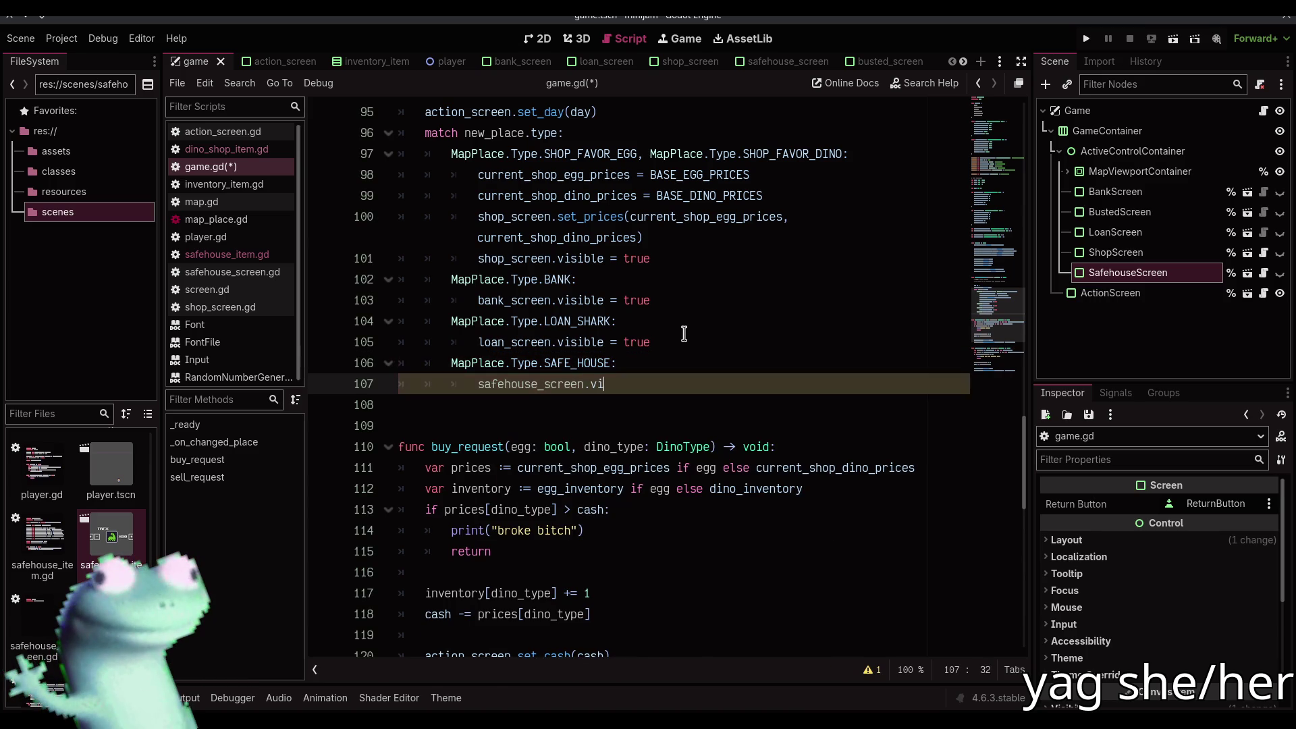
text( = true)
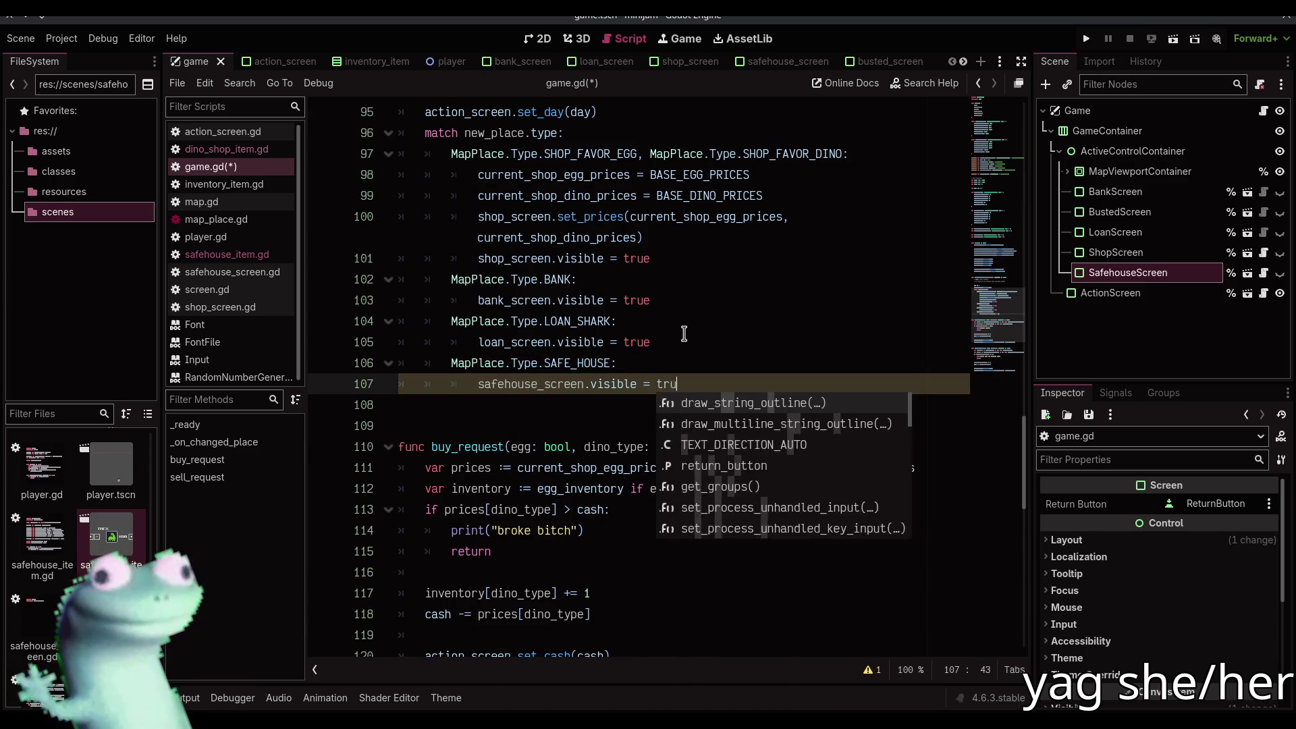
key(ctrl+s)
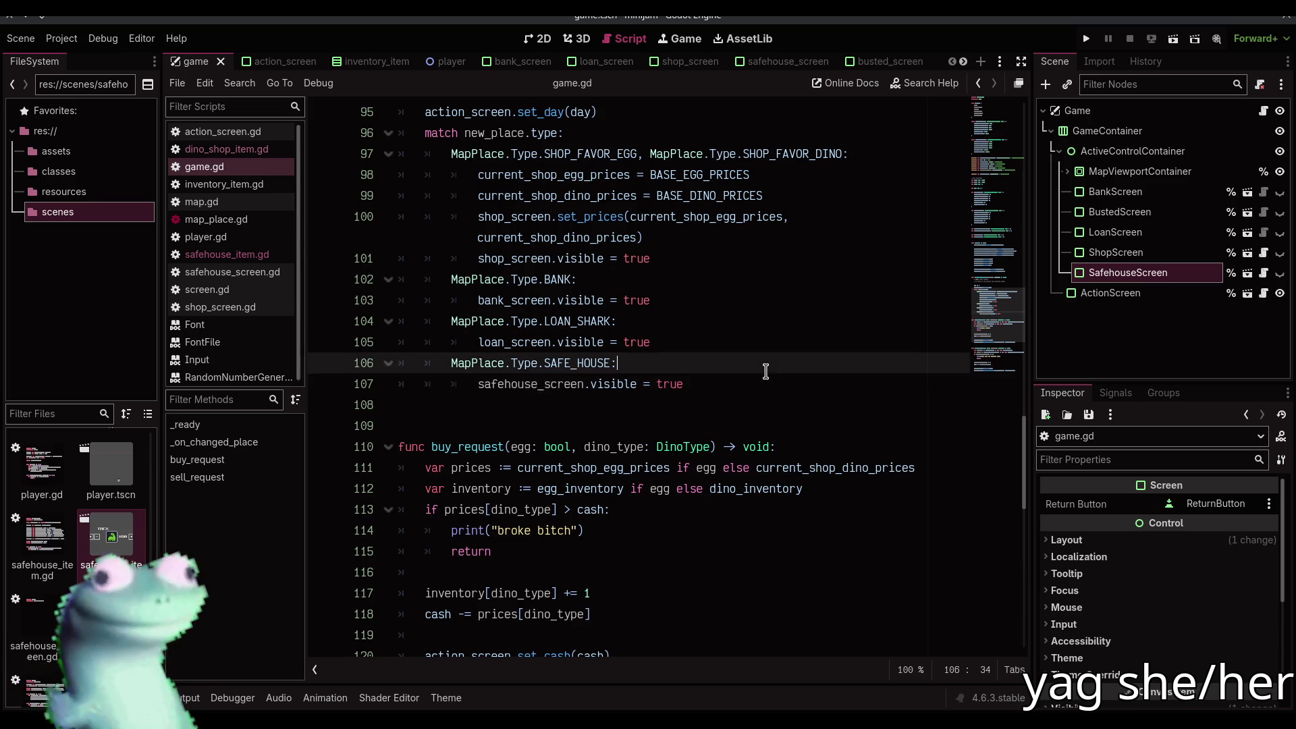
click(741, 411)
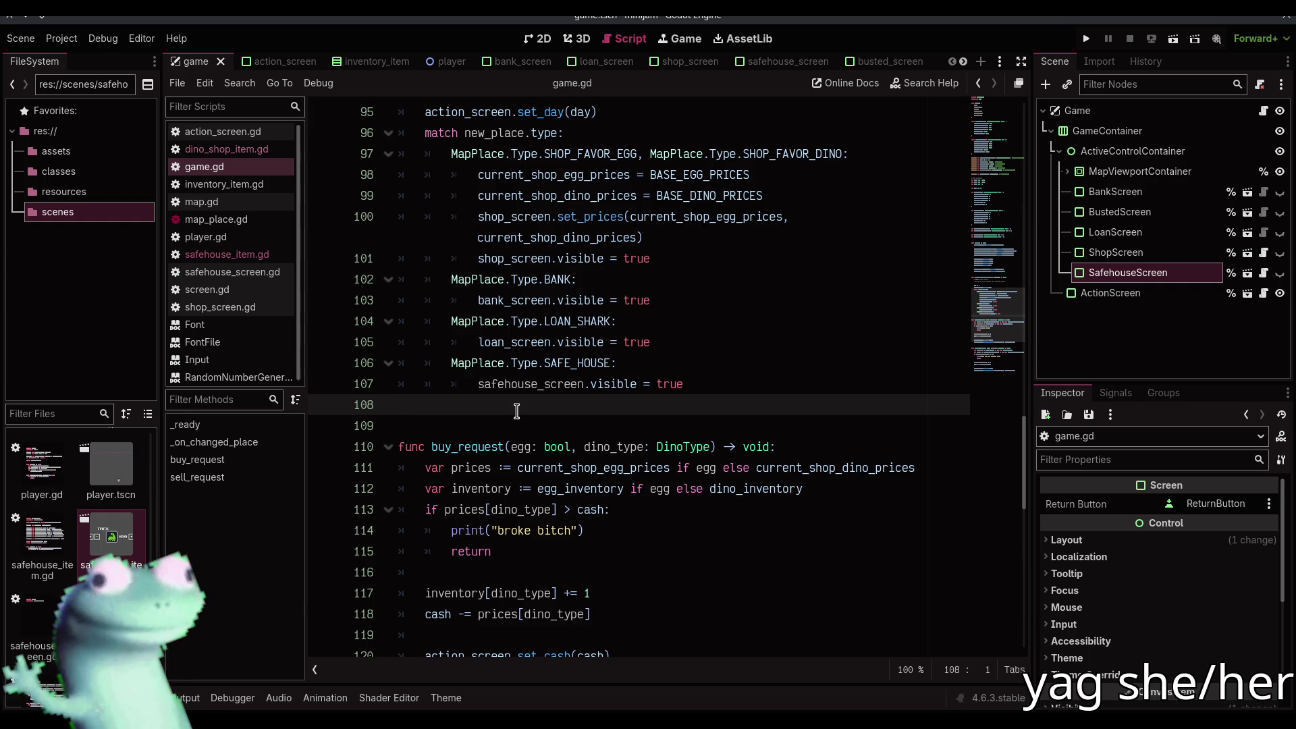
key(ctrl+alt+o)
key(Escape)
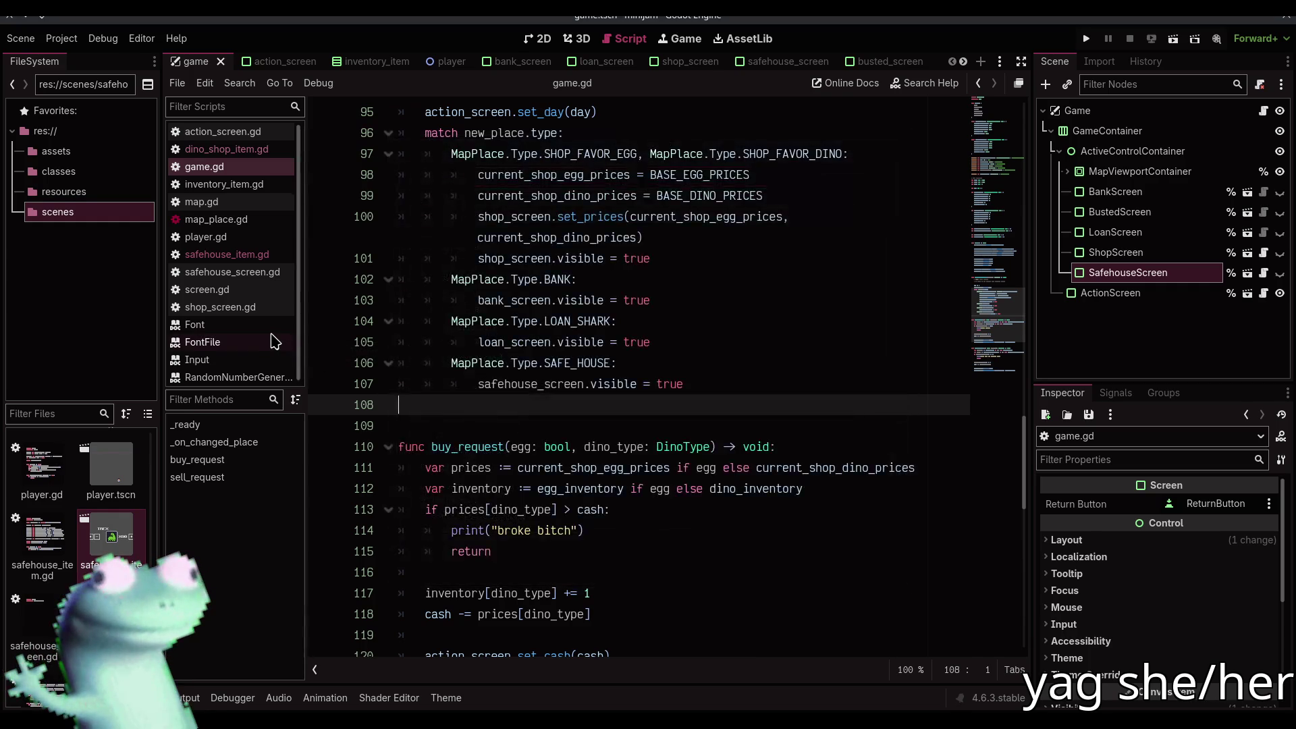
key(F1)
text(vect)
Read the Vector2 documentation's comparison operators, such as ≥, then return to the 2D view.
key(Return)
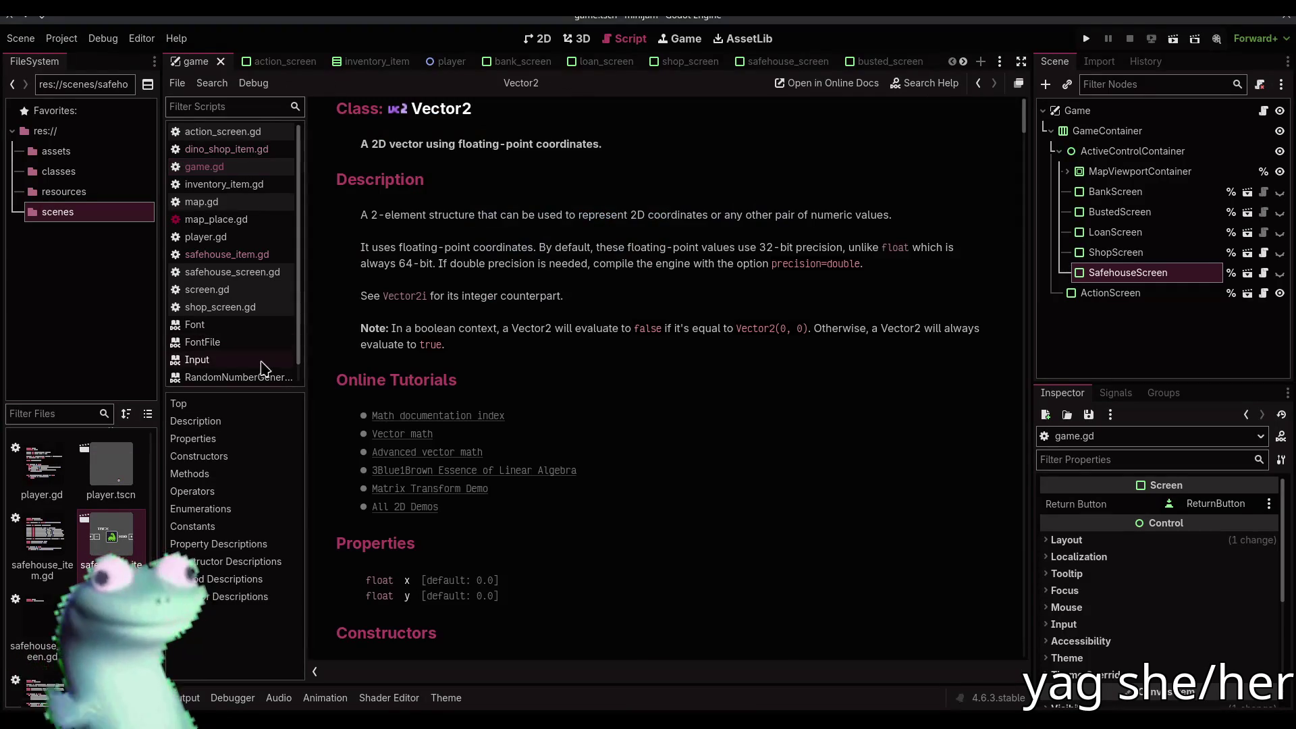
click(261, 491)
scroll(549, 462, down, 1)
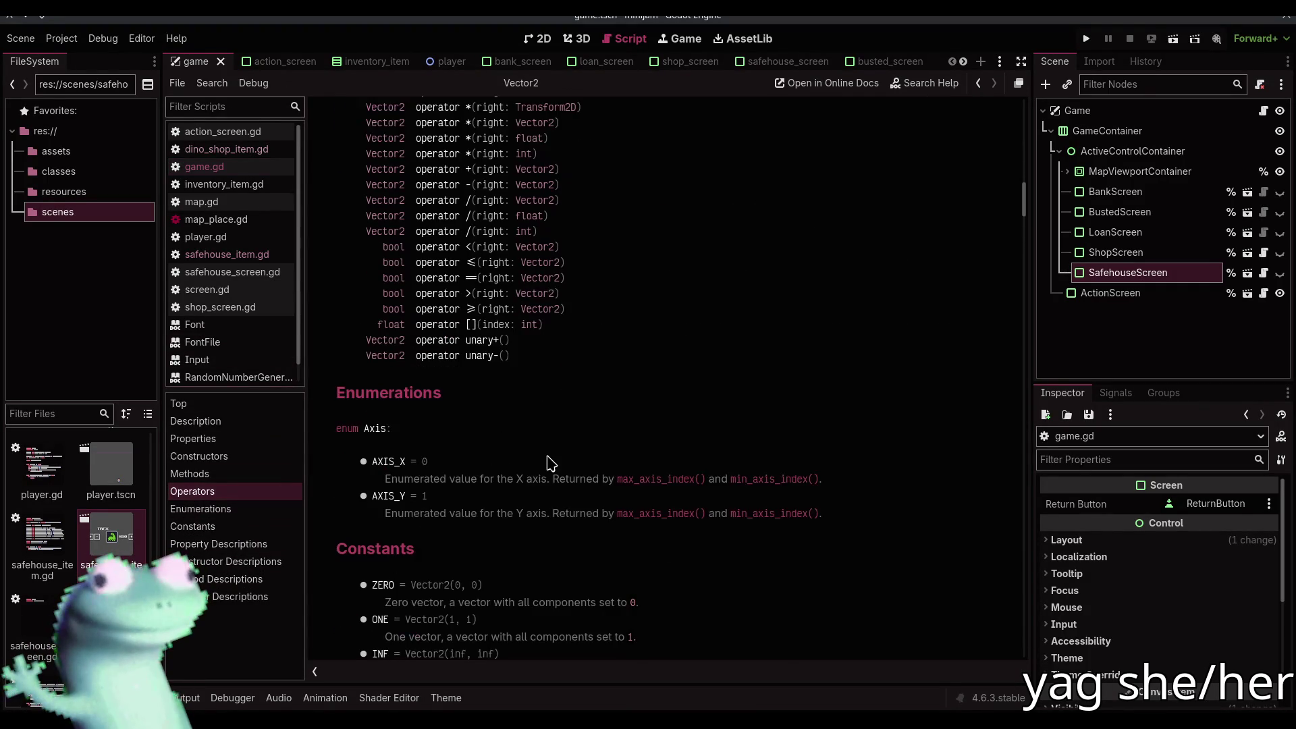
scroll(499, 419, up, 1)
click(456, 379)
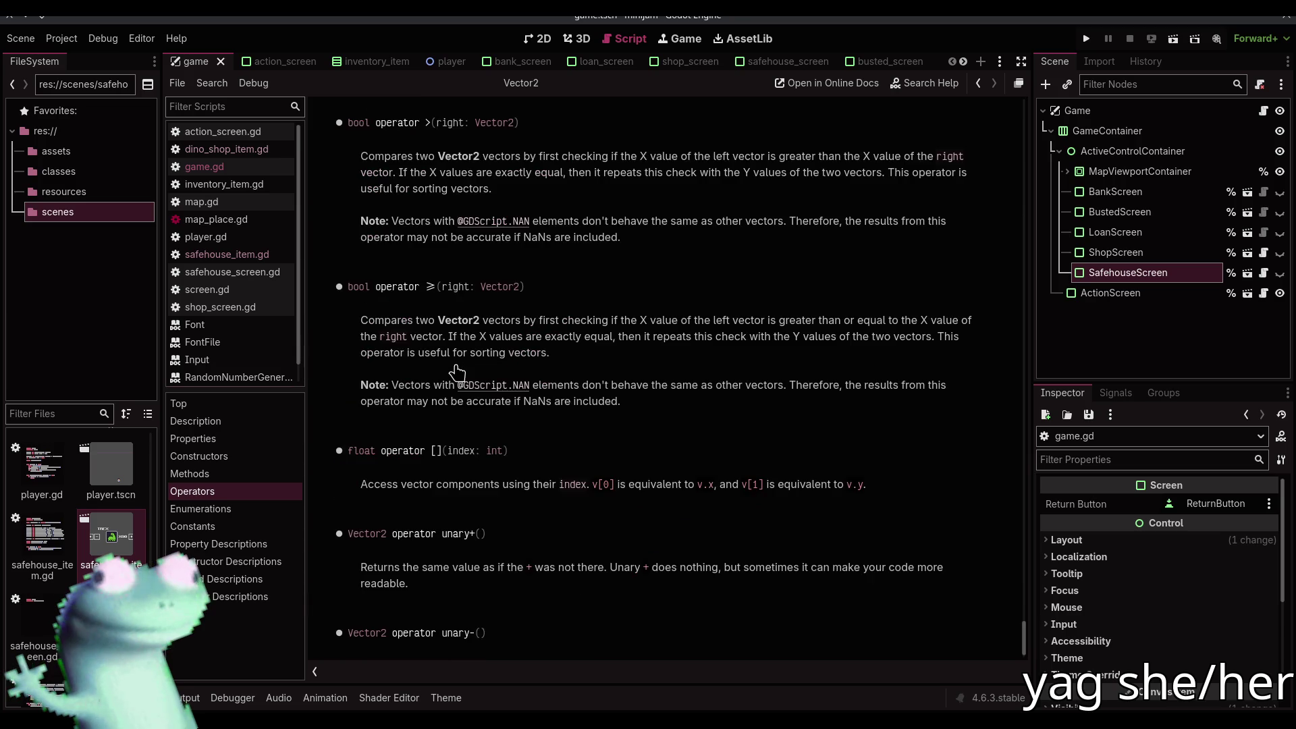
drag(511, 204, 358, 150)
click(535, 207)
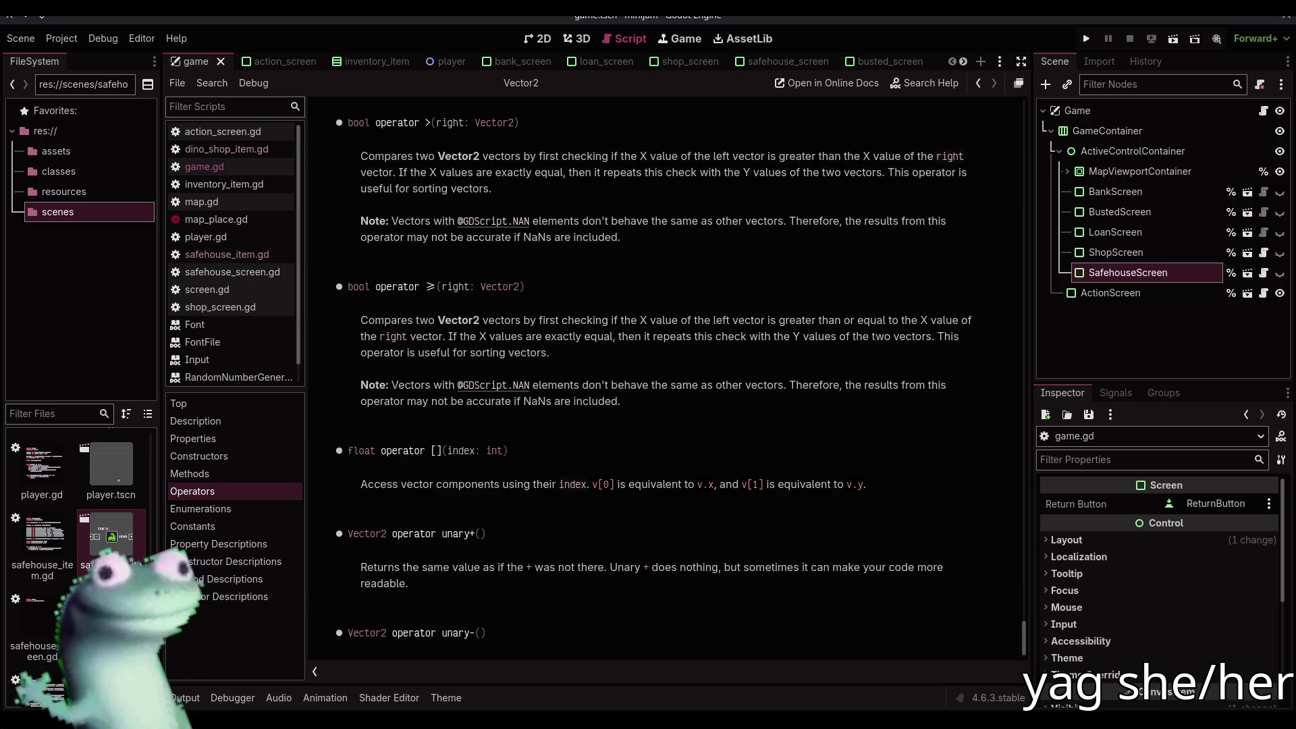
scroll(590, 259, up, 3)
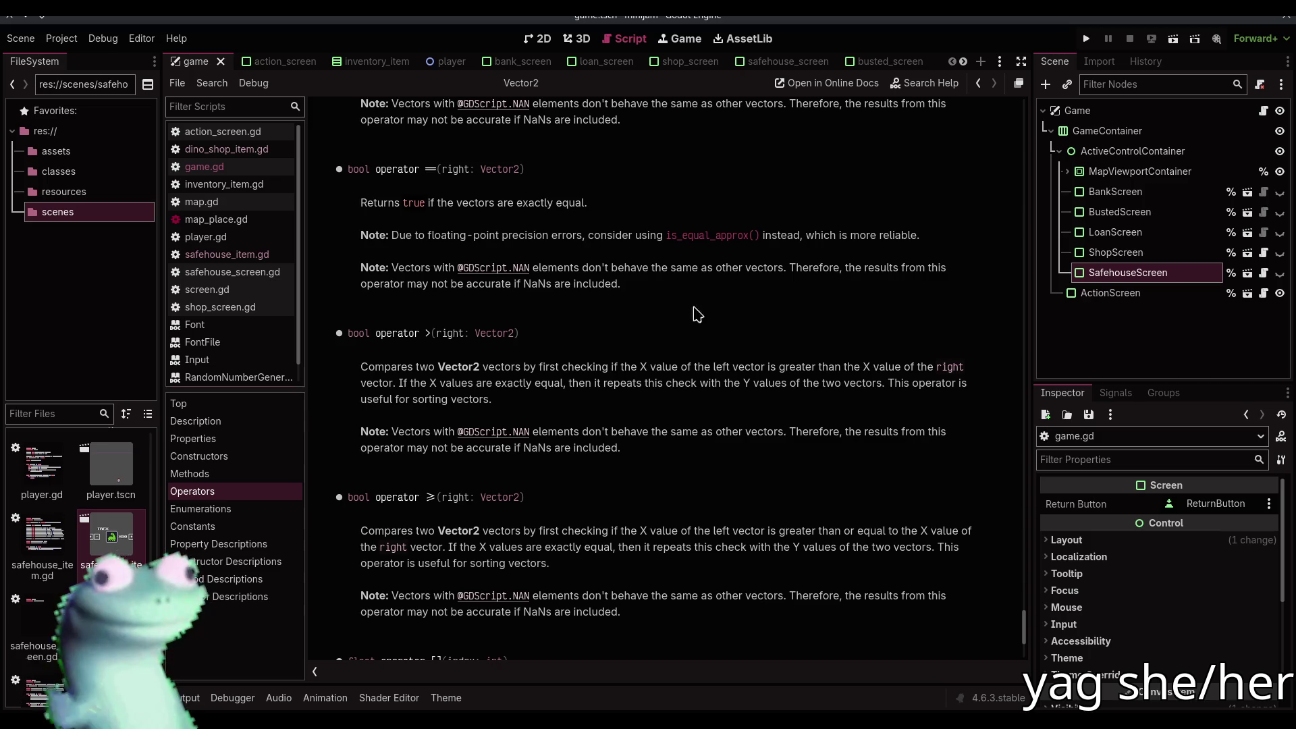
scroll(228, 242, down, 1)
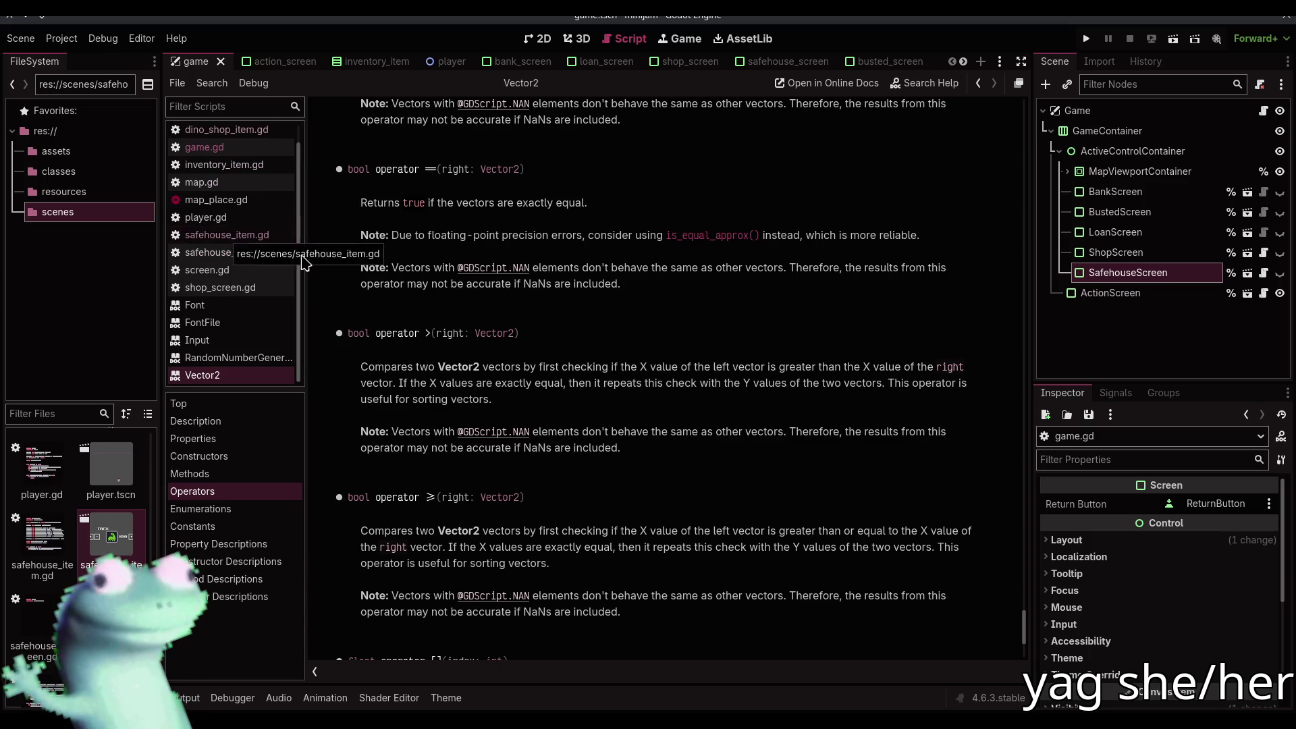
click(539, 39)
drag(619, 133, 666, 135)
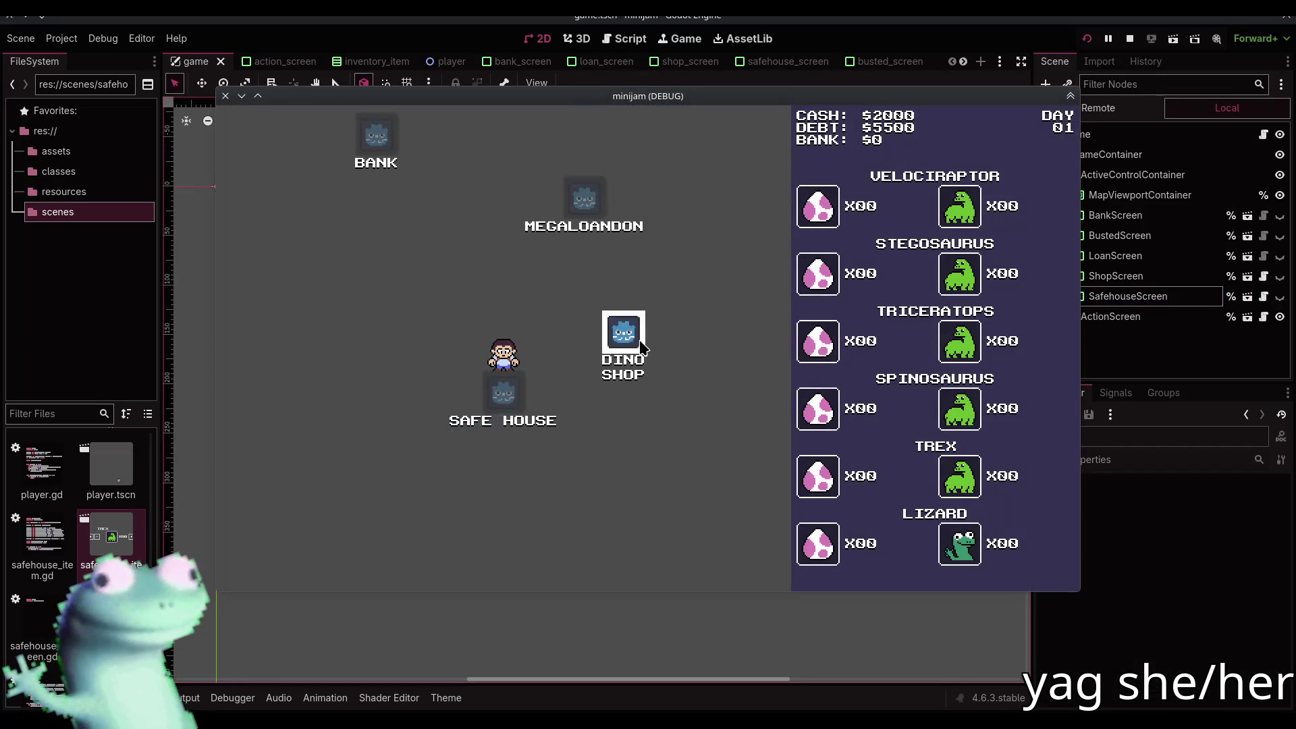
In the running game, buy two adult velociraptors at the dino shop, return to the map, and stop.
click(639, 339)
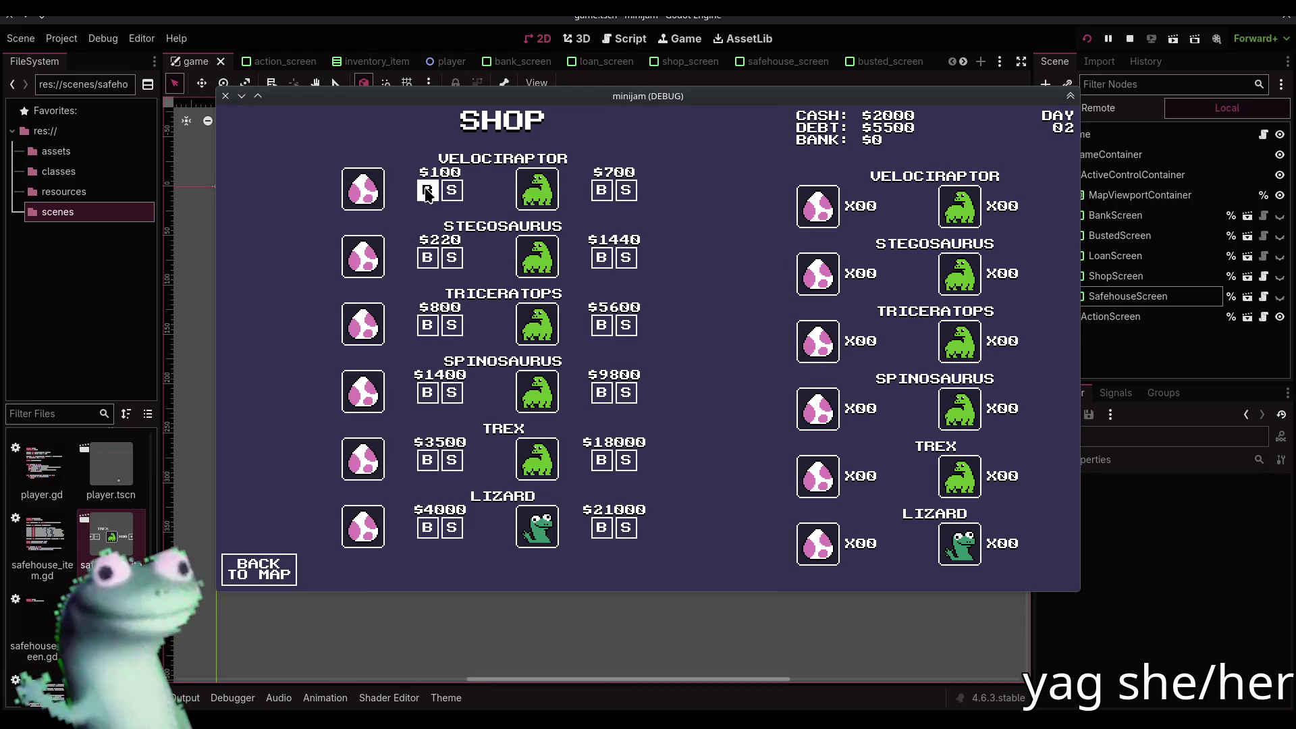
click(603, 192)
click(603, 191)
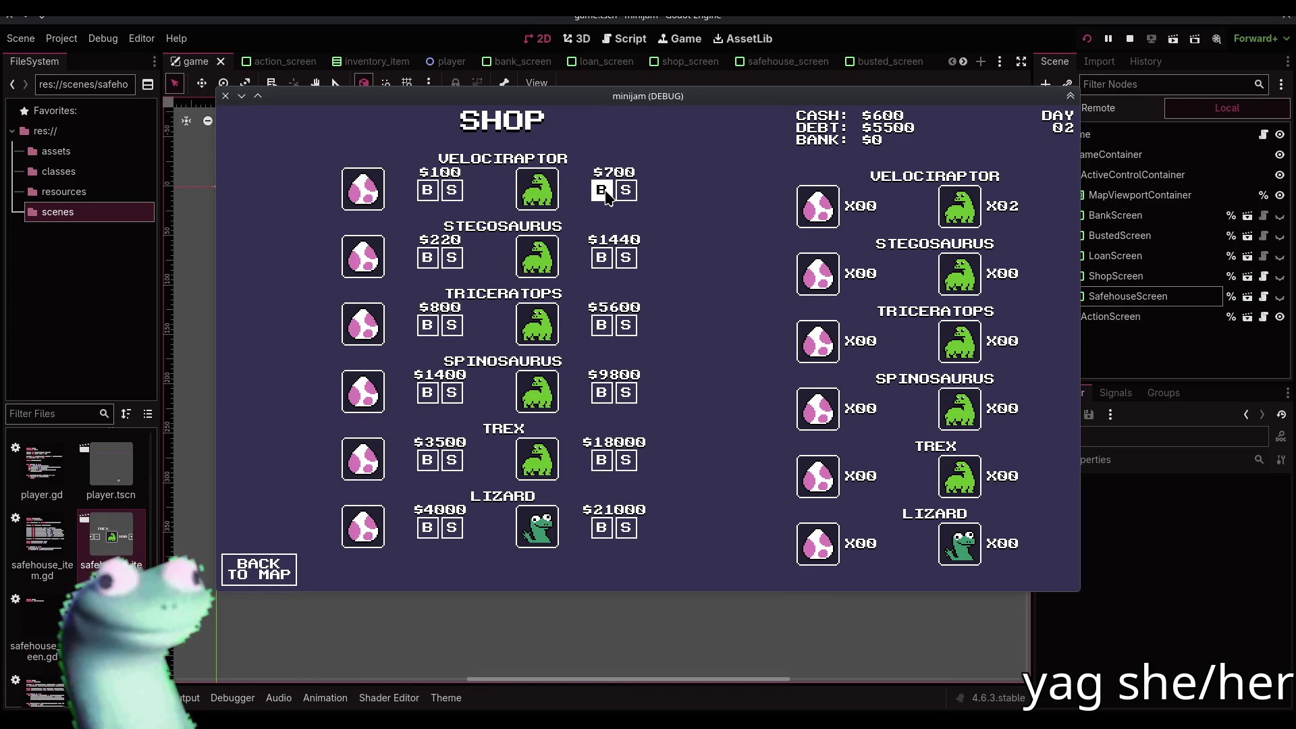
click(259, 569)
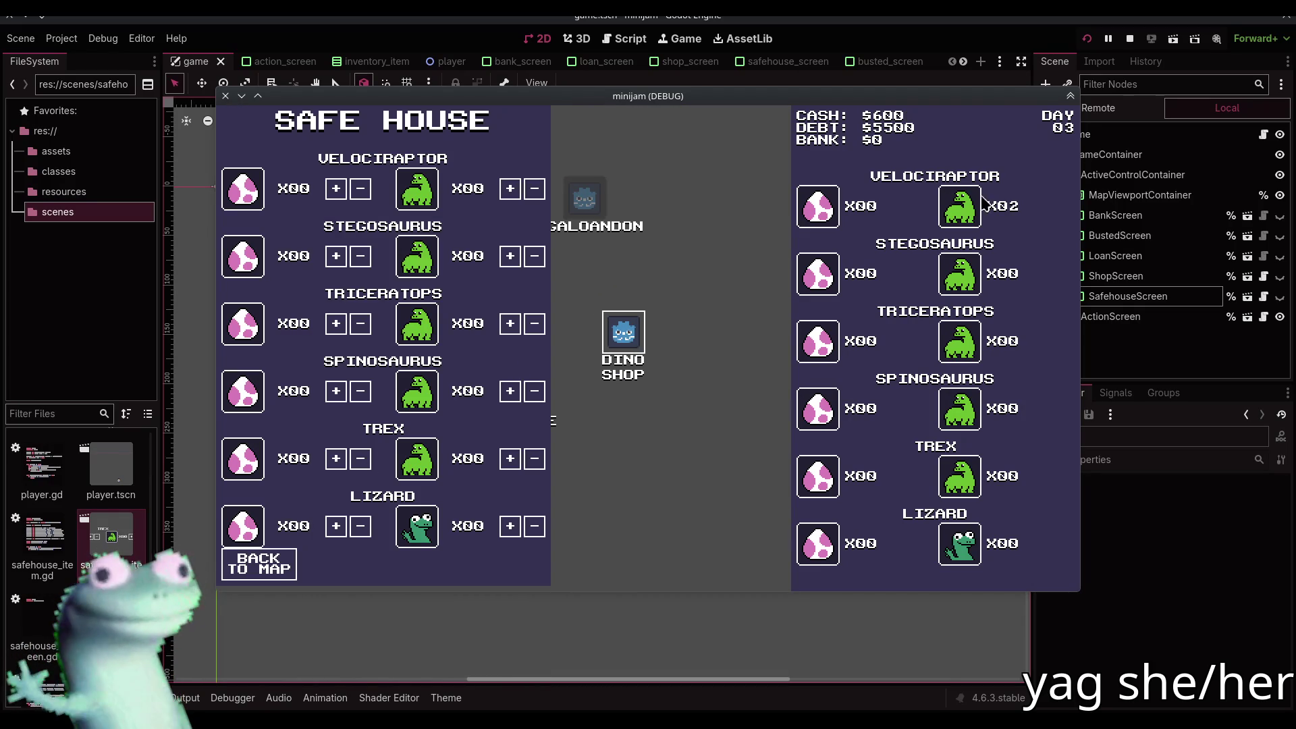
click(1130, 38)
Apply the Full Rect anchor preset to SafehouseScreen, then hide it again.
click(1128, 272)
click(1280, 273)
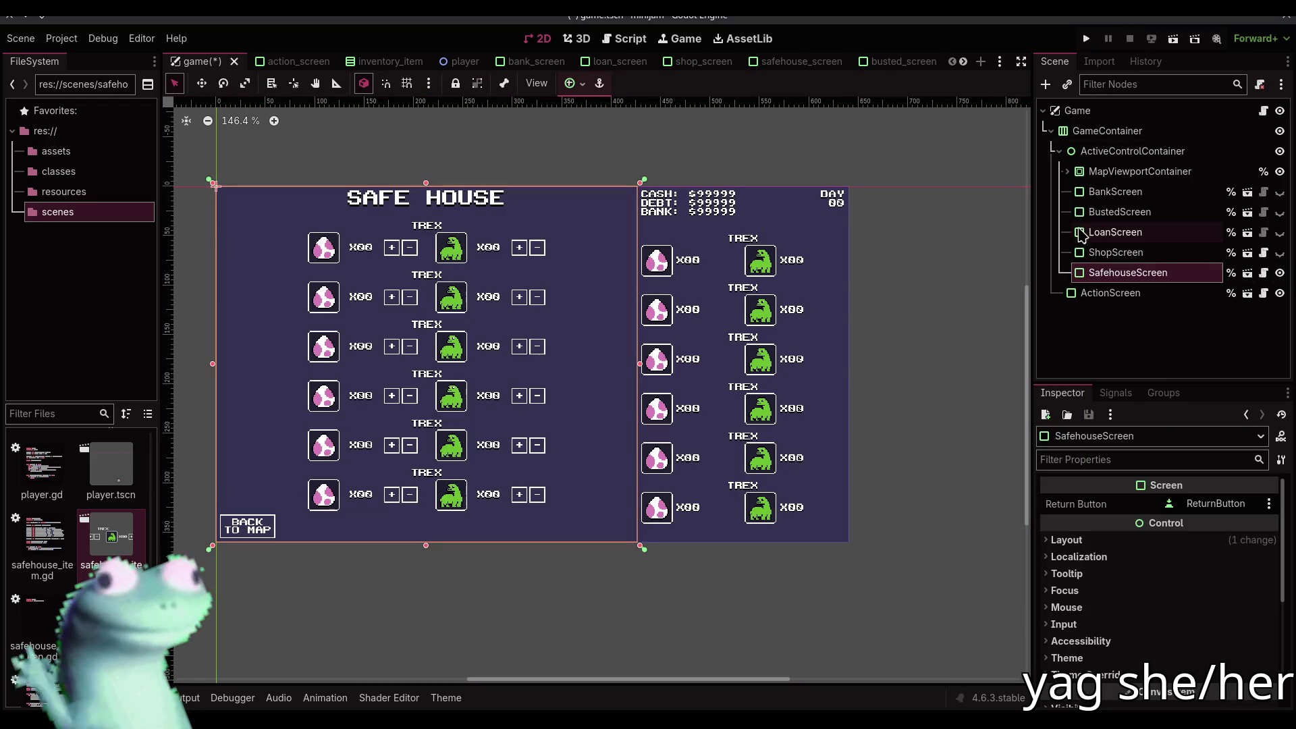
click(581, 83)
click(652, 207)
click(1280, 273)
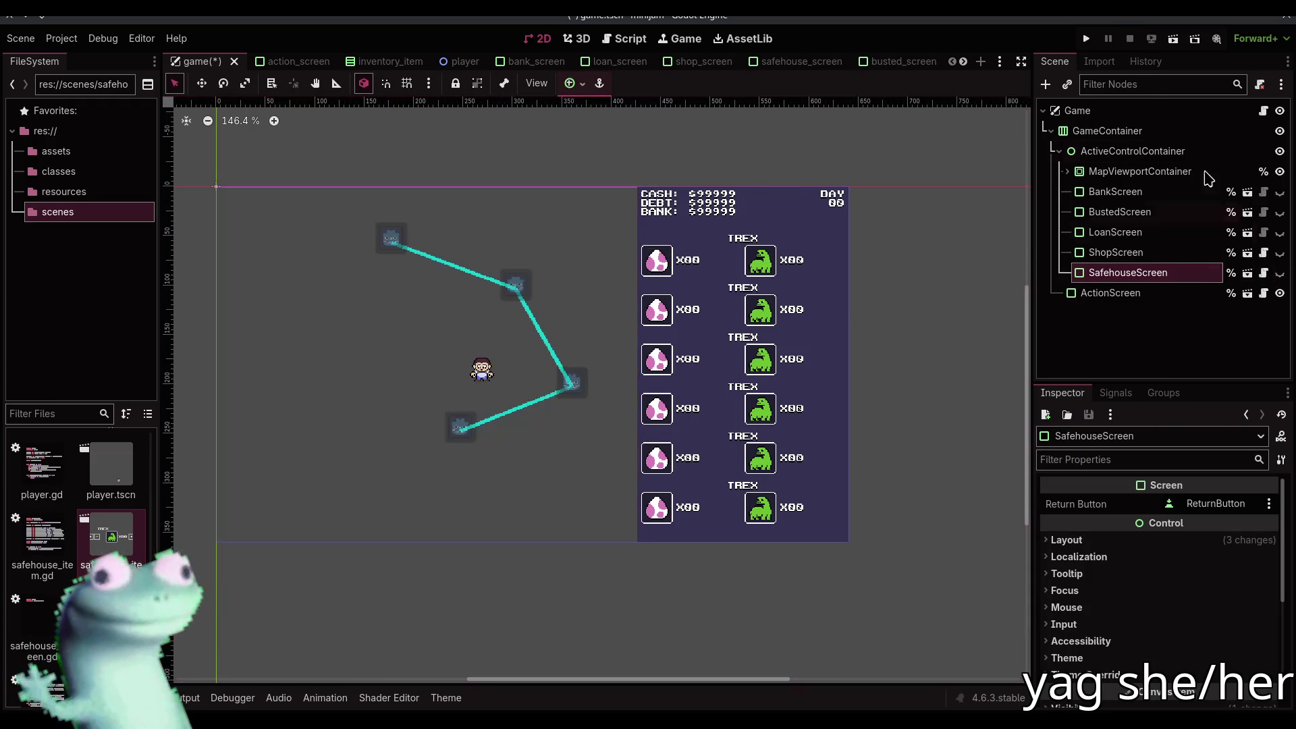
Playtest: buy velociraptors, travel to the safe house, try adding one, then stop.
click(1086, 38)
click(623, 331)
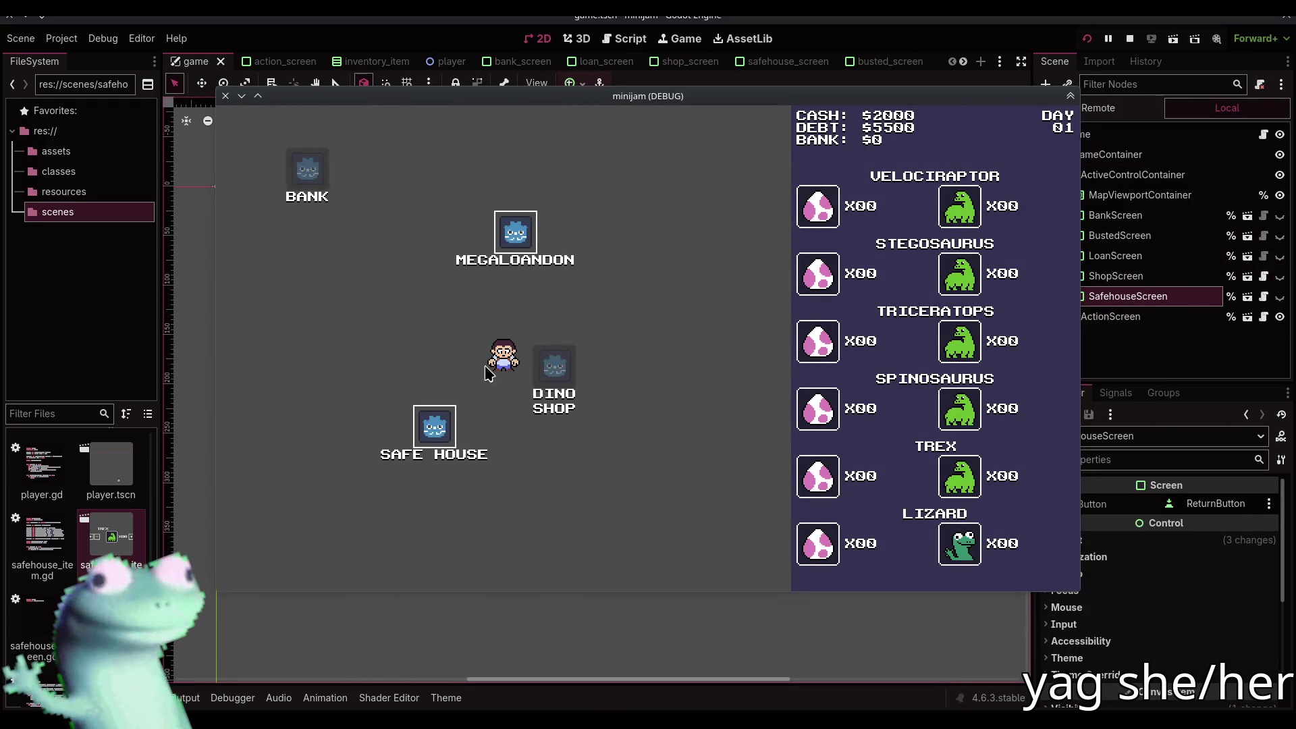
click(593, 192)
click(593, 192)
click(278, 564)
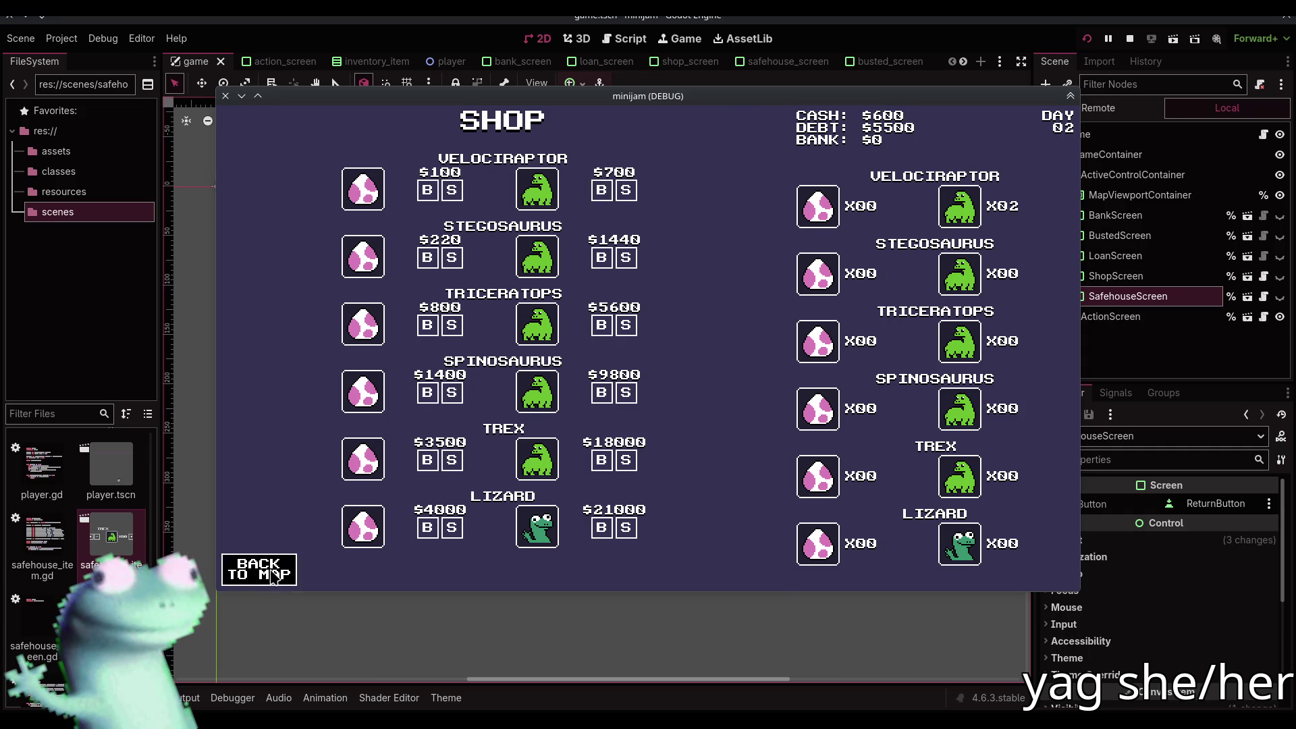
click(374, 463)
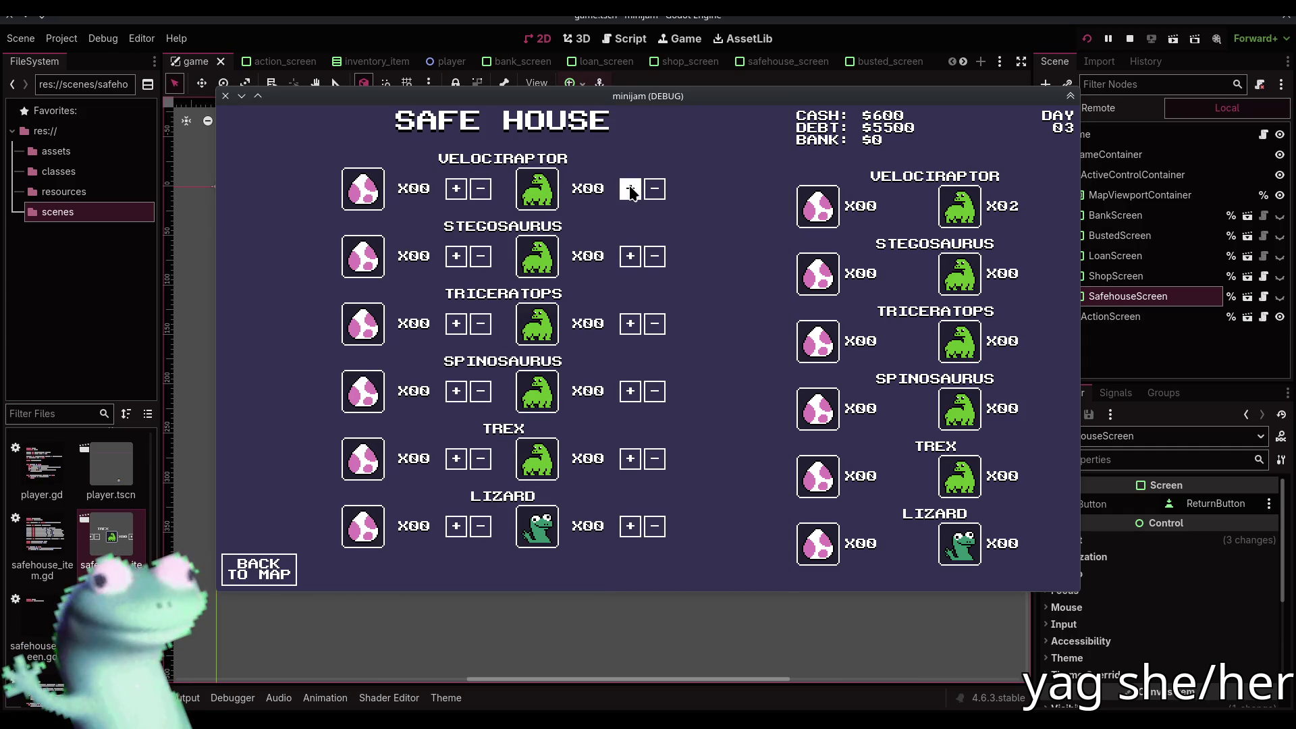
click(630, 188)
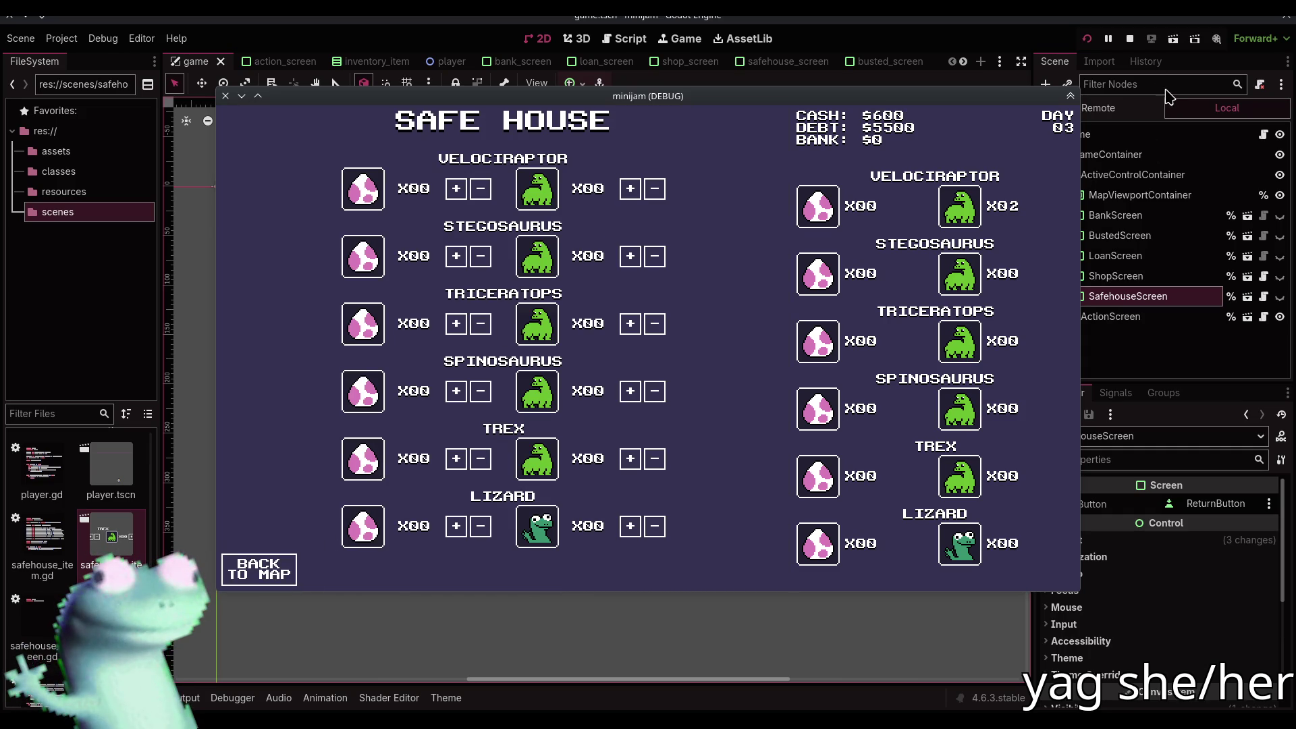
click(1129, 38)
click(615, 41)
scroll(473, 203, up, 2)
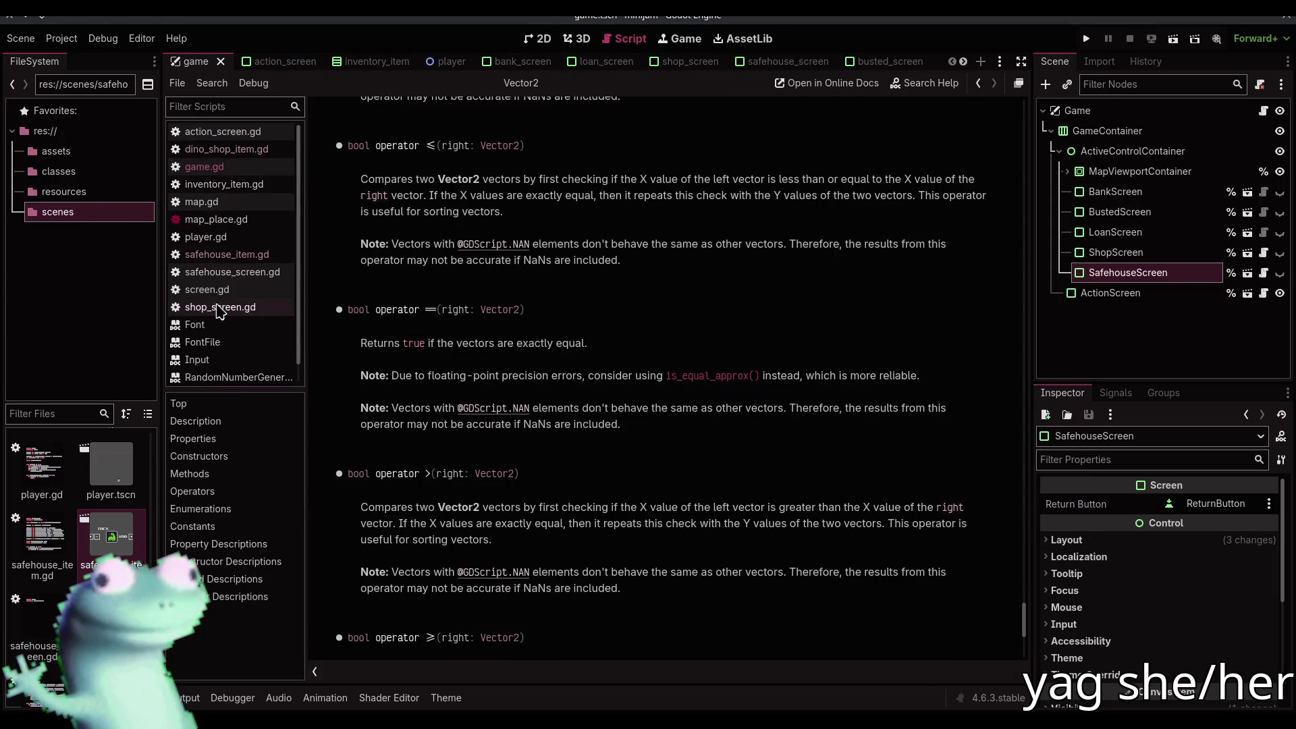
Duplicate line 79's shop_screen return-button connection in game.gd's _ready.
click(260, 168)
scroll(631, 407, up, 10)
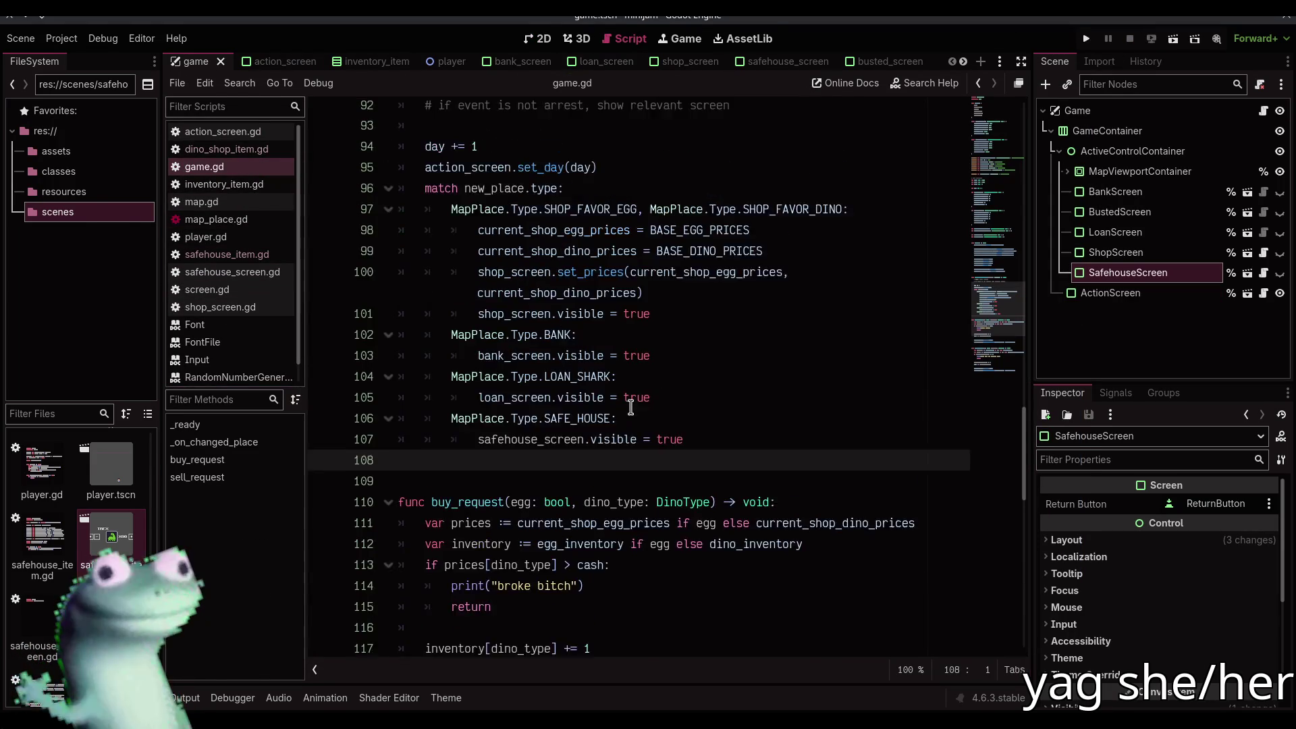
scroll(631, 407, up, 1)
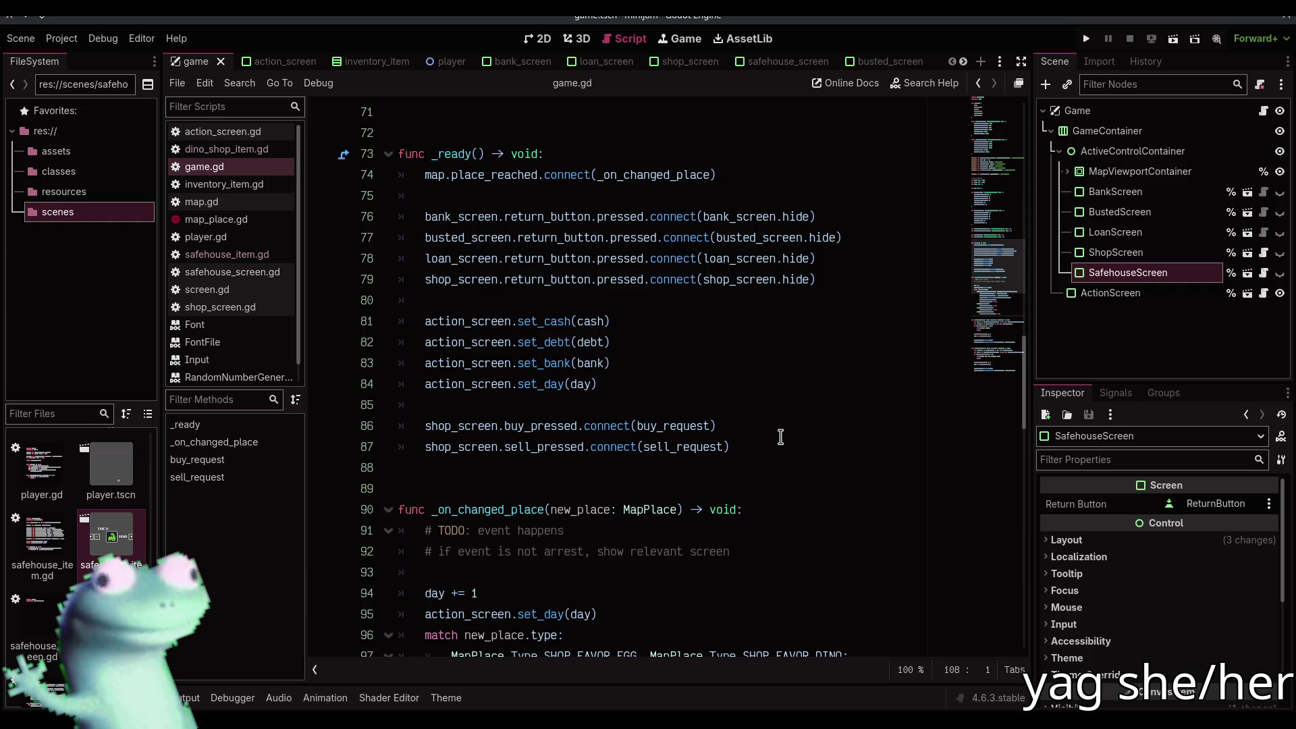
click(828, 279)
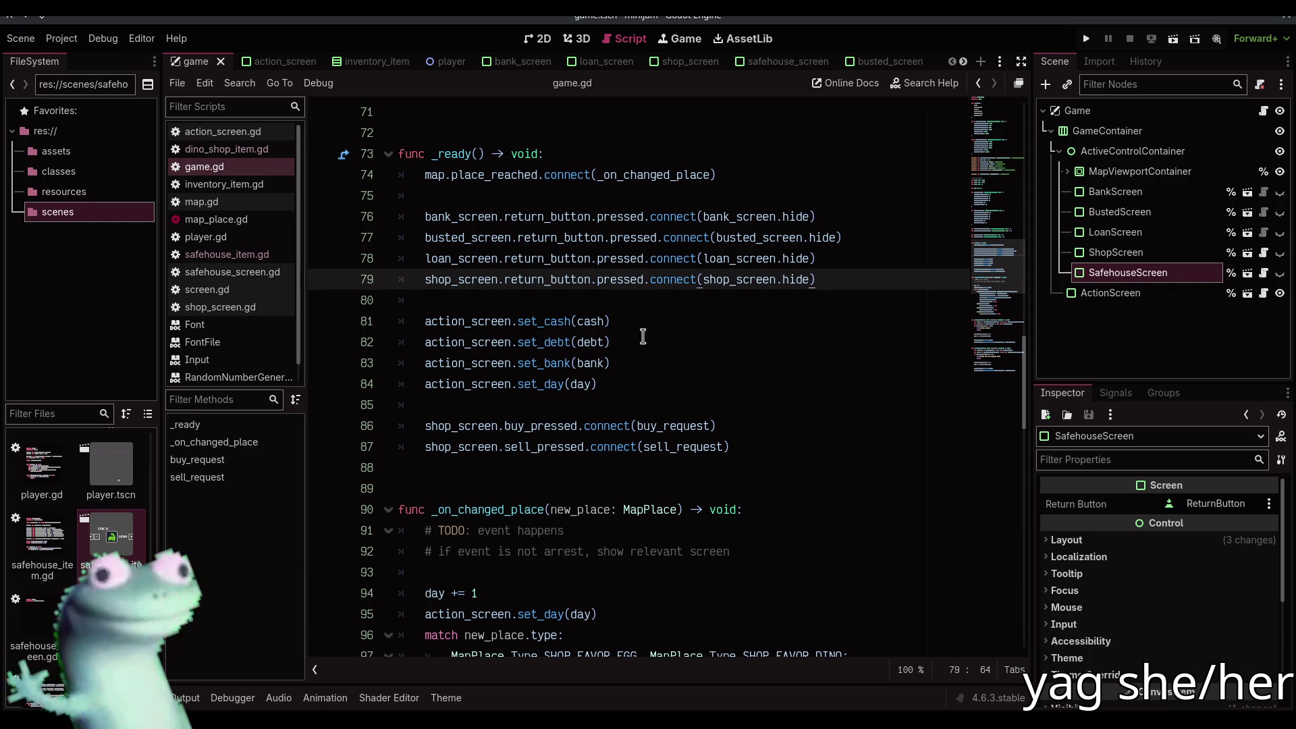
scroll(697, 319, up, 2)
key(ctrl+shift+d)
Replace both shop_screen occurrences on line 80 with safehouse_screen.
double_click(454, 426)
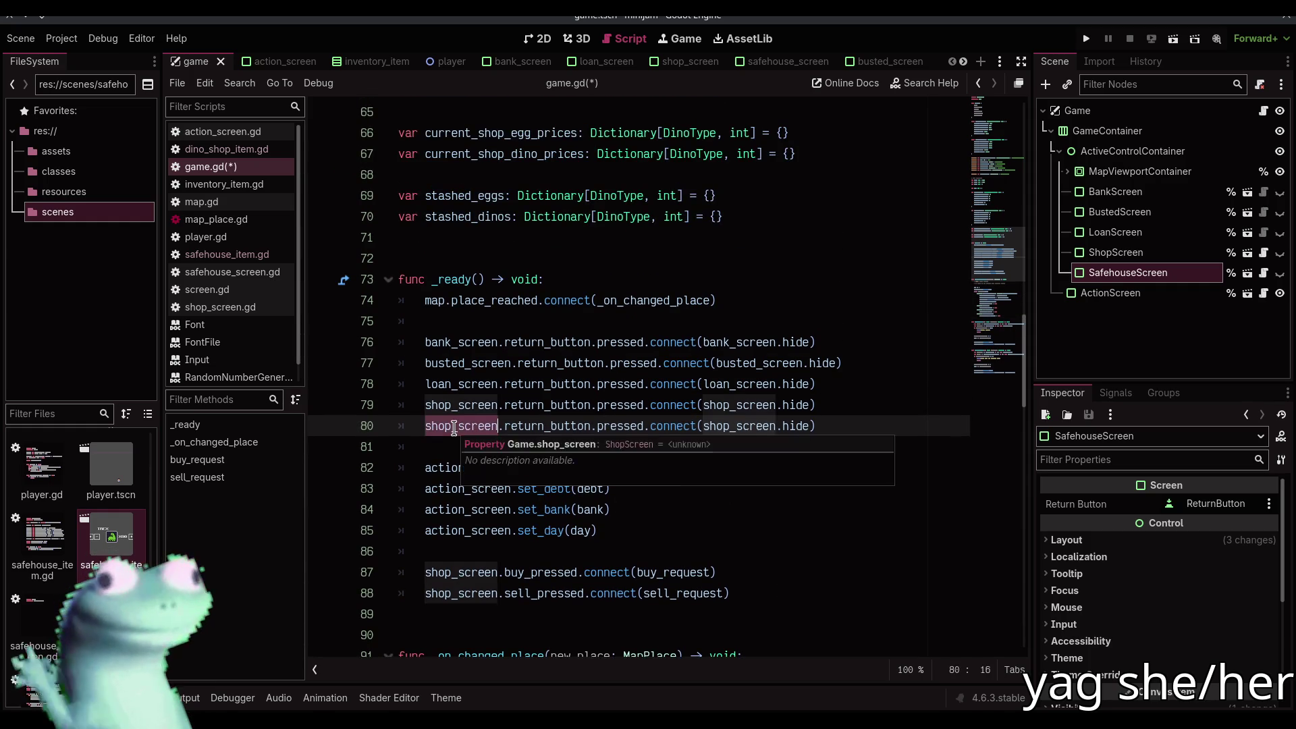
scroll(666, 388, up, 2)
key(ctrl+d)
text(safe)
key(Return)
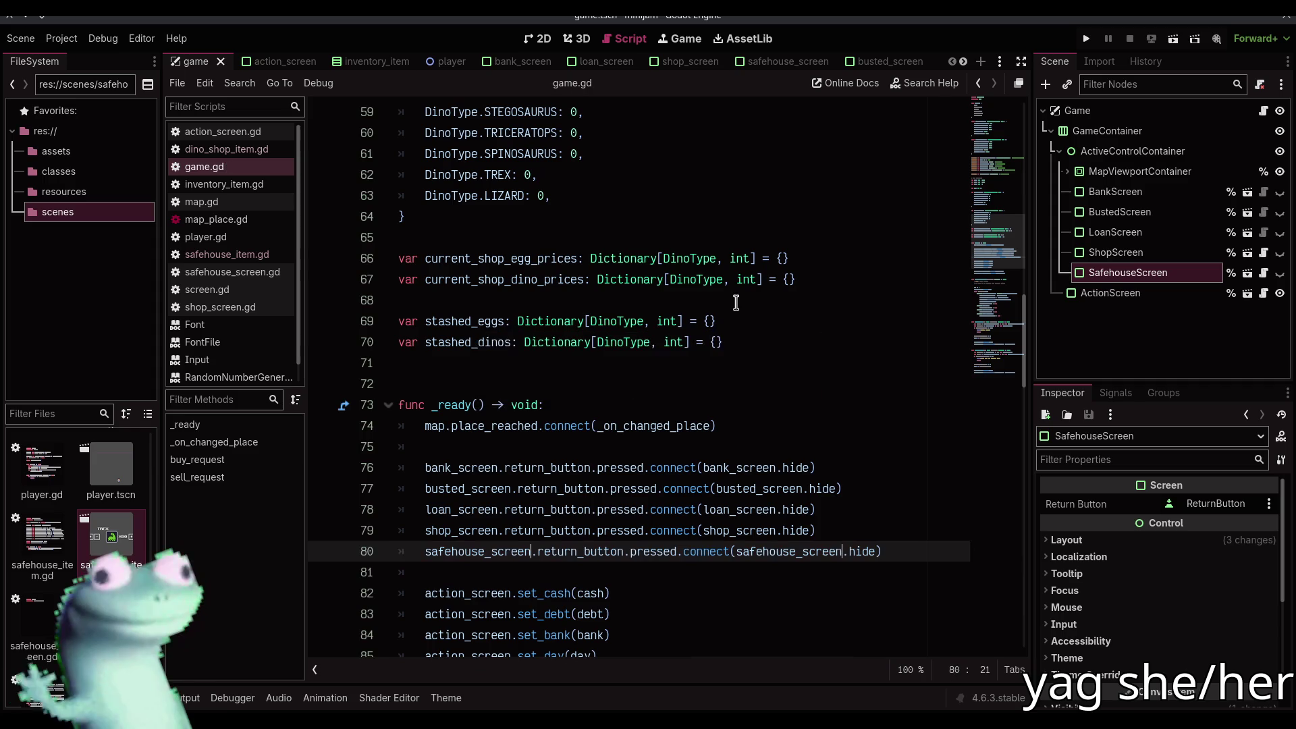
click(760, 379)
scroll(673, 240, down, 12)
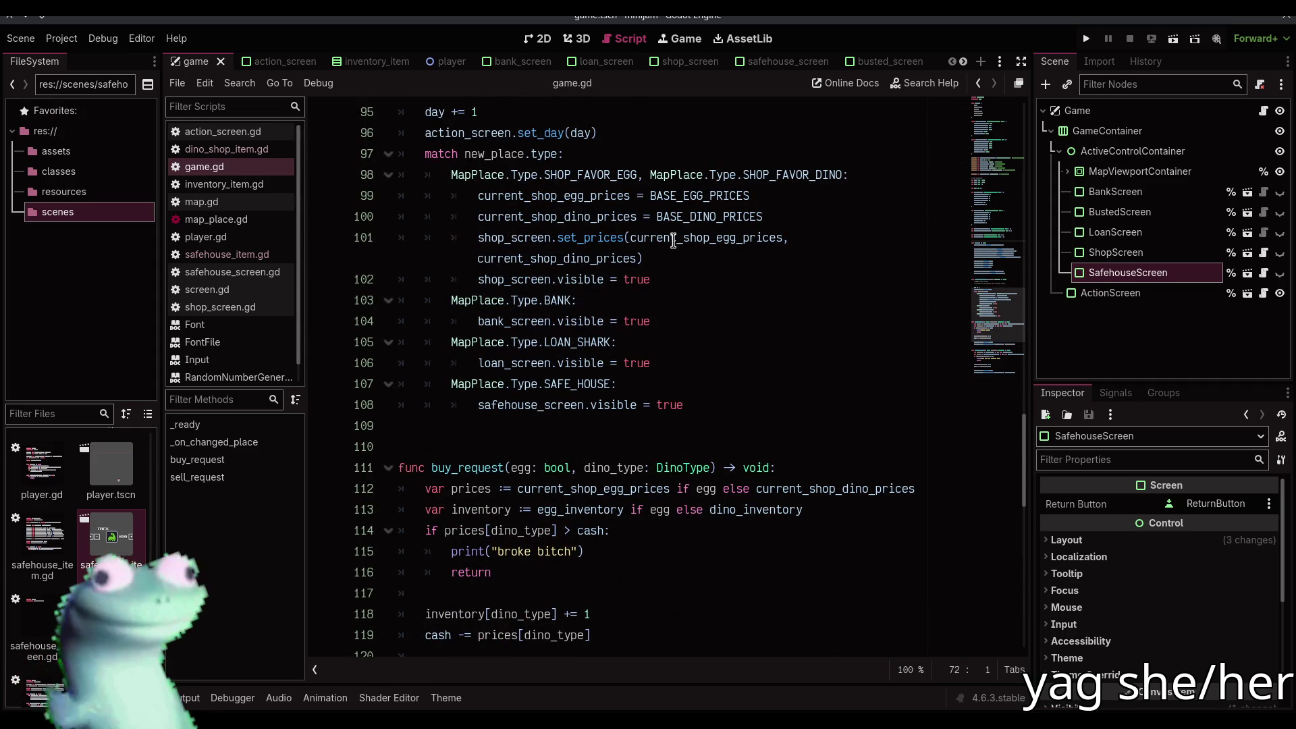
Add a stash_request(egg, dino_type) stub with a pass body at the end of game.gd and save.
scroll(673, 241, down, 4)
scroll(673, 240, down, 8)
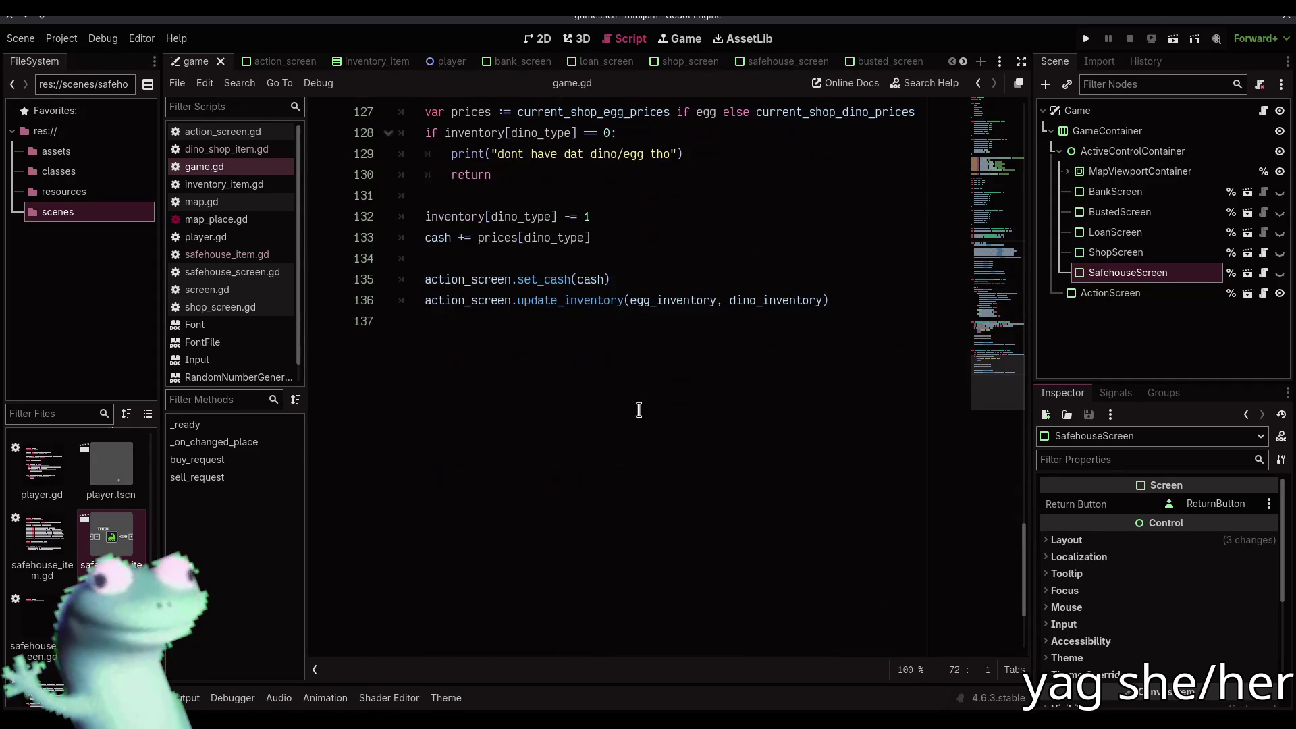
click(648, 403)
key(Return)
key(Return)
text(f)
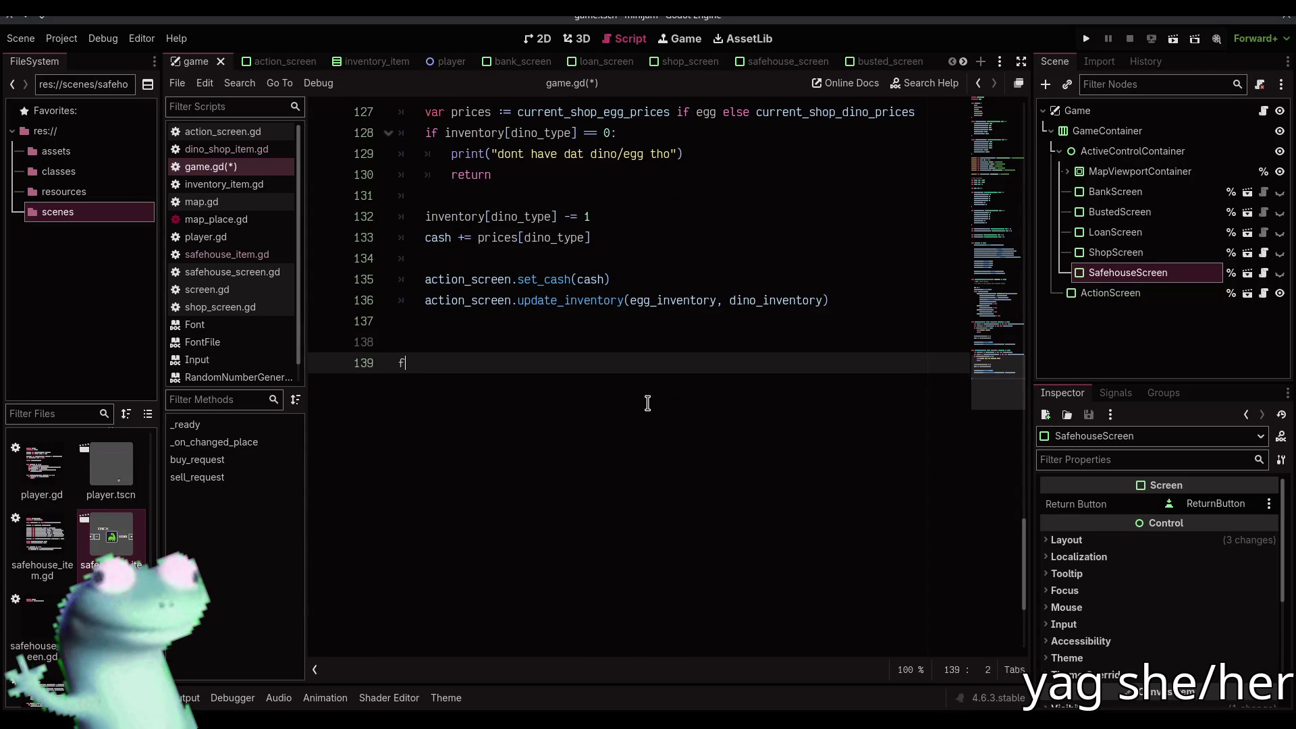
text( stash_req)
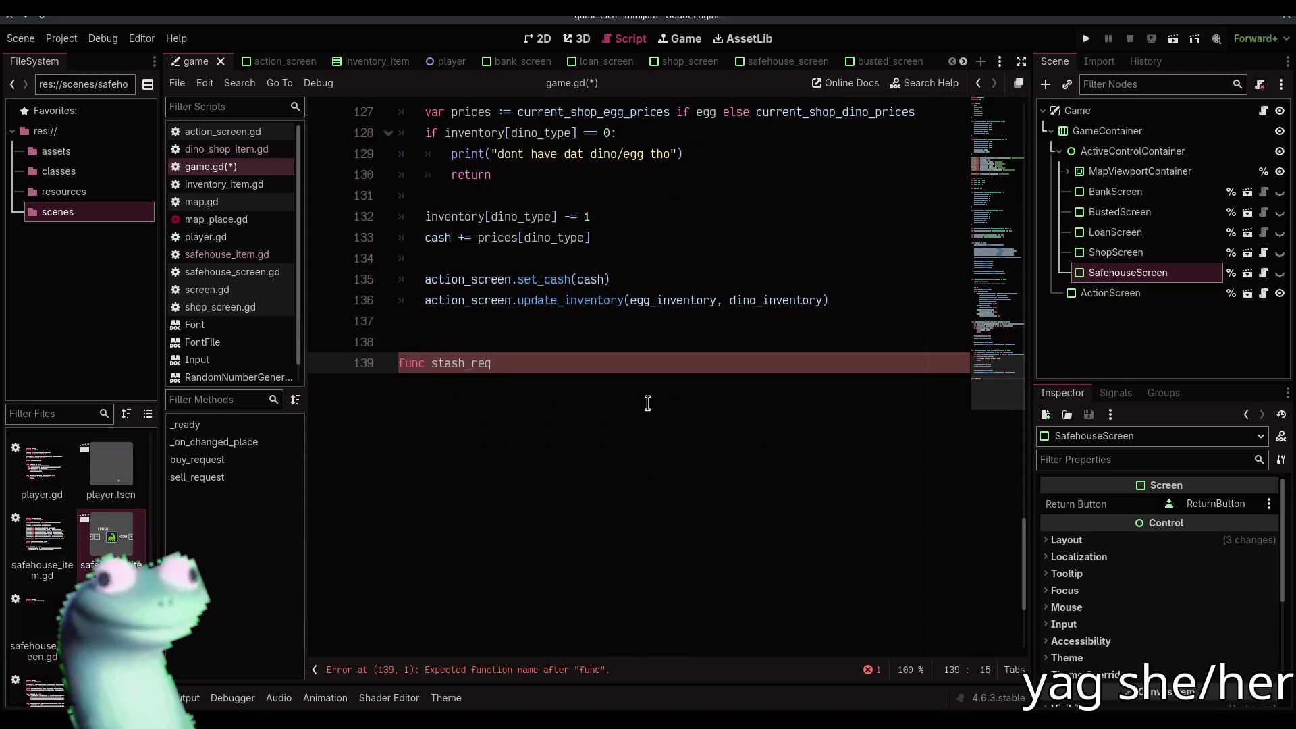
text(est(egg:)
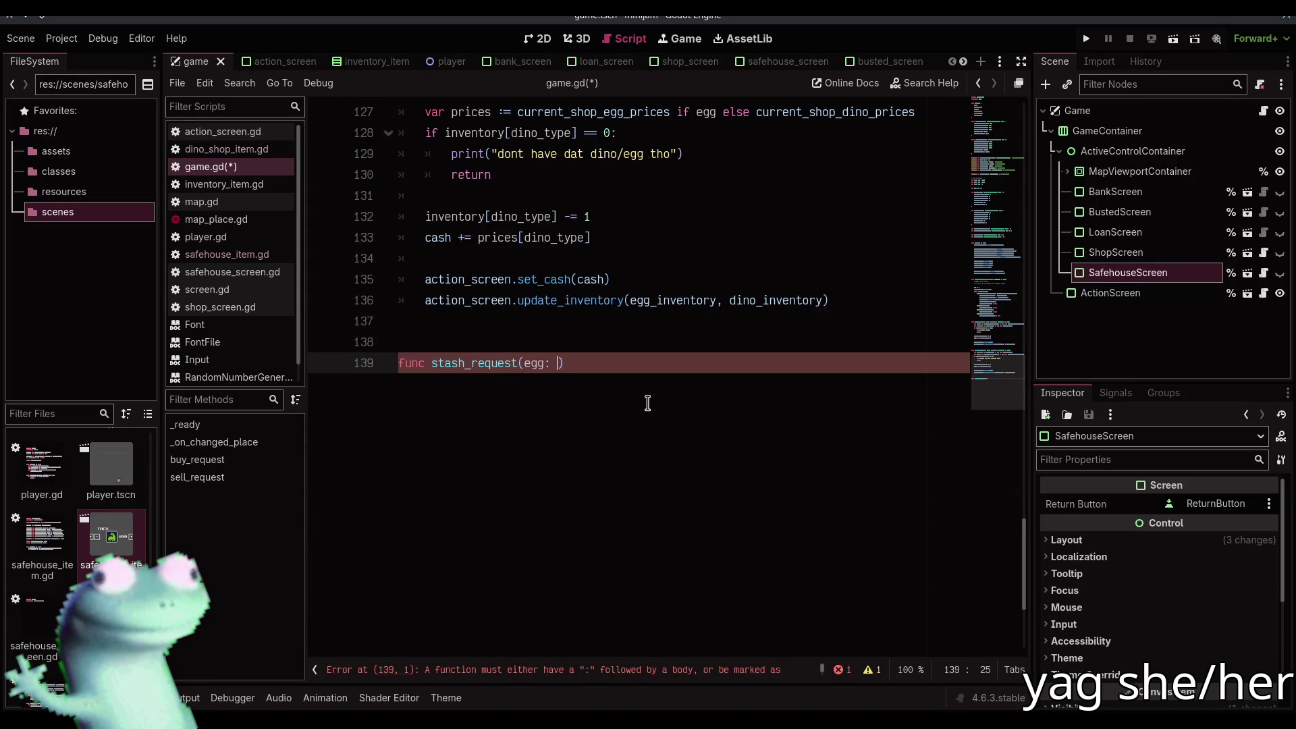
scroll(647, 403, up, 3)
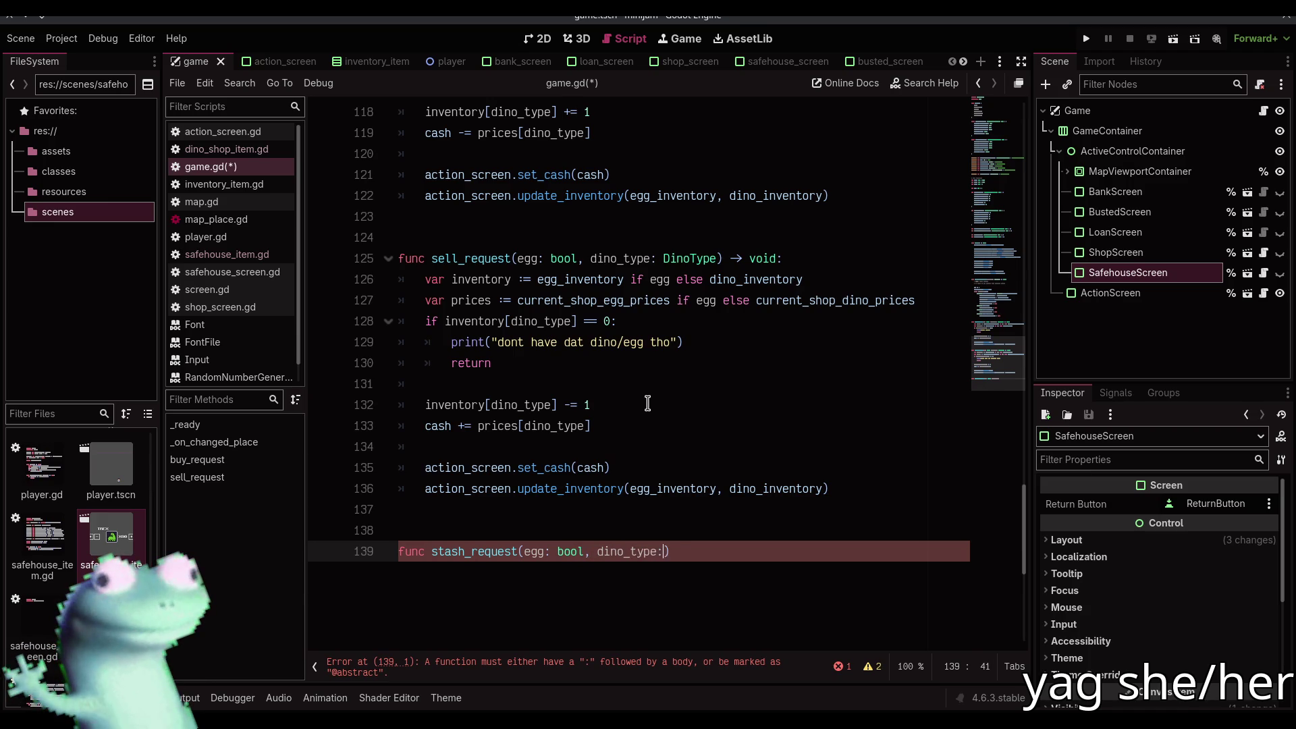
text(in)
key(Return)
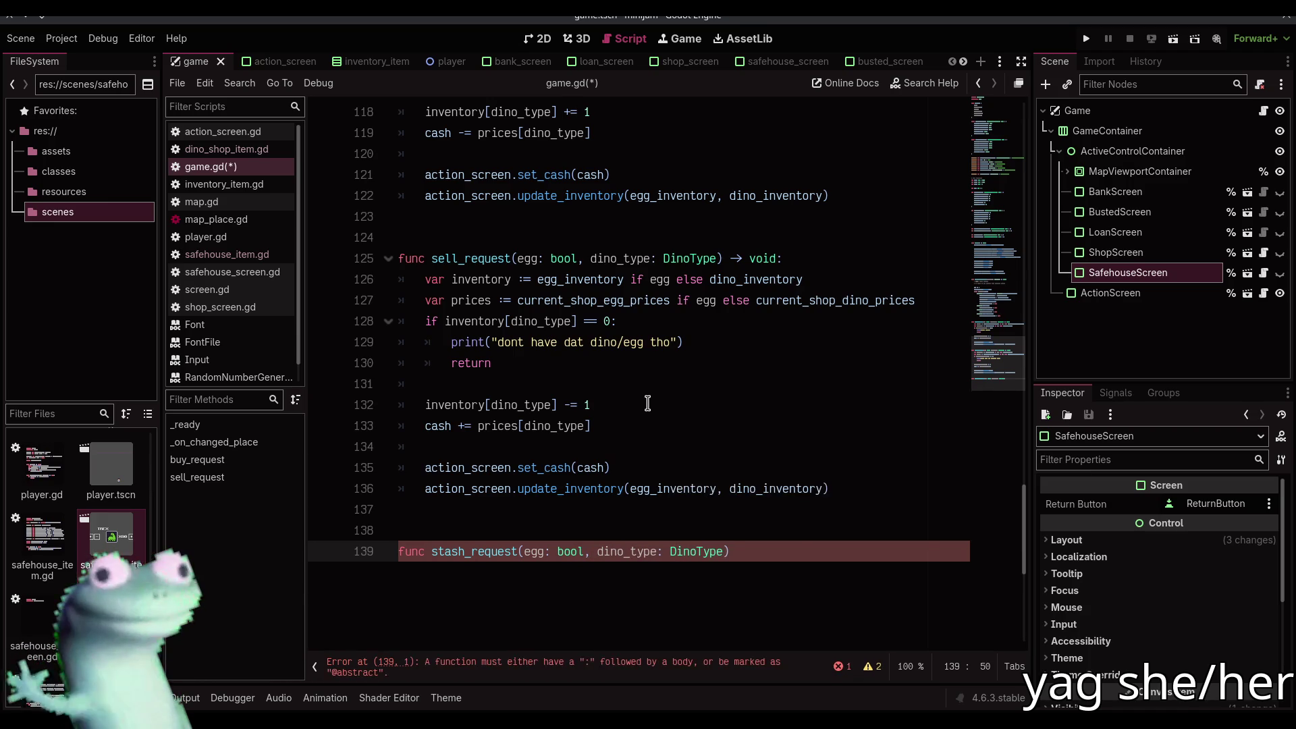
text(:)
key(Return)
text(pass)
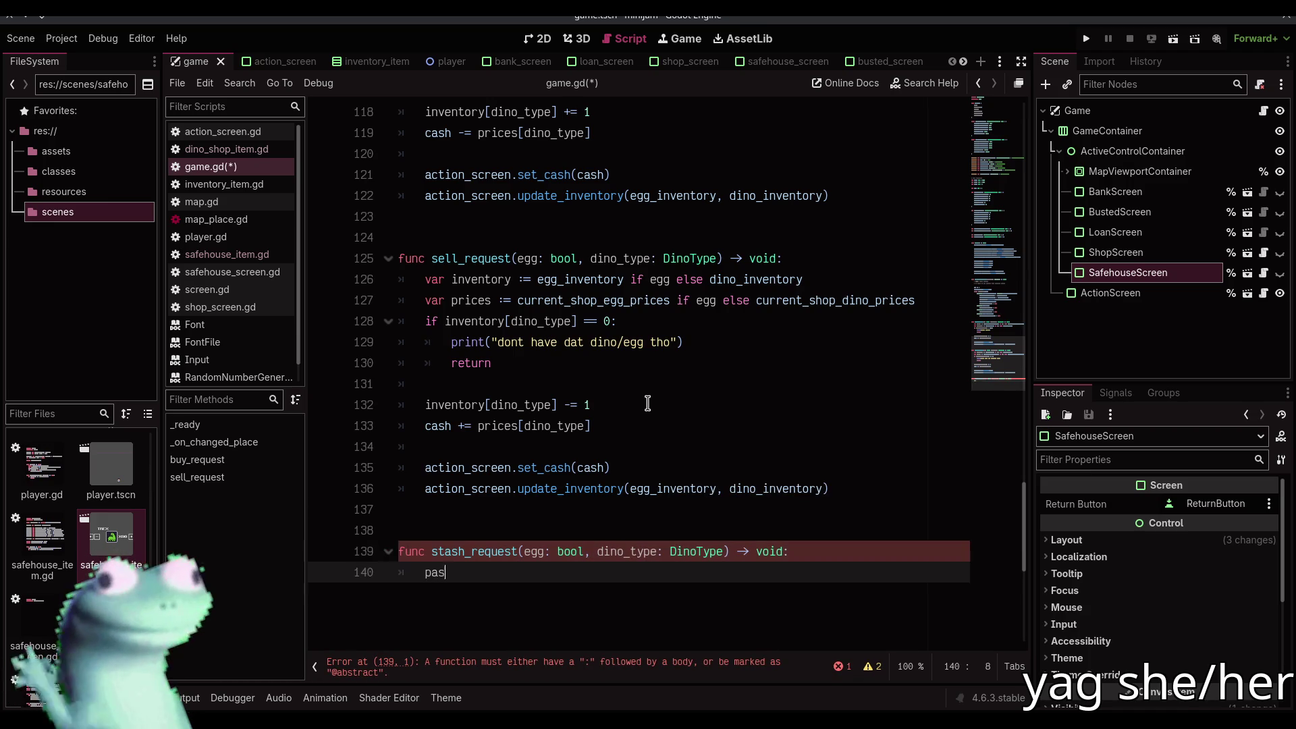
key(ctrl+s)
Duplicate the stub, rename the copy to grab_request, and save game.gd.
click(490, 514)
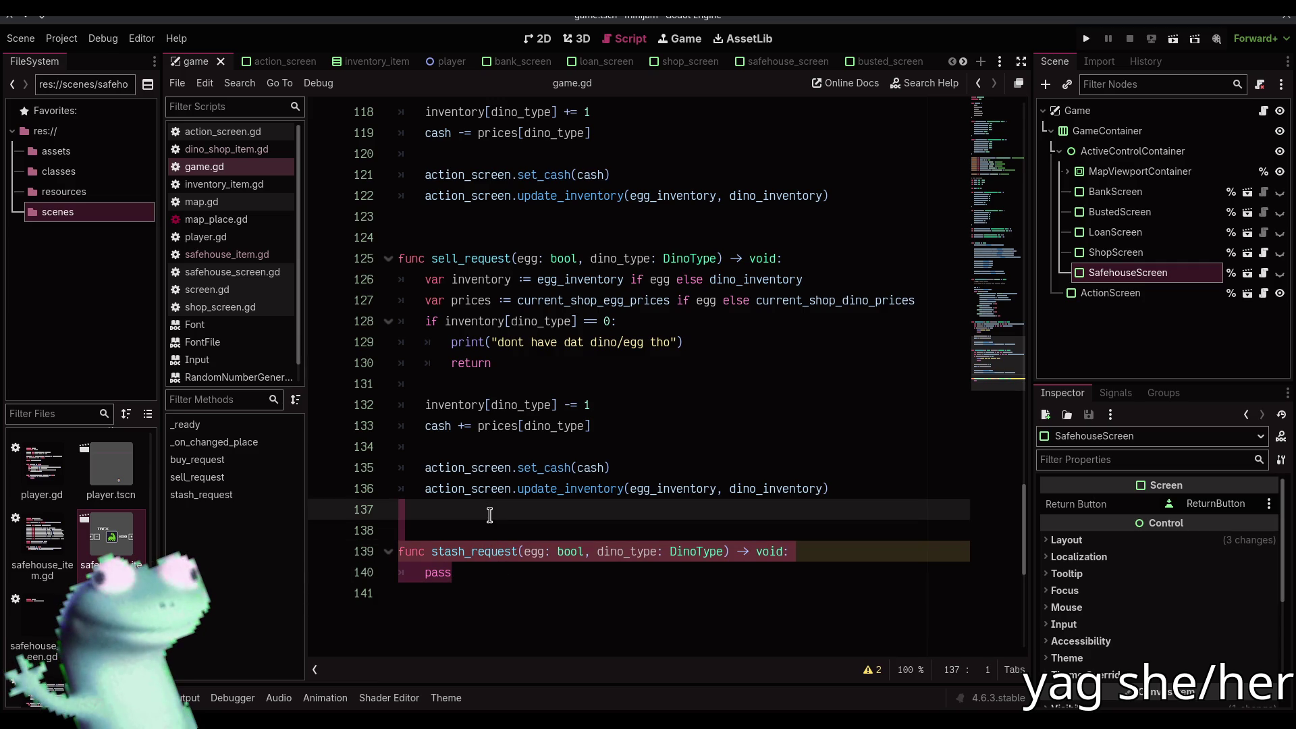
key(ctrl+shift+d)
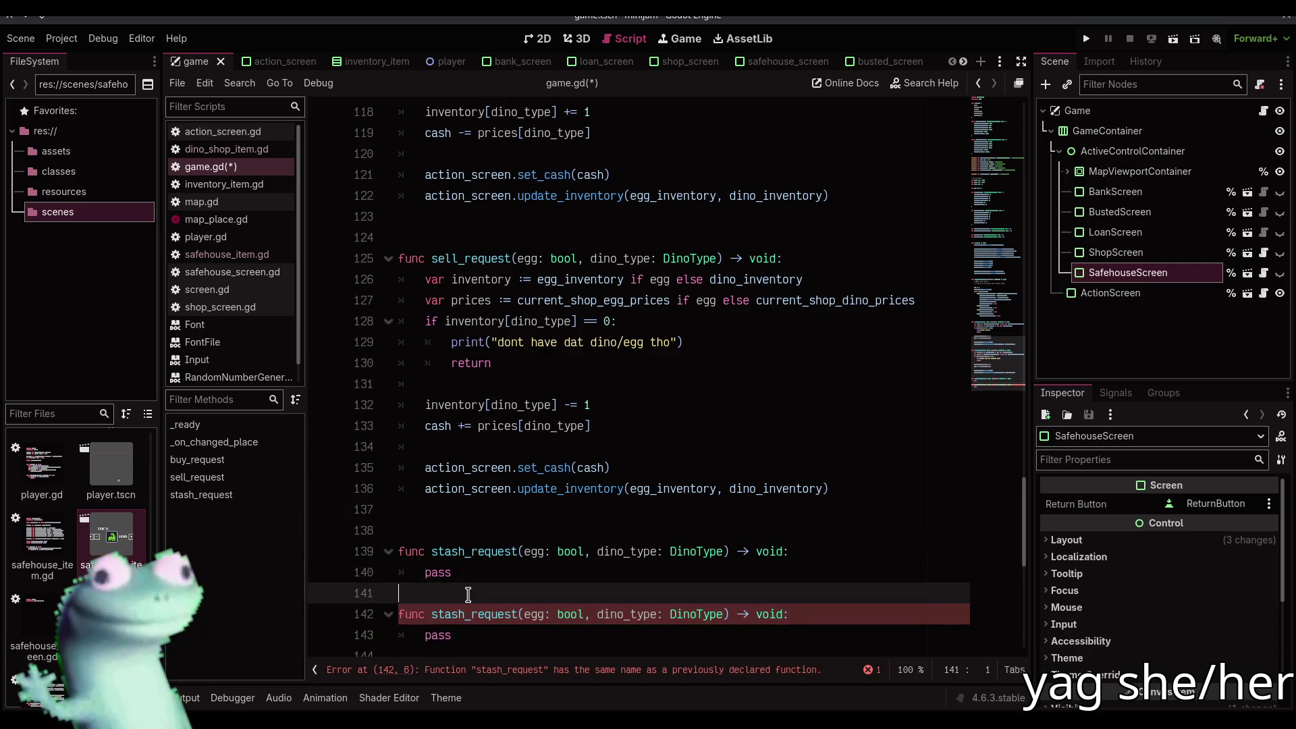
drag(462, 511, 432, 511)
text(grab)
click(519, 534)
key(ctrl+s)
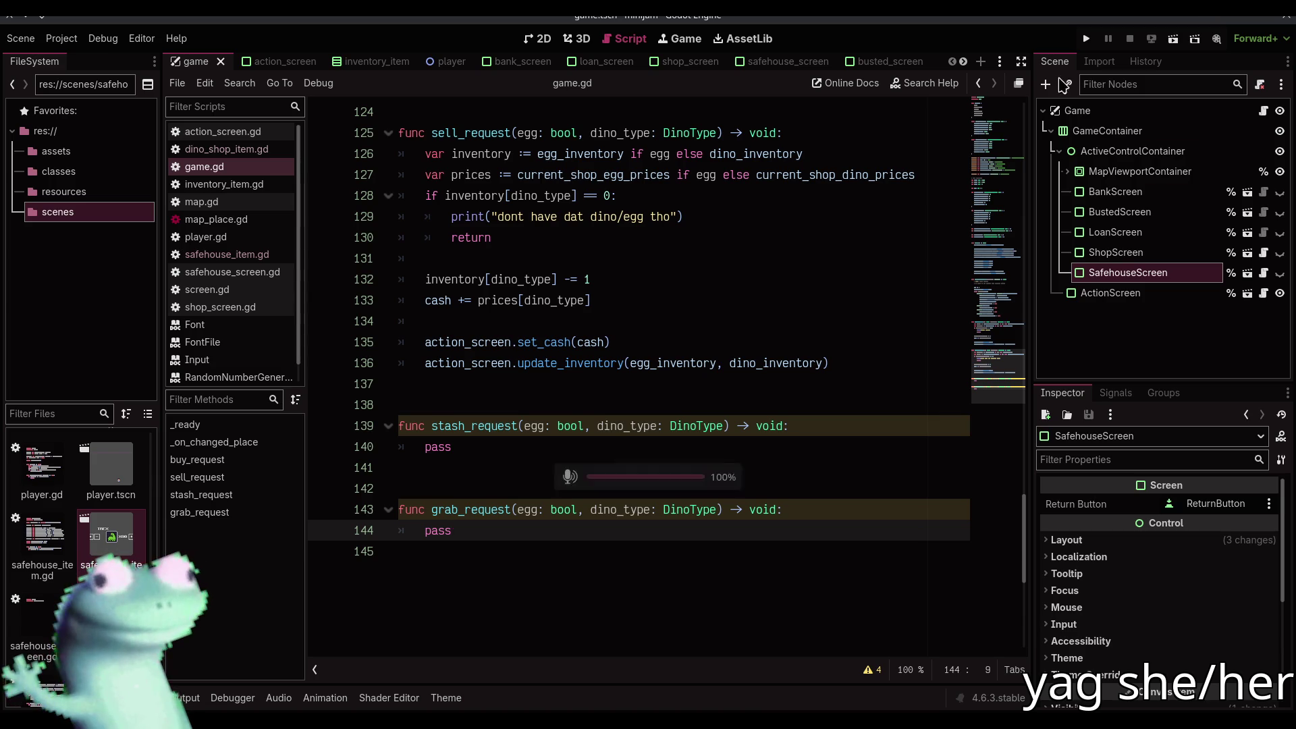
Review the stash dictionaries near the top of game.gd, then open safehouse_screen.gd.
scroll(716, 368, up, 15)
scroll(716, 368, up, 3)
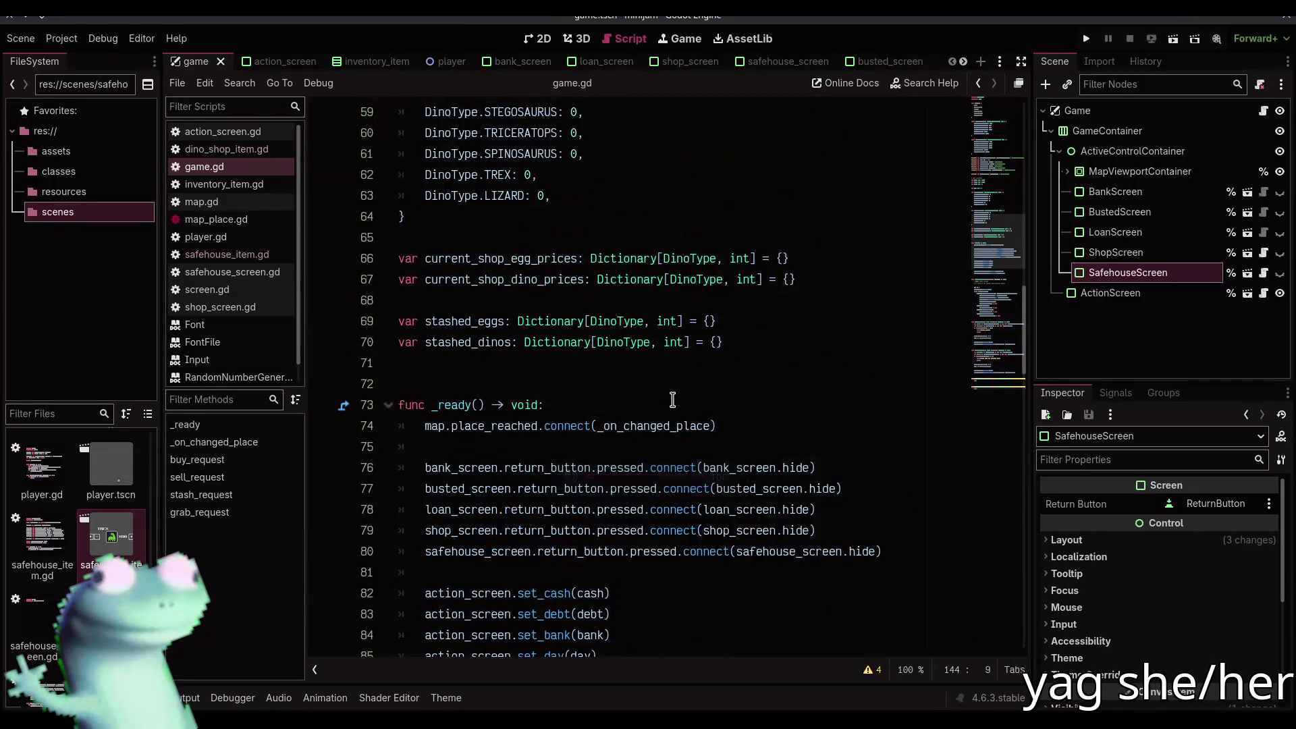
click(668, 382)
key(Up)
key(Up)
key(Up)
scroll(669, 382, down, 20)
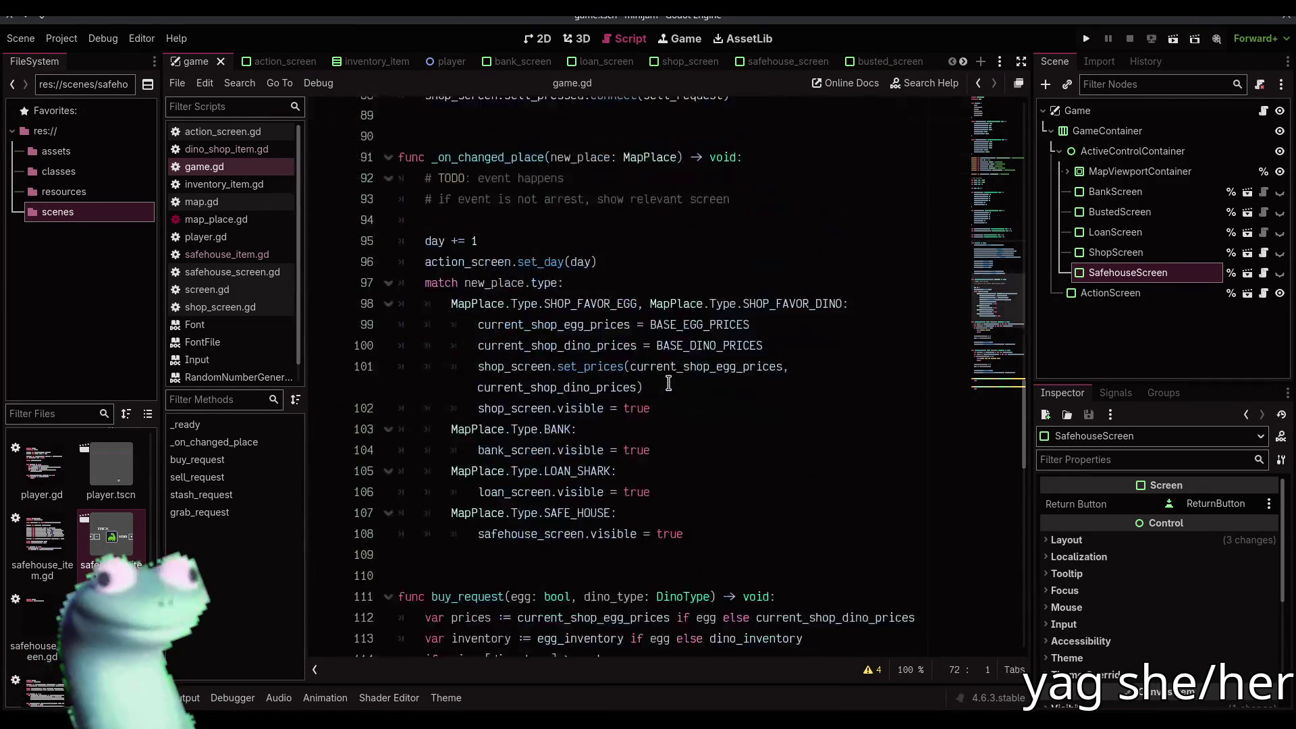
scroll(668, 383, down, 1)
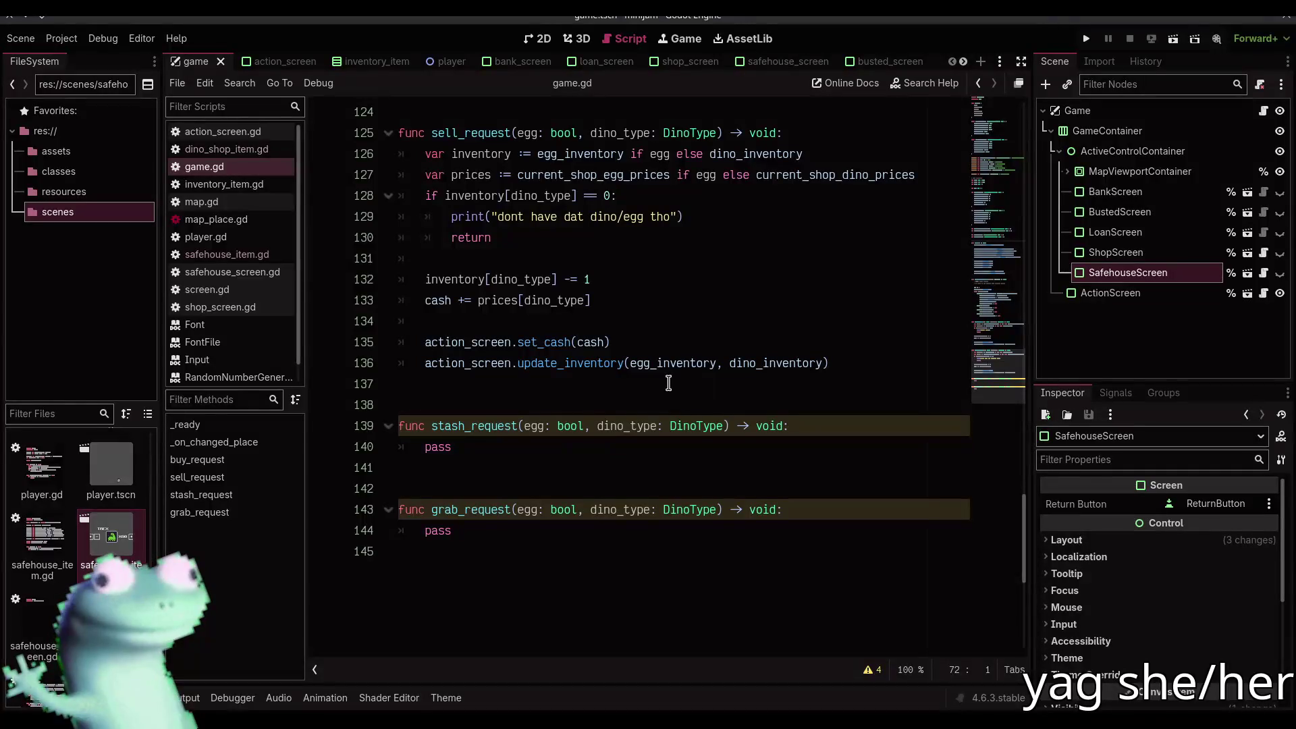
click(282, 273)
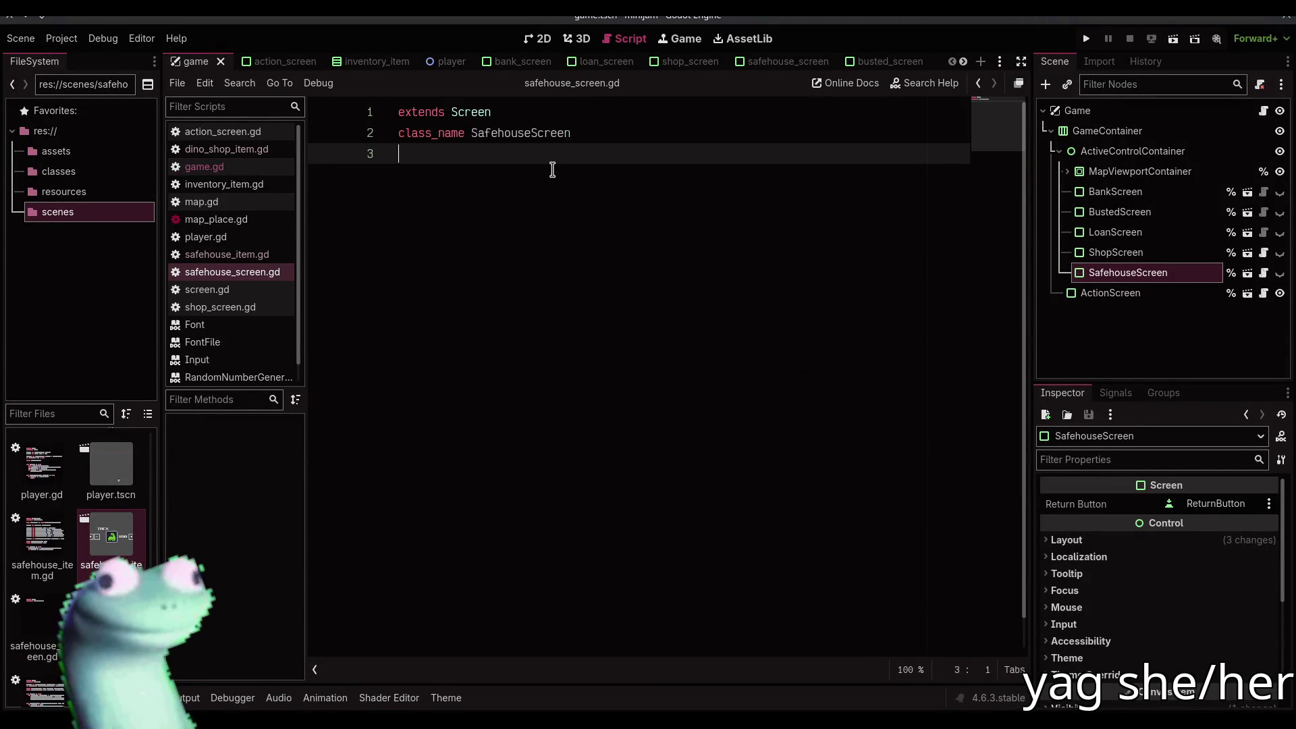
click(537, 39)
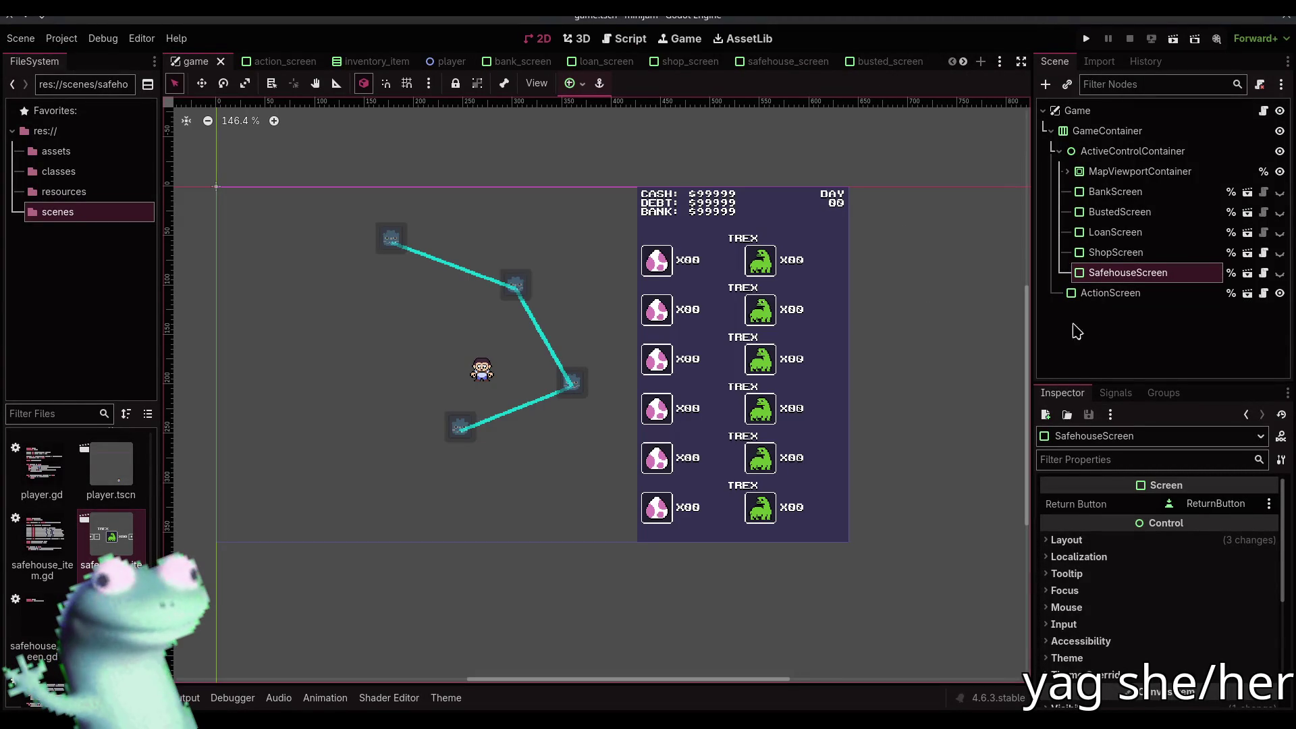
click(878, 65)
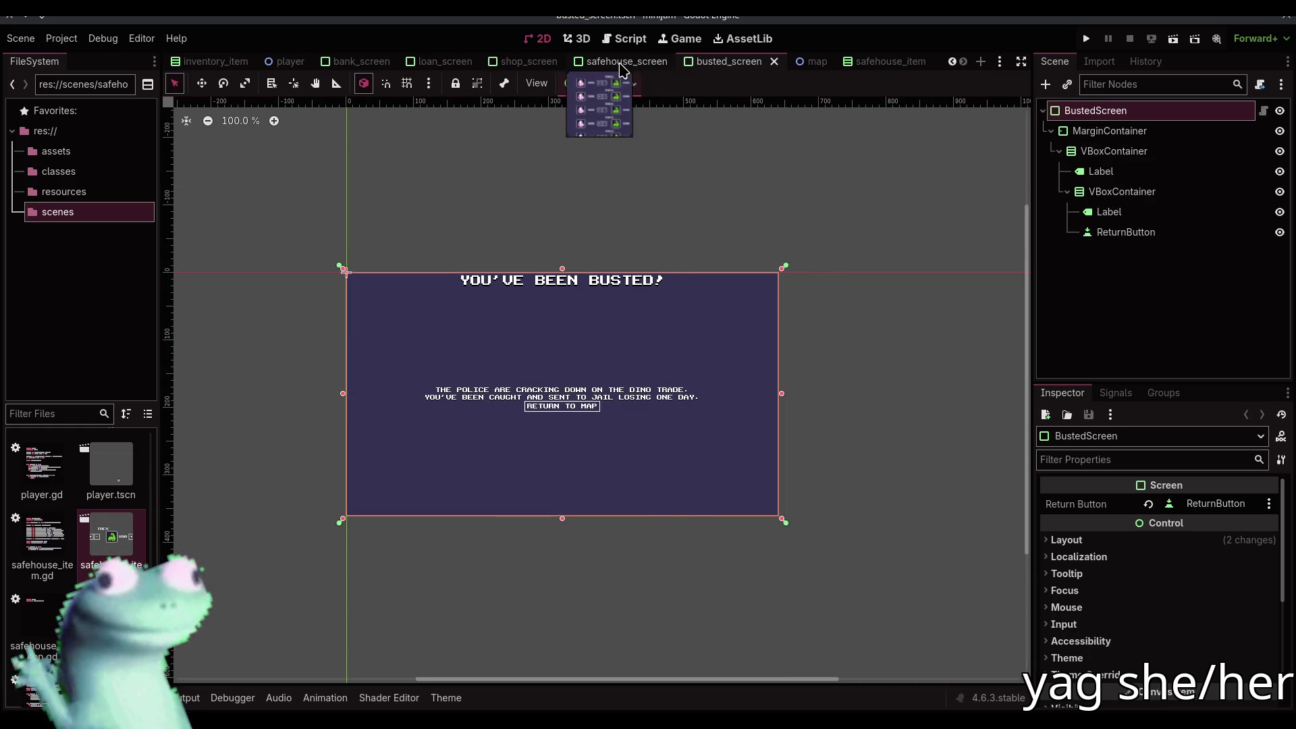
click(619, 63)
click(1122, 215)
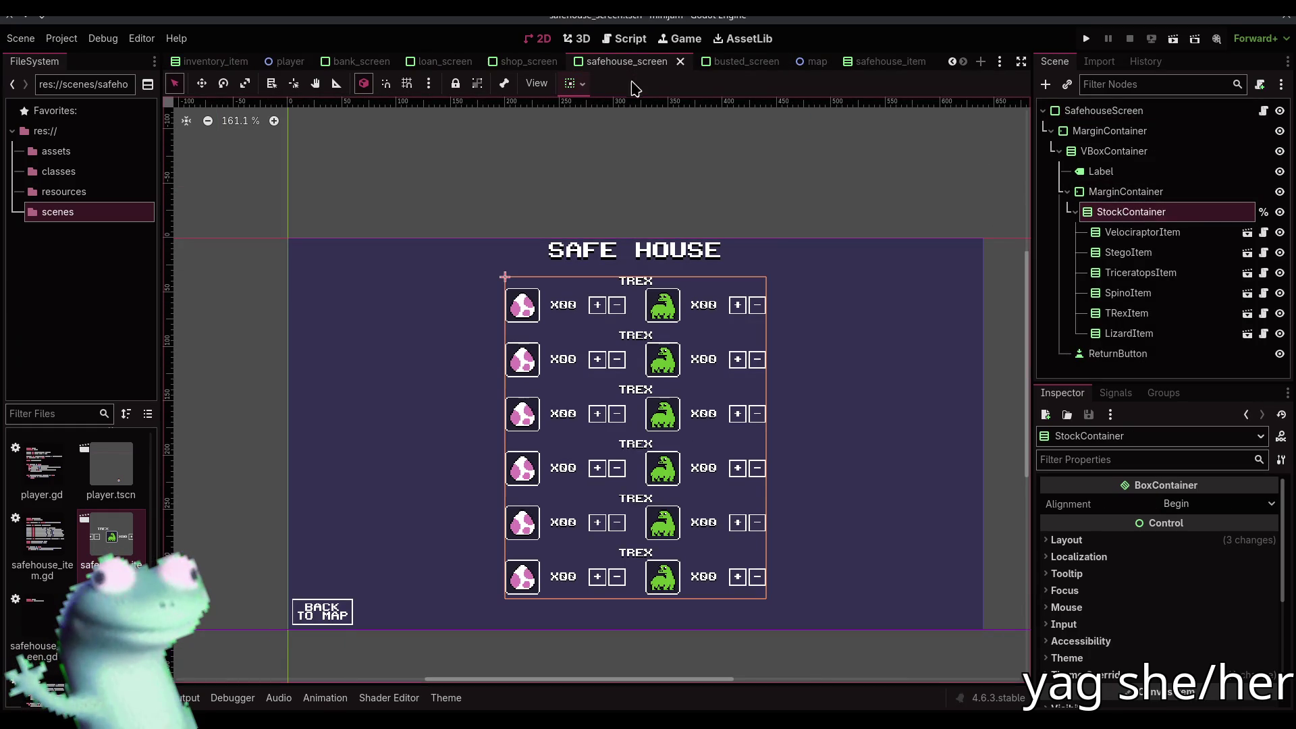
click(619, 38)
mouse_move(1123, 214)
mouse_down()
mouse_move(688, 209)
mouse_move(660, 150)
mouse_up()
Tidy the blank lines around the reference, save, and bring up shop_screen.gd for reference.
key(Up)
key(Return)
key(ctrl+s)
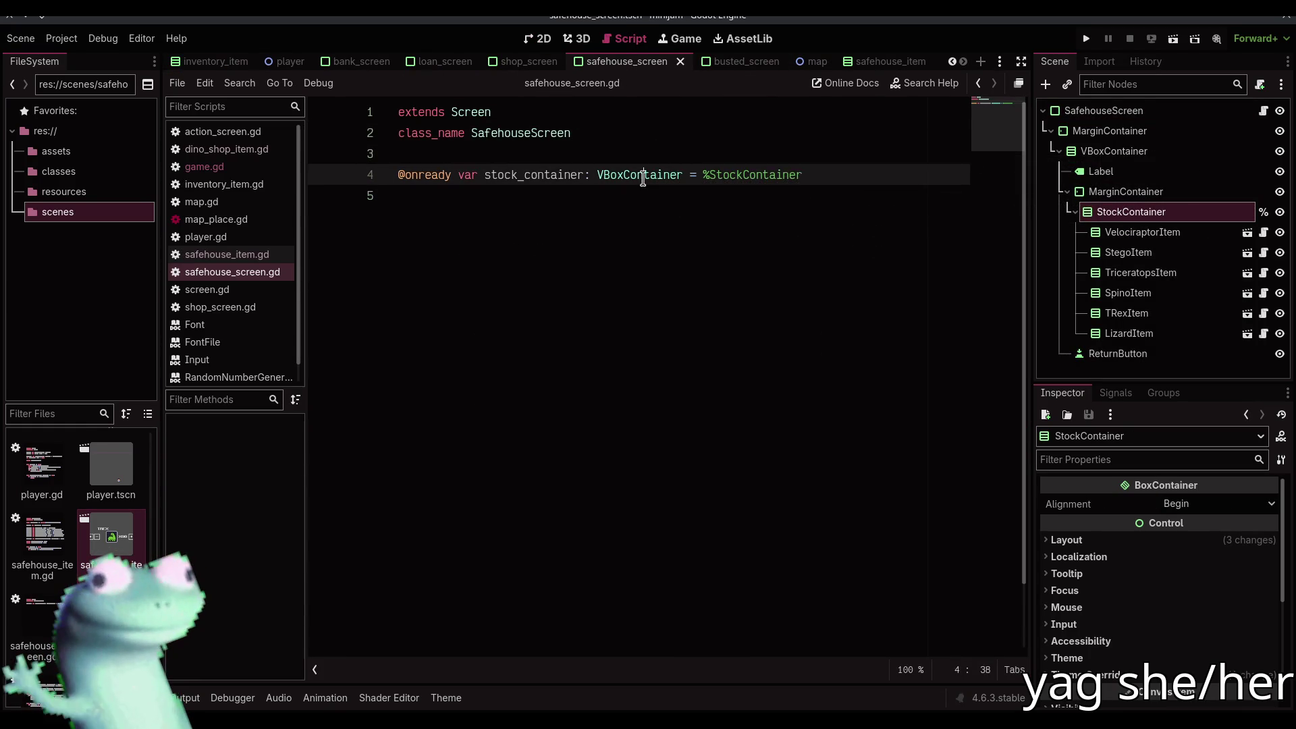
click(629, 199)
key(Return)
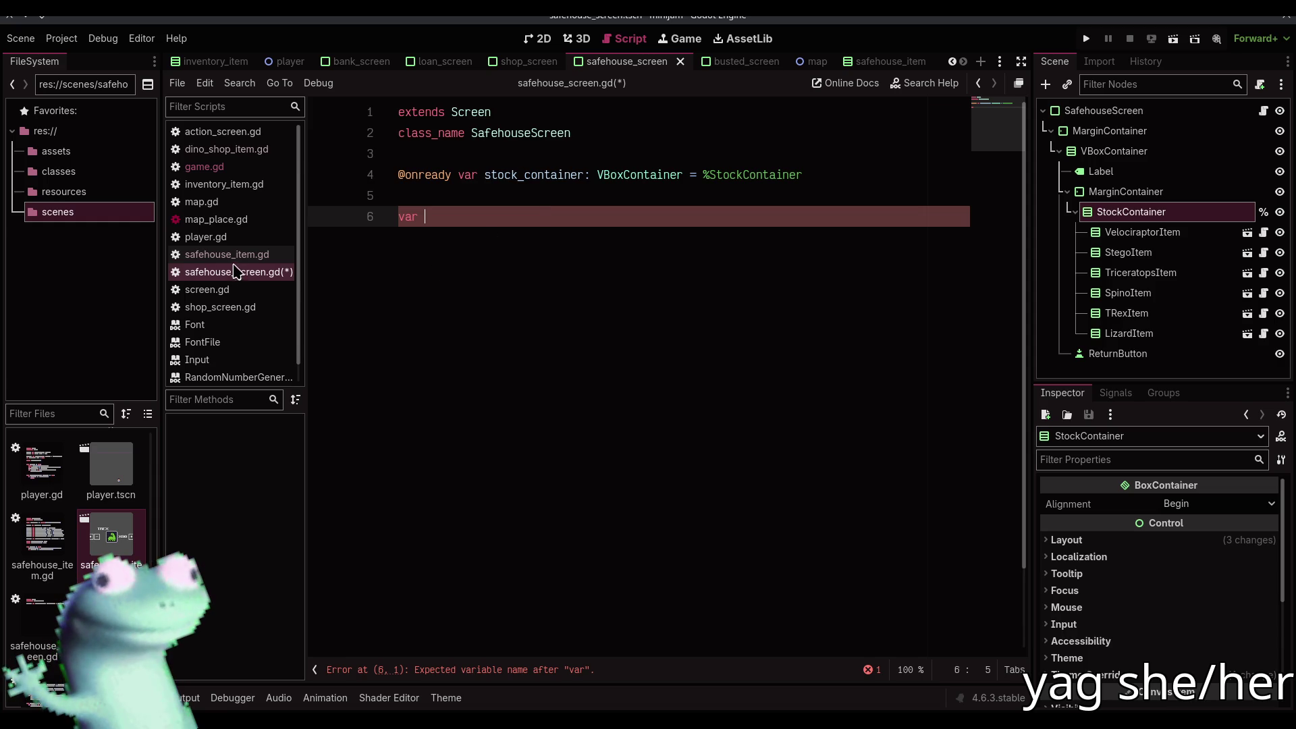
click(251, 309)
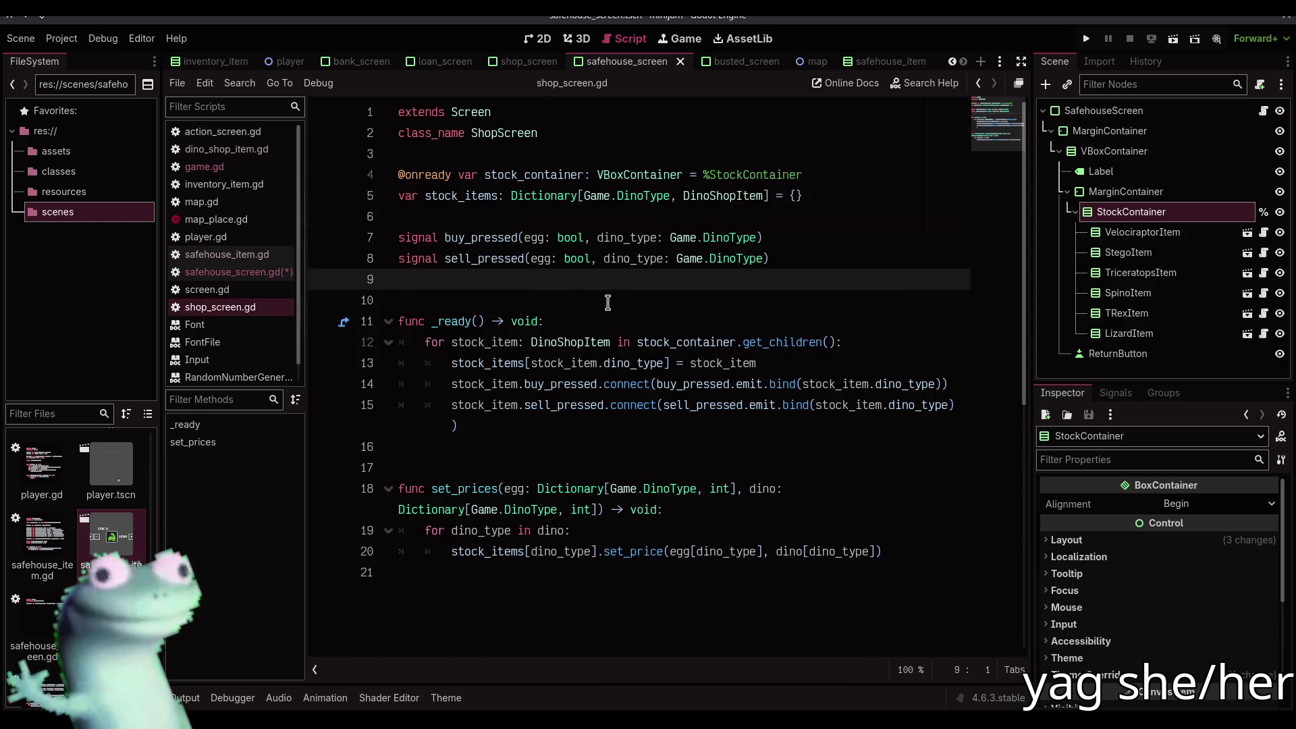
Copy shop_screen.gd's stock_items dictionary declaration into safehouse_screen.gd and save.
drag(821, 195, 272, 191)
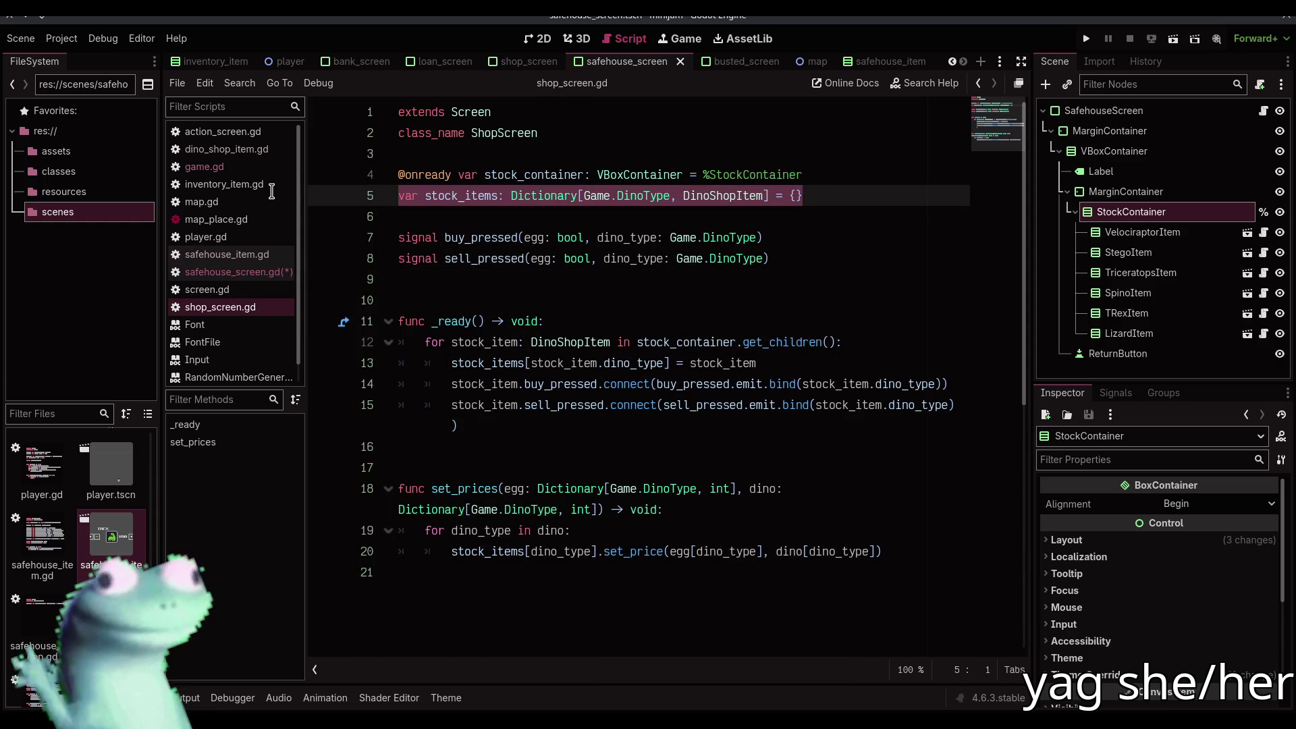
key(ctrl+c)
click(236, 272)
double_click(408, 216)
key(ctrl+v)
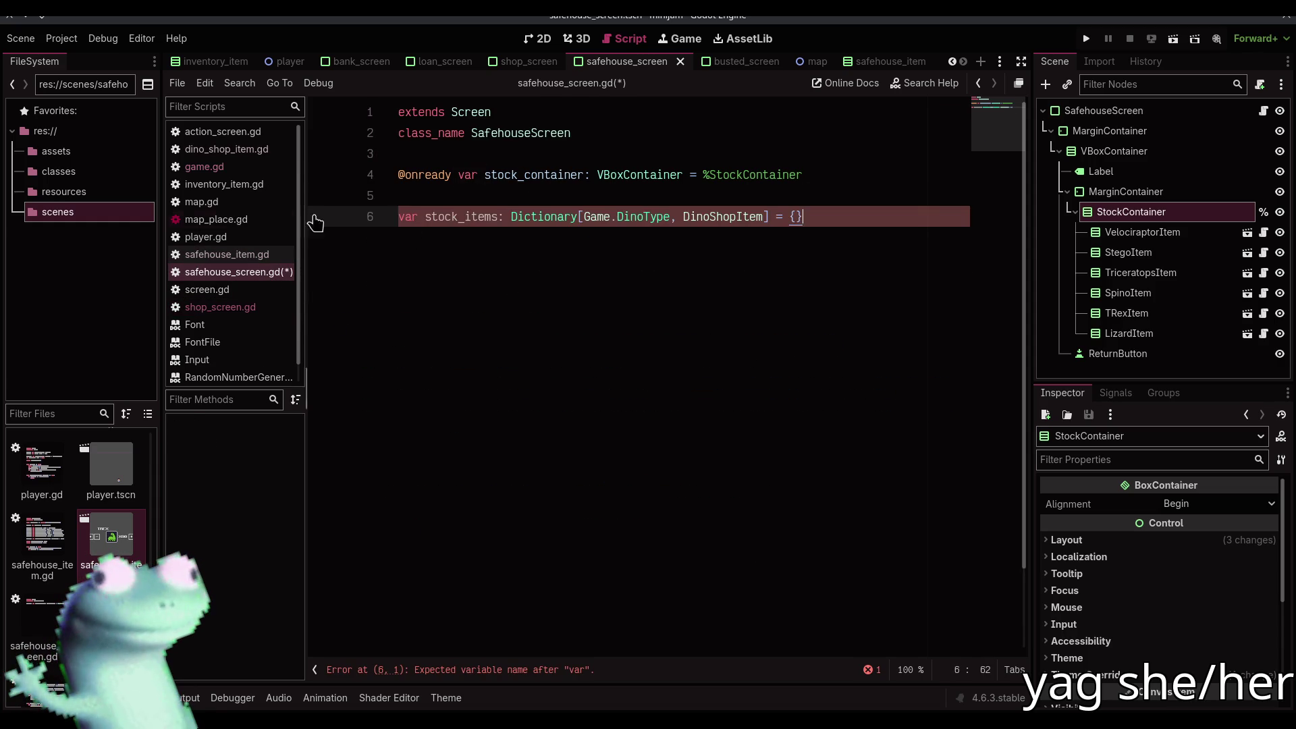
key(ctrl+s)
key(Return)
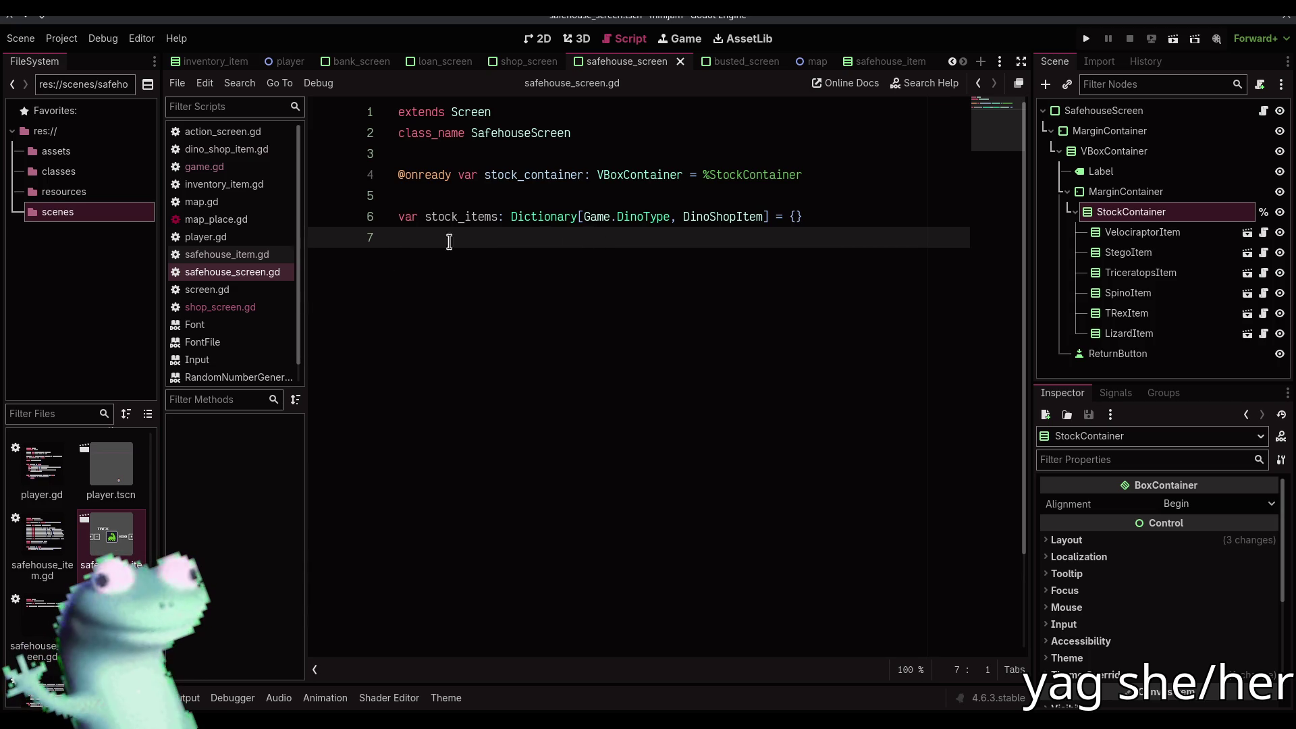
Compare against shop_screen.gd and remove the extra blank line above stock_items.
click(264, 307)
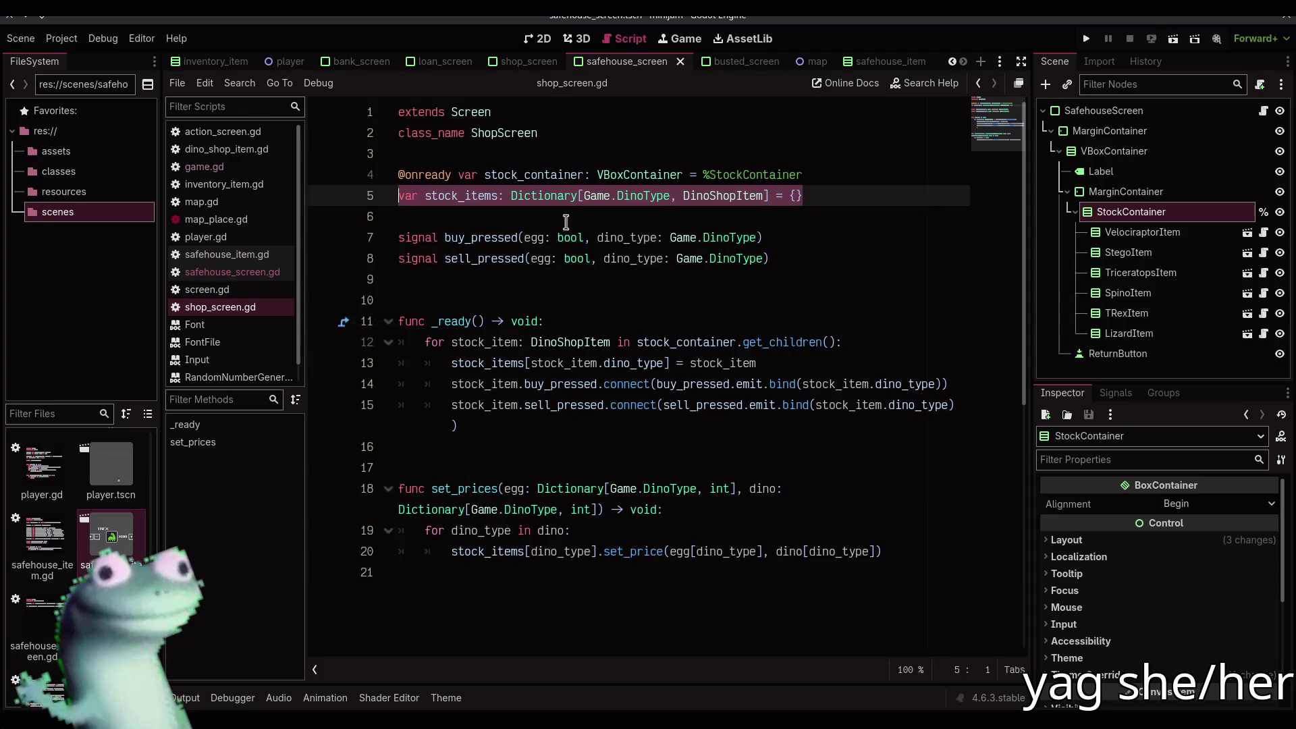
click(246, 272)
key(ctrl+v)
click(512, 217)
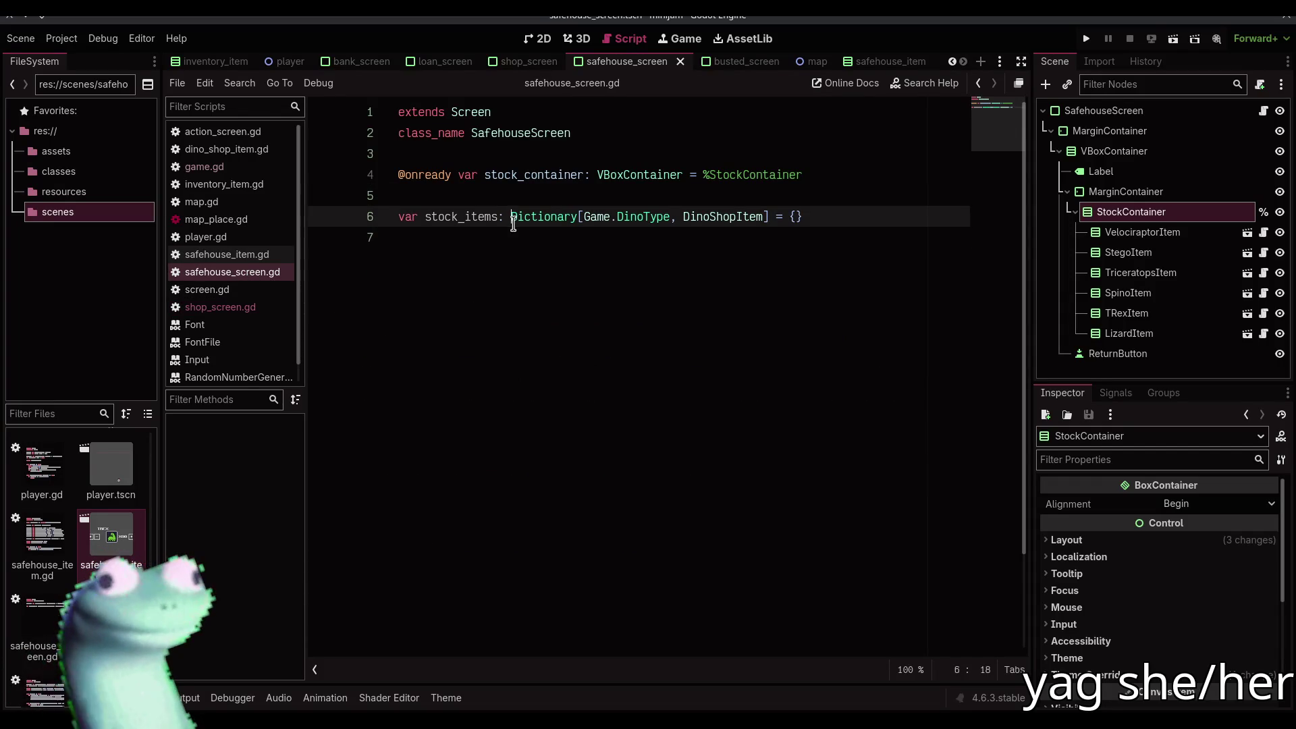
key(Up)
key(ctrl+shift+k)
click(269, 307)
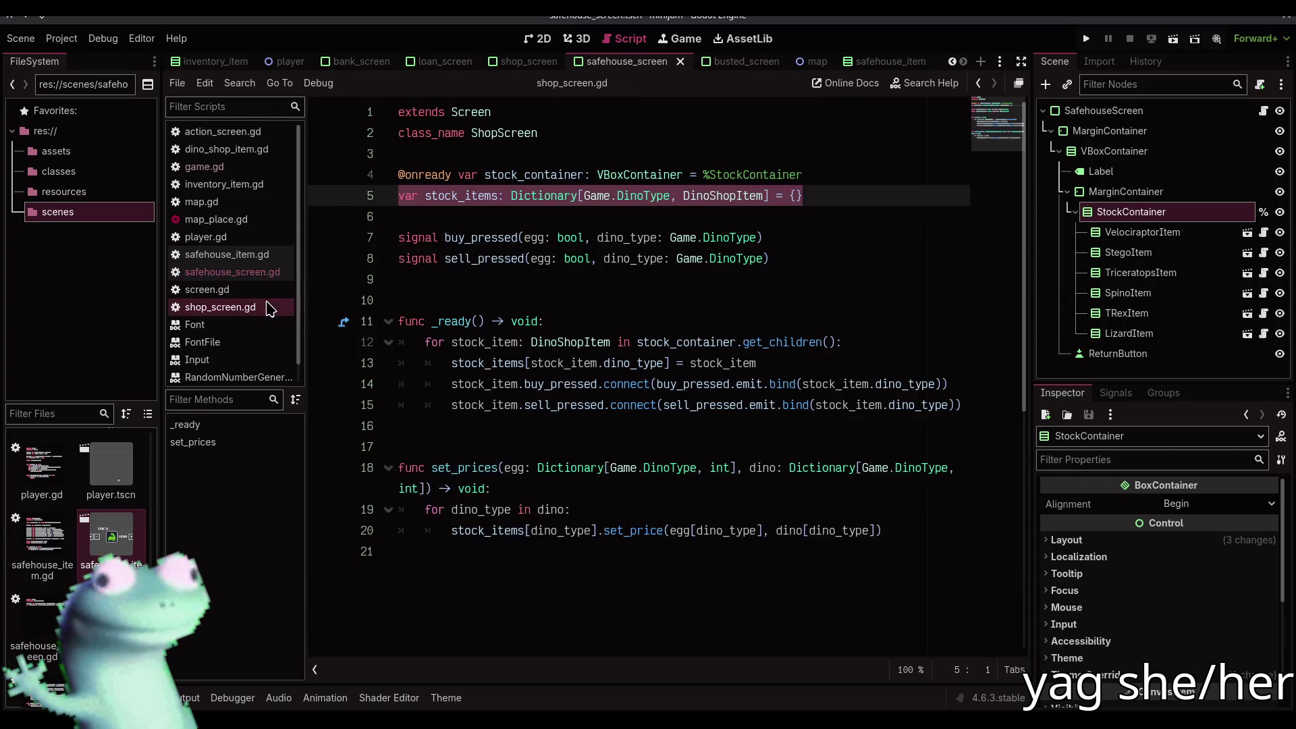
key(Right)
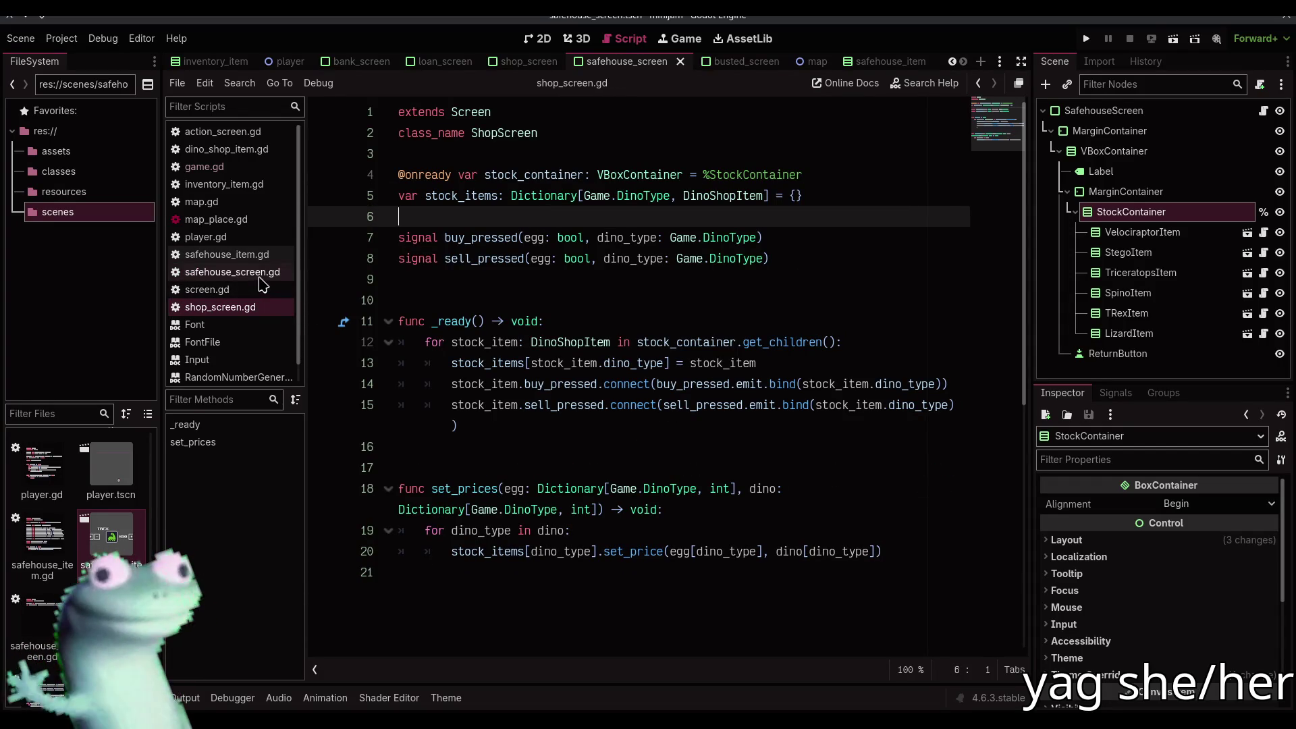
click(243, 272)
click(266, 305)
Copy the two signal lines from shop_screen.gd, rename them stash_pressed and grab_pressed, and save.
click(810, 261)
drag(810, 261, 400, 237)
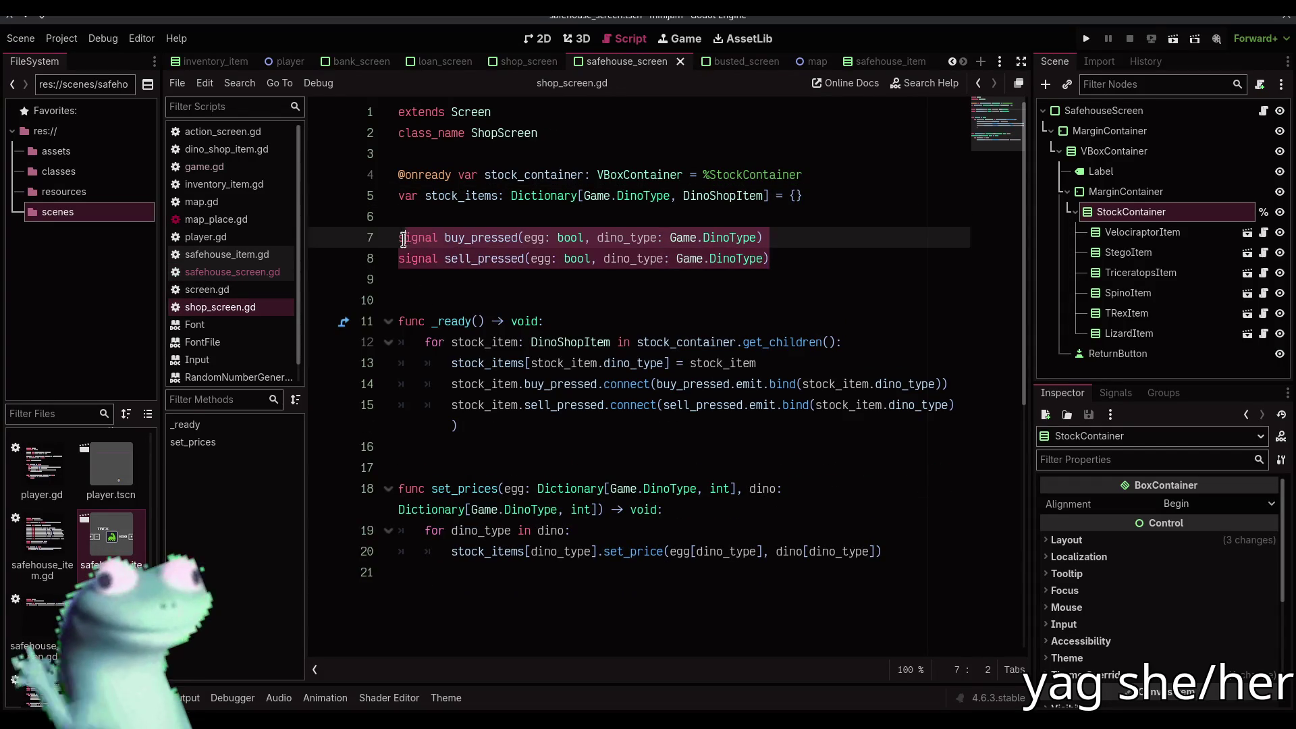
click(290, 272)
click(464, 240)
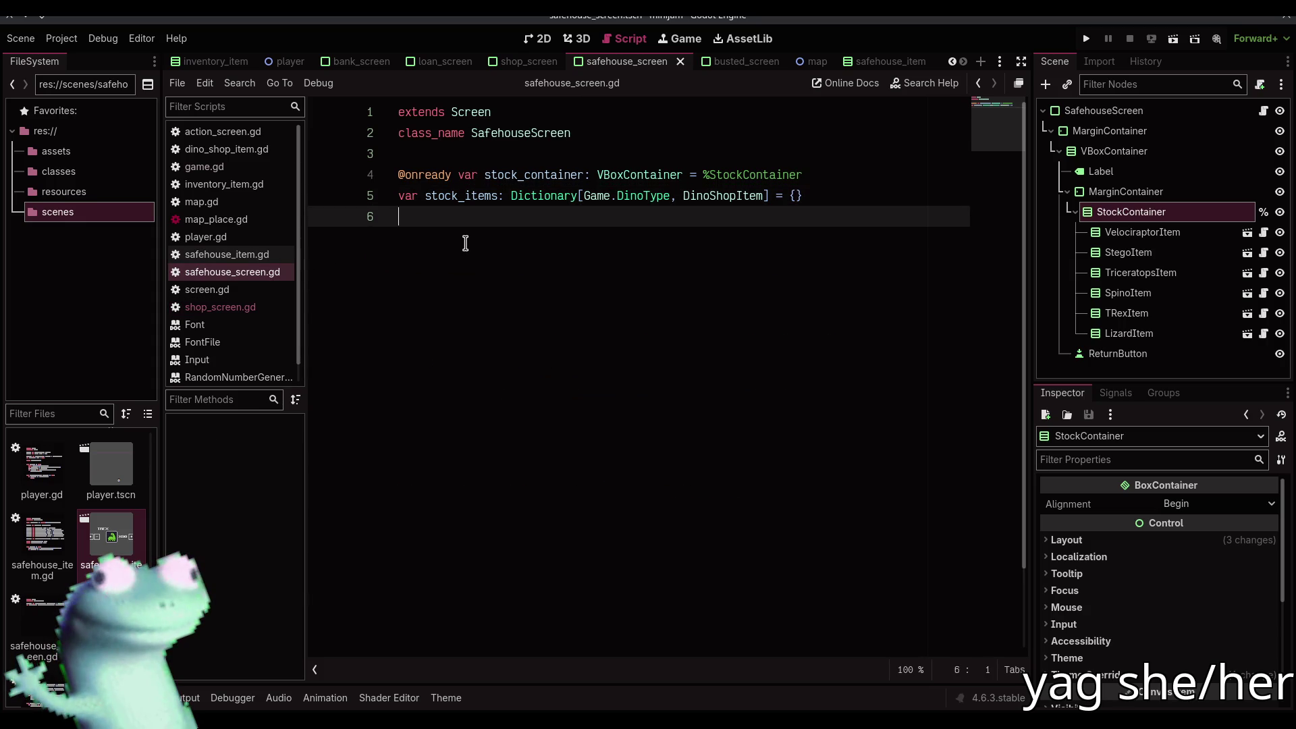
key(Return)
key(ctrl+v)
click(467, 238)
key(ctrl+shift+Left)
text(stash)
key(Down)
key(ctrl+shift+Left)
text(grab)
key(ctrl+s)
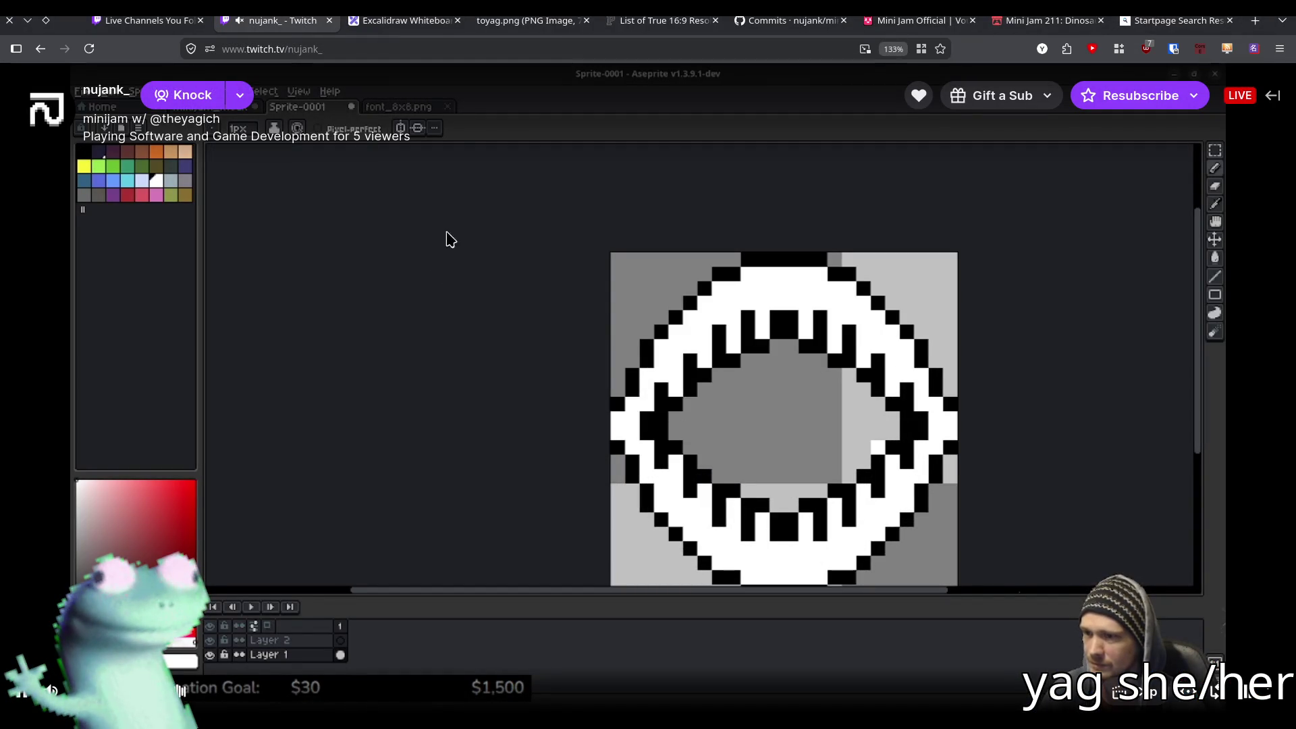
mouse_move(738, 3)
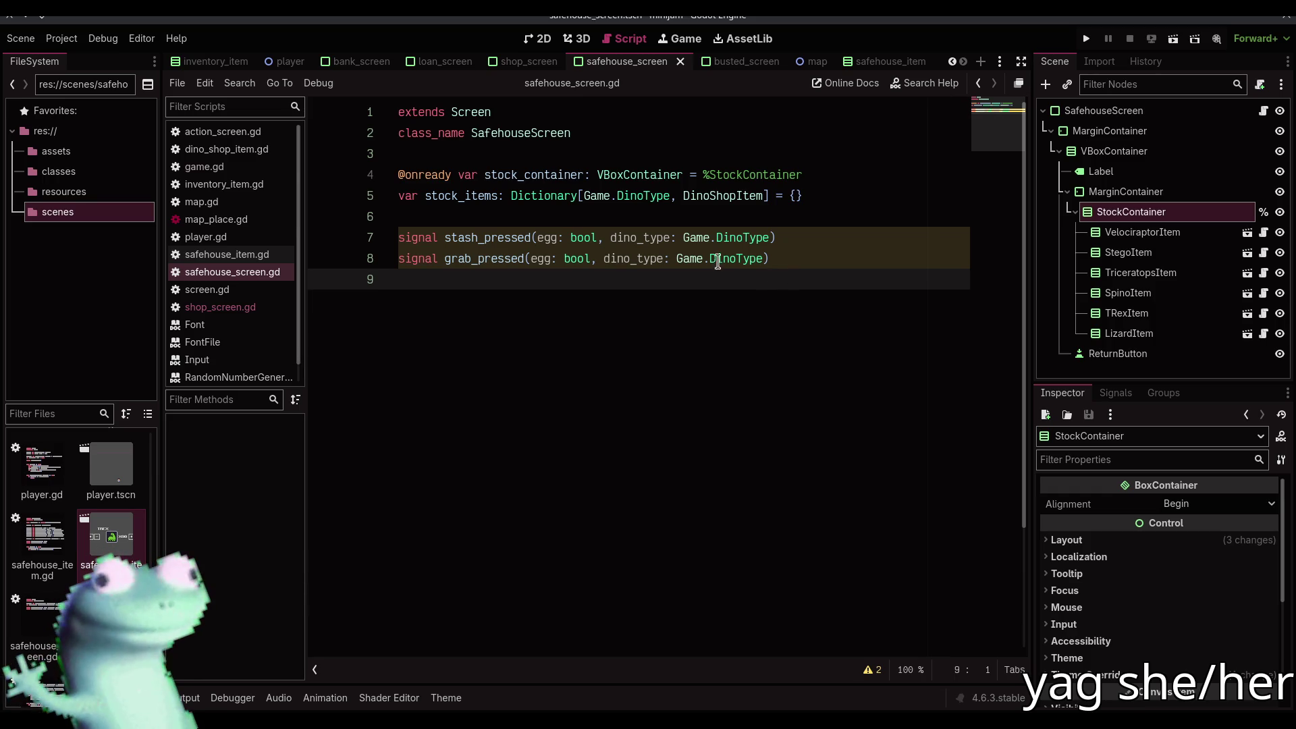
Copy shop_screen.gd's _ready function into safehouse_screen.gd below the signals.
click(220, 307)
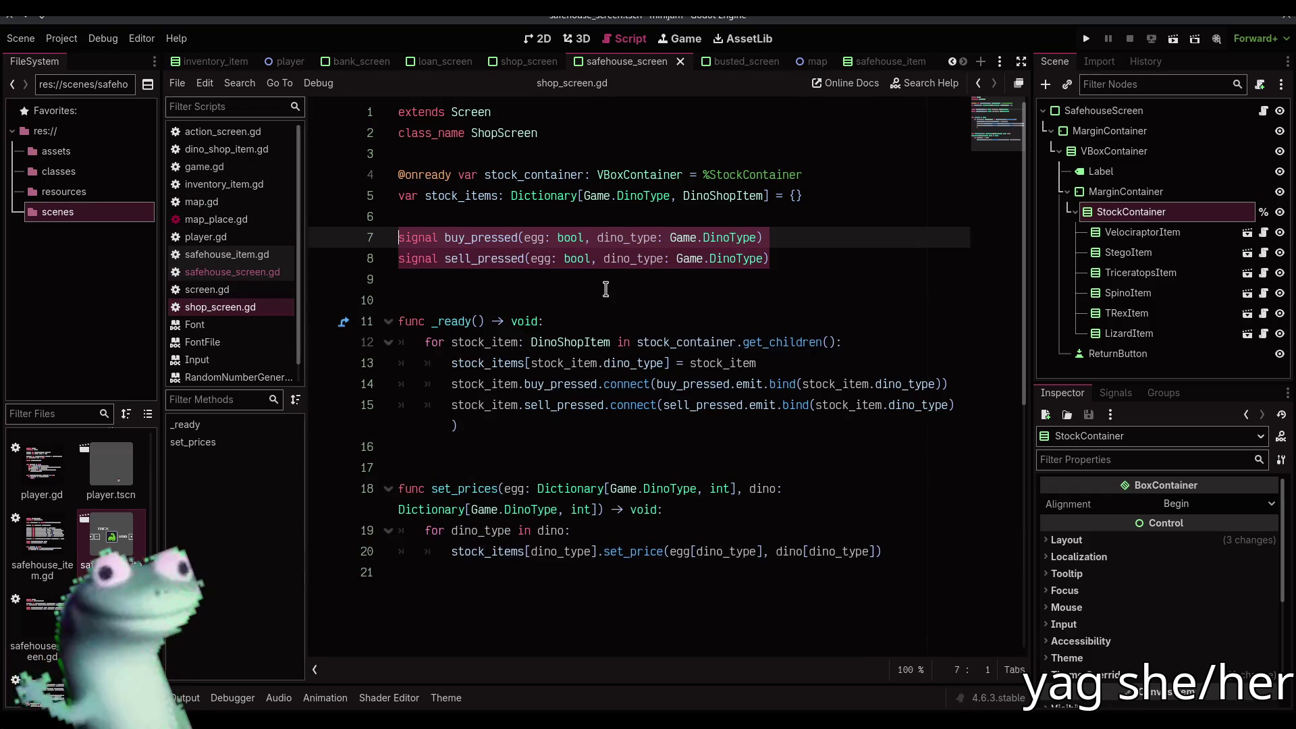
drag(507, 430, 324, 322)
key(ctrl+c)
click(232, 272)
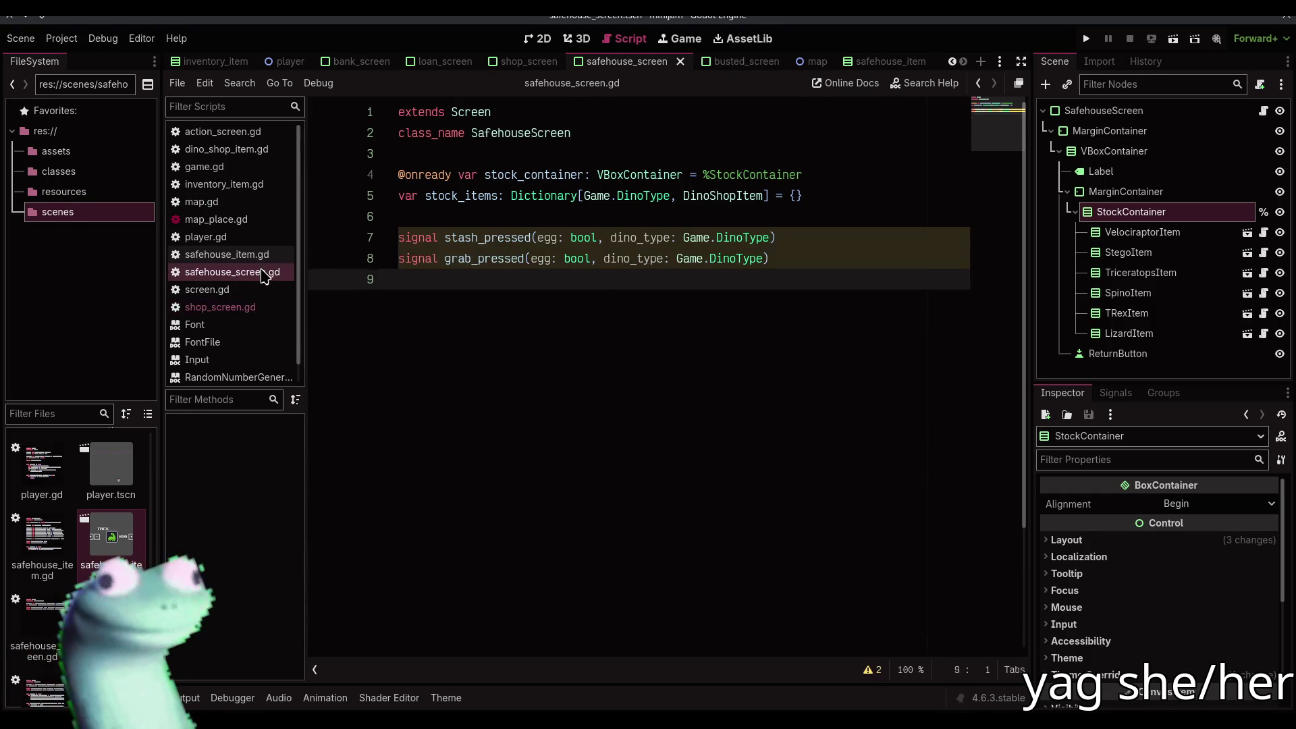
key(Return)
key(Return)
key(ctrl+v)
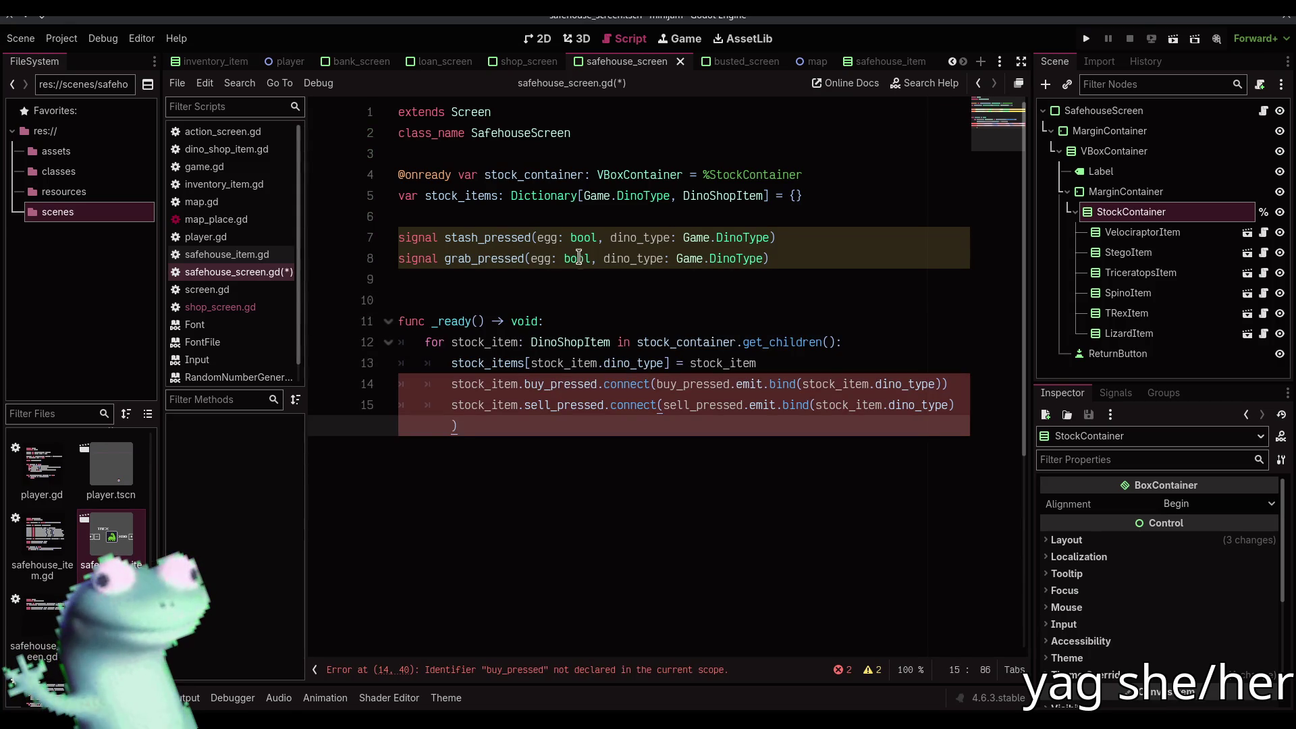
Replace DinoShopItem with SafehouseItem on lines 5 and 12.
double_click(733, 196)
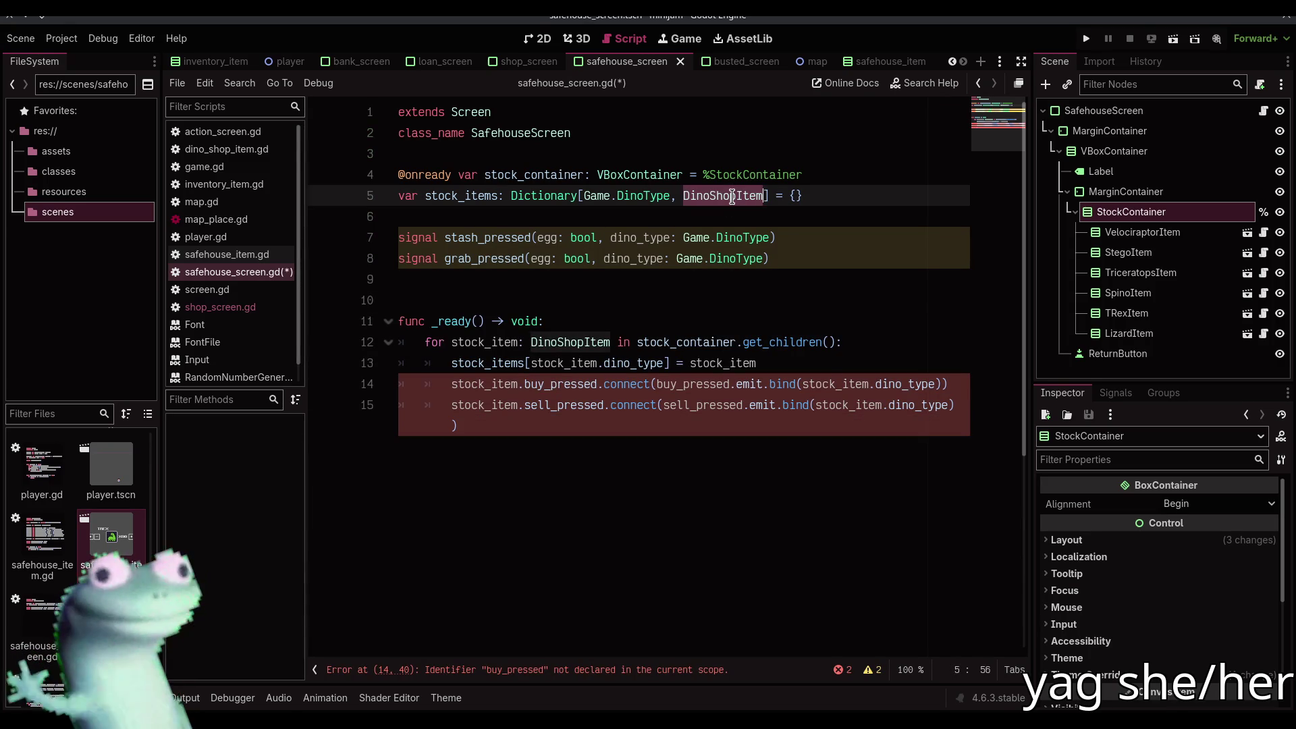
text(SafehouseIte)
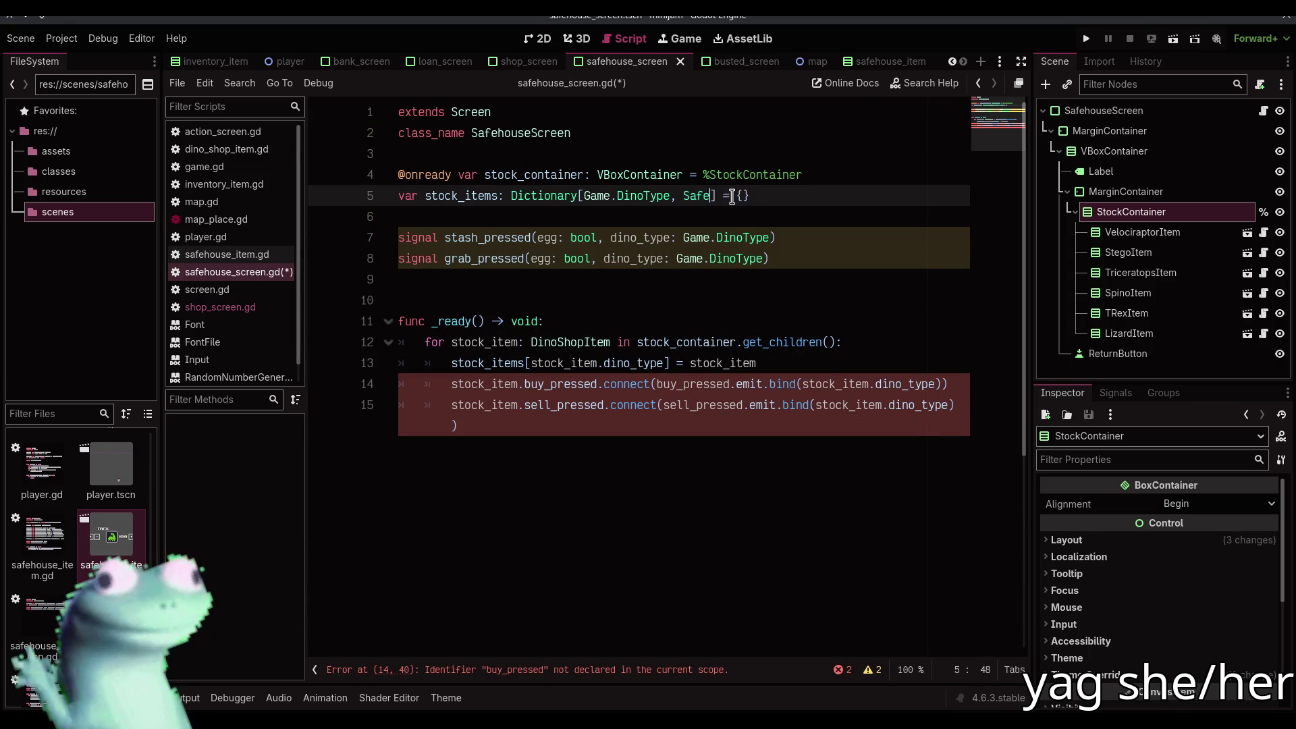
text(m)
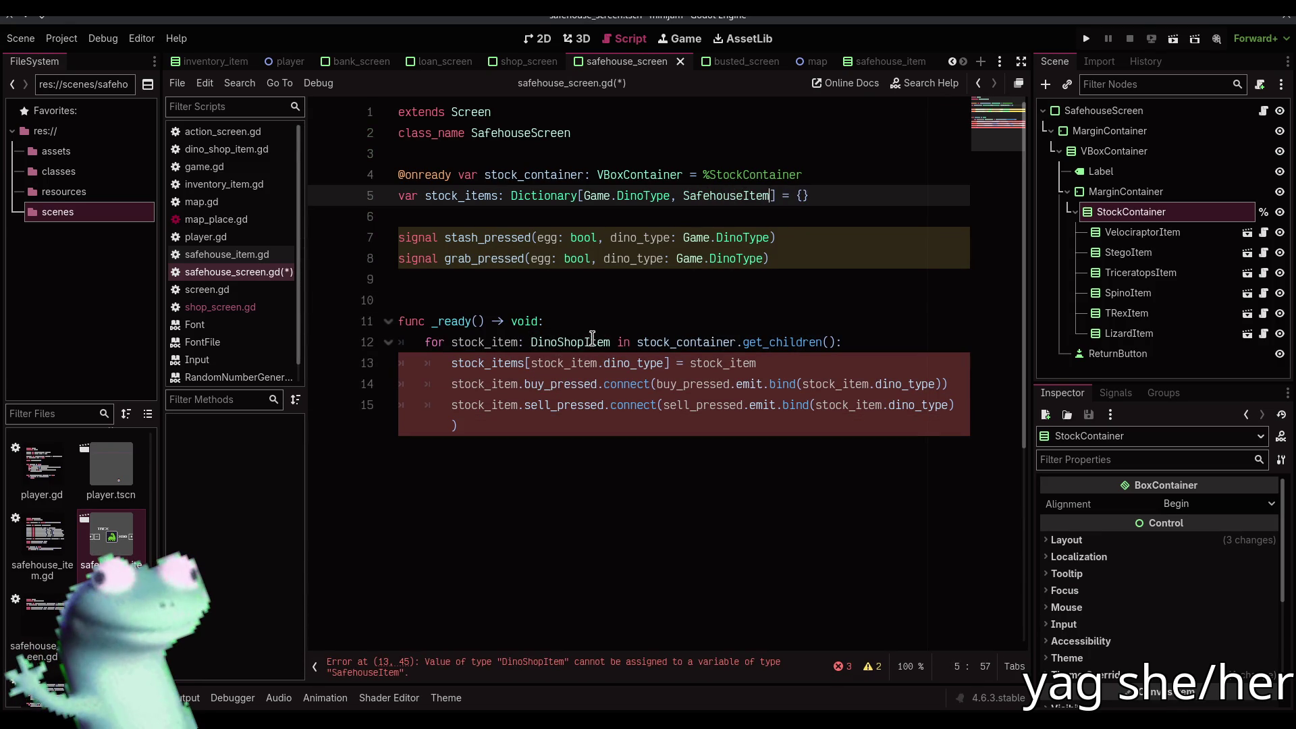
click(723, 196)
double_click(723, 195)
key(ctrl+c)
double_click(571, 342)
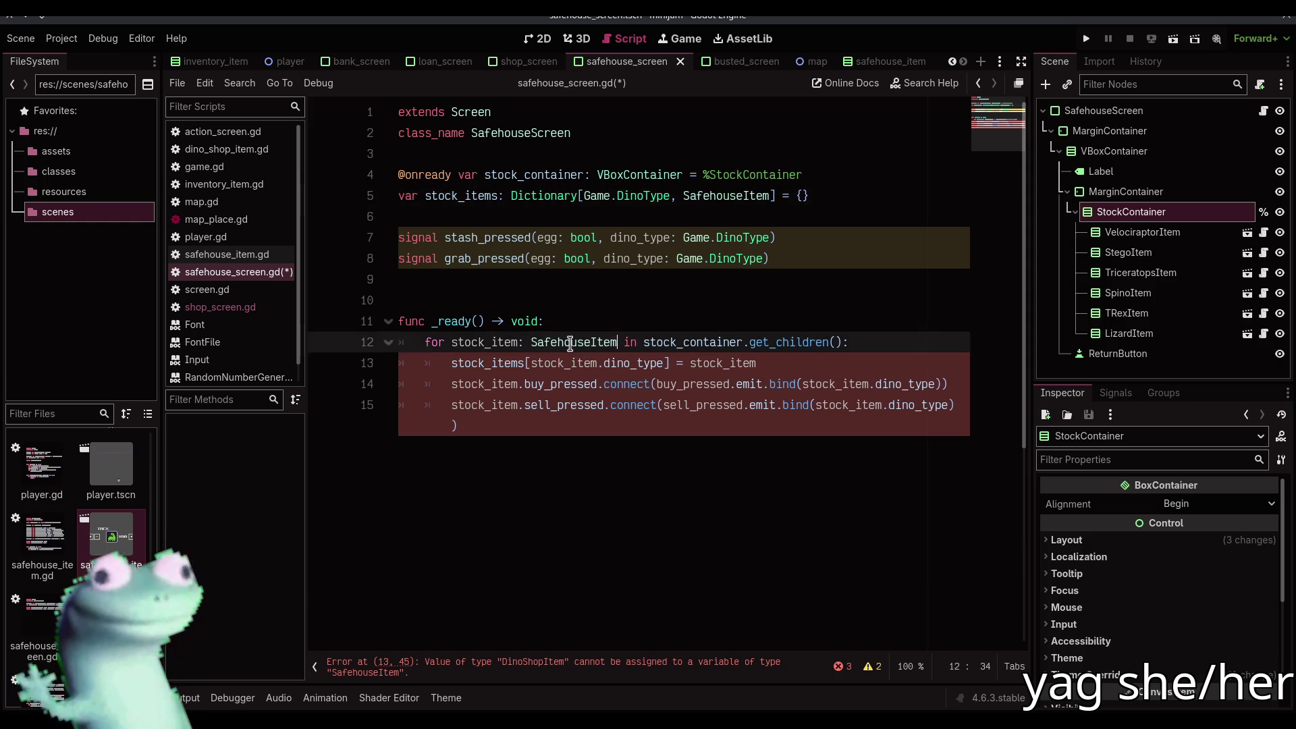
key(ctrl+v)
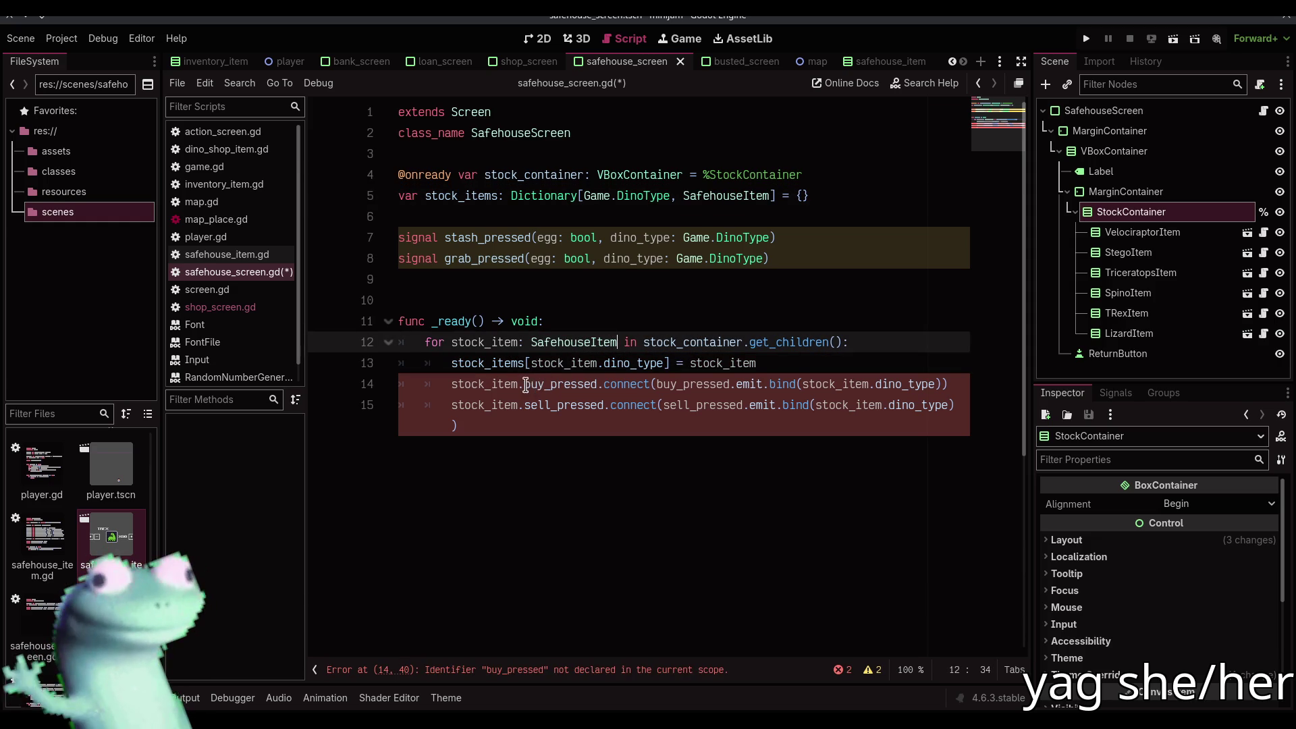
Rename buy_pressed and sell_pressed to stash_pressed and grab_pressed in _ready, then save.
click(542, 384)
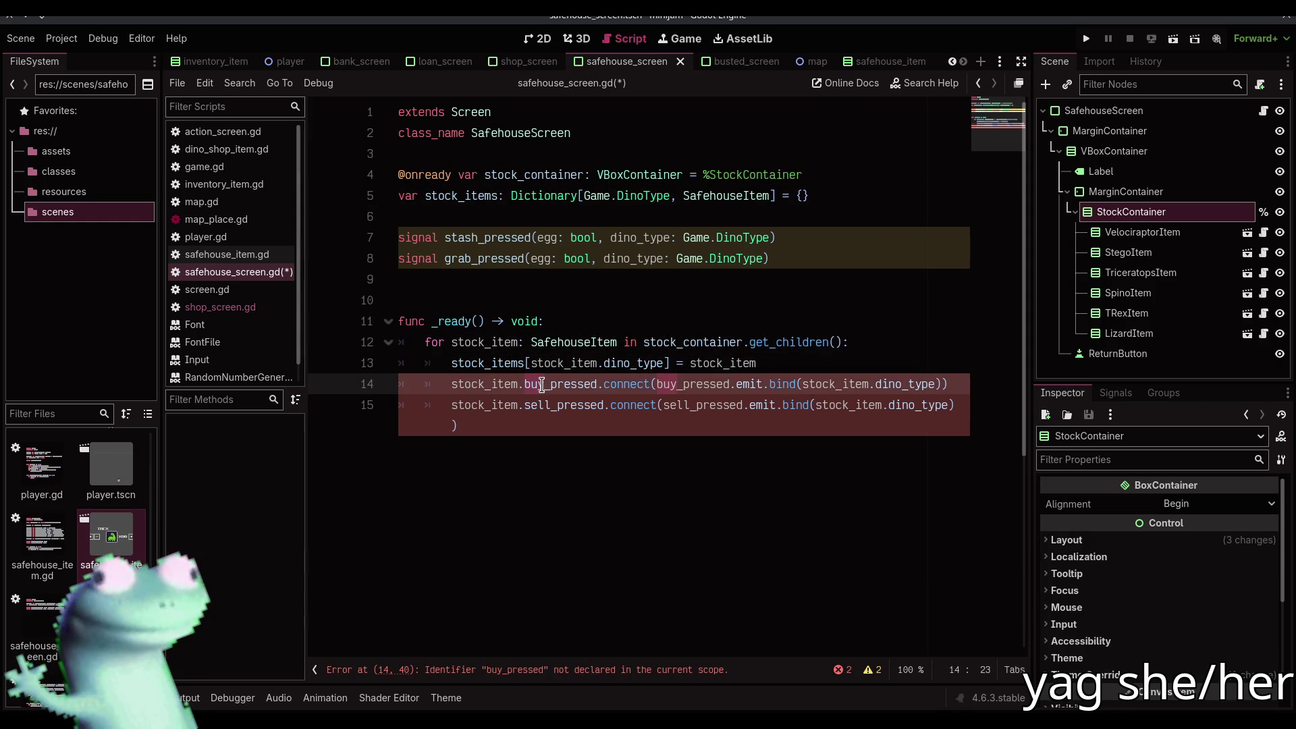
key(BackSpace)
key(BackSpace)
key(BackSpace)
text(stash)
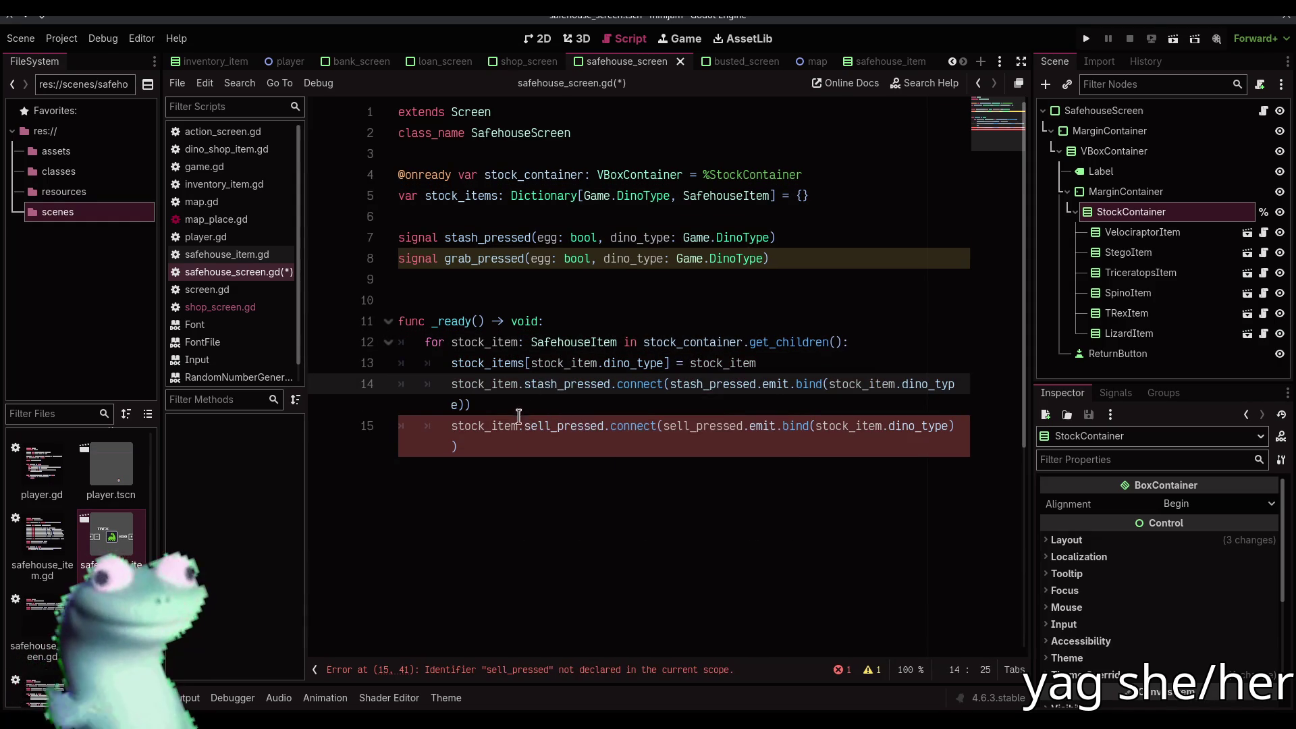
click(552, 425)
alt+click(690, 425)
key(BackSpace)
key(BackSpace)
key(BackSpace)
text(grab)
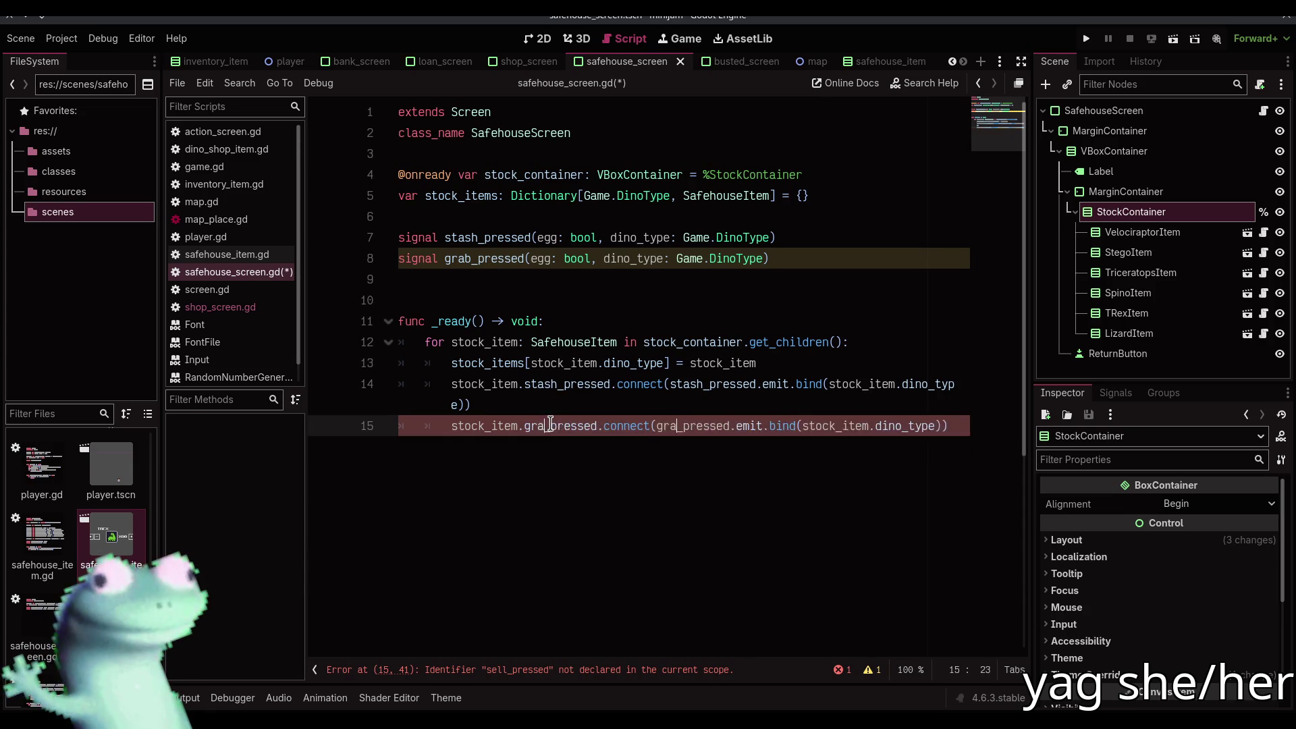
key(Escape)
key(ctrl+s)
click(521, 467)
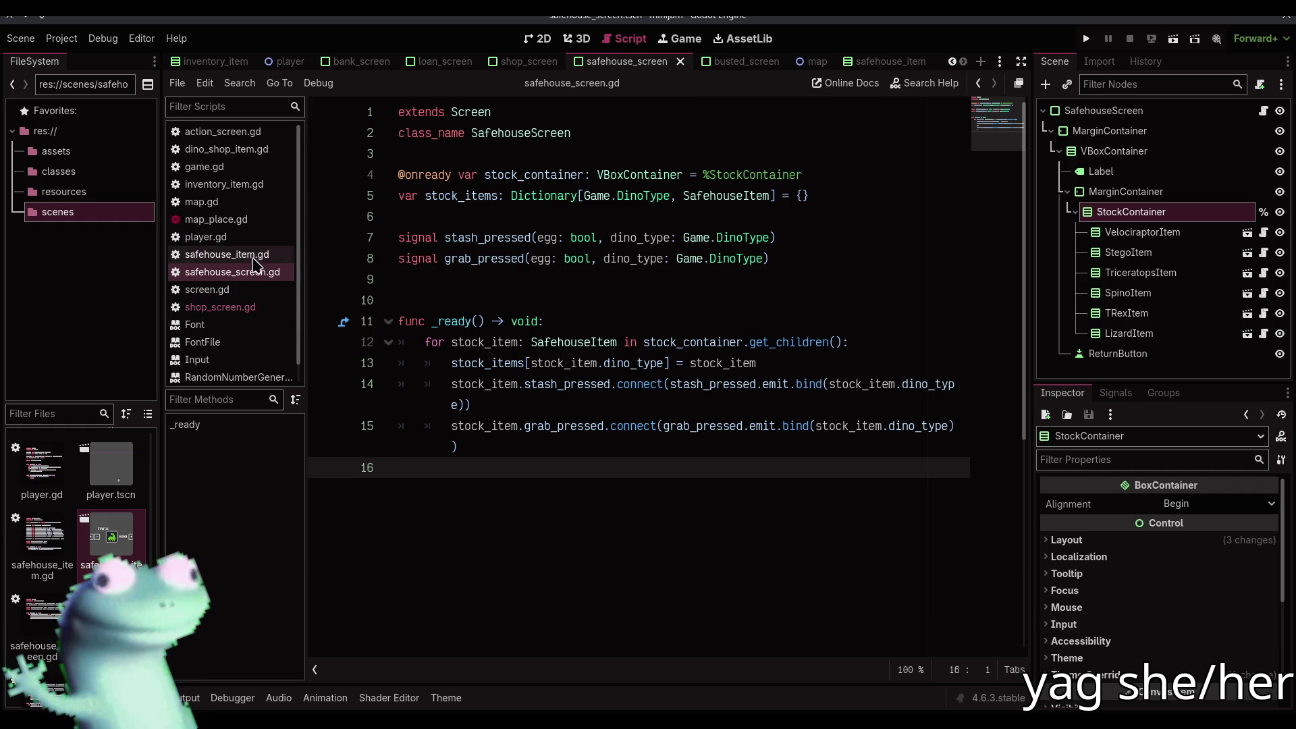
Append a func set_qty(egg: int, dino: int) -> void stub with pass to safehouse_item.gd and save.
click(229, 254)
click(515, 483)
key(Return)
key(Return)
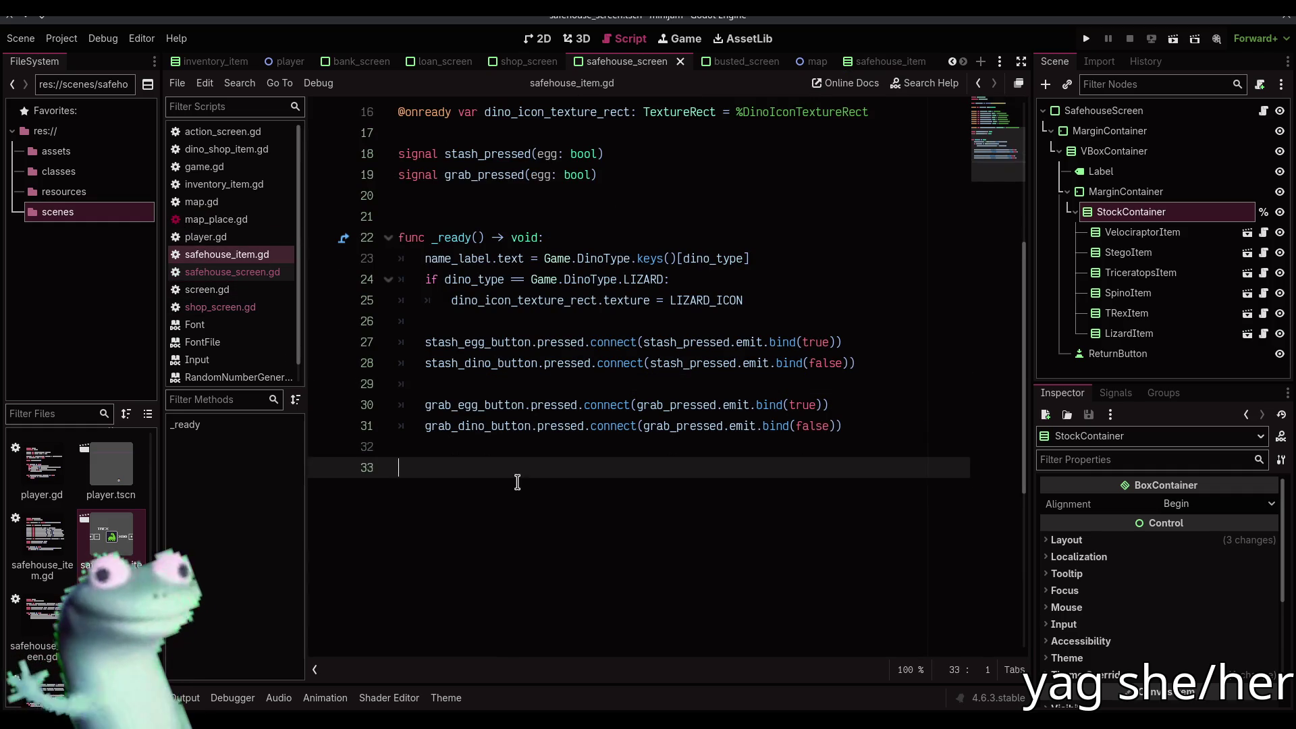
text(func set_qty()
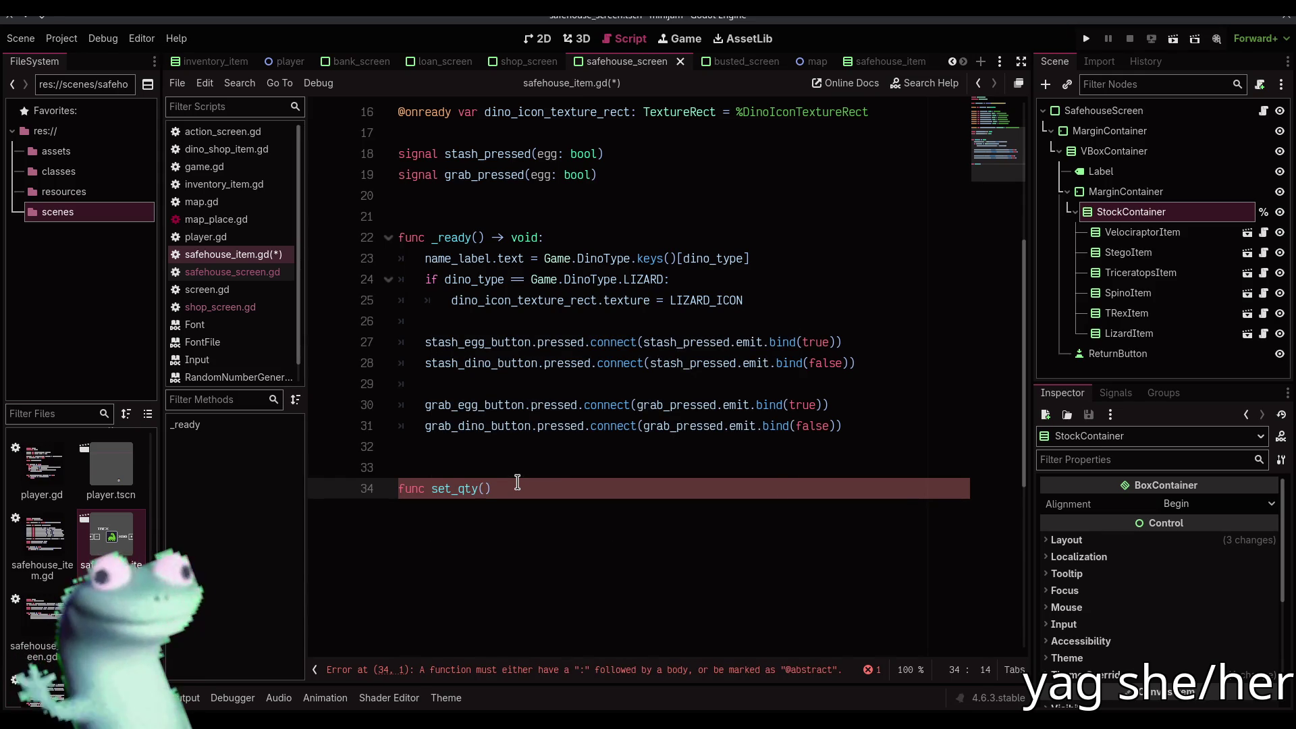
text(egg: int,)
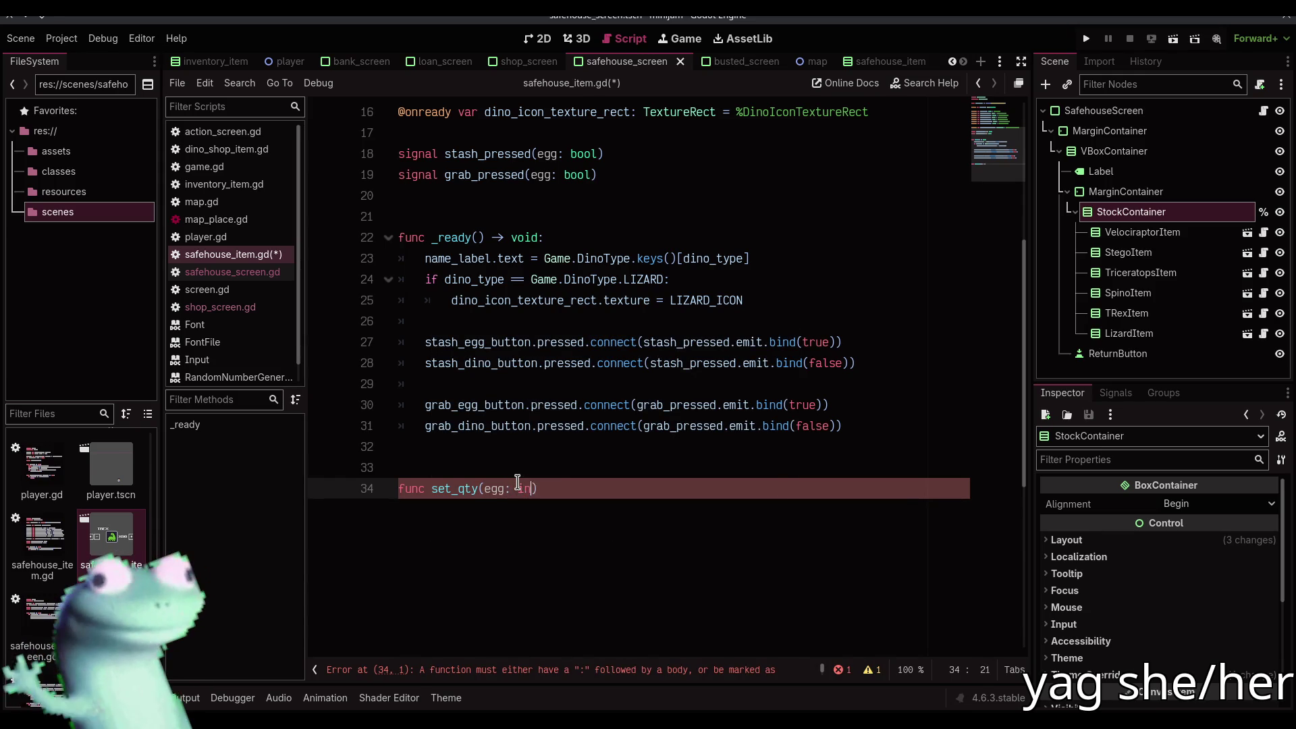
text( dino)
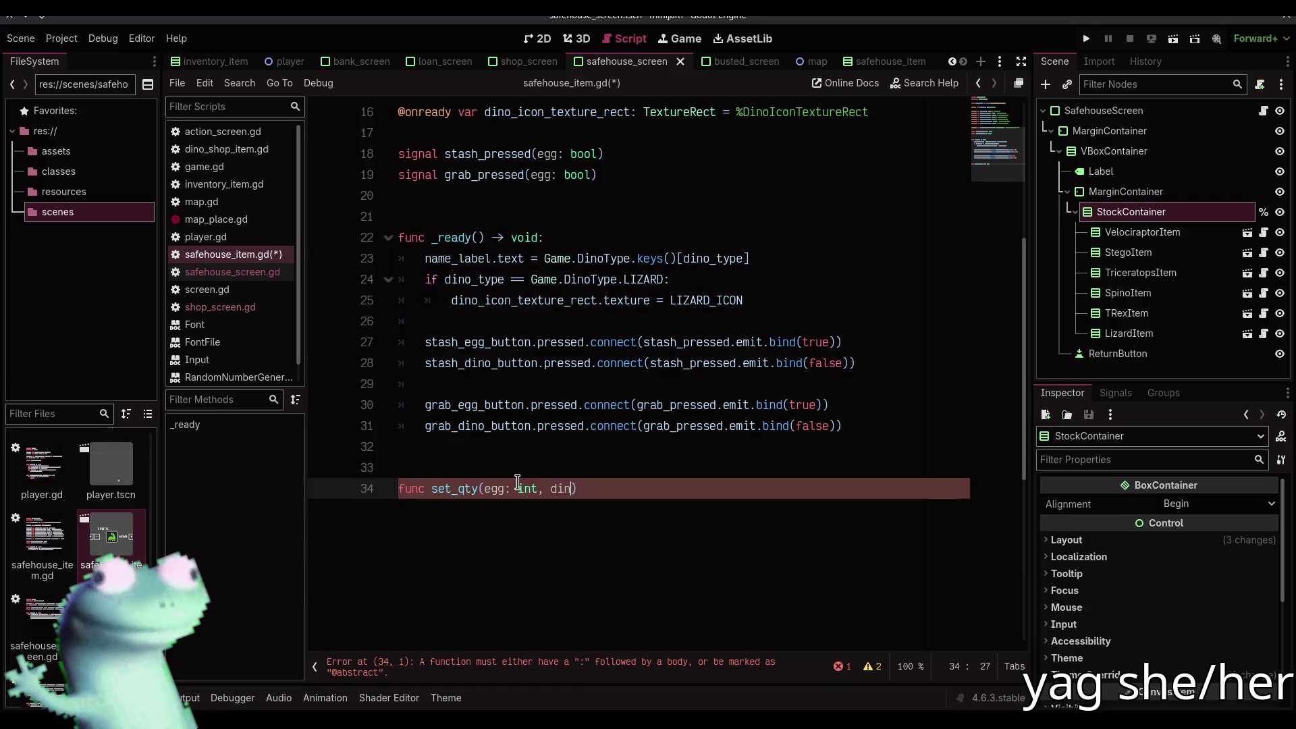
text(: int) -> void:)
key(Return)
text(pass)
key(ctrl+s)
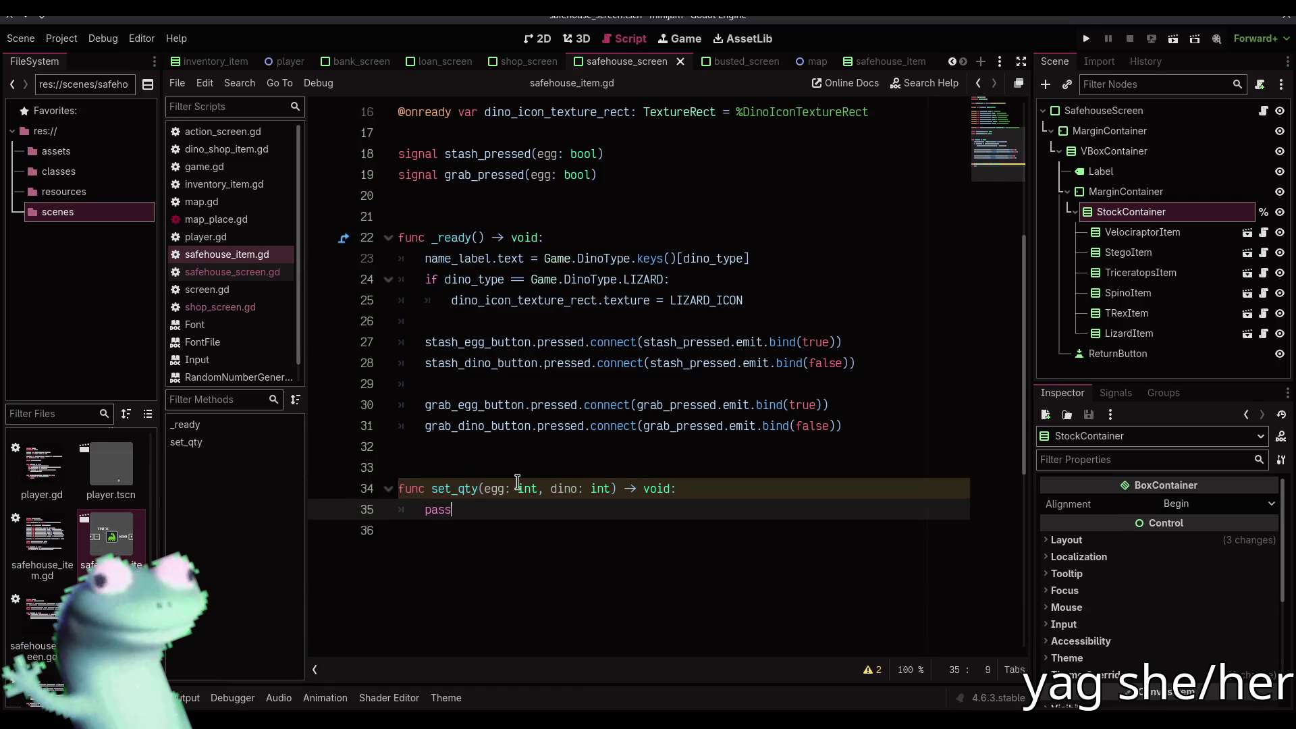
Declare set_qty(egg, dino) in safehouse_screen.gd, each typed Dictionary[Game.DinoType, int], returning void.
click(267, 272)
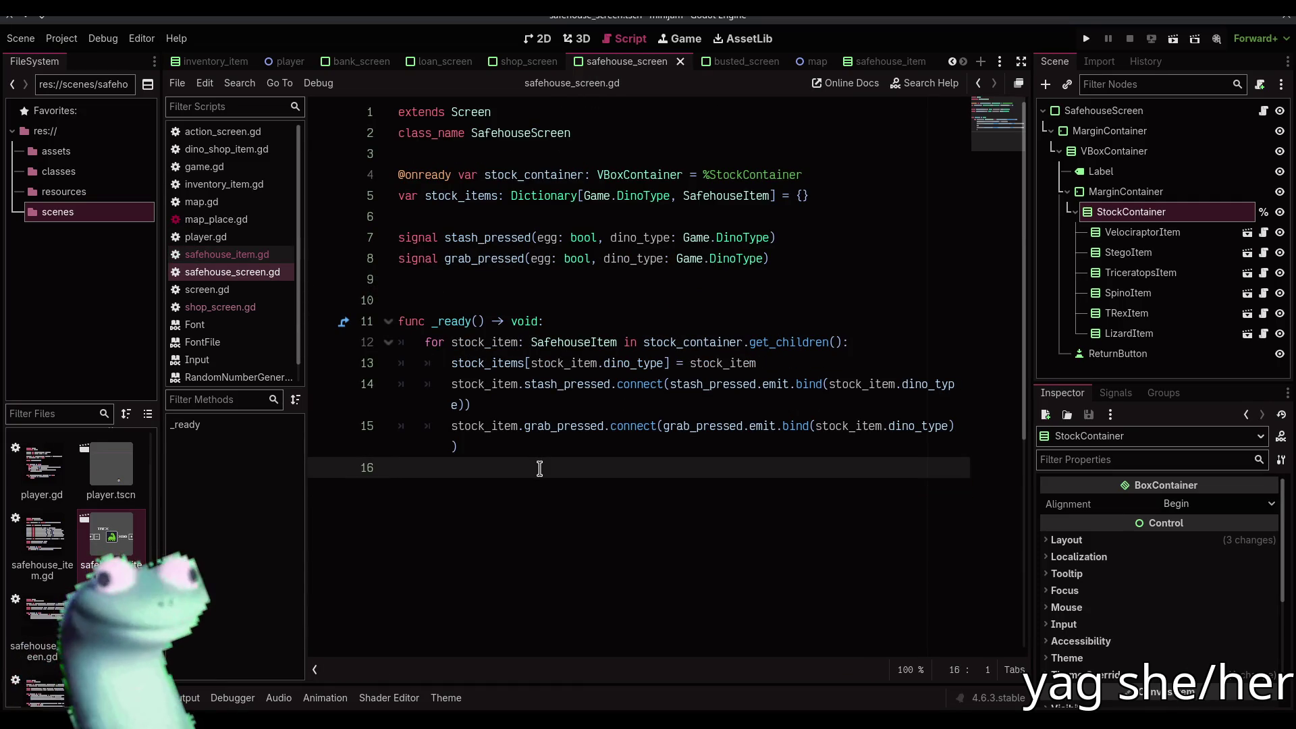
key(Return)
key(Return)
text(fun)
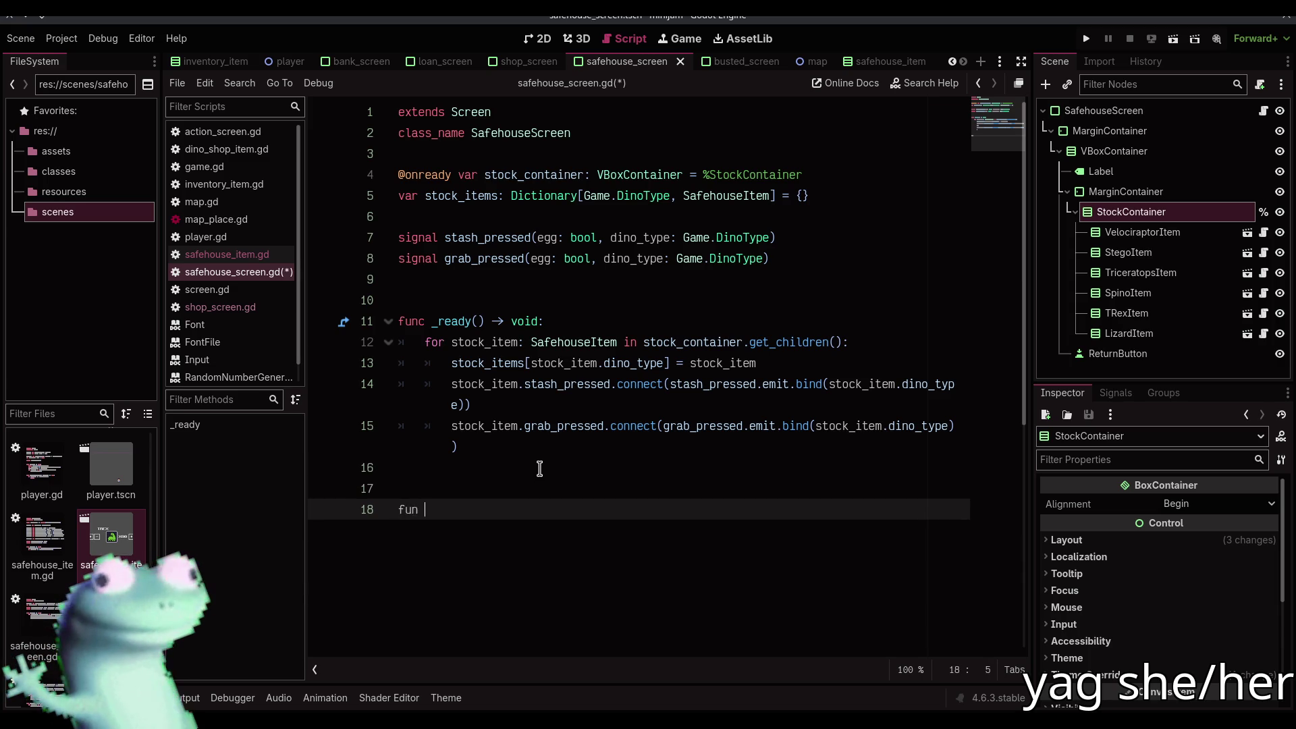
key(BackSpace)
text(c set_qty()
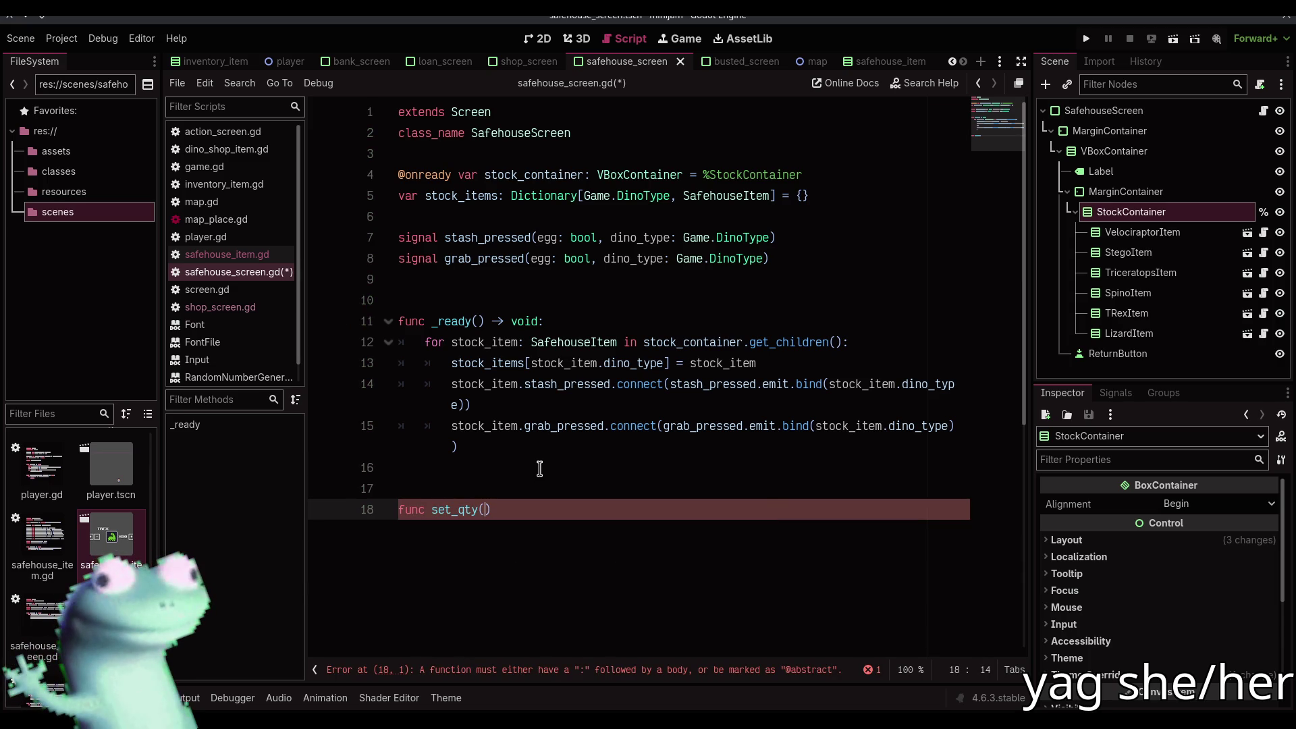
text(egg: D)
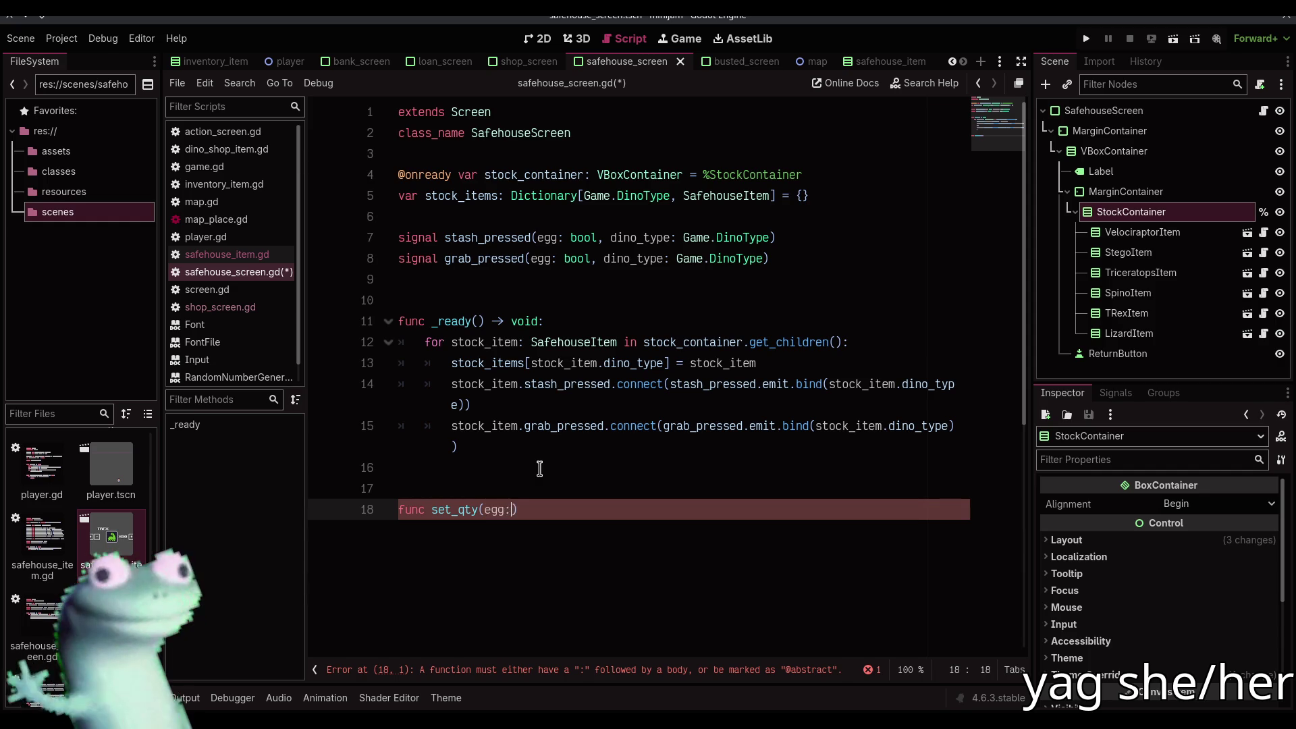
text(iction)
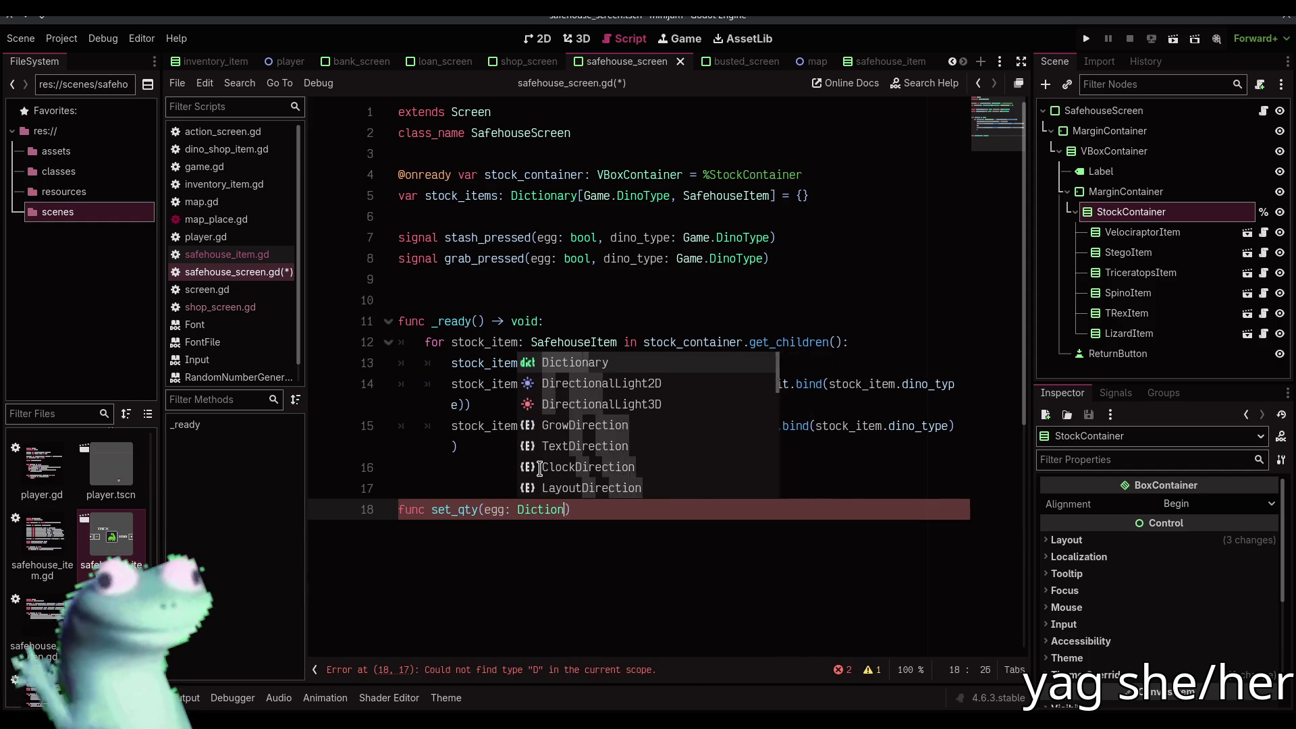
key(Return)
text([Dame.Dino)
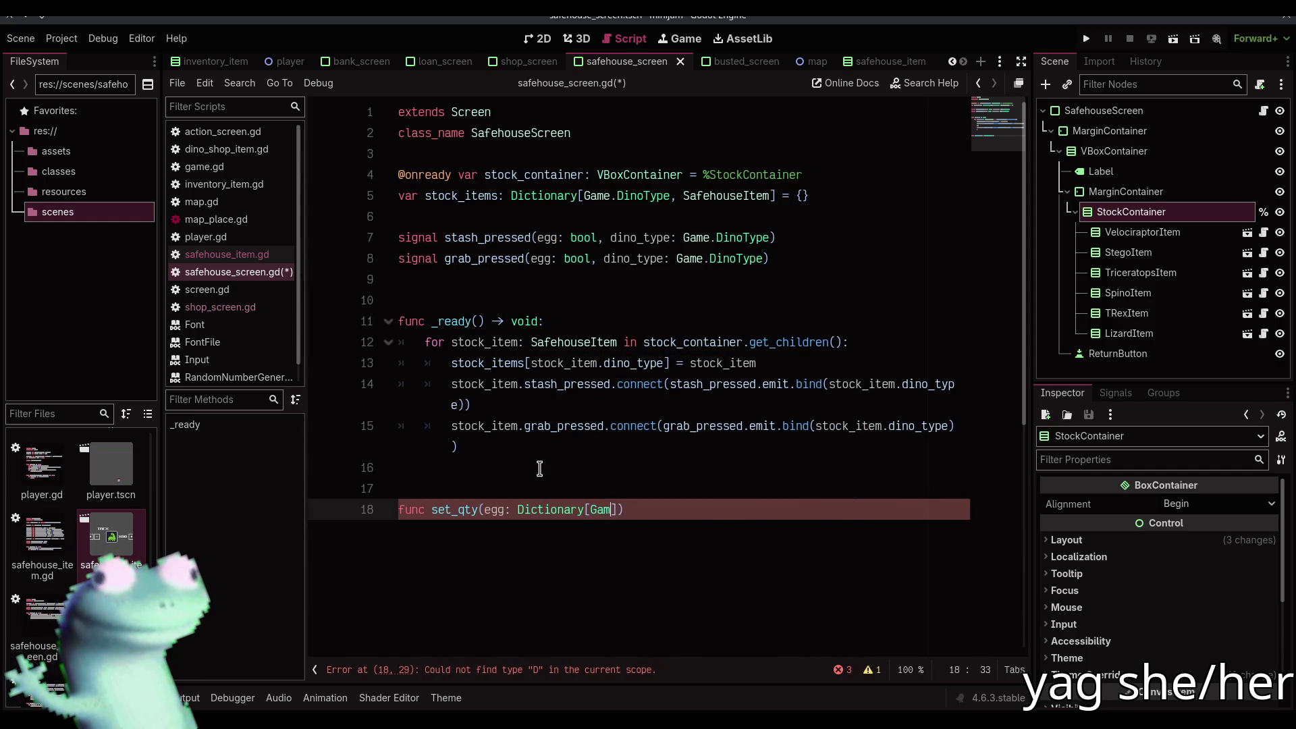
text(Type, int], )
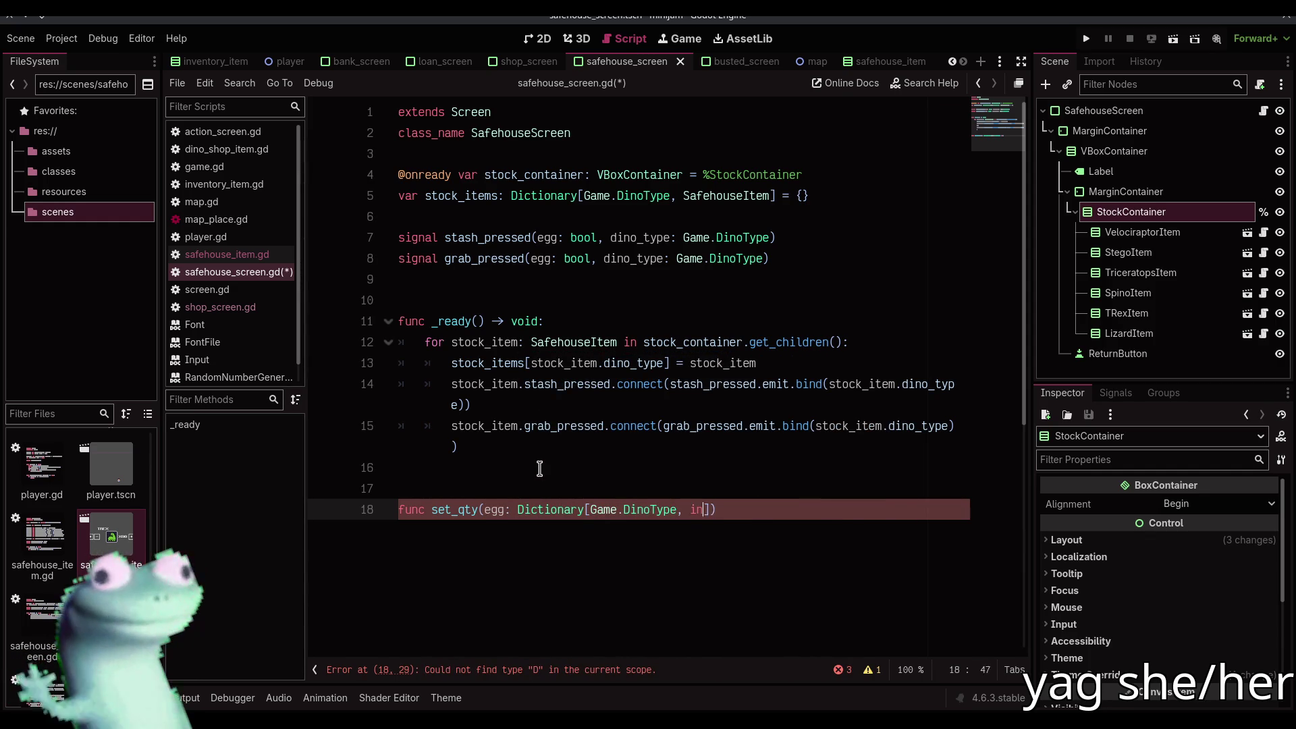
text(dino: )
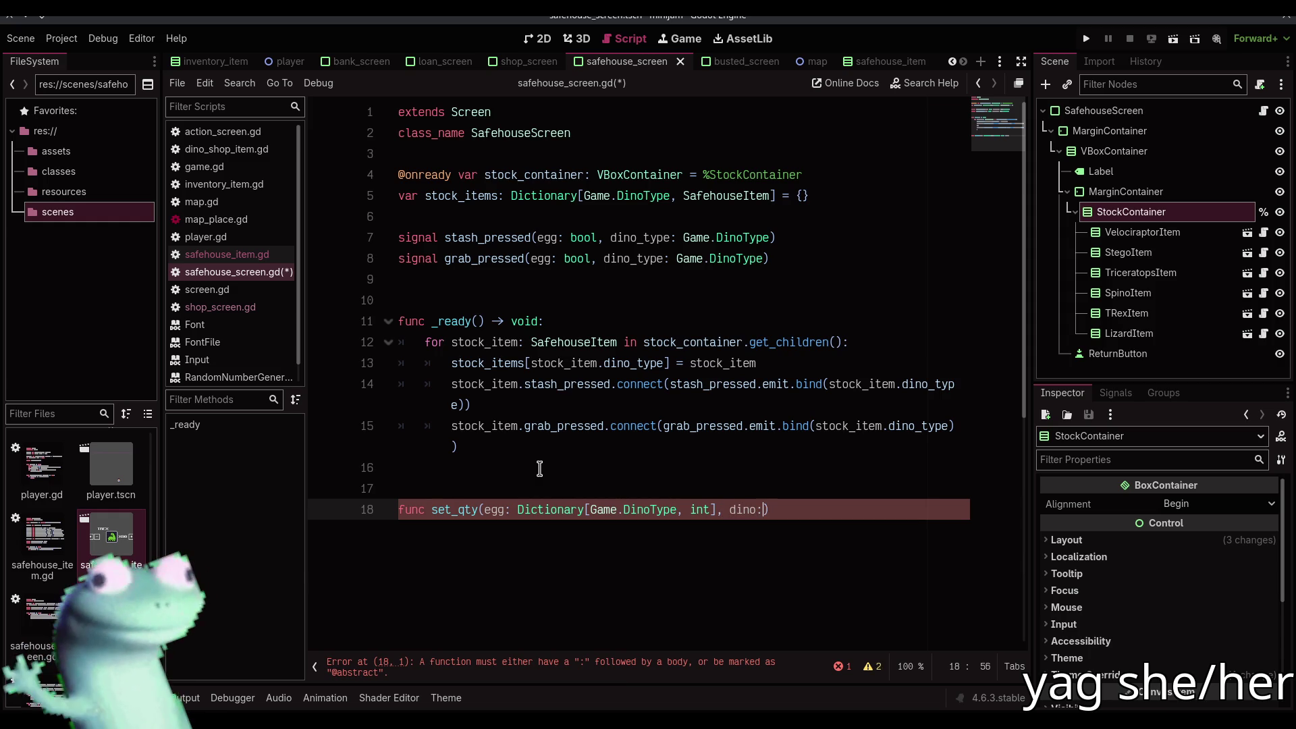
text(Dictionary[)
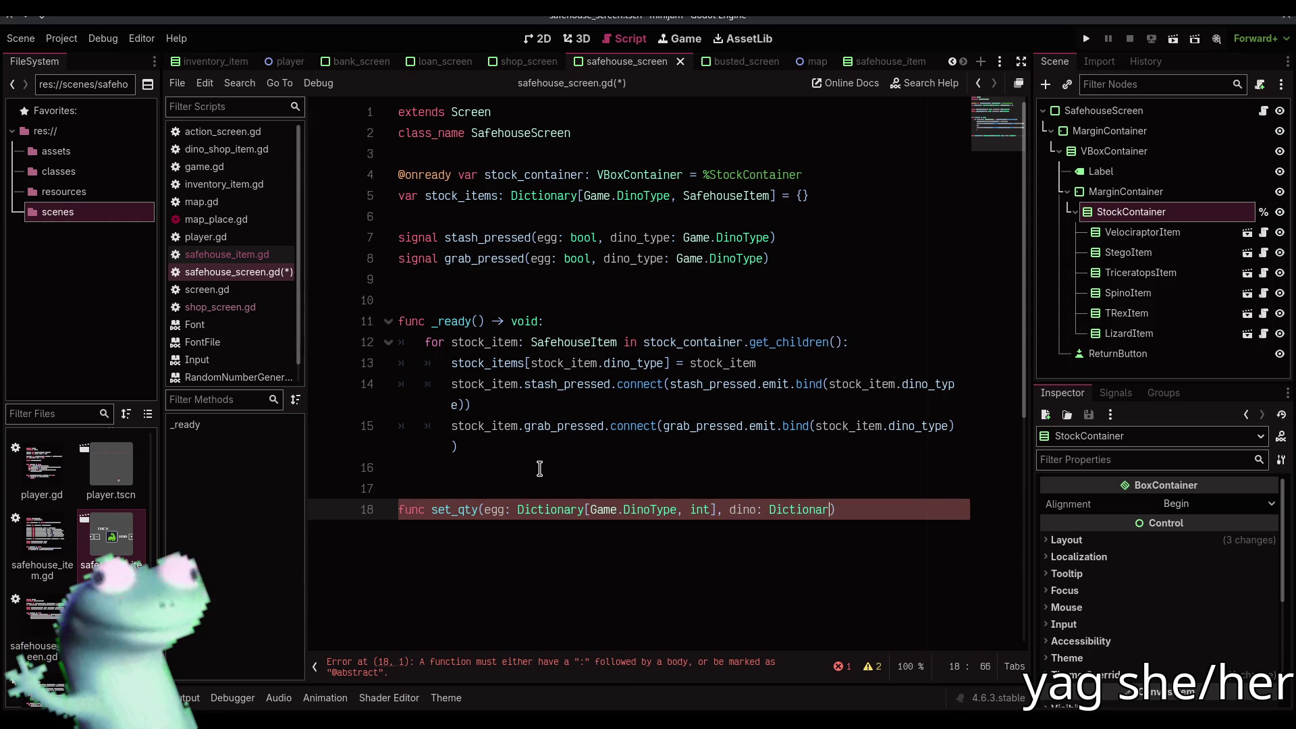
text(Game.Dino)
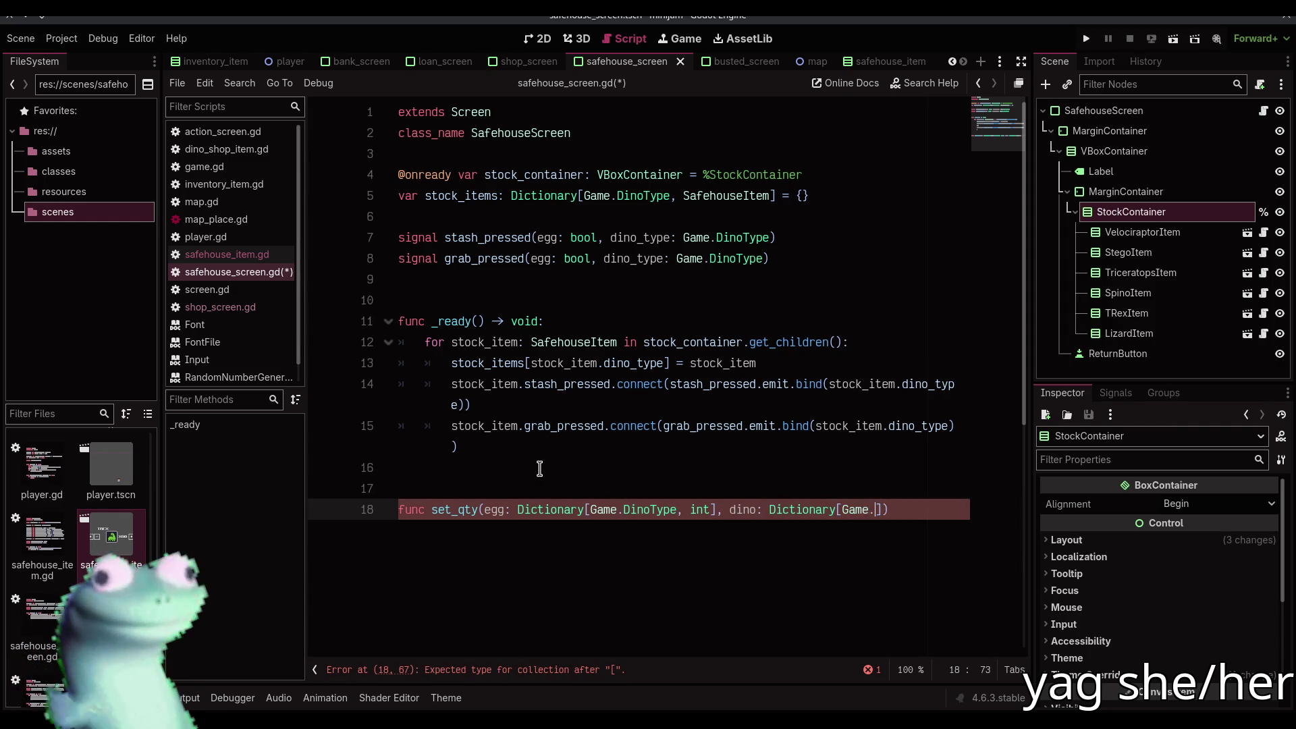
key(Return)
text(, int]) -> v)
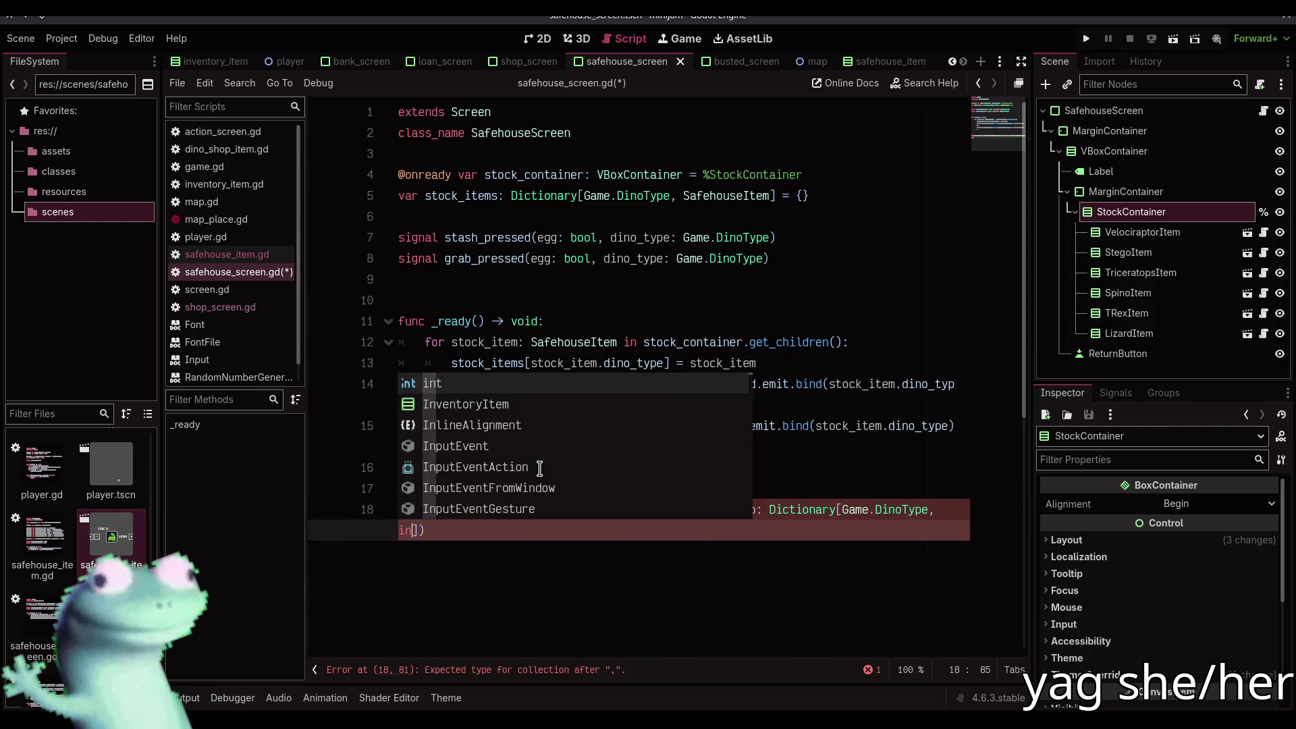
text(oid:)
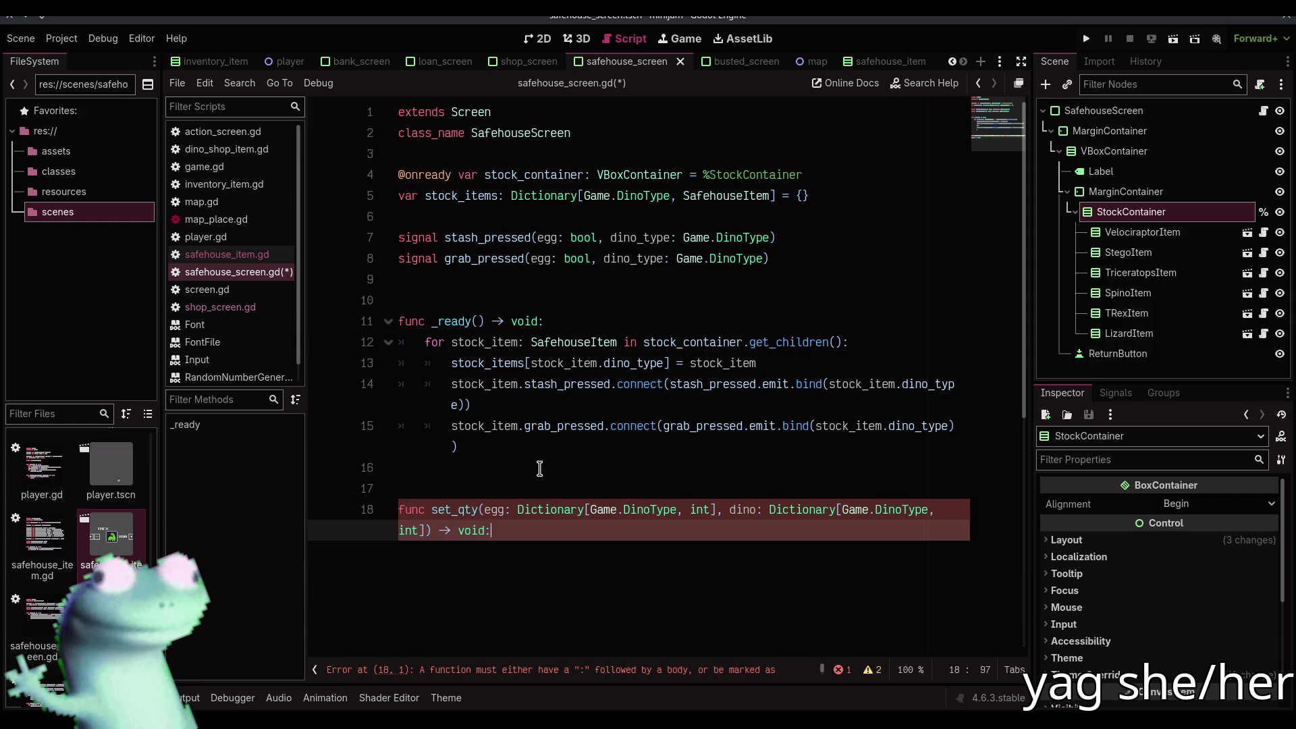
key(Return)
Loop over dino_type calling stock_items[dino_type].set_qty(egg[dino_type], dino[dino_type]), then save.
text(for dino_type in dino:)
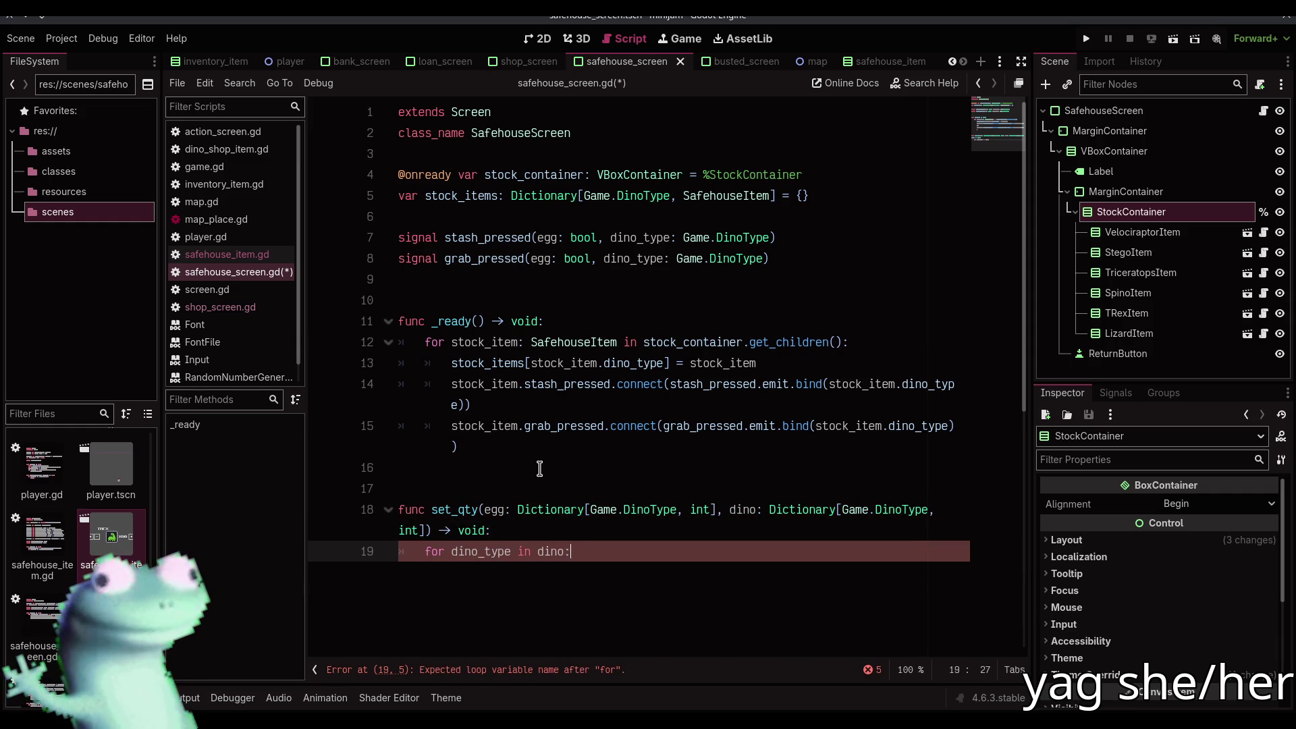
key(Return)
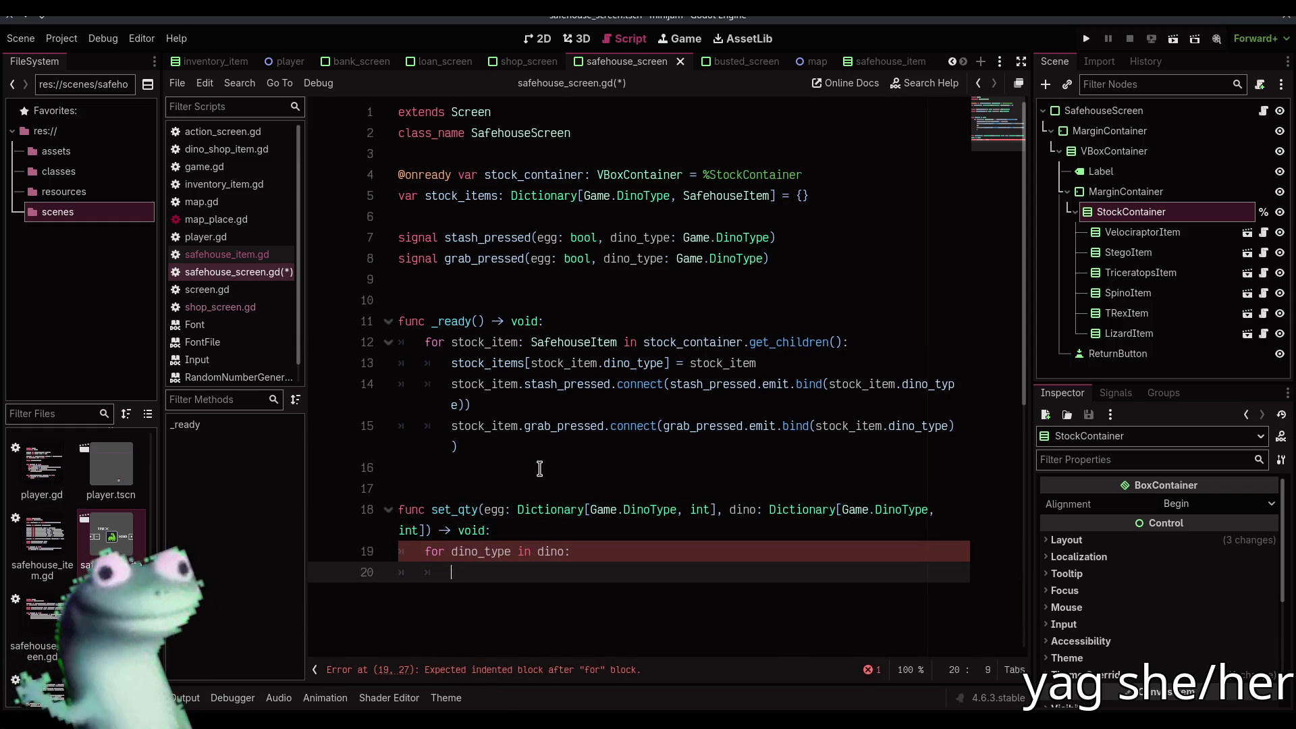
text(c)
key(Down)
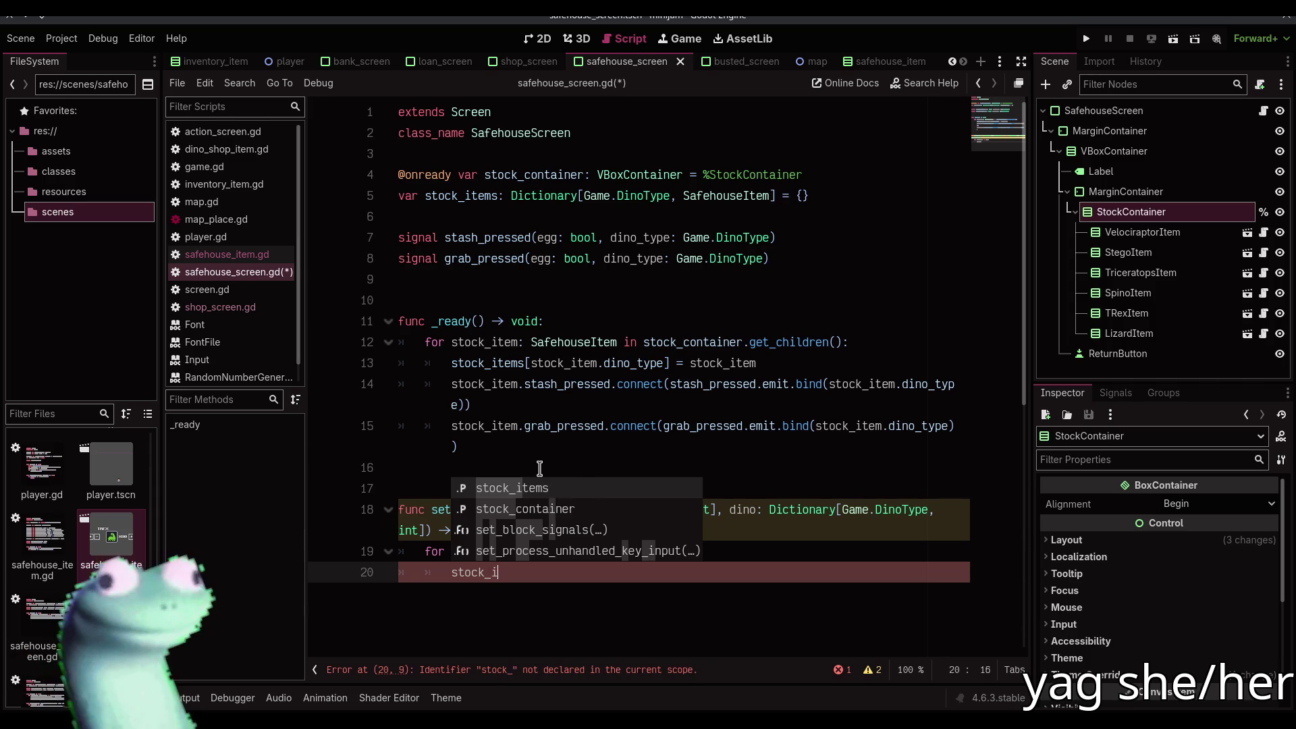
key(Return)
text([dino_)
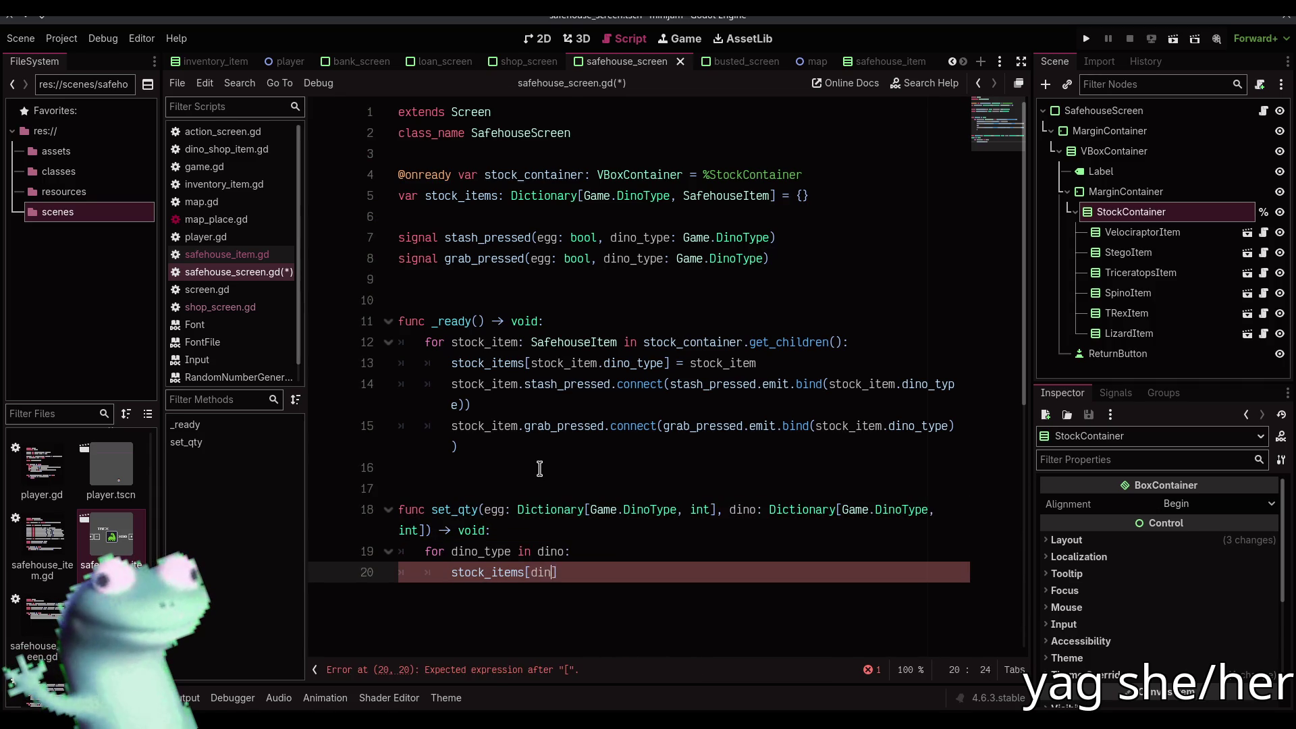
key(Return)
text(].set_qt)
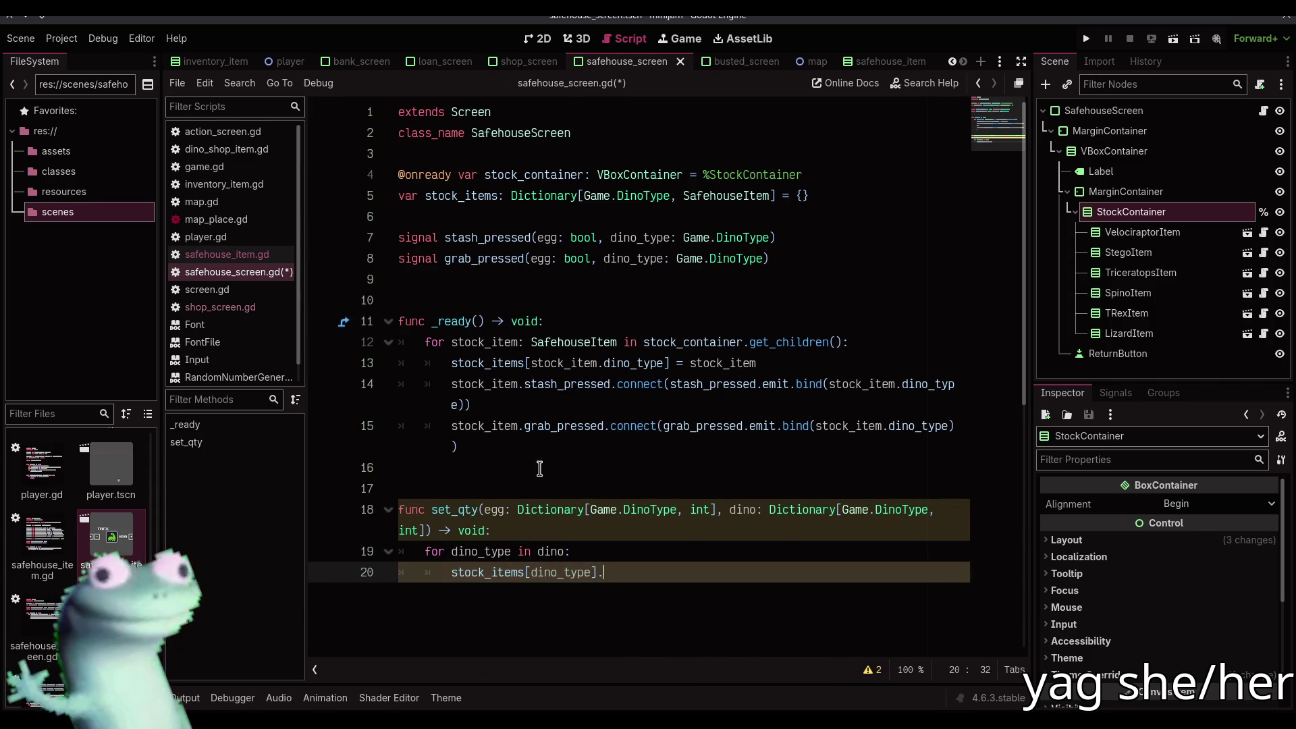
text(y()
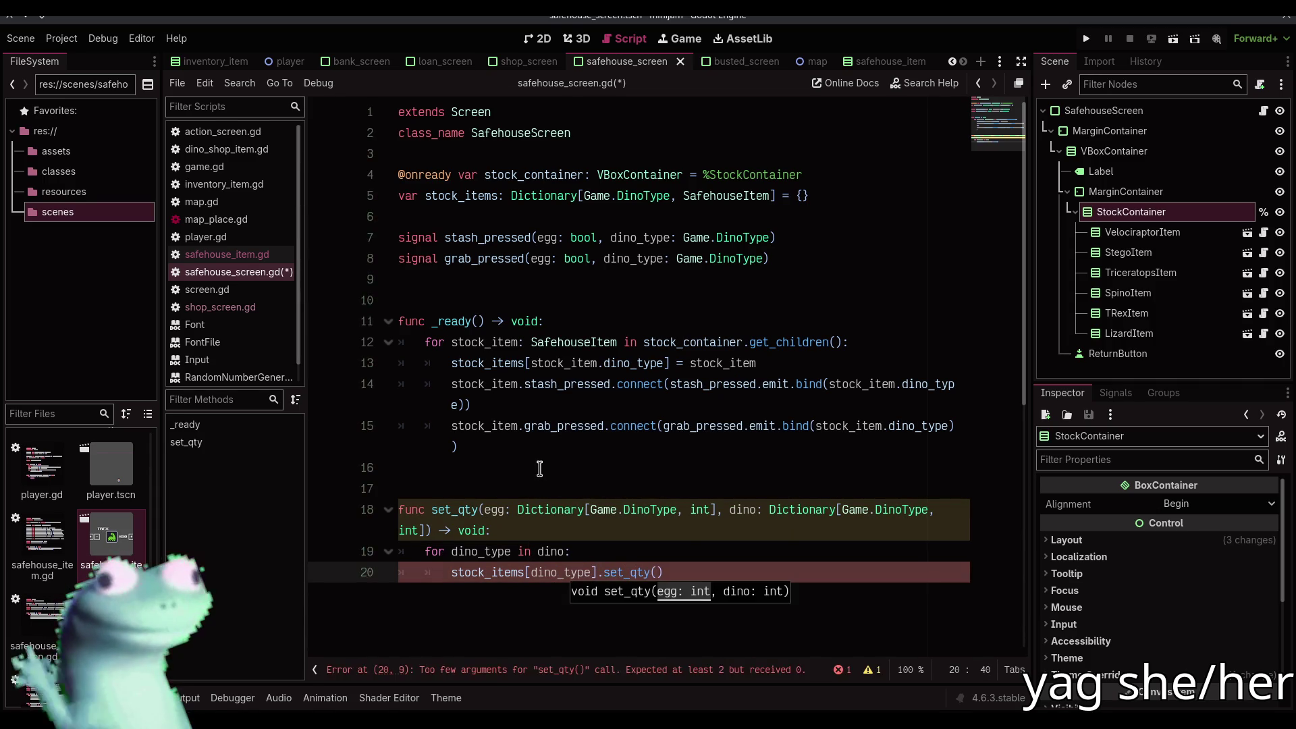
text(egg[d)
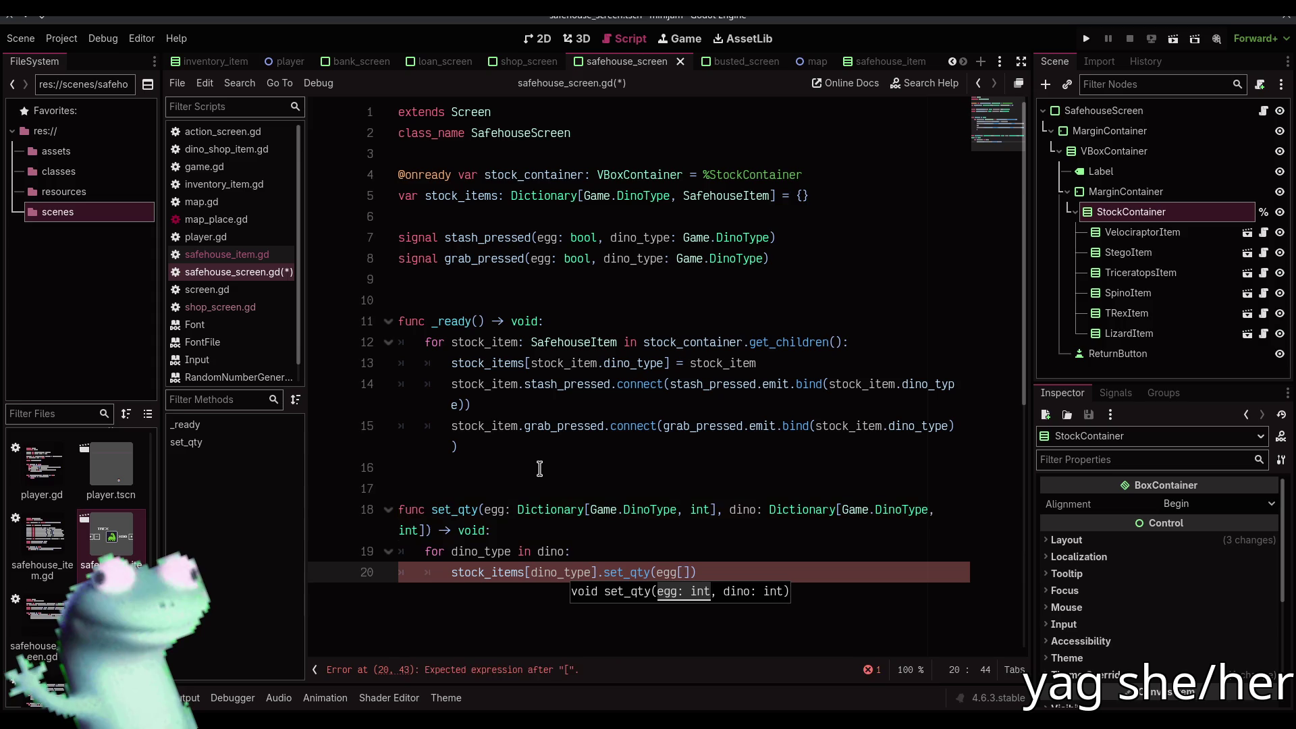
text(ino_type],)
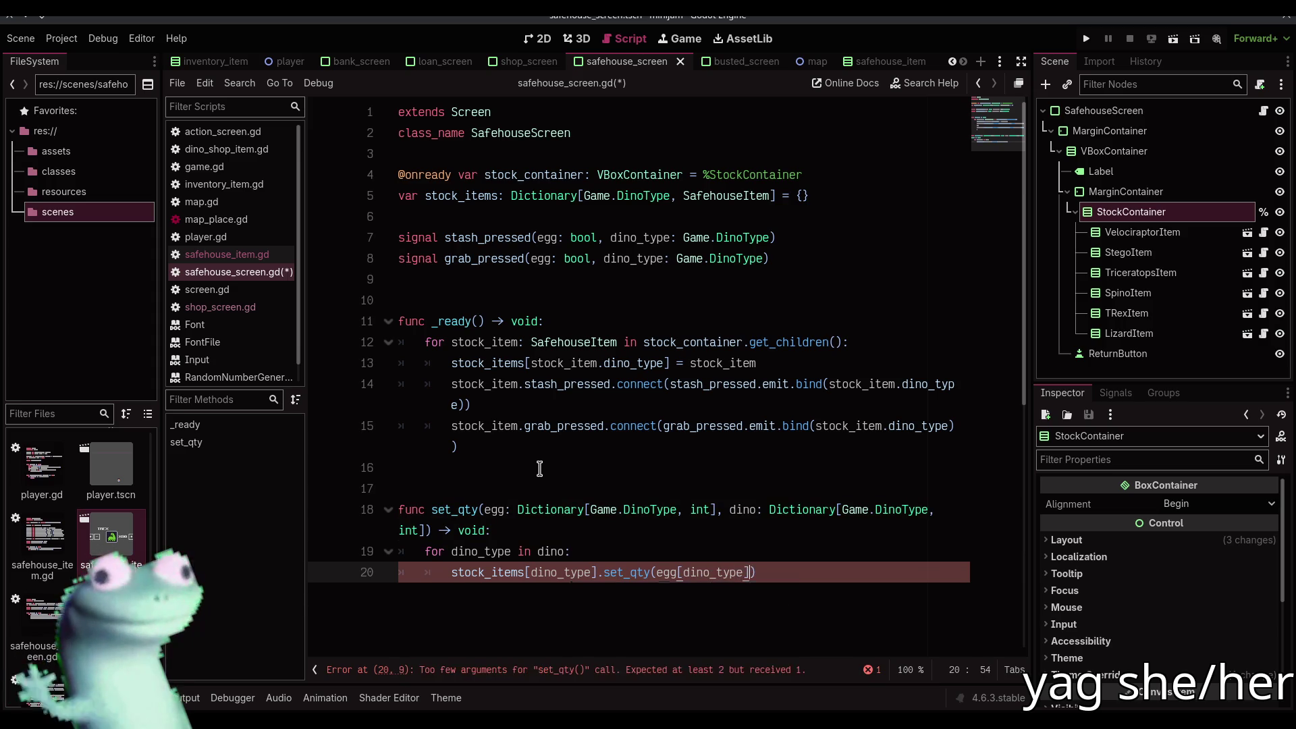
text( dino[do)
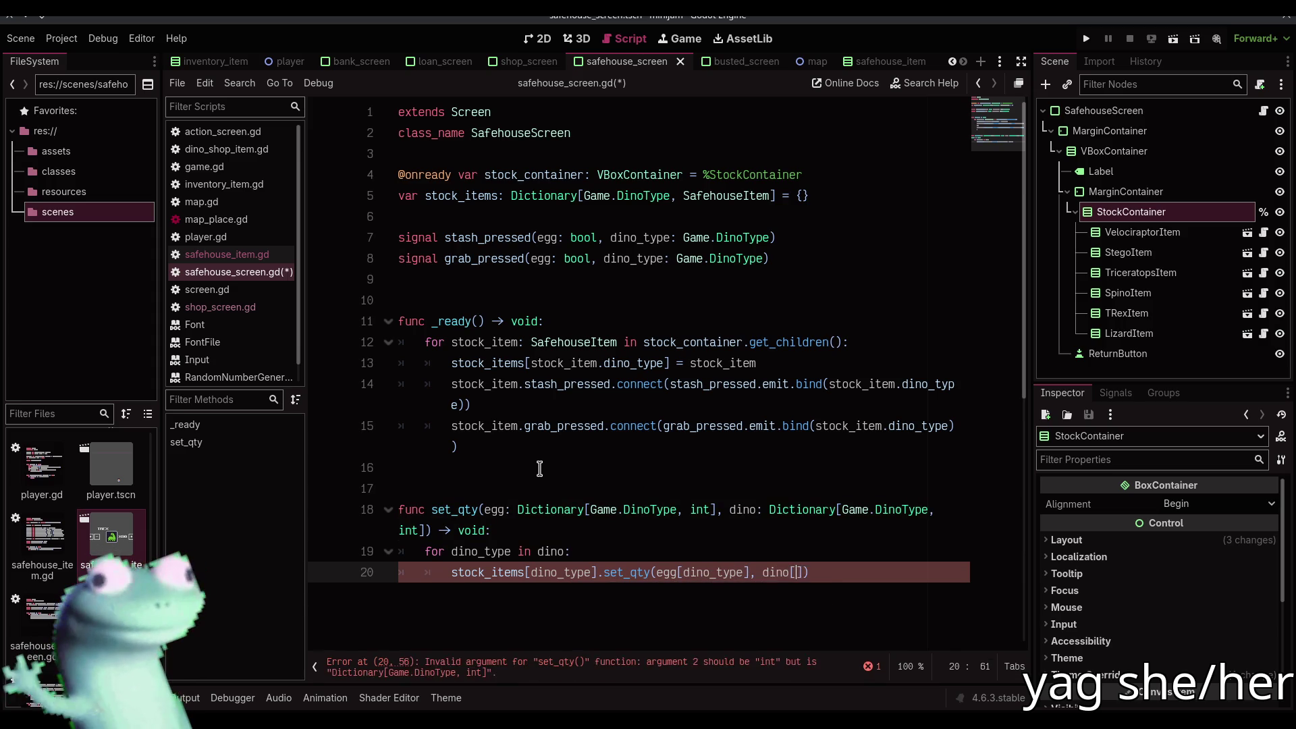
key(Return)
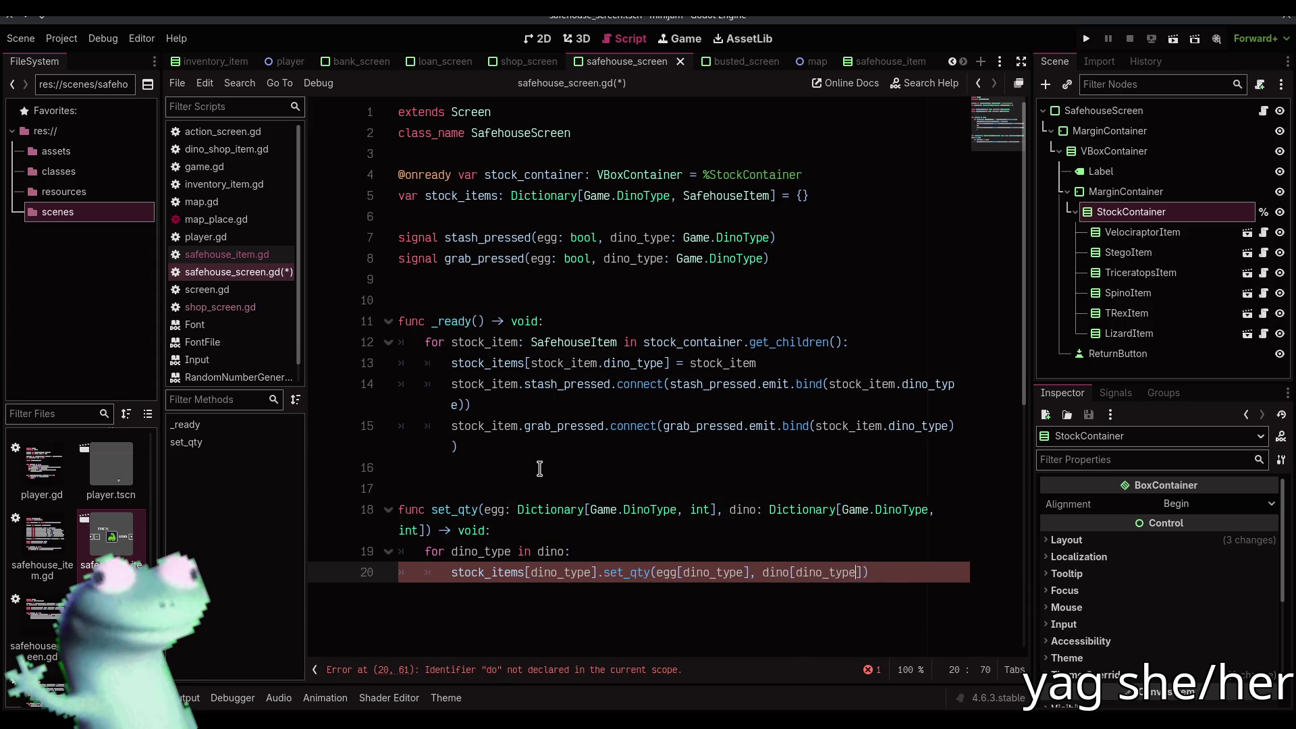
key(End)
key(ctrl+s)
click(539, 468)
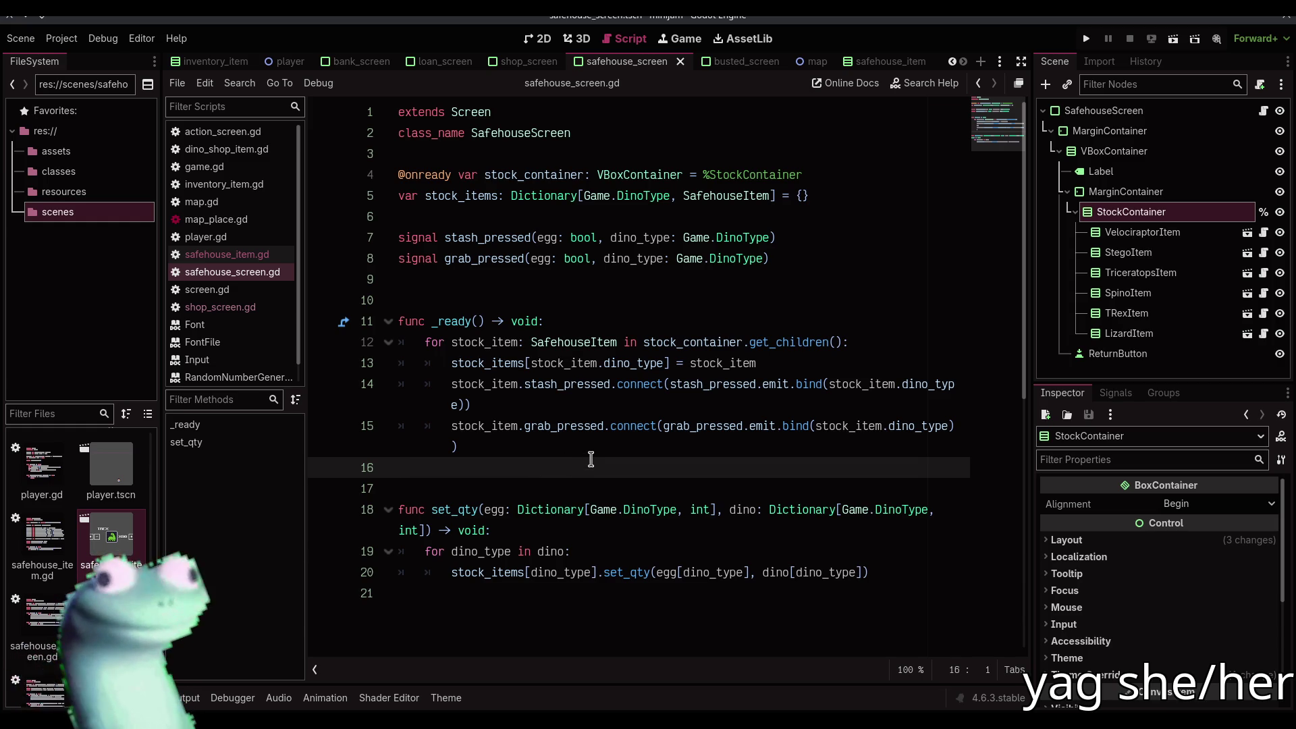
In safehouse_item.gd, replace pass with stock_egg_label.text = "X%02d" % egg.
click(227, 254)
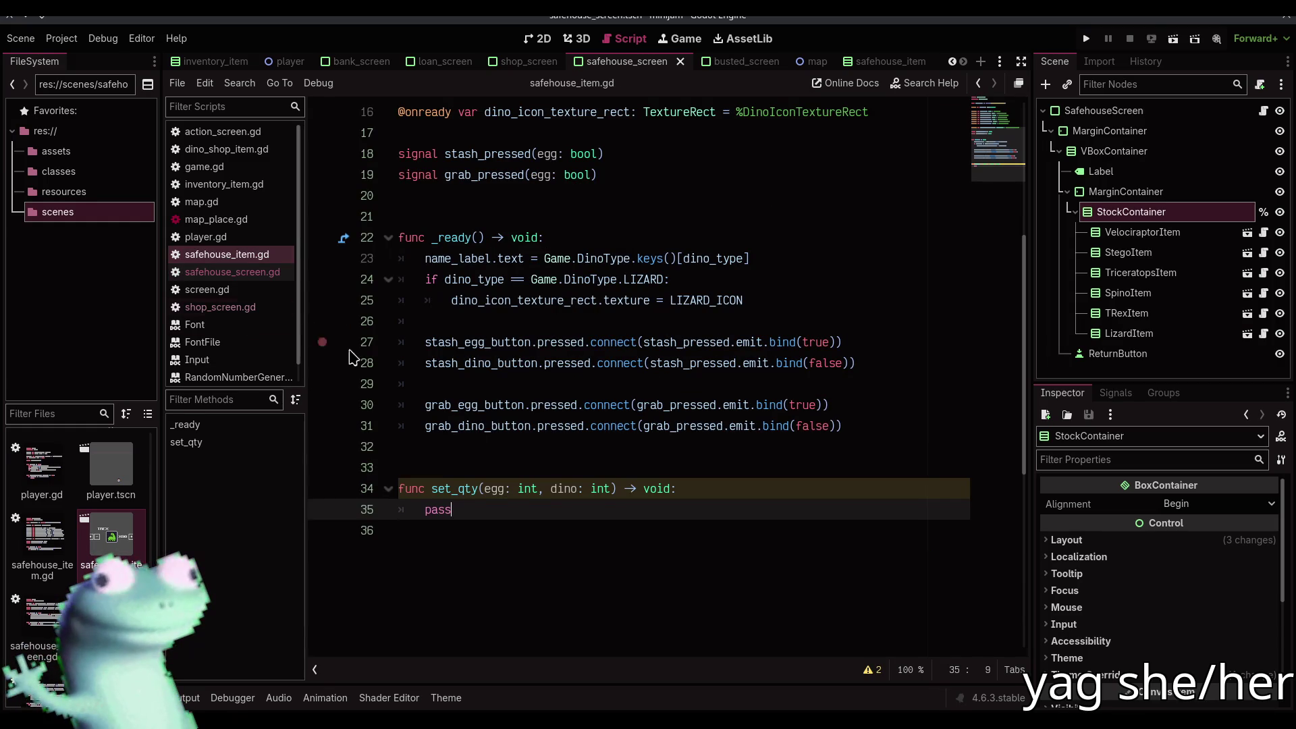
double_click(486, 510)
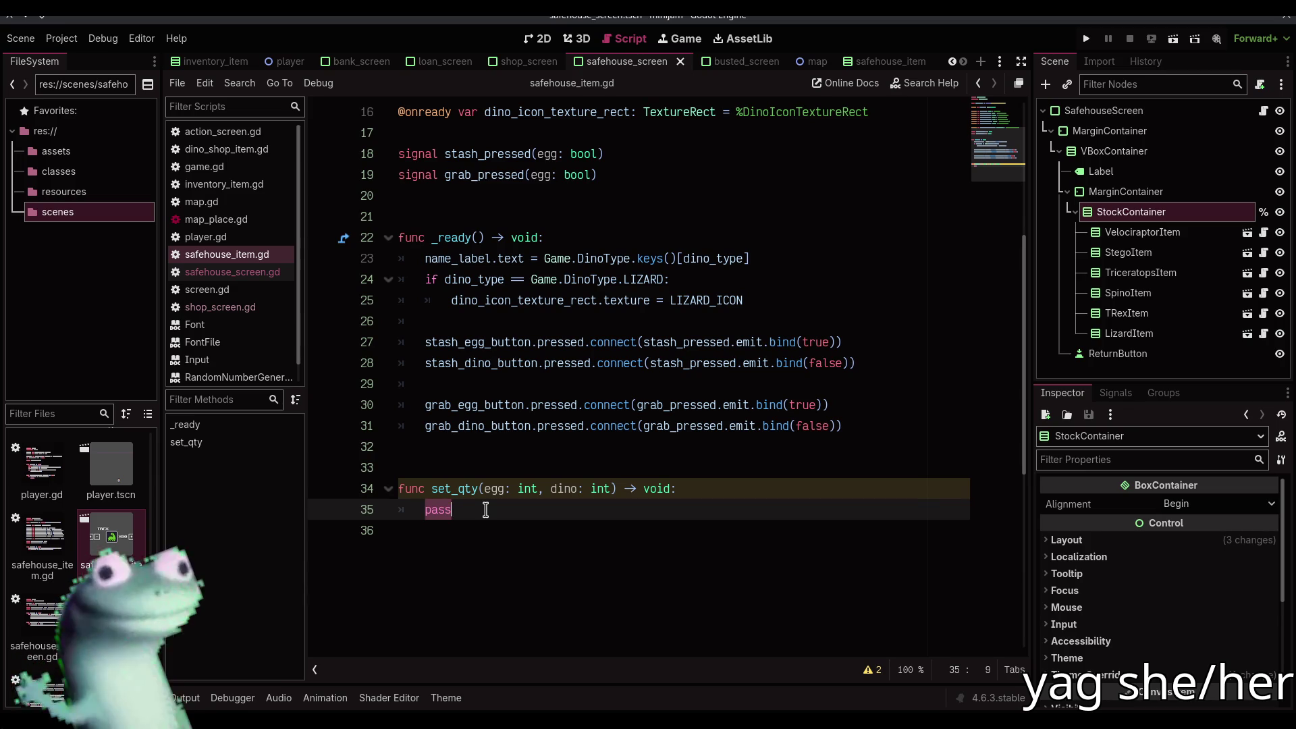
scroll(486, 509, up, 2)
text(stock_egg_label.text = )
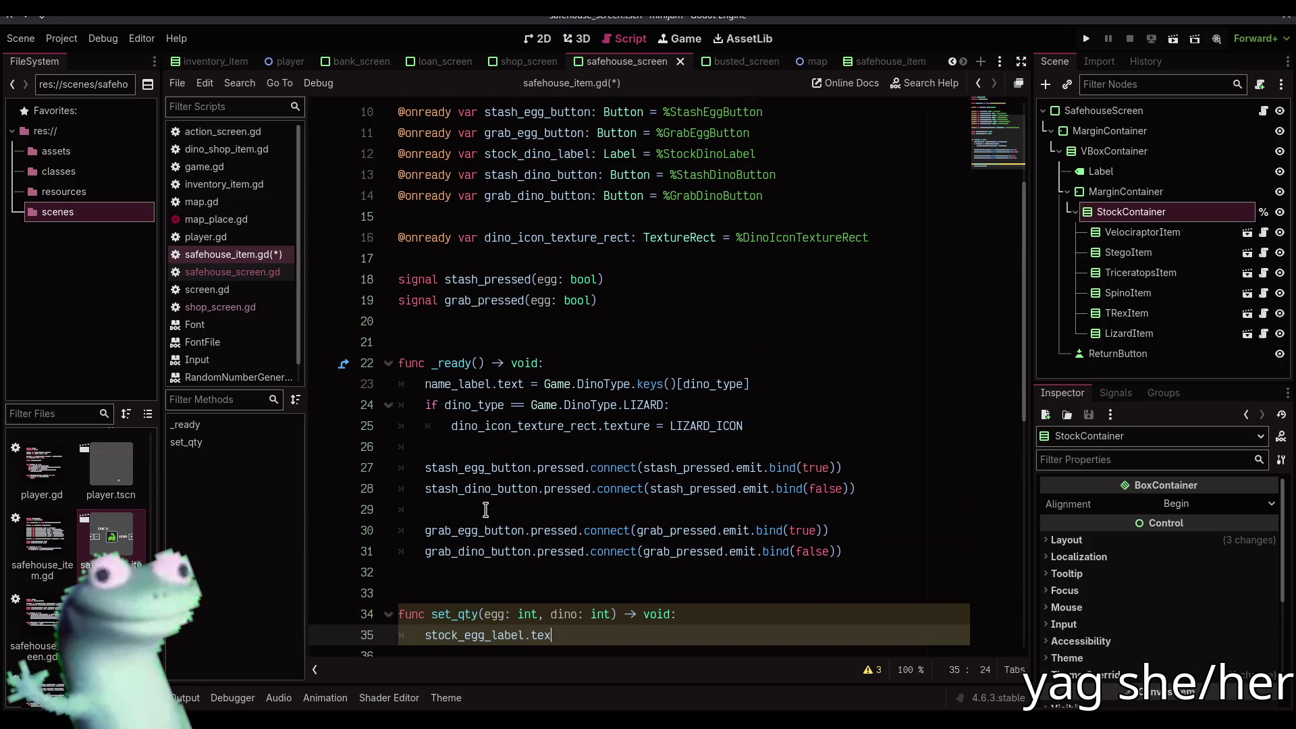
text("X)
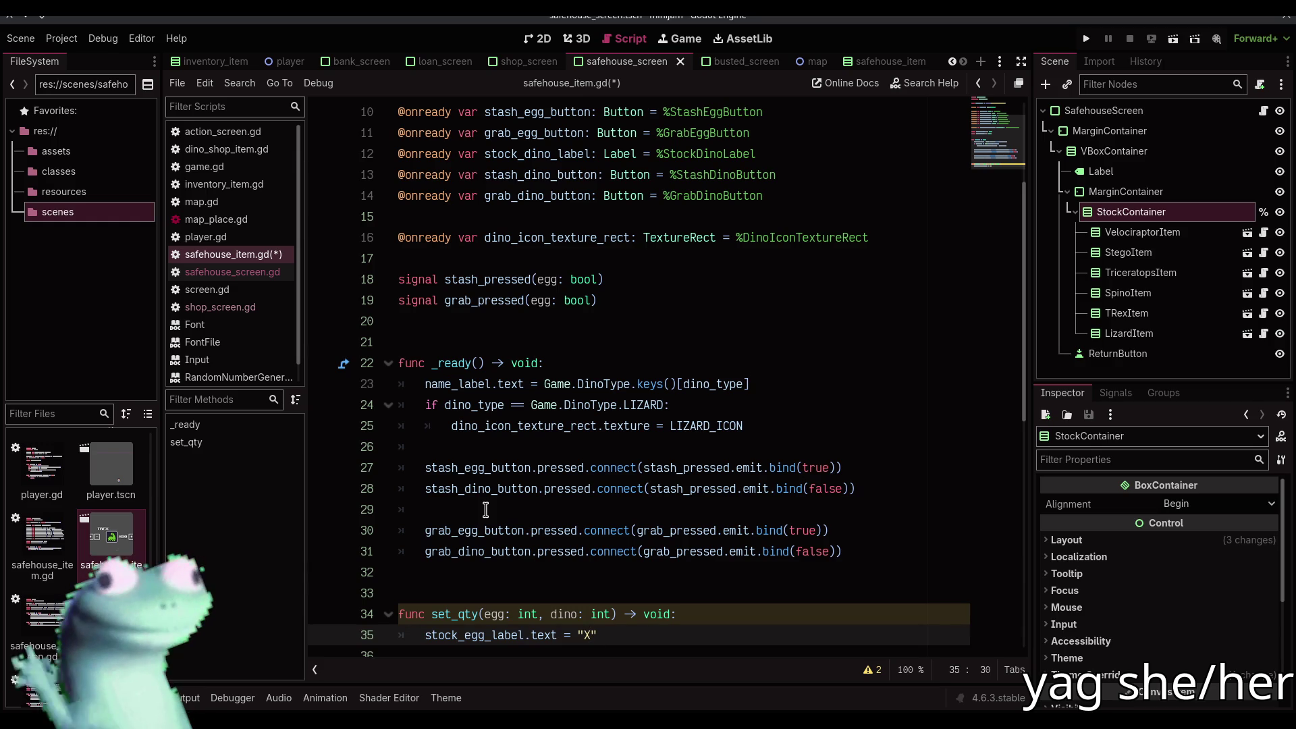
text(%)
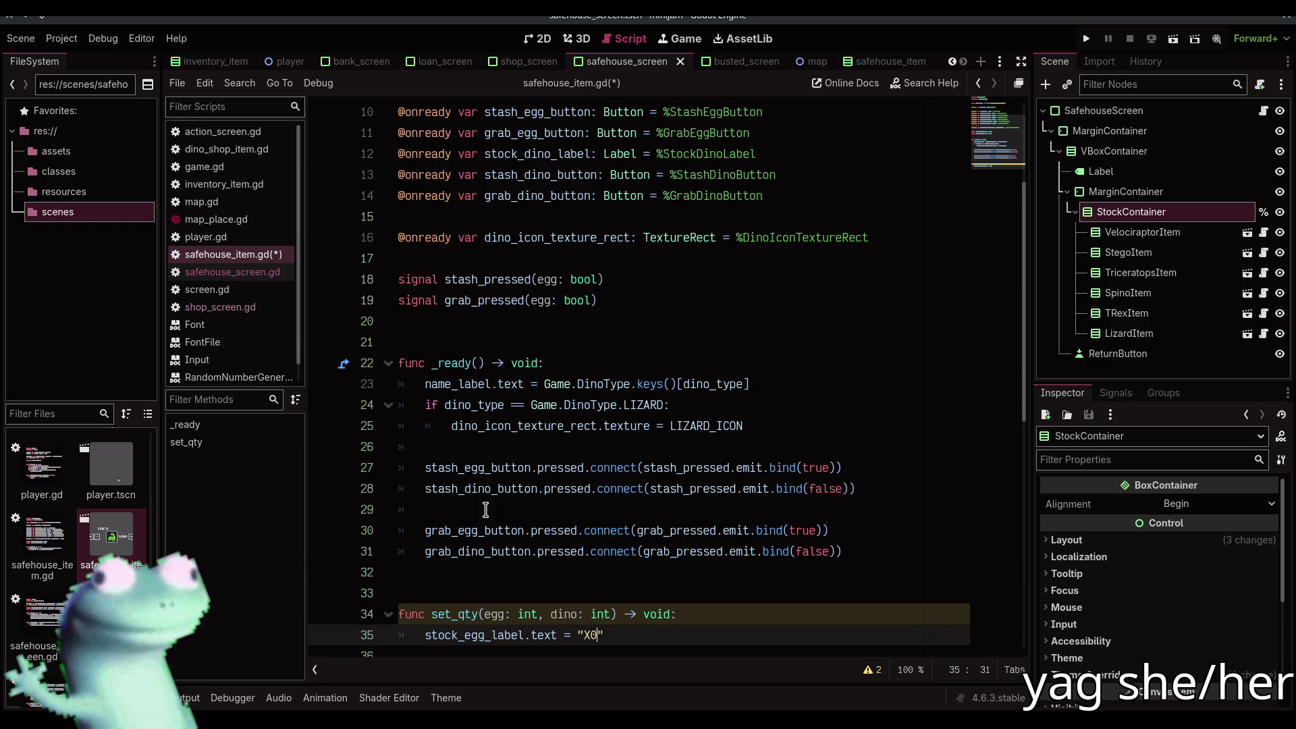
text(02d")
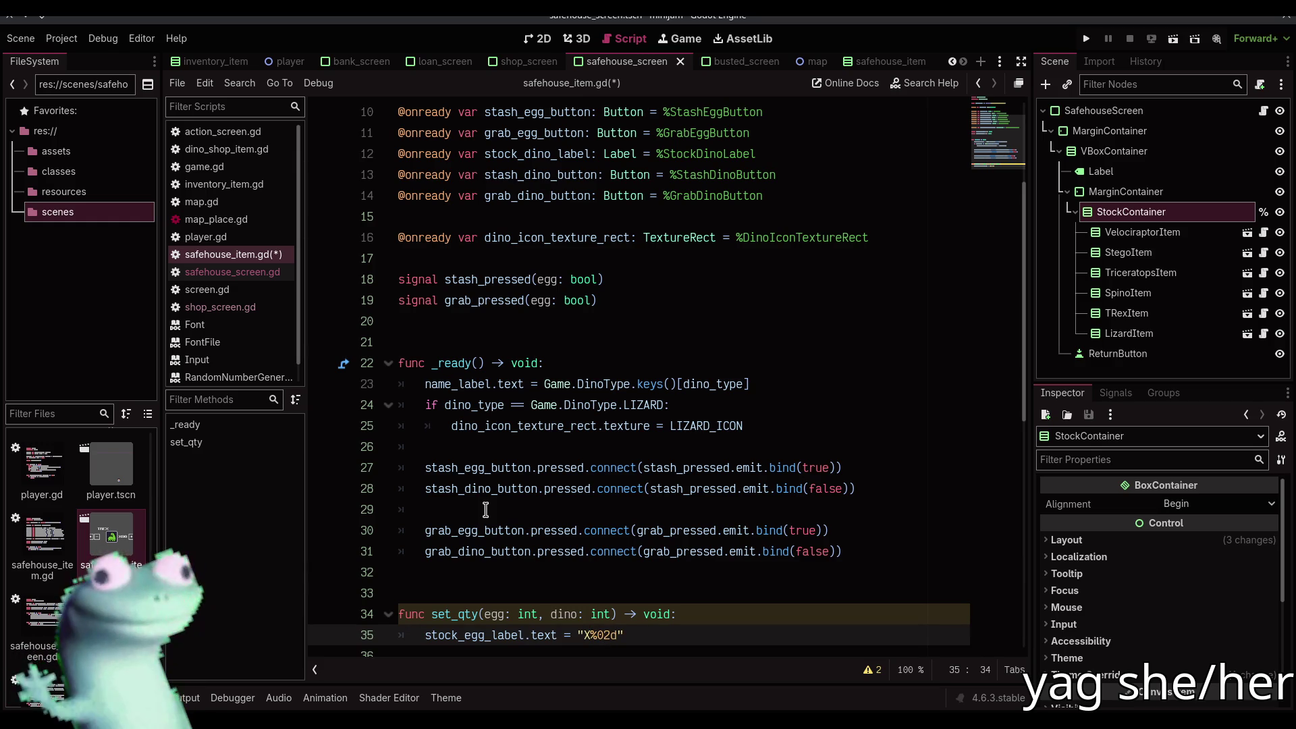
text( % egg)
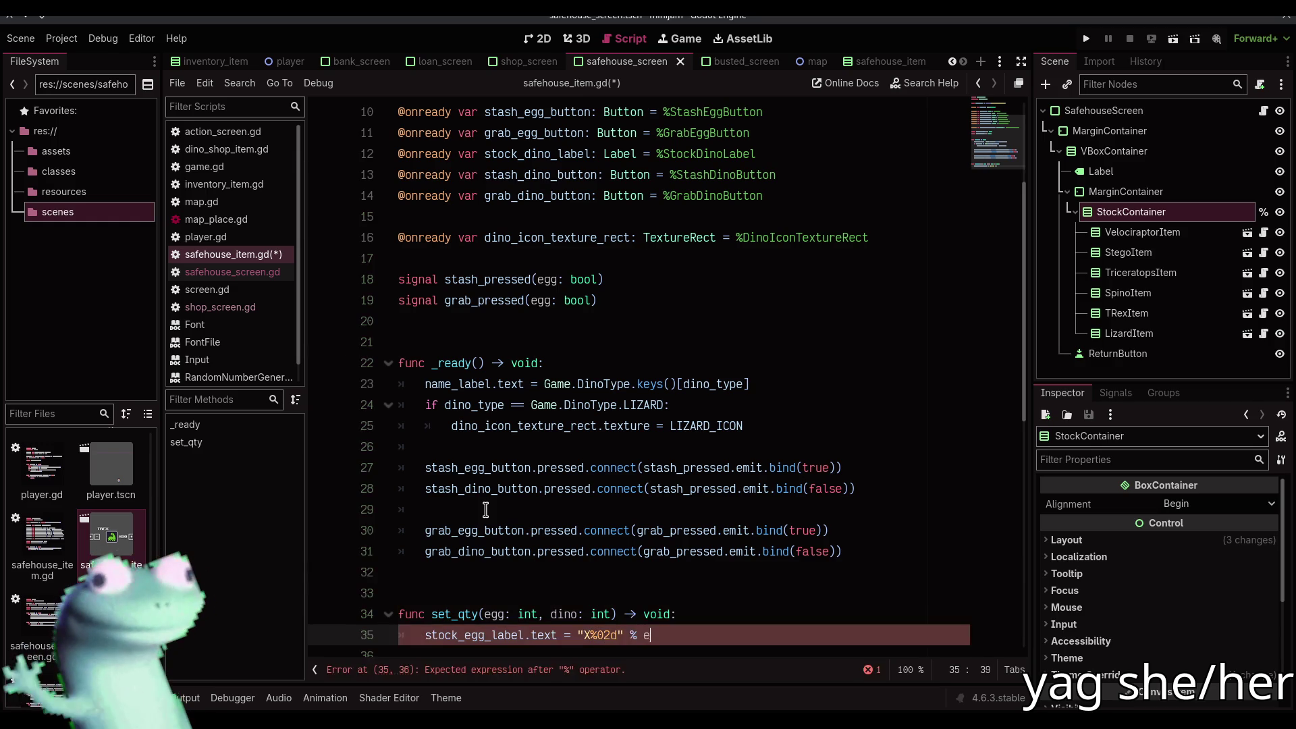
Duplicate that line for the dino label and count, save, and return to safehouse_screen.gd.
key(ctrl+shift+d)
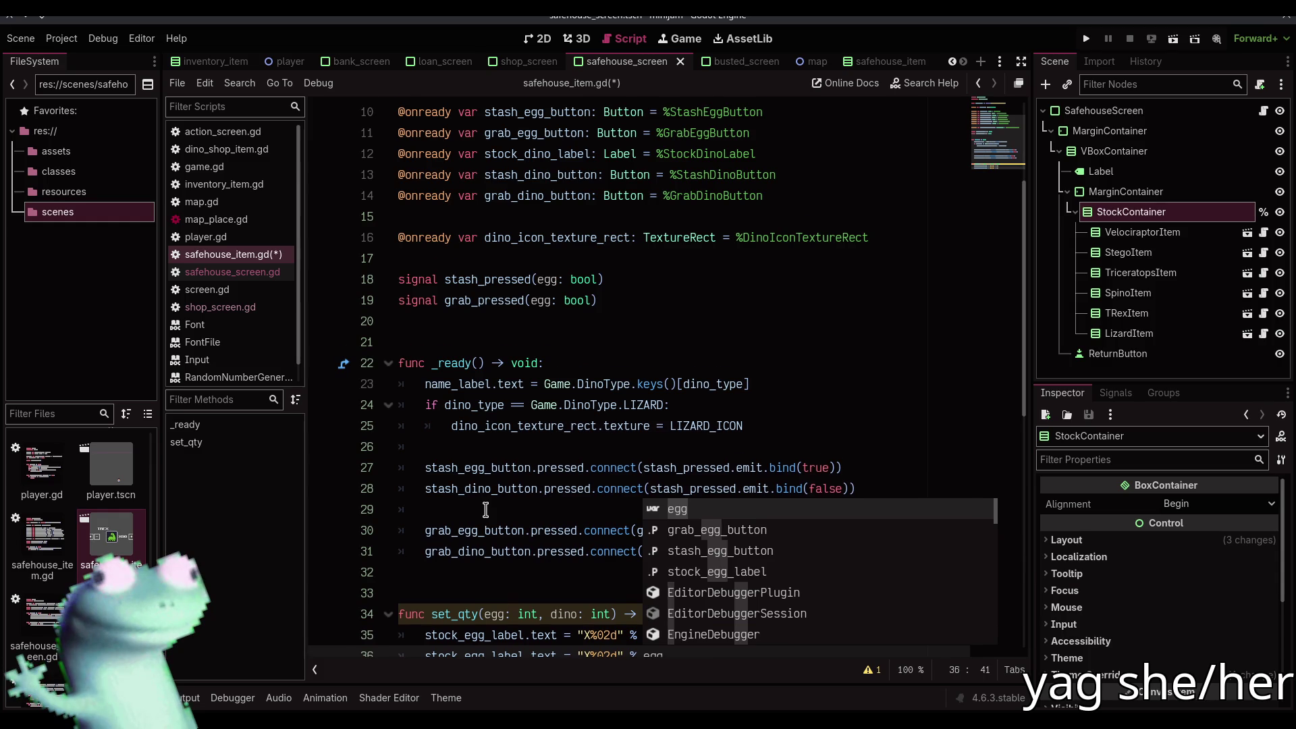
key(ctrl+shift+Left)
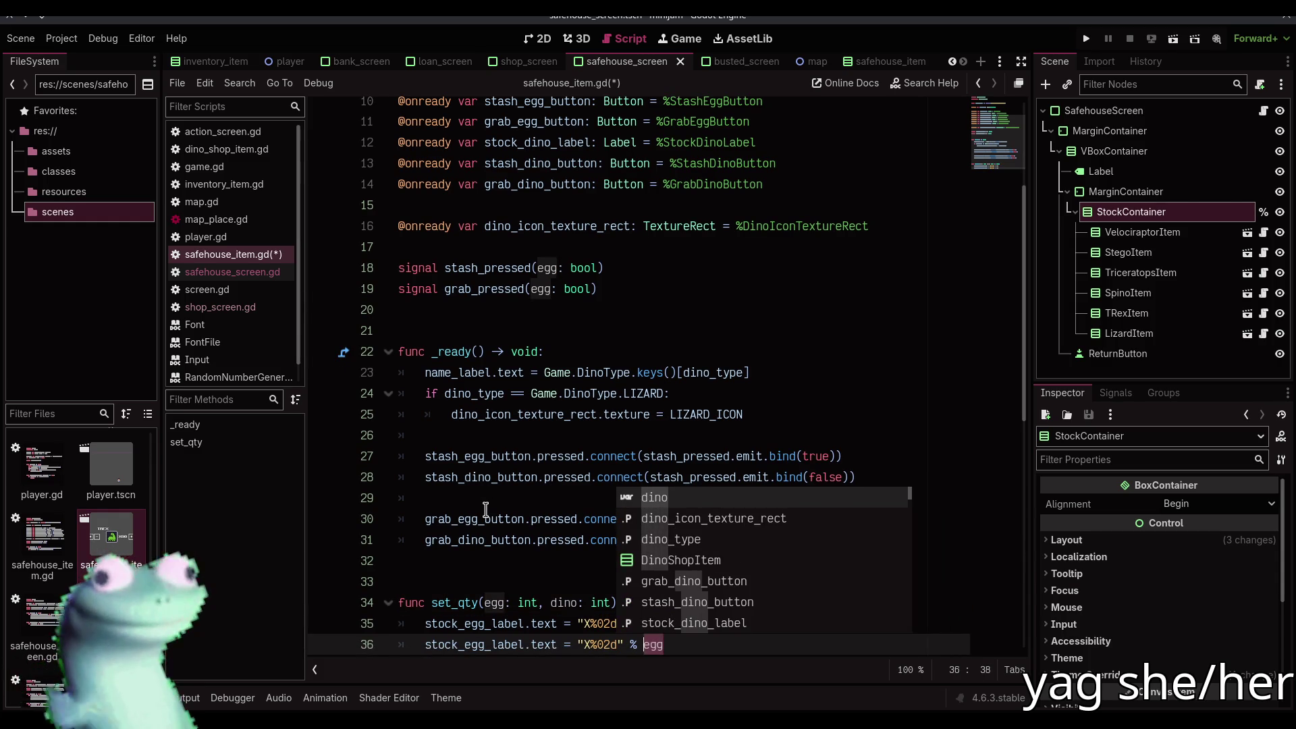
key(Home)
key(shift+Right)
key(shift+Right)
key(shift+Right)
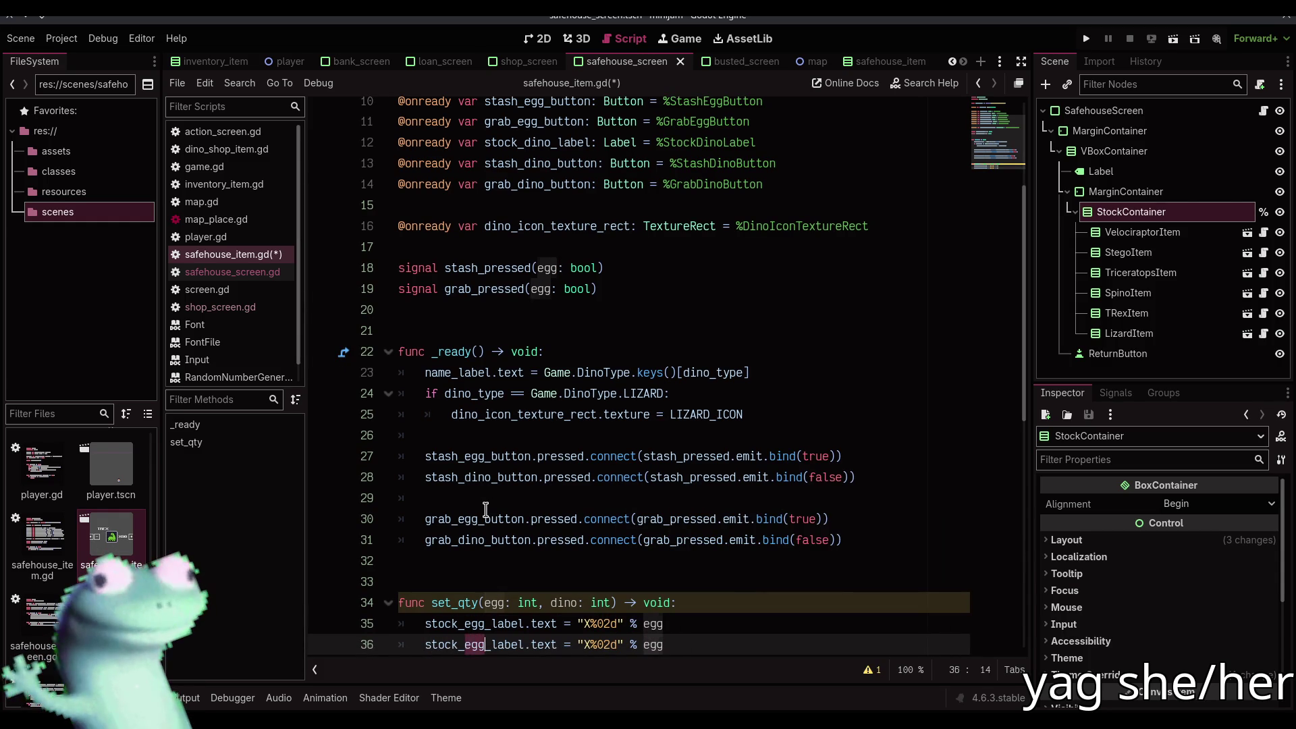
key(ctrl+d)
text(ni)
key(BackSpace)
text(ino)
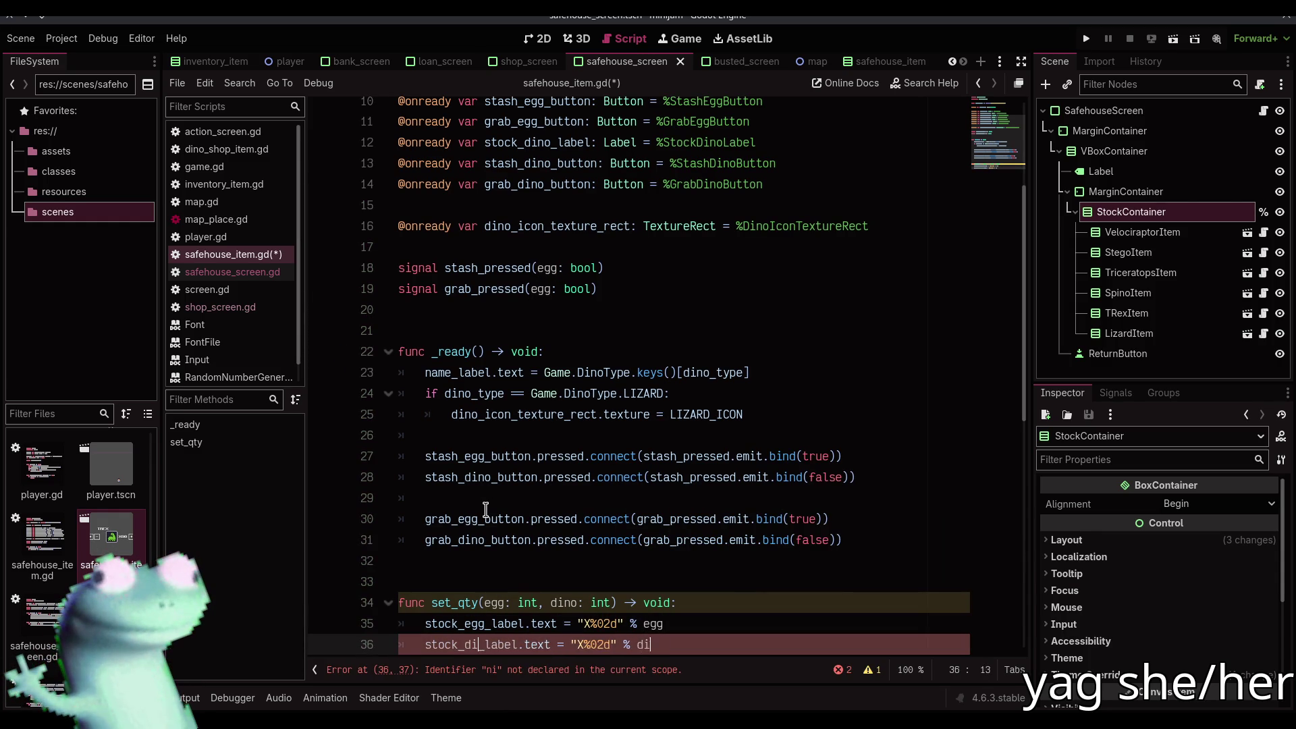
scroll(486, 509, down, 2)
click(510, 456)
key(ctrl+s)
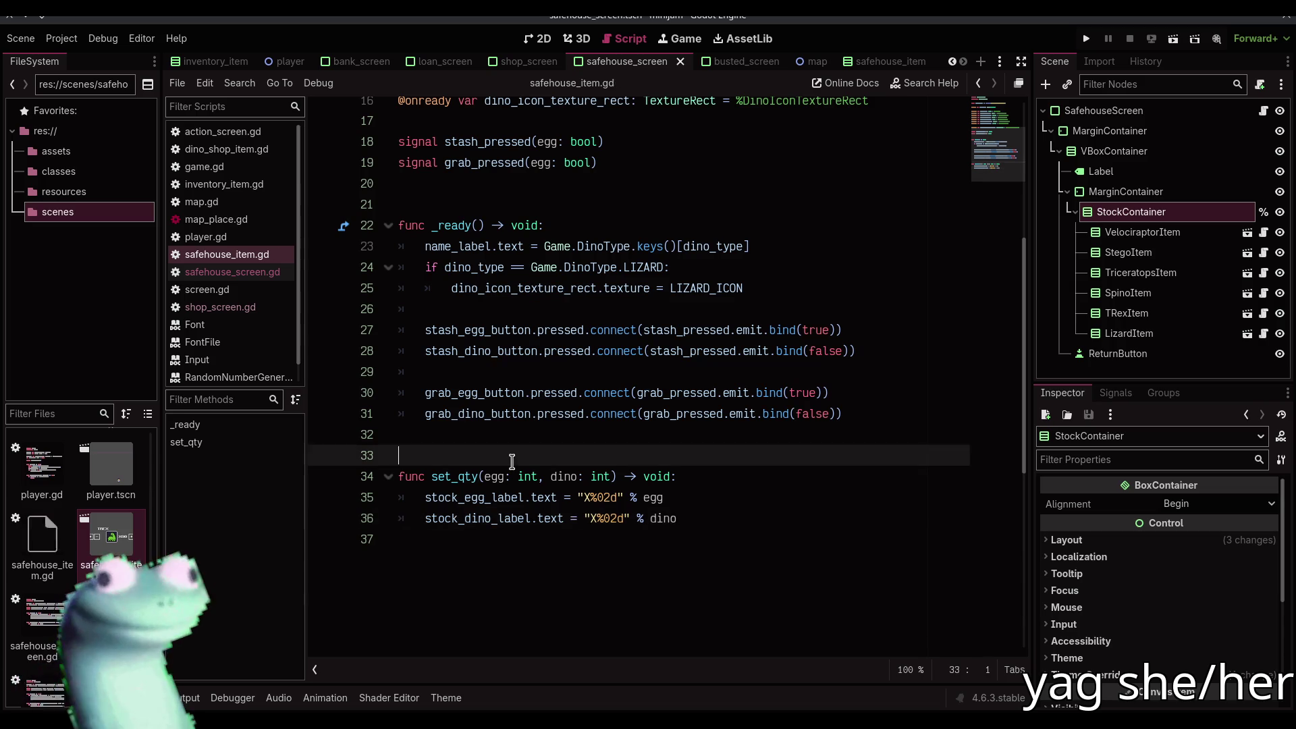
click(232, 272)
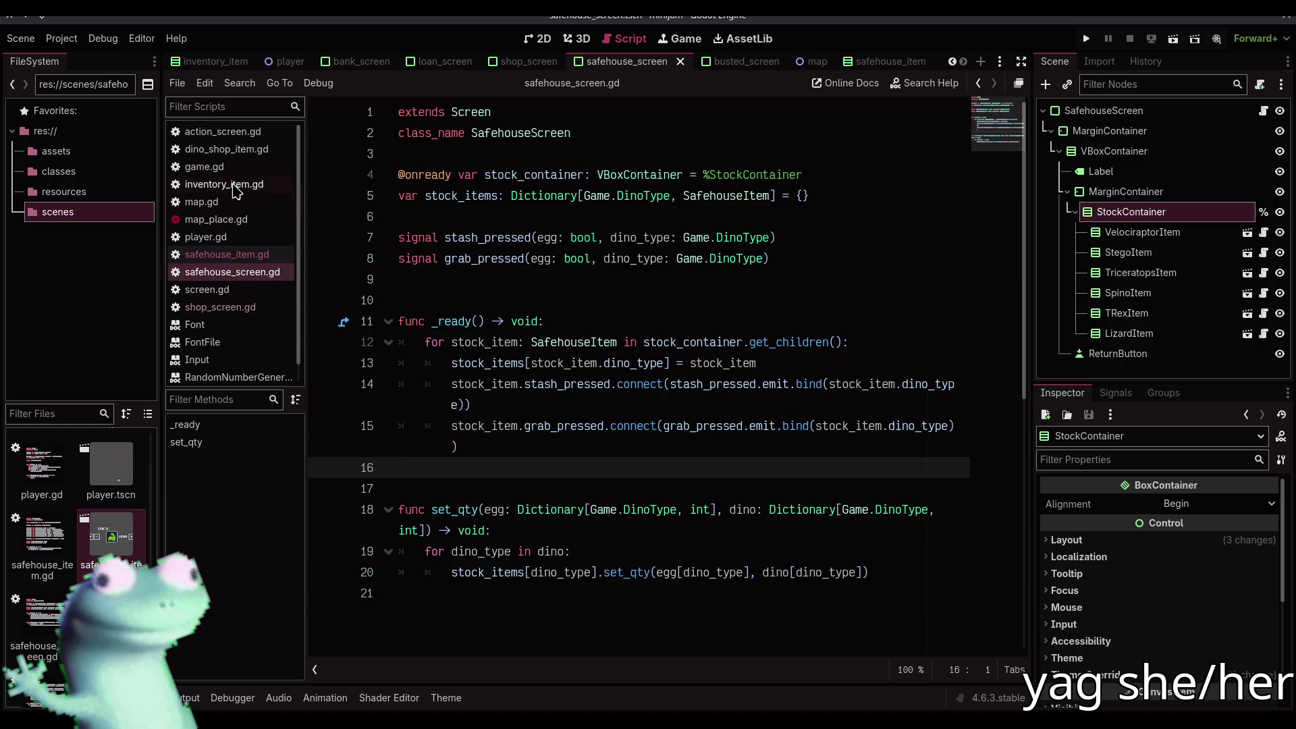
Open game.gd and put the caret at the end of _on_changed_place's MapPlace.Type.SAFE_HOUSE case.
click(282, 168)
scroll(513, 324, down, 1)
scroll(570, 364, up, 10)
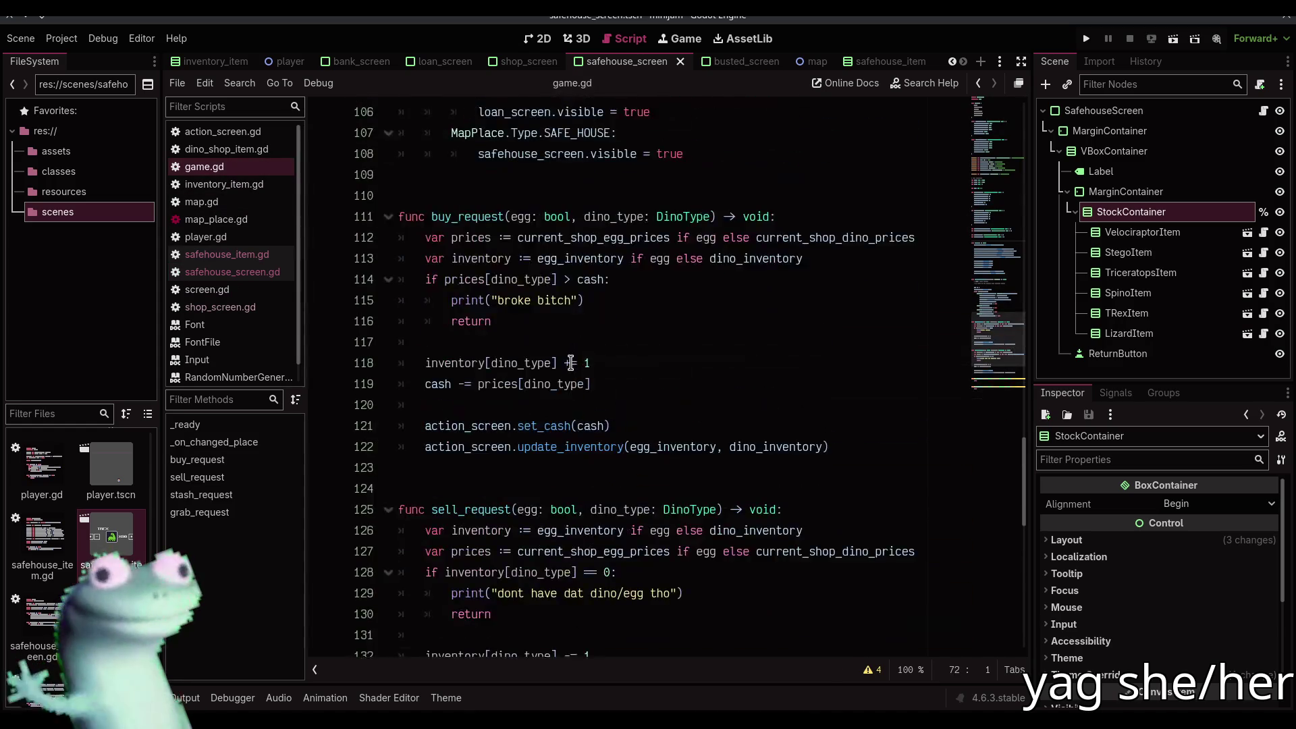
scroll(574, 364, up, 2)
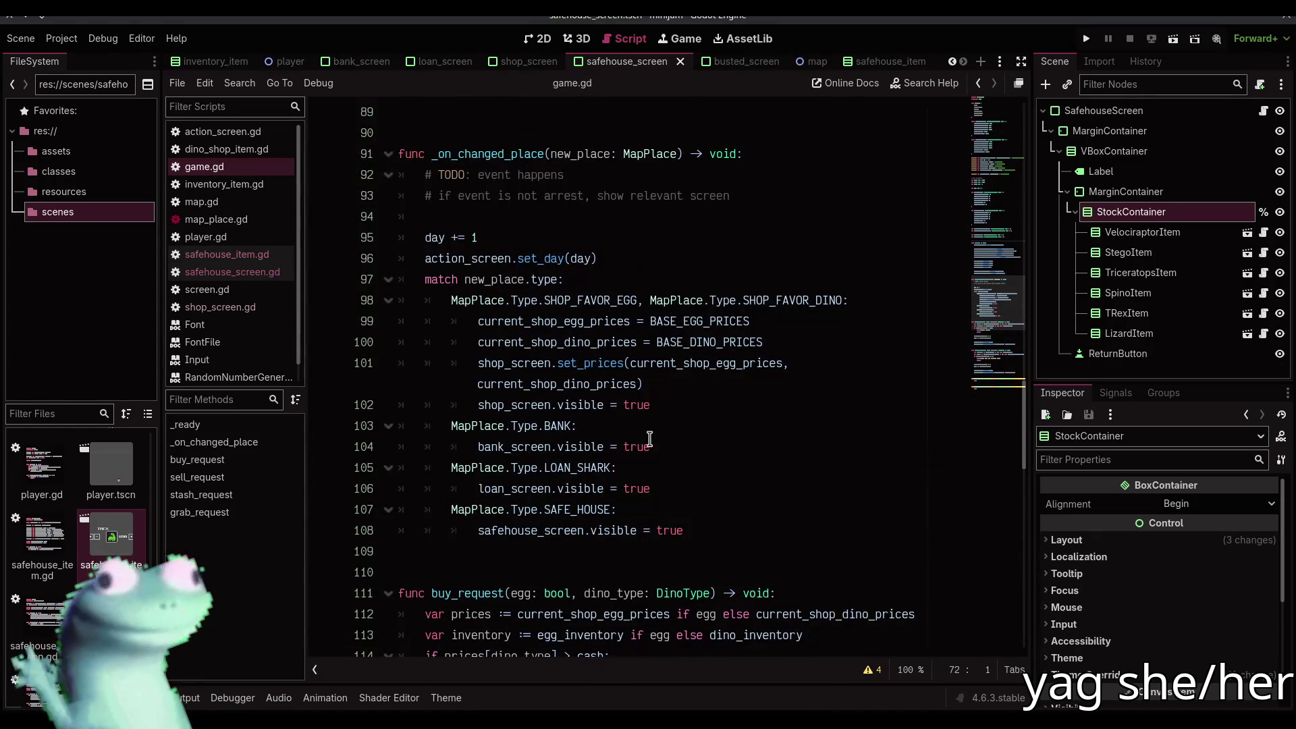
click(668, 507)
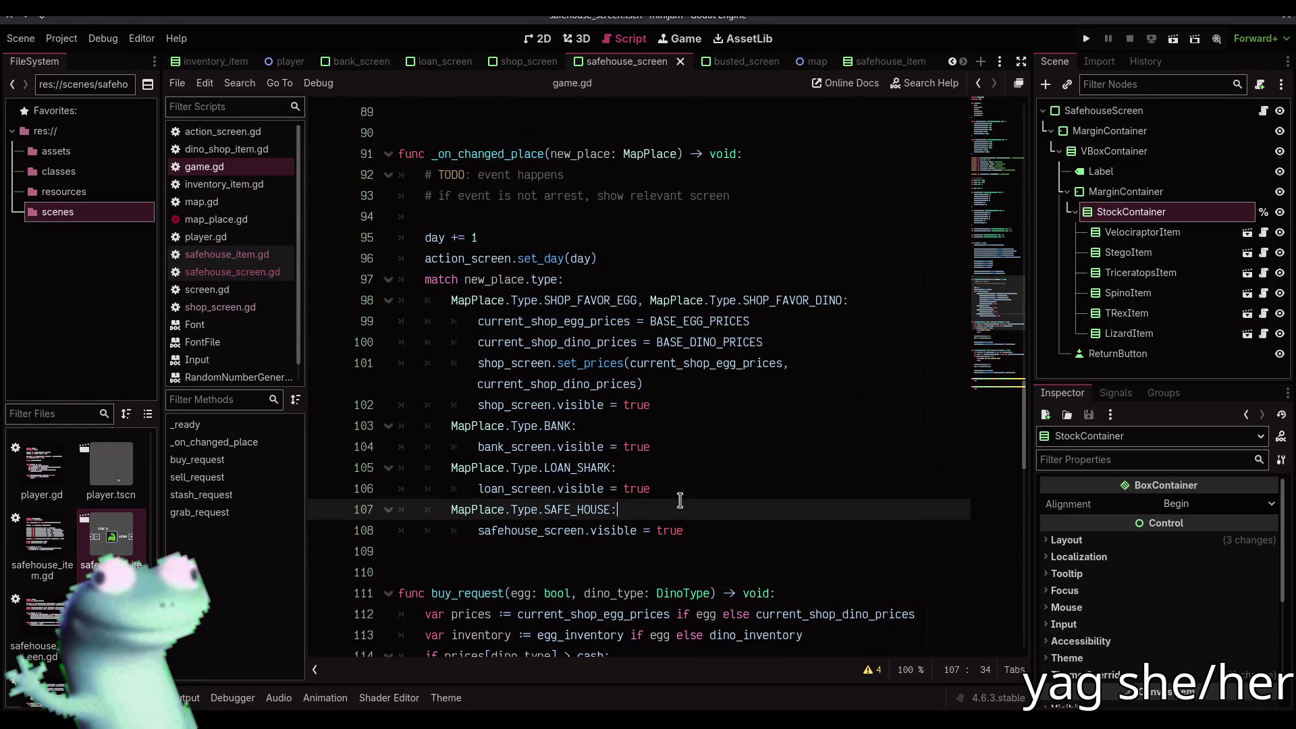
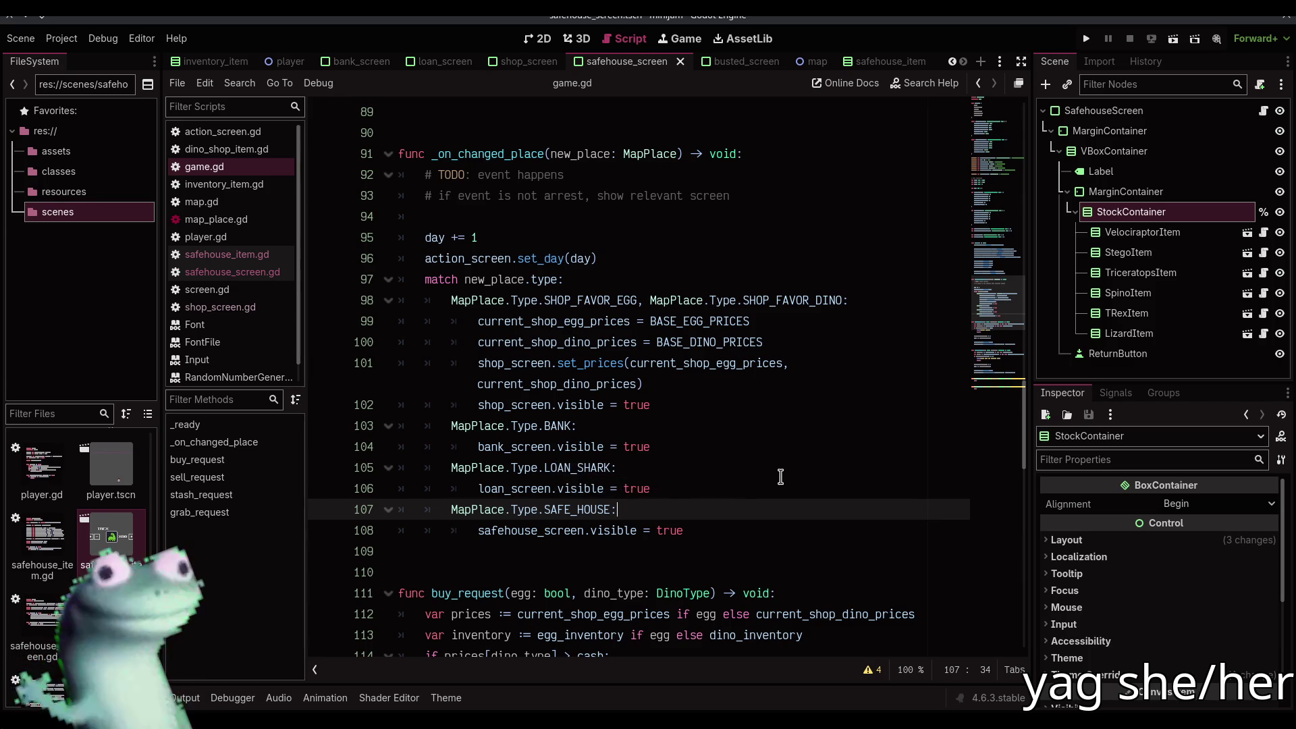
Under the SAFE_HOUSE case on line 108, begin a safehouse_screen.set_qty call using autocomplete.
key(Return)
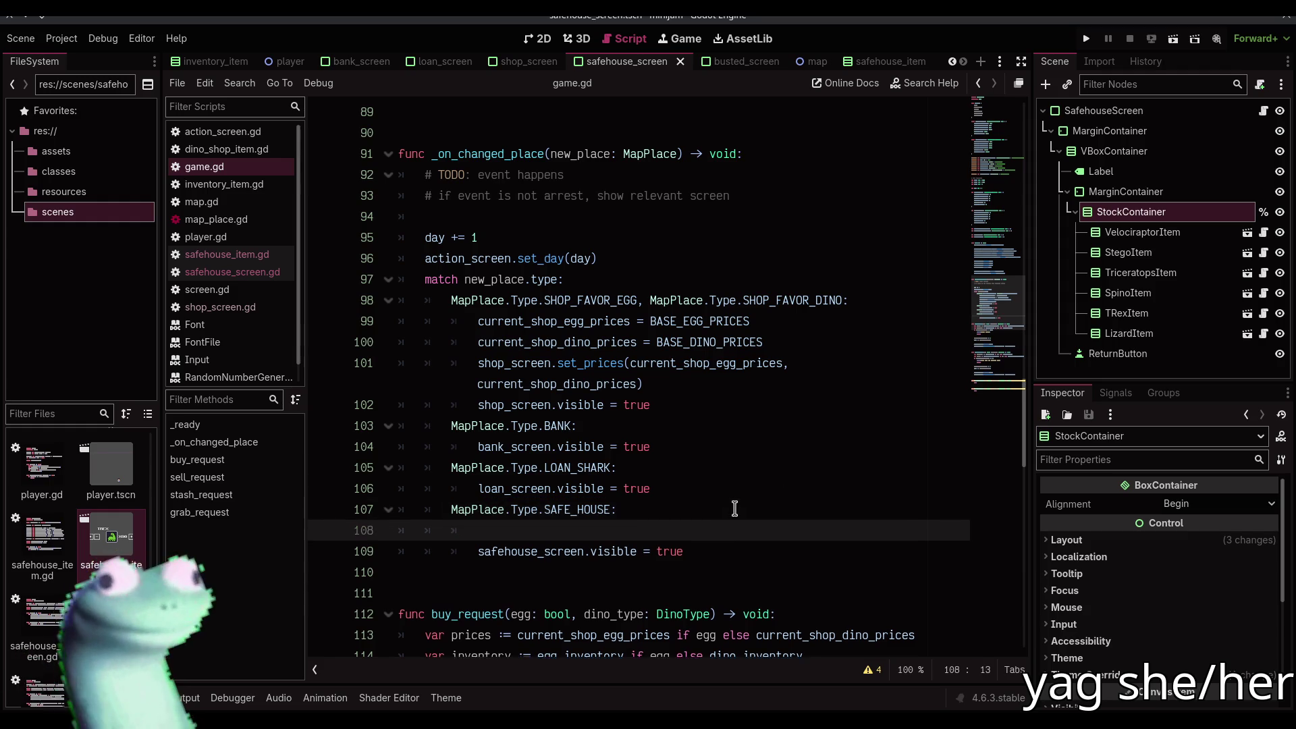
scroll(720, 476, down, 4)
scroll(723, 459, up, 1)
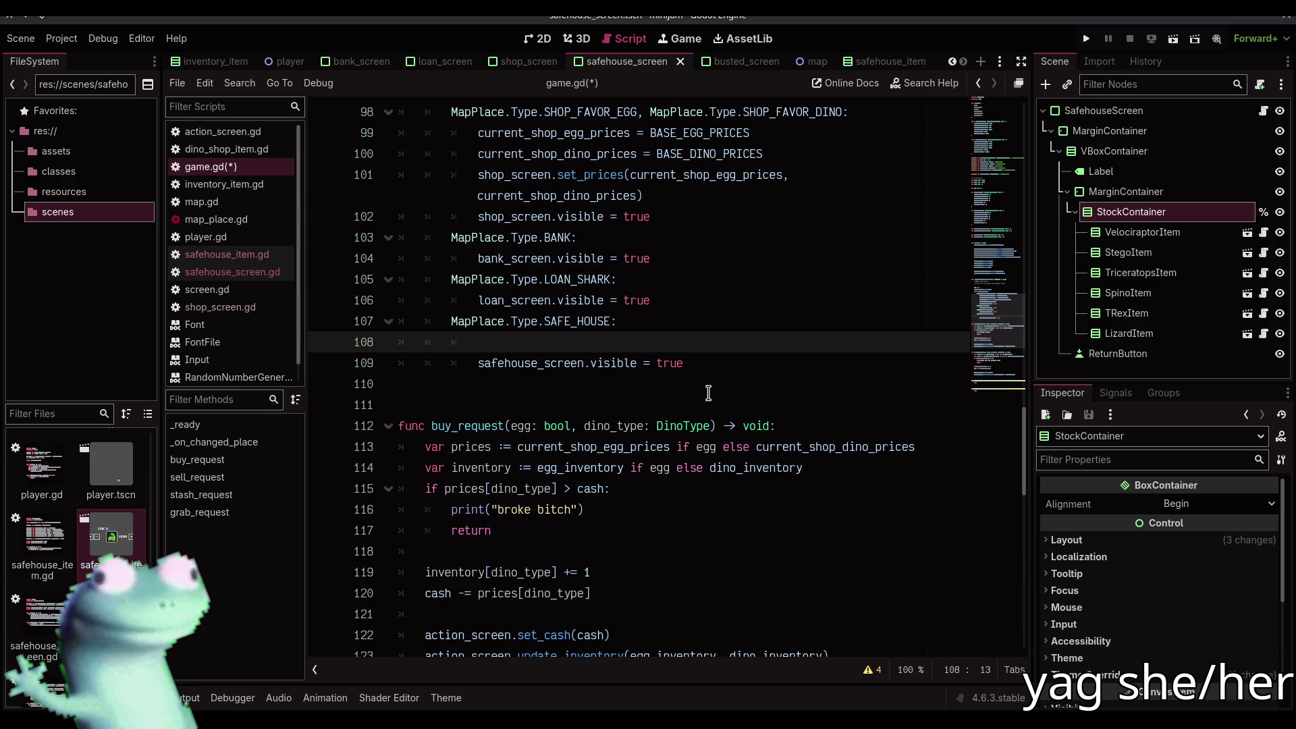
text(a)
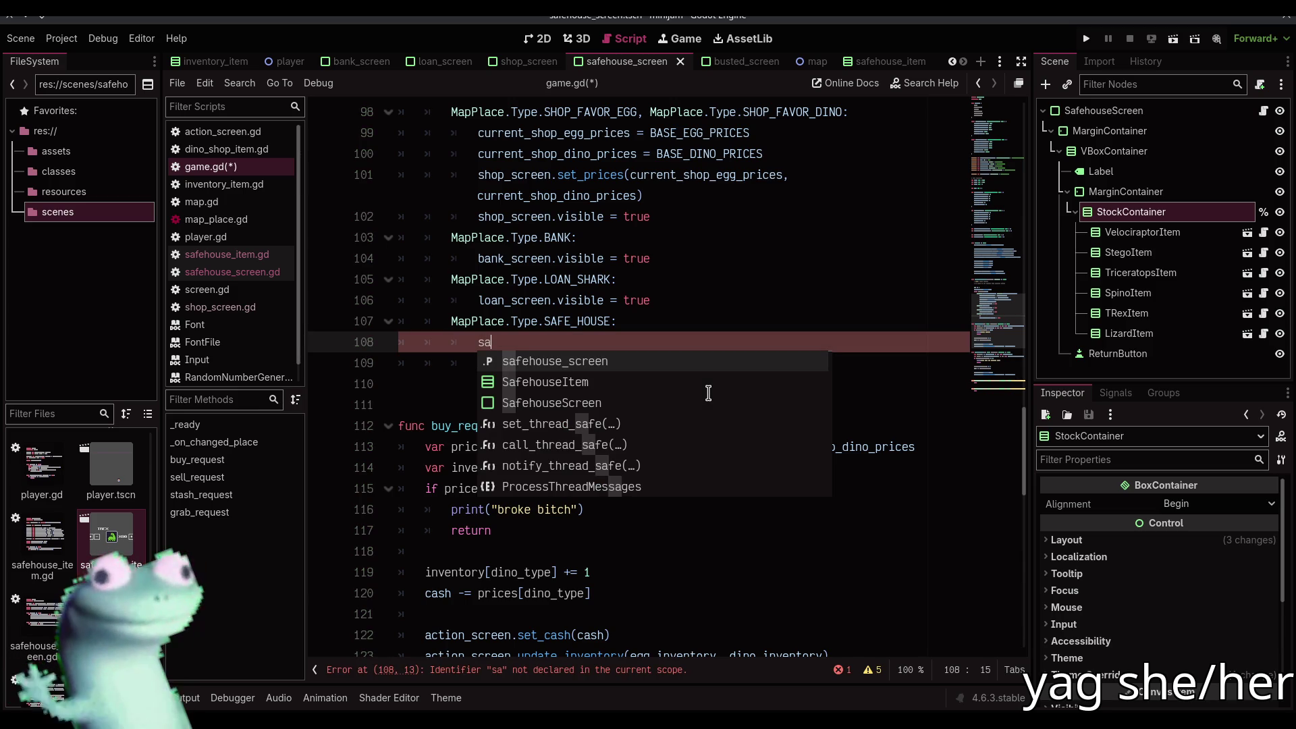
key(Return)
text(.s)
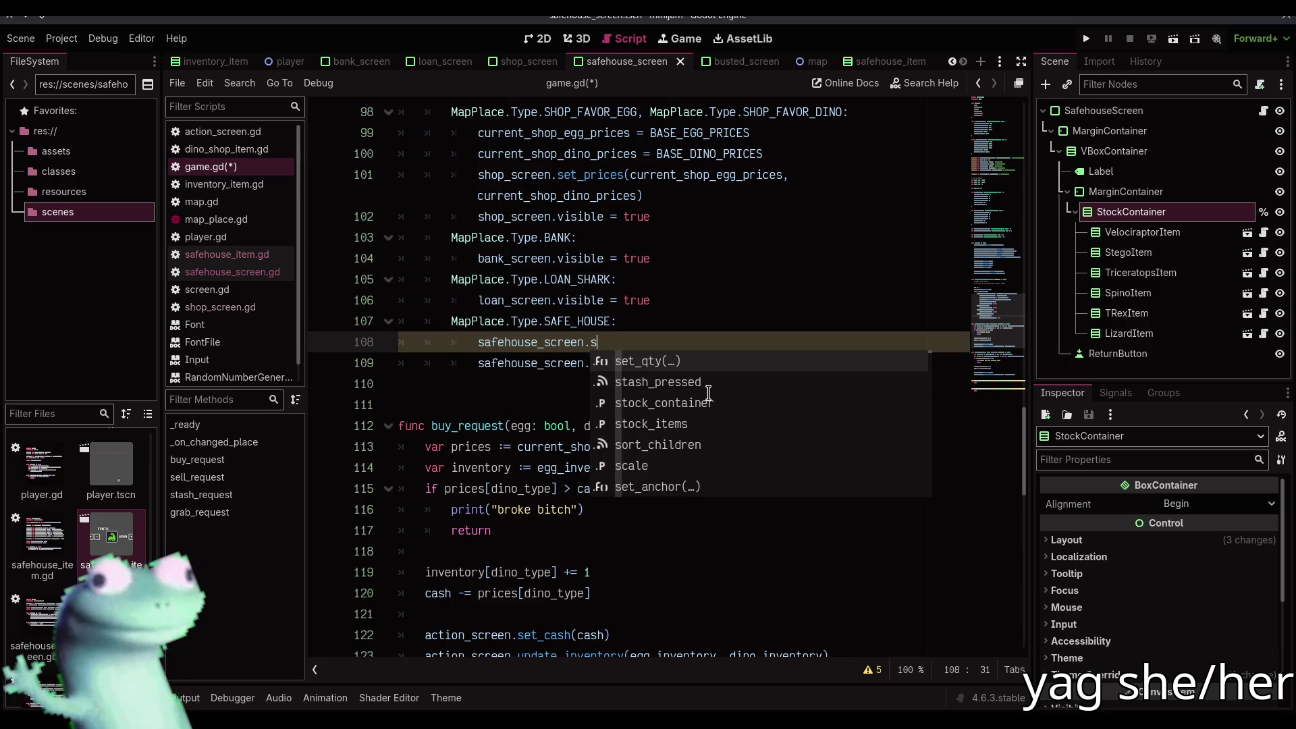
key(Return)
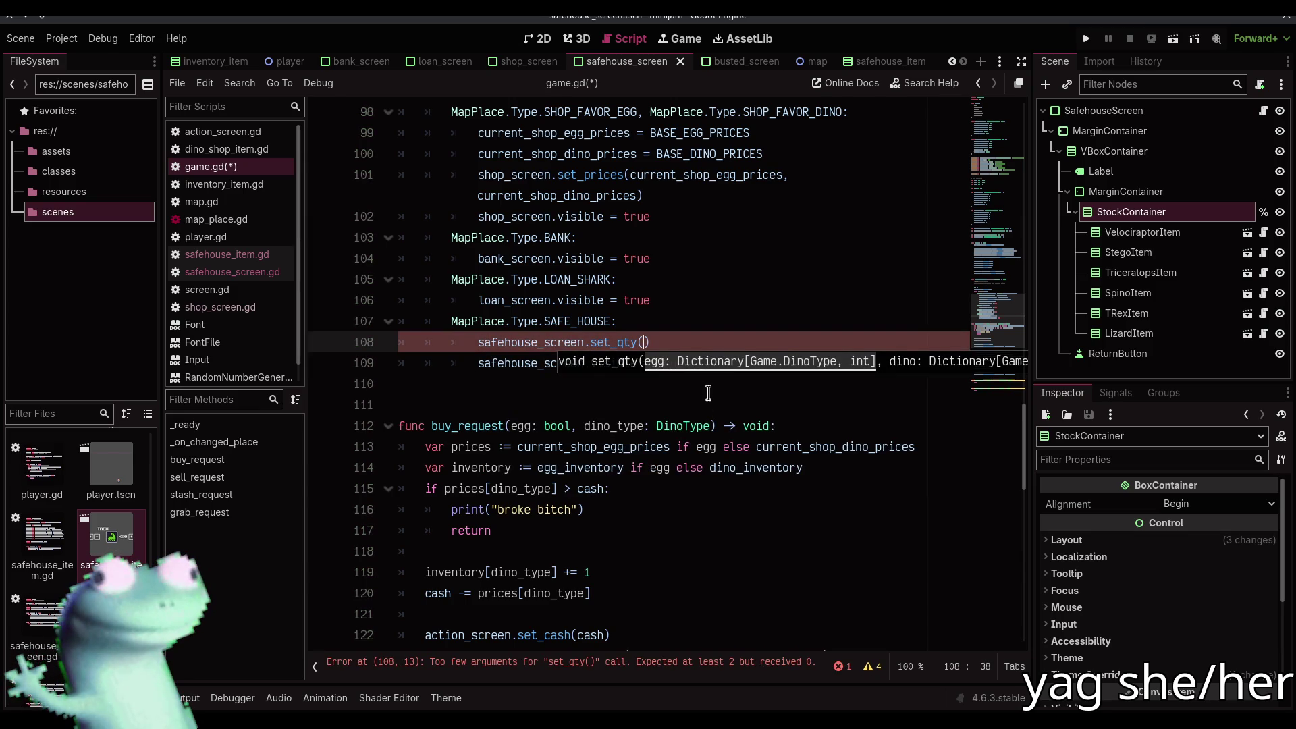
Pass stashed_eggs and stashed_dinos as the set_qty arguments and save game.gd.
text(egg_s)
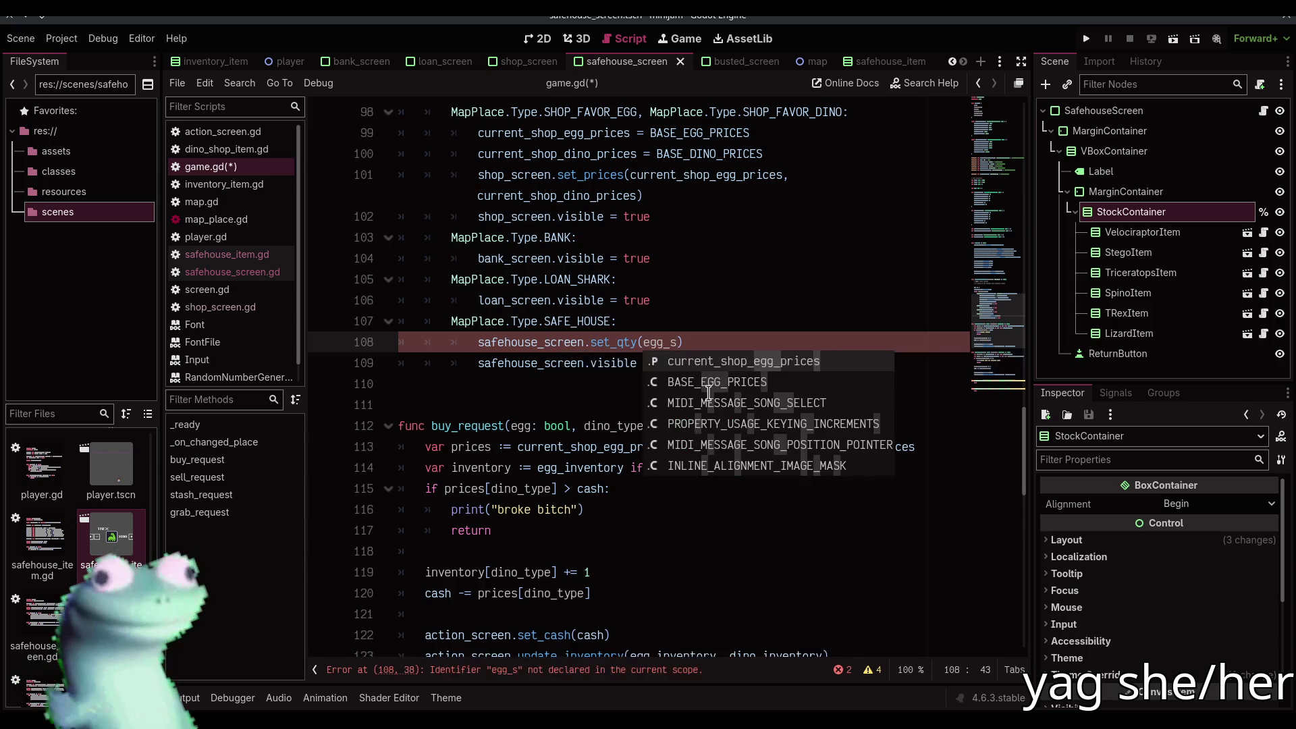
key(BackSpace)
key(BackSpace)
key(BackSpace)
text(st)
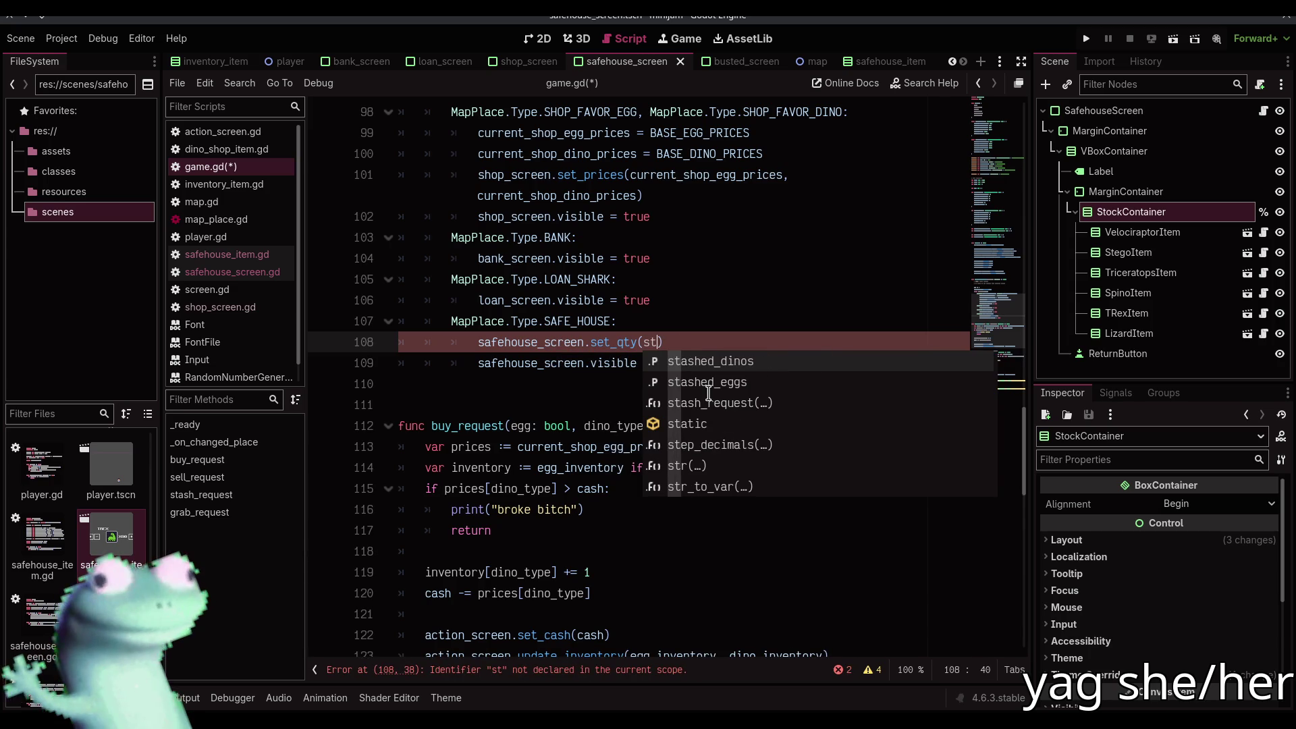
click(708, 390)
text(, stashed_)
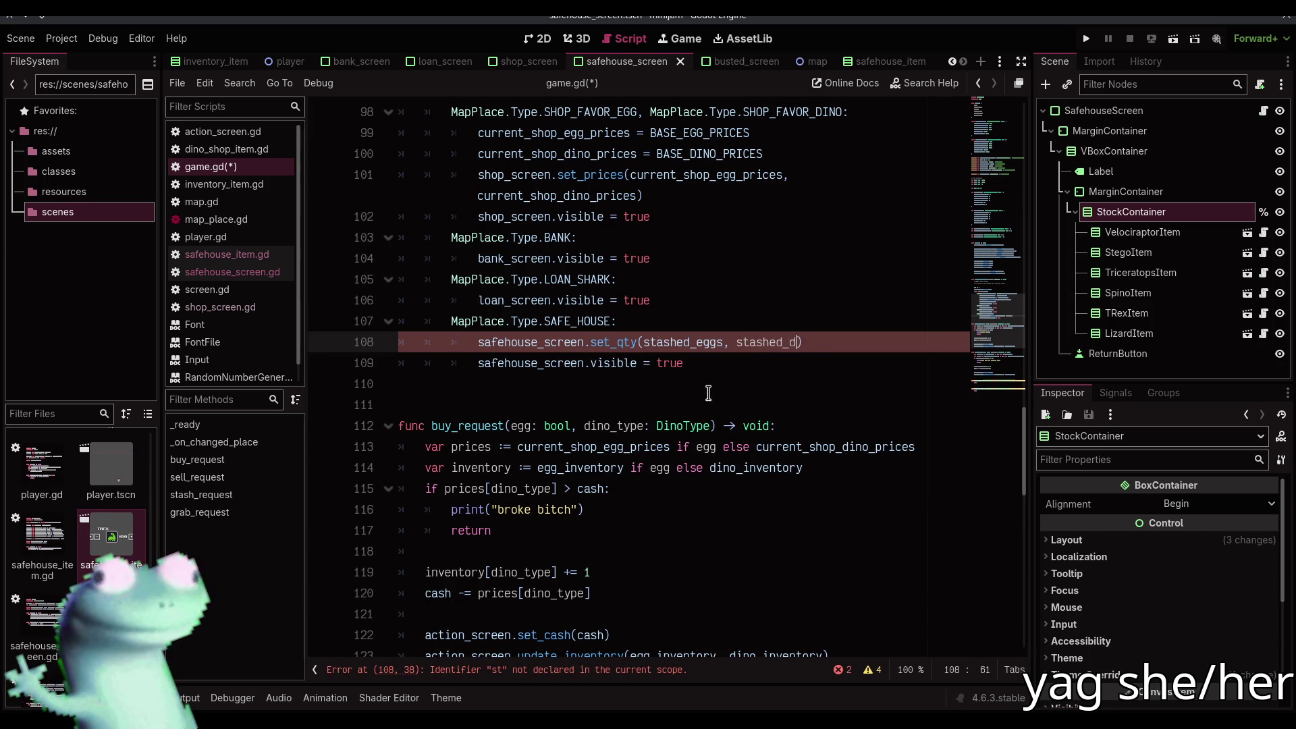
text(dinos)
key(ctrl+s)
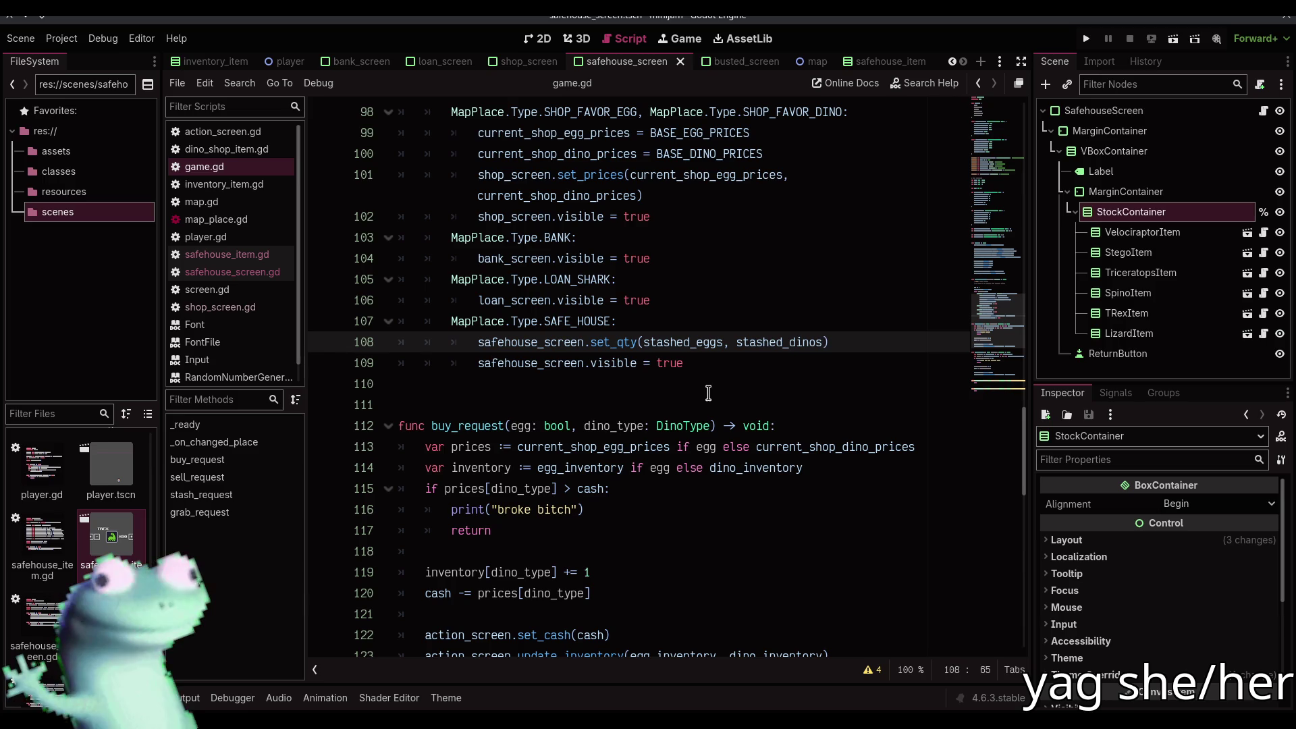
click(709, 391)
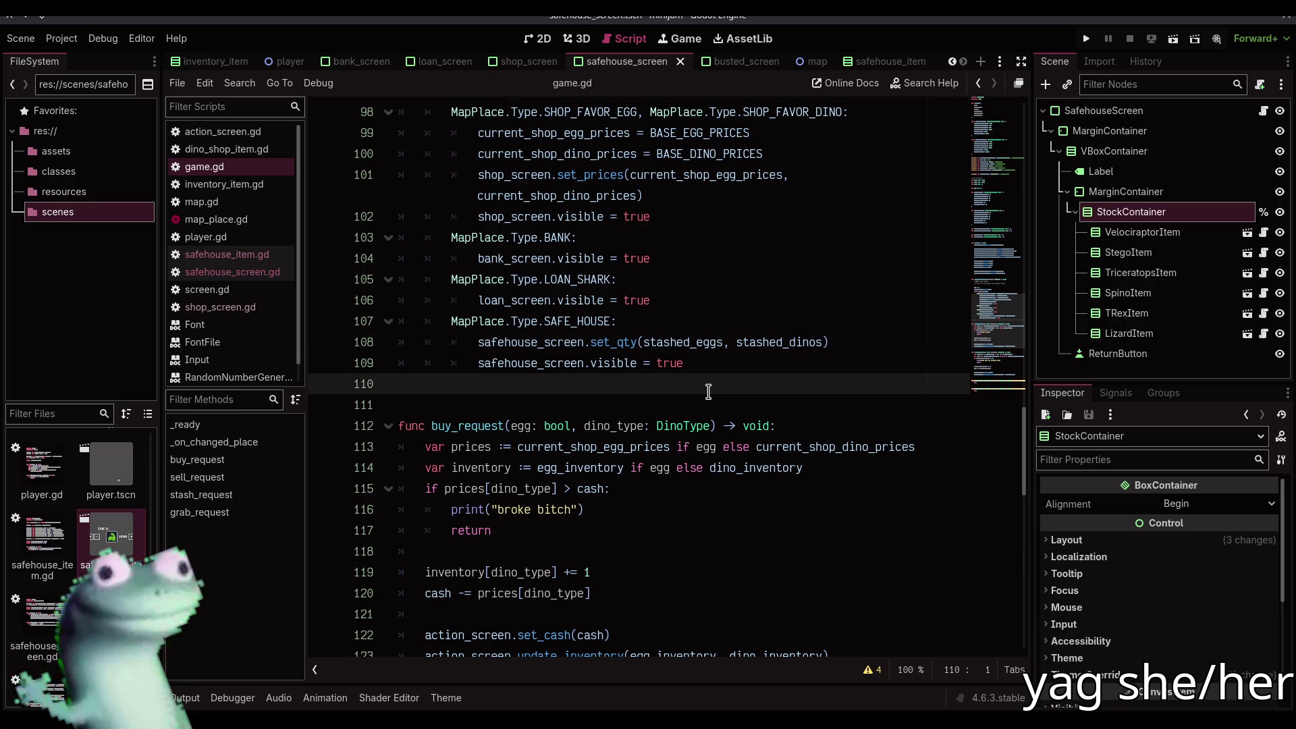
scroll(709, 392, down, 2)
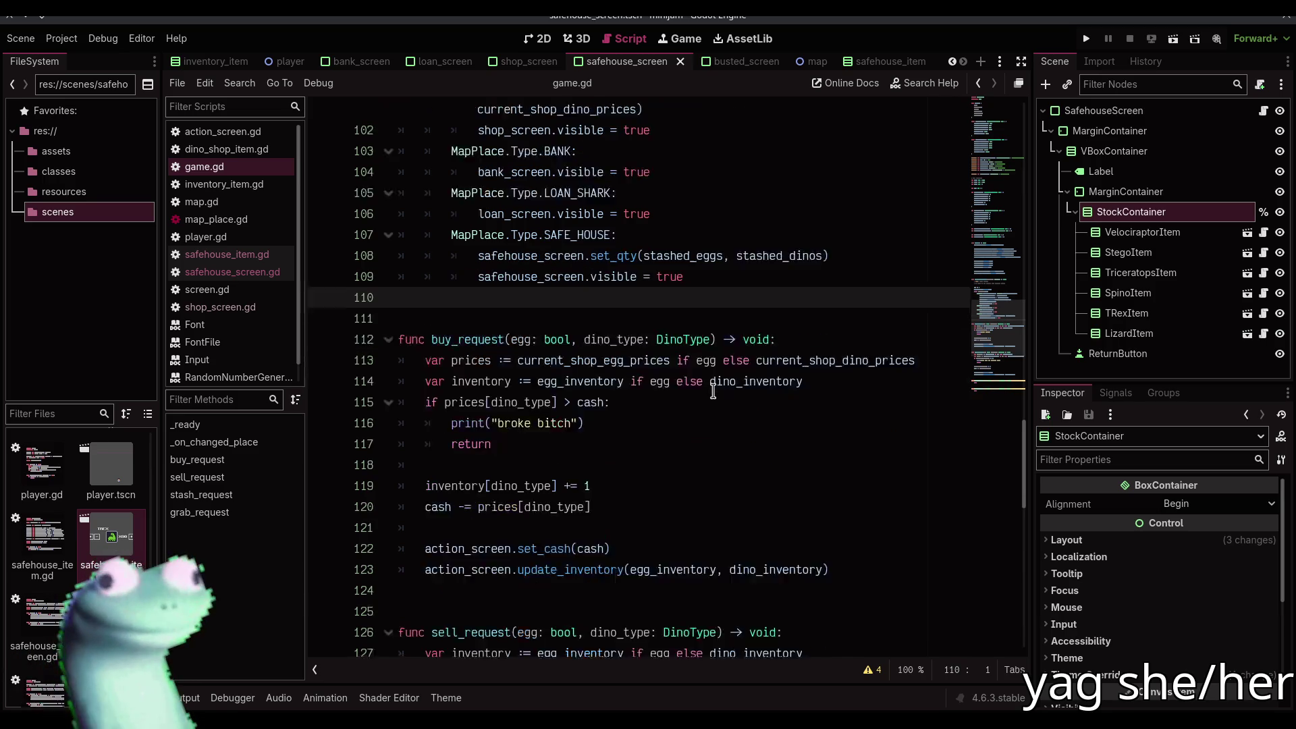
drag(832, 216, 478, 216)
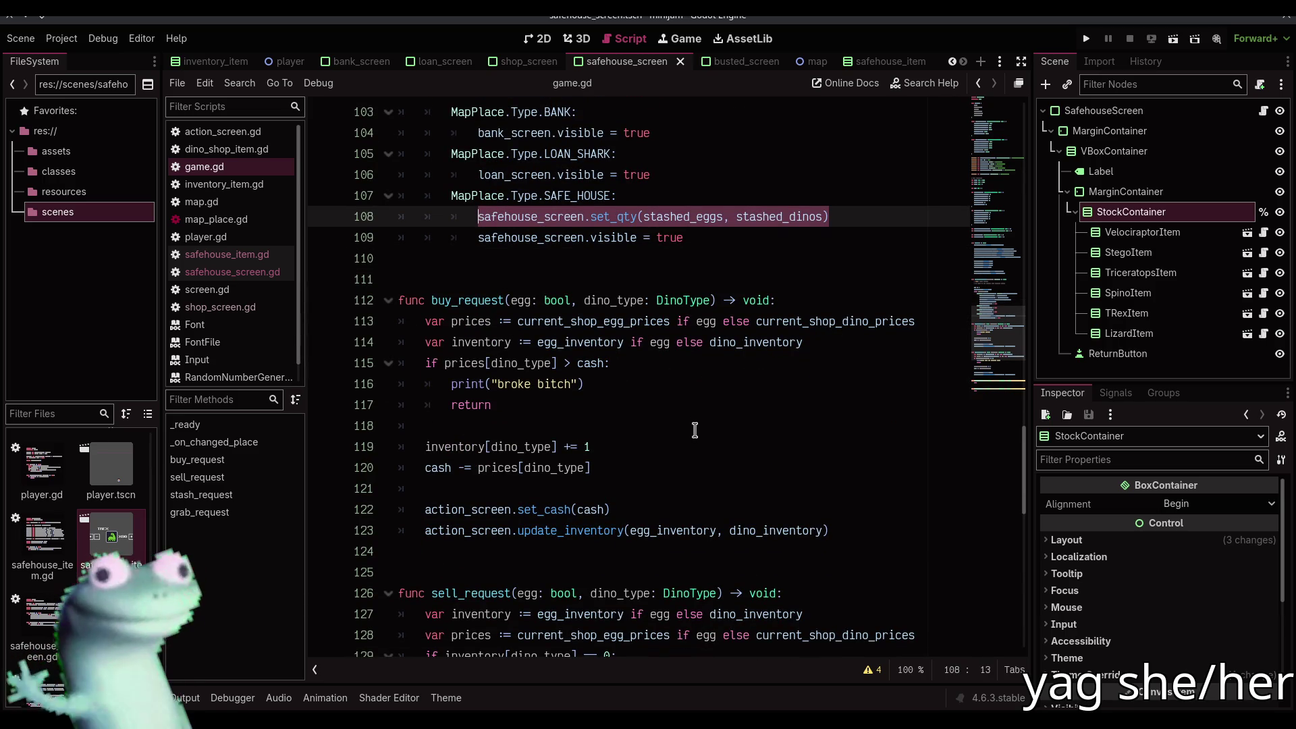
scroll(695, 430, down, 9)
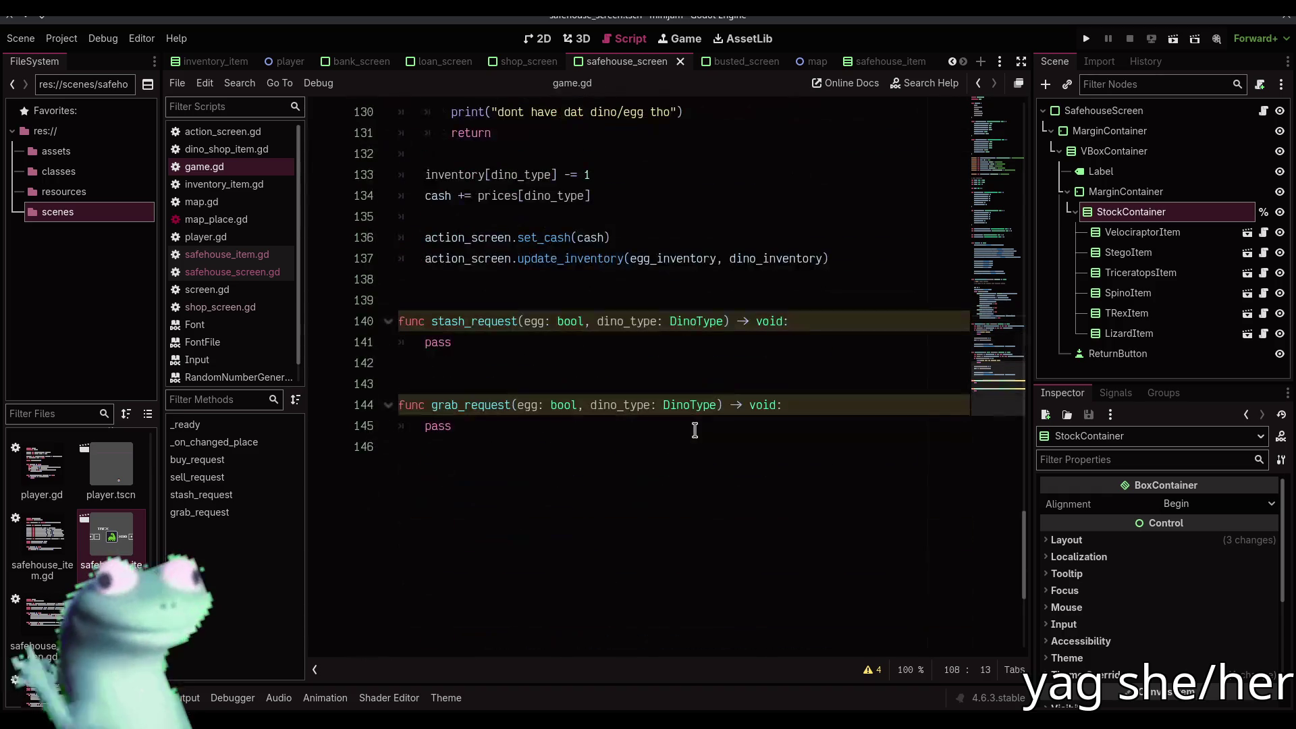
click(702, 365)
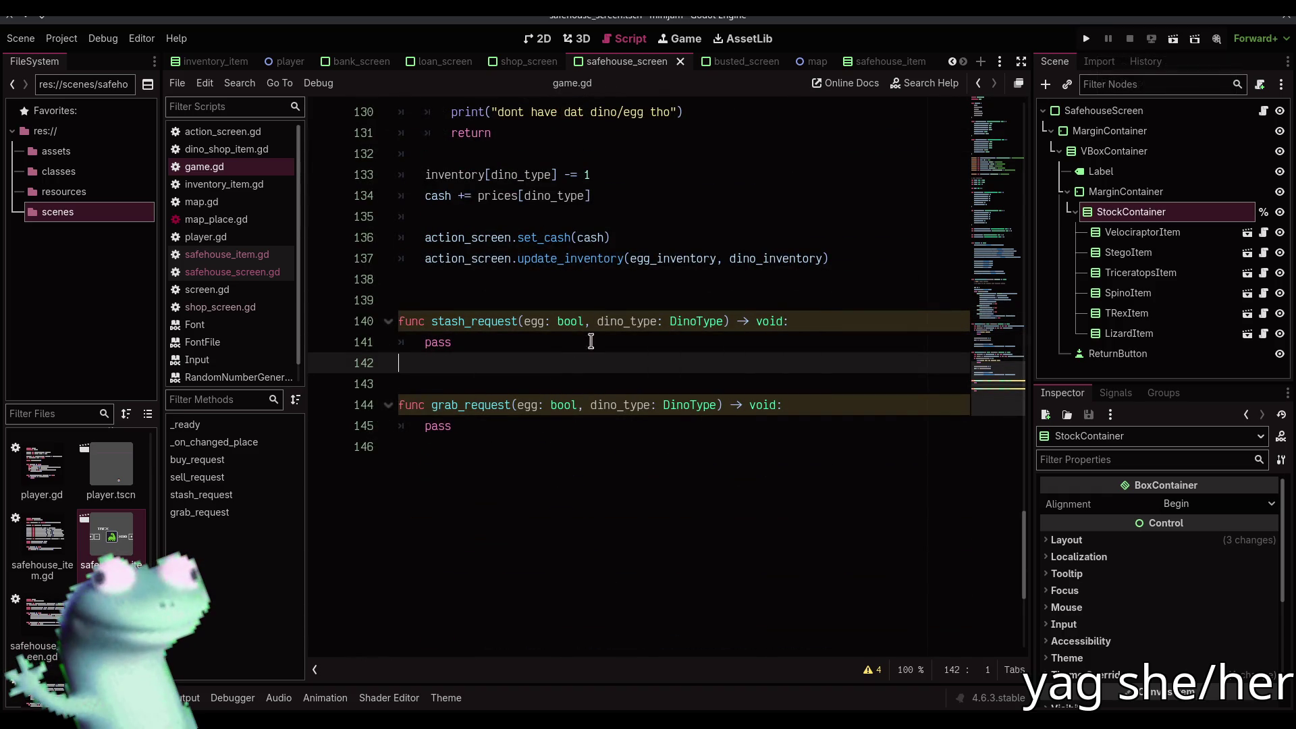
click(848, 321)
scroll(841, 338, up, 7)
scroll(839, 339, up, 18)
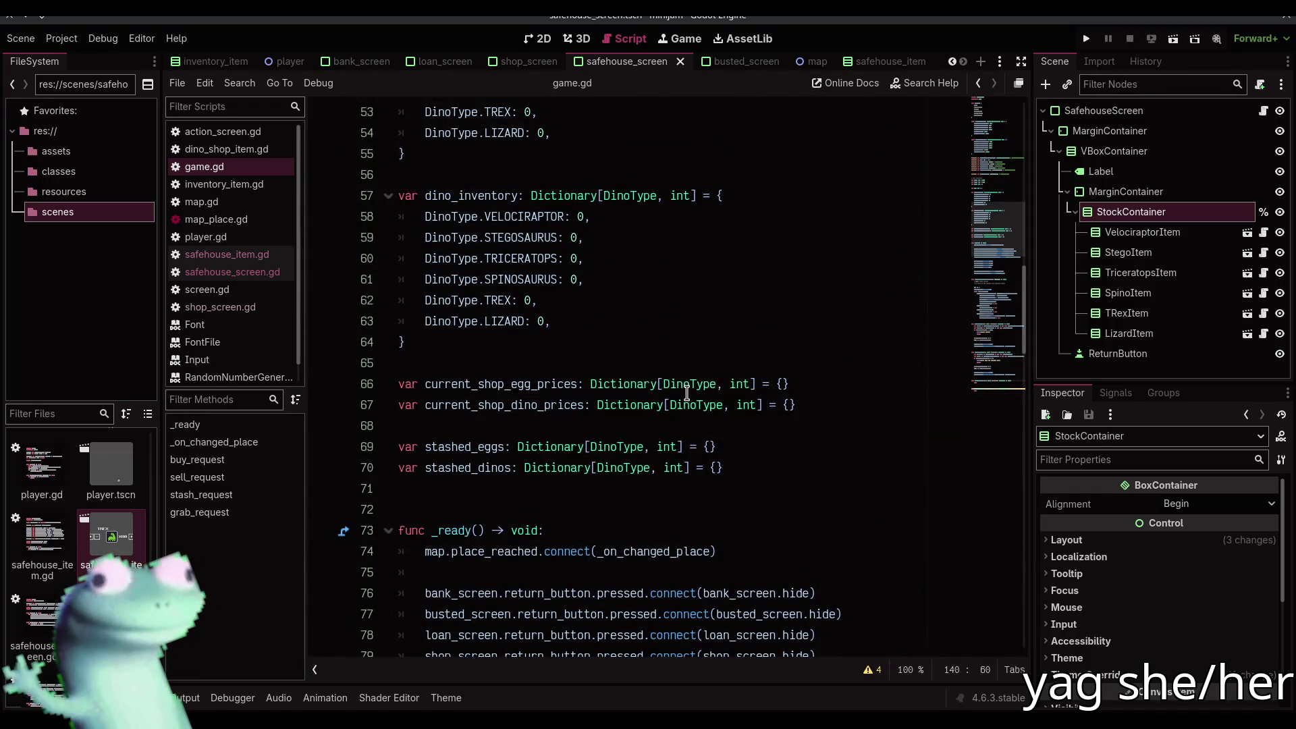
scroll(552, 278, down, 7)
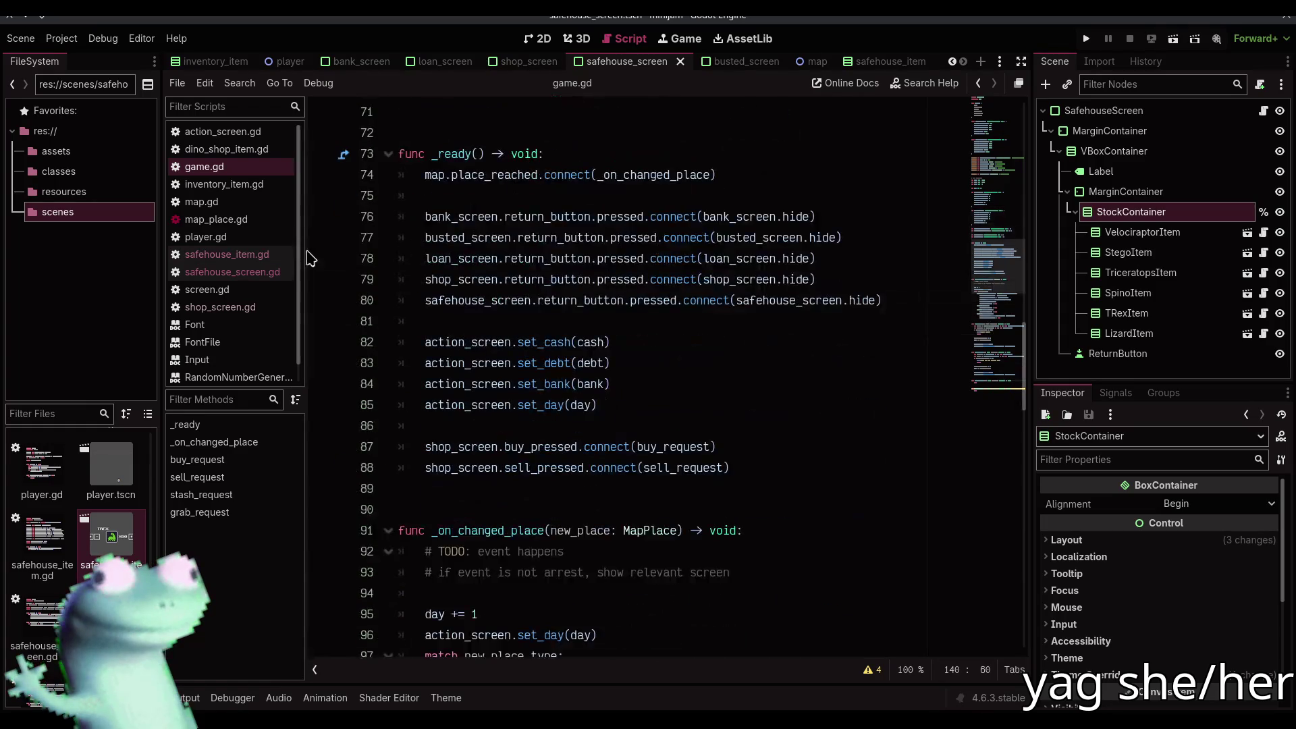
click(267, 256)
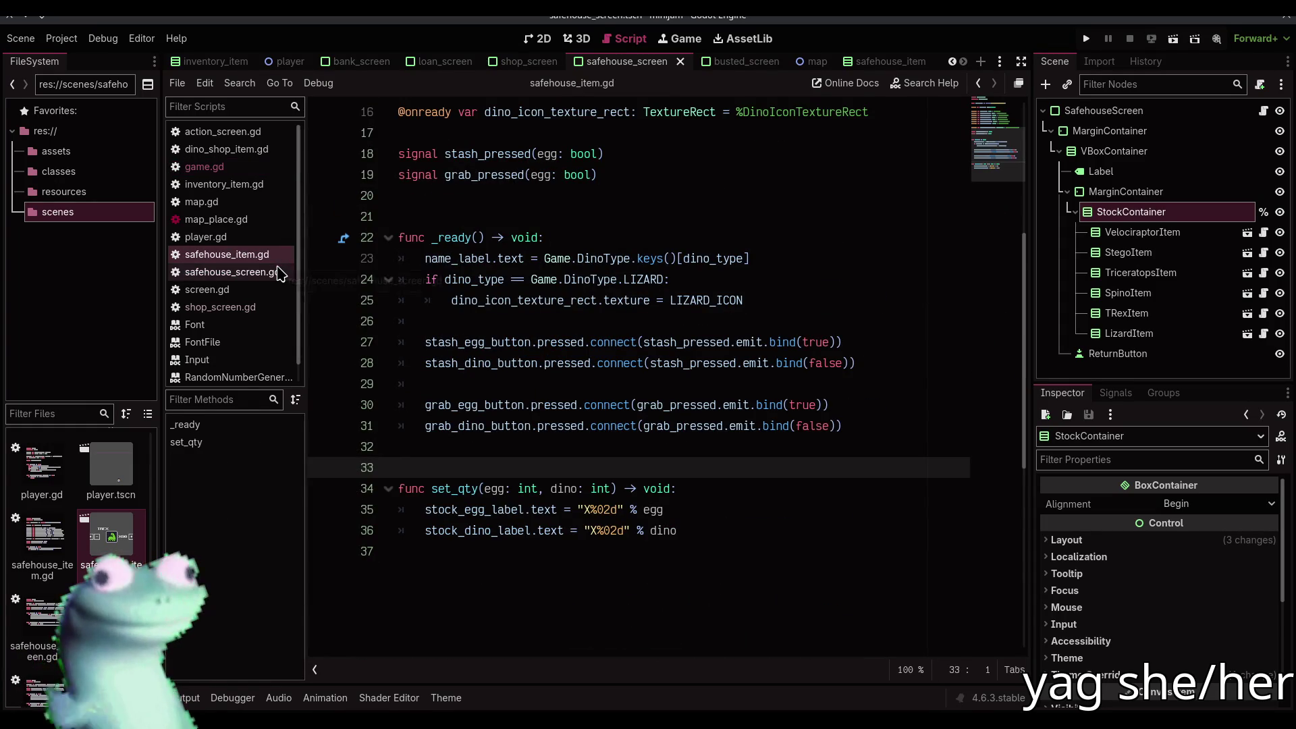
click(279, 272)
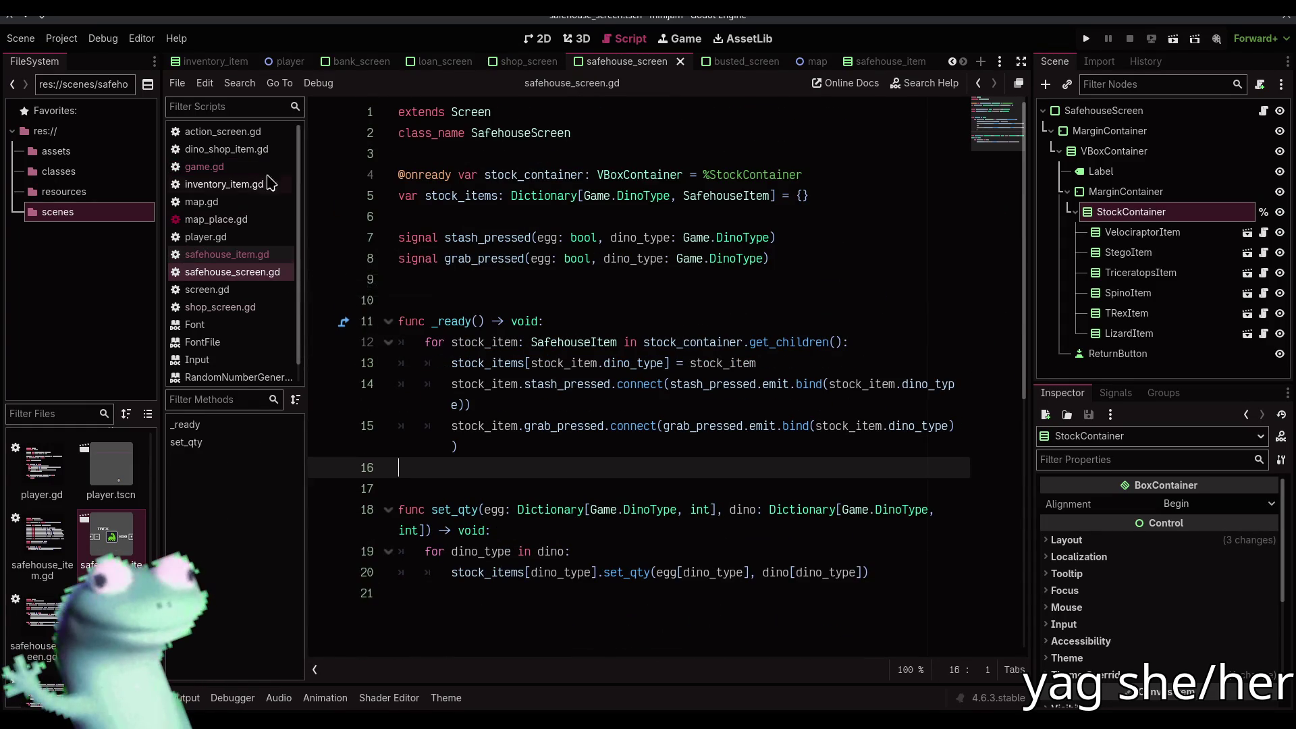
click(205, 167)
scroll(588, 299, up, 6)
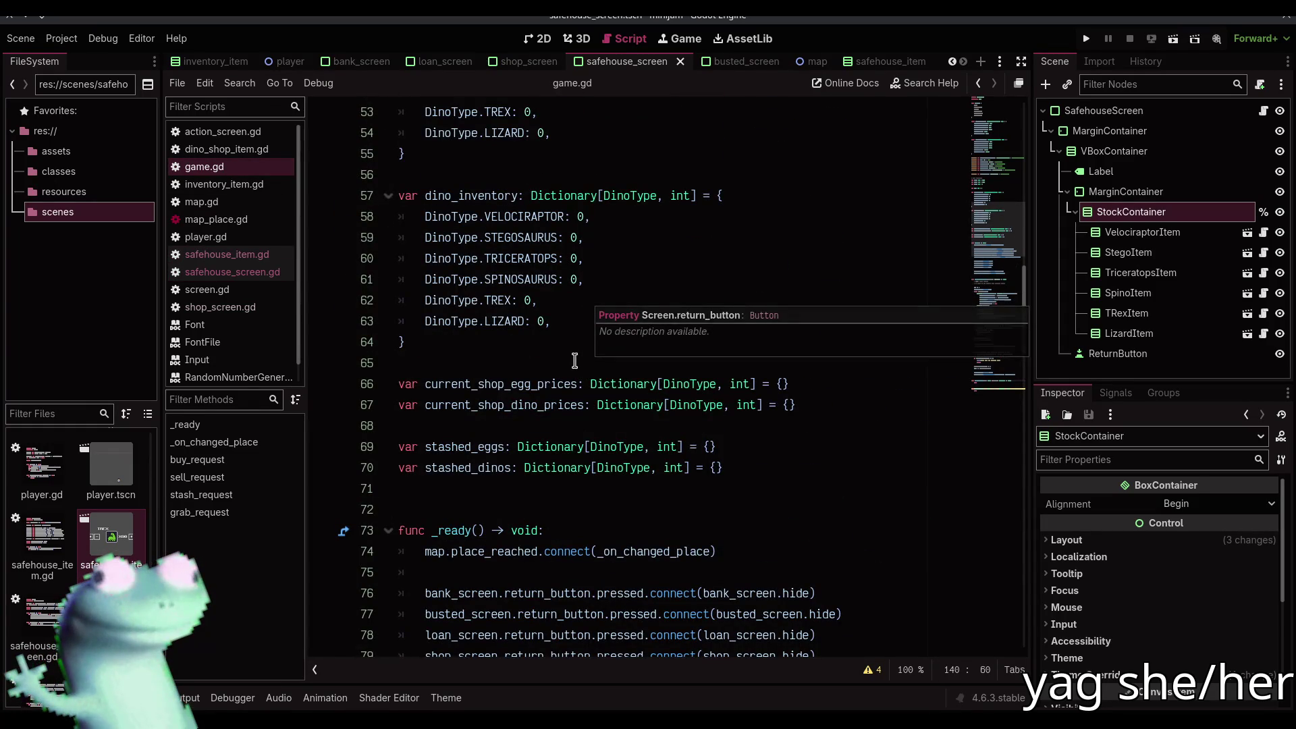
click(569, 362)
click(708, 446)
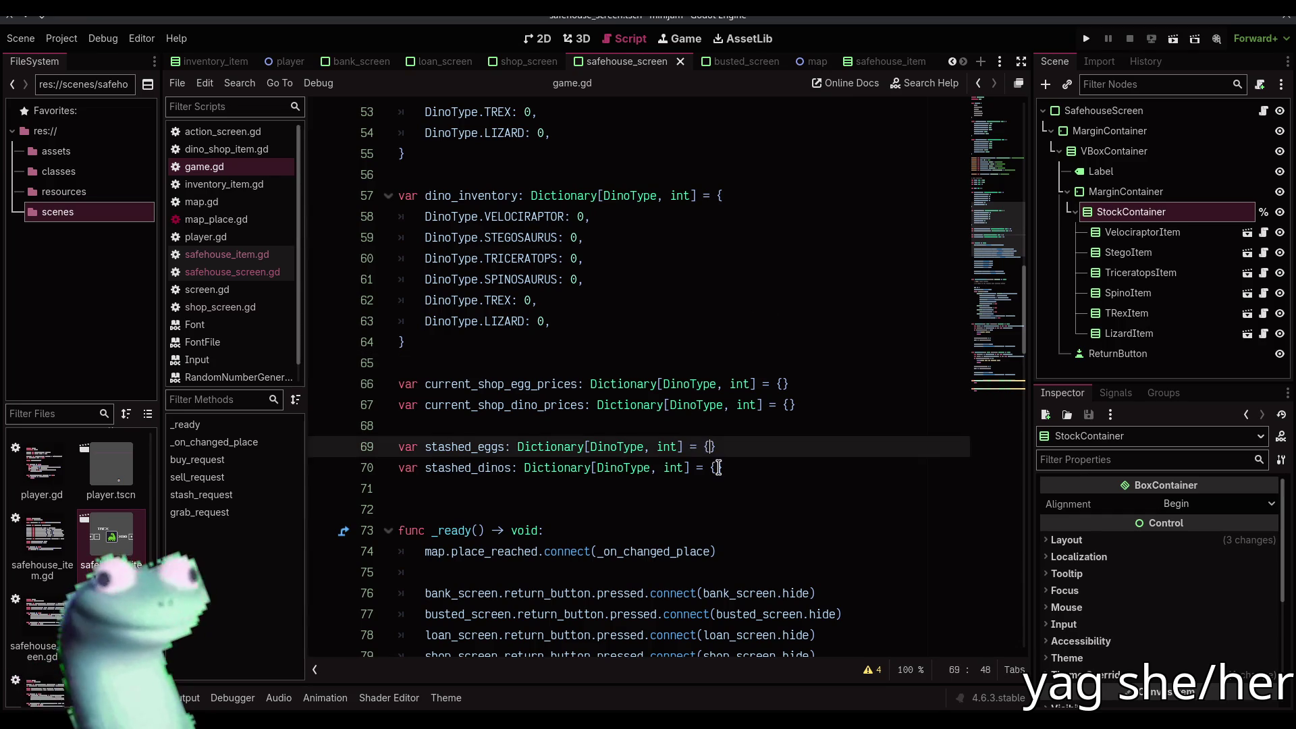
key(shift+alt+Down)
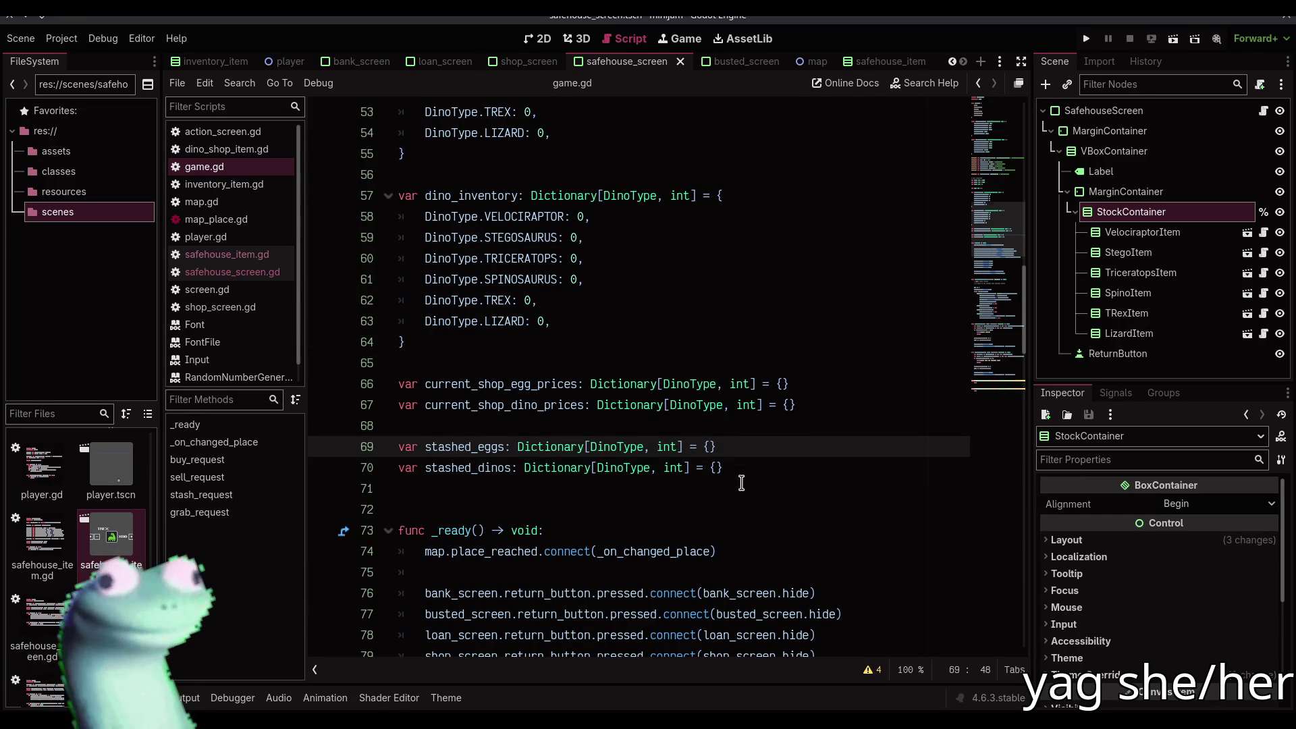
scroll(736, 459, down, 7)
scroll(667, 359, up, 12)
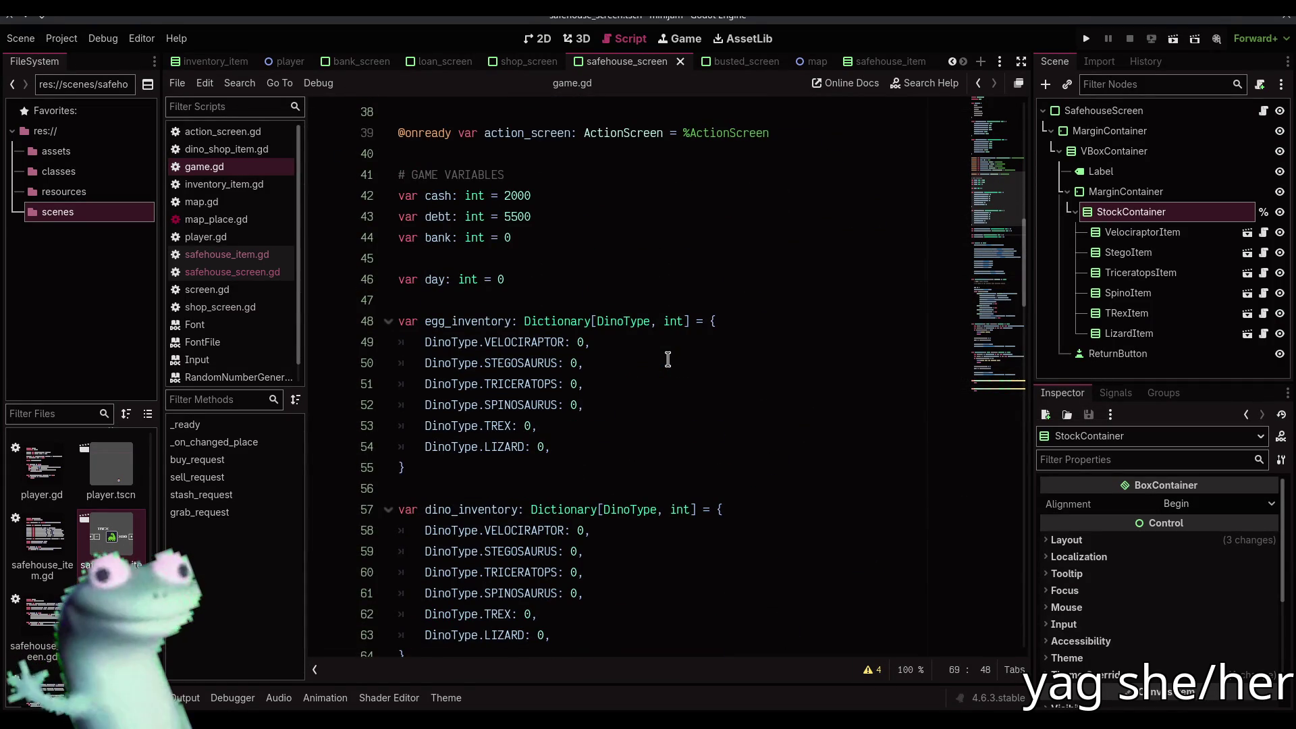
scroll(668, 359, down, 3)
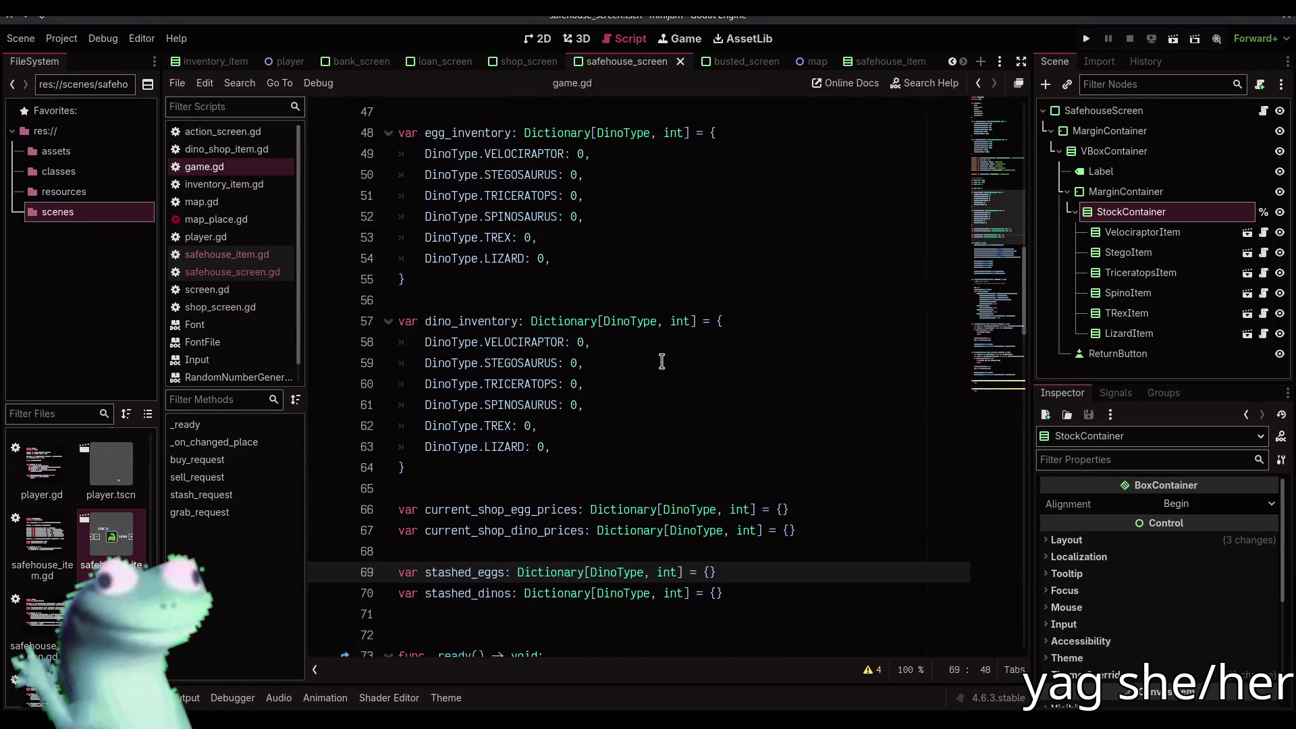
scroll(662, 361, down, 2)
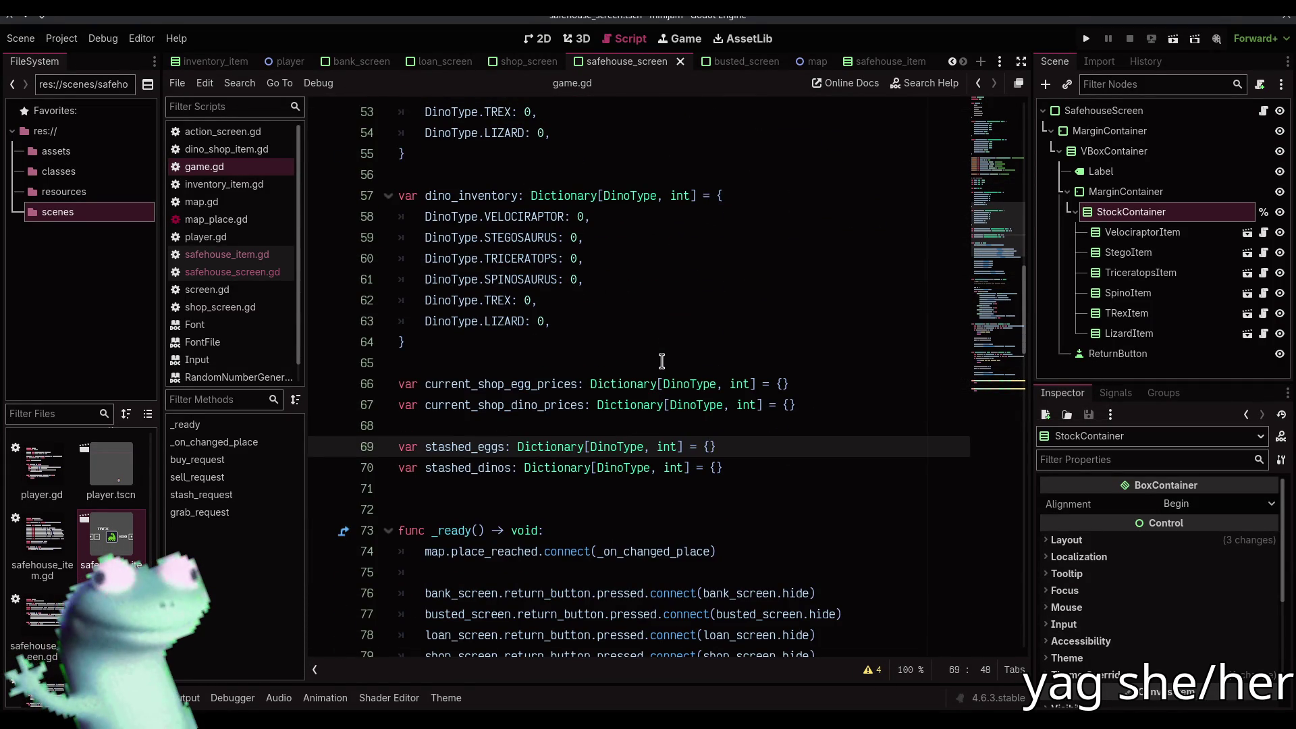
scroll(661, 351, down, 2)
scroll(660, 321, up, 2)
scroll(645, 330, down, 1)
scroll(645, 330, down, 1)
click(608, 368)
Add a new init_stock() -> void function stub with a pass body and save.
key(Return)
key(Return)
text(func init_stock)
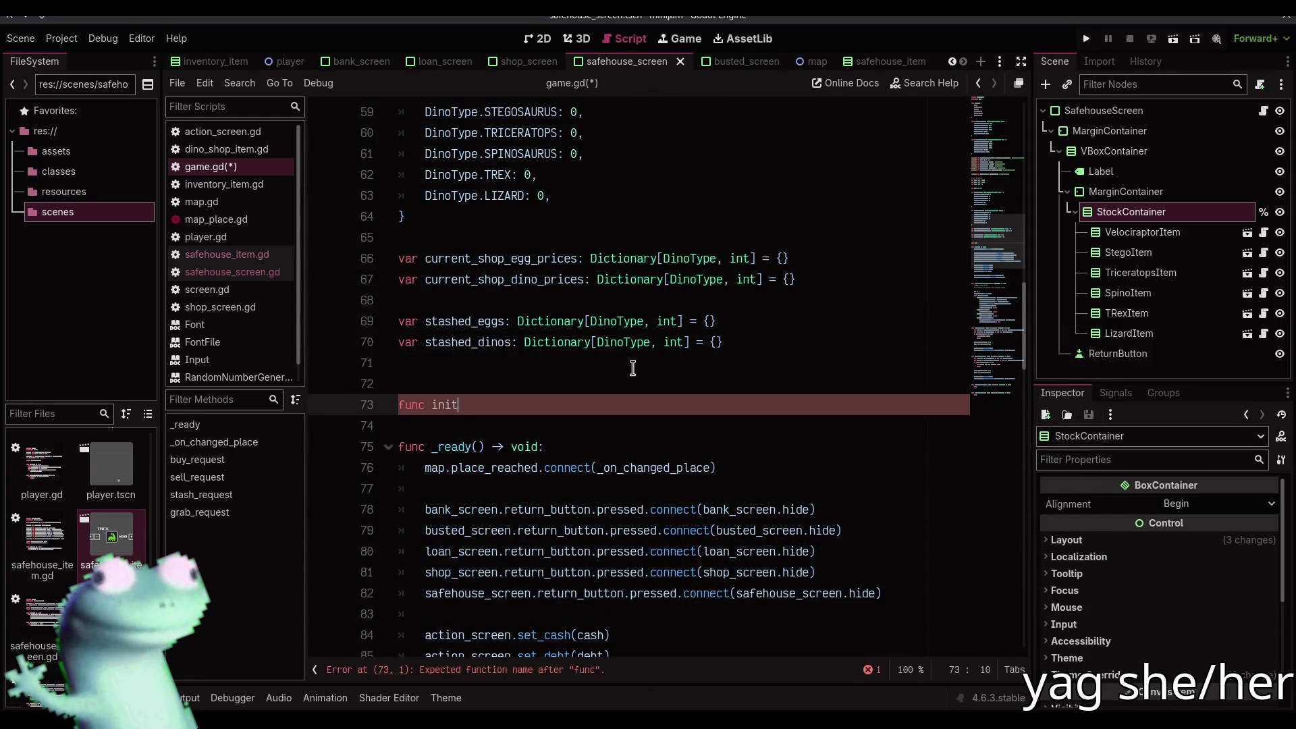
text(() -> void:)
key(Return)
text(p)
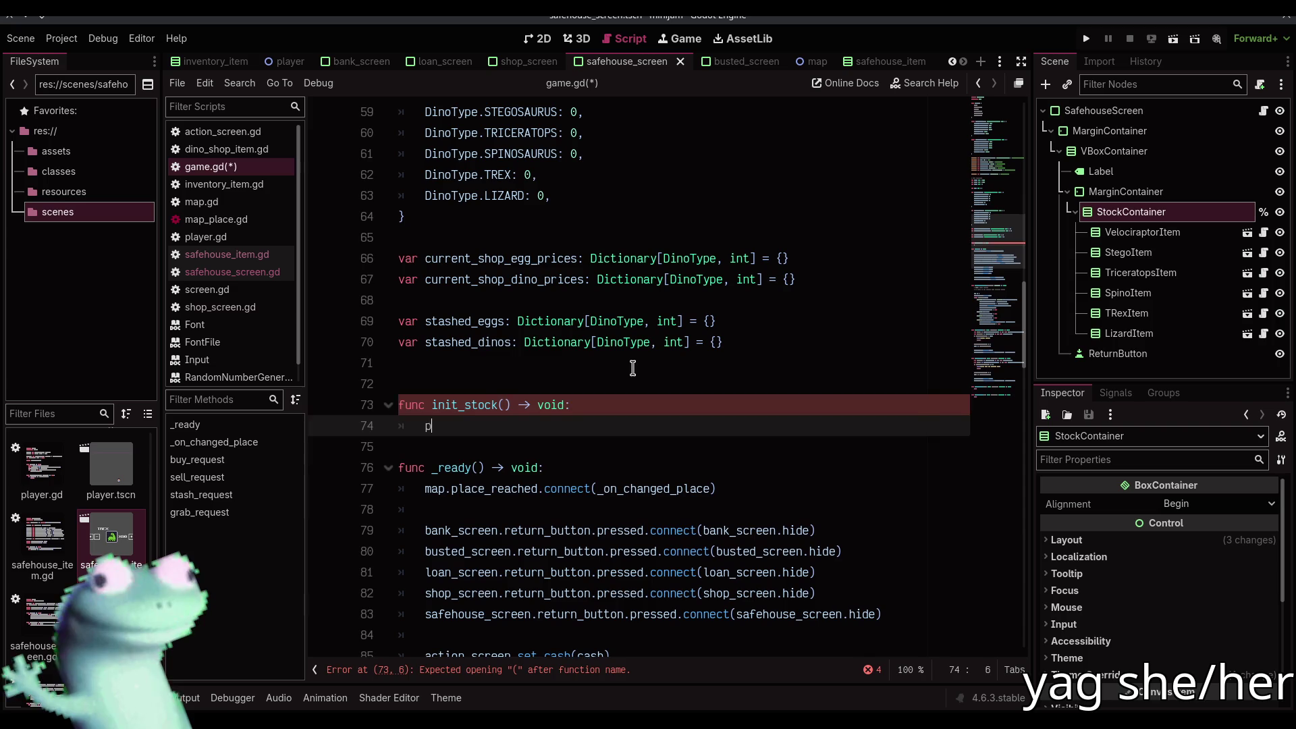
text(ass)
key(ctrl+s)
Replace the pass with a 'for dino_type in DinoType:' loop.
key(Down)
key(Return)
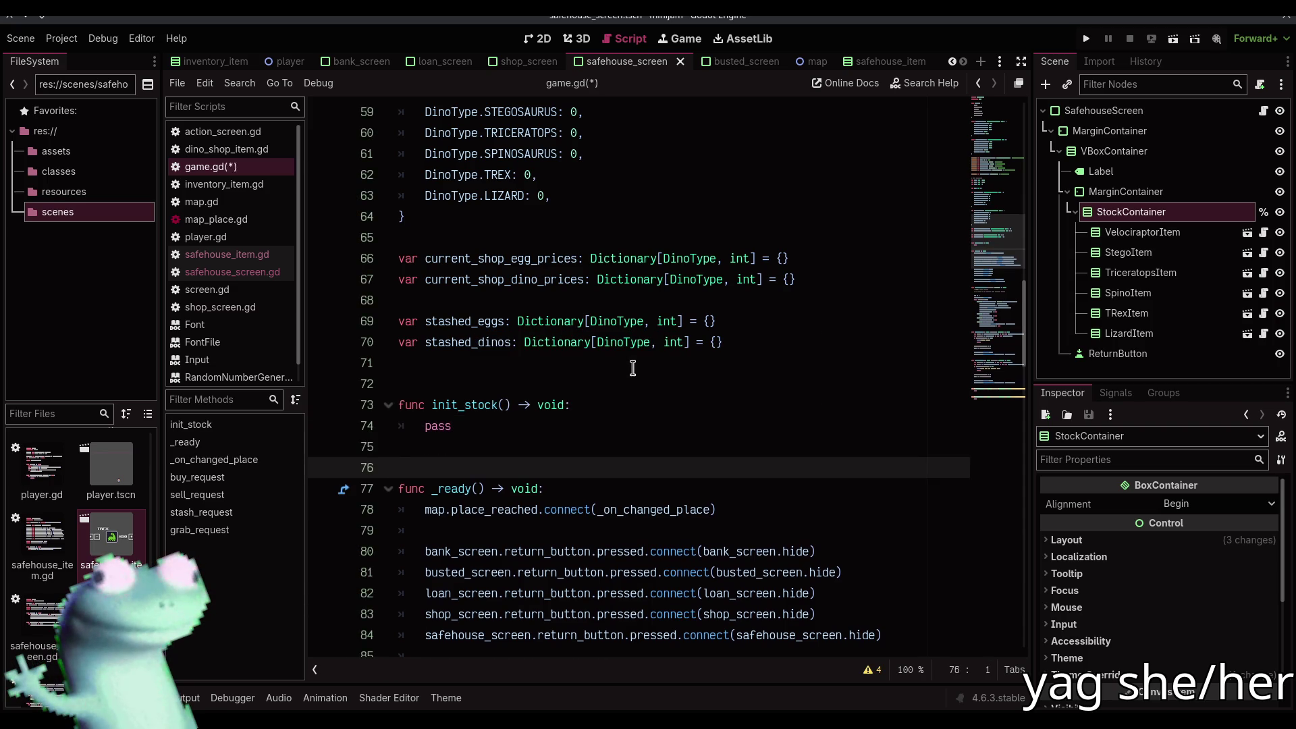
key(Up)
key(Up)
key(shift+End)
key(BackSpace)
text(for dino_type in DinoType:)
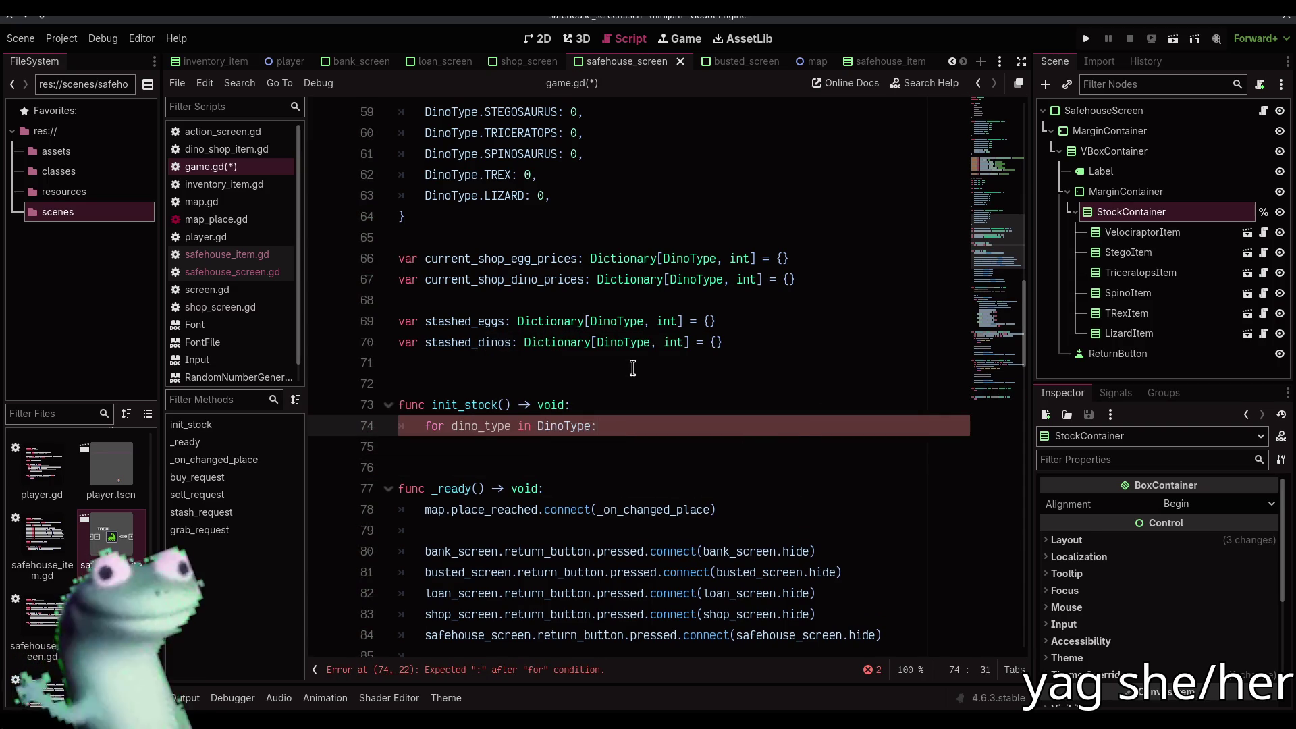
key(Return)
text(p)
key(BackSpace)
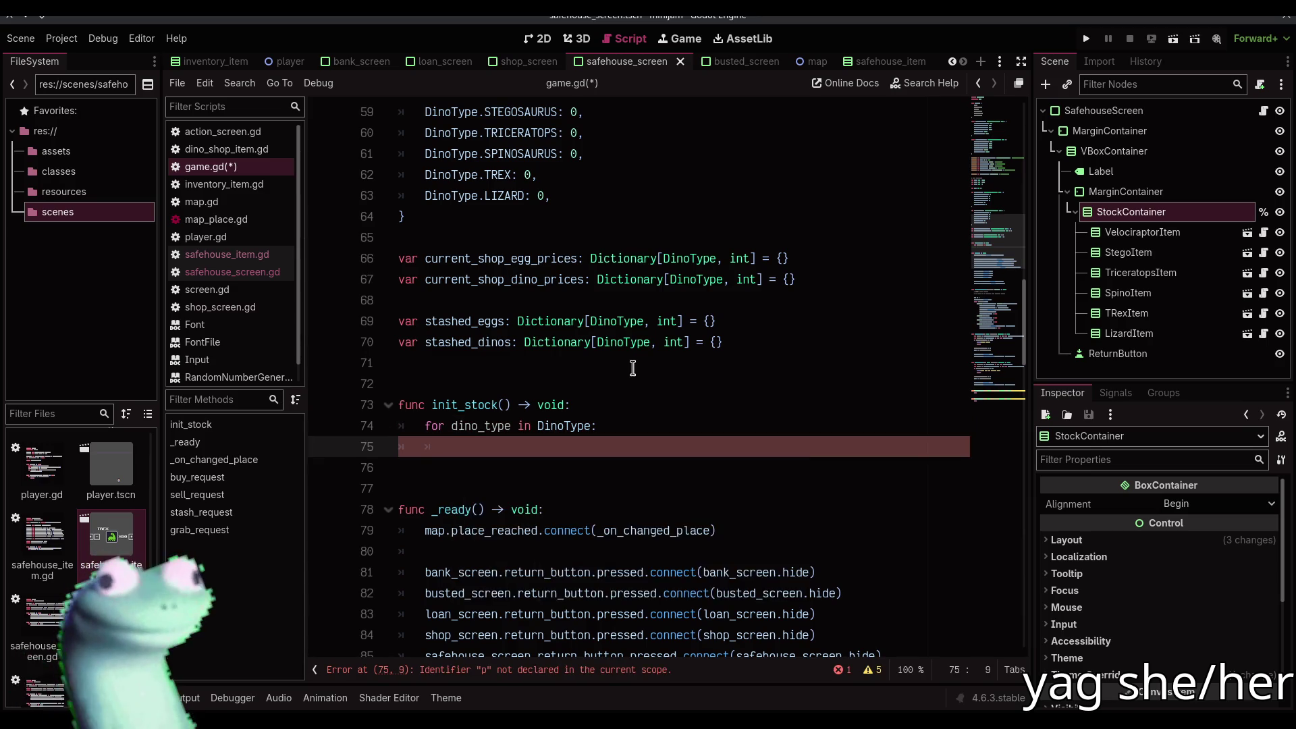
Check the declaration name, then write dino_inventory in the loop body.
scroll(633, 368, up, 2)
click(470, 189)
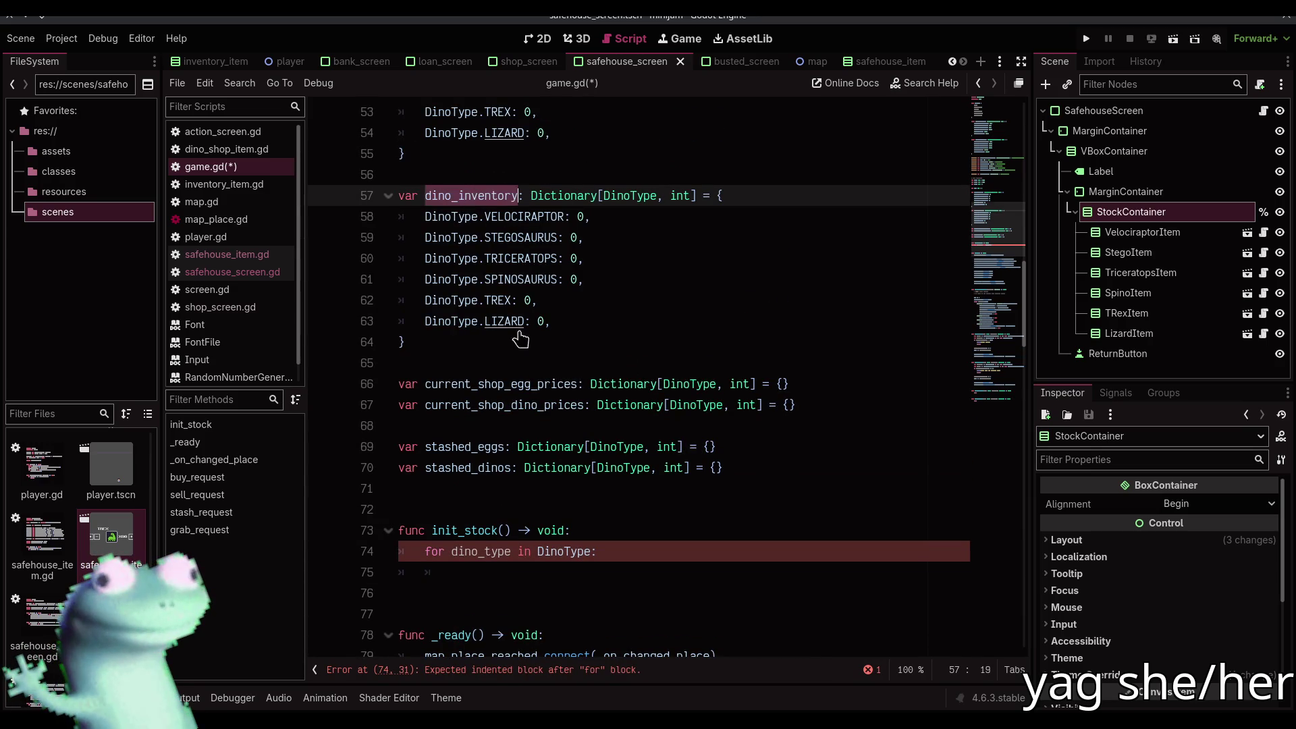
click(501, 570)
scroll(562, 405, up, 2)
scroll(567, 399, down, 3)
scroll(587, 375, up, 2)
text(dino_inventory)
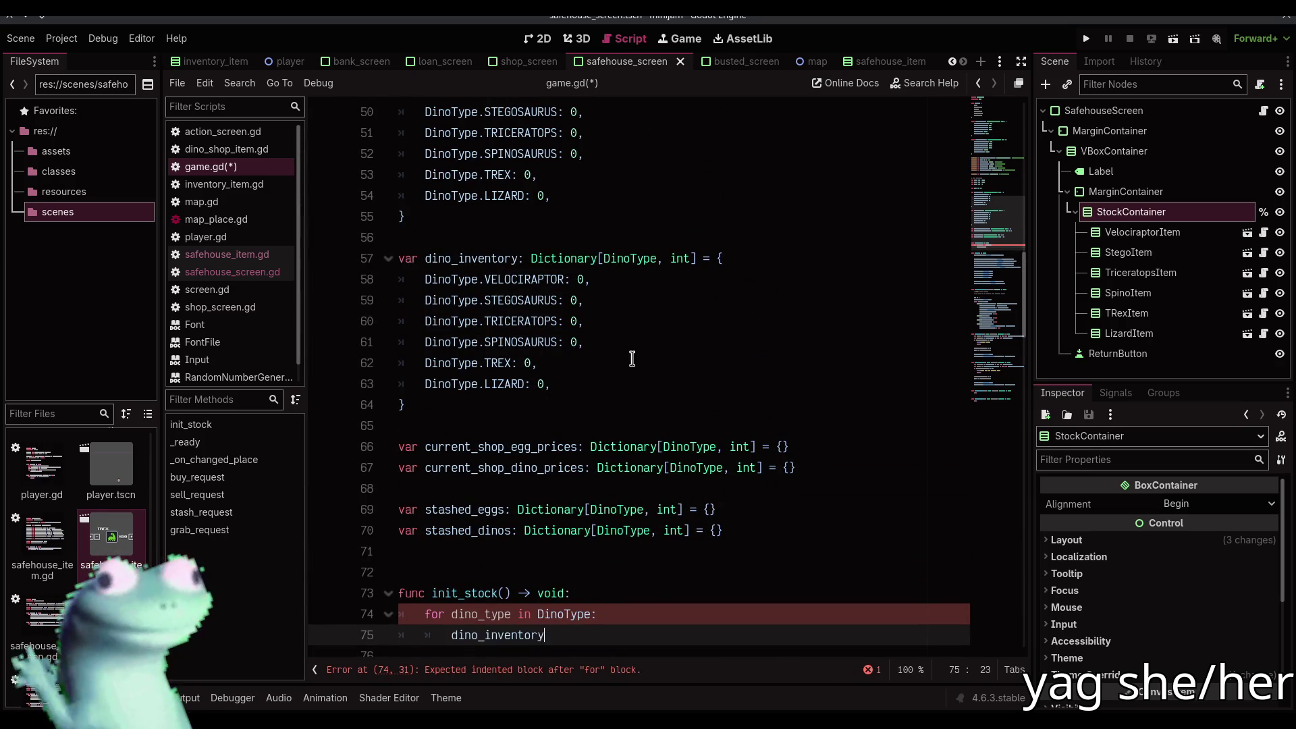
Add an egg_inventory line above dino_inventory inside the loop.
key(Return)
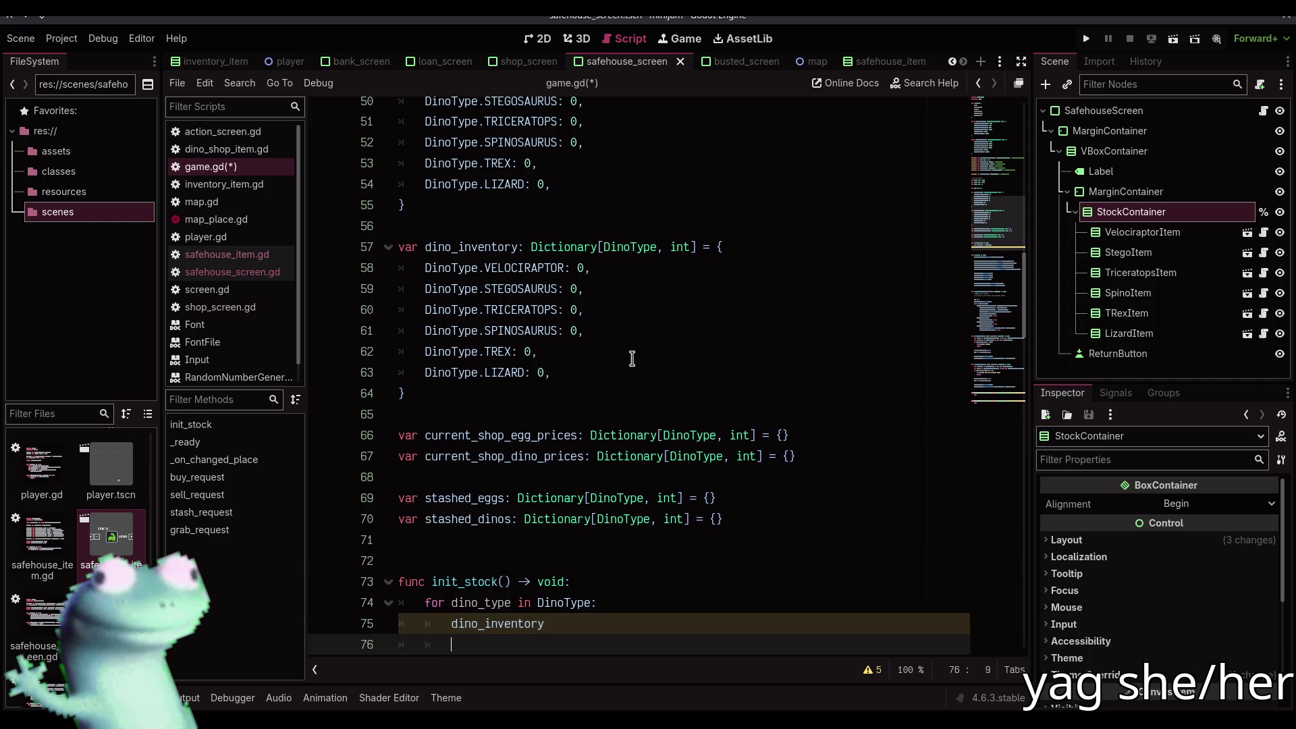
scroll(631, 357, up, 2)
scroll(578, 388, down, 1)
key(Up)
key(Return)
key(Up)
text(egg_)
key(Return)
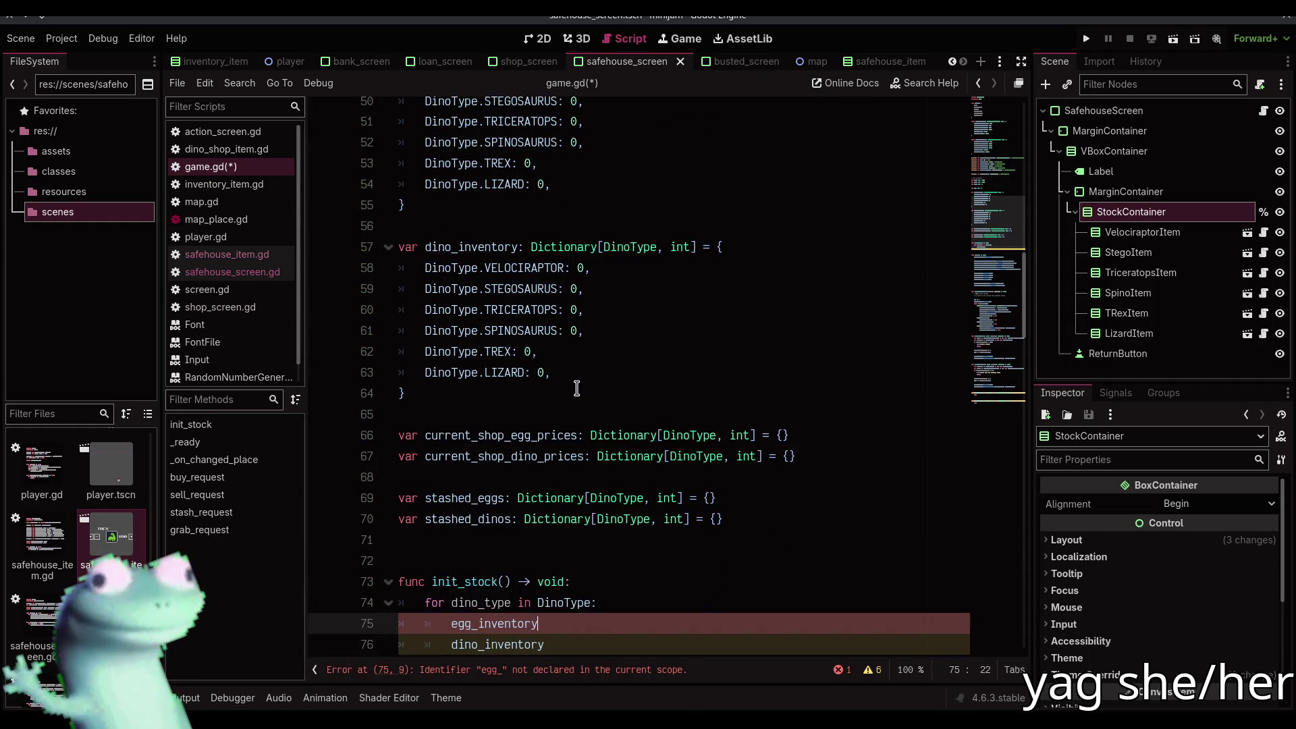
Copy the stashed_eggs and stashed_dinos names onto new lines below dino_inventory.
scroll(486, 375, down, 2)
double_click(489, 372)
key(ctrl+c)
click(571, 519)
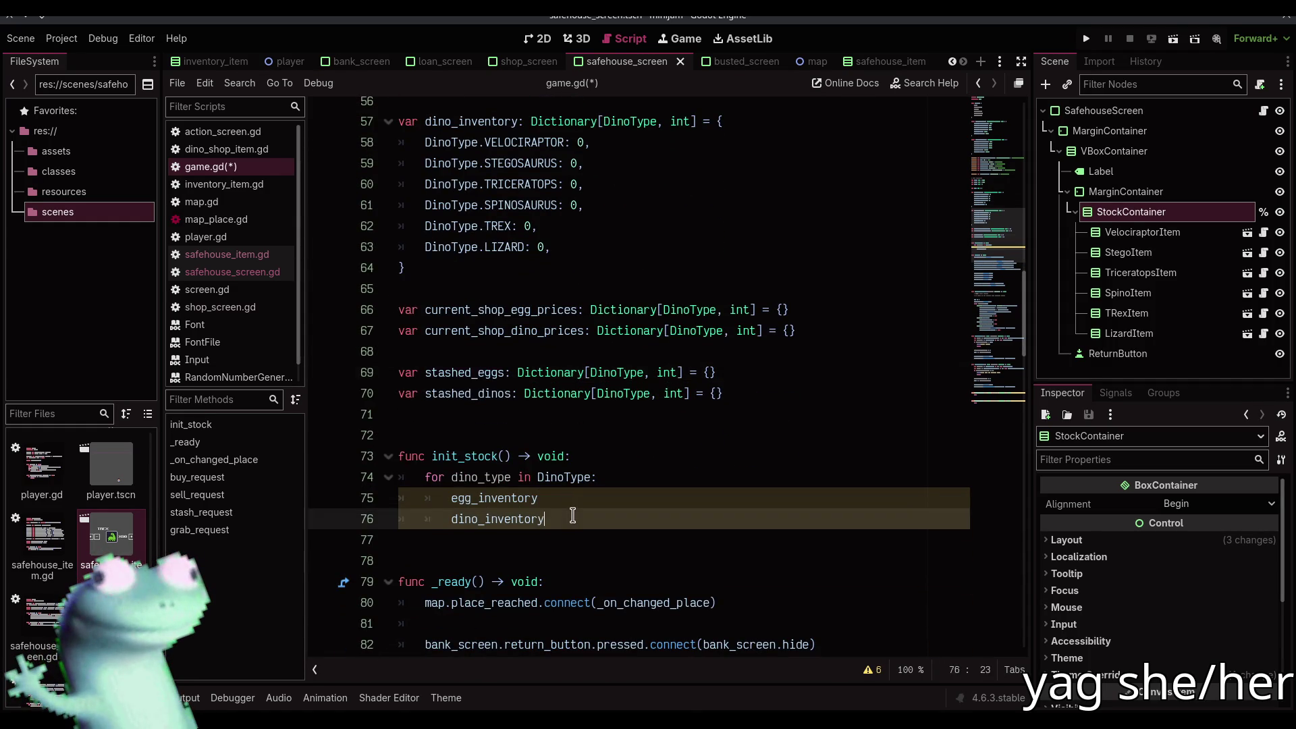
key(Return)
key(ctrl+v)
double_click(480, 393)
key(ctrl+c)
click(559, 540)
key(Return)
key(ctrl+v)
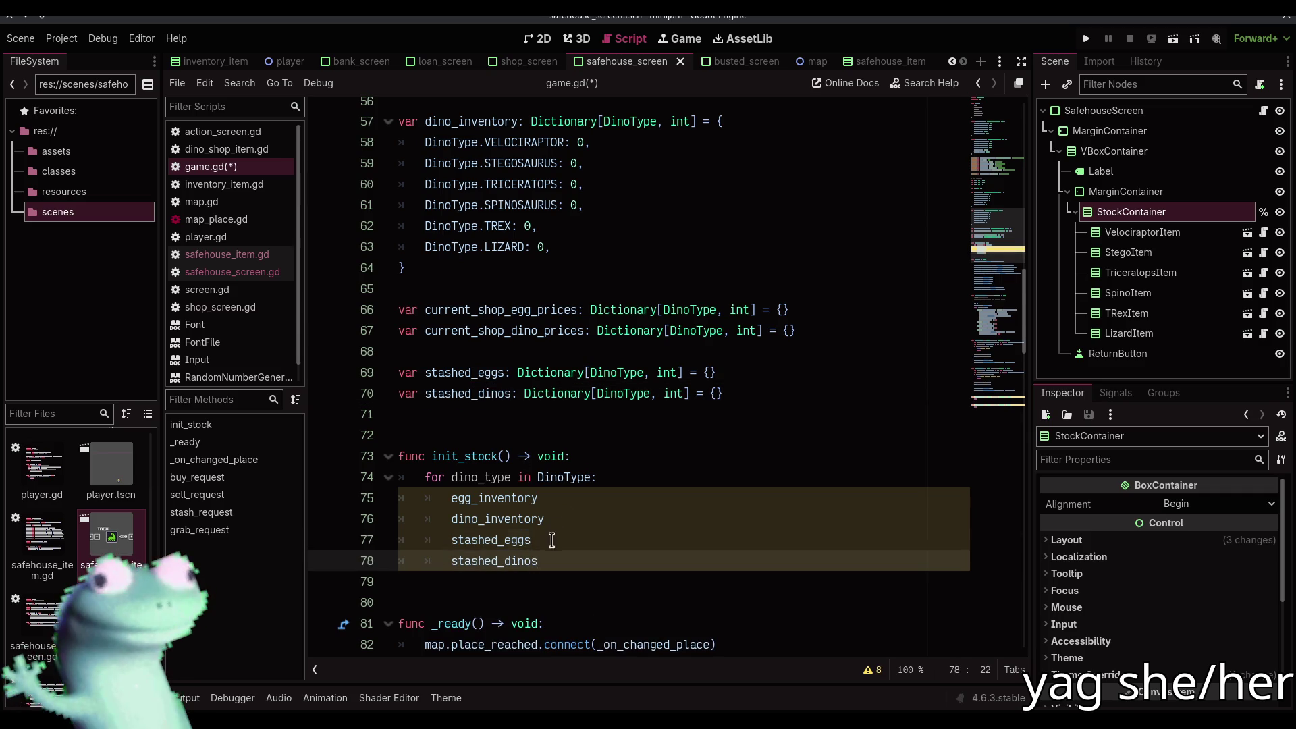
With multiple carets, append '[dino_type] = 0' to the four loop lines.
alt+click(555, 541)
alt+click(557, 518)
alt+click(560, 500)
text([dino_typ)
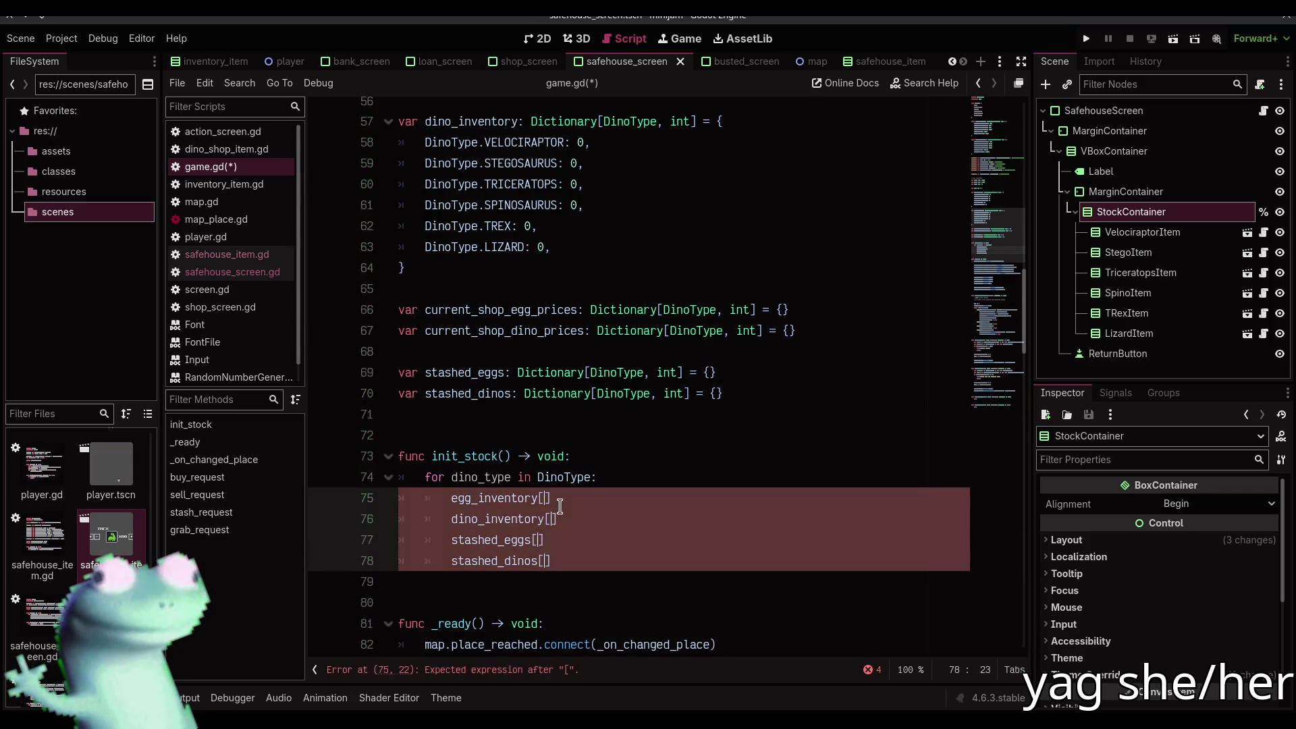
text(e] = 0)
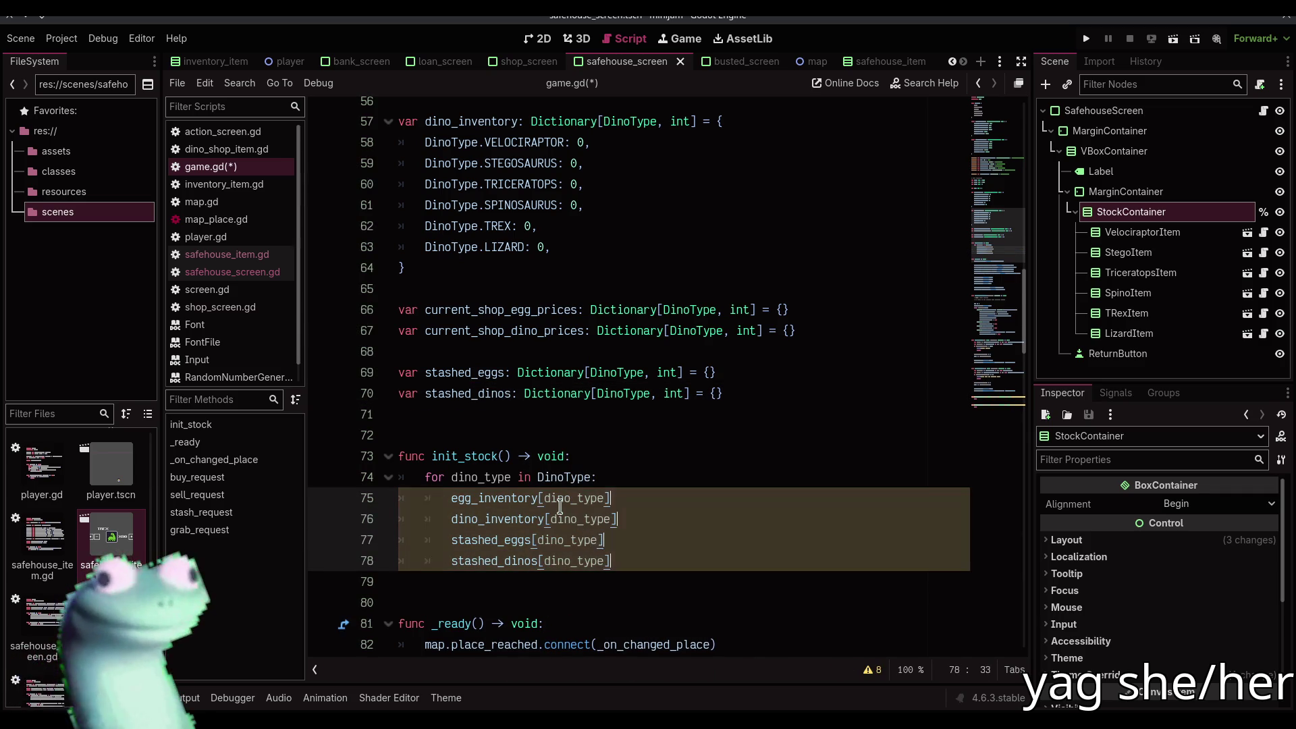
Delete the DinoType entries so dino_inventory and egg_inventory are empty dictionaries.
scroll(559, 506, up, 3)
drag(571, 436, 758, 312)
key(BackSpace)
key(Delete)
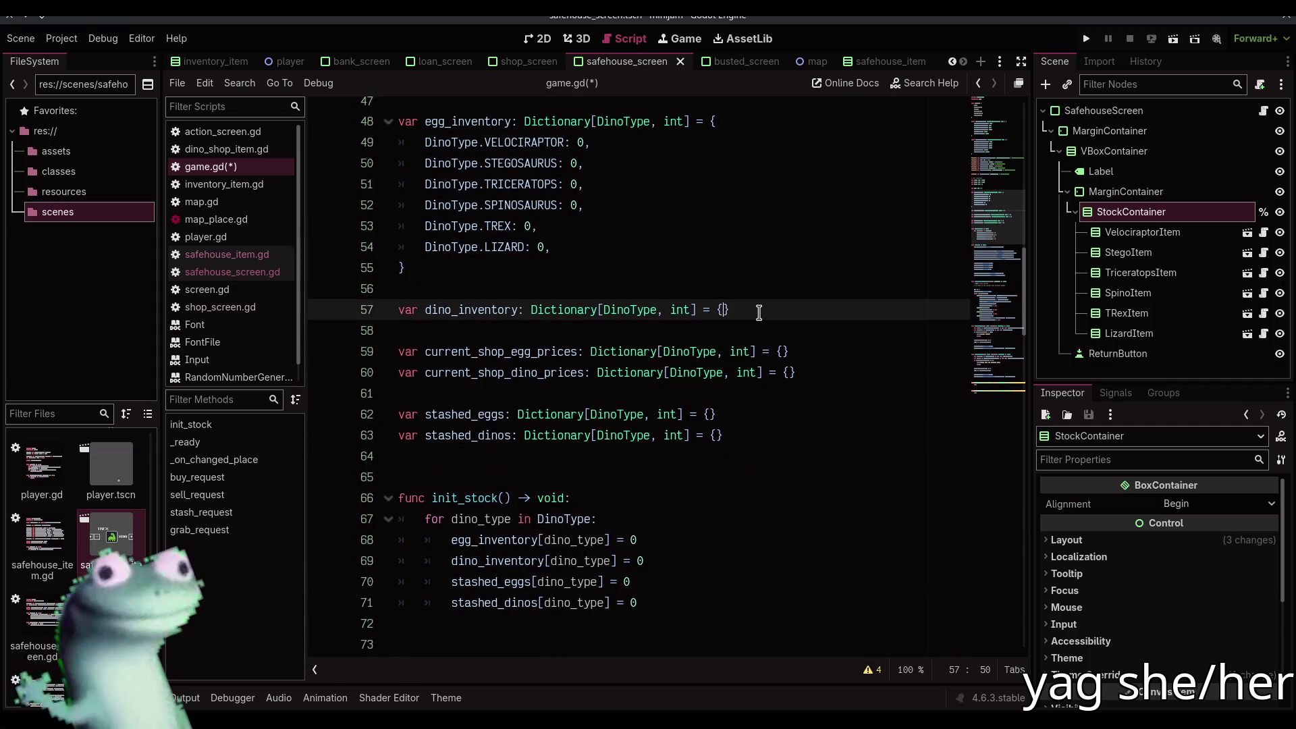
mouse_move(757, 257)
mouse_down()
mouse_move(738, 109)
mouse_move(737, 124)
mouse_up()
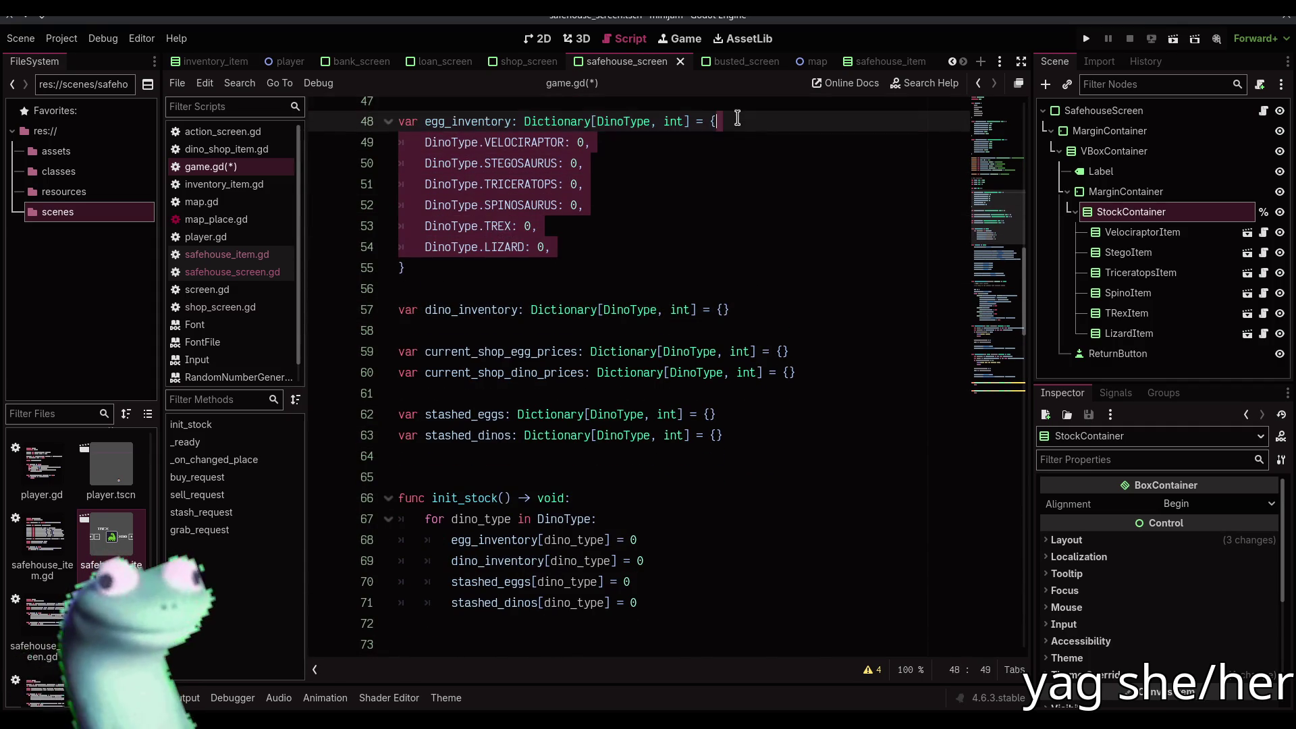
key(BackSpace)
text(})
key(Delete)
Move the shop price declarations above the inventories, keep egg_inventory first, and save.
scroll(718, 141, up, 2)
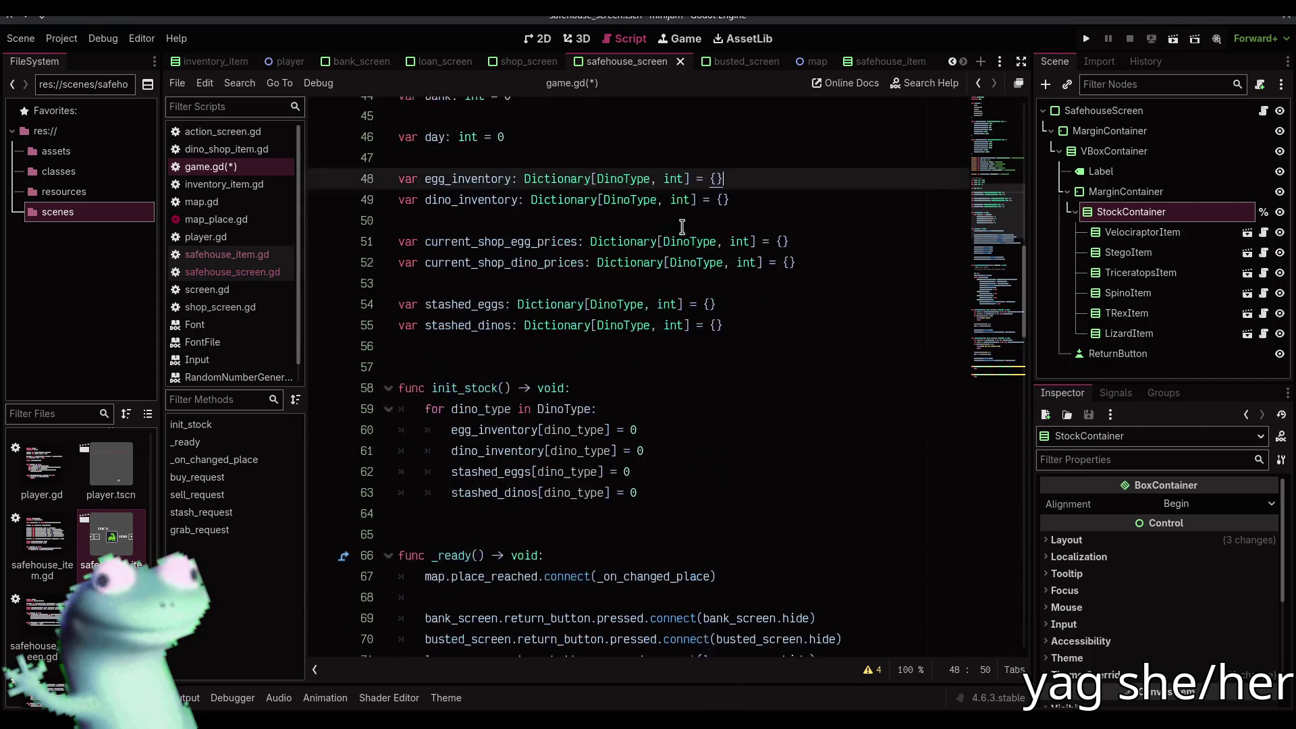
drag(798, 331, 357, 313)
key(alt+Up)
key(alt+Up)
key(alt+Up)
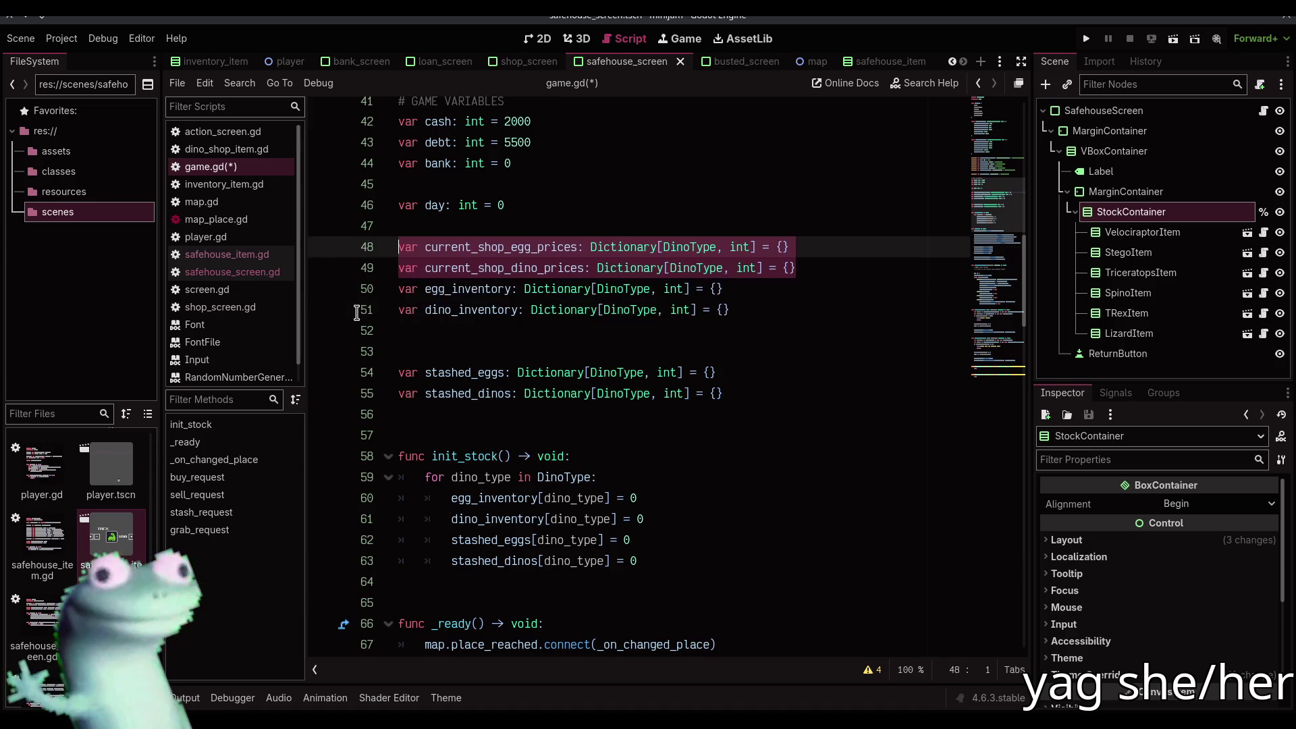
key(Down)
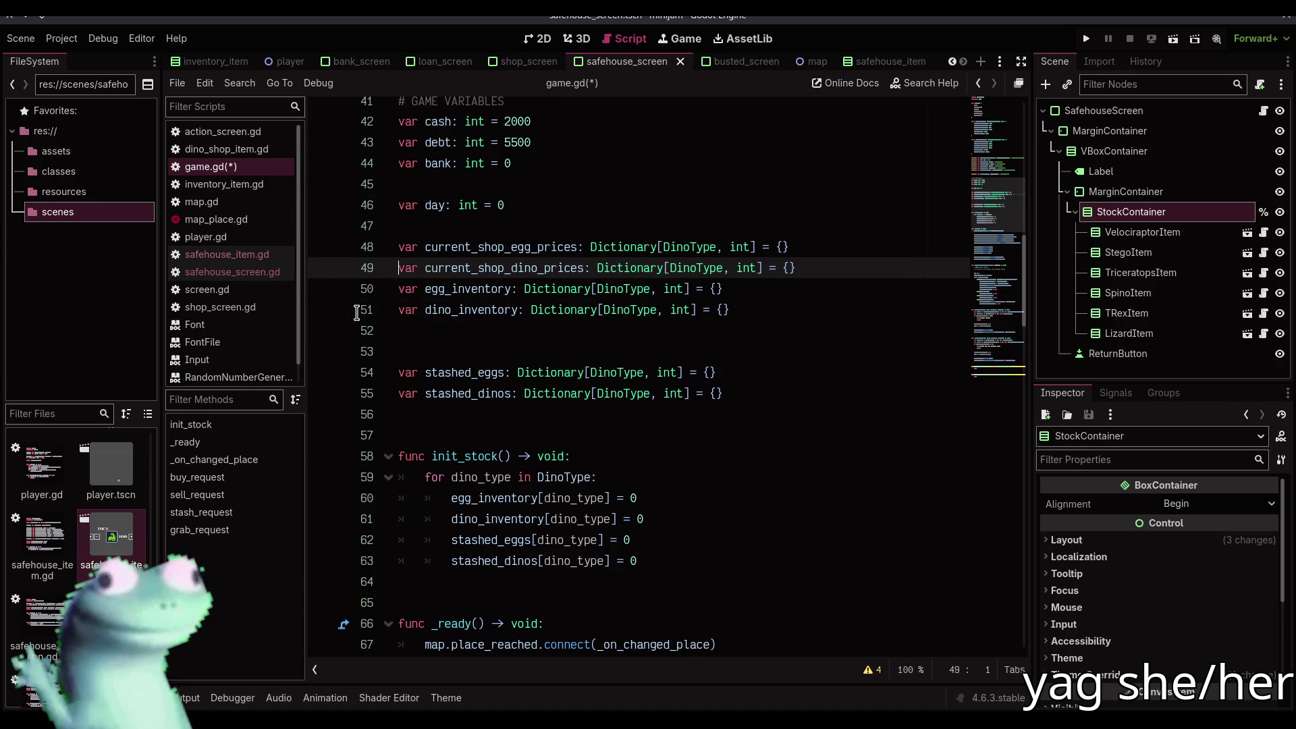
key(Down)
key(shift+Down)
key(alt+Down)
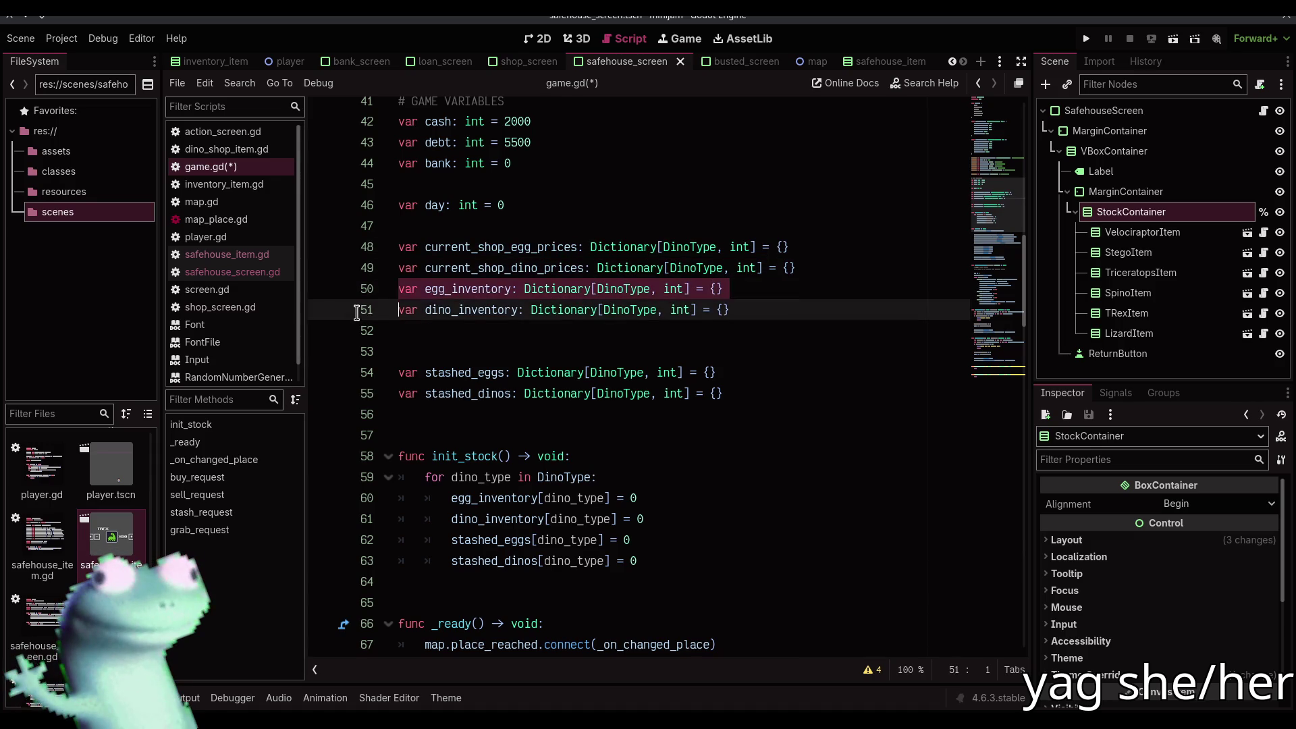
key(alt+Up)
key(shift+End)
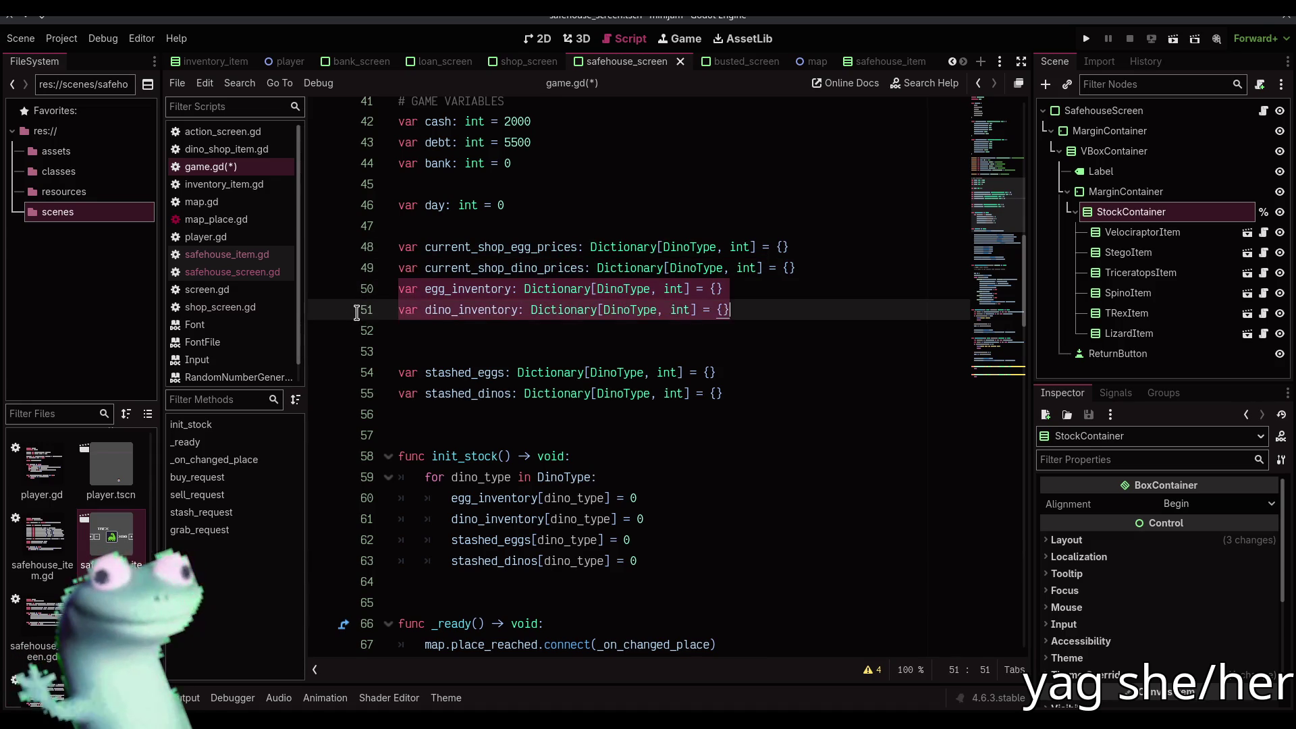
key(alt+Down)
key(ctrl+s)
Glance at the stream in the browser and return to the Godot script editor.
click(471, 288)
scroll(503, 399, down, 2)
scroll(503, 400, up, 2)
key(alt+Tab)
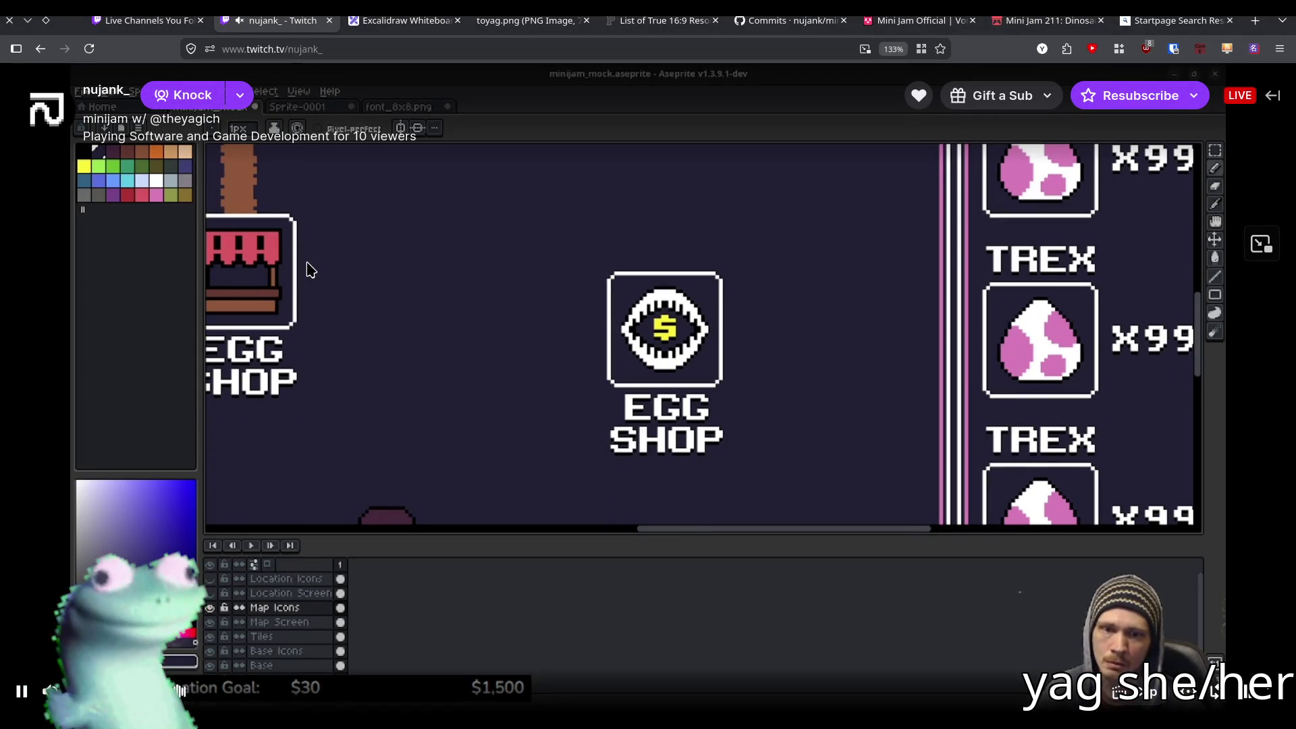
key(alt+Tab)
mouse_move(601, 336)
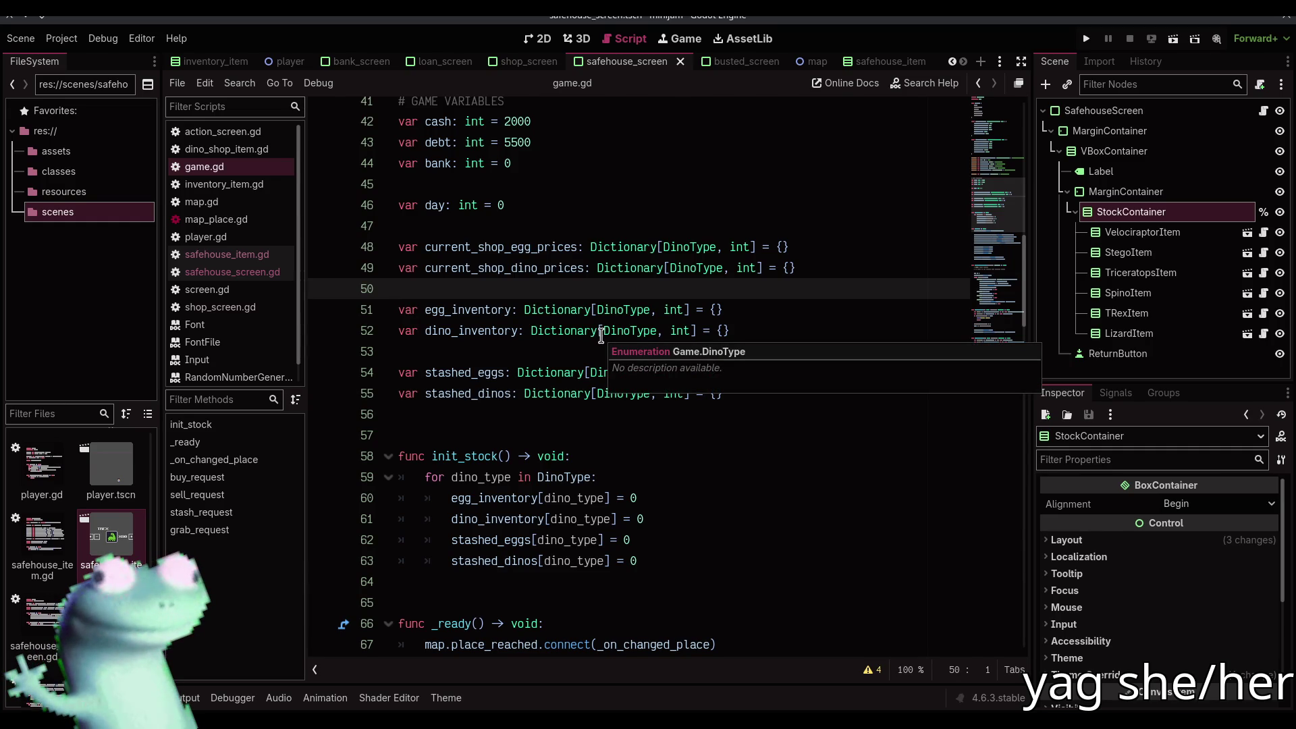
scroll(601, 335, down, 7)
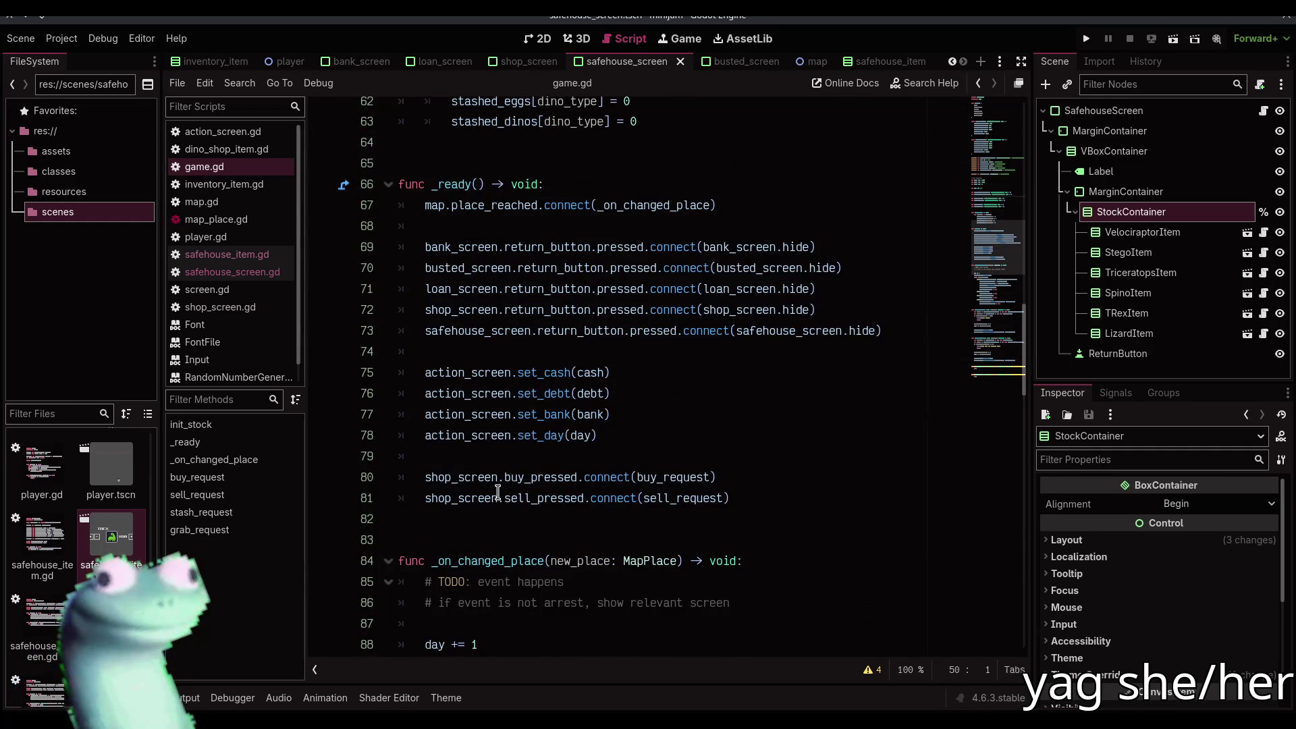
mouse_move(497, 491)
scroll(497, 491, down, 11)
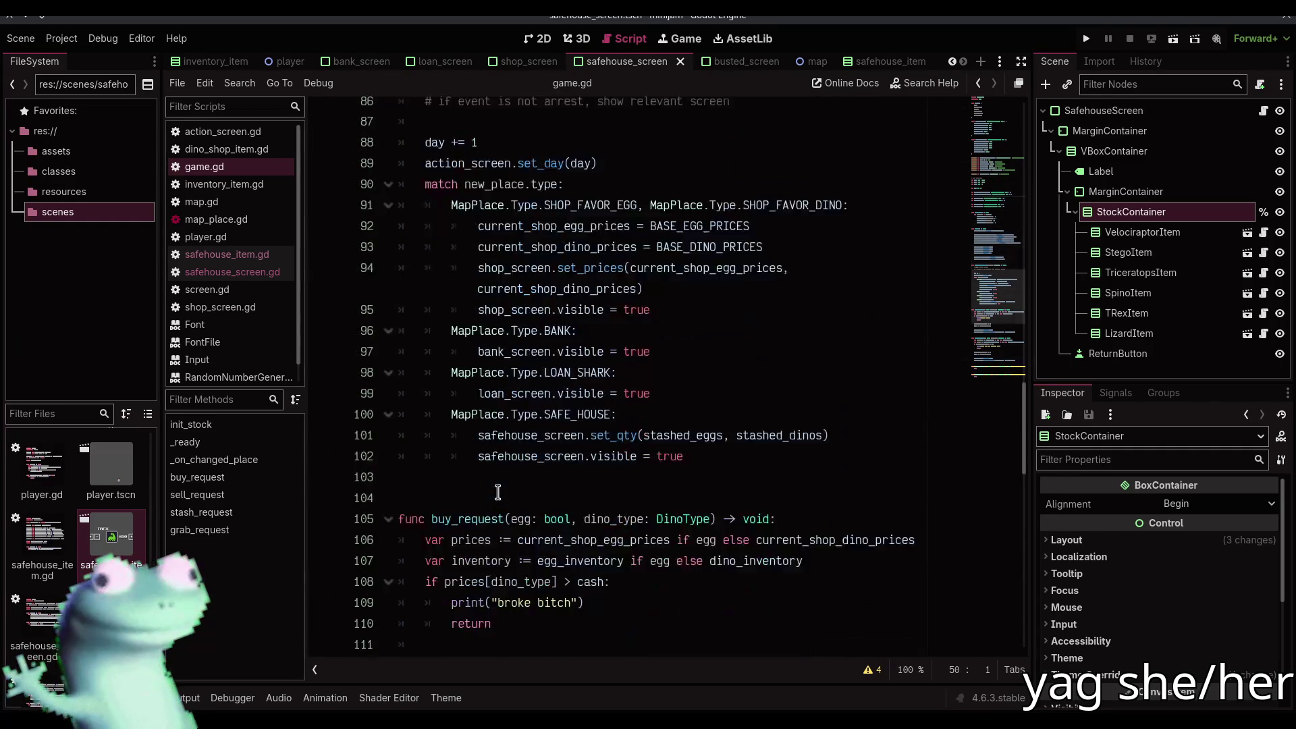
scroll(497, 491, down, 2)
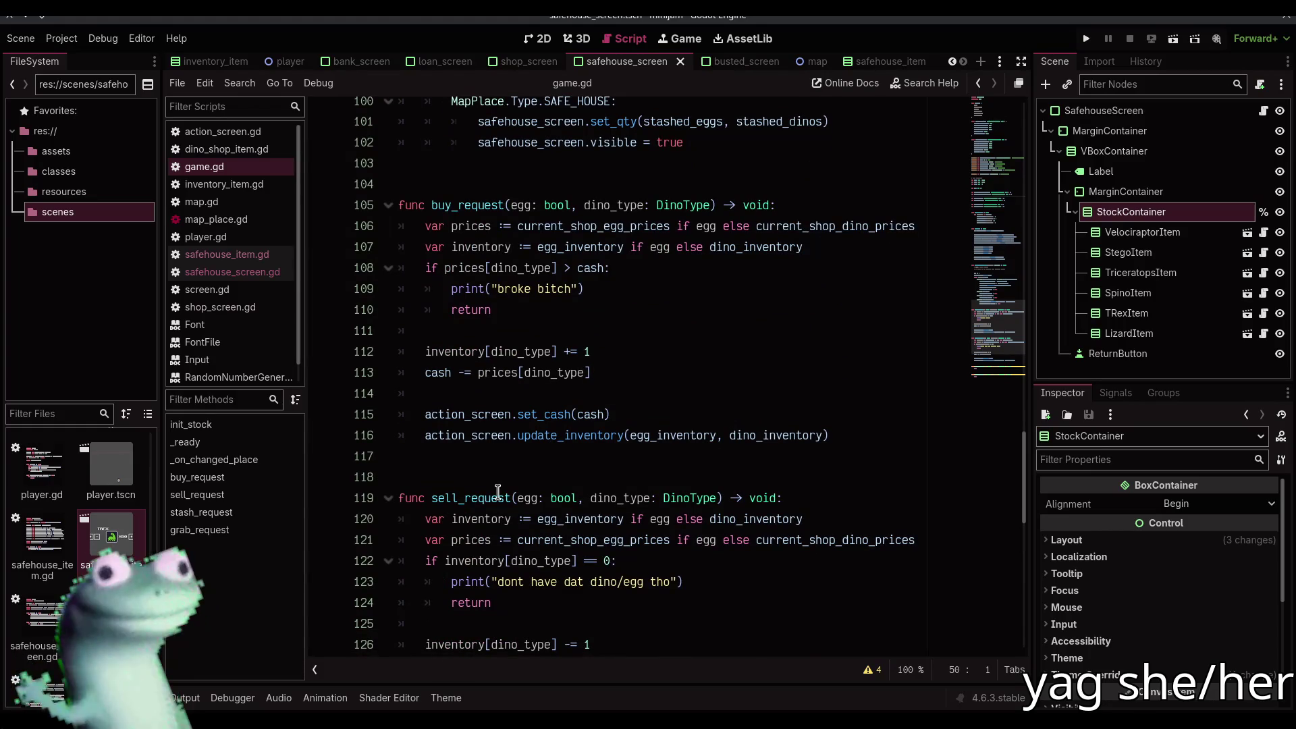
scroll(497, 491, down, 8)
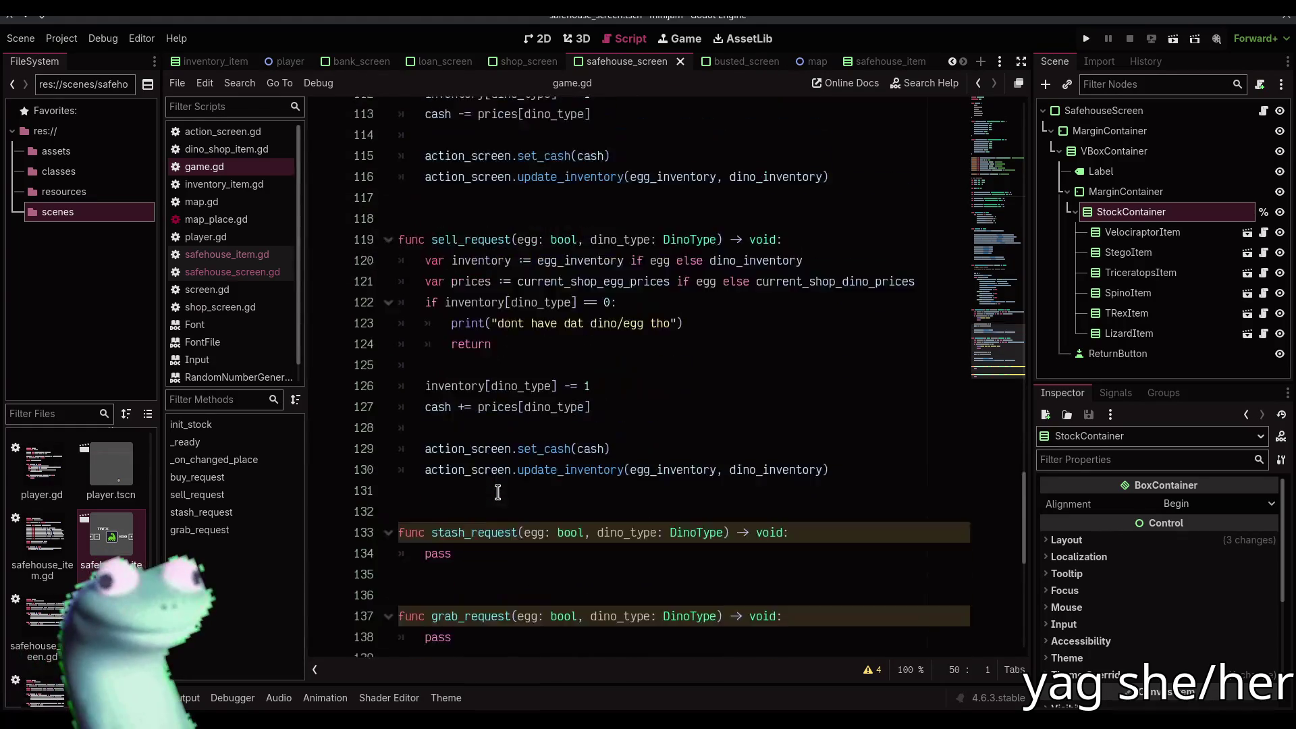
click(587, 448)
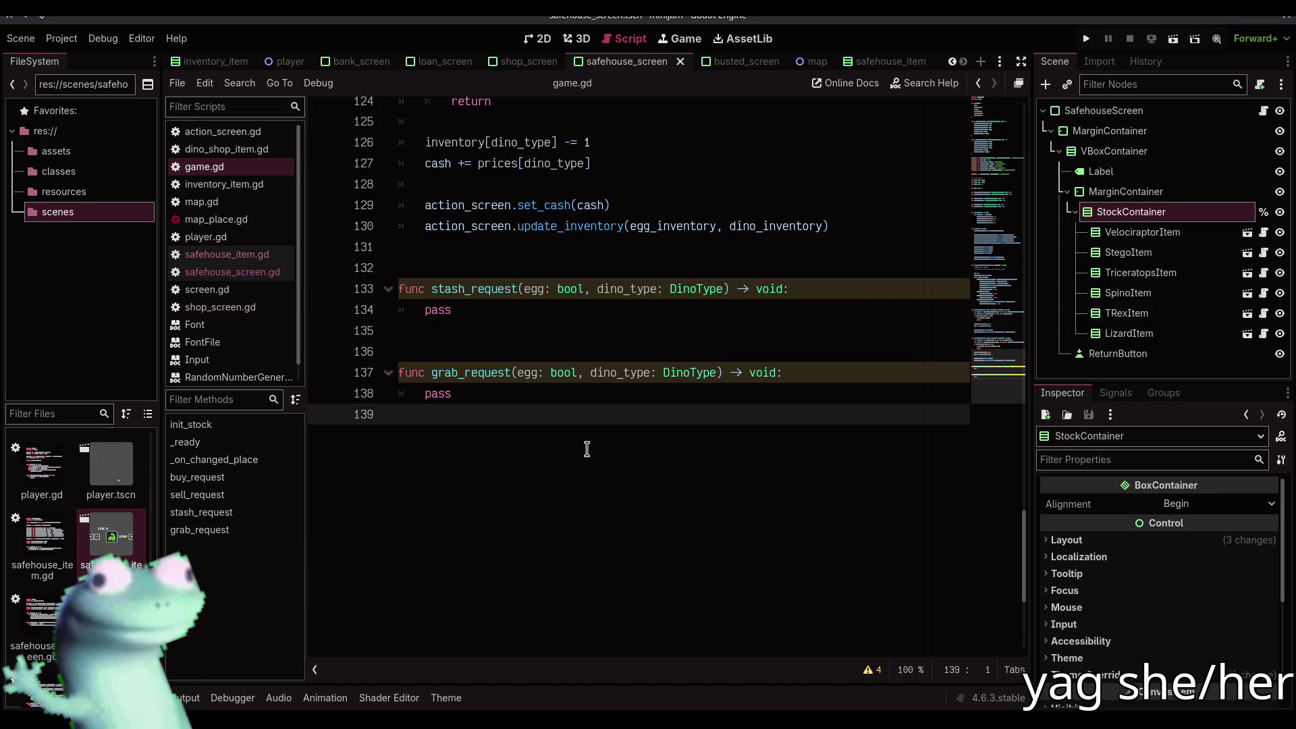
click(571, 243)
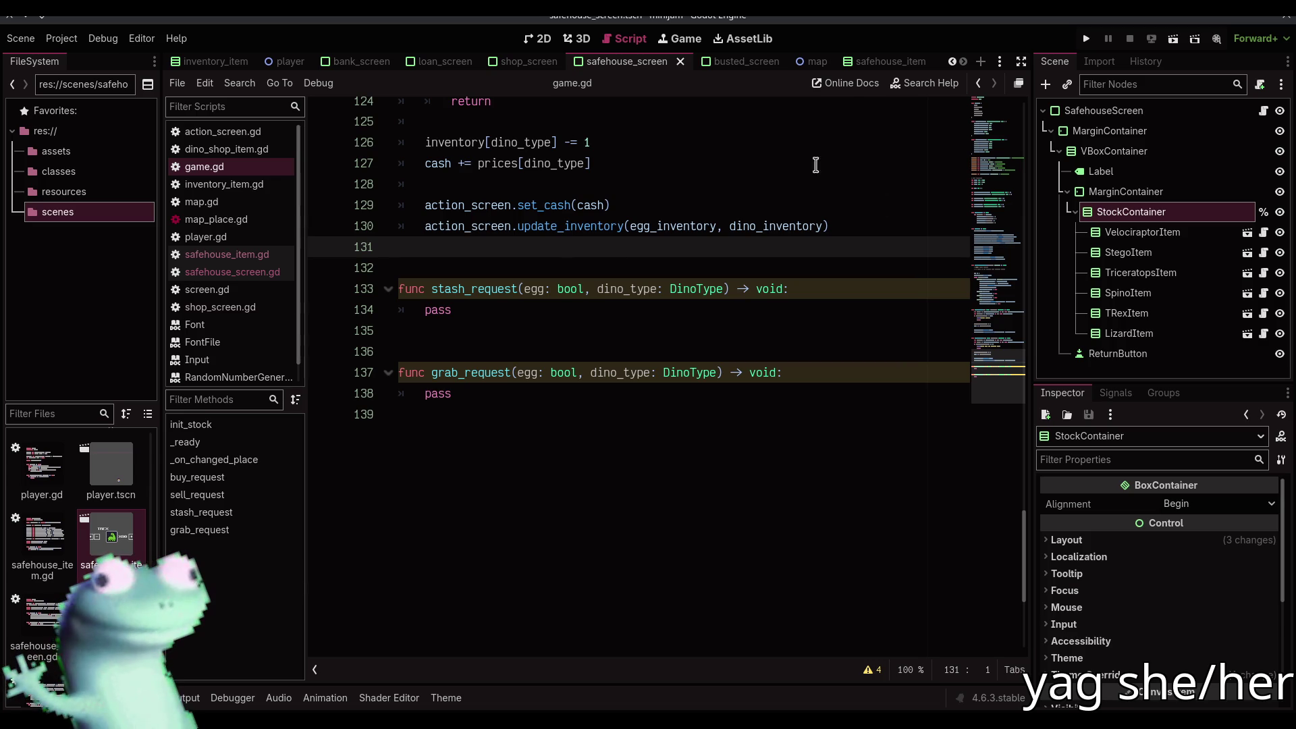
scroll(794, 69, up, 2)
scroll(794, 69, down, 2)
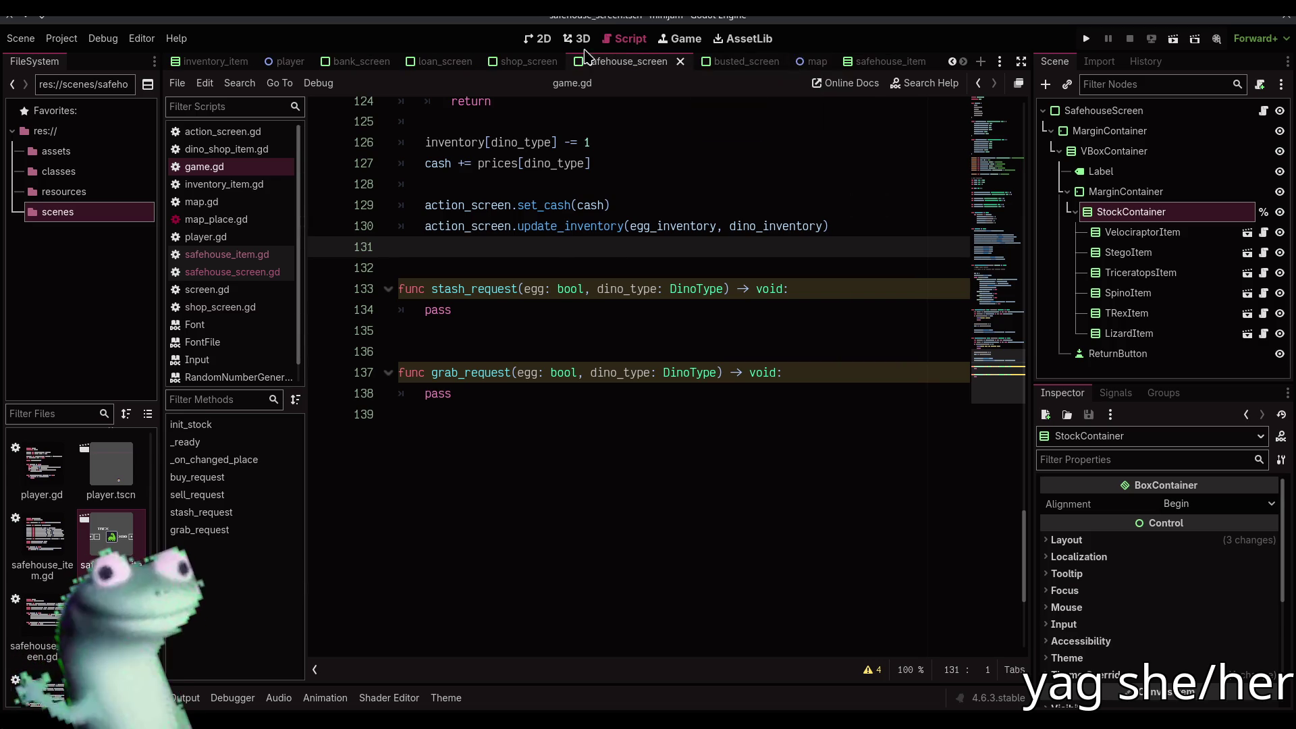
click(538, 38)
Leave the safehouse scene and switch the 2D editor to the game.tscn tab.
click(632, 196)
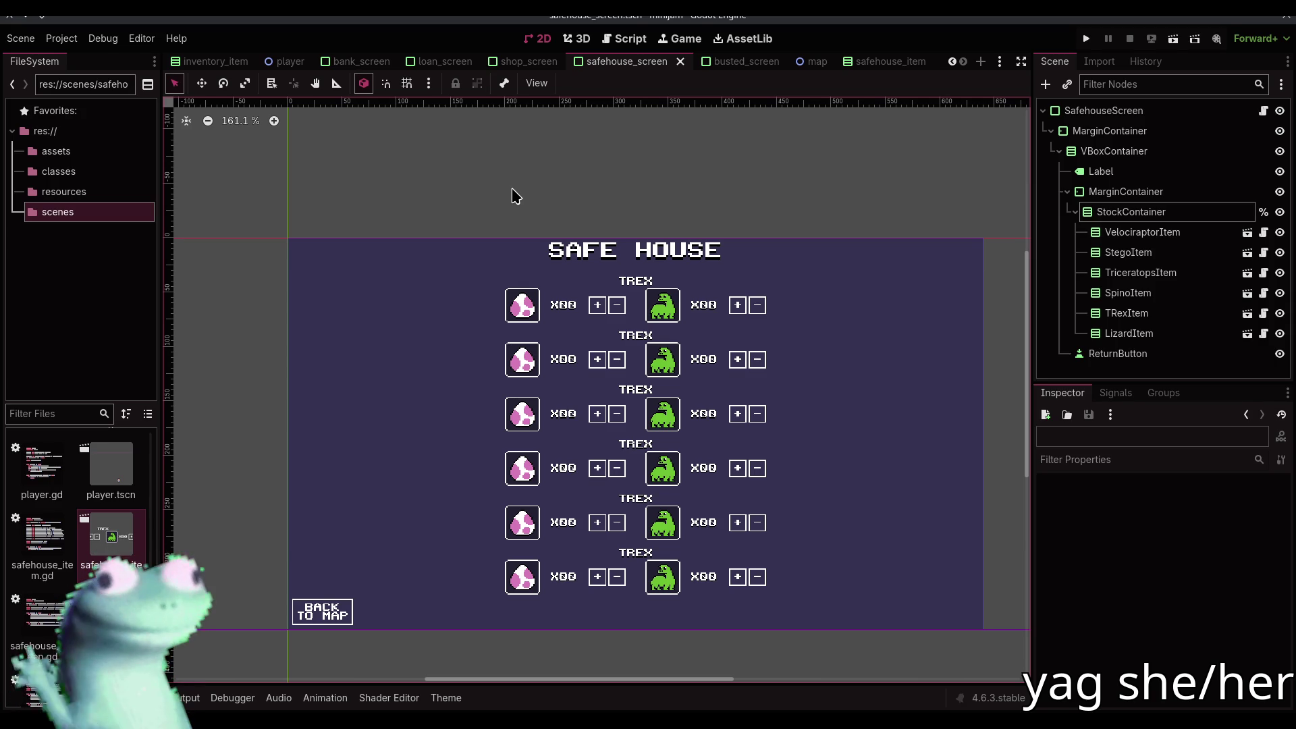
click(625, 39)
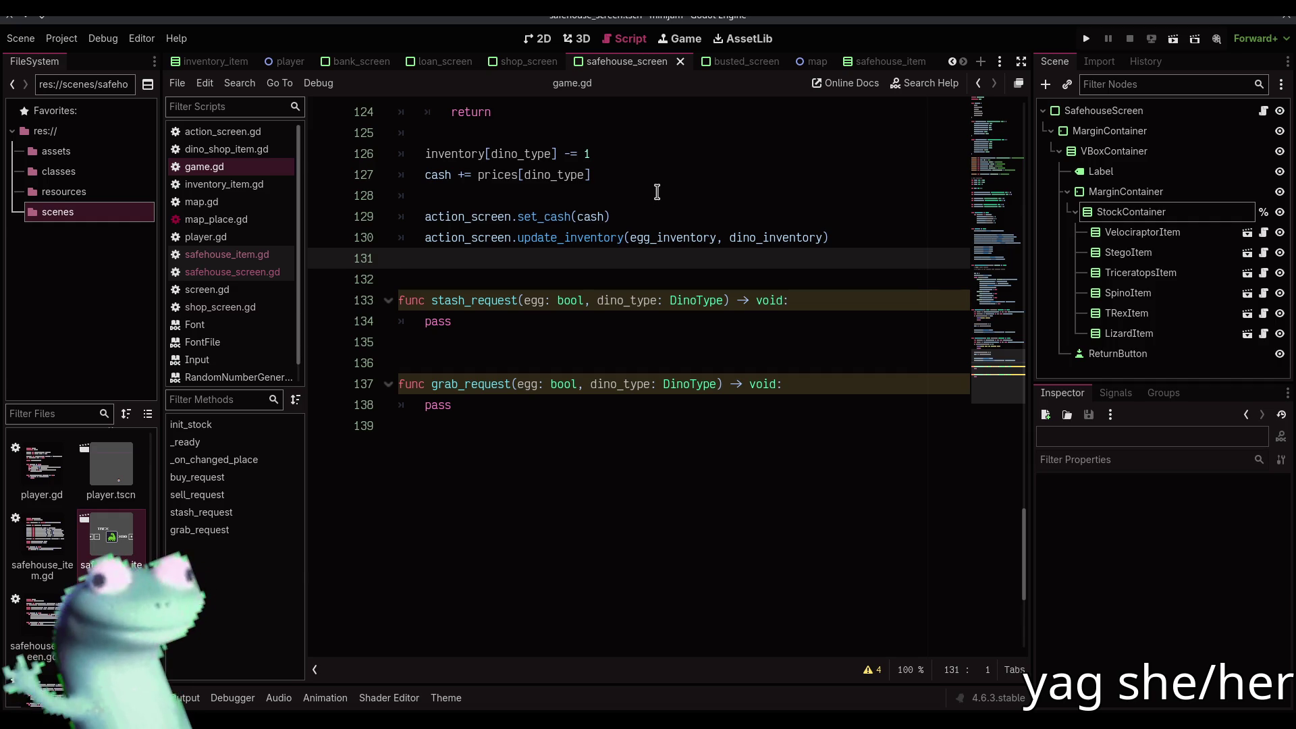
click(538, 39)
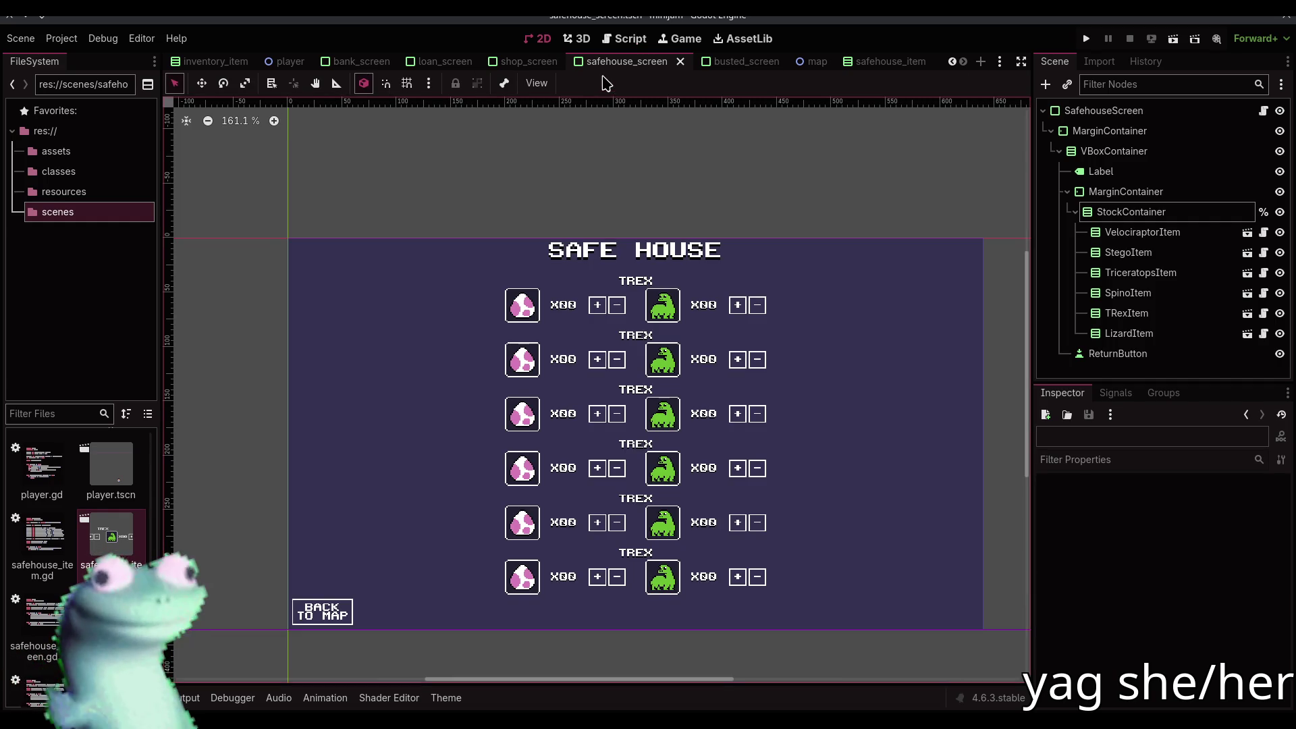
scroll(607, 67, up, 2)
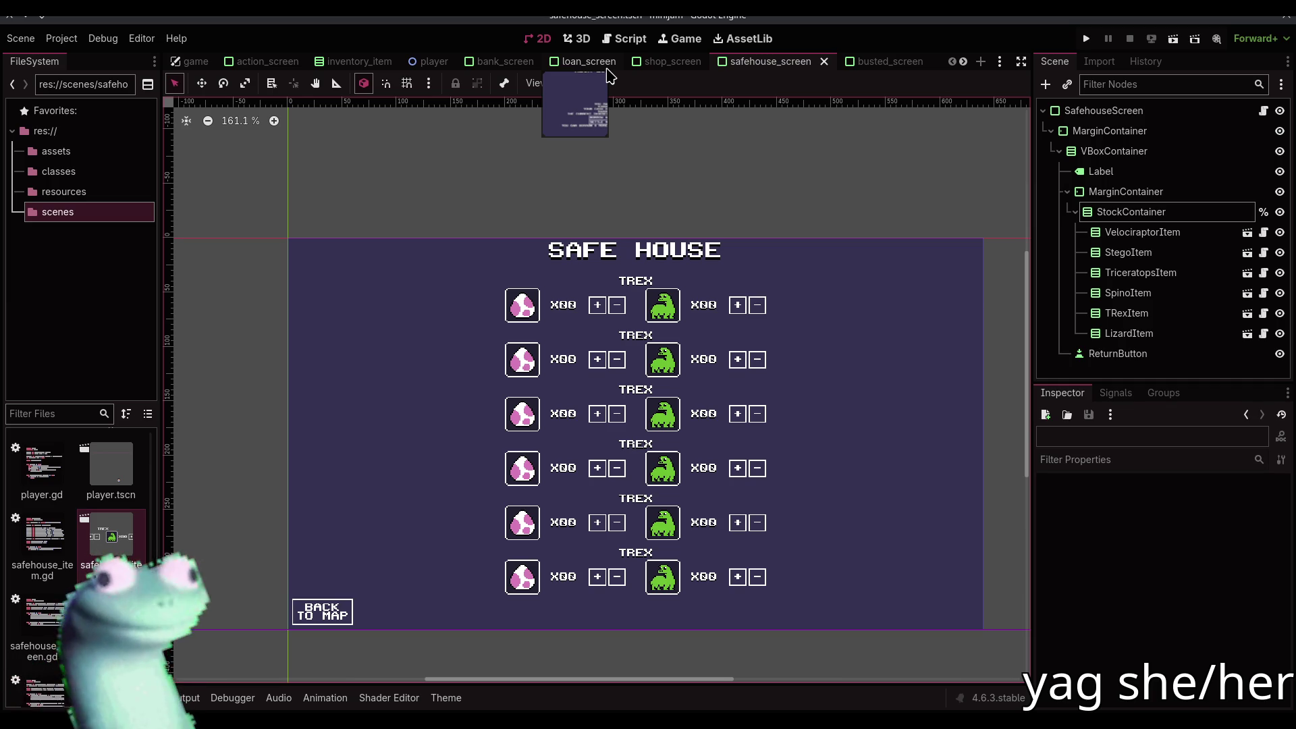
click(196, 61)
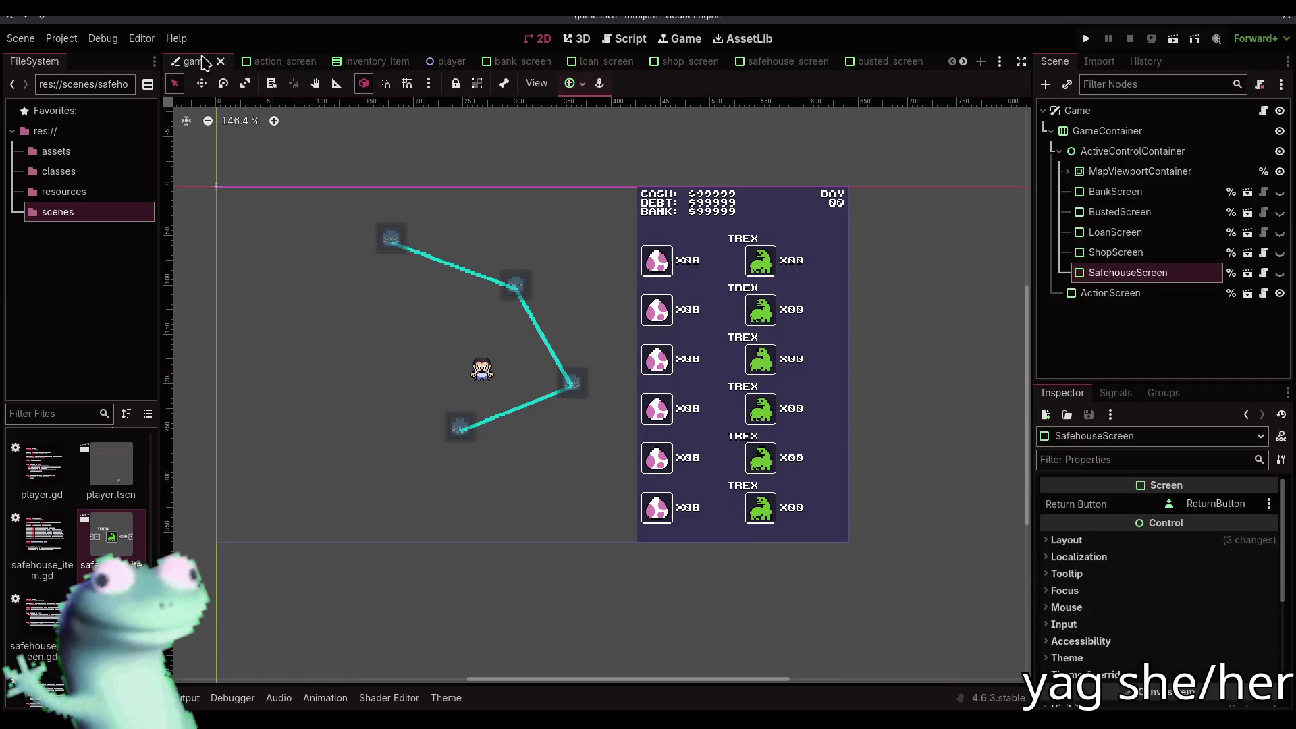
Run the game, visit the dino shop, MEGALOANDON and bank, then stop it.
click(1086, 38)
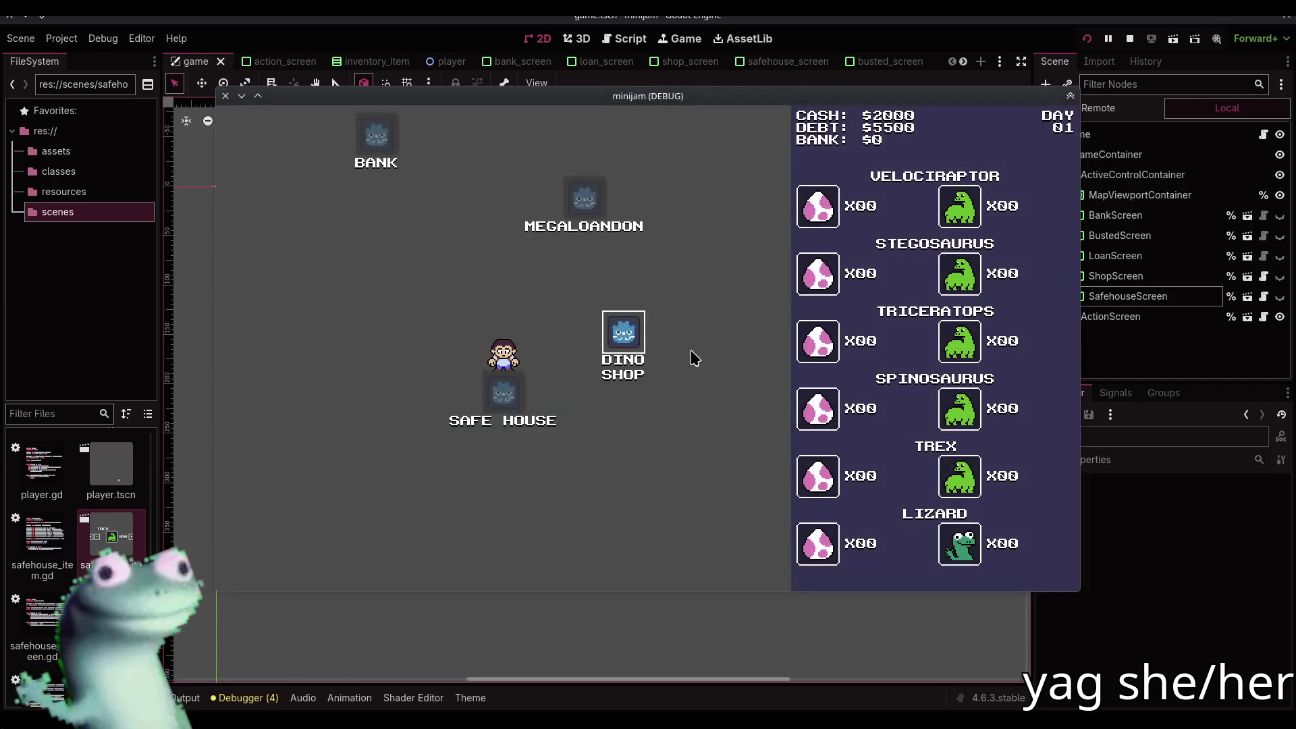
key(Return)
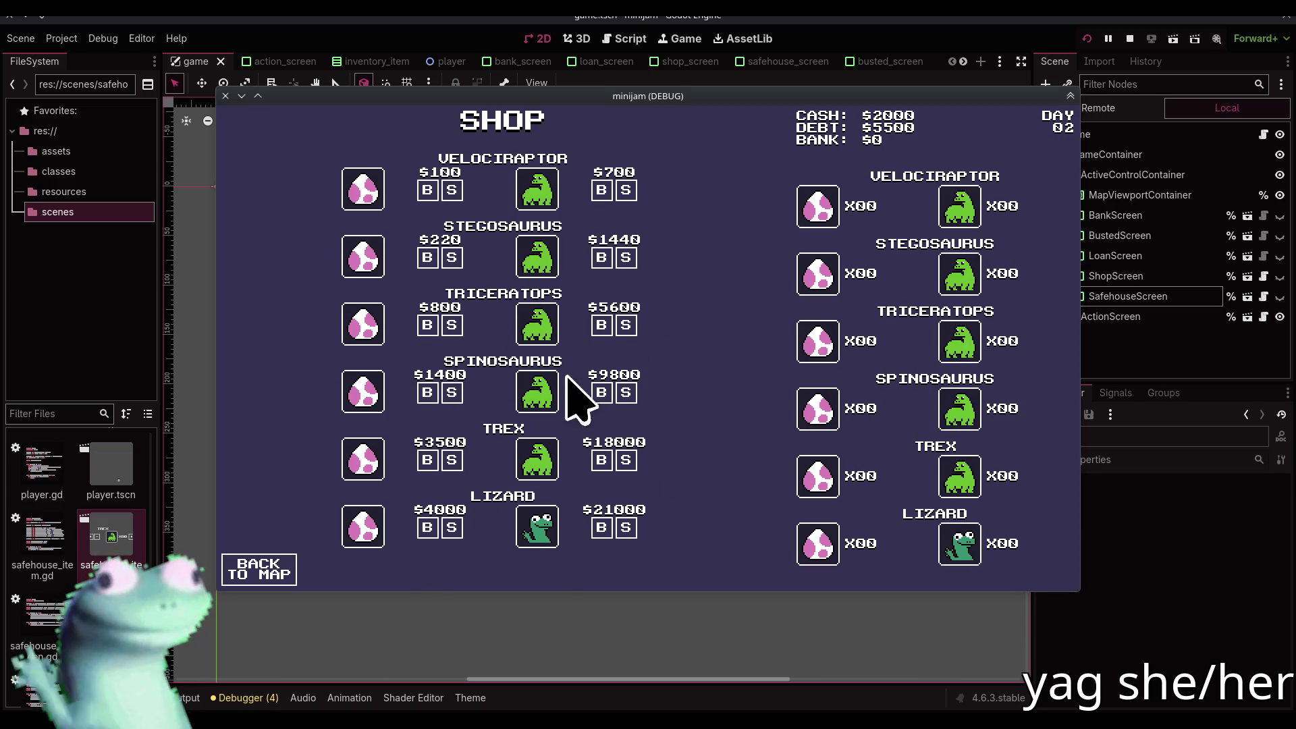
click(261, 579)
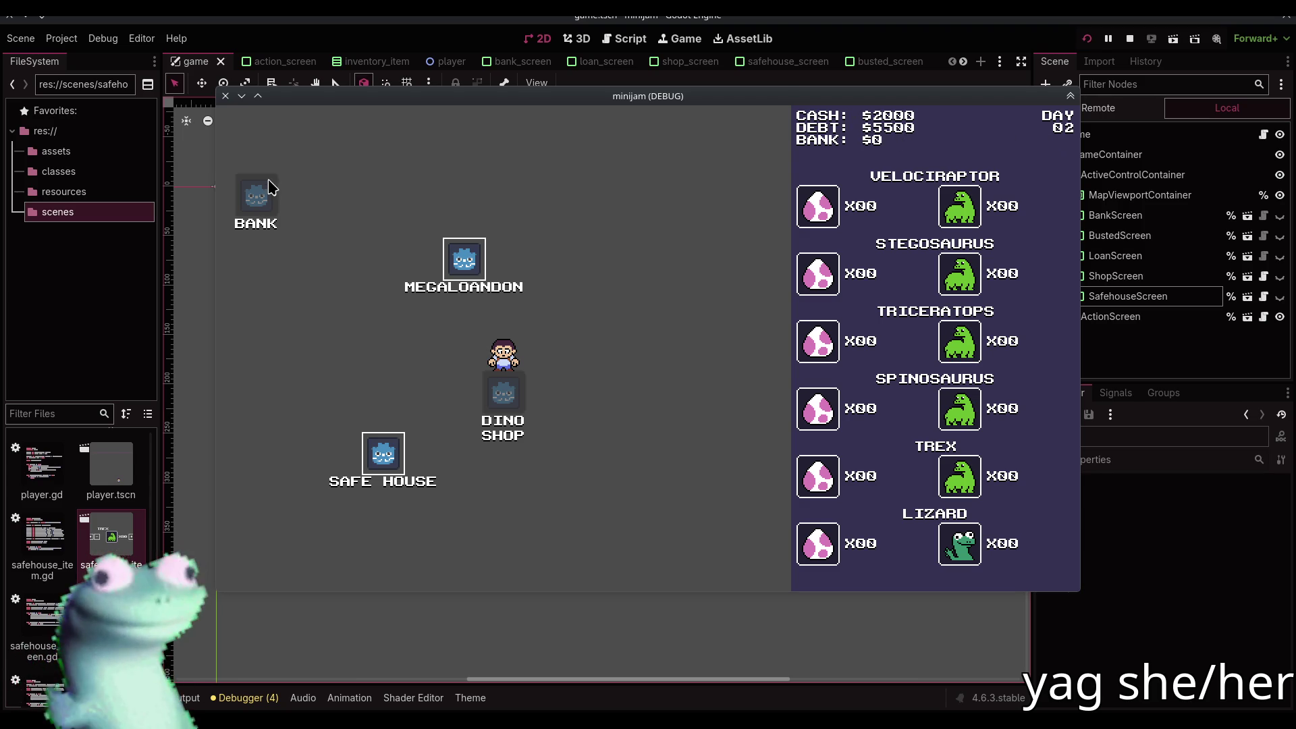
click(466, 262)
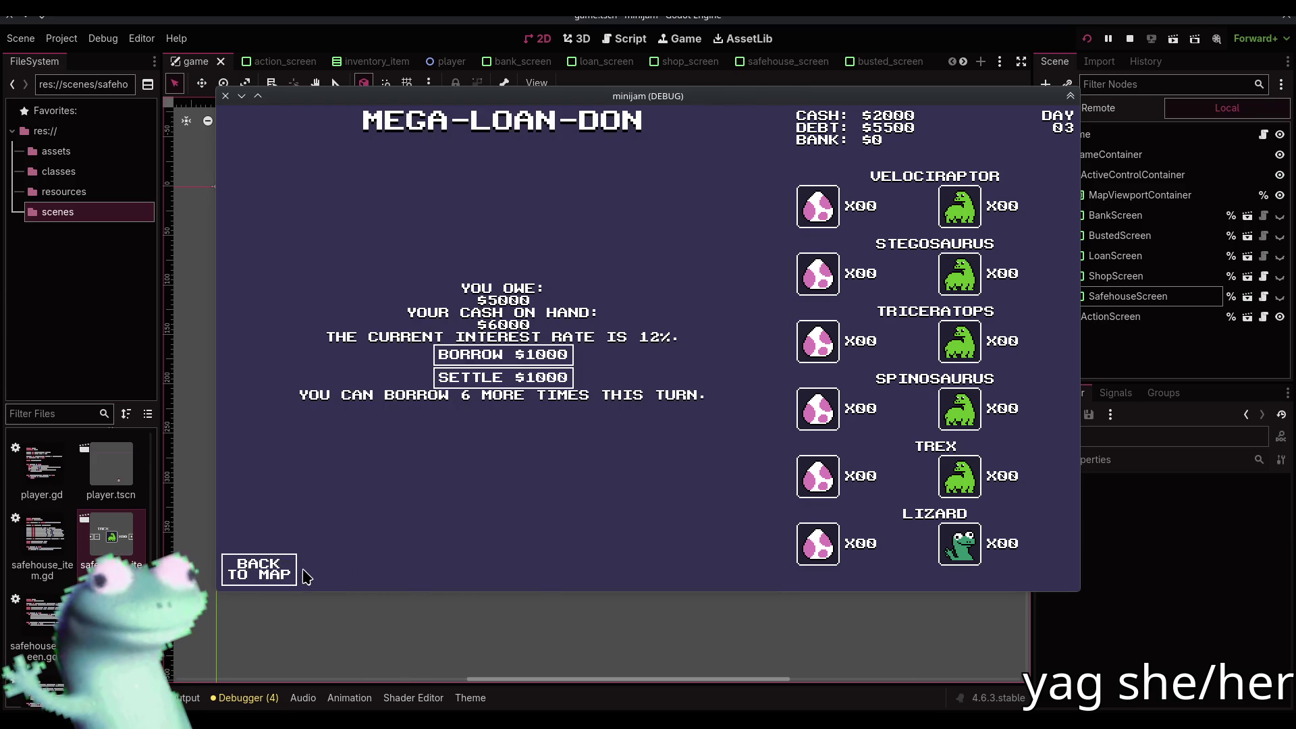
click(291, 577)
click(301, 330)
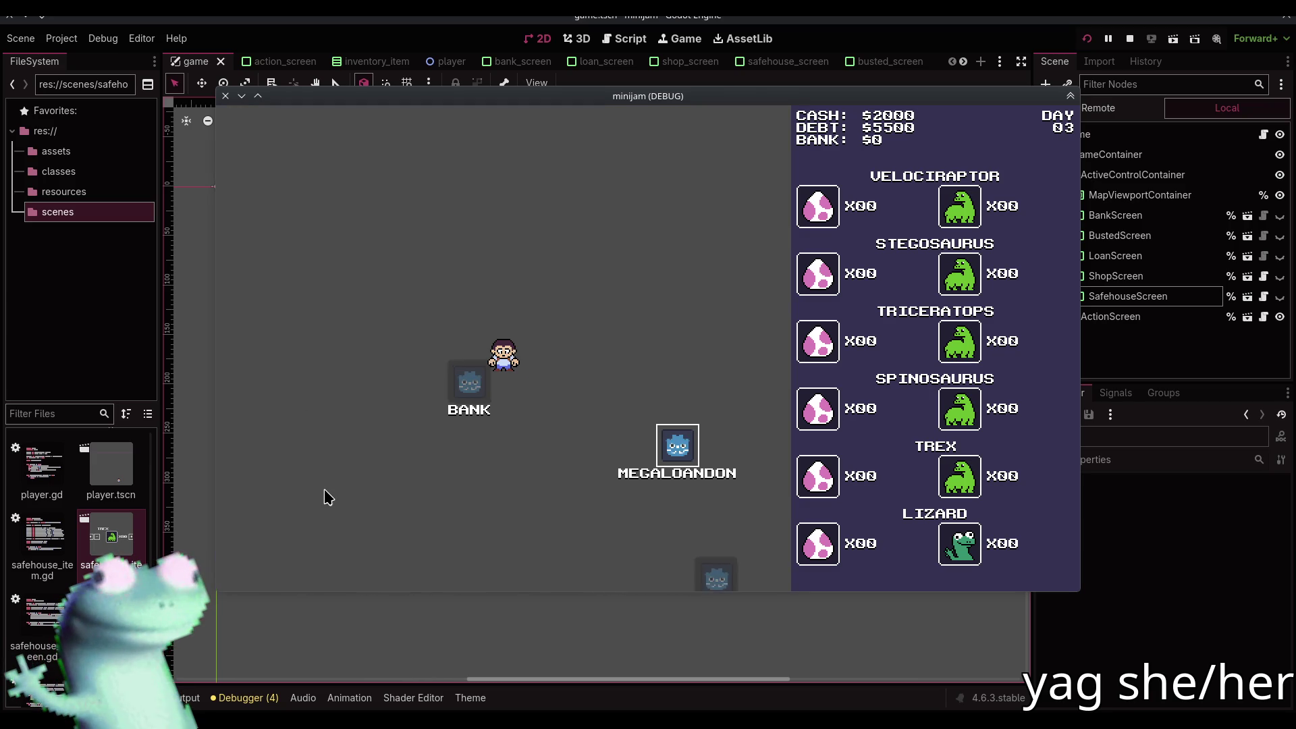
click(270, 571)
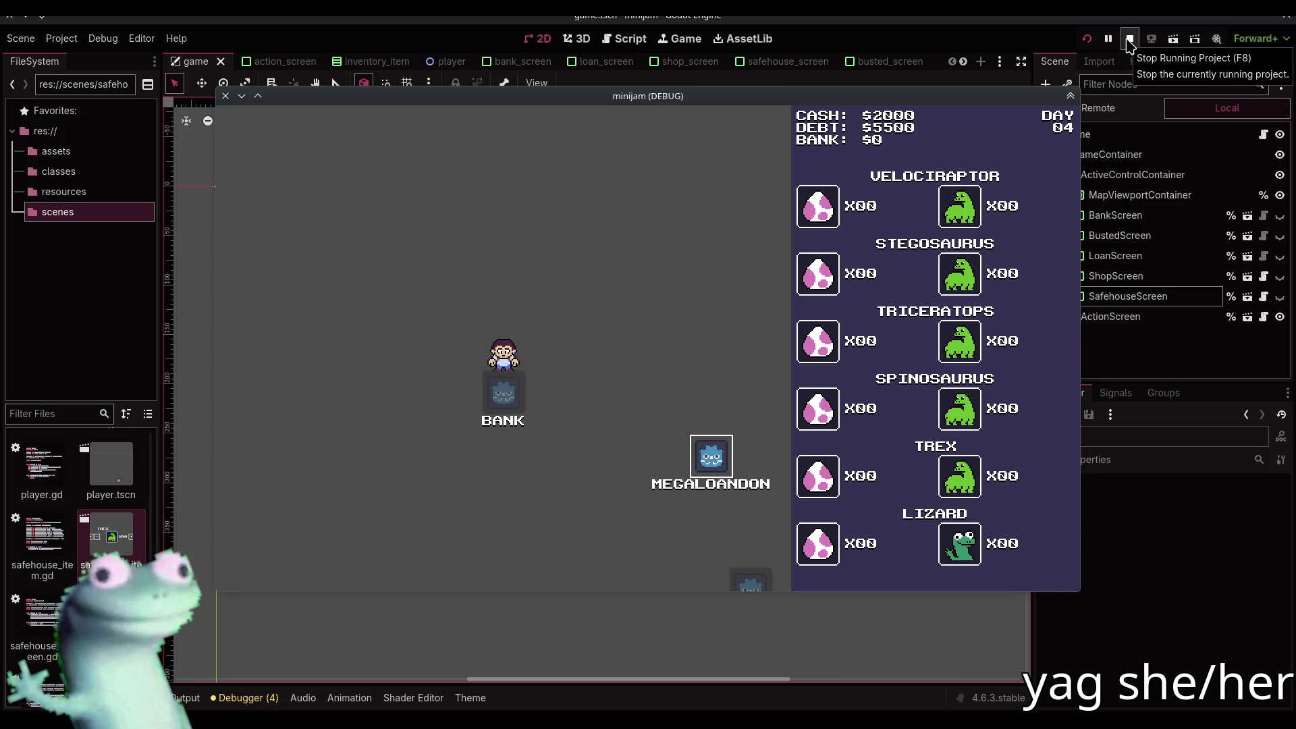
click(1129, 40)
click(622, 39)
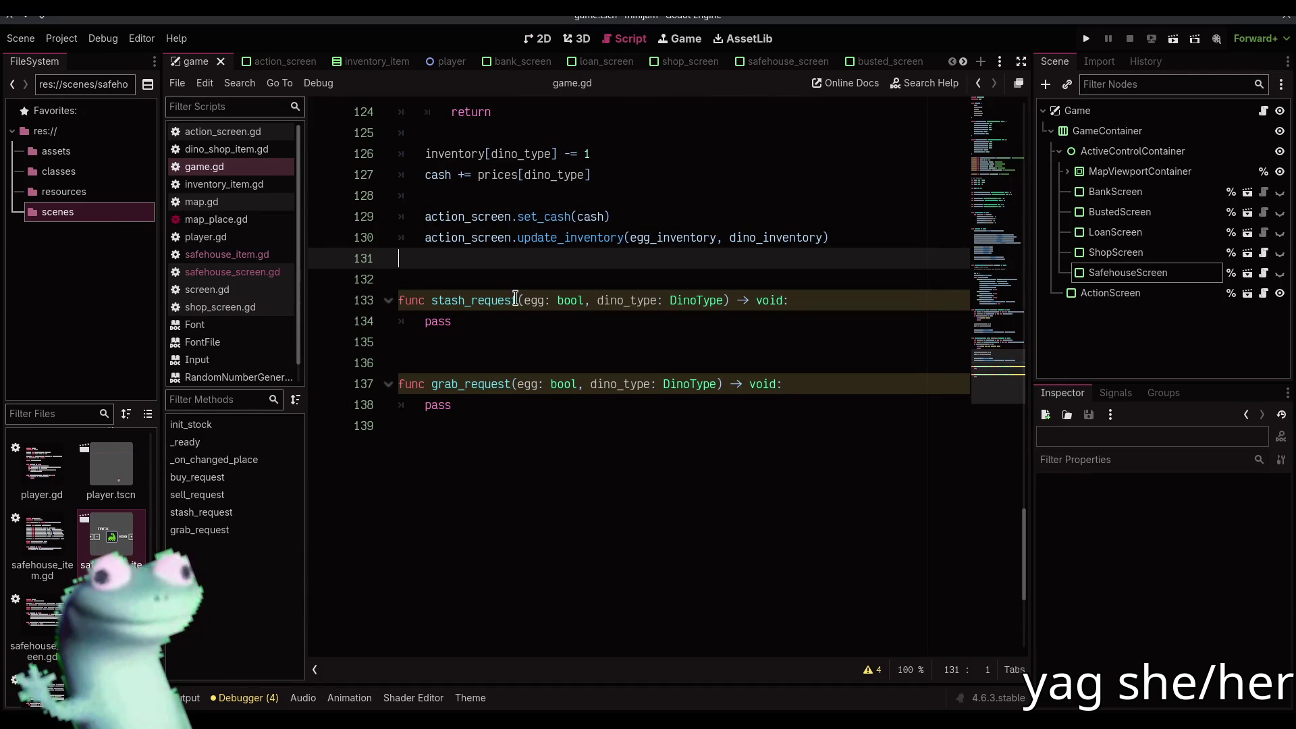
Replace pass in stash_request with 'var stash := stashed_eggs if egg else stashed_dinos'.
double_click(505, 322)
scroll(540, 404, up, 3)
scroll(529, 511, down, 3)
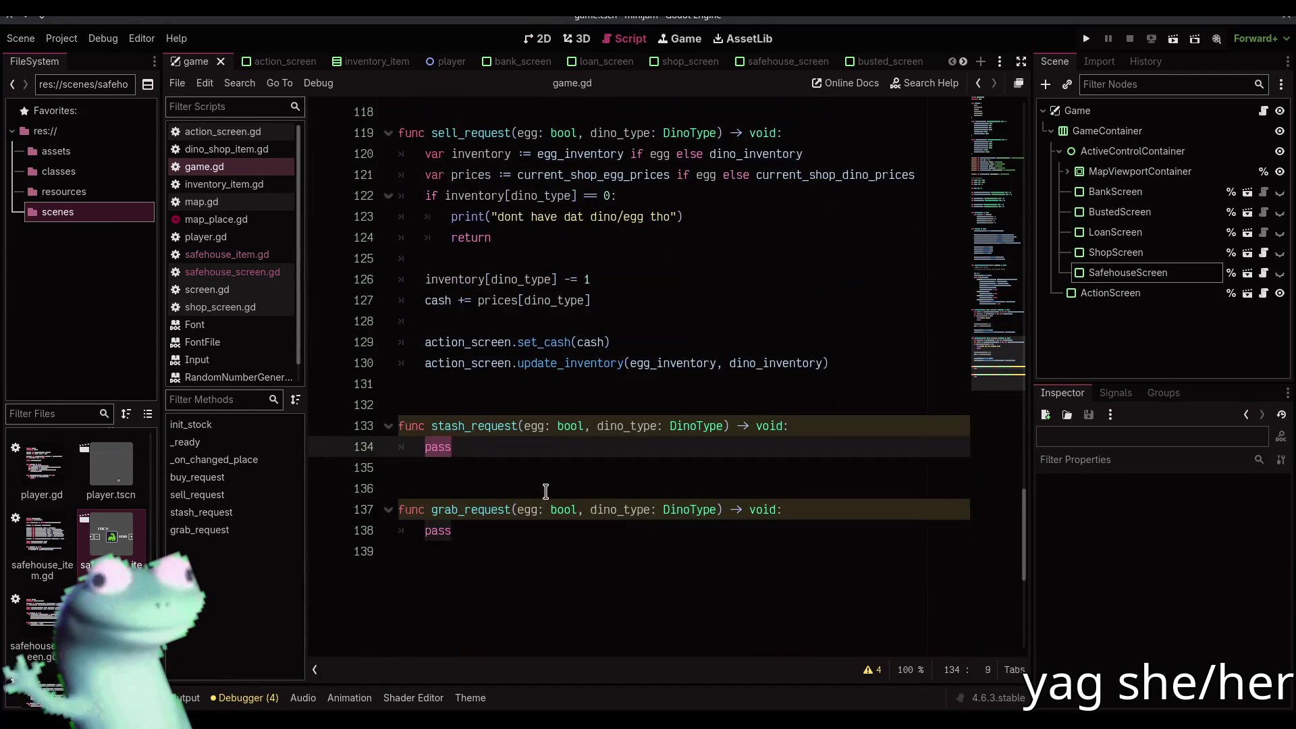
scroll(592, 464, up, 2)
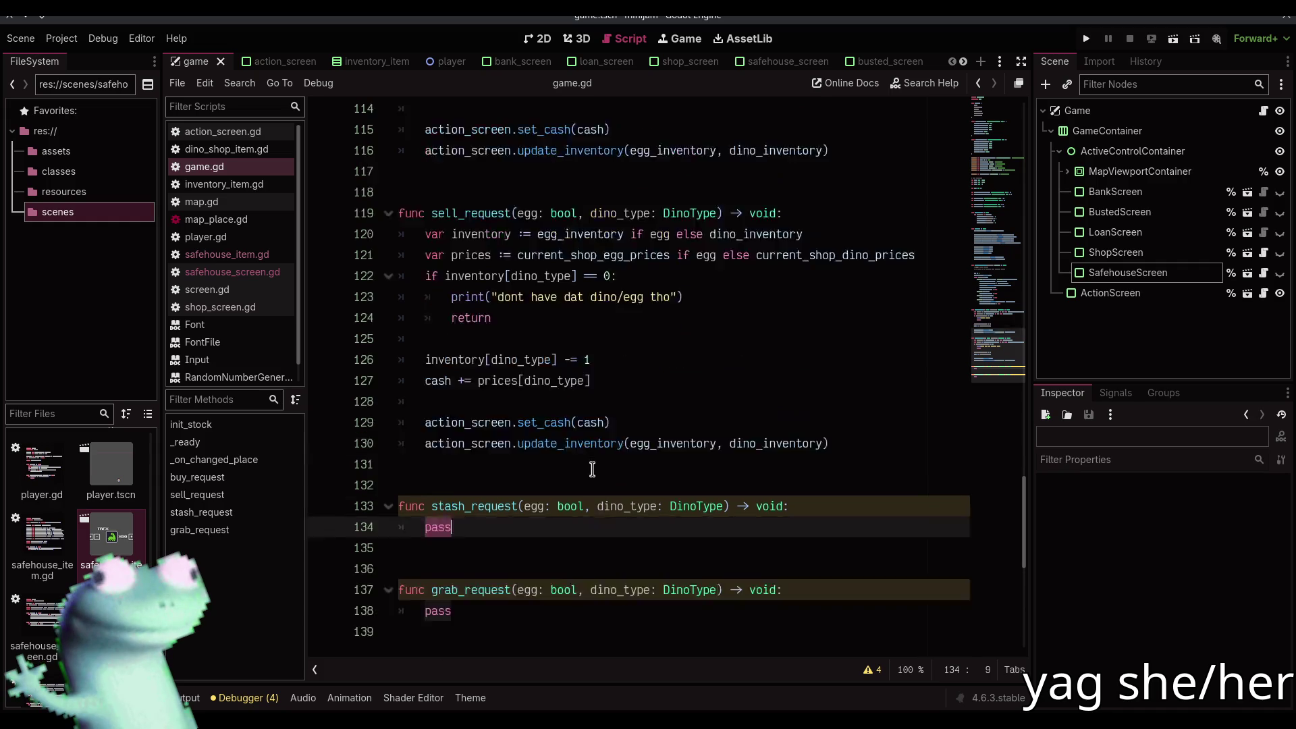
scroll(703, 425, down, 1)
text(var sta)
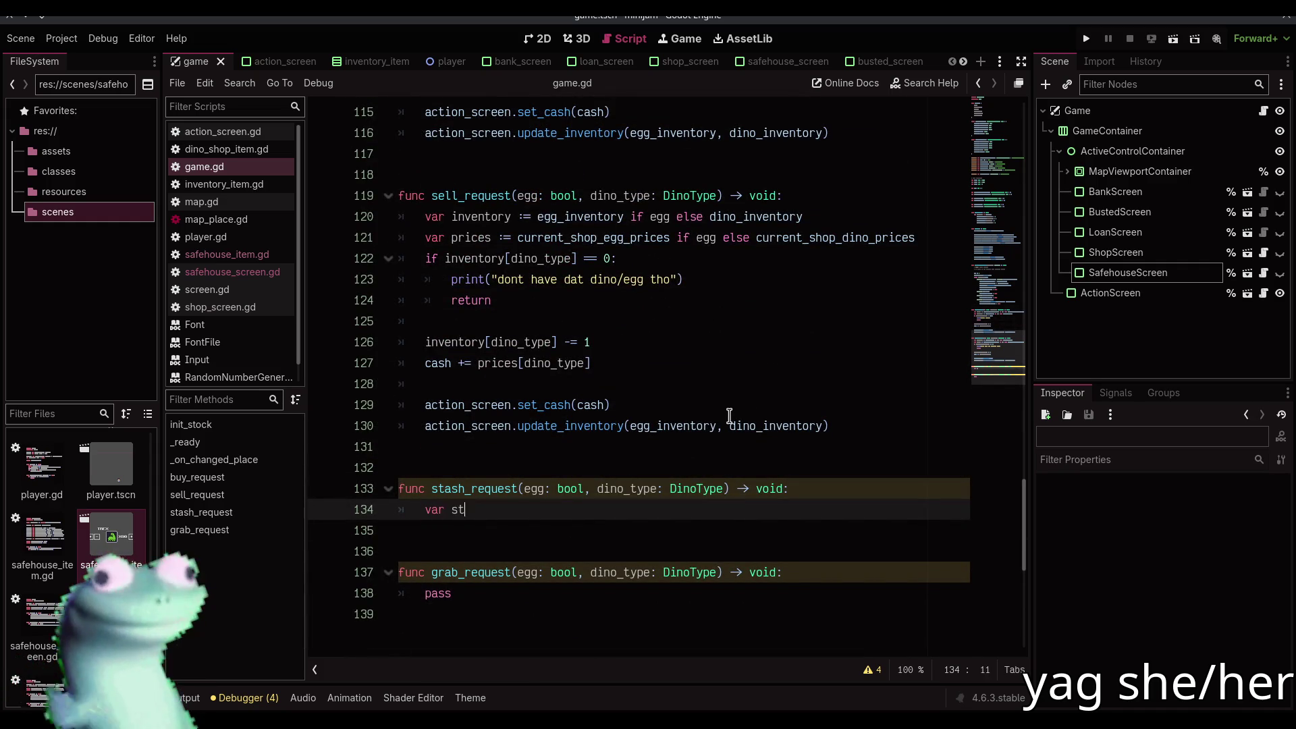
text(sh :=)
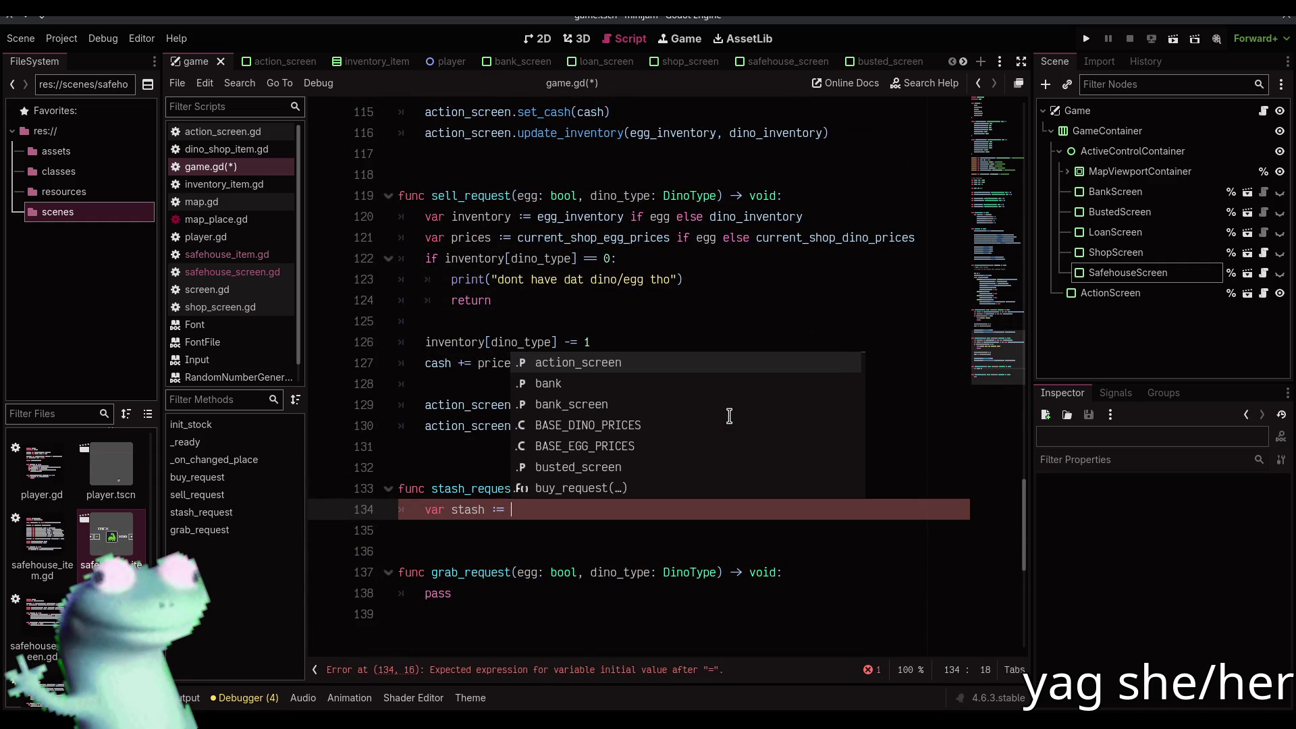
text( sta)
key(Down)
key(Down)
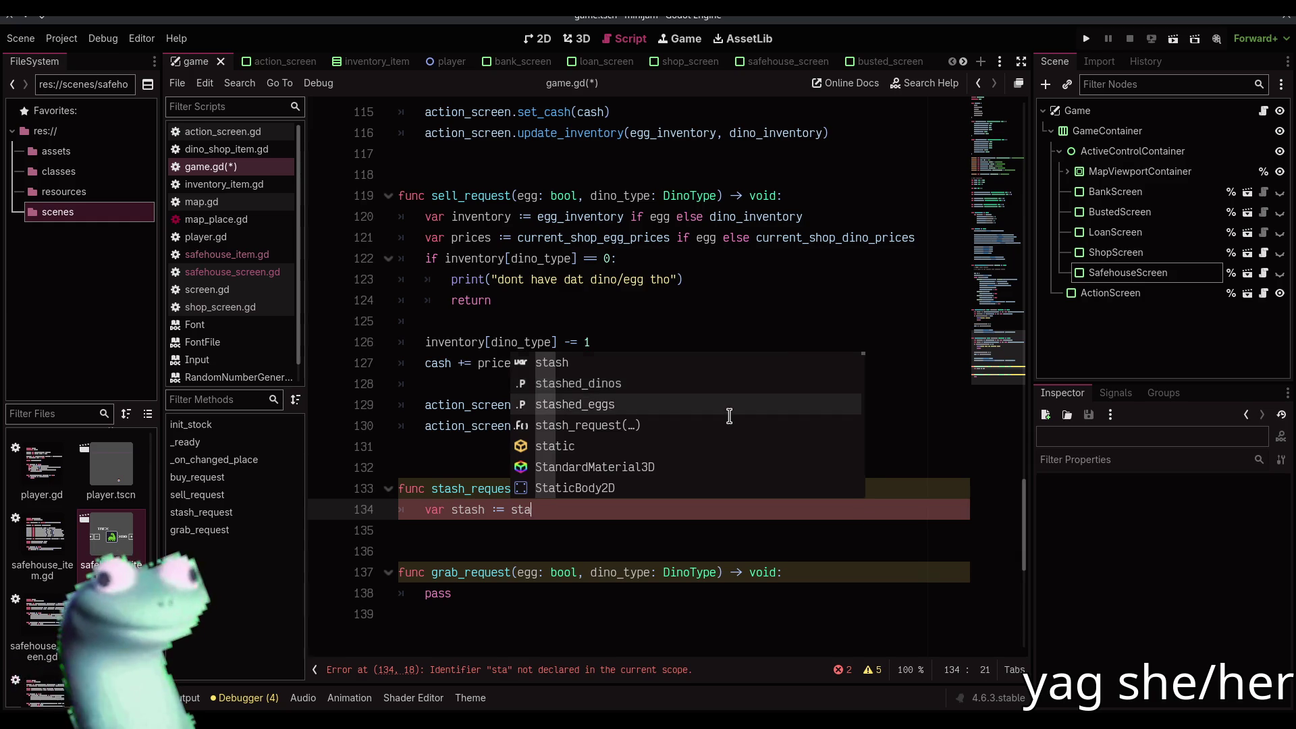
key(Return)
text(if egg else stashed_din)
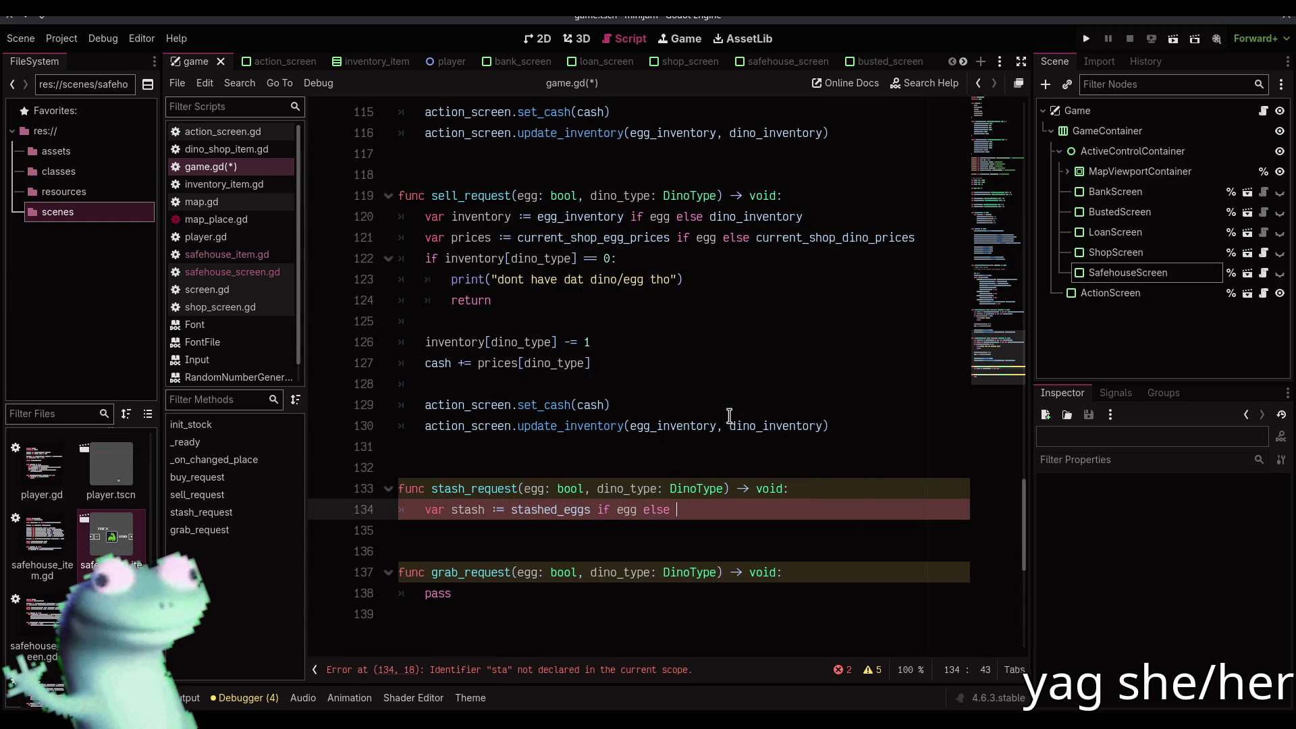
text(os)
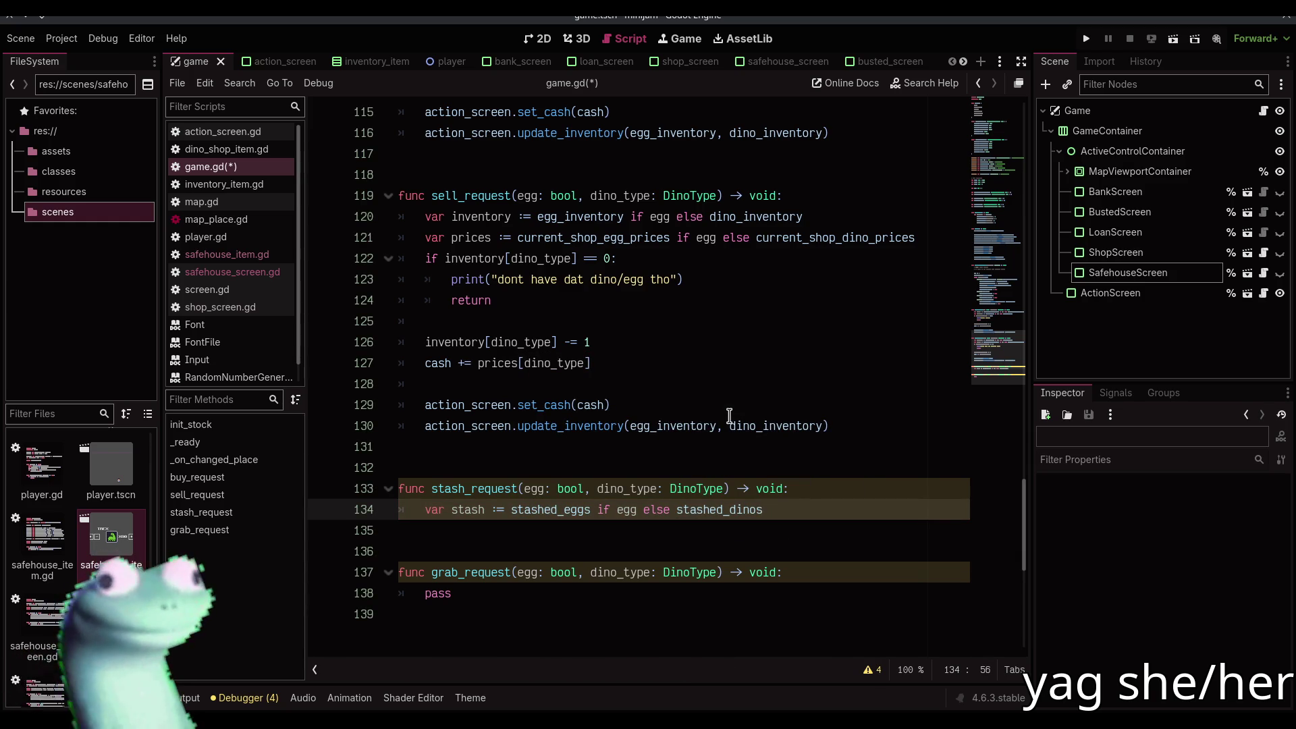
Duplicate the stash line into grab_request, save, and delete its leftover pass.
key(ctrl+shift+d)
key(alt+Down)
key(alt+Down)
key(alt+Down)
key(Up)
key(Up)
key(Up)
key(Up)
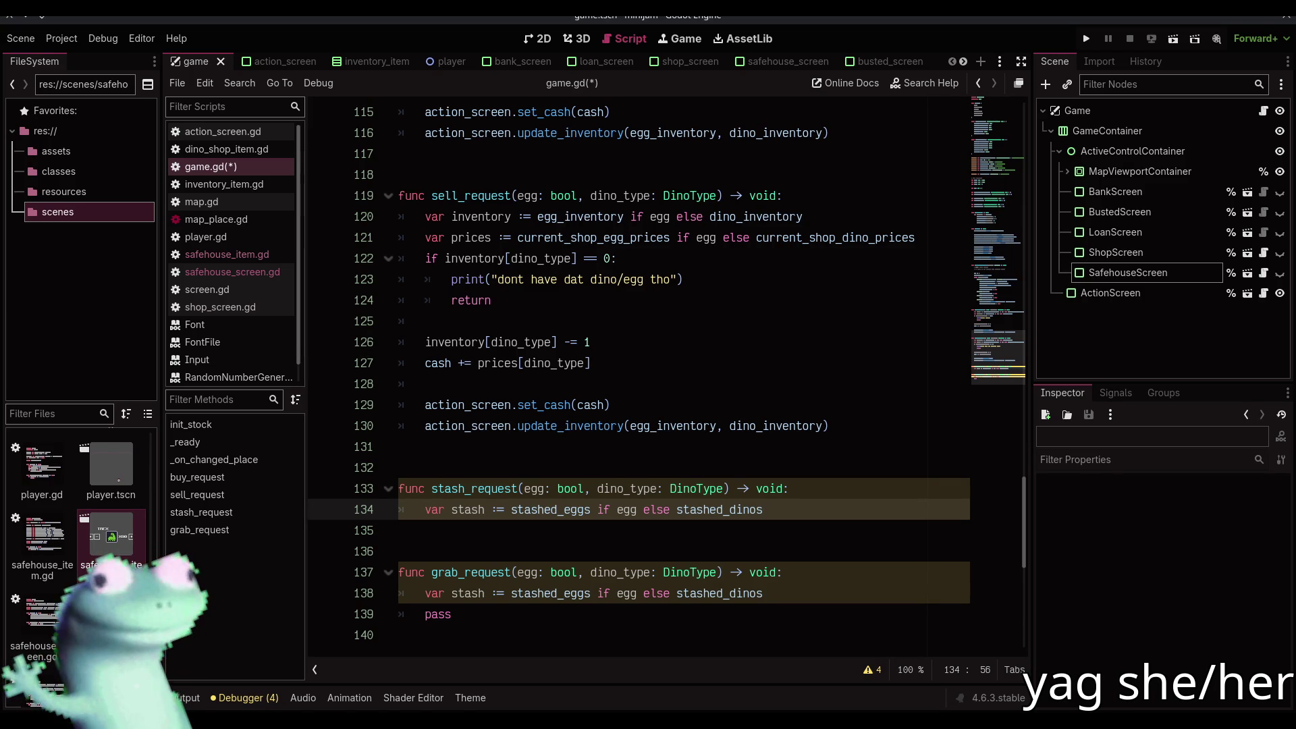
click(622, 399)
click(629, 390)
key(ctrl+s)
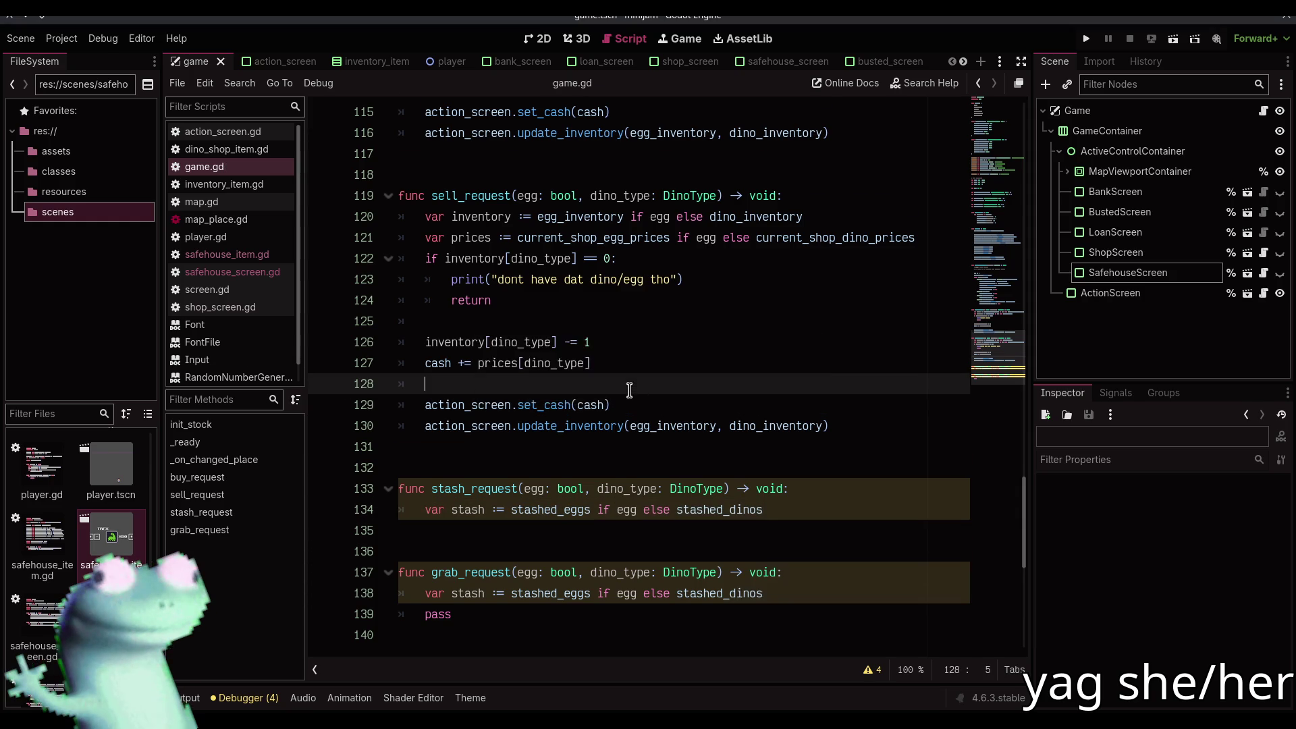
scroll(629, 391, down, 3)
double_click(507, 422)
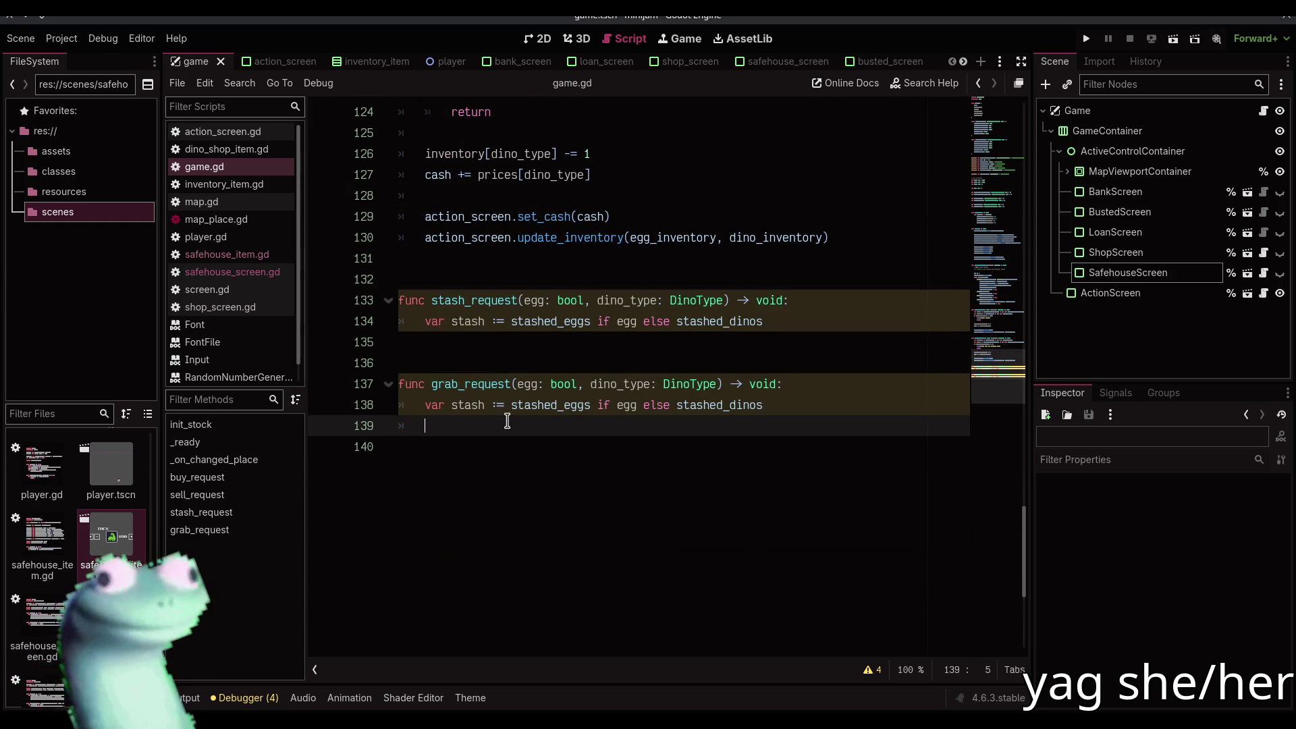
key(BackSpace)
key(BackSpace)
key(BackSpace)
Review both stash lines, then return to the 2D scene view.
scroll(525, 369, up, 4)
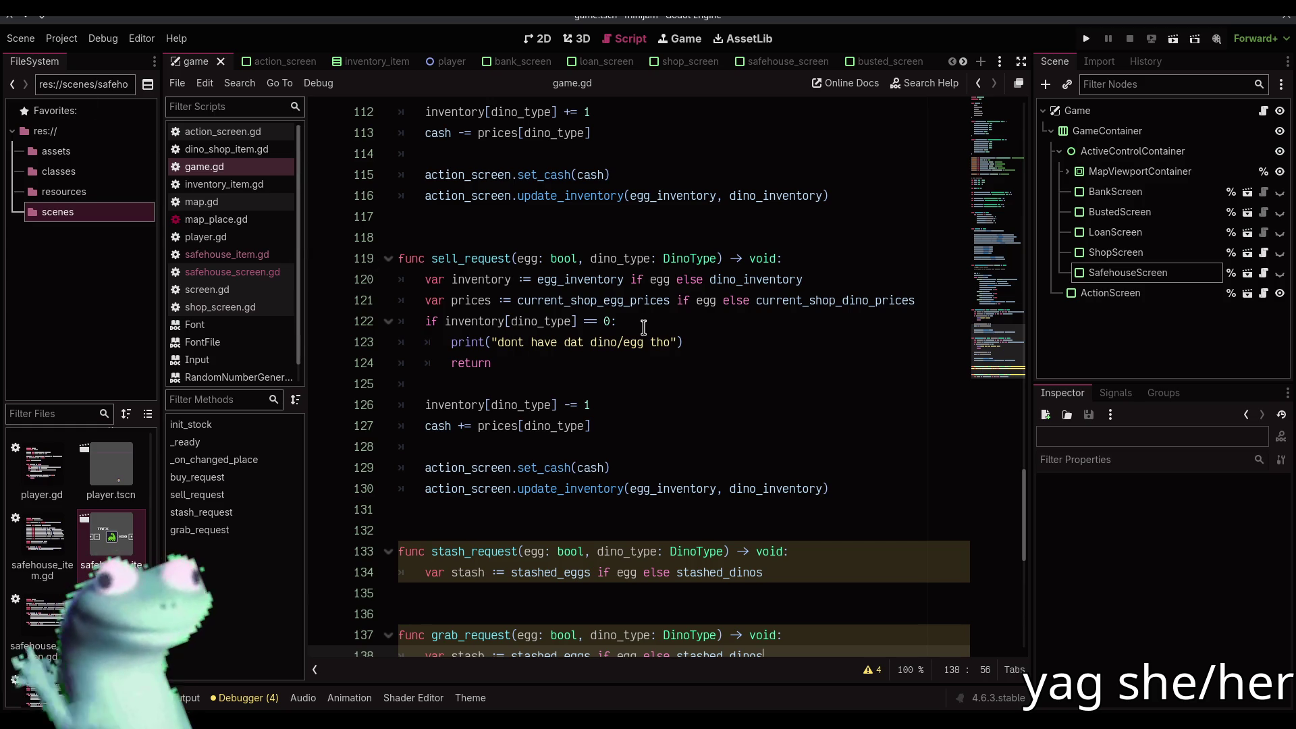
click(642, 446)
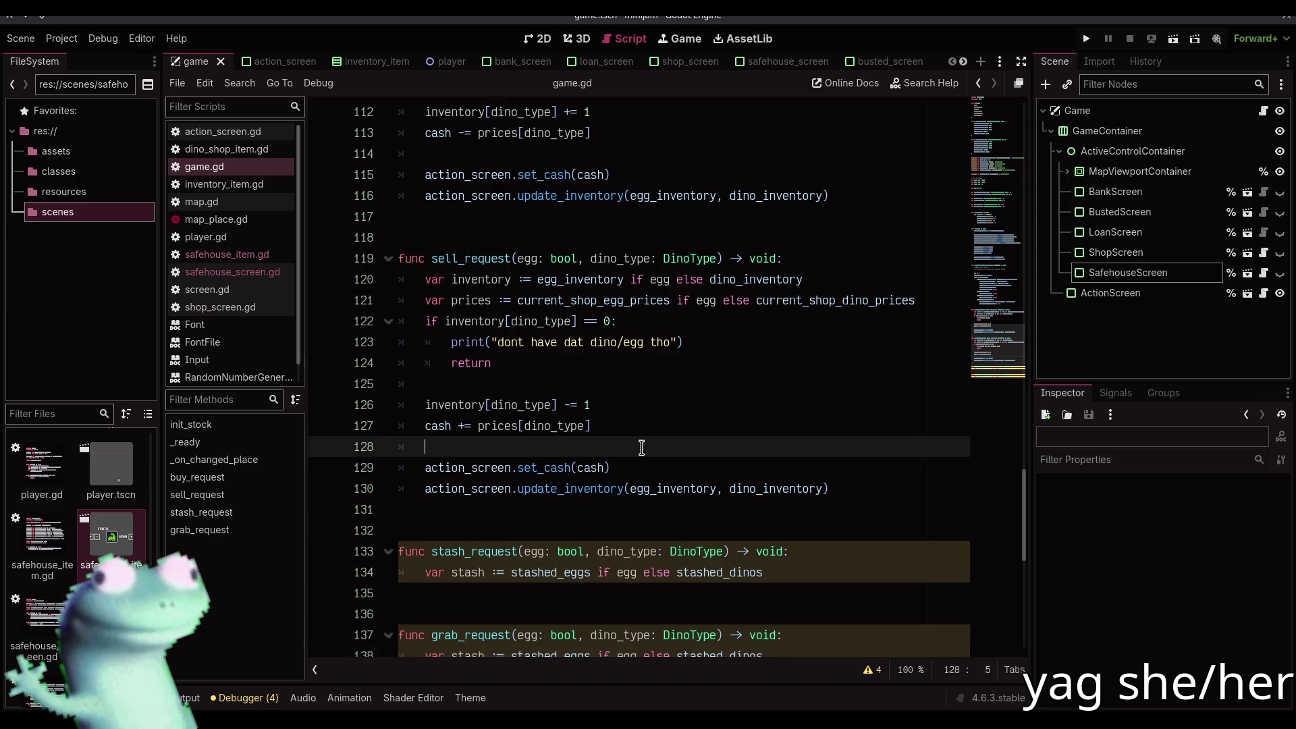
scroll(642, 447, down, 2)
click(786, 446)
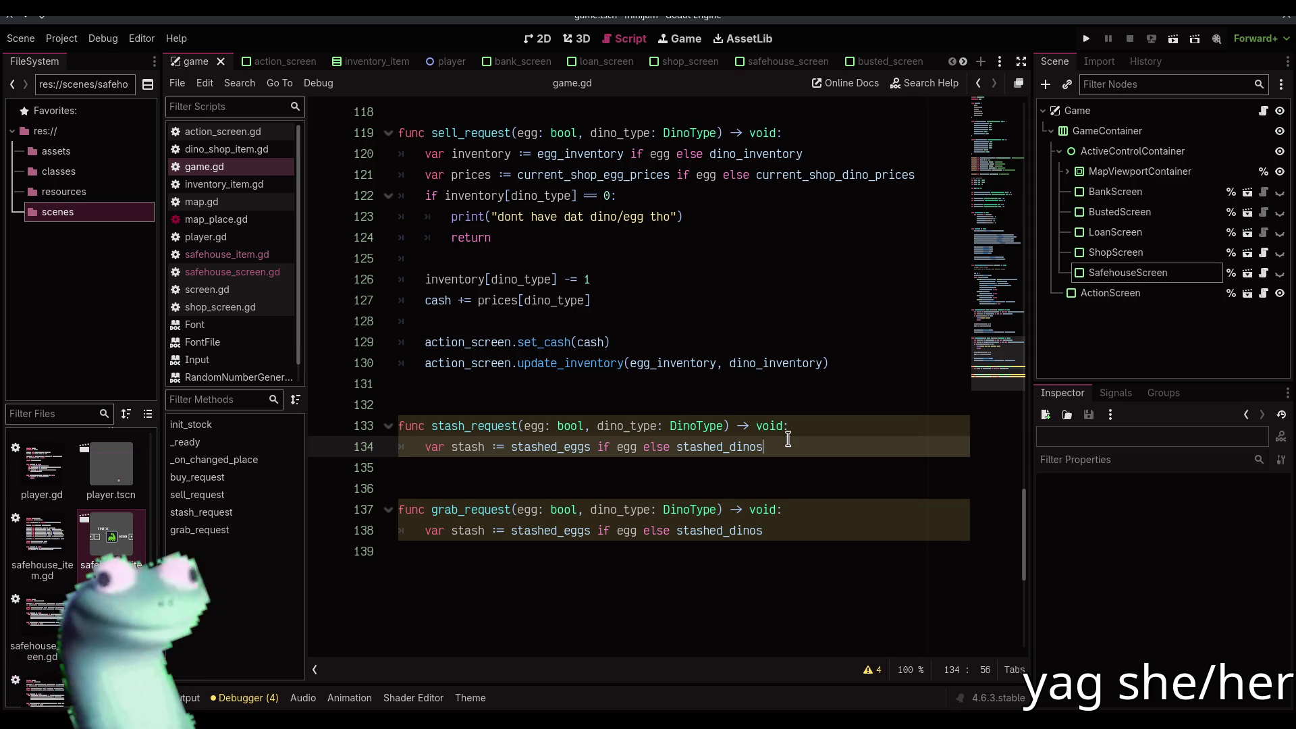
scroll(787, 440, up, 3)
scroll(787, 436, down, 3)
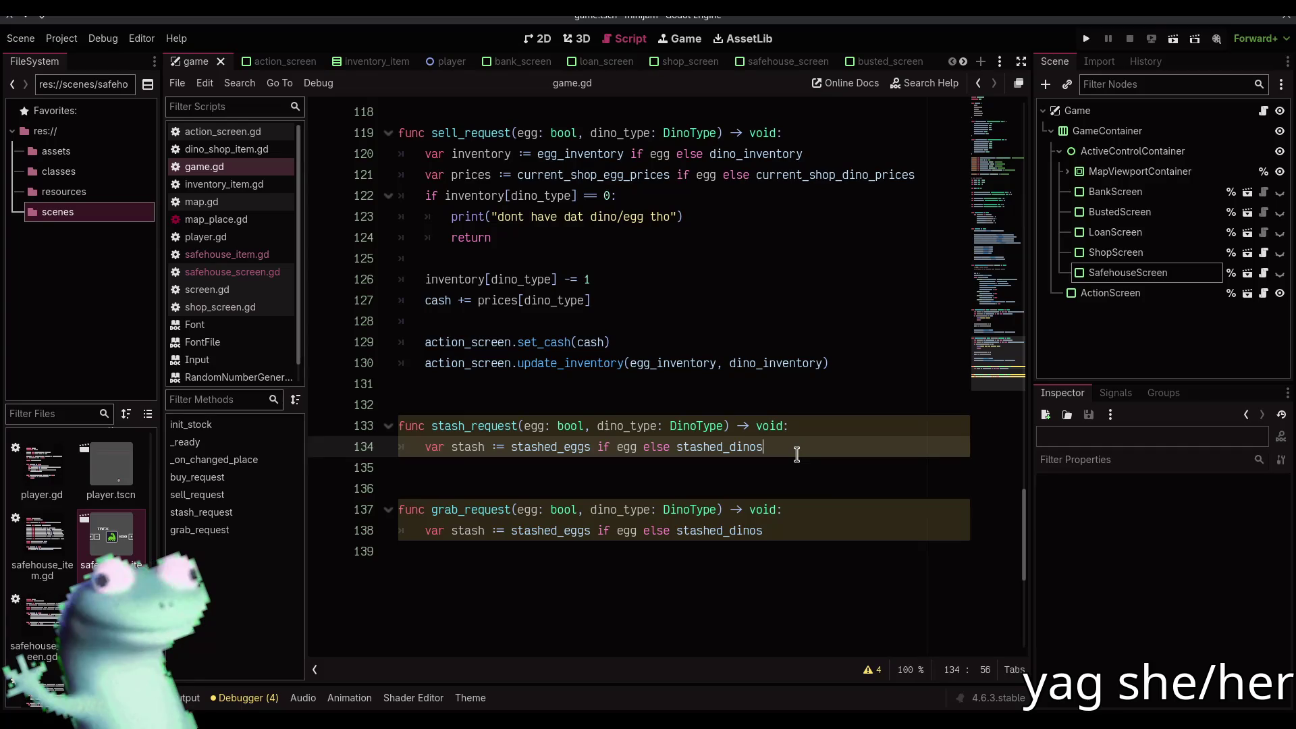
click(532, 39)
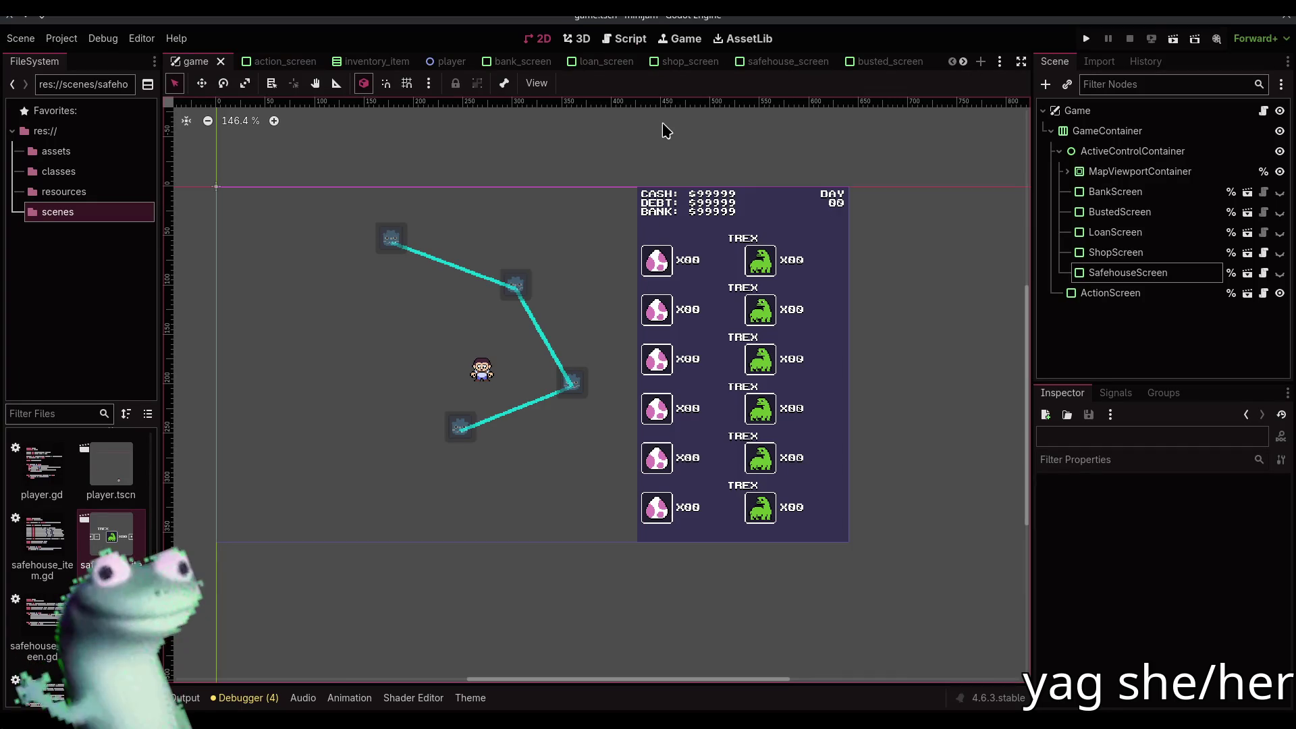
In stash_request, add 'var inventory := egg_inventory if egg else dino_inventory' and save.
click(628, 39)
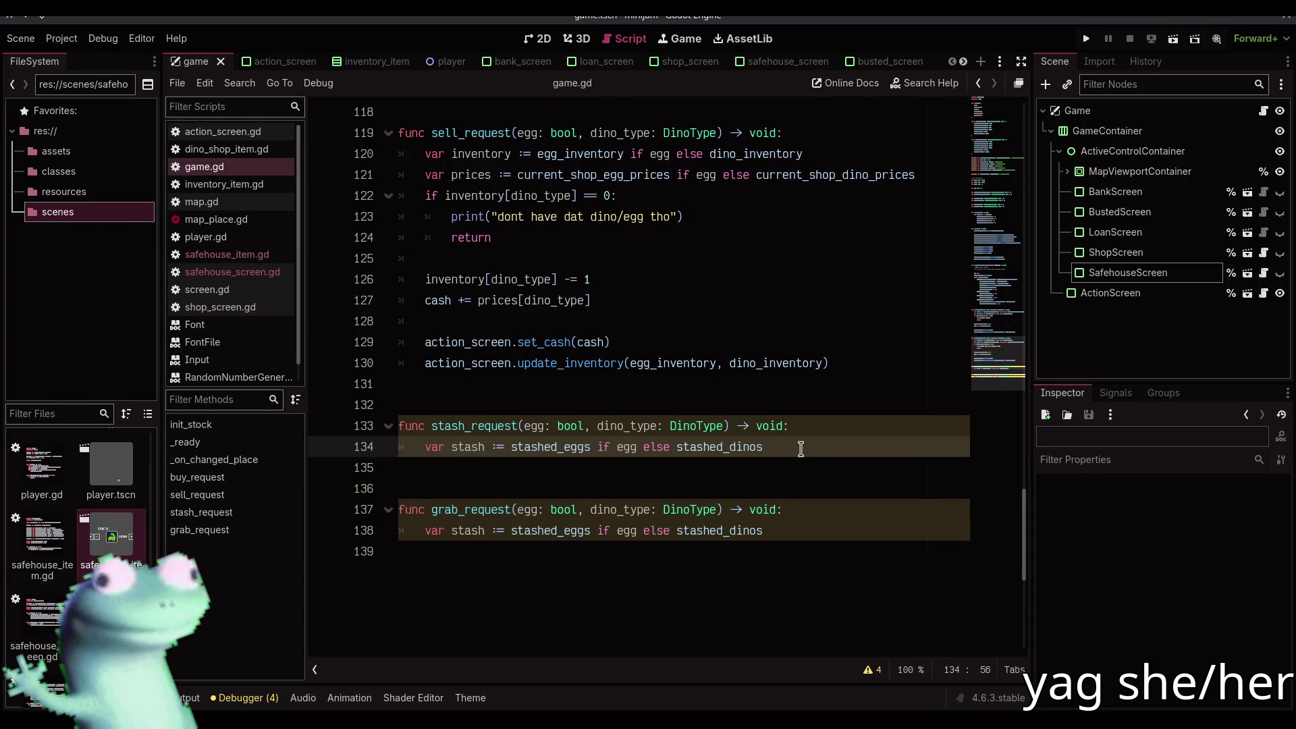
key(Return)
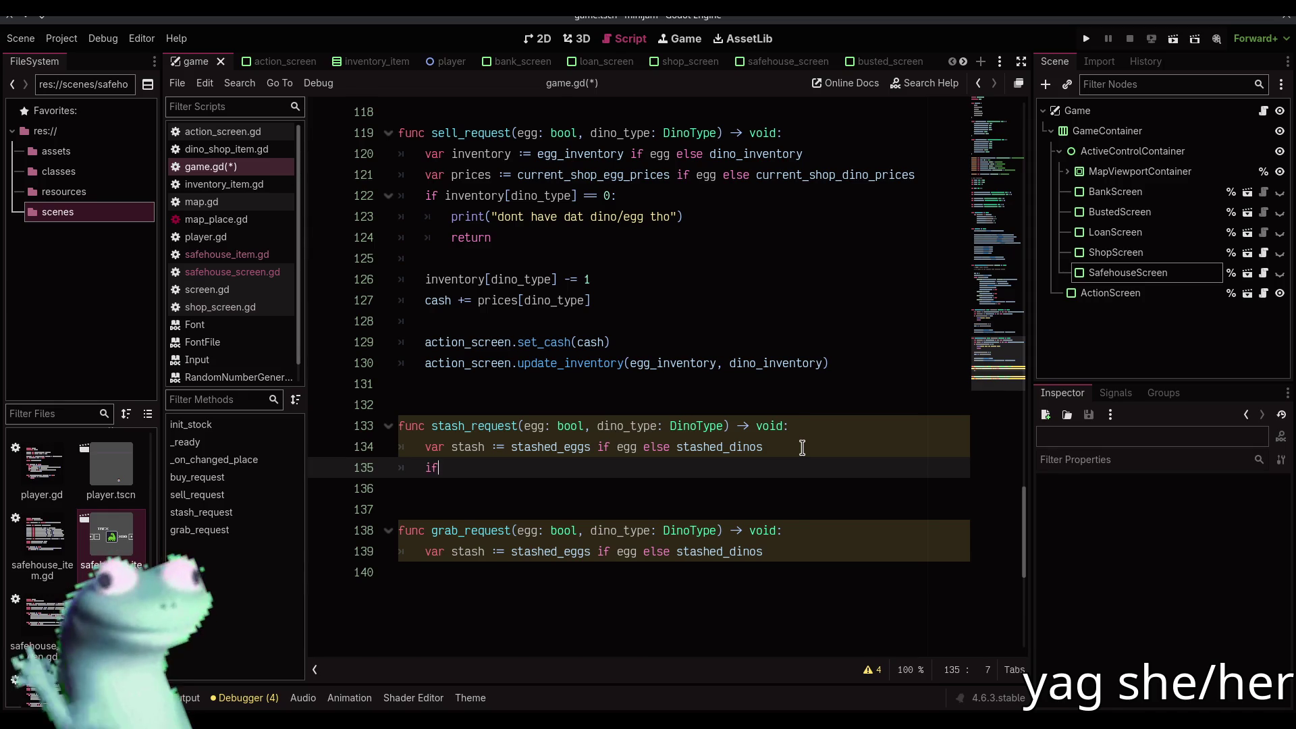
key(ctrl+space)
text(var inv)
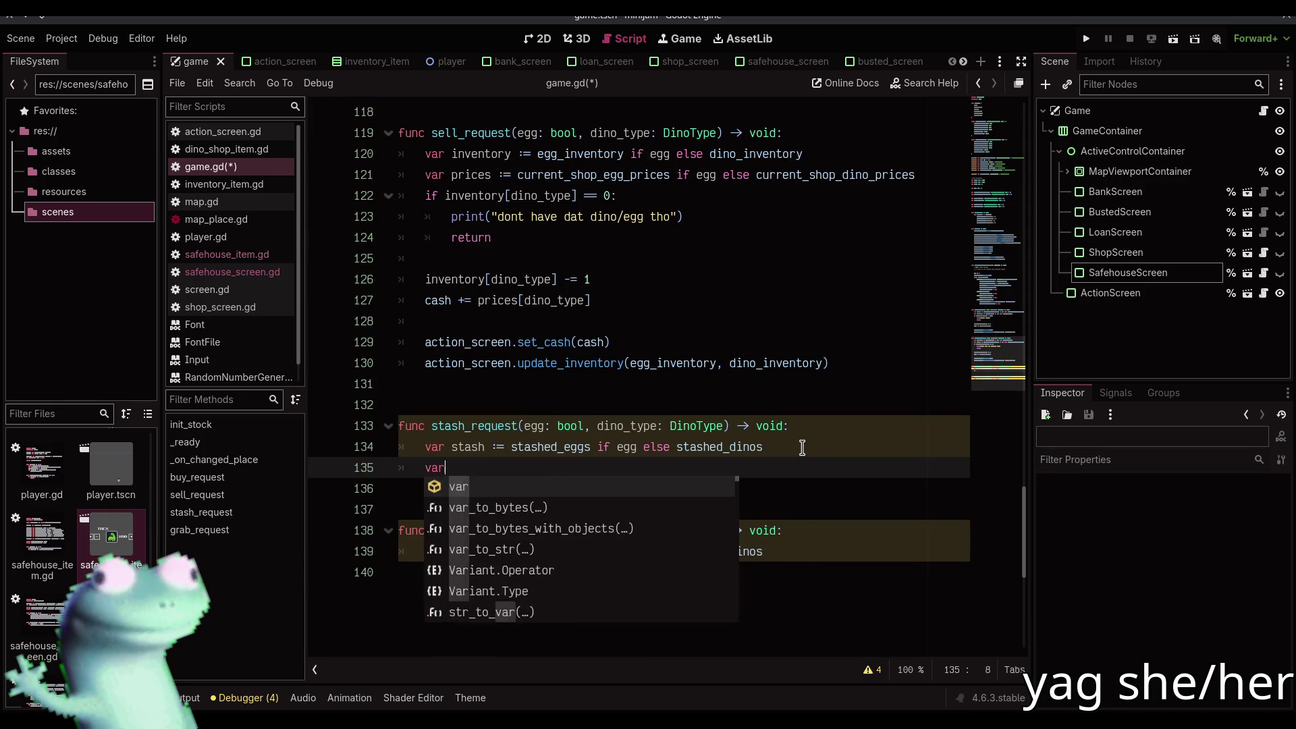
text(entory :=)
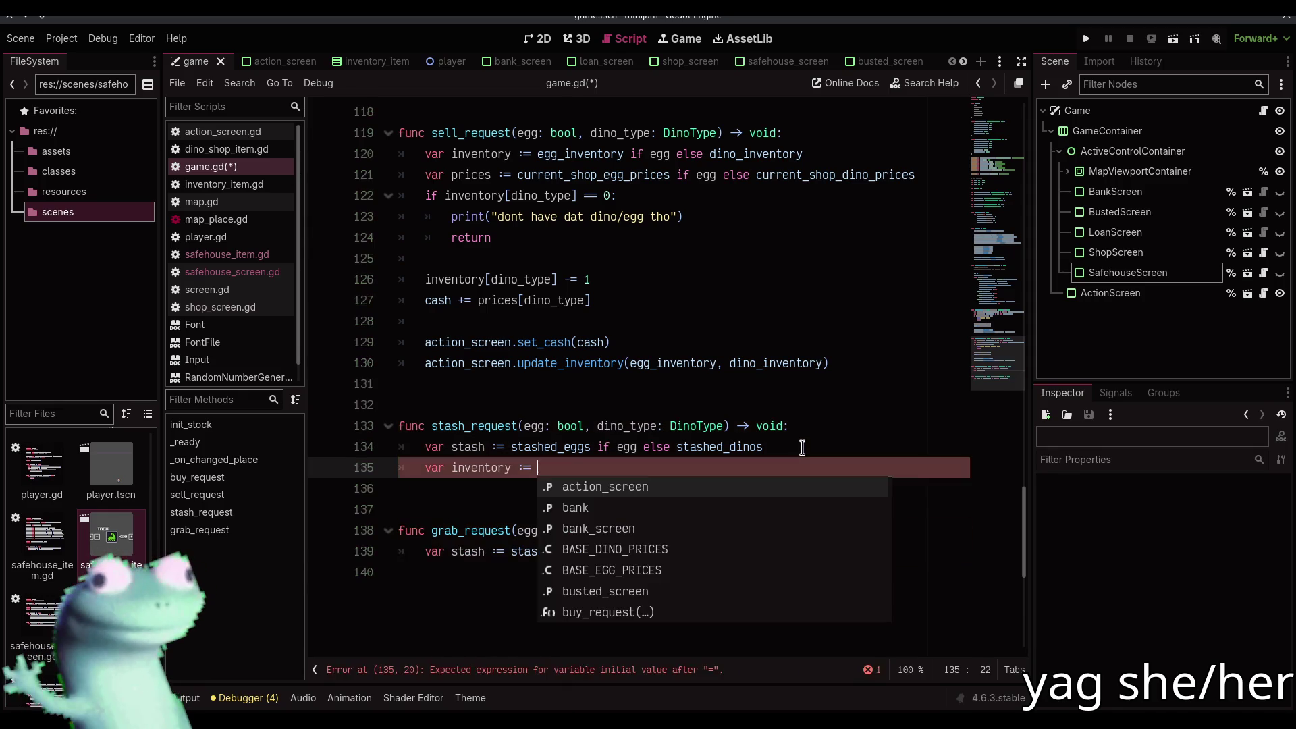
text( egg)
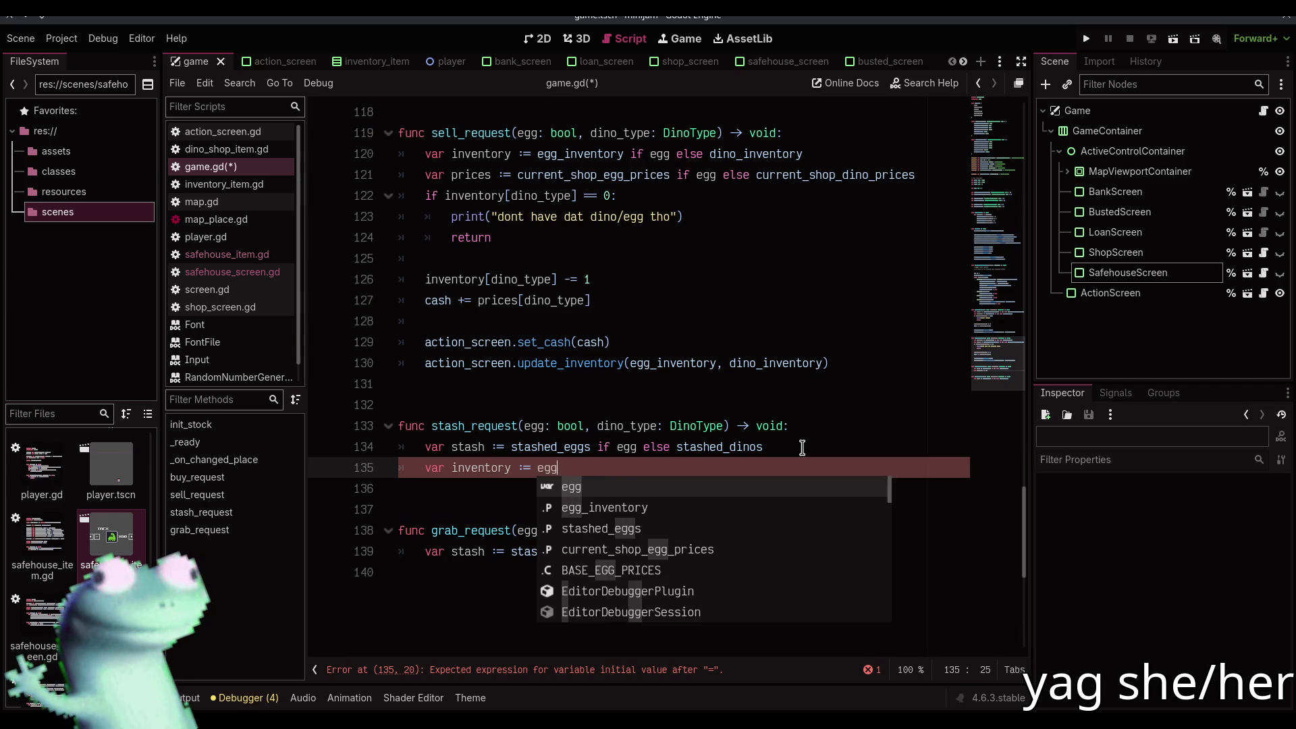
key(Down)
key(Return)
text(if egg else)
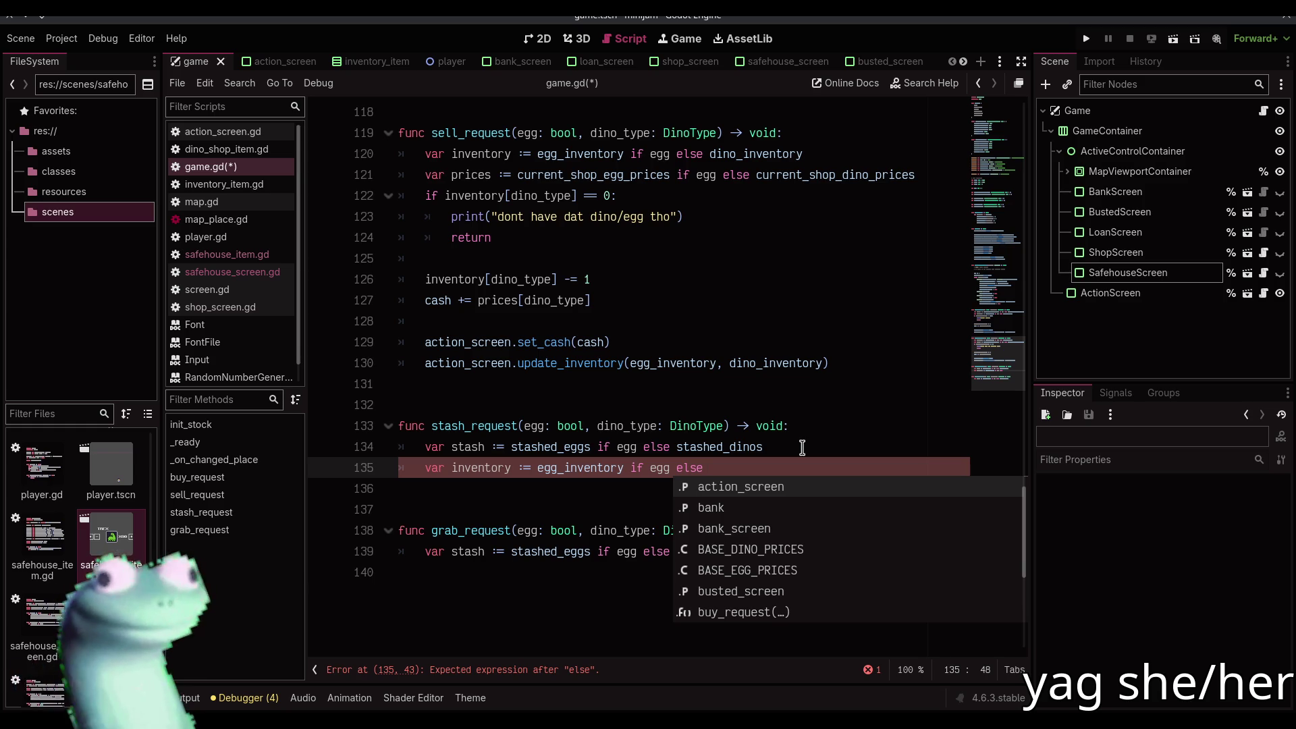
text(dino)
key(Return)
key(ctrl+s)
Move the inventory line above the stash line and begin 'if inventory[dino_type'.
key(alt+Up)
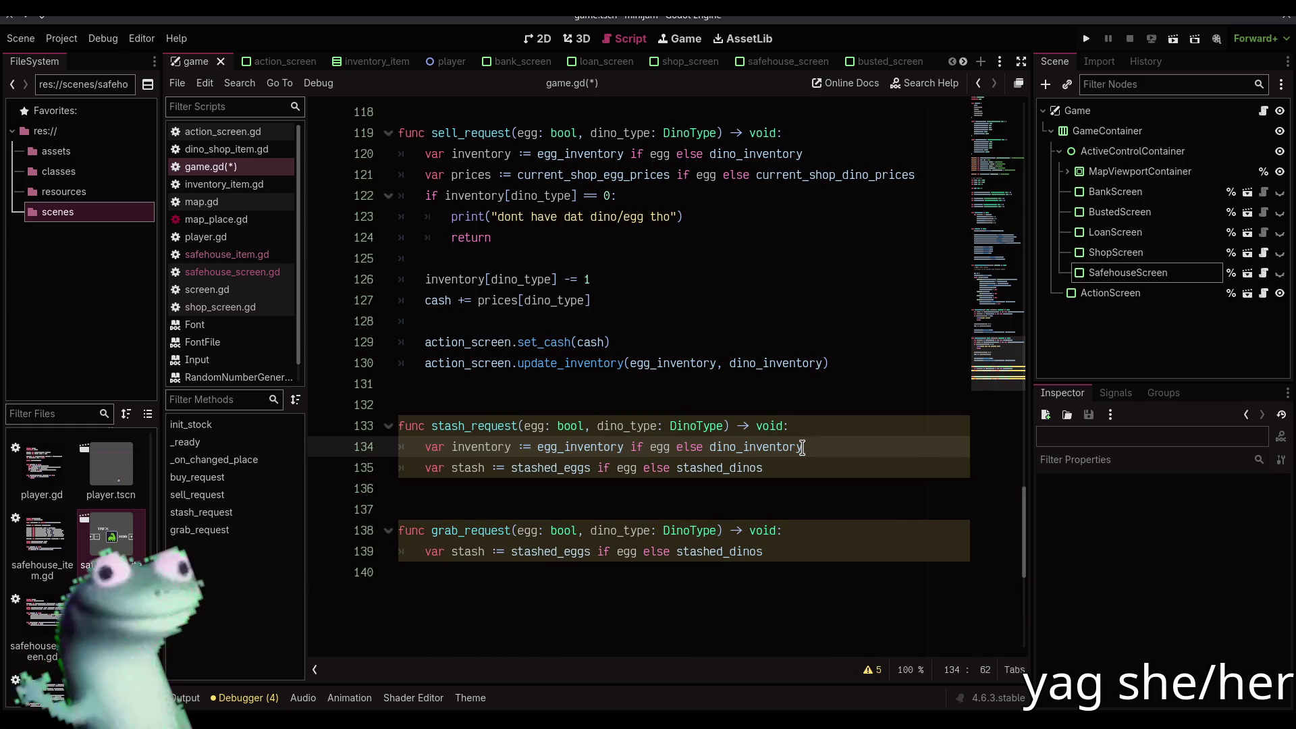
key(Return)
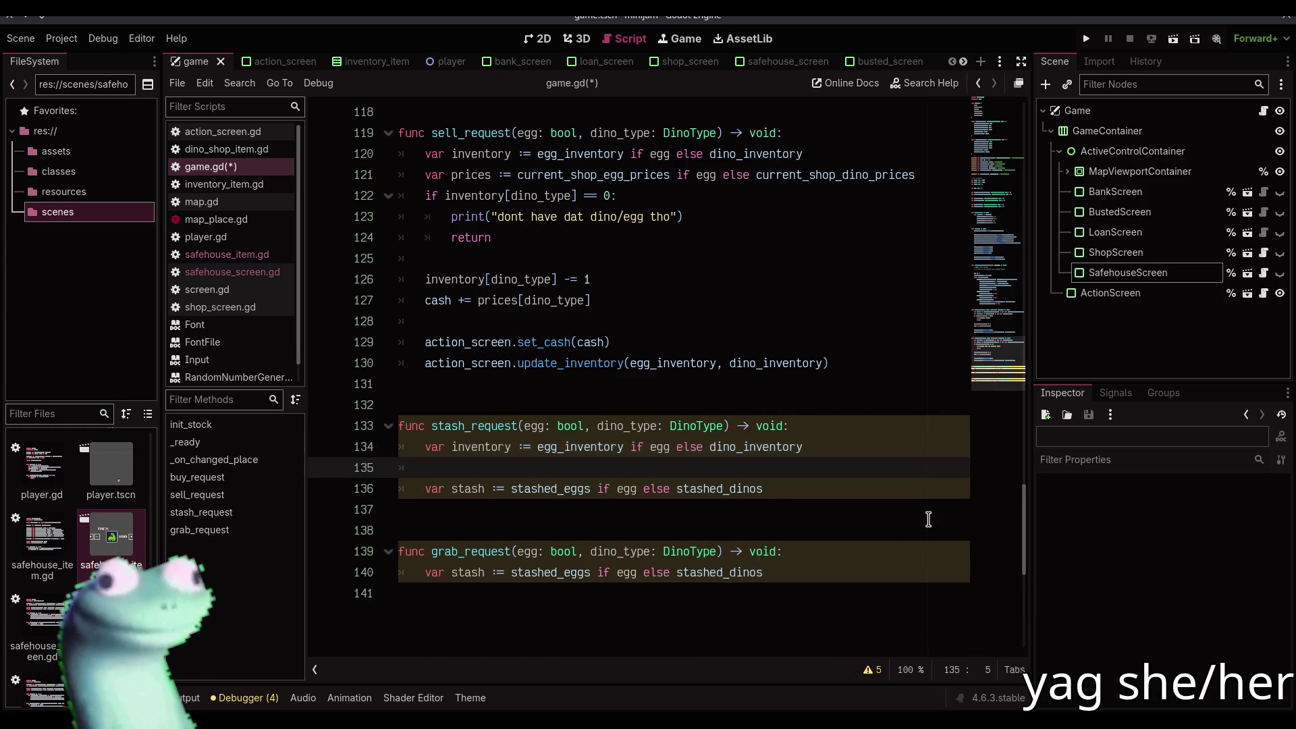
text(if in)
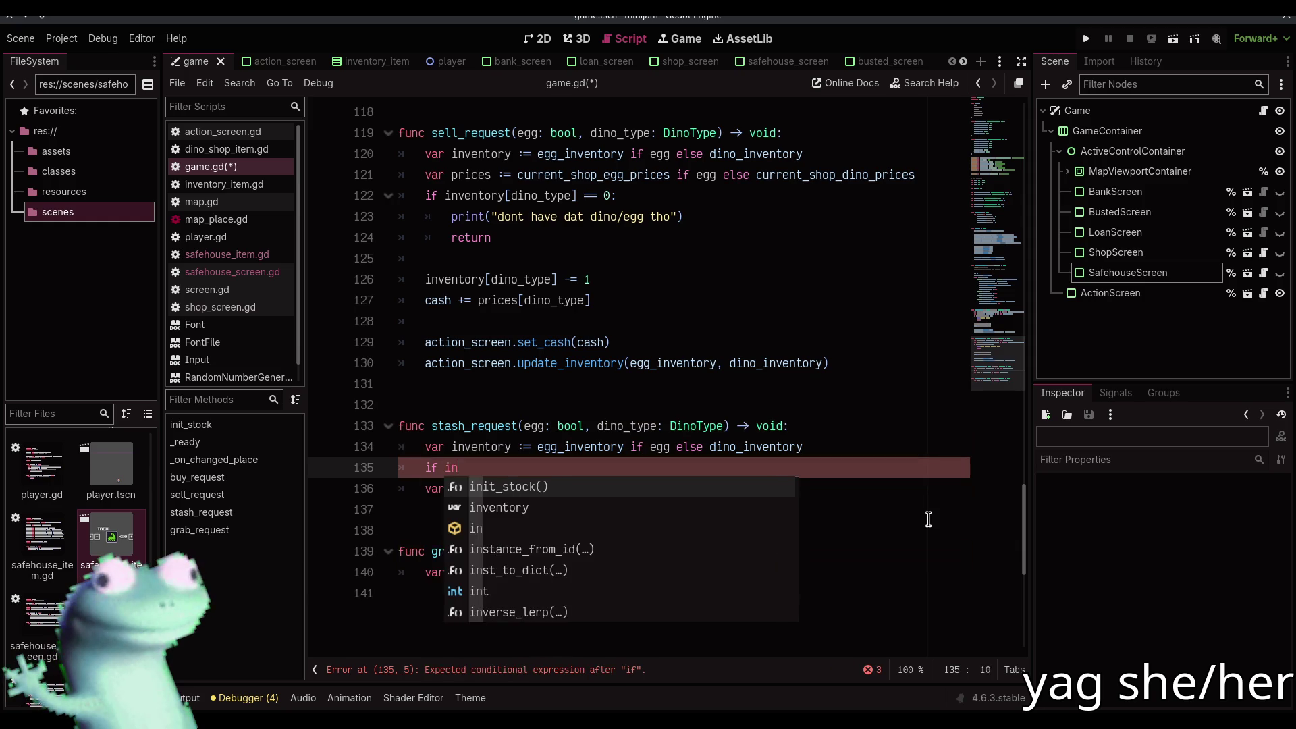
text(v)
key(Return)
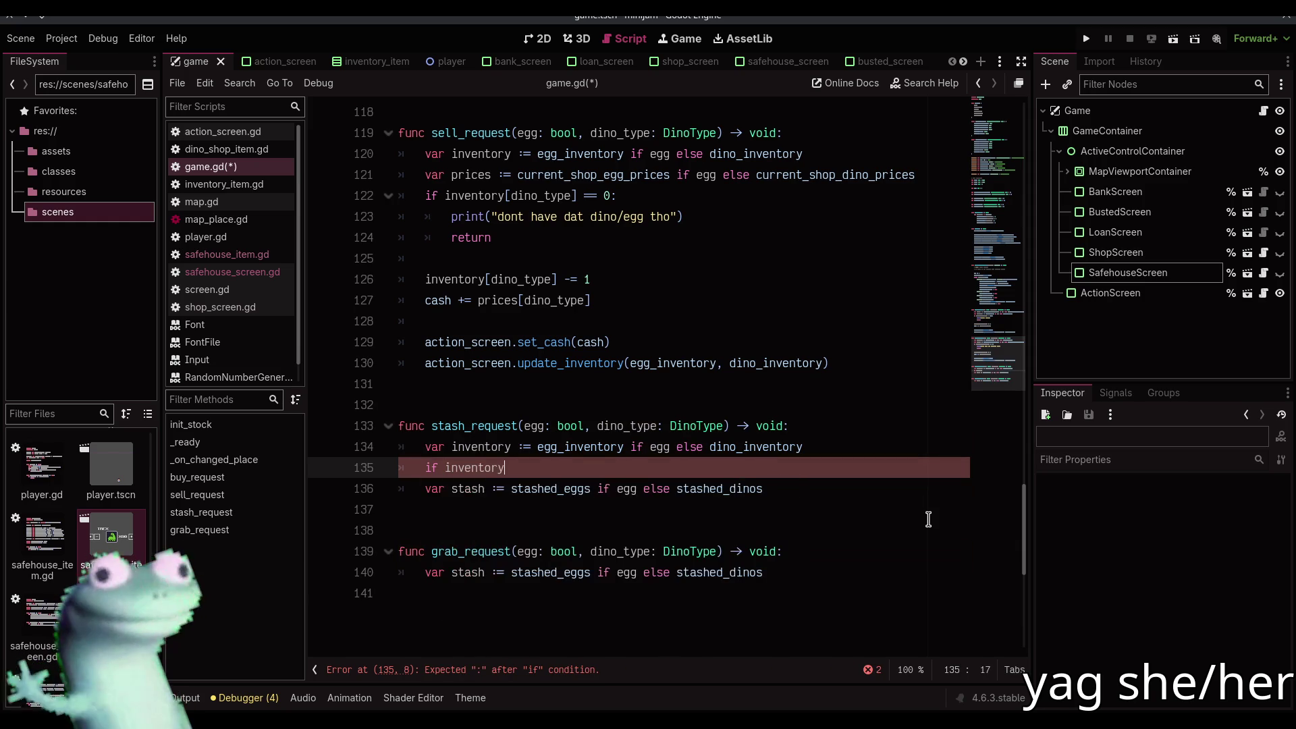
text([)
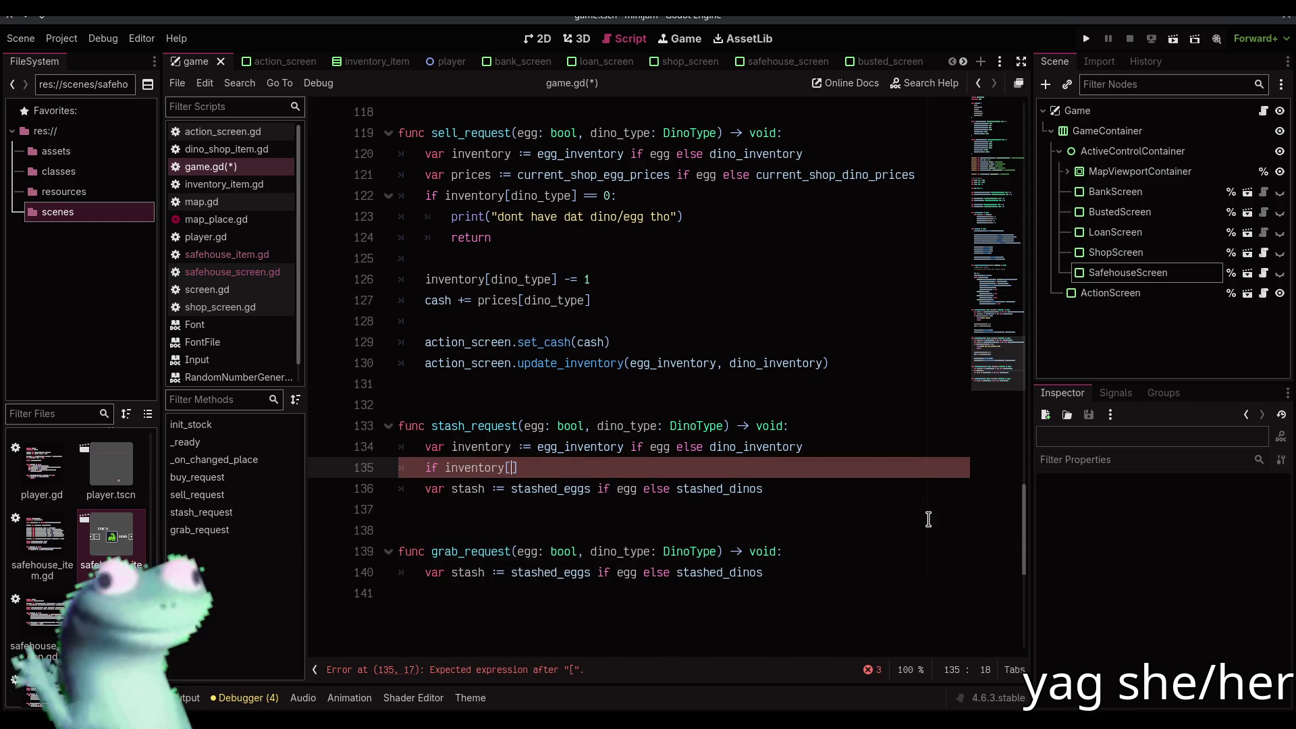
text(dino_type)
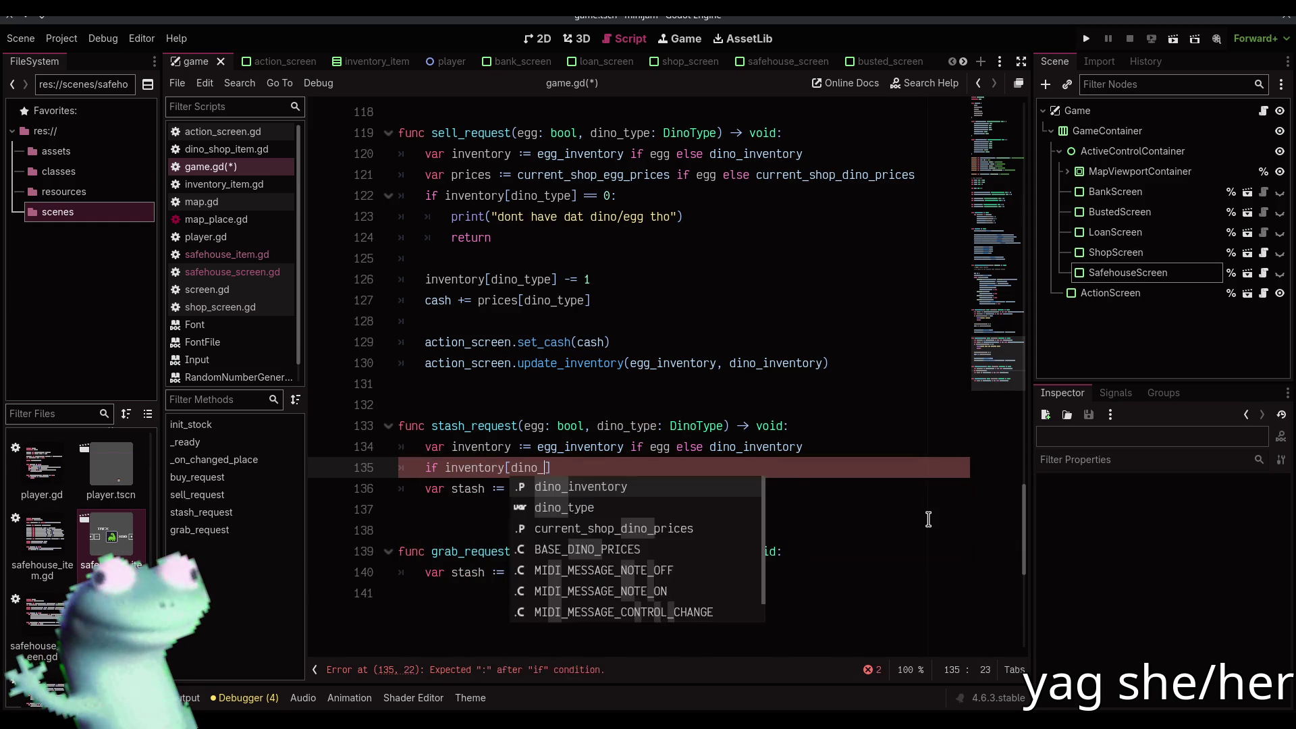
scroll(914, 425, up, 15)
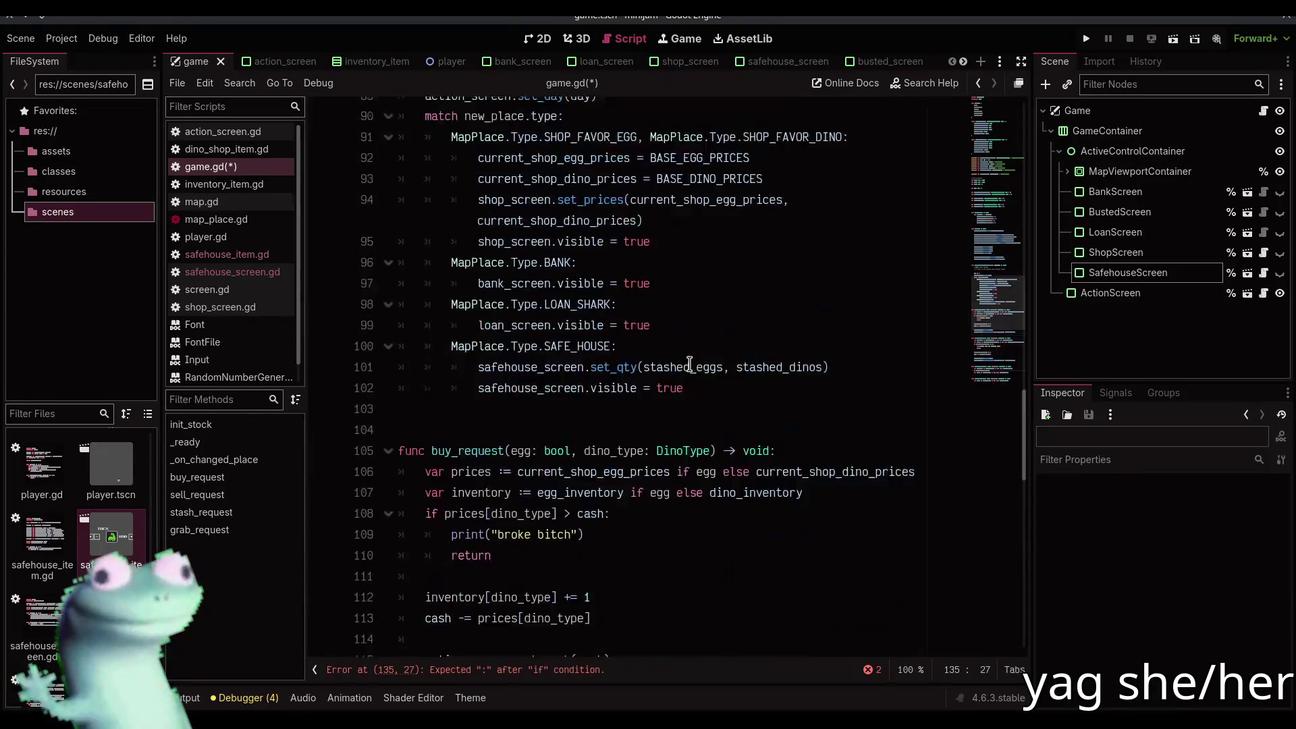
Call init_stock() at the start of _ready and save the script.
scroll(630, 318, up, 6)
click(598, 385)
key(Return)
text(init_stock())
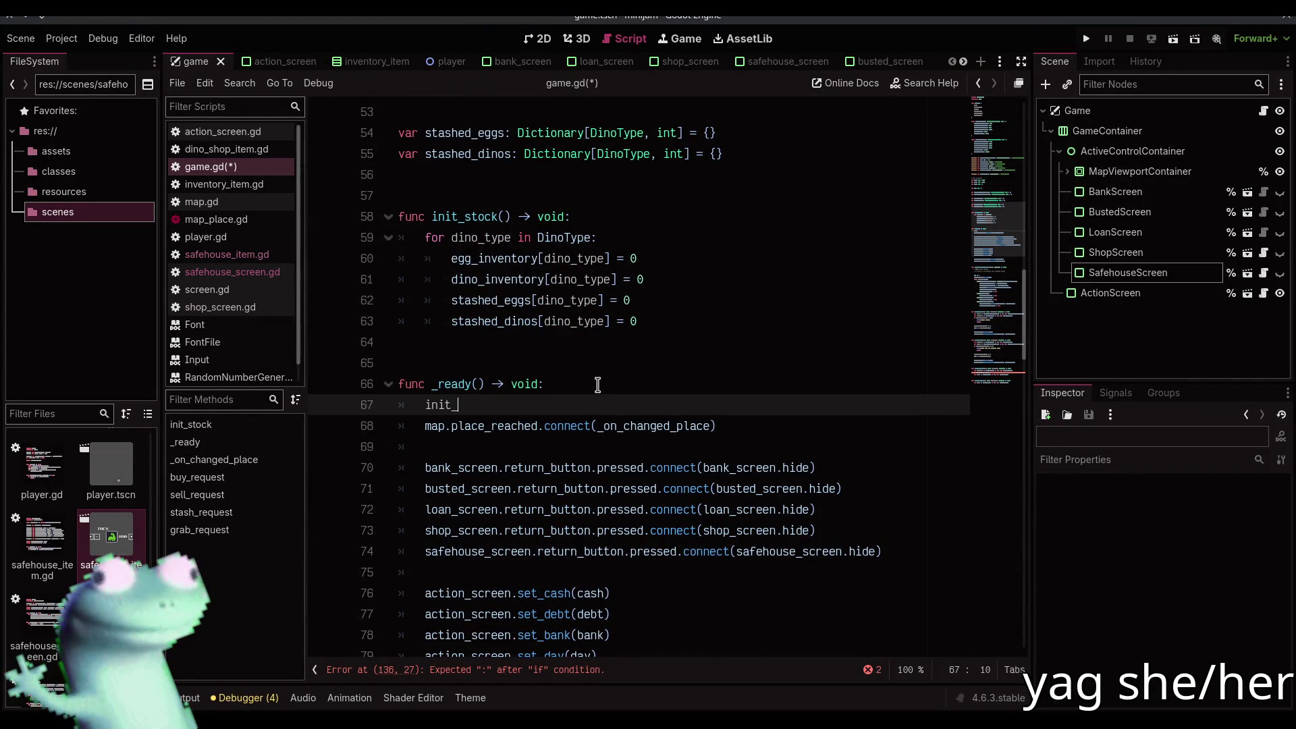
key(ctrl+s)
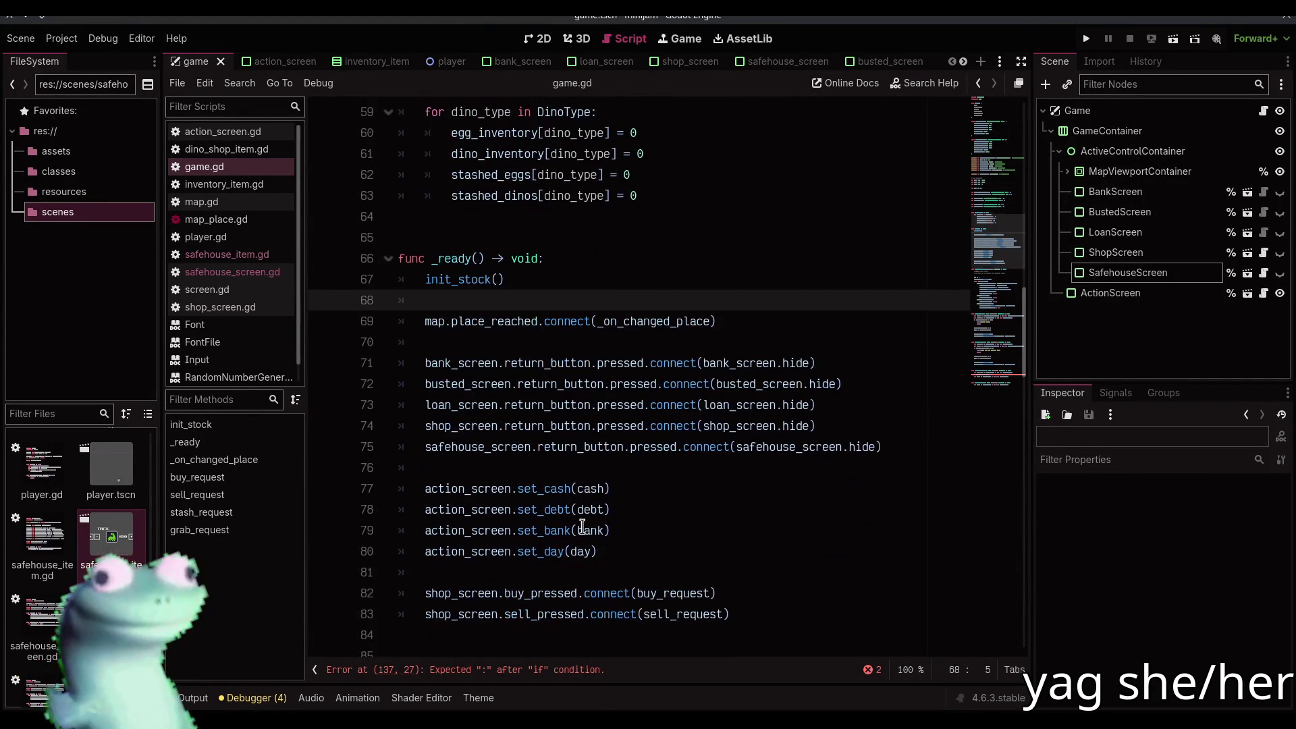
Make stash_request return early when the inventory count is 0.
click(546, 669)
click(665, 384)
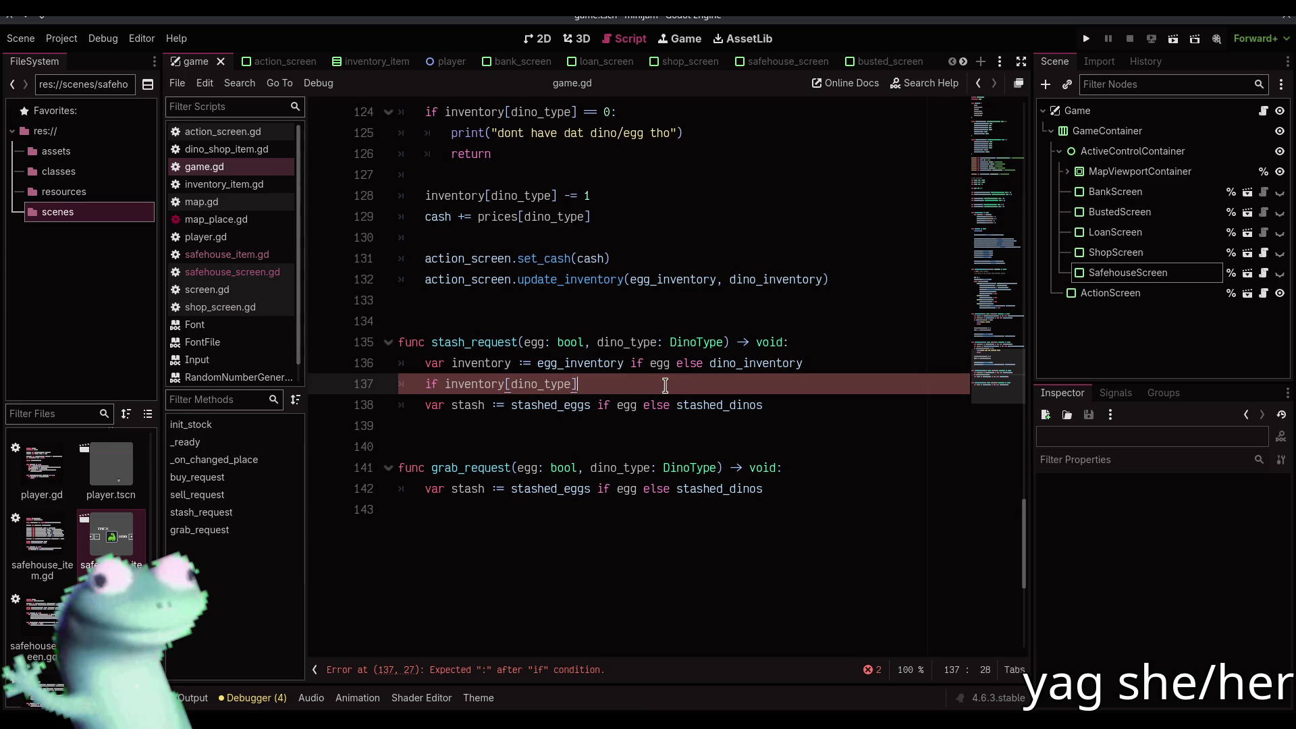
text(== 0:)
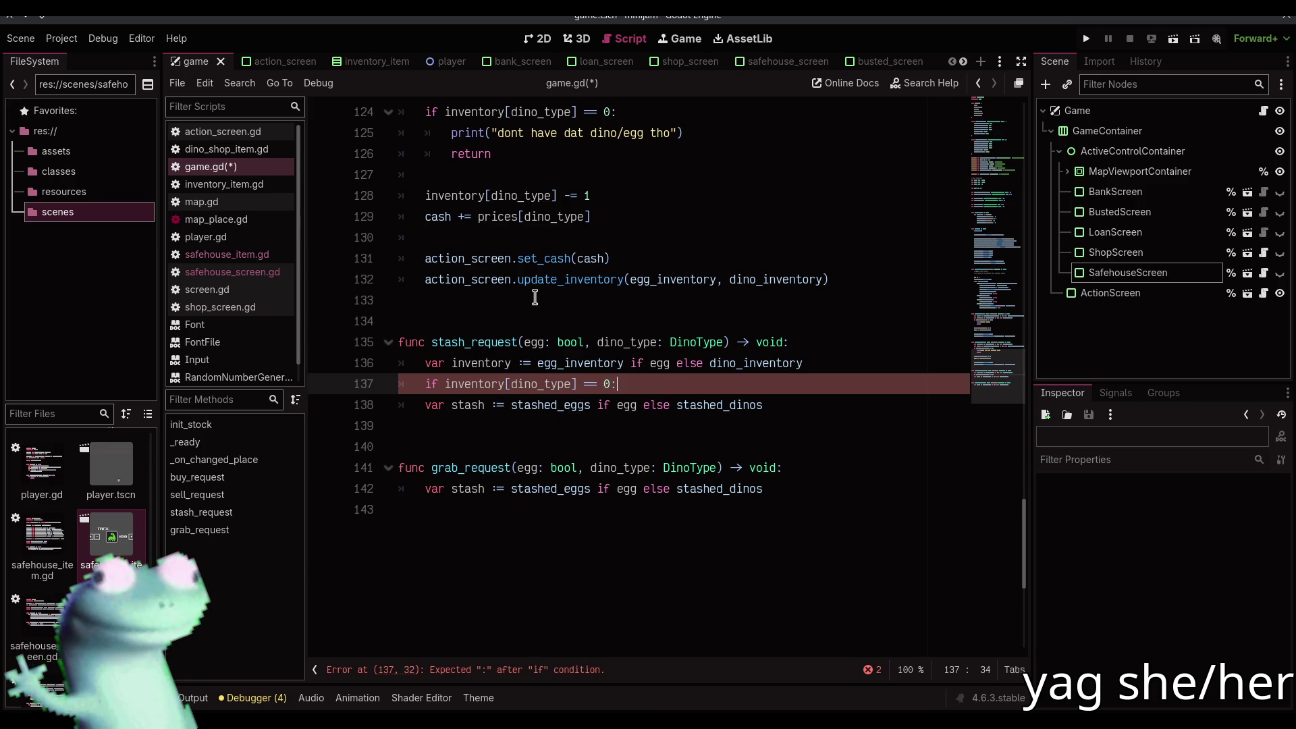
key(Return)
text(return)
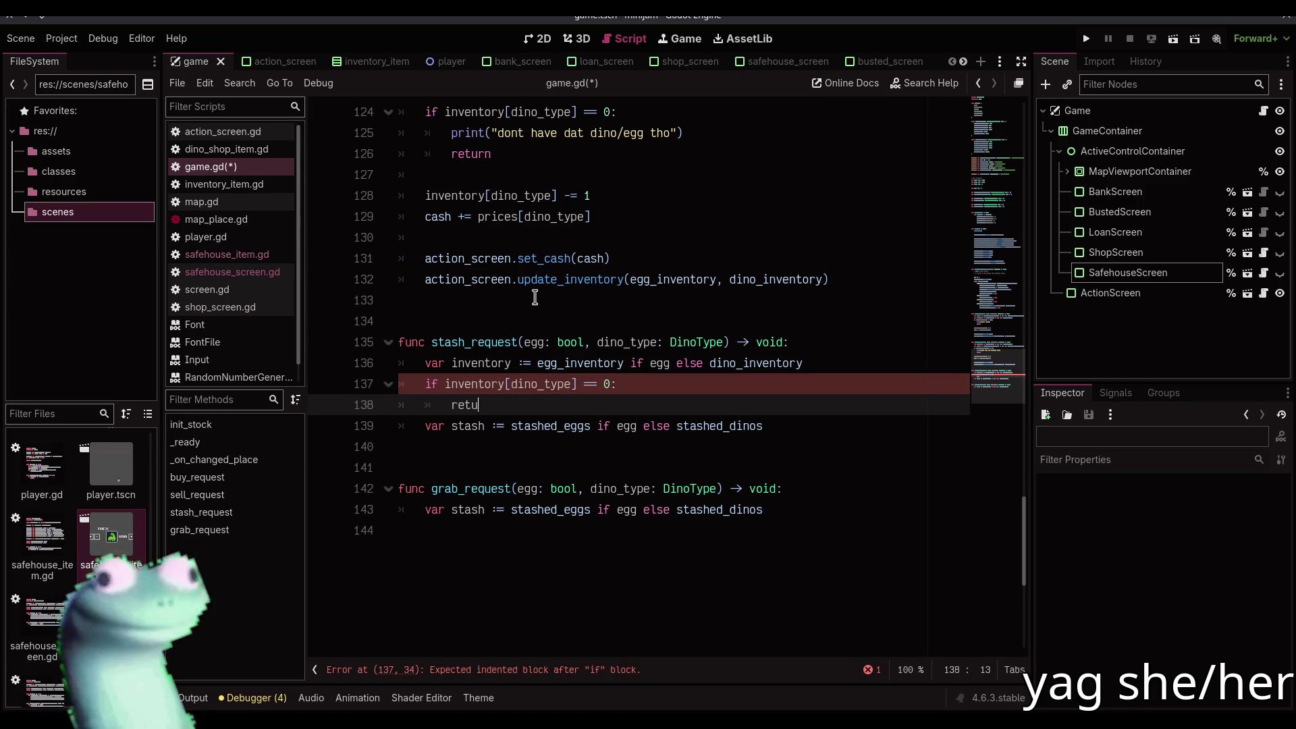
Add stash[dino_type] += 1 and inventory[dino_type] -= 1 to stash_request.
key(Down)
key(End)
key(Return)
text(stash[)
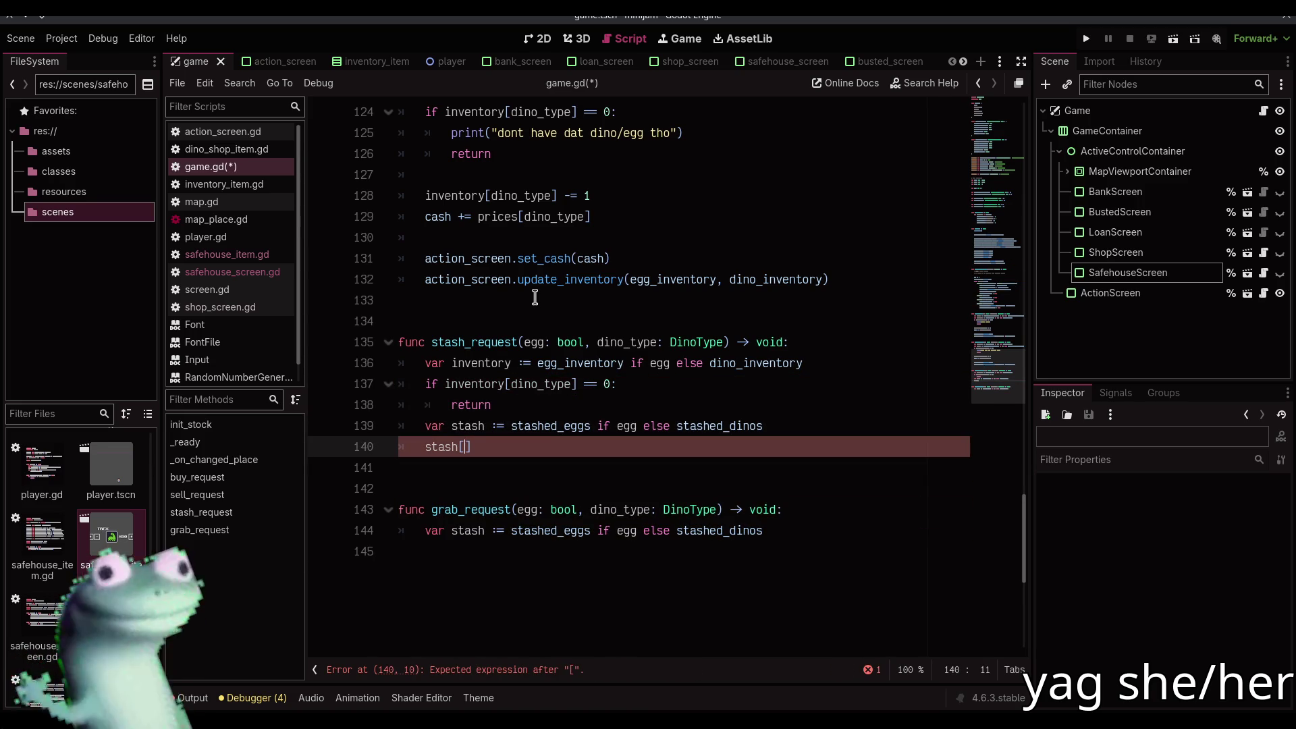
text(dino)
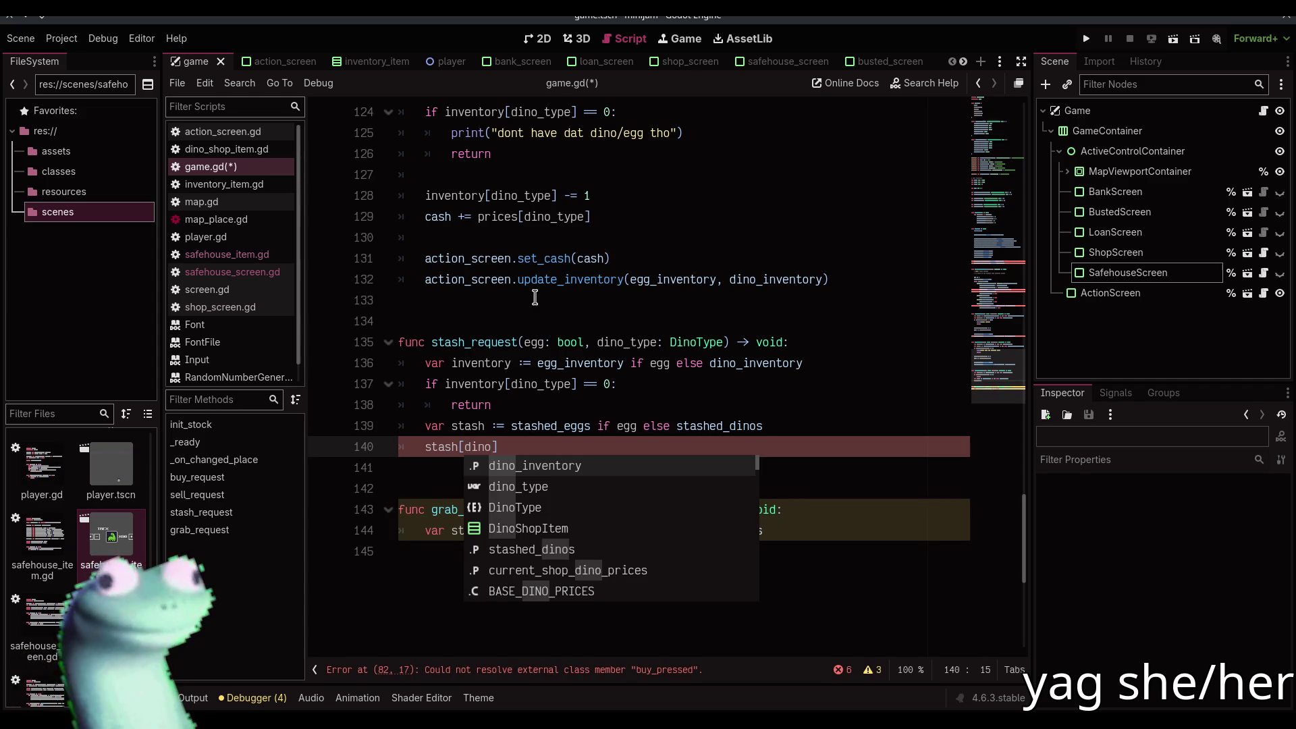
key(Down)
key(Return)
text(] += 1)
key(ctrl+shift+d)
key(Home)
key(ctrl+Right)
text(inventory)
key(End)
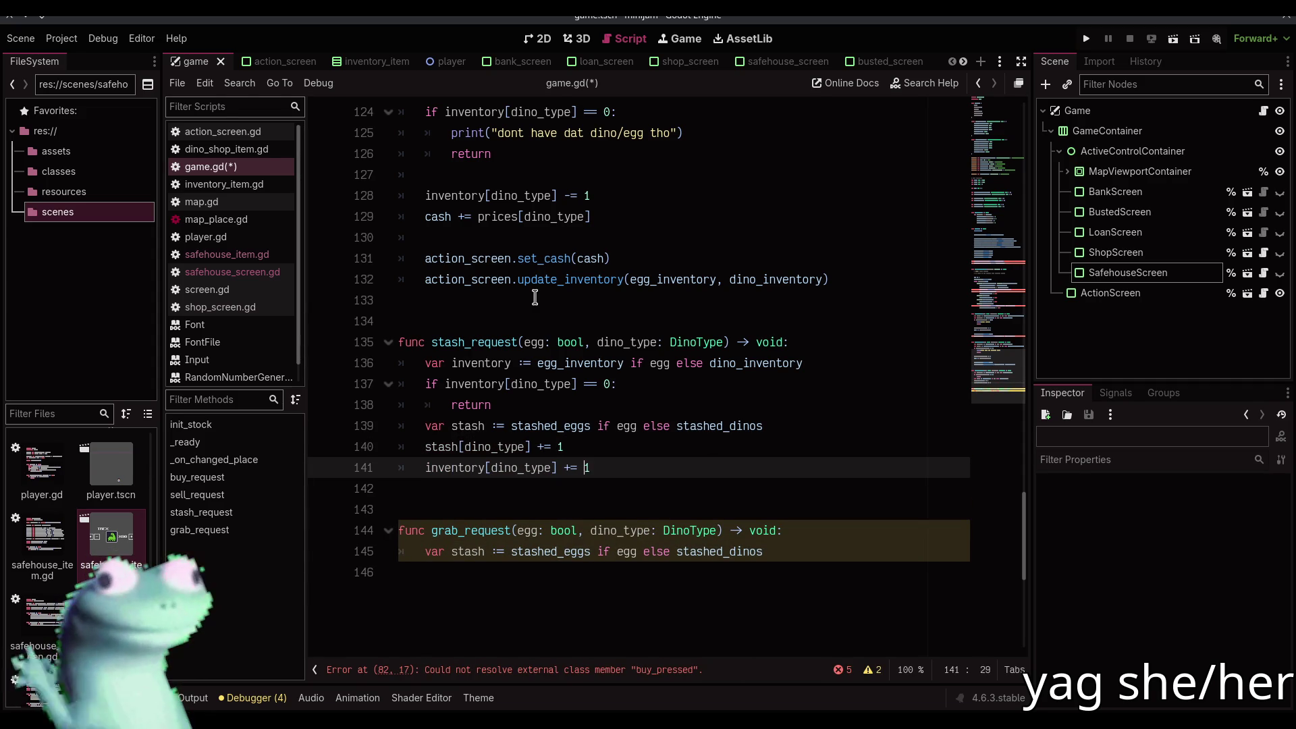
key(BackSpace)
text(-)
key(End)
key(Return)
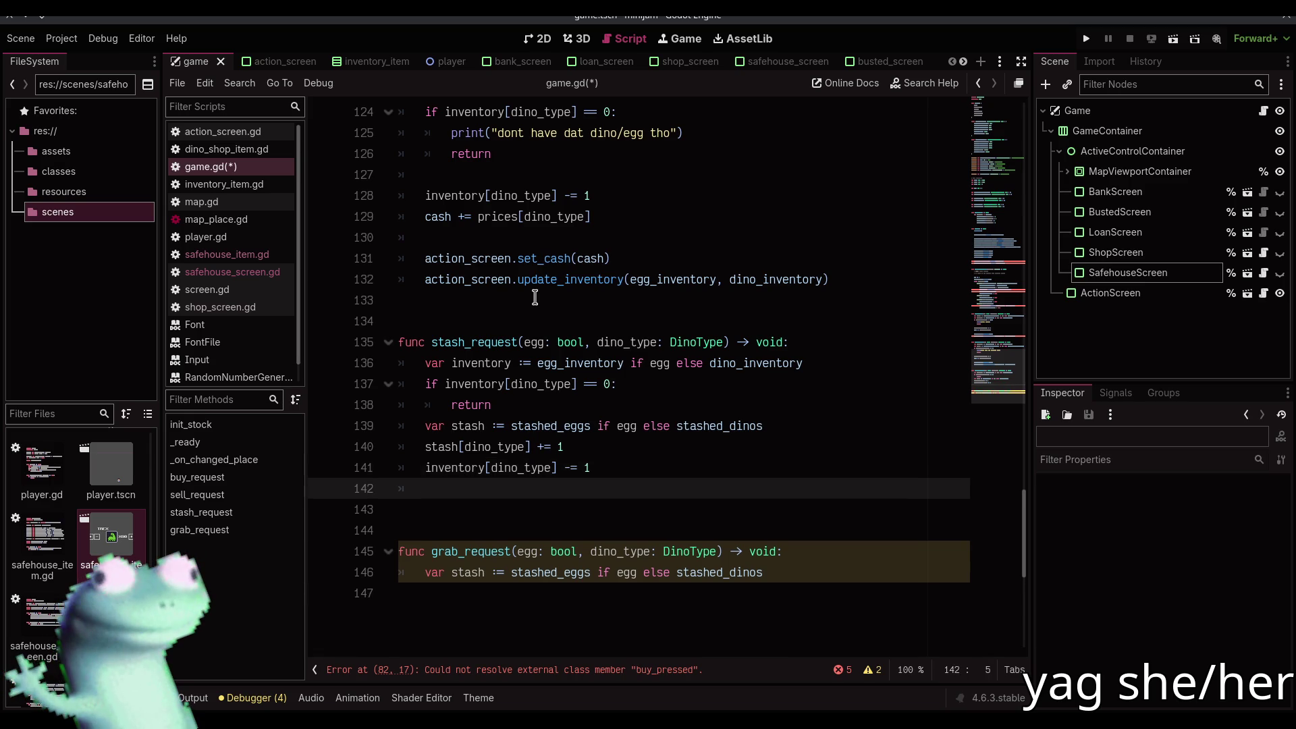
Add a safehouse_screen.set_qty(stashed_eggs, stashed_dinos) call after the decrement.
text(sta)
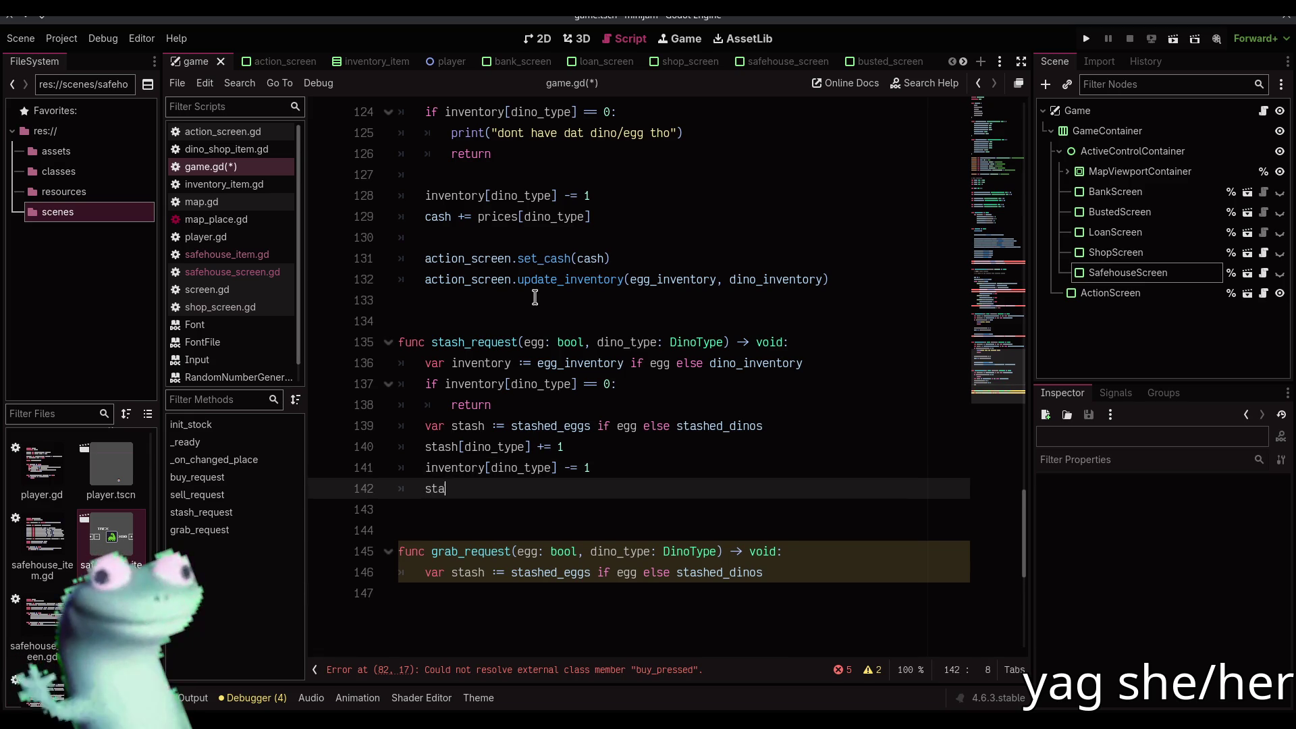
key(BackSpace)
key(BackSpace)
text(a)
key(Return)
text(.)
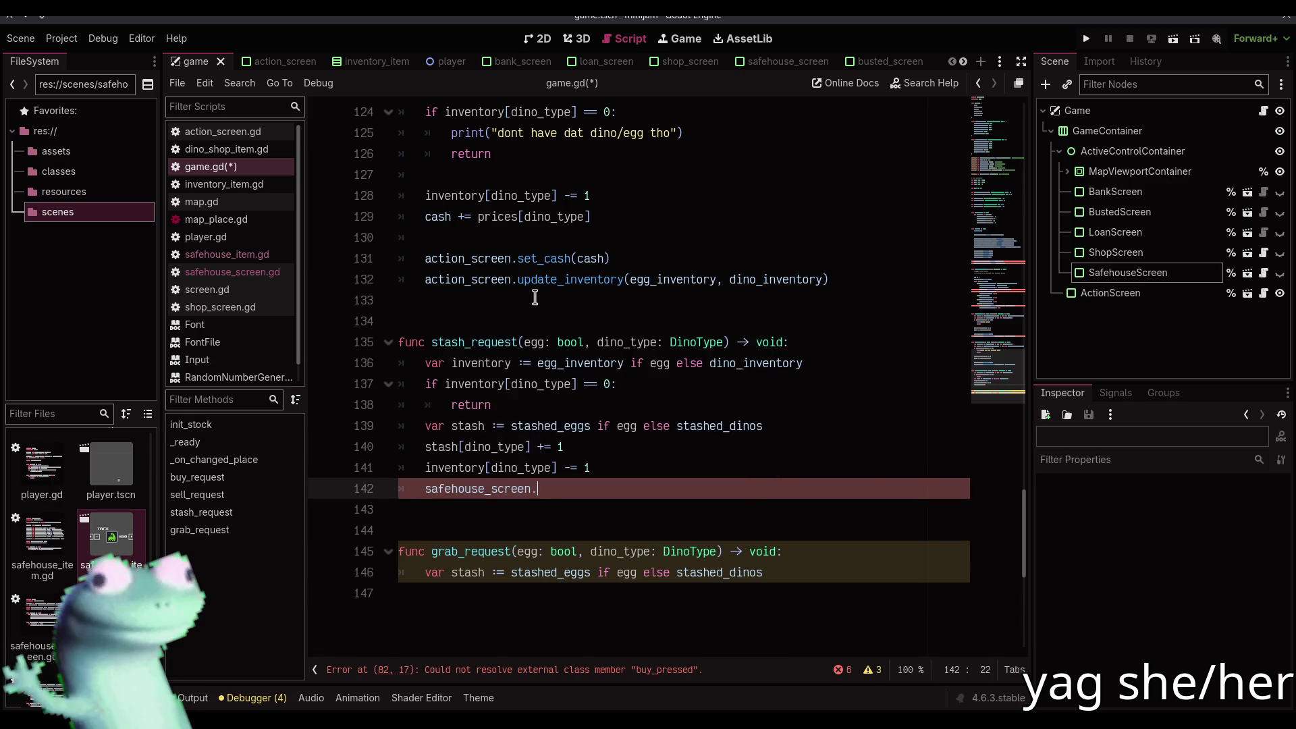
text(u)
key(BackSpace)
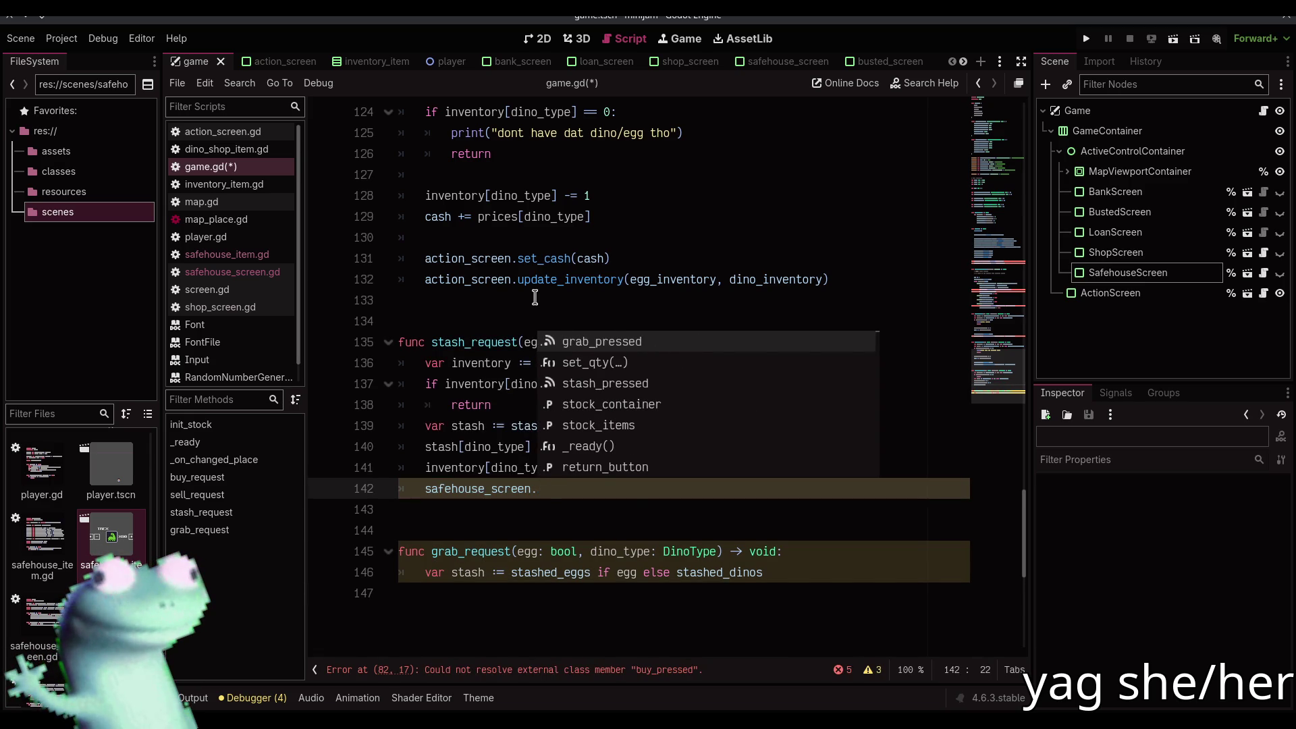
key(Down)
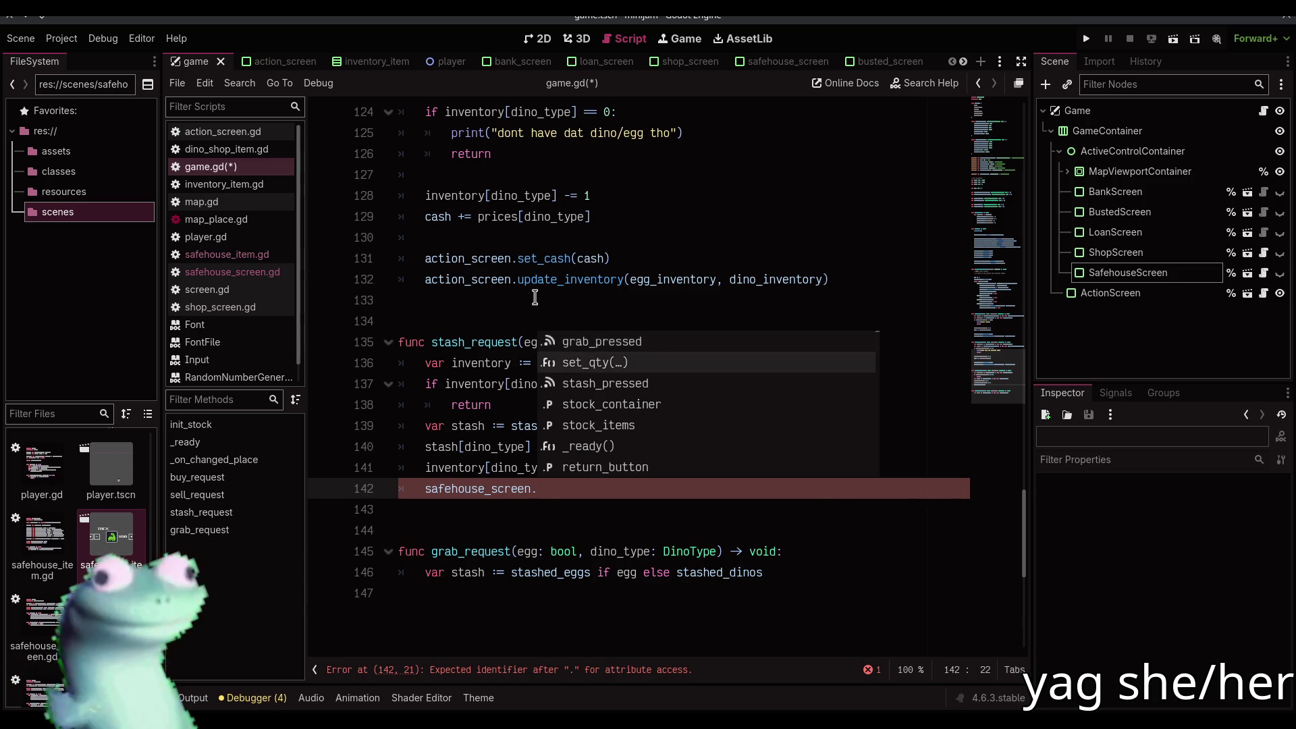
key(Return)
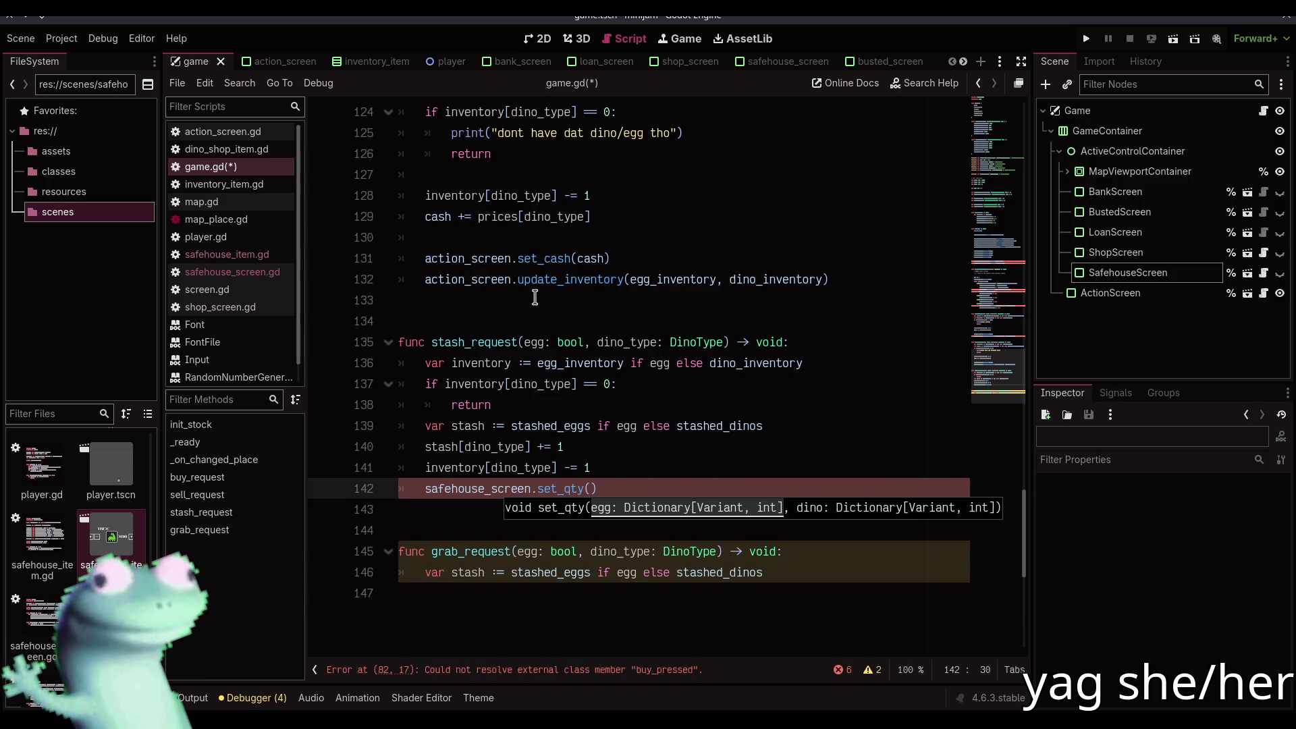
text(egg)
key(Down)
key(Return)
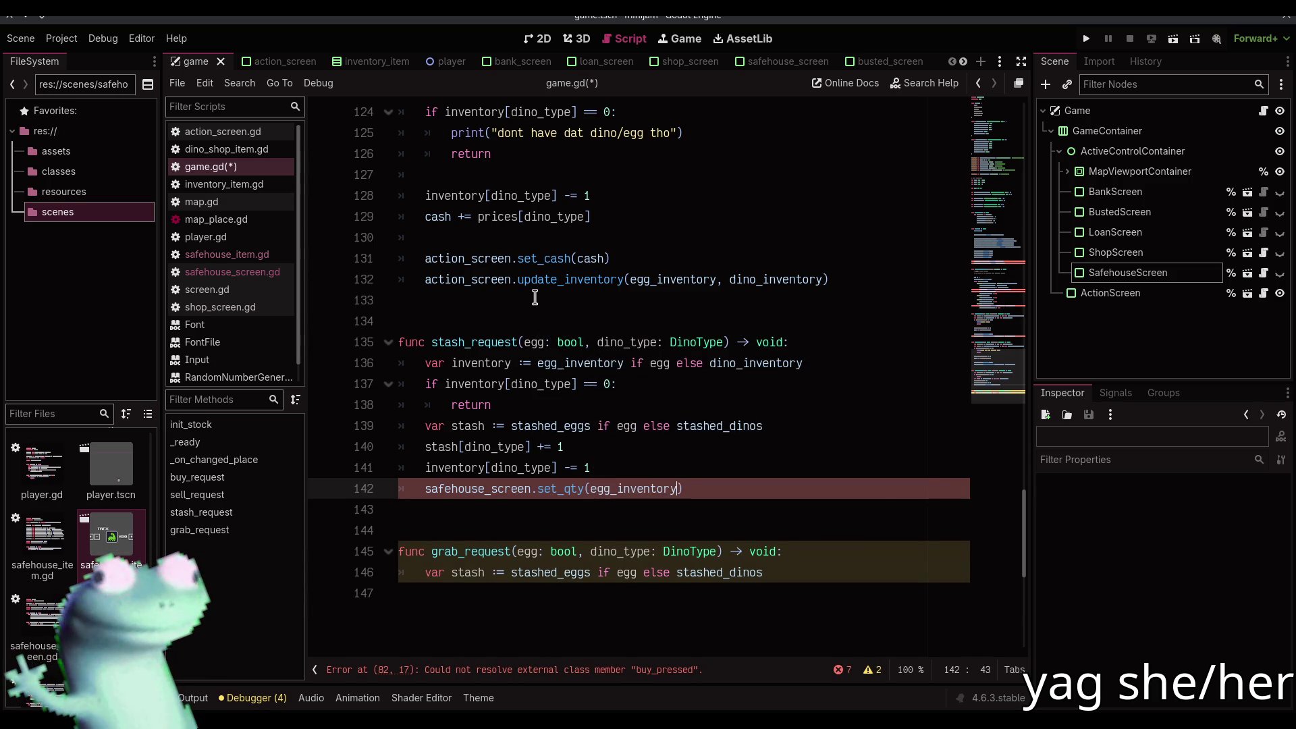
text(, dino_)
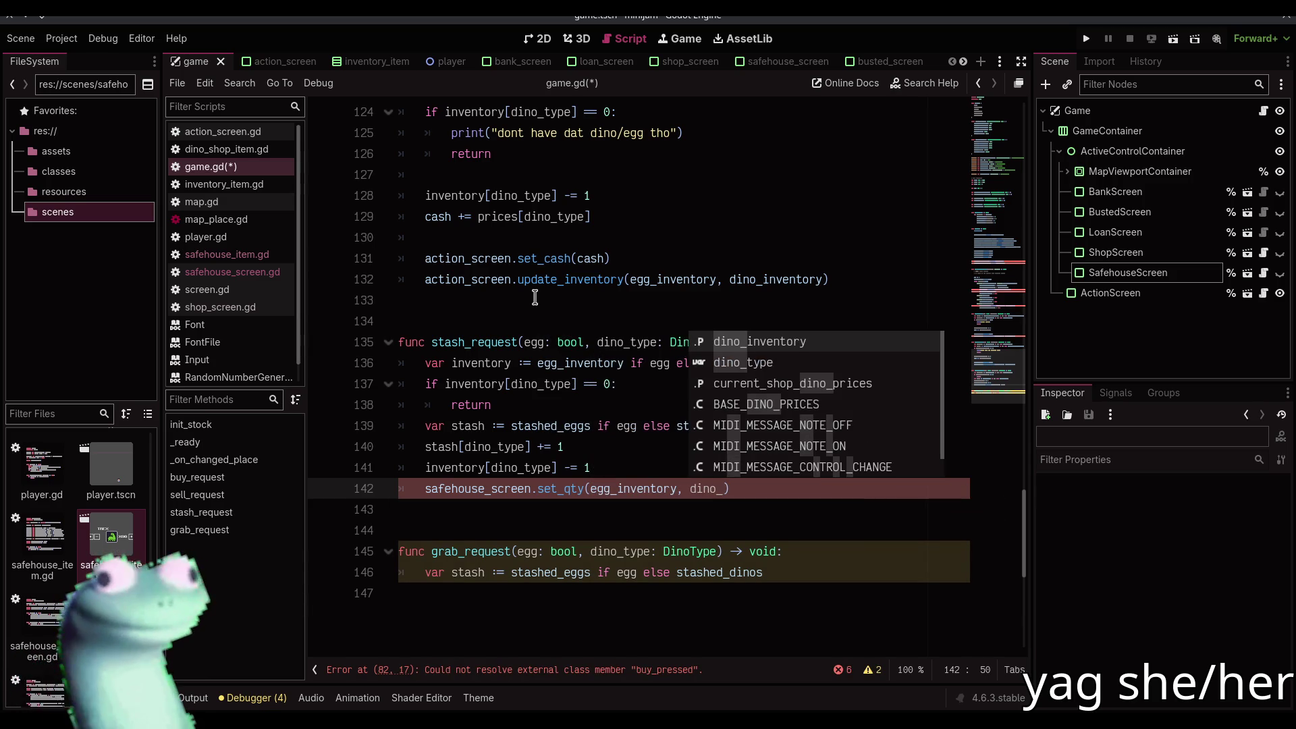
key(BackSpace)
key(BackSpace)
key(BackSpace)
text(st)
key(BackSpace)
key(BackSpace)
key(BackSpace)
text(sta)
key(Down)
key(Down)
key(Return)
text(, stashed_dinos)
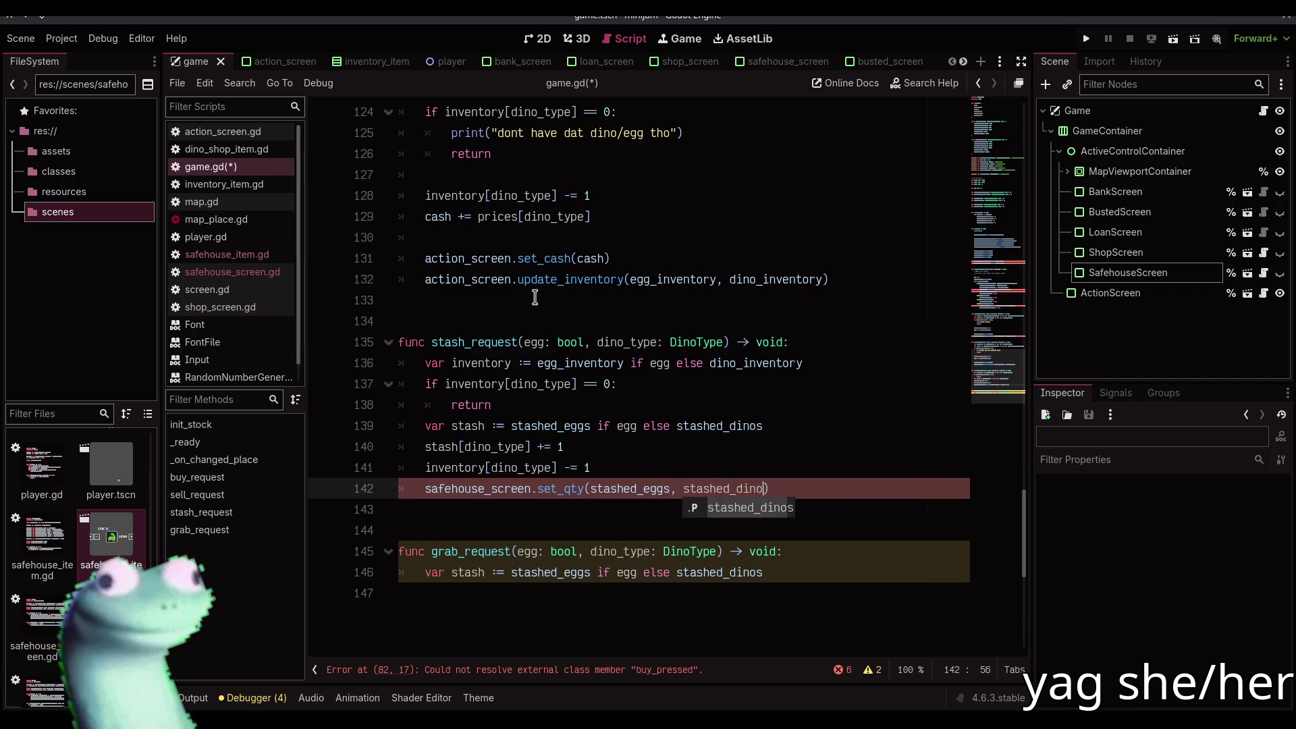
Copy the set_qty call into grab_request and save the script.
scroll(766, 332, down, 2)
key(ctrl+shift+d)
key(alt+Down)
key(alt+Down)
key(alt+Down)
key(ctrl+s)
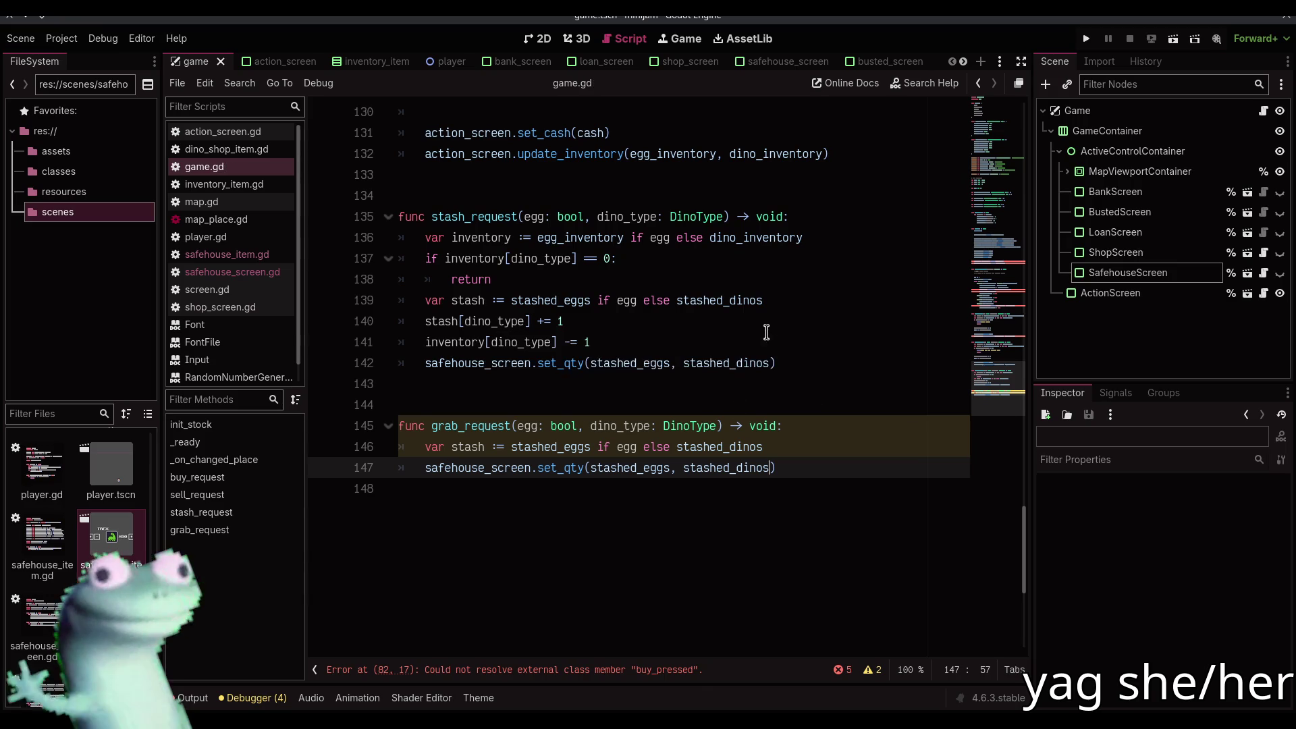
Check the line 82 error and buy_pressed's declaration in shop_screen.gd, then save game.gd.
click(675, 671)
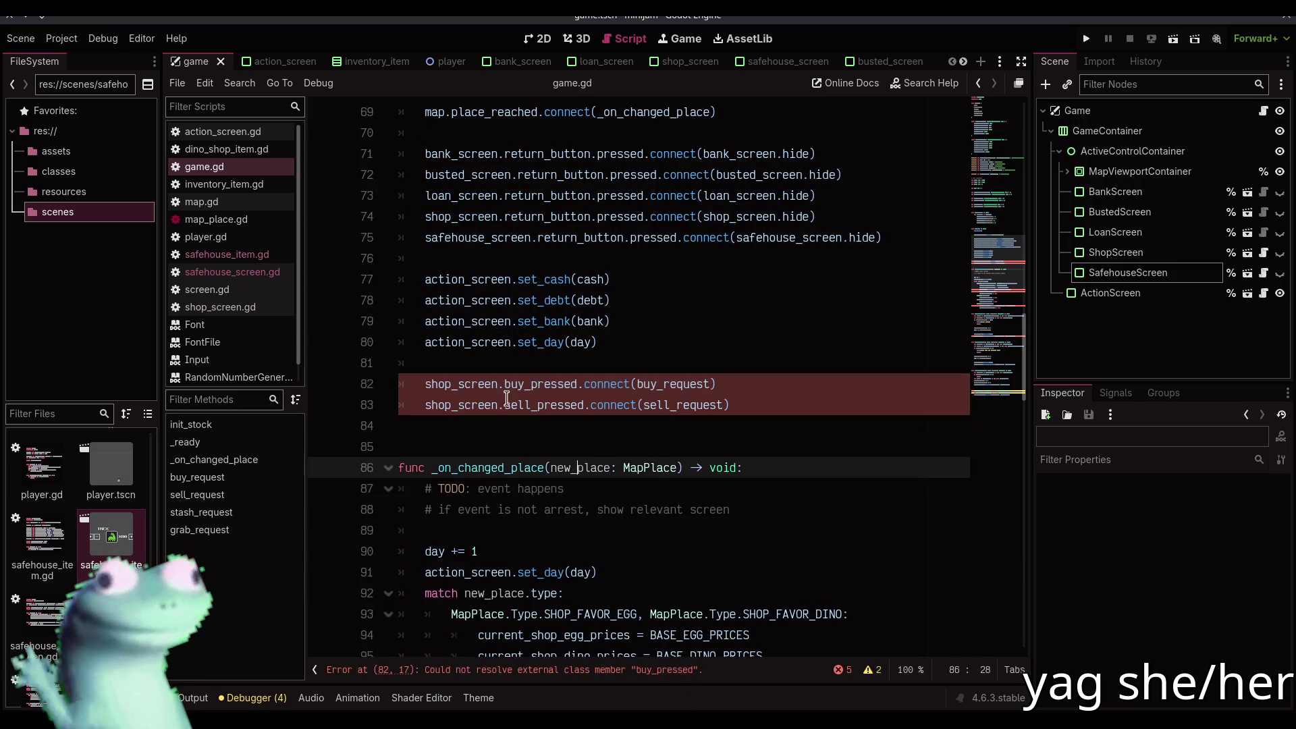
ctrl+click(536, 385)
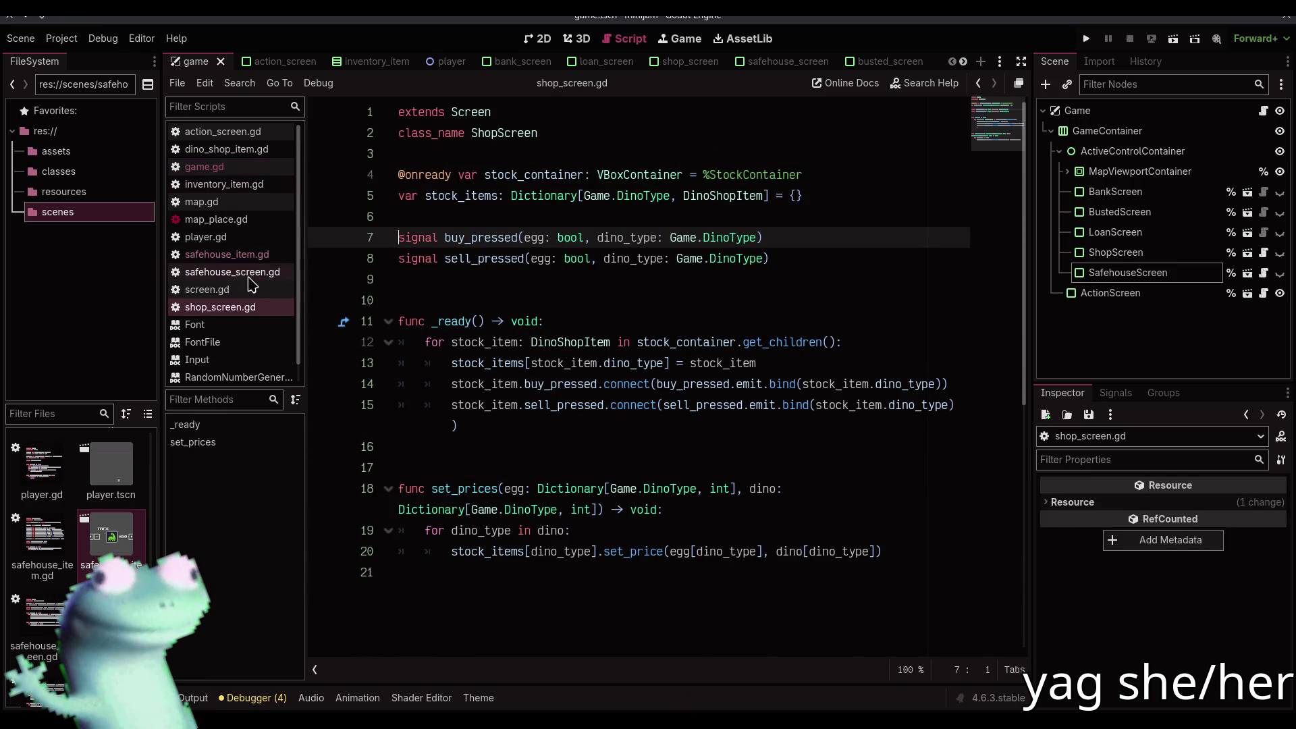
click(238, 168)
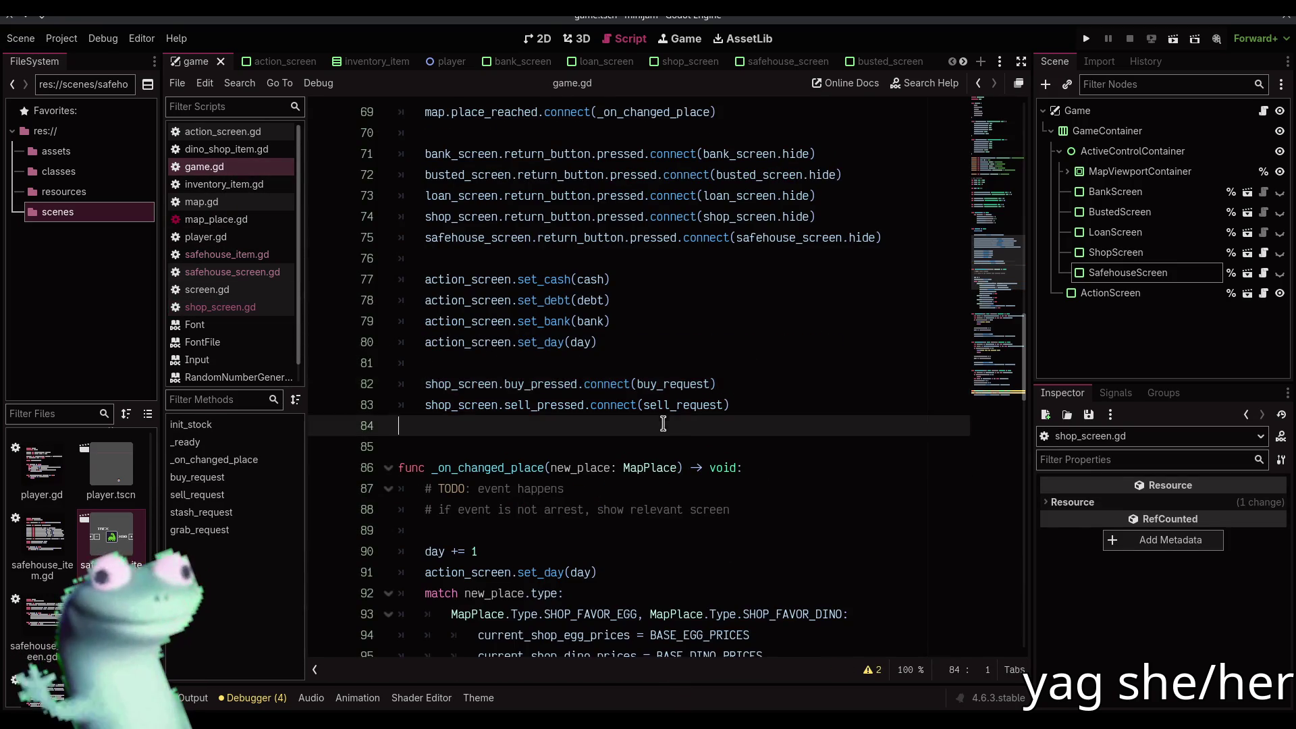
click(661, 425)
scroll(662, 425, down, 15)
key(ctrl+s)
click(803, 470)
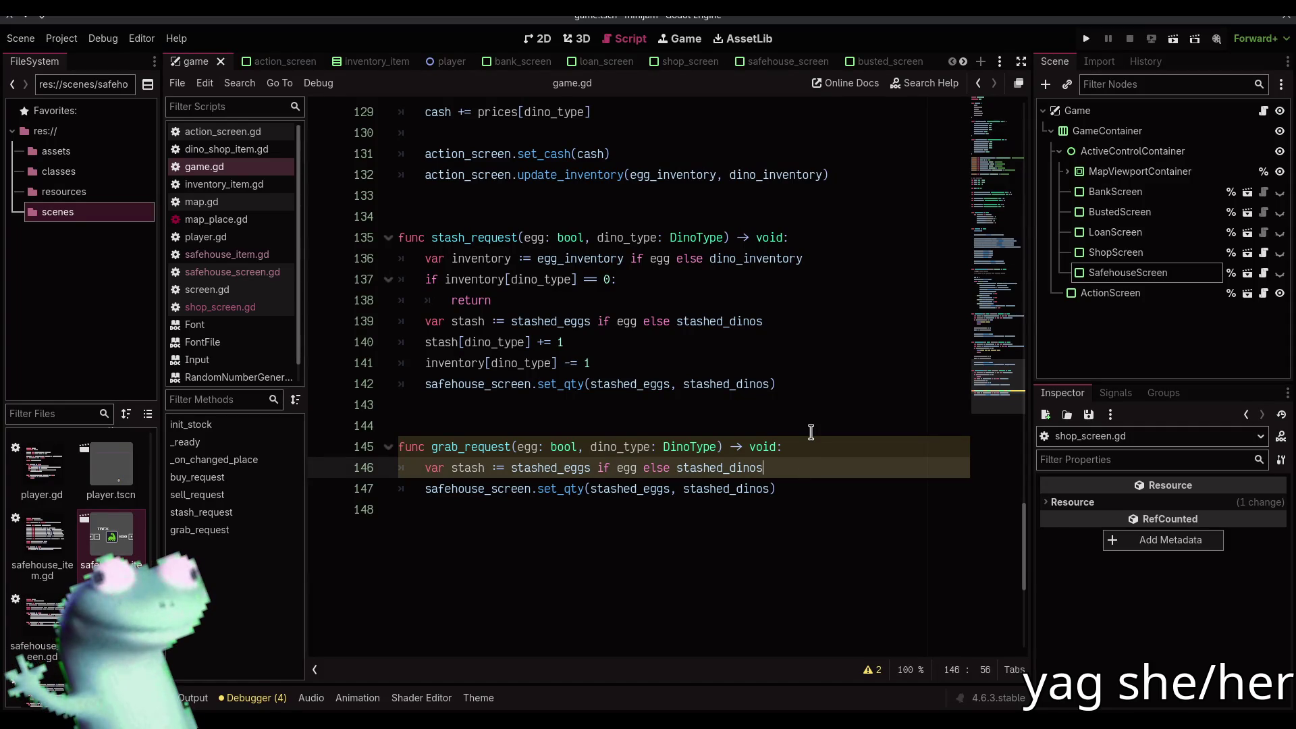
Add 'if stash[dino_type] == 0: return' to grab_request and copy the var inventory line below it.
key(Return)
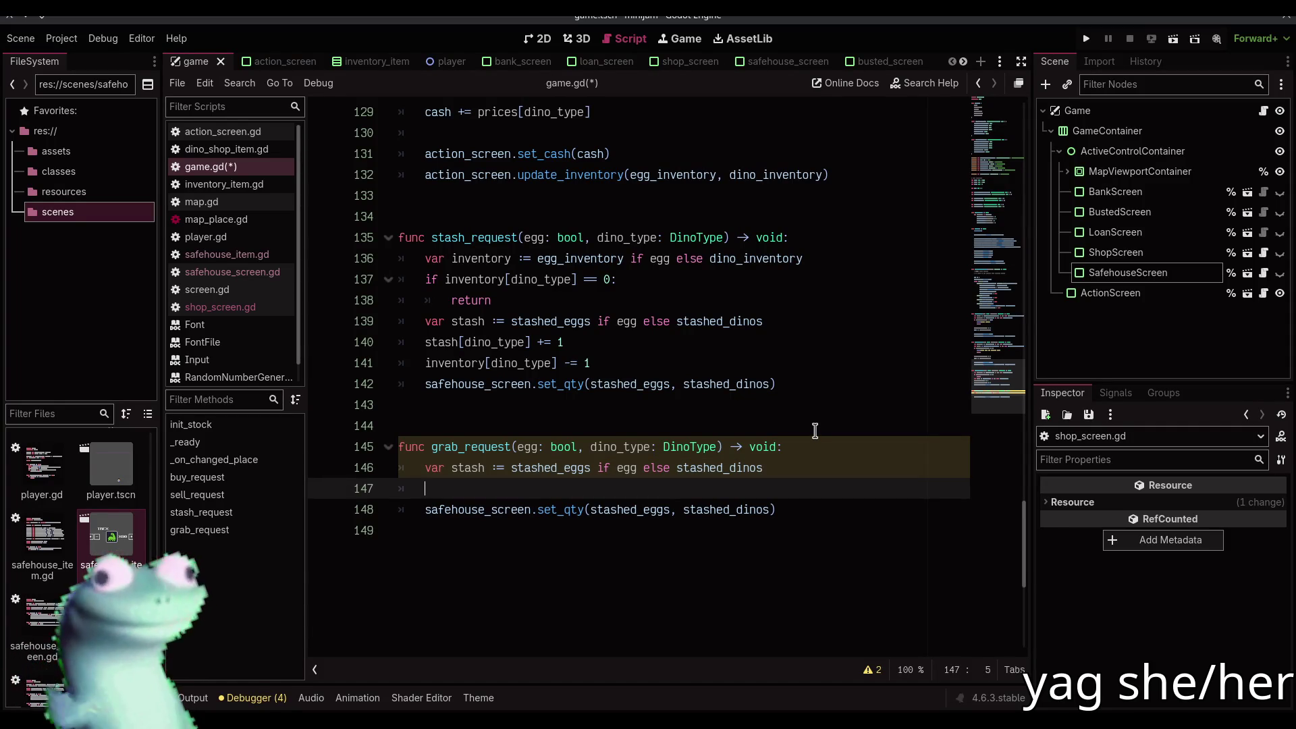
text(if stash[)
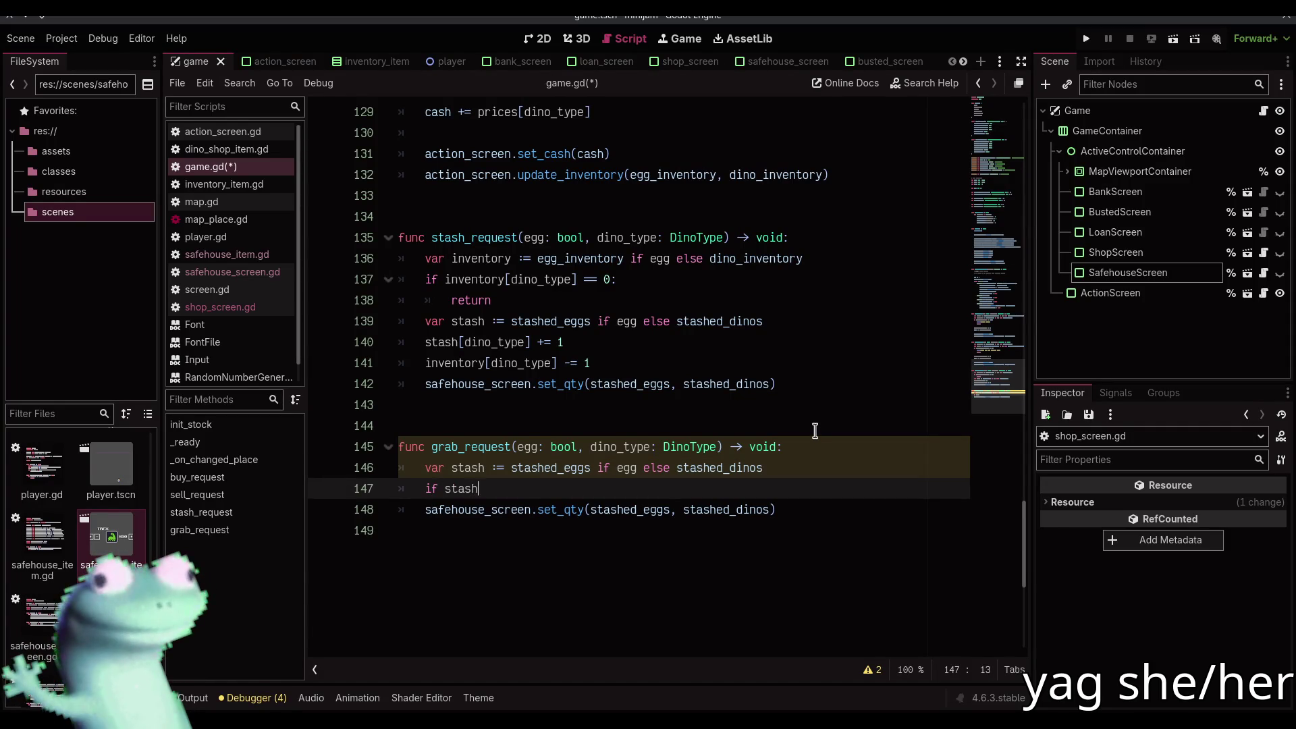
text(dino_type])
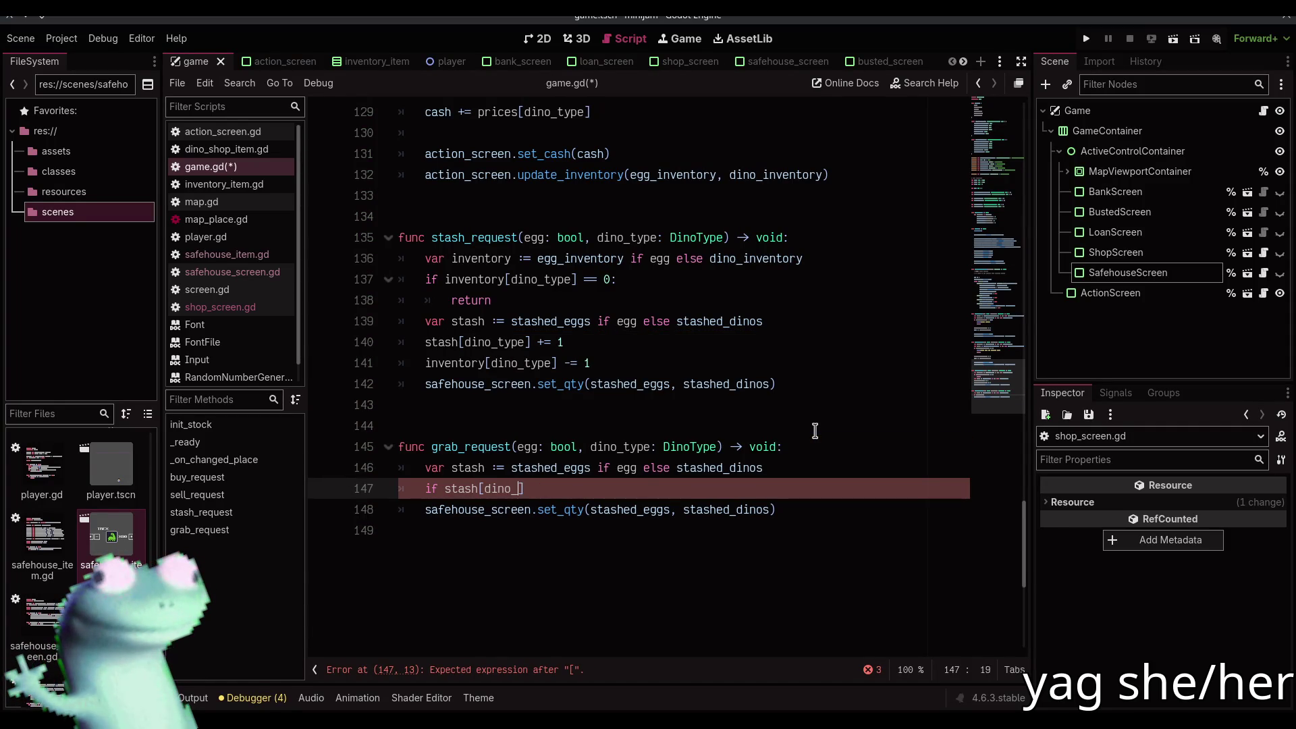
text( == 0:)
key(Return)
text(return)
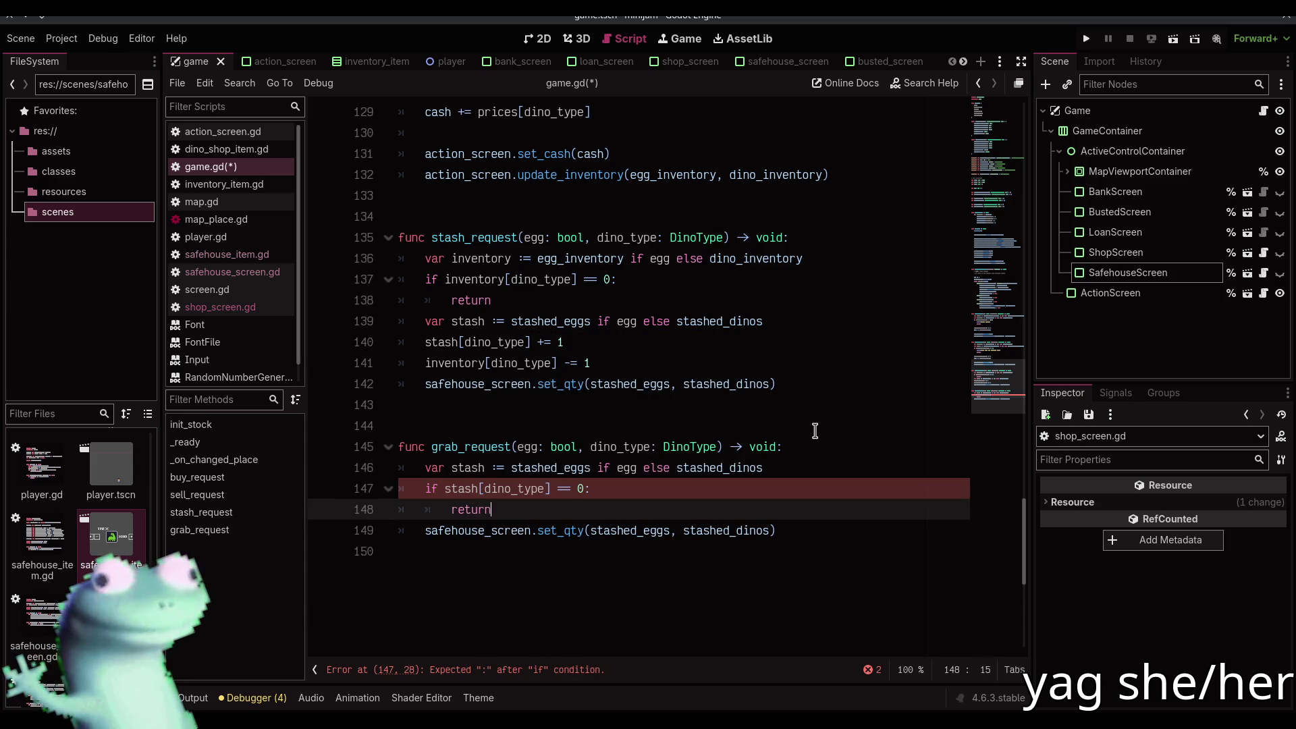
click(654, 257)
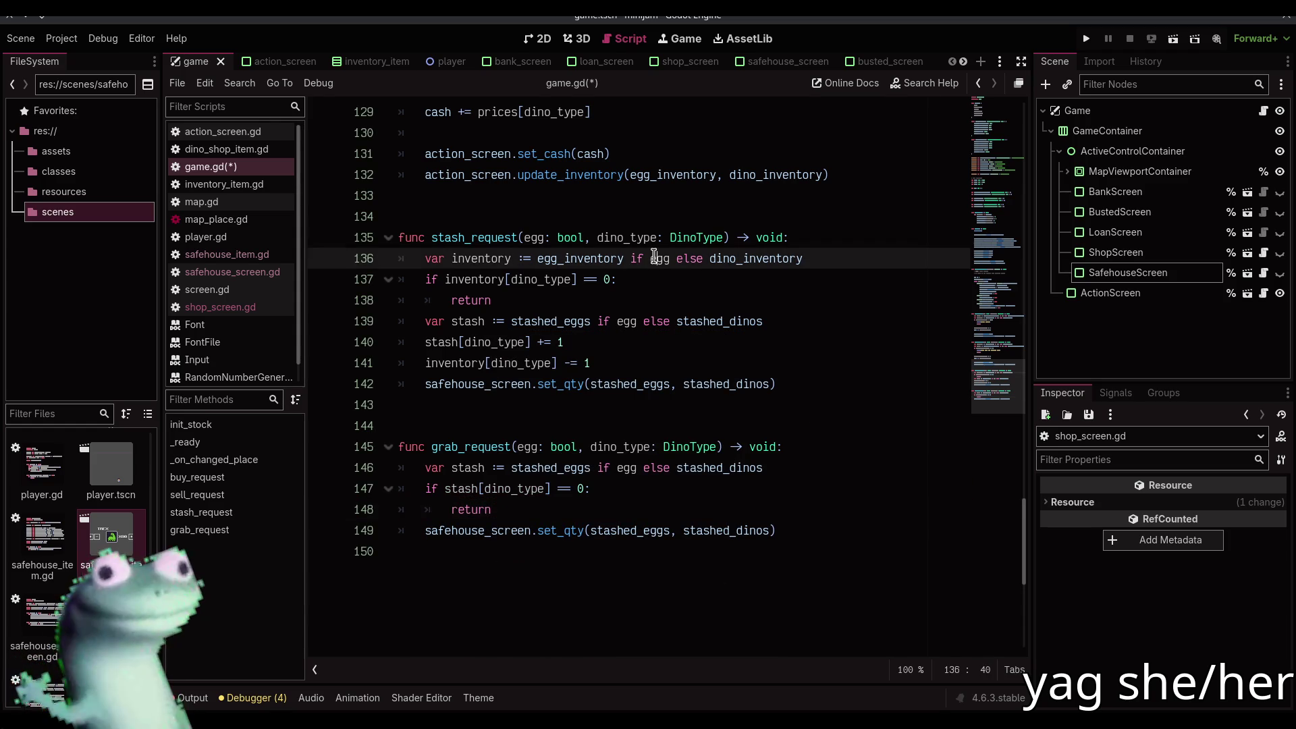
key(ctrl+shift+d)
key(alt+Down)
key(alt+Down)
key(alt+Down)
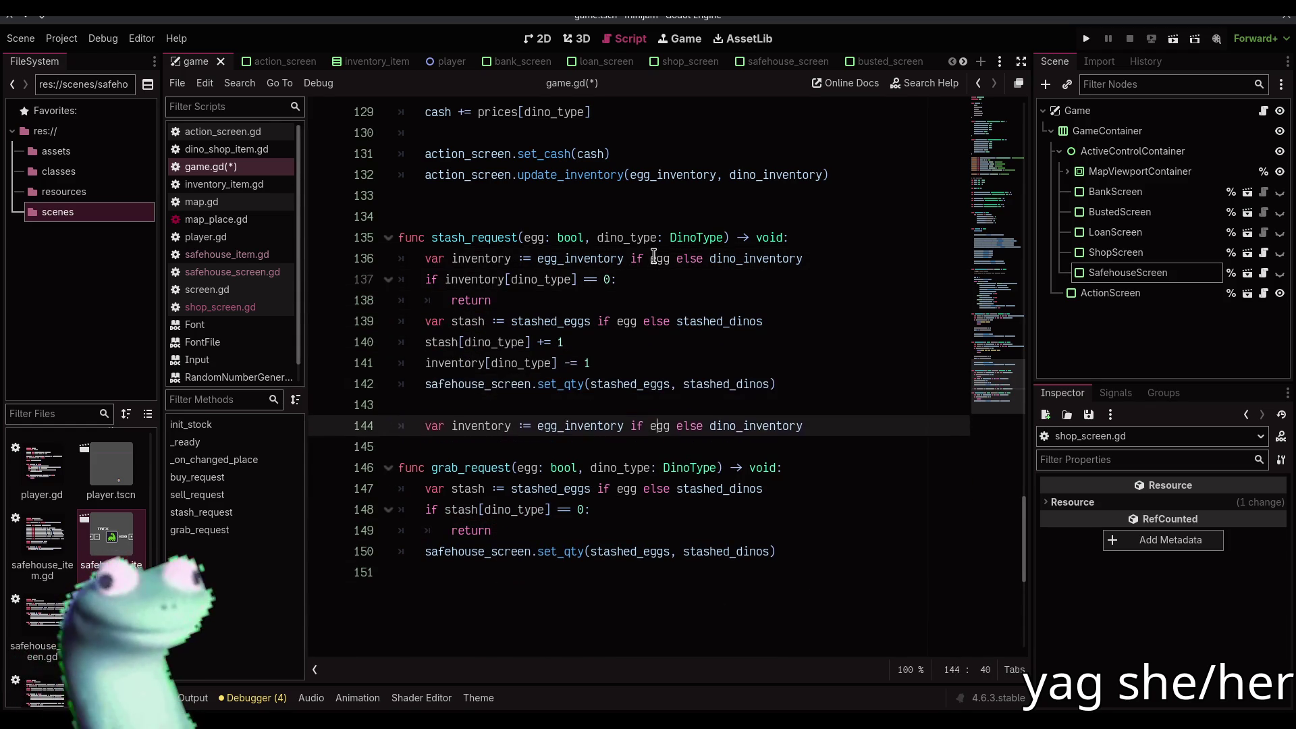
key(alt+Down)
key(alt+Down)
click(665, 503)
key(ctrl+s)
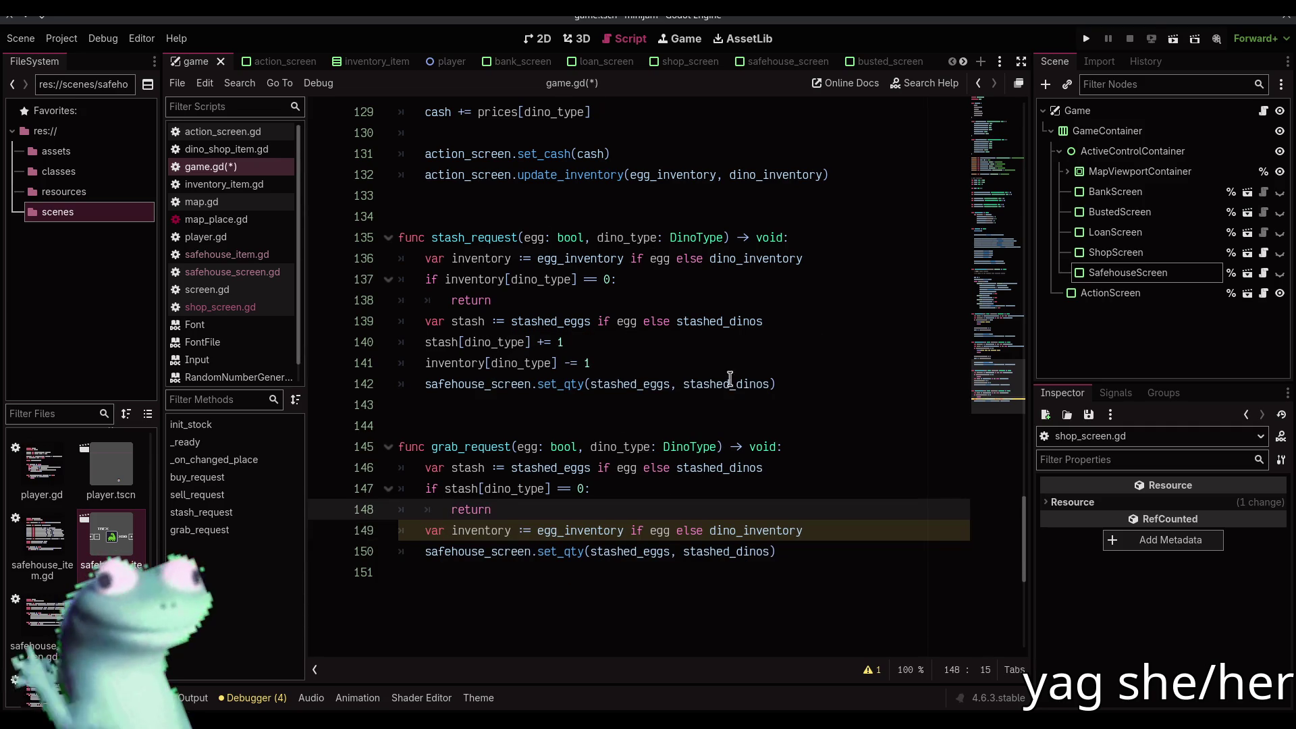
Paste the stash and inventory update lines into grab_request with -= and += swapped, then save.
drag(594, 363, 425, 342)
key(ctrl+c)
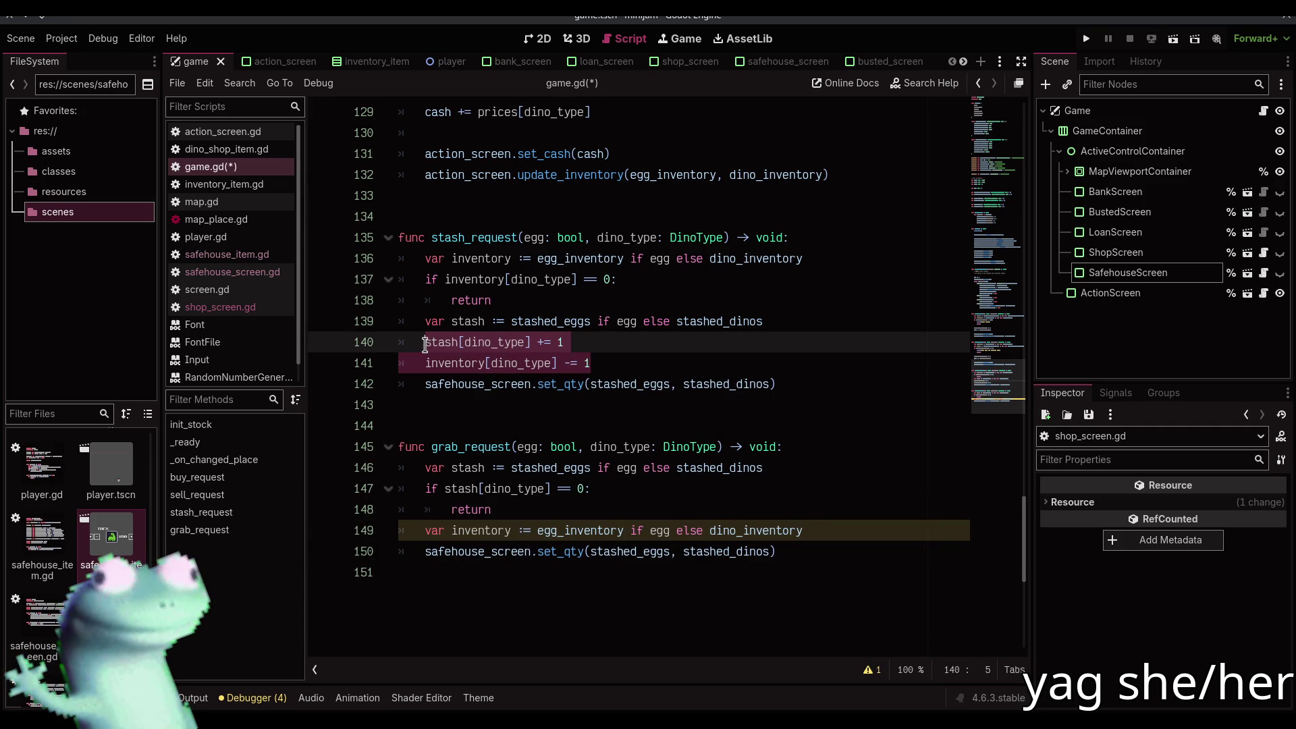
click(811, 530)
key(Return)
key(ctrl+v)
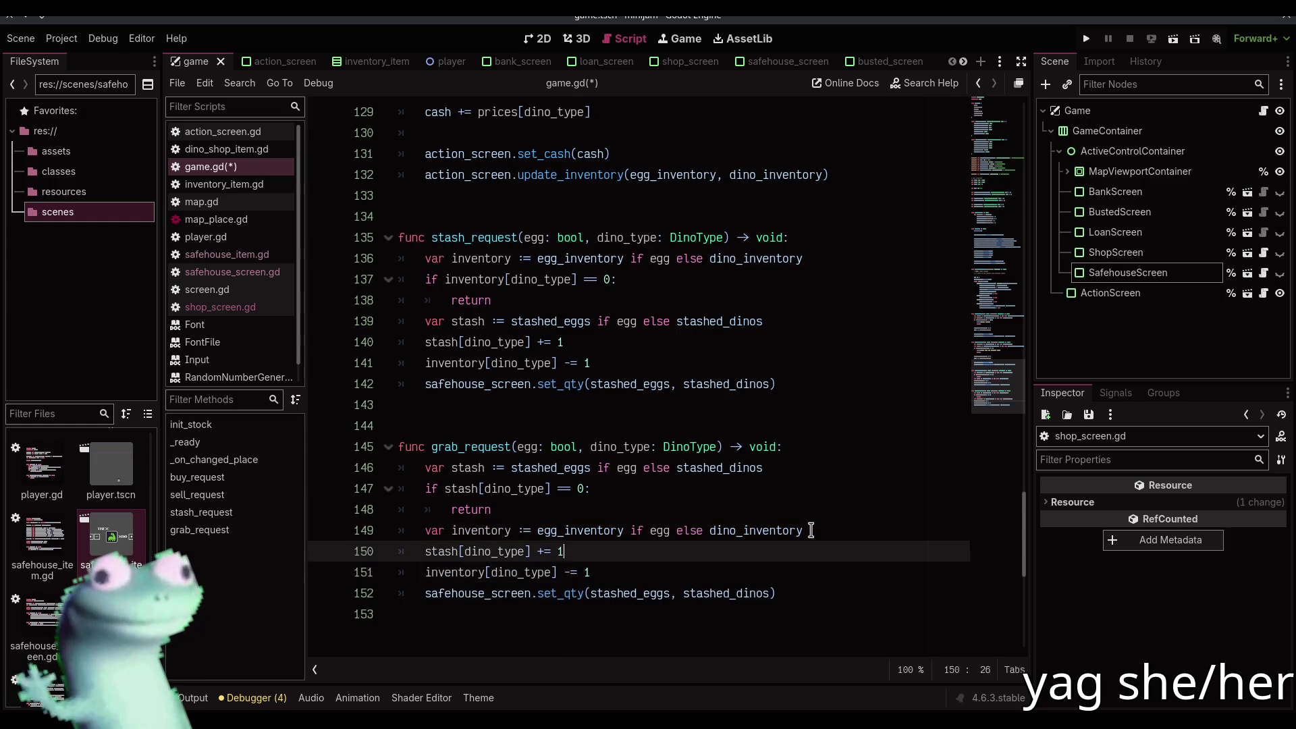
key(ctrl+Right)
key(ctrl+Right)
key(shift+Right)
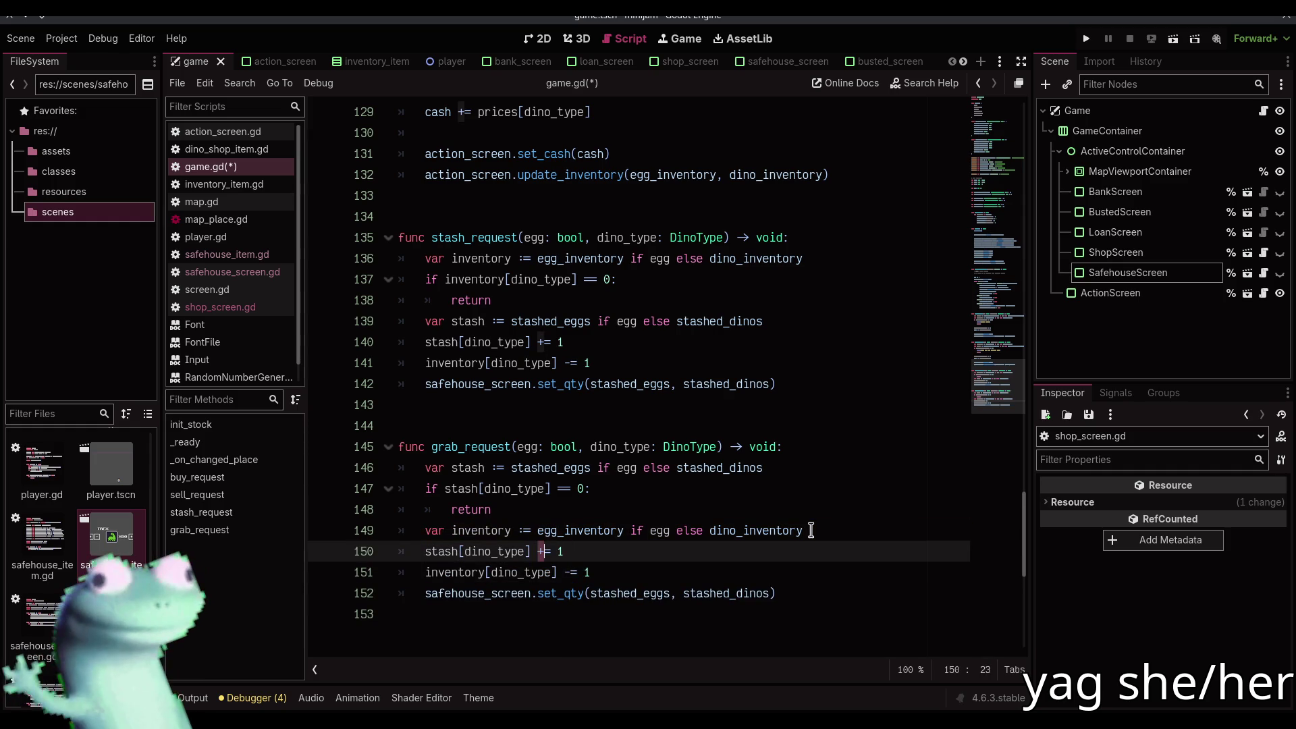
text(-)
key(Down)
key(Right)
key(Right)
key(shift+Right)
text(+)
key(ctrl+s)
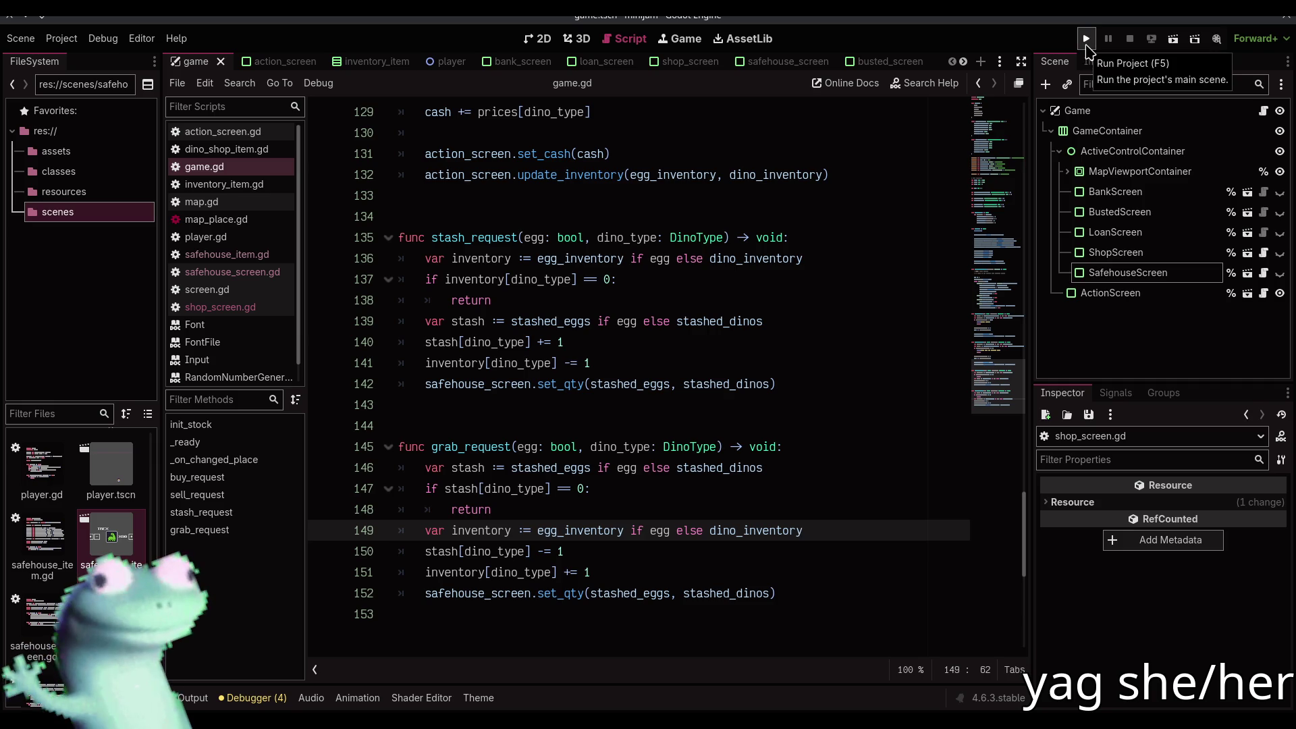
Run the game to test the changes, then stop it.
click(1087, 39)
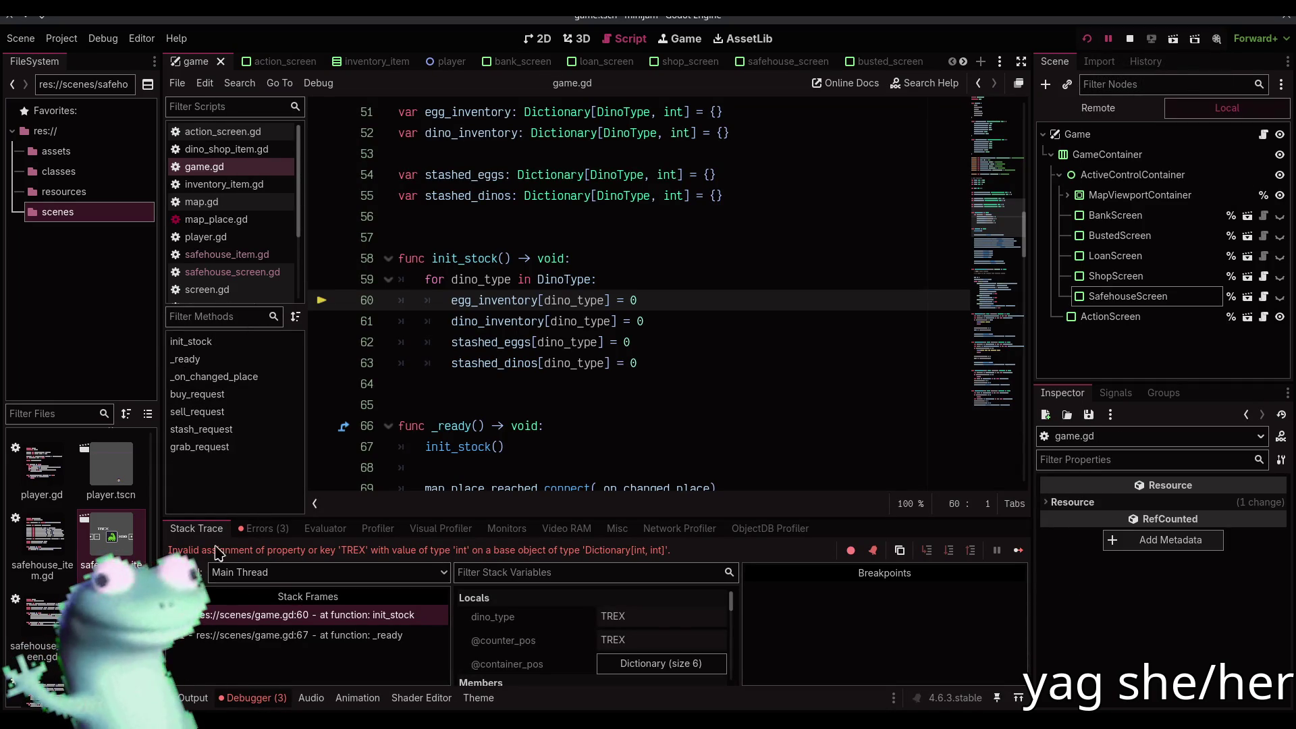
scroll(515, 309, up, 1)
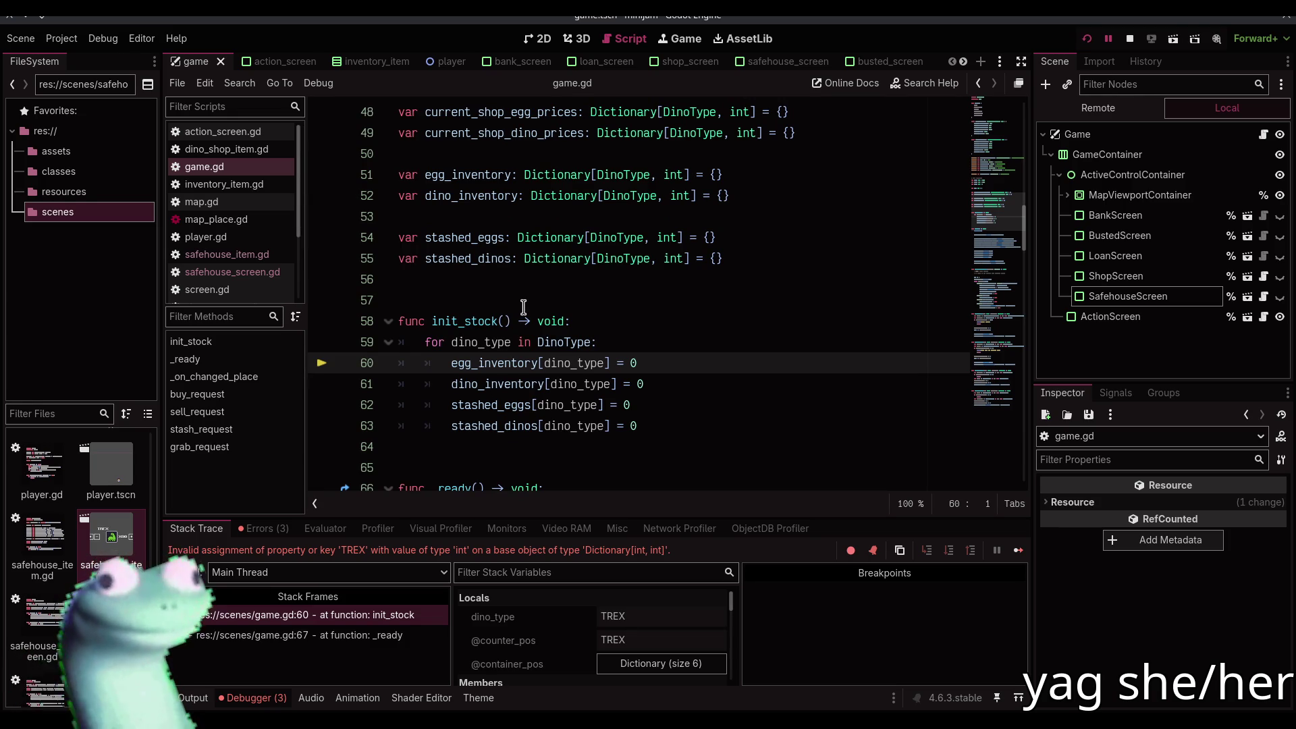
click(1129, 39)
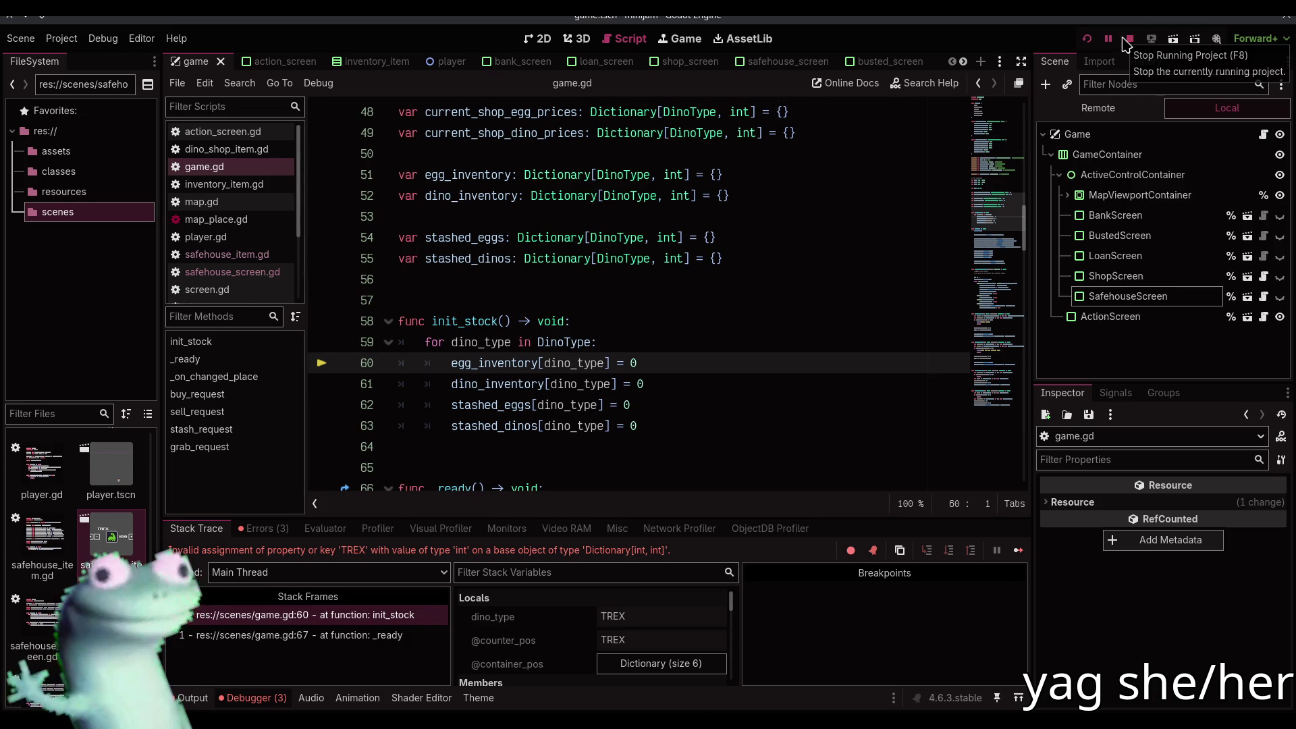
Remove the stray dot on line 59, key lines 60–63 by DinoType[dino_type], and relaunch.
click(593, 342)
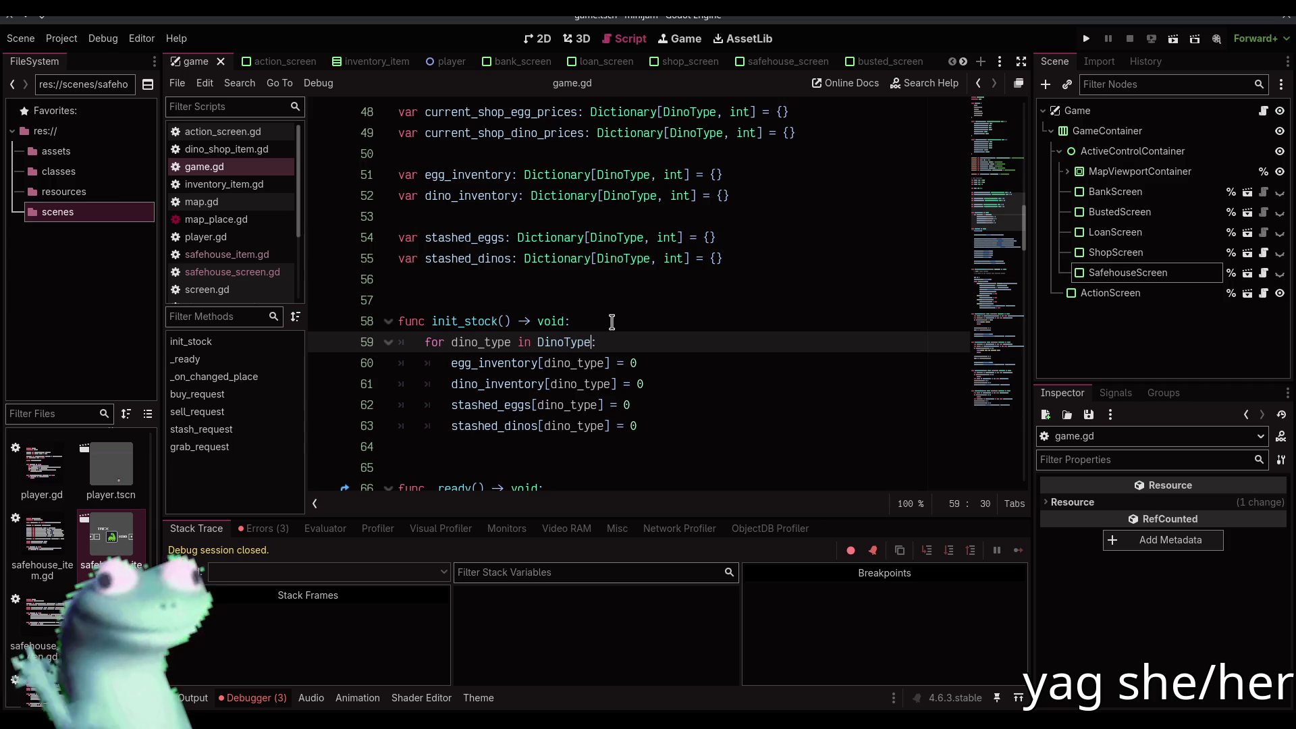
key(BackSpace)
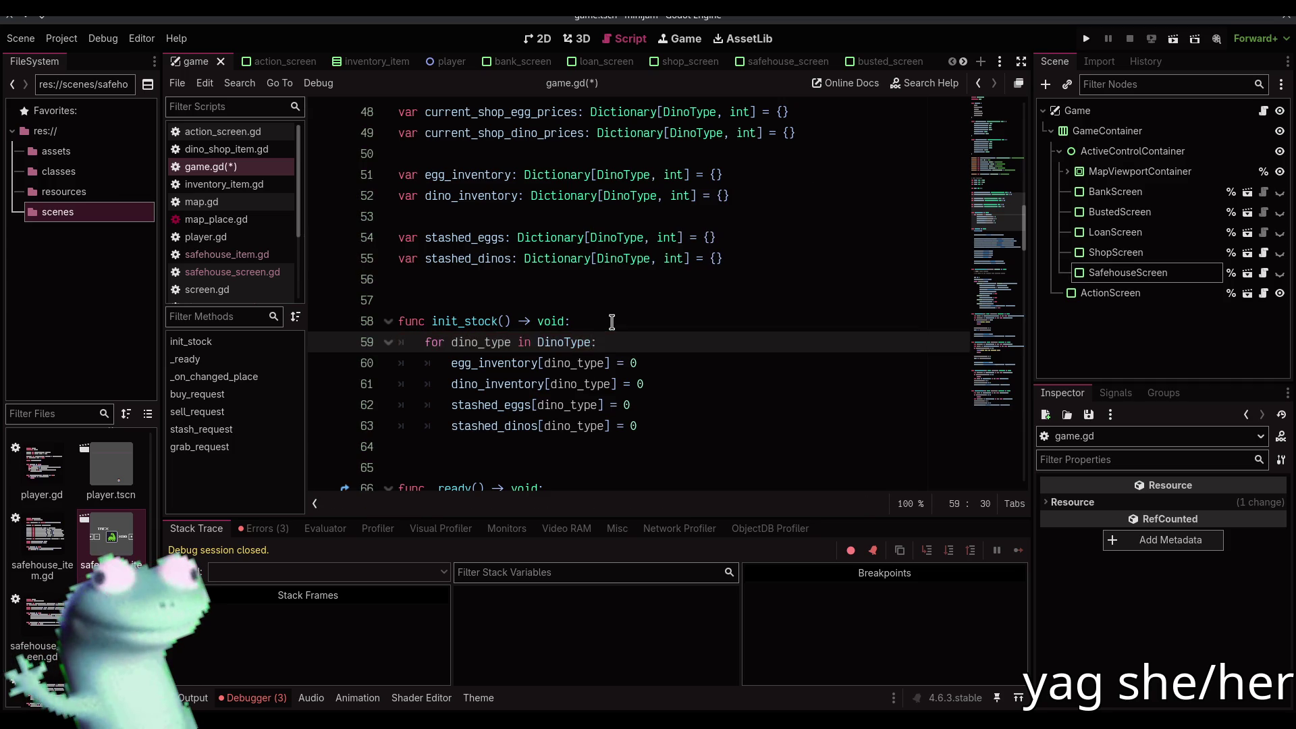
key(Down)
key(shift+alt+Down)
key(shift+alt+Down)
key(shift+alt+Down)
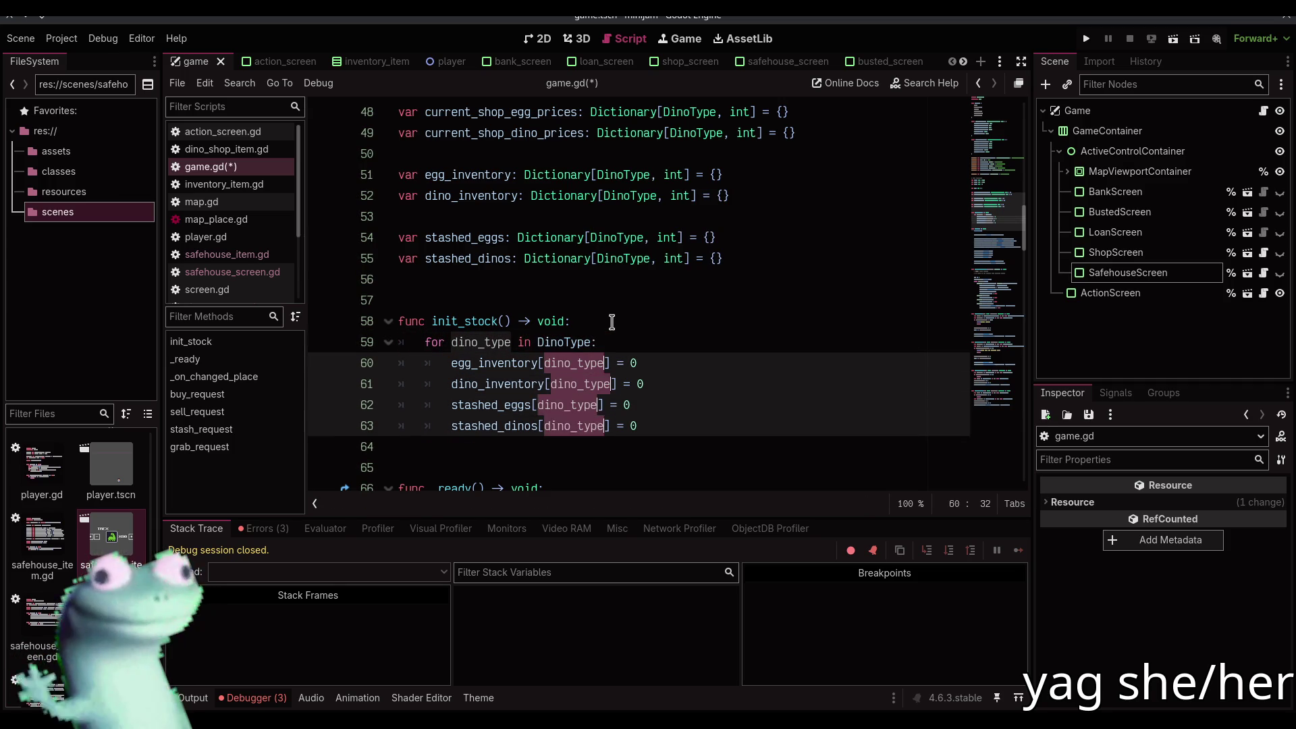
text(DinoType)
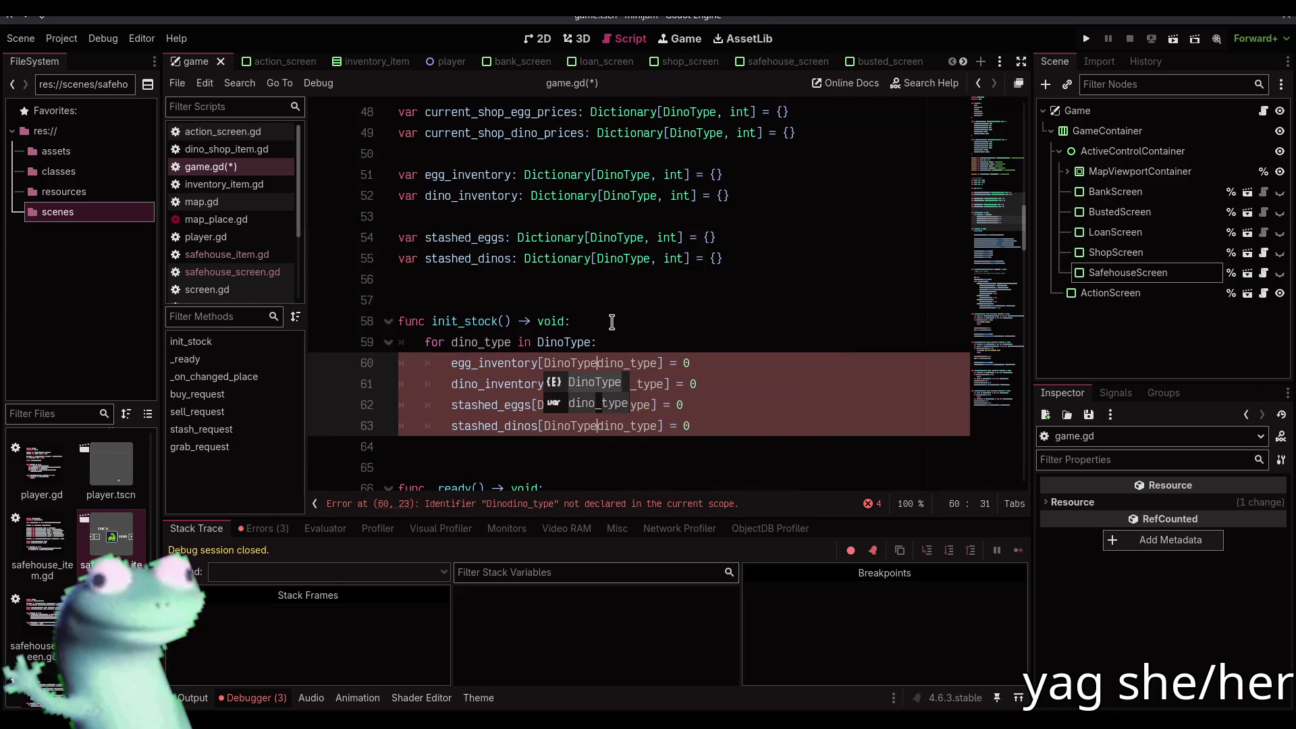
key(ctrl+Right)
text([)
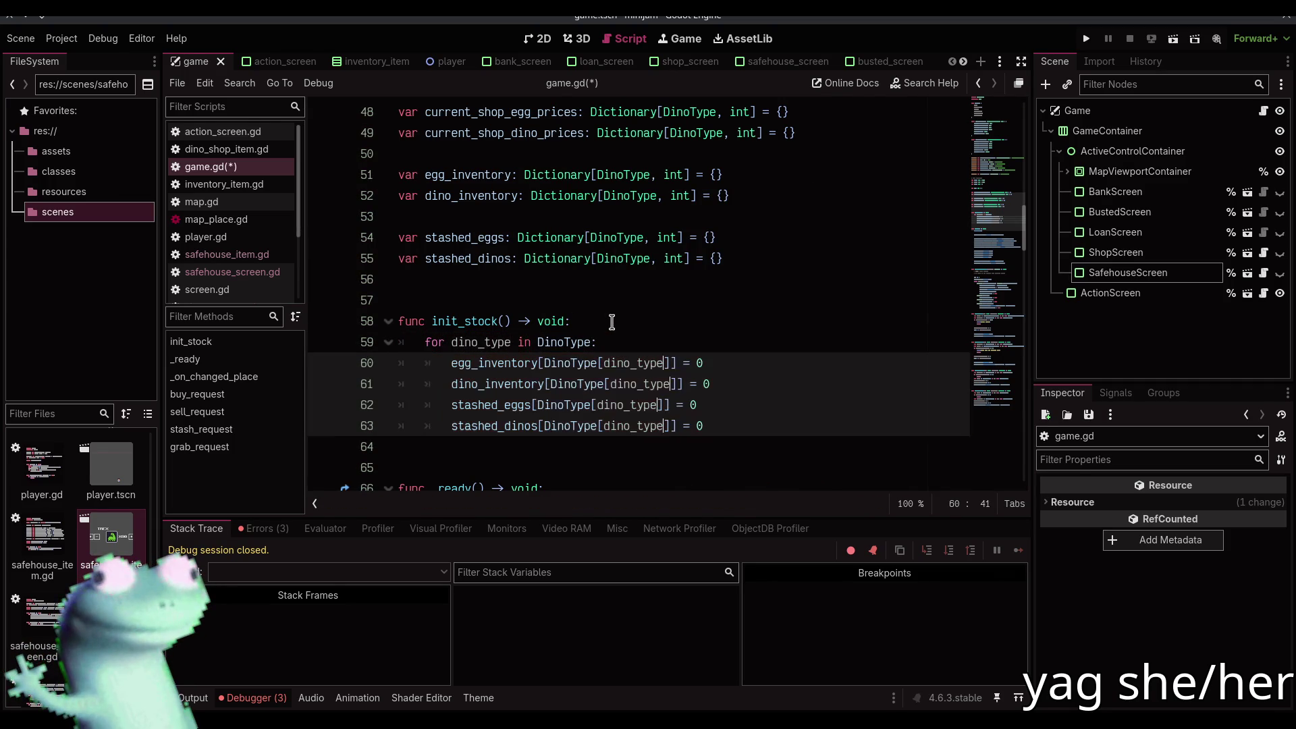
click(616, 339)
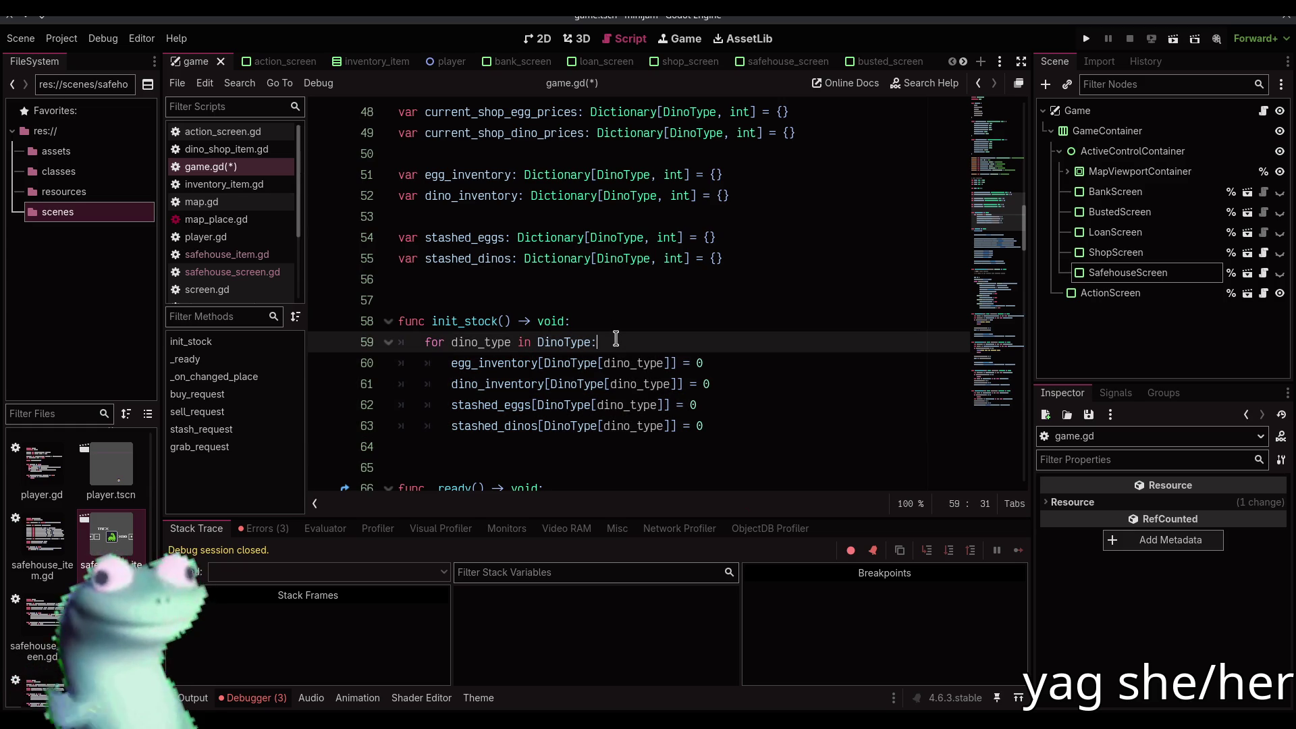
key(F5)
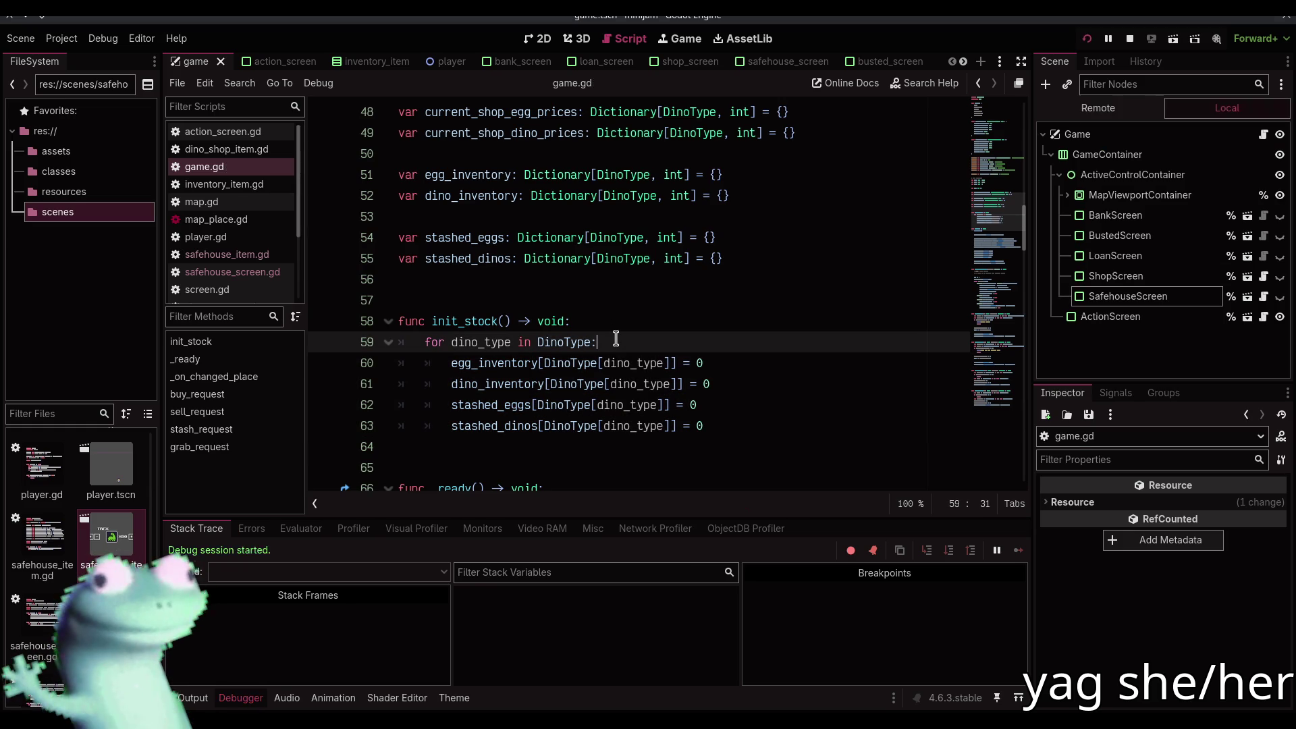
In the running game, buy velociraptor eggs until the cash runs out, then visit the safe house.
click(638, 342)
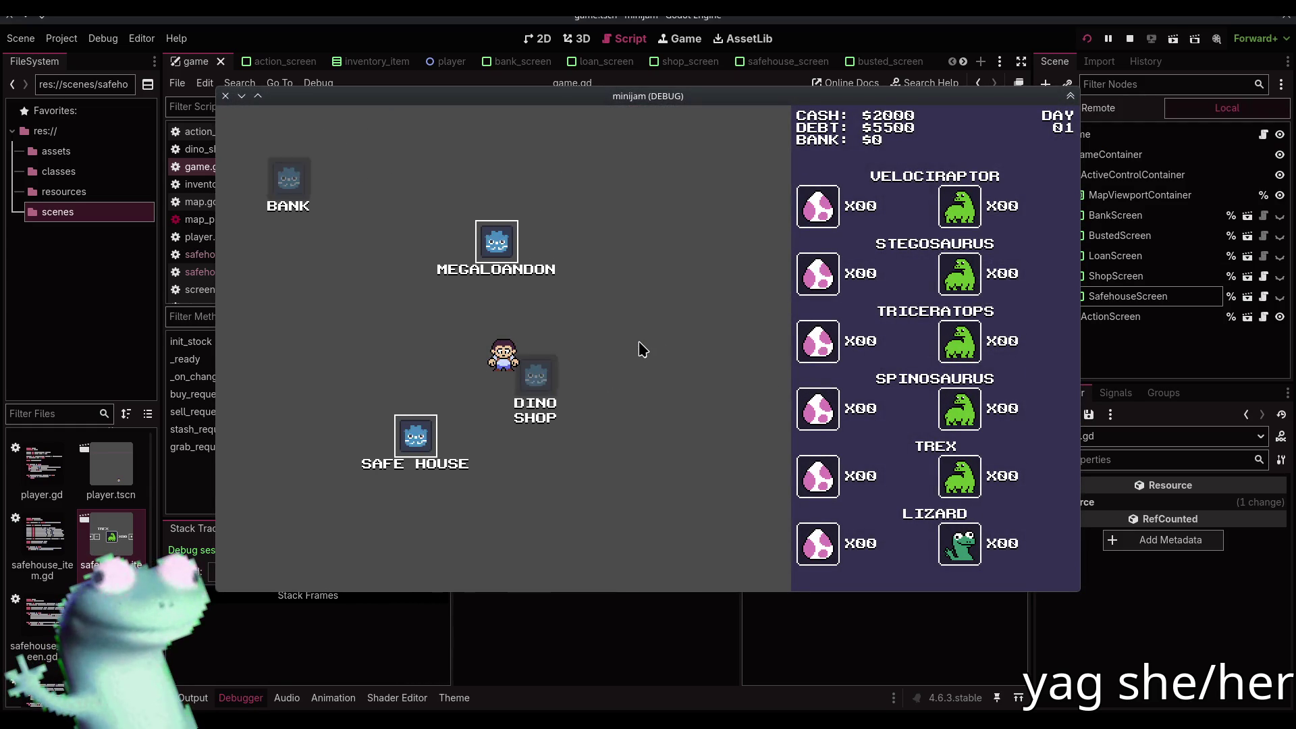
click(428, 192)
click(429, 192)
click(429, 192)
click(429, 192)
click(428, 193)
click(429, 192)
click(428, 192)
click(429, 193)
click(428, 192)
click(429, 193)
click(429, 192)
click(429, 192)
click(428, 192)
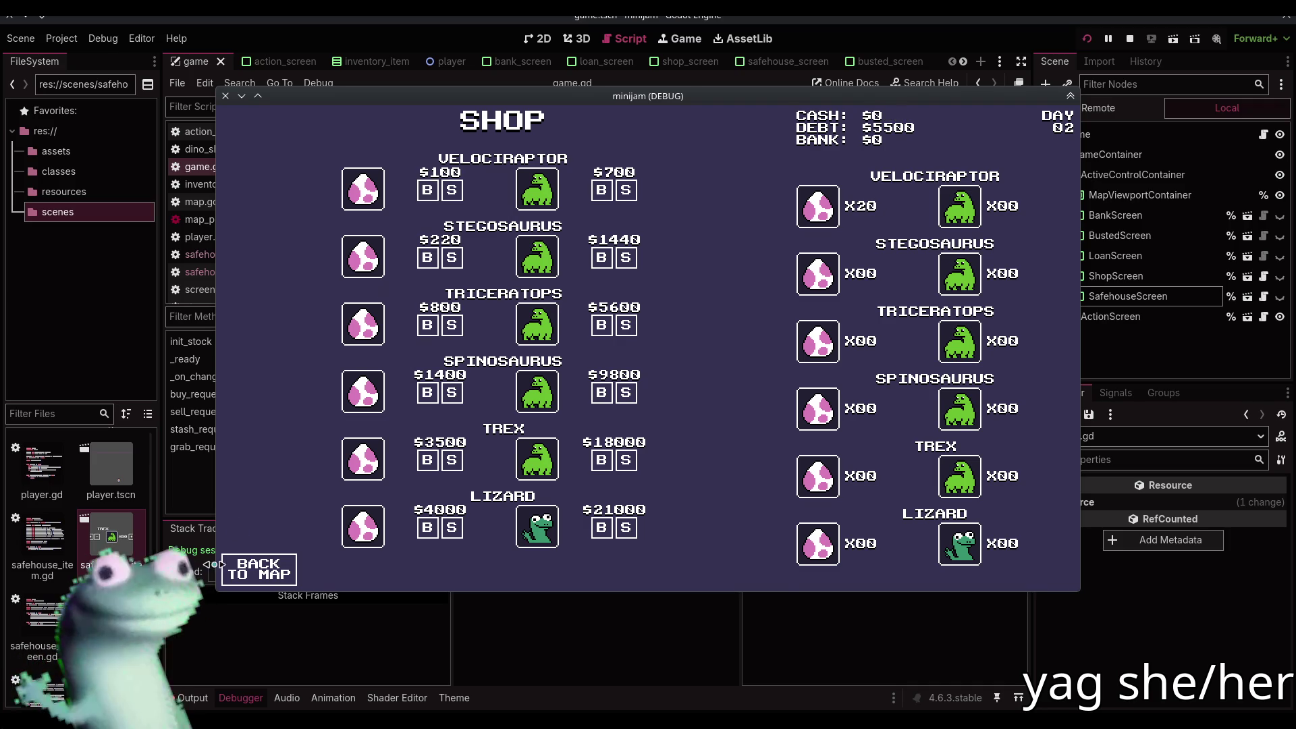
click(268, 570)
click(383, 465)
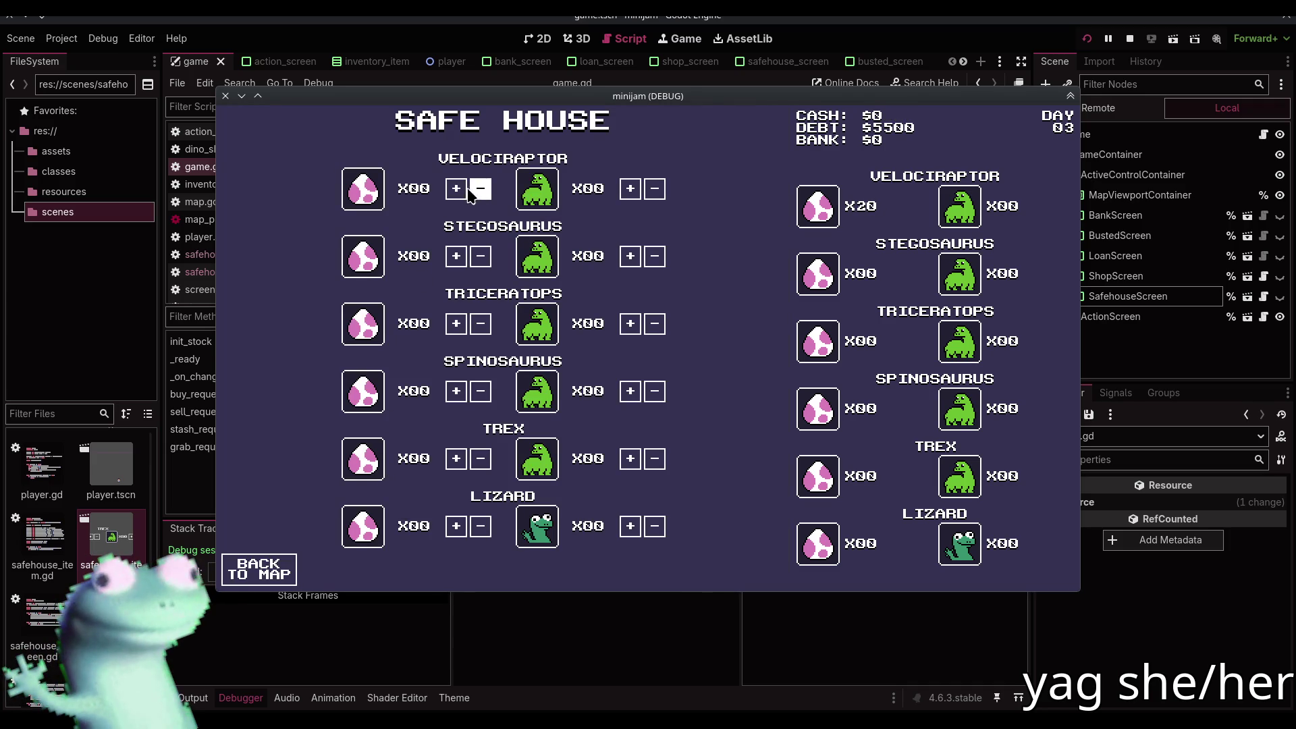
Switch the Scene dock to Remote and select the live Game node.
click(257, 704)
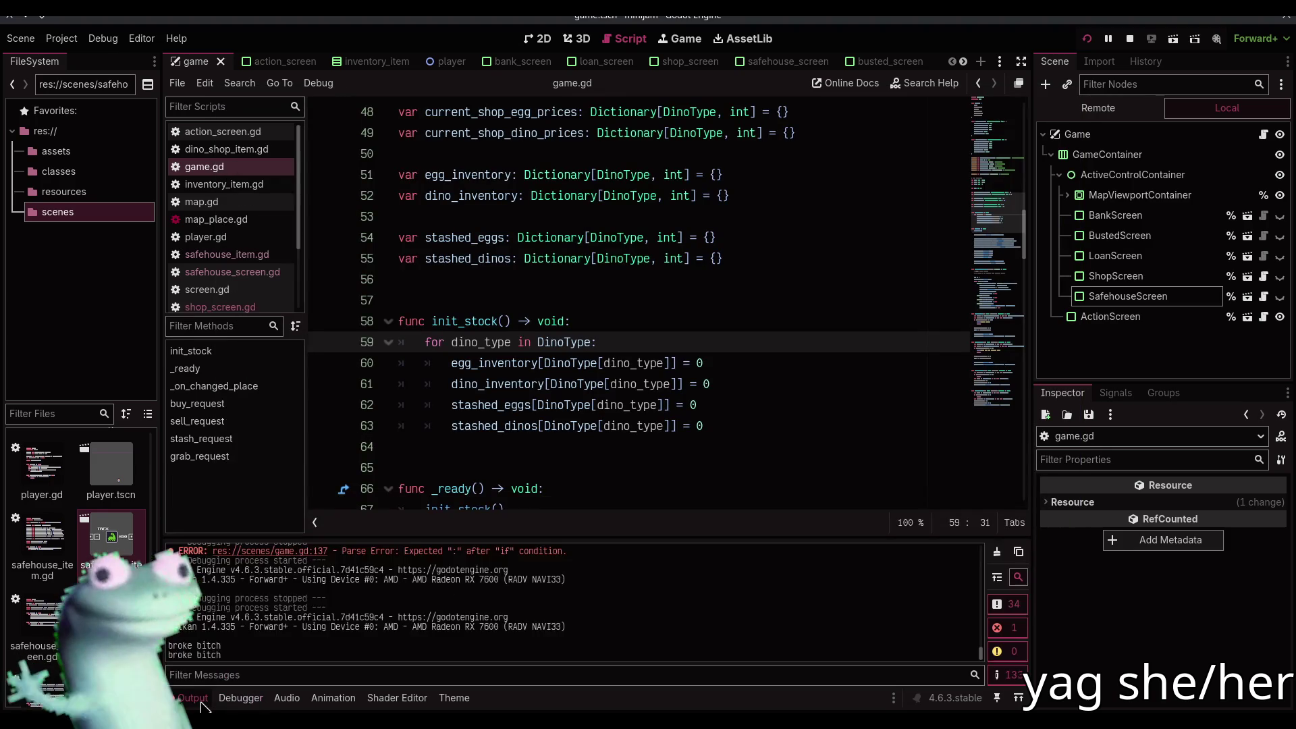
click(236, 698)
scroll(447, 432, down, 5)
scroll(447, 432, down, 10)
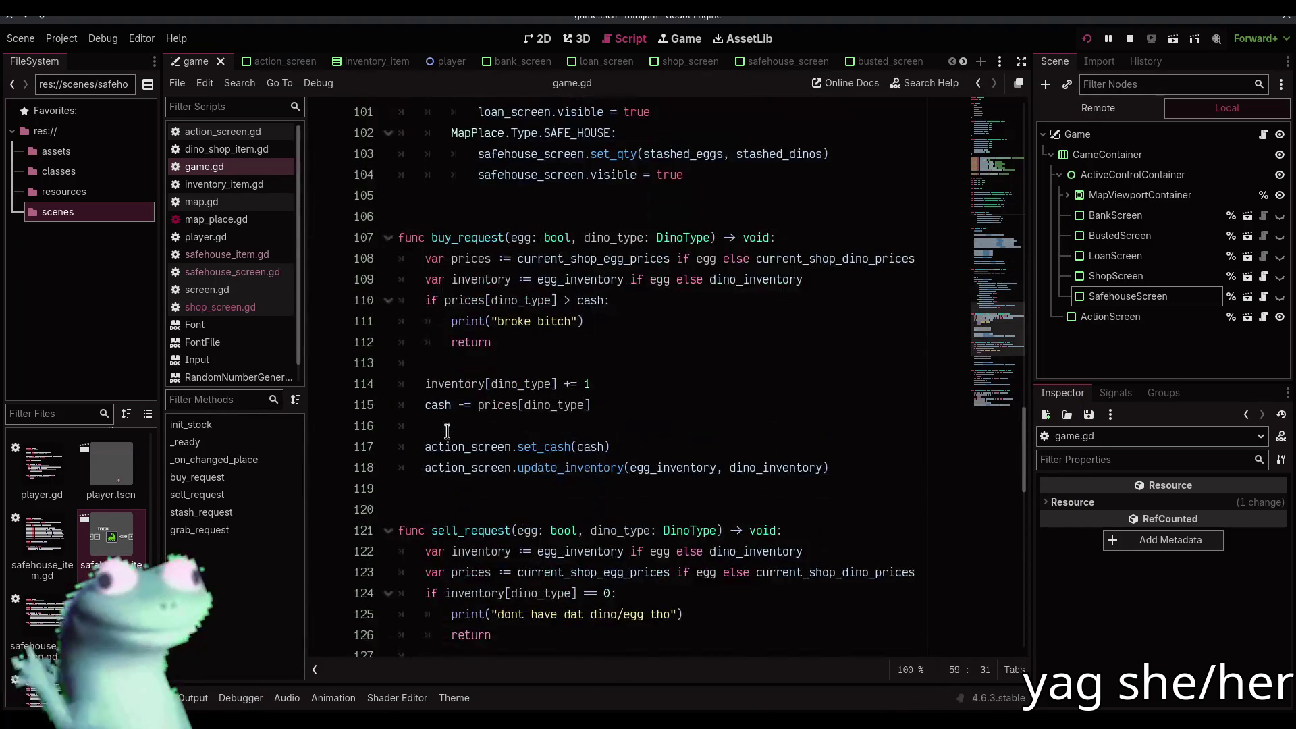
click(1098, 108)
click(1053, 156)
click(1059, 175)
click(1085, 155)
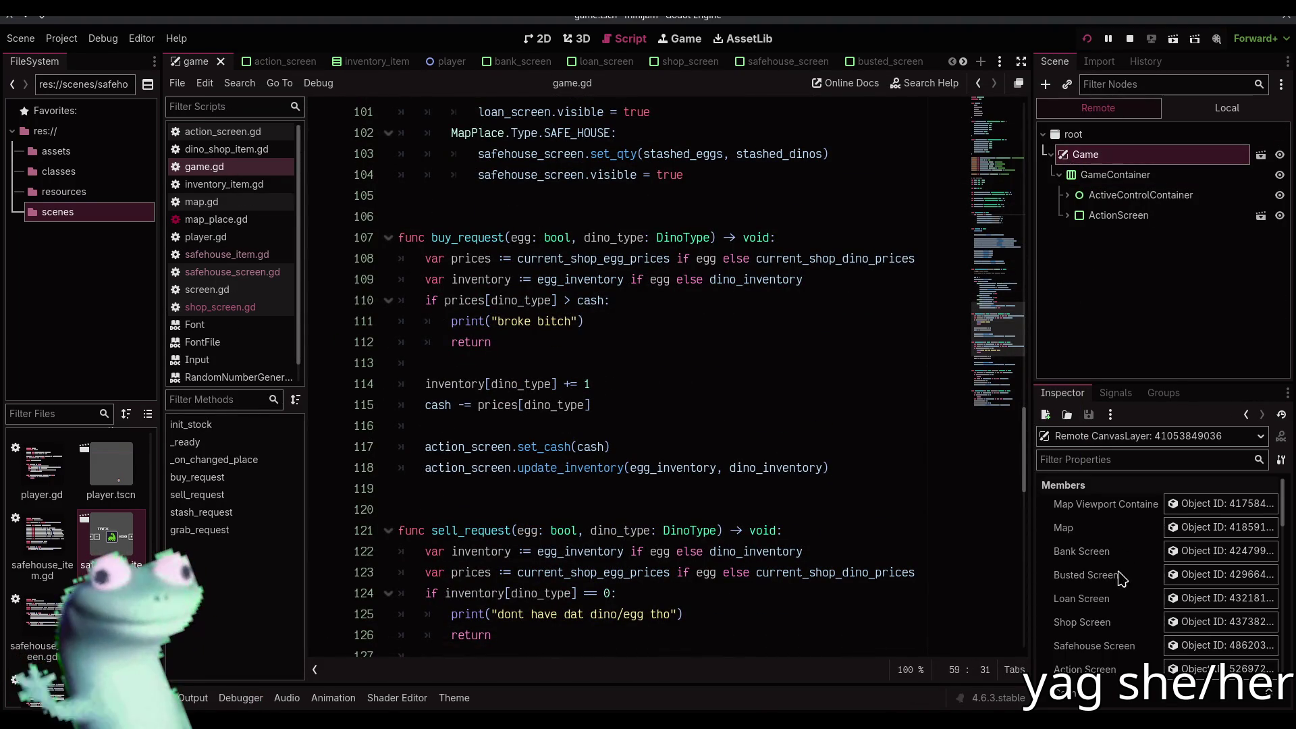
Expand Egg Inventory and Stashed Eggs in the Inspector to check their live values.
scroll(1120, 607, down, 3)
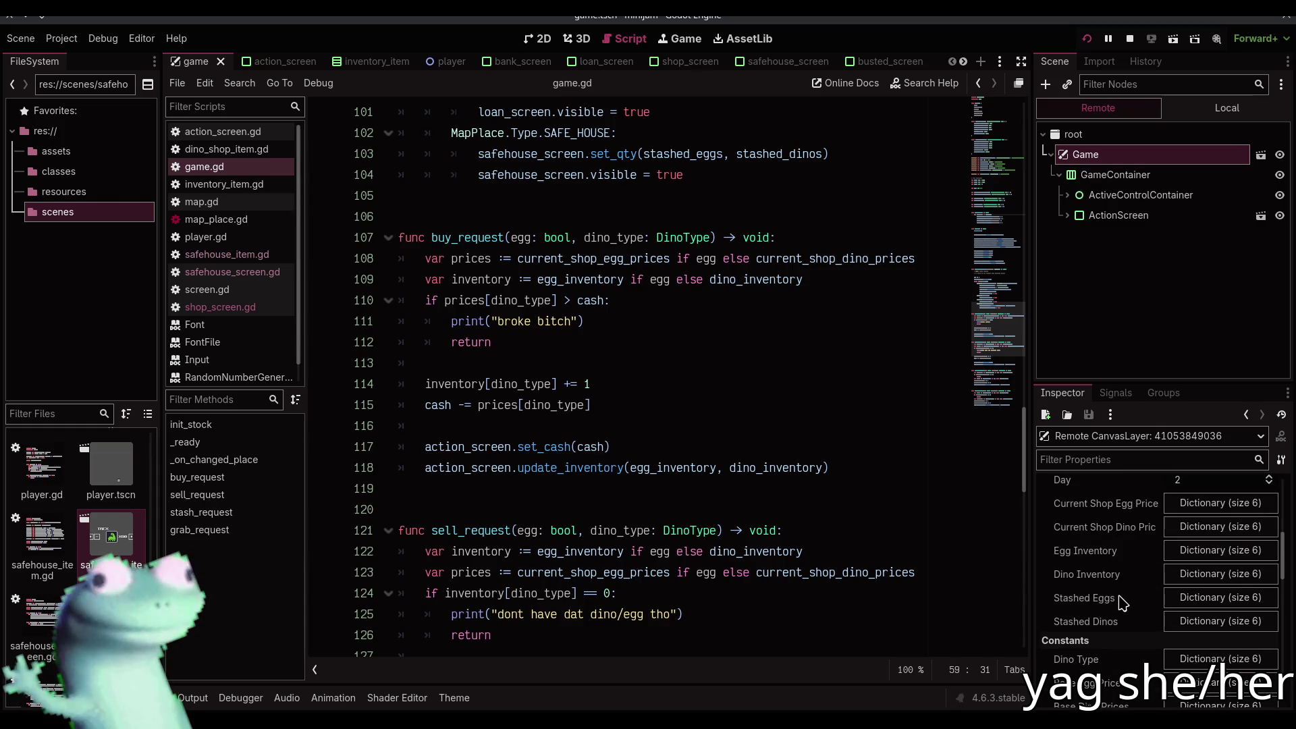
click(1213, 554)
scroll(1214, 557, down, 1)
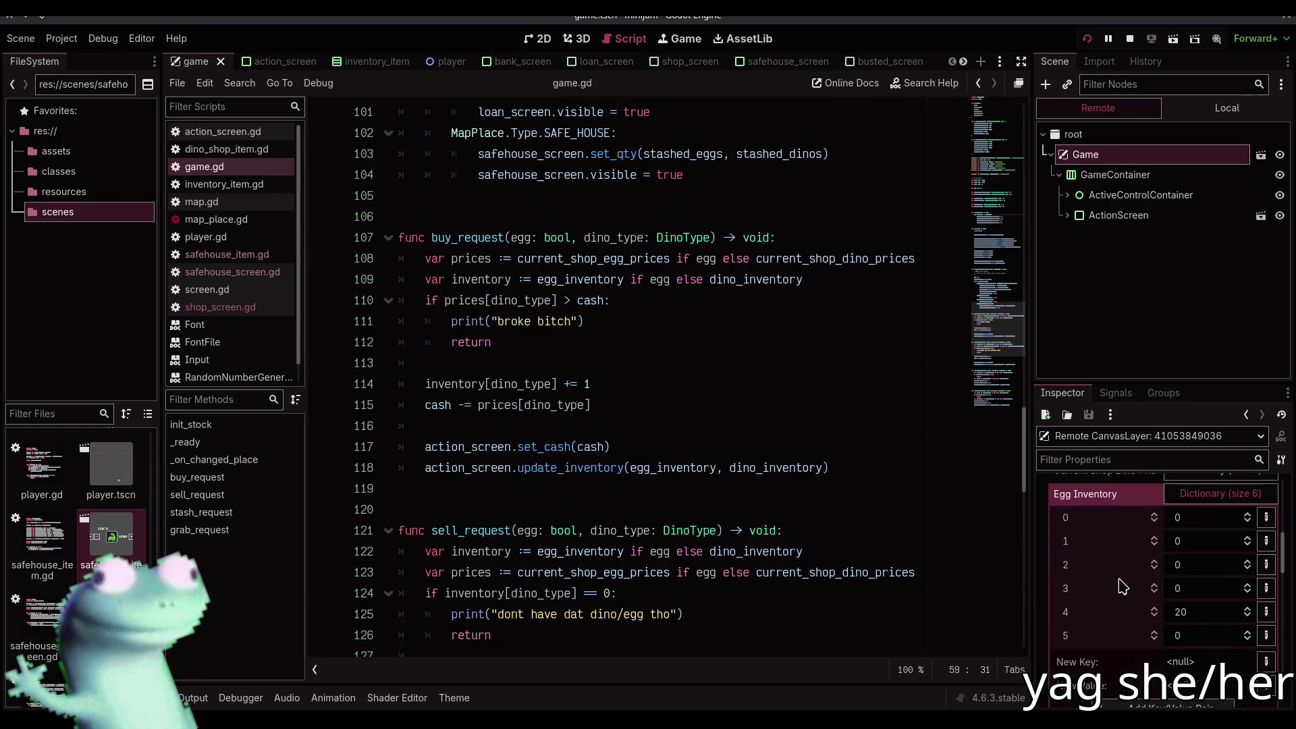
click(1223, 531)
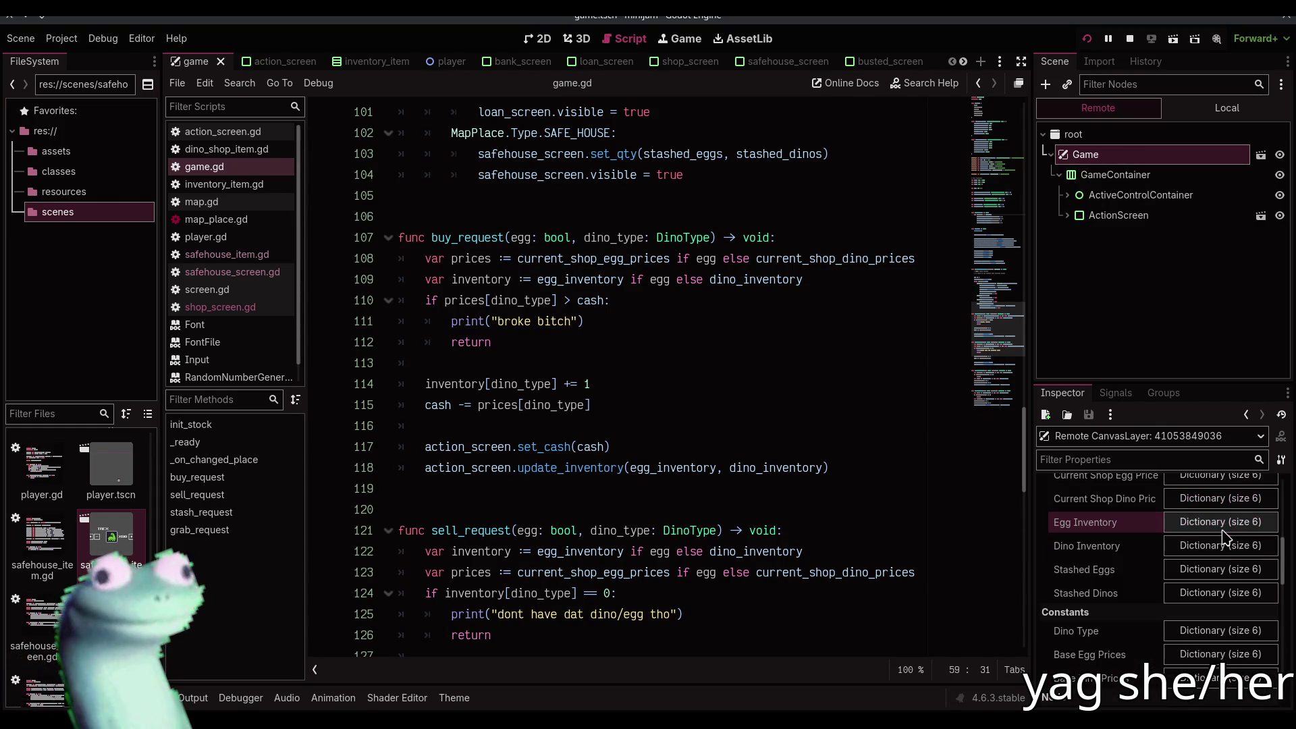
click(1200, 570)
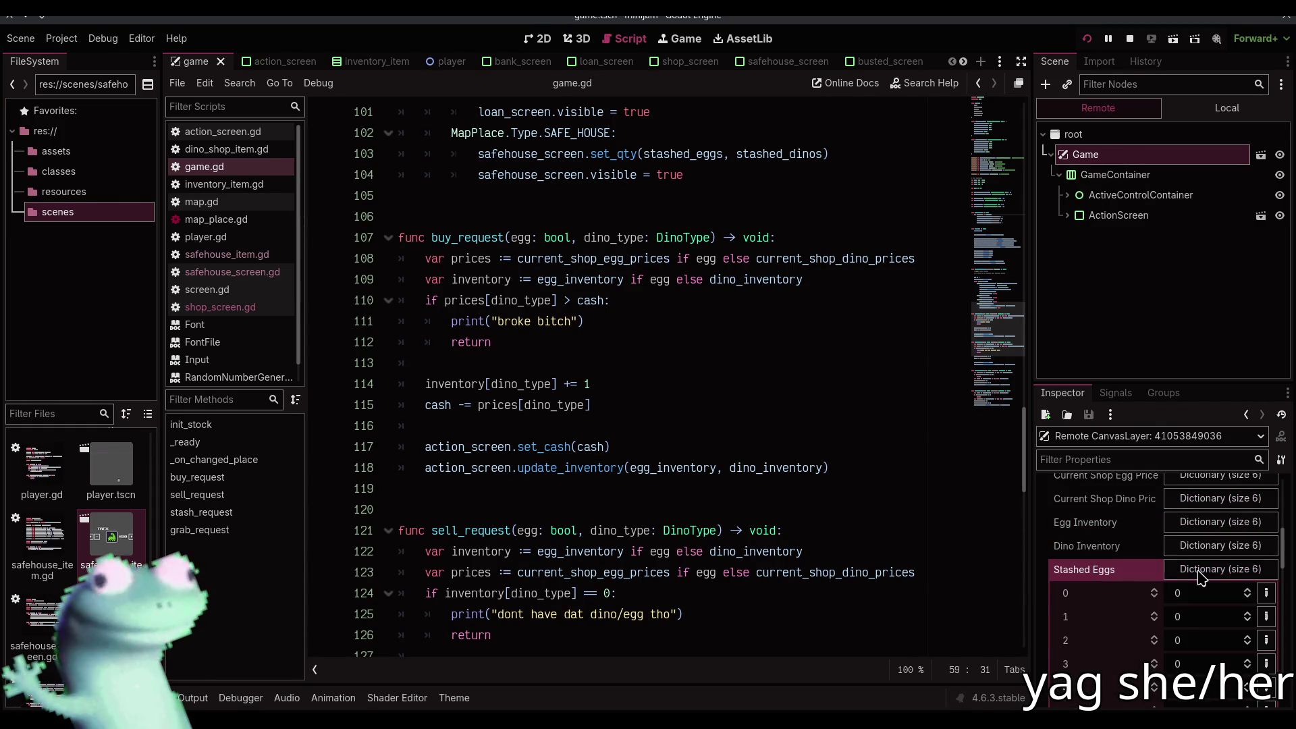
click(1200, 570)
scroll(746, 452, down, 8)
scroll(747, 447, up, 16)
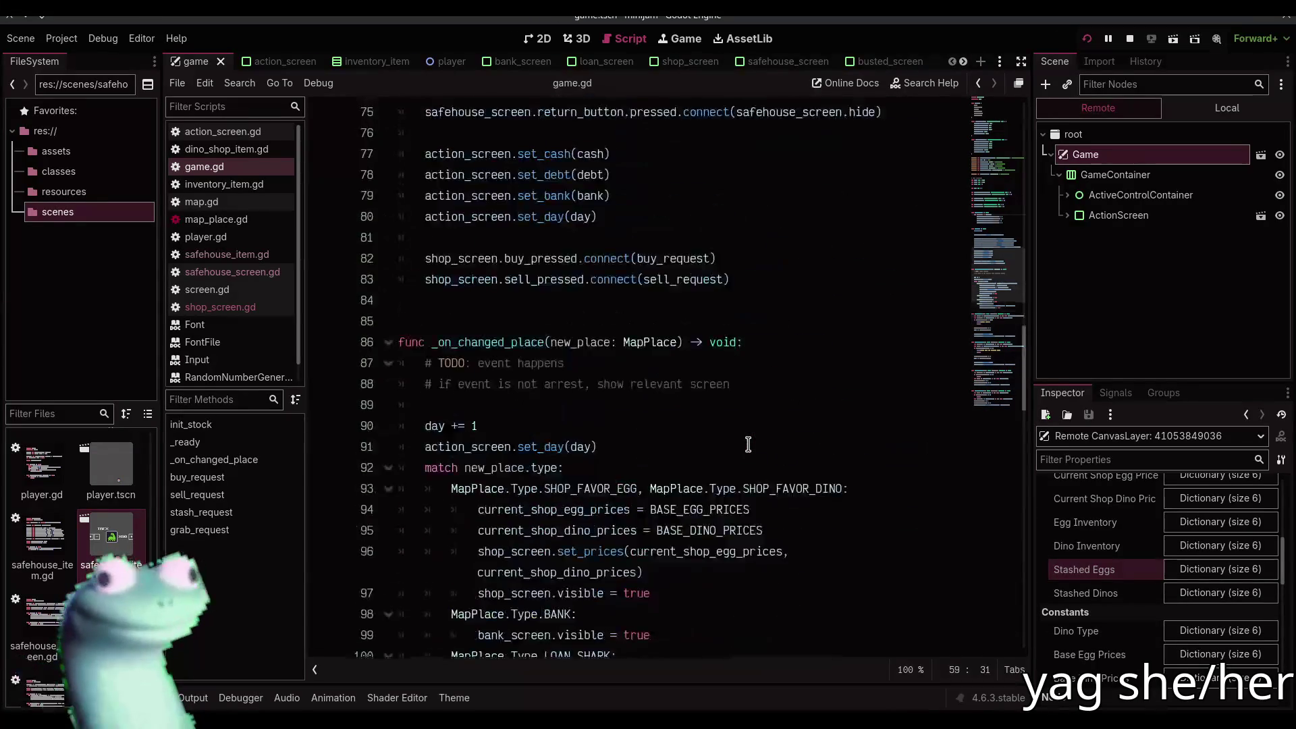
Remove the DinoType[ ] wrapper from the four dictionary lines in init_stock.
scroll(748, 444, up, 8)
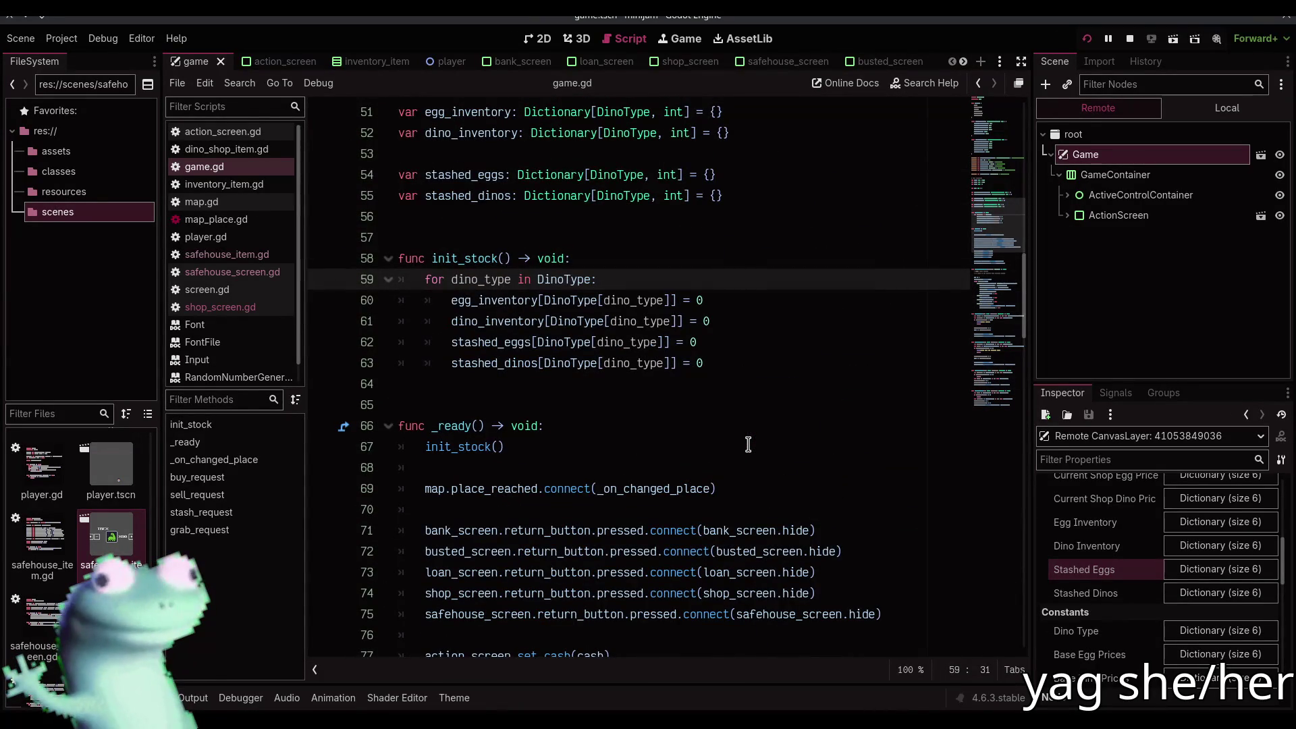
scroll(748, 445, up, 4)
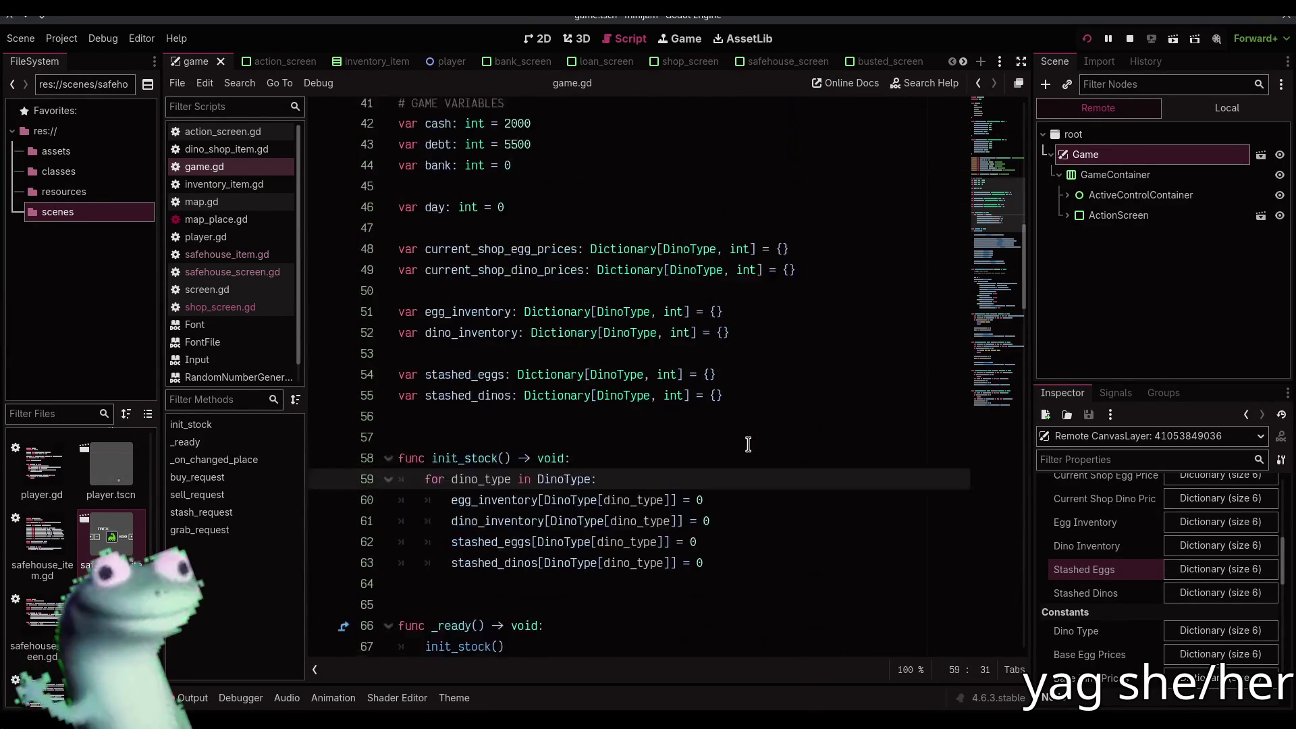
double_click(579, 550)
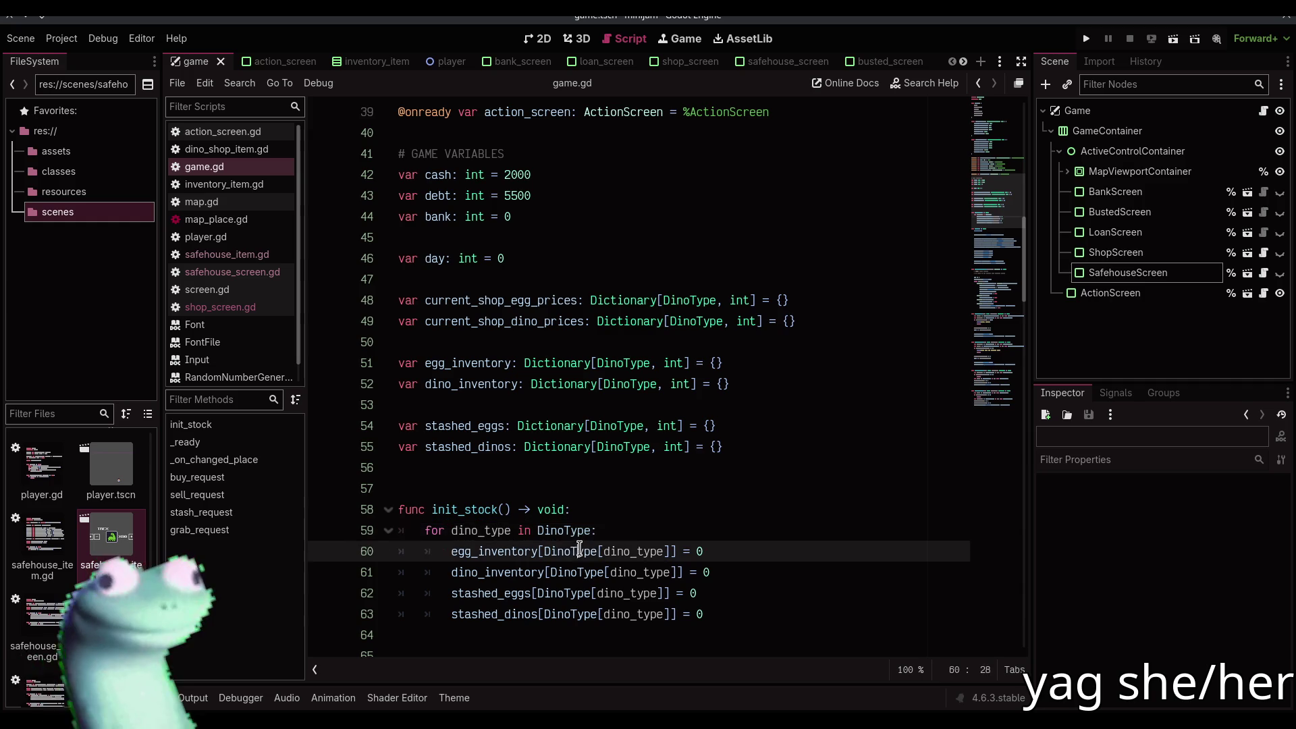
key(ctrl+d)
key(ctrl+d)
key(ctrl+d)
key(BackSpace)
key(Delete)
key(ctrl+Right)
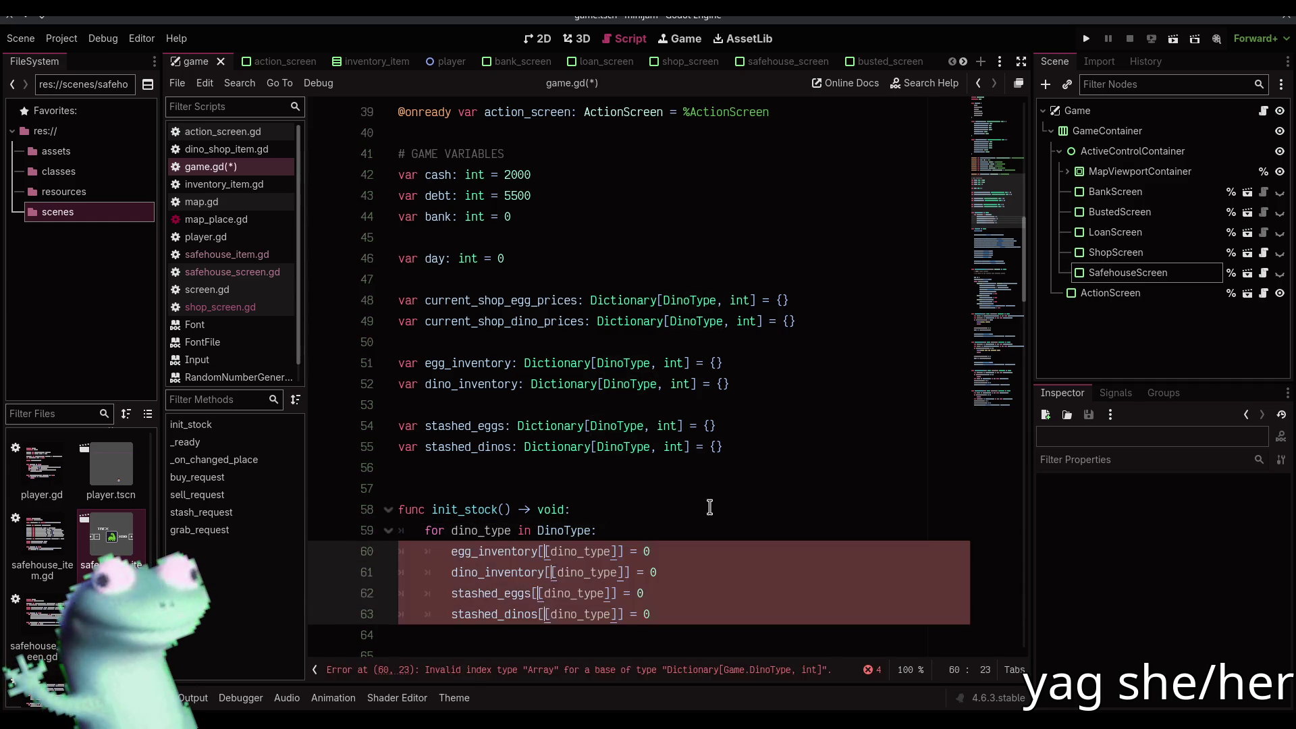
key(Delete)
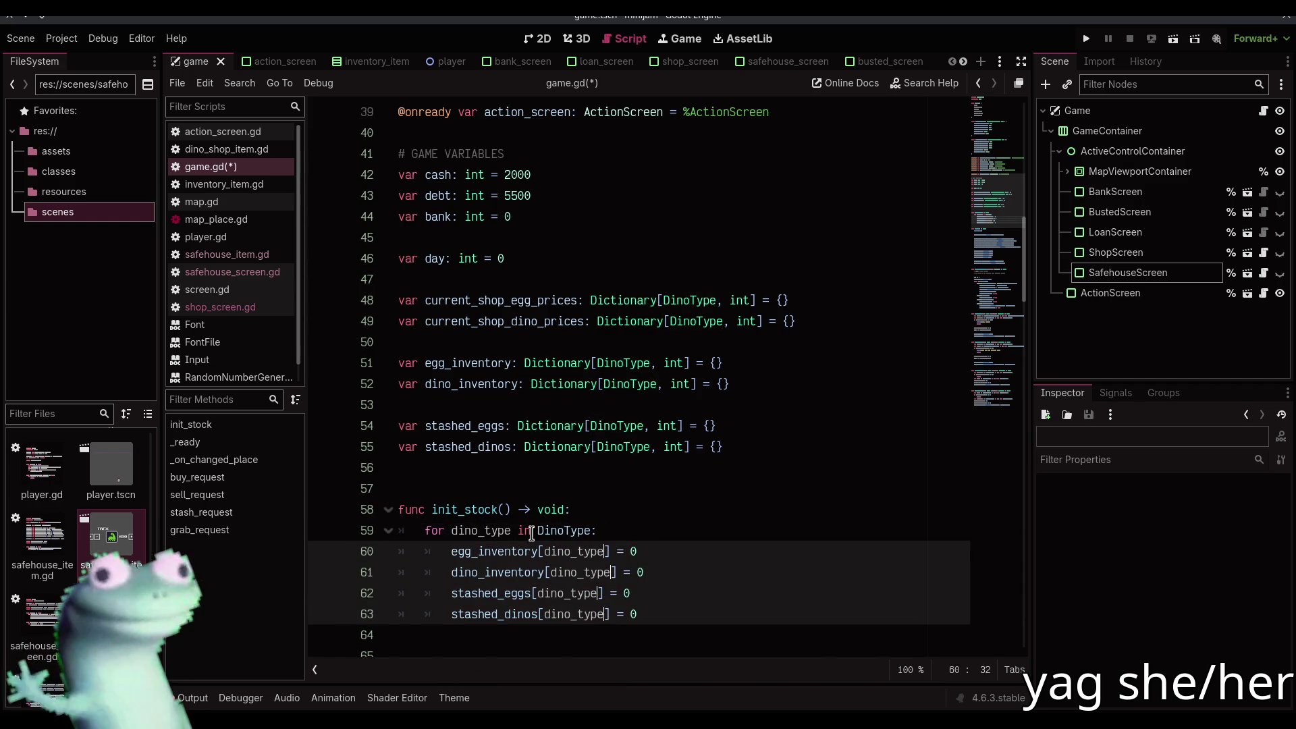
Change the init_stock loop to iterate over DinoType.values() and run the game.
click(511, 531)
click(593, 531)
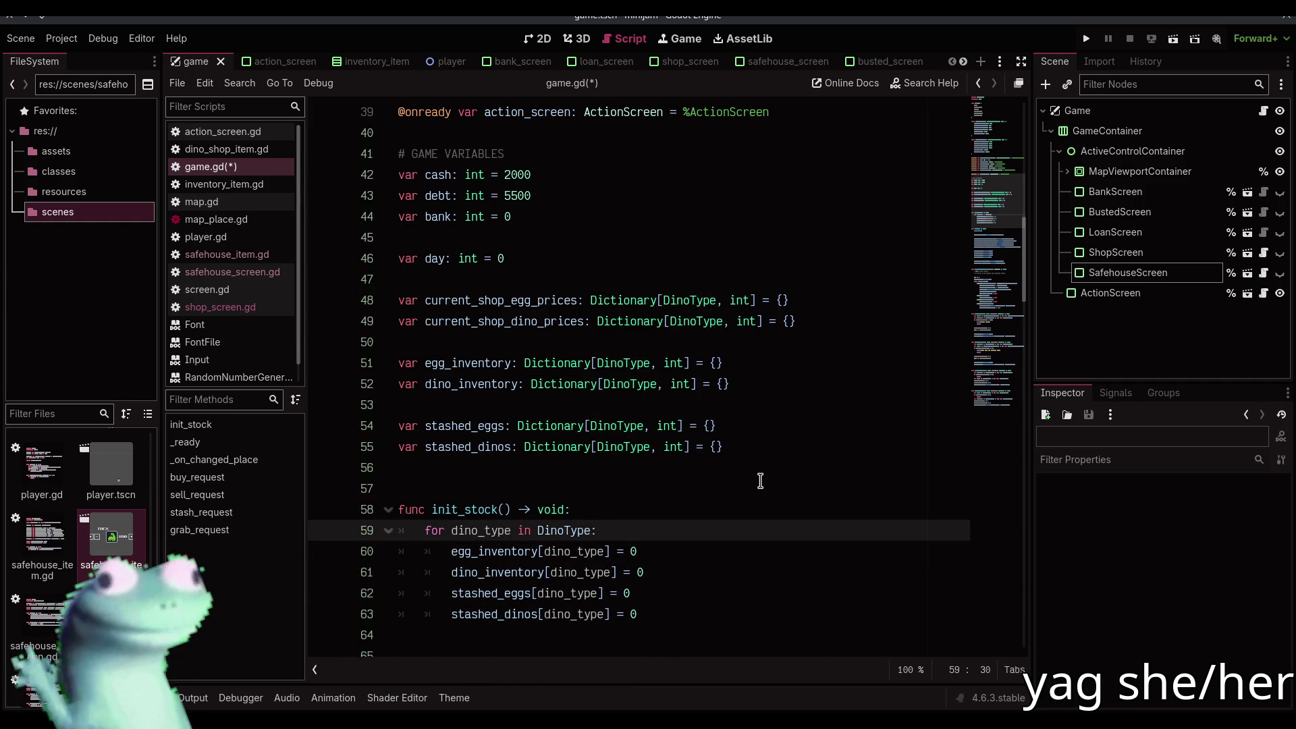
text(alue)
key(Return)
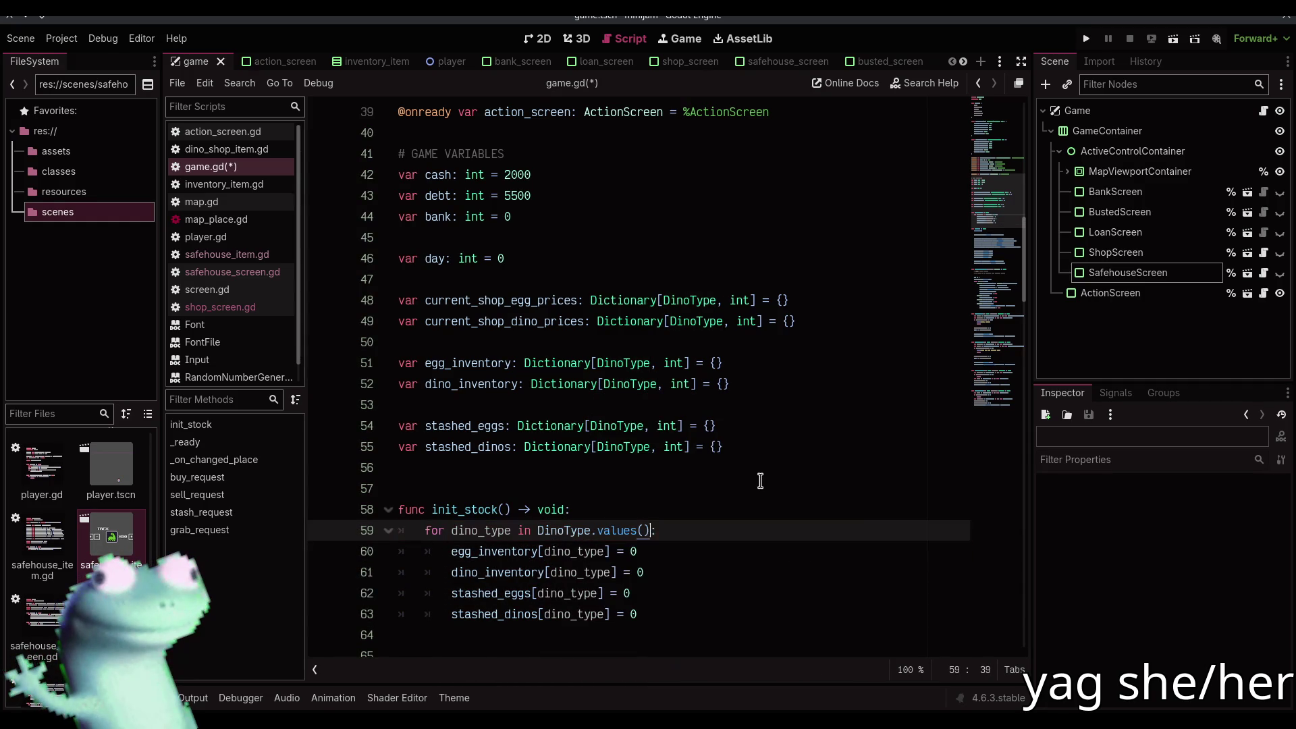
key(F5)
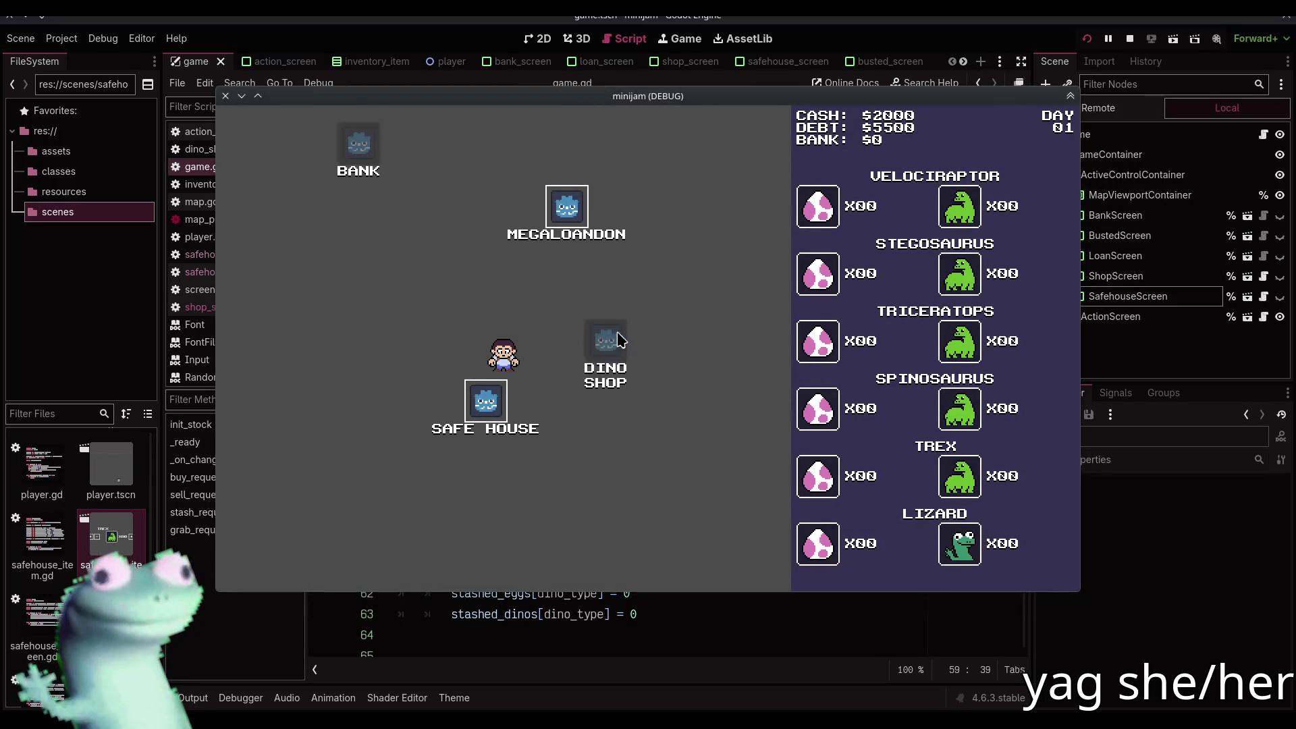
Buy velociraptor eggs at the dino shop, check the safe house, then stop the game.
click(533, 378)
click(427, 190)
click(427, 190)
click(427, 189)
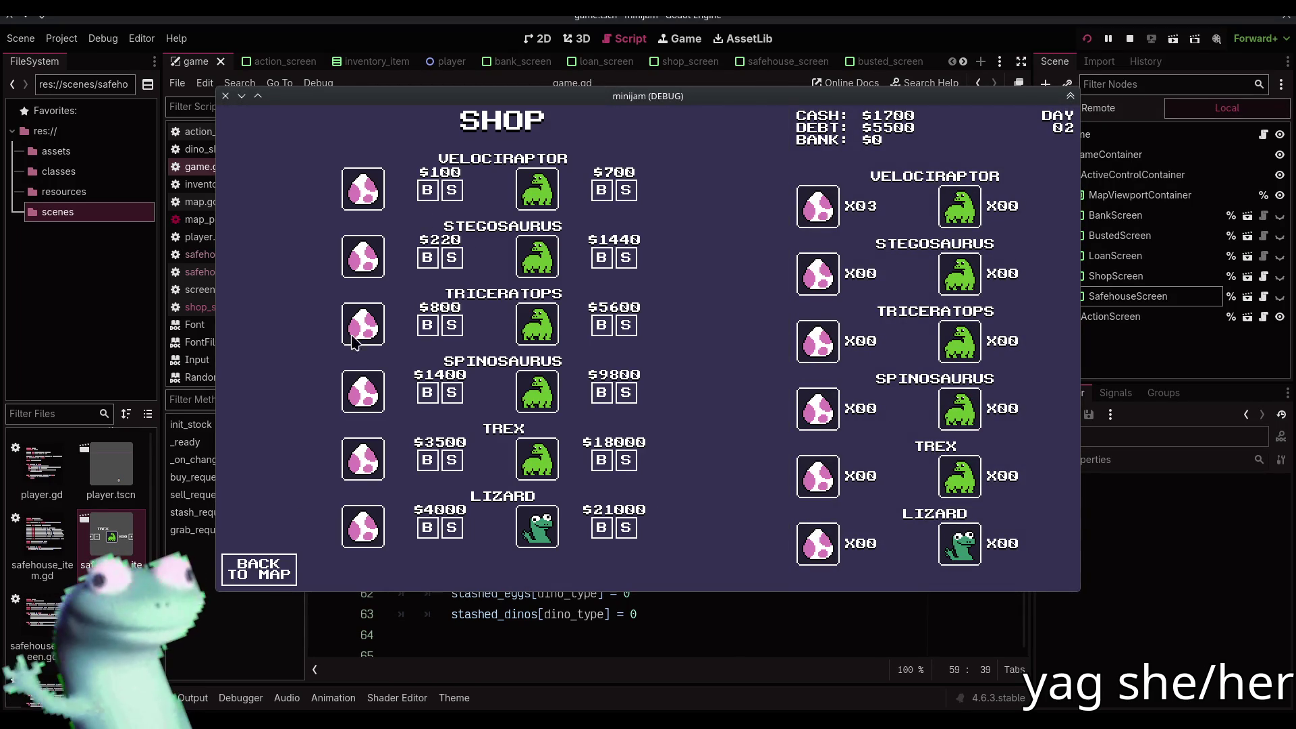
click(292, 581)
click(384, 454)
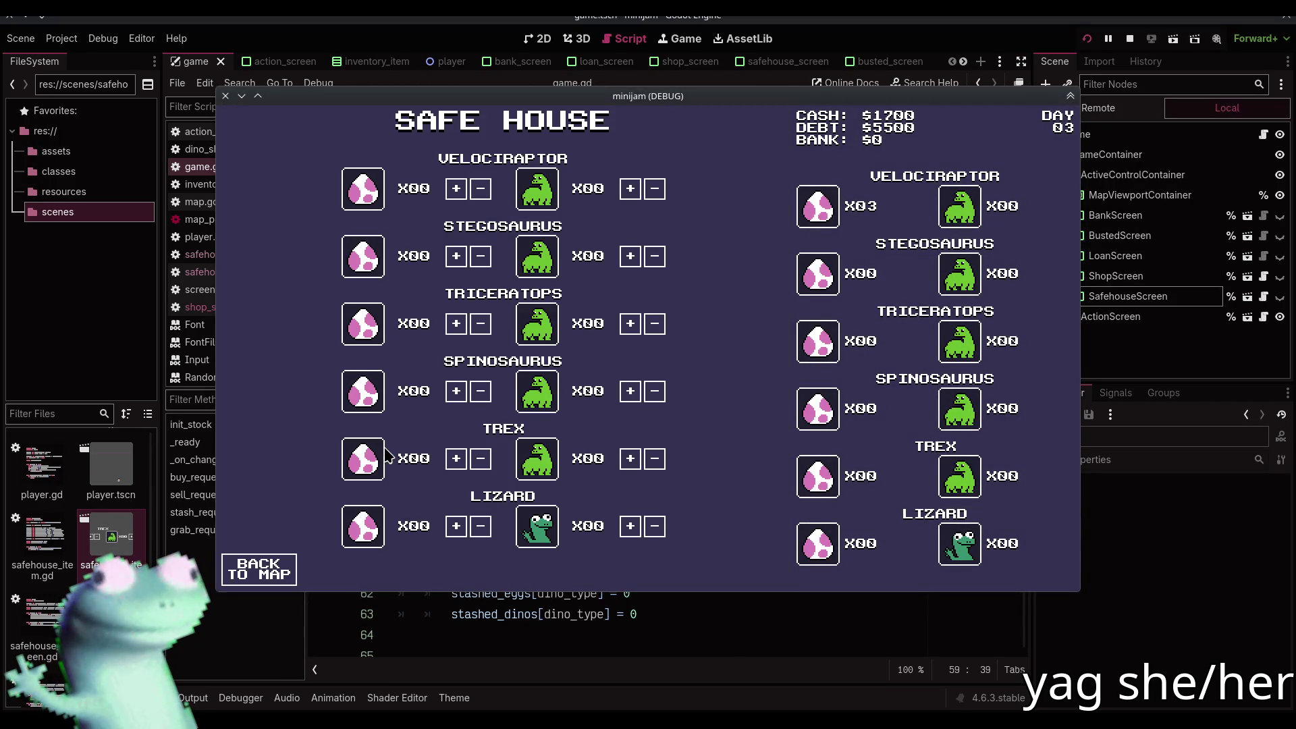
click(1130, 38)
scroll(715, 427, down, 9)
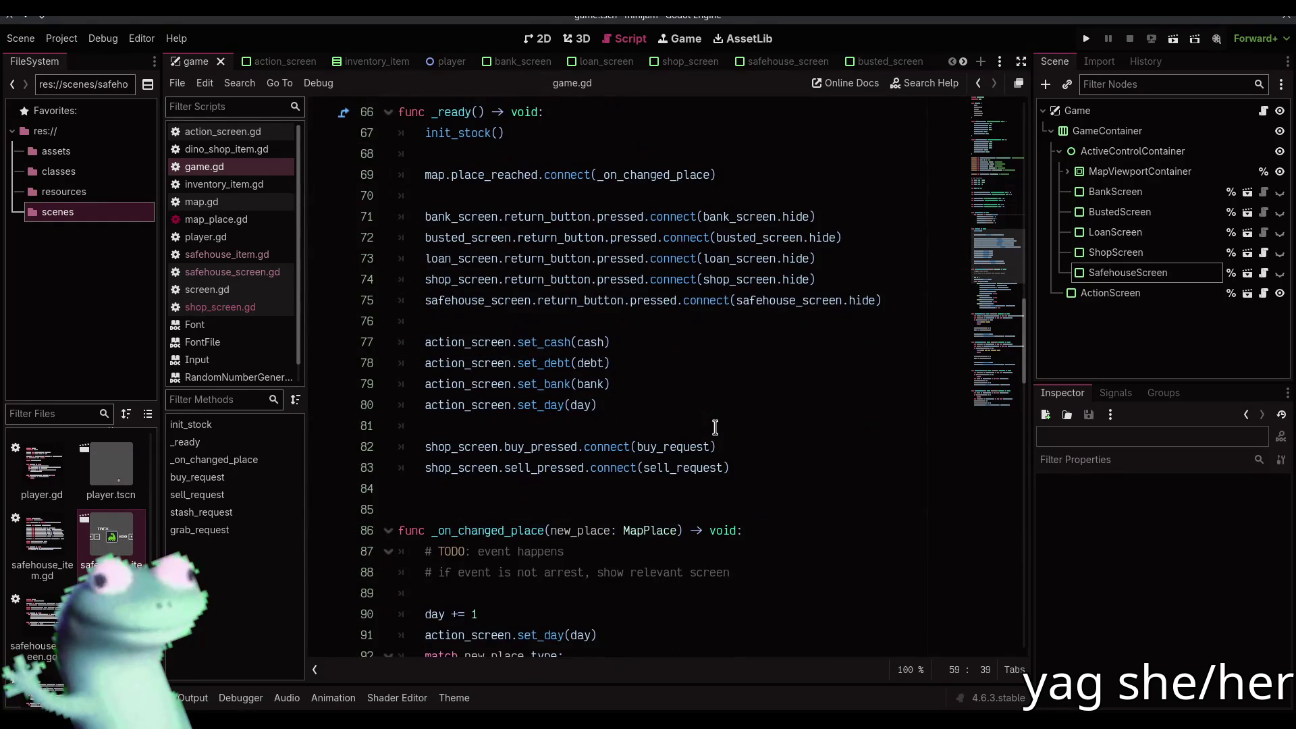
Duplicate the two shop_screen buy and sell connection lines in _ready.
click(784, 465)
key(Return)
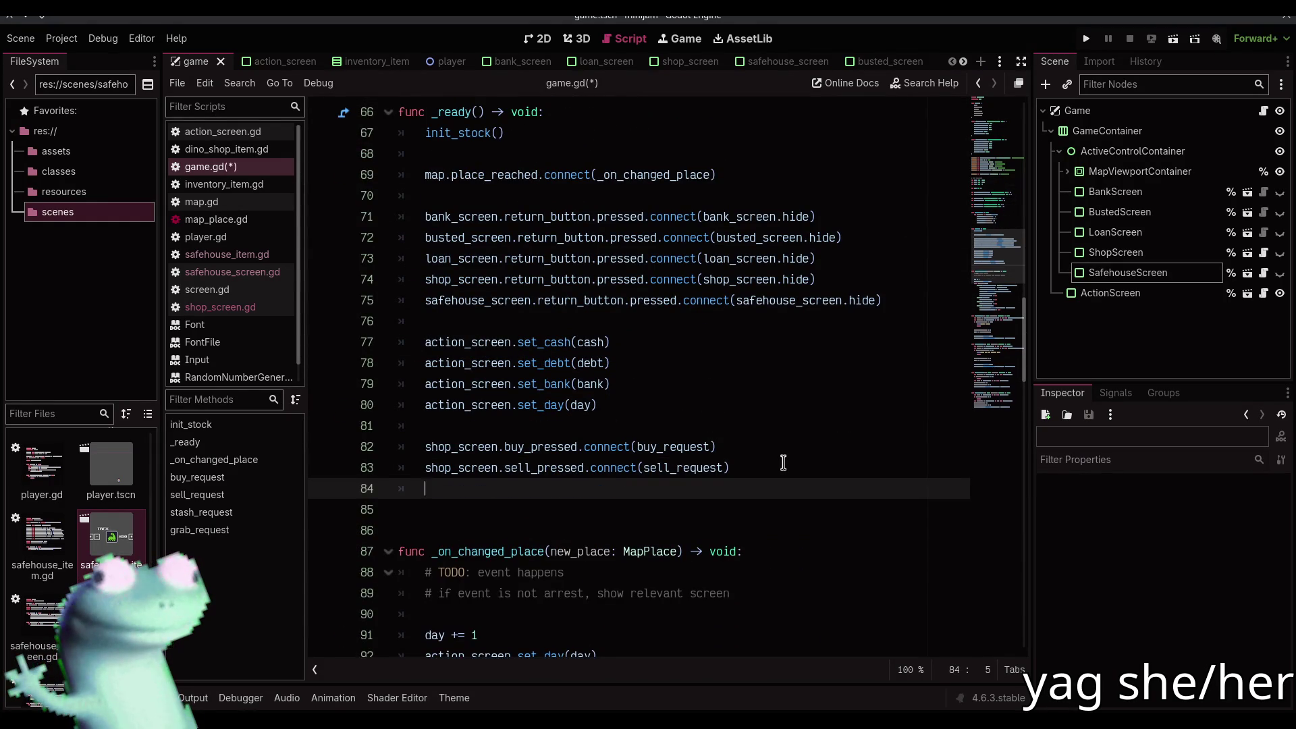
key(BackSpace)
key(shift+Up)
key(shift+Home)
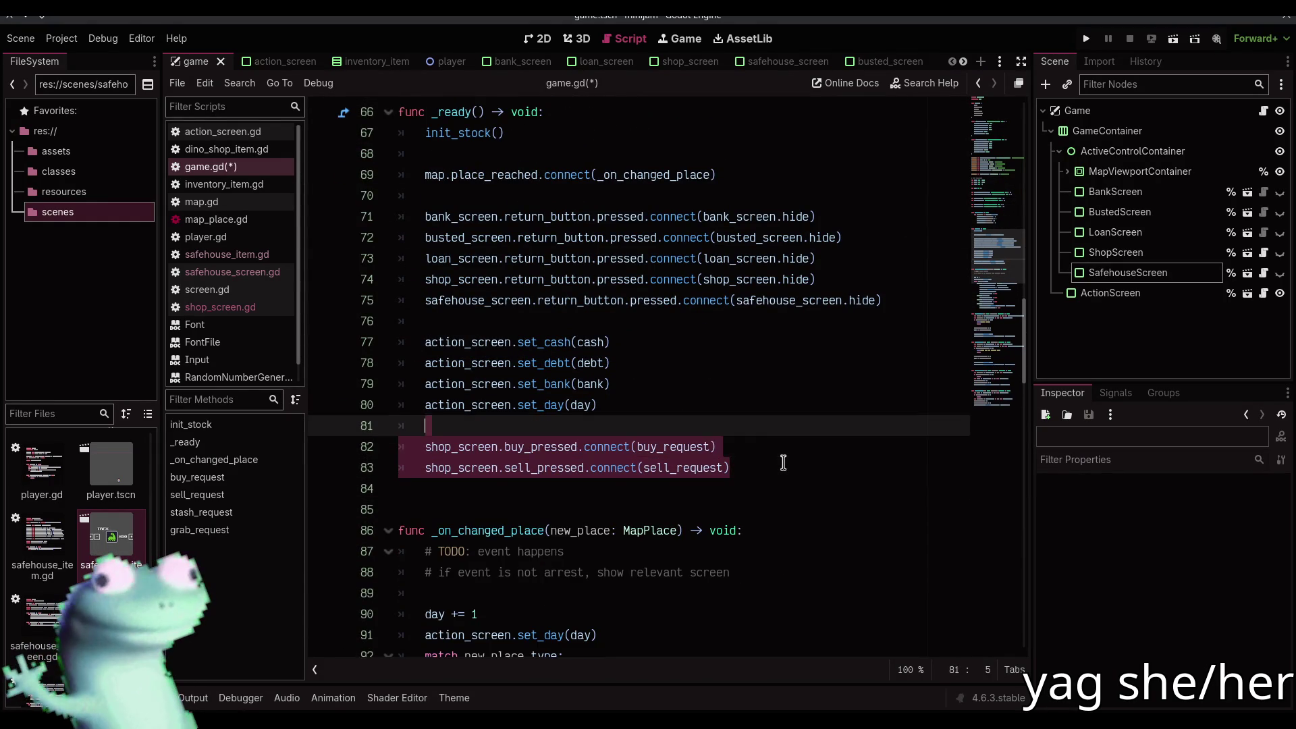
key(ctrl+shift+d)
key(Up)
Retarget the copied connections from shop to safehouse_screen, separated by a blank line.
key(Return)
key(Down)
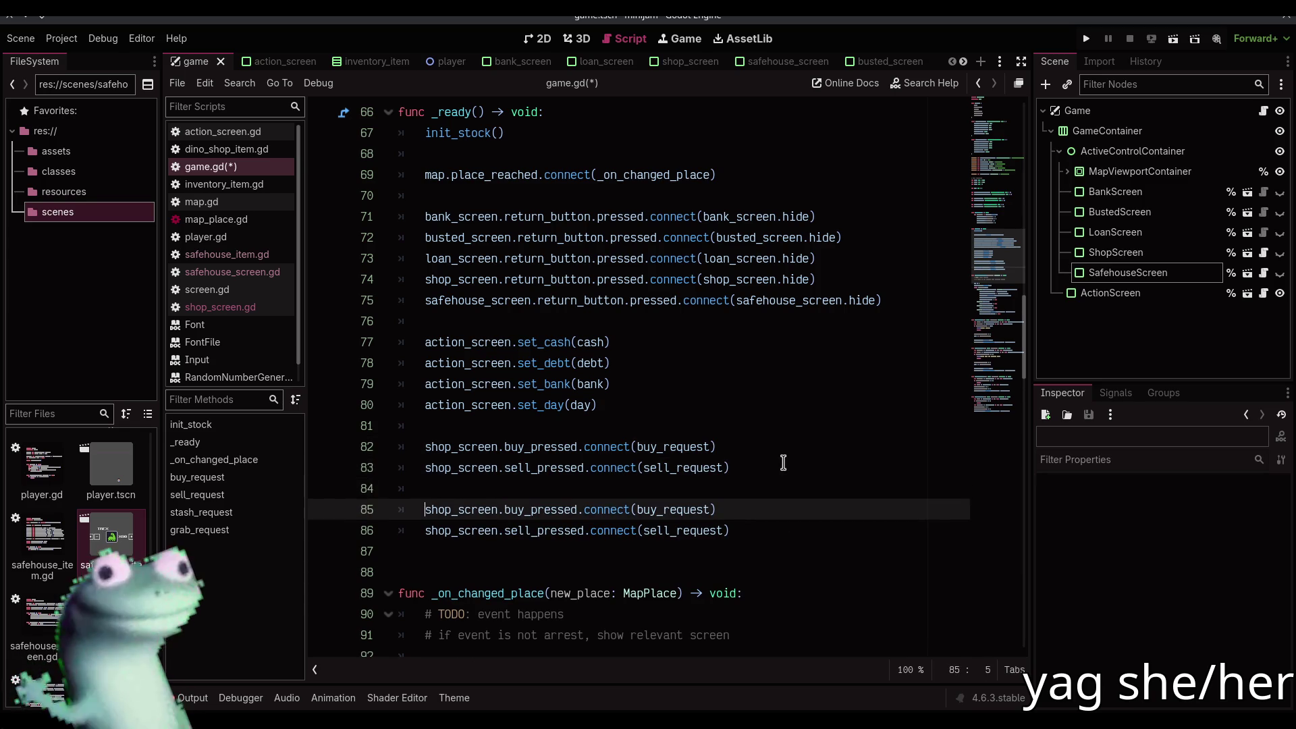
key(shift+Right)
key(shift+Right)
key(shift+Right)
key(ctrl+d)
text(safehouse)
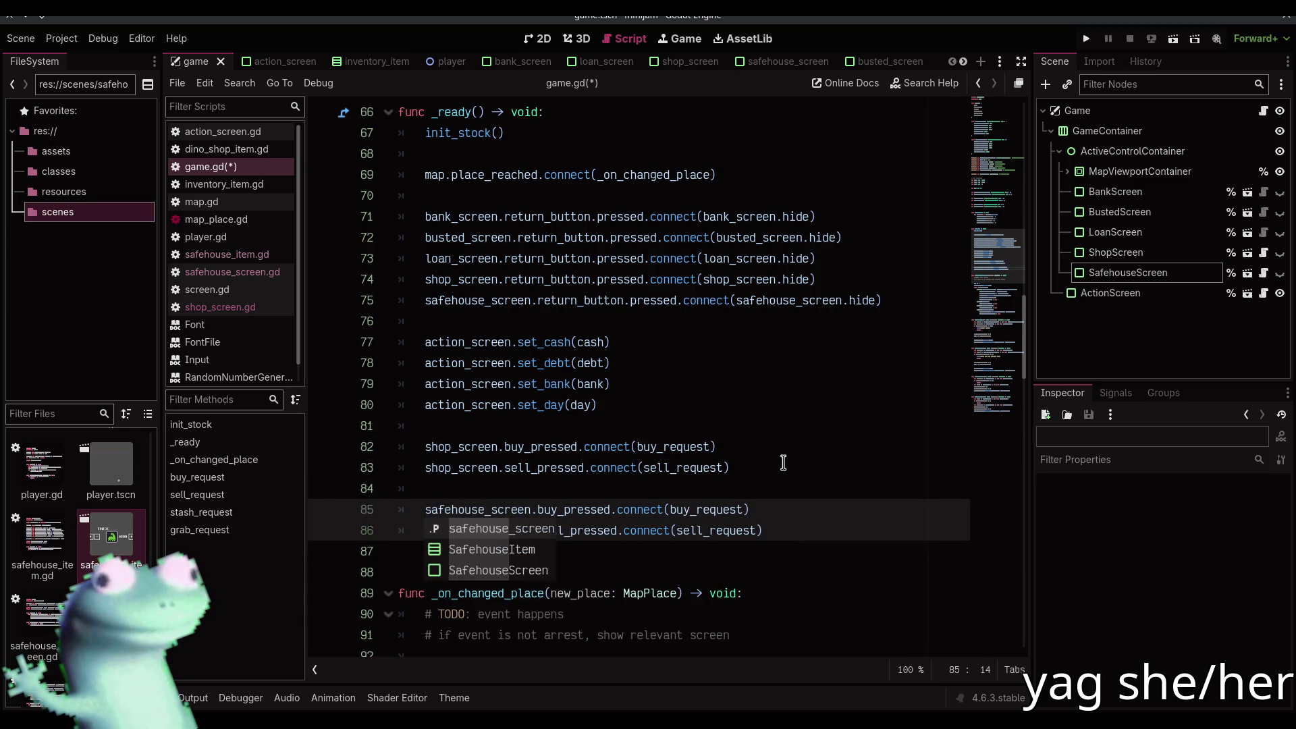
key(Escape)
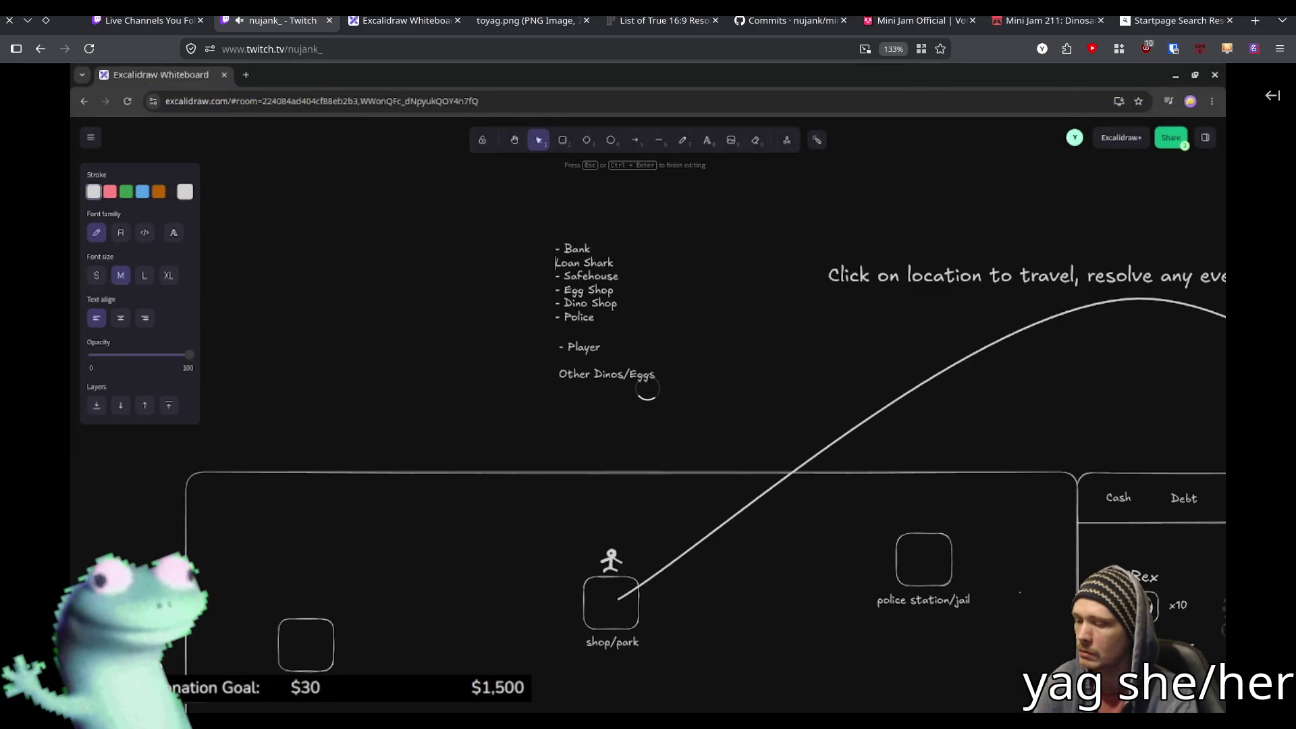
Pause the stream and scroll the Excalidraw planning whiteboard up to the UI mockup frames.
click(566, 378)
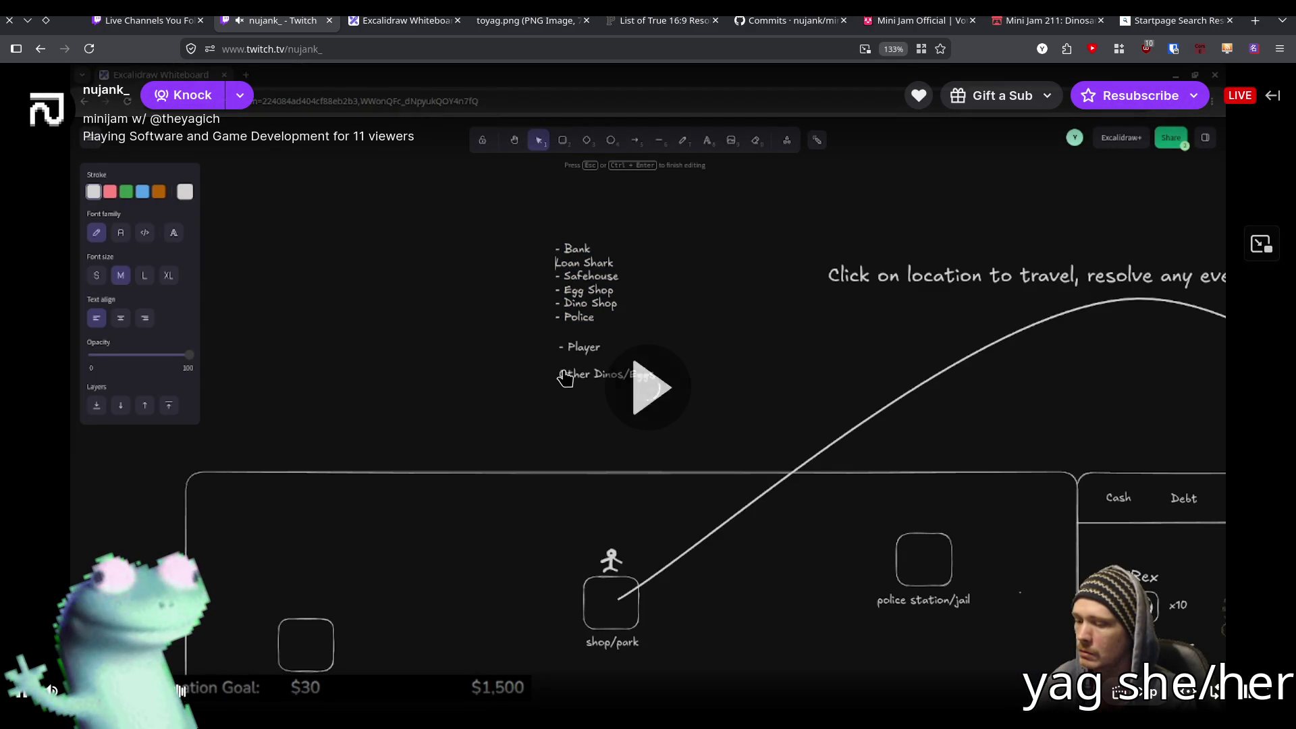
click(397, 25)
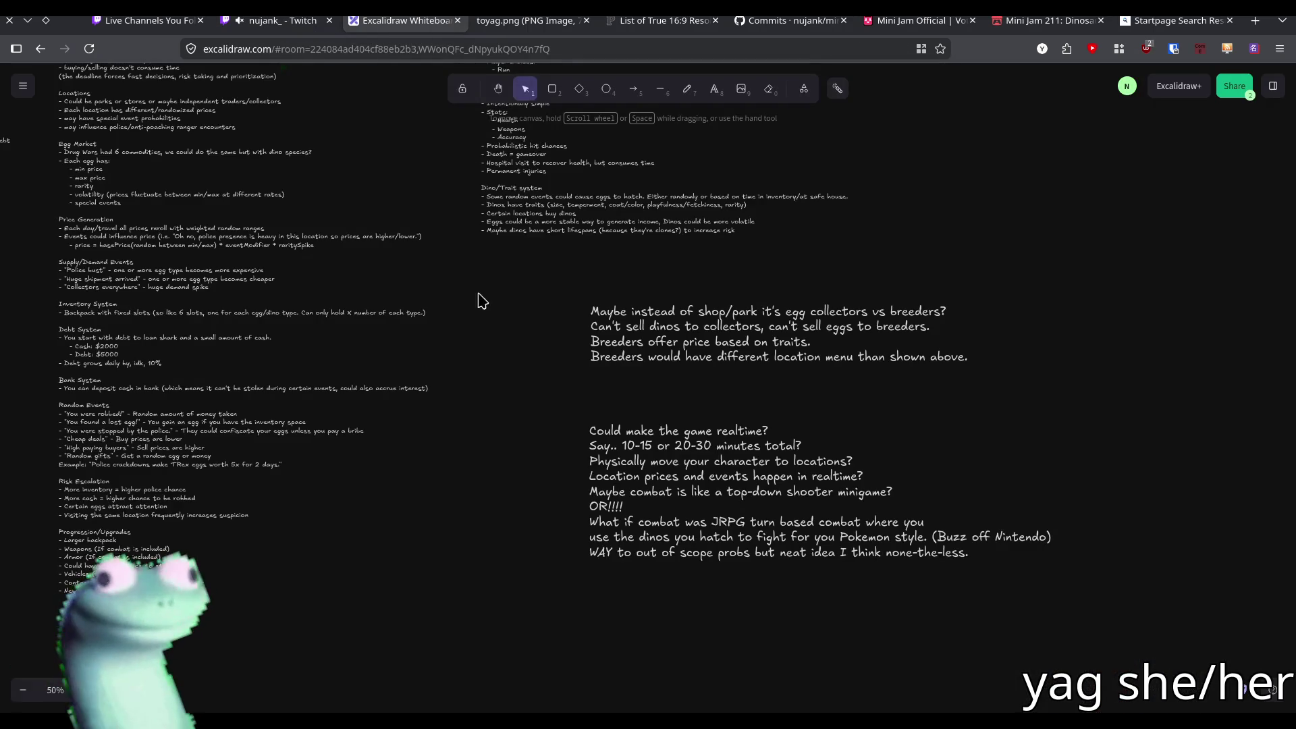
scroll(490, 305, up, 10)
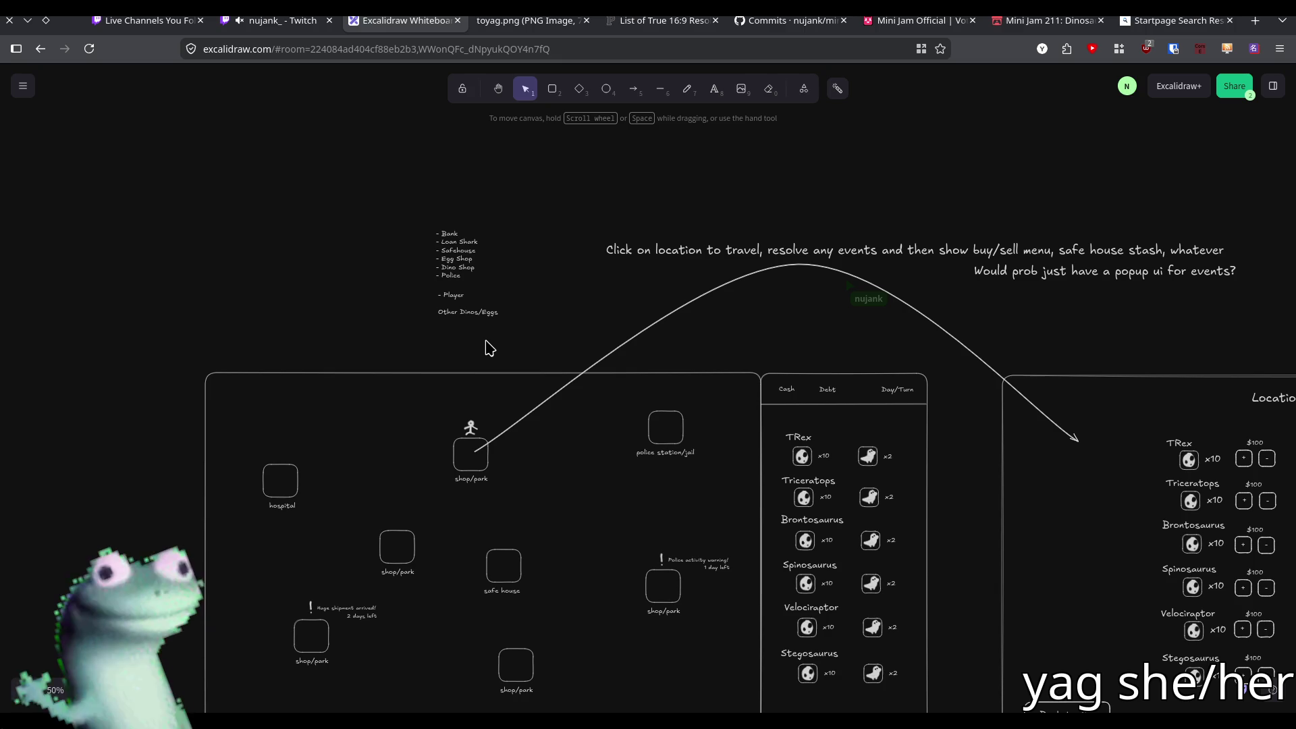
Back in Godot, run the game and stop the crashed session.
key(alt+Tab)
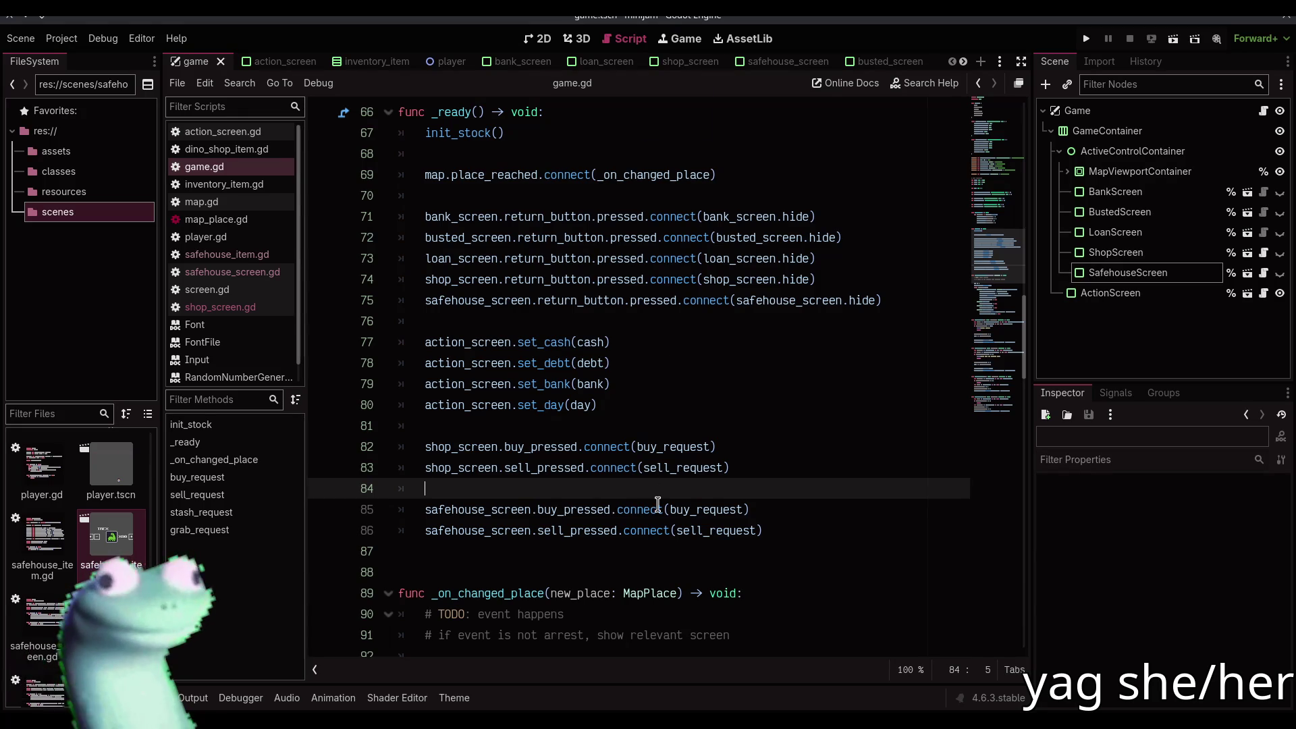
scroll(687, 484, down, 3)
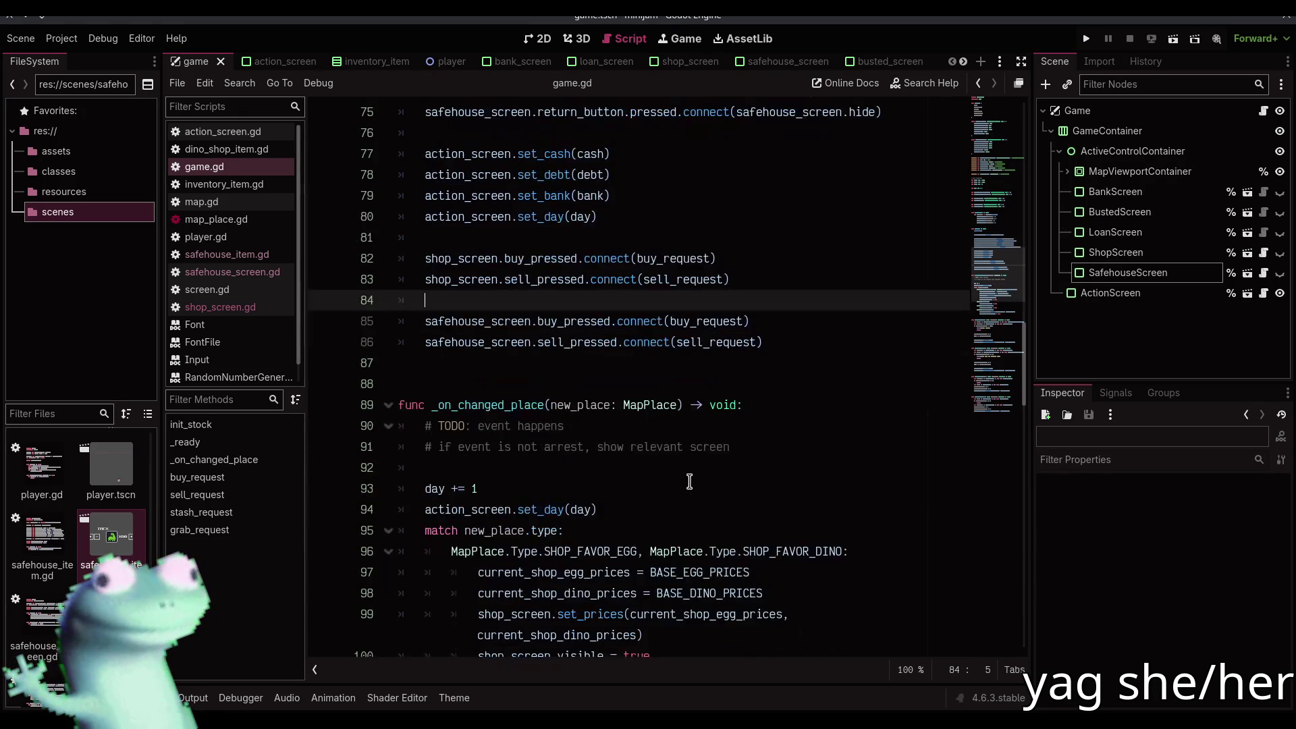
click(1087, 38)
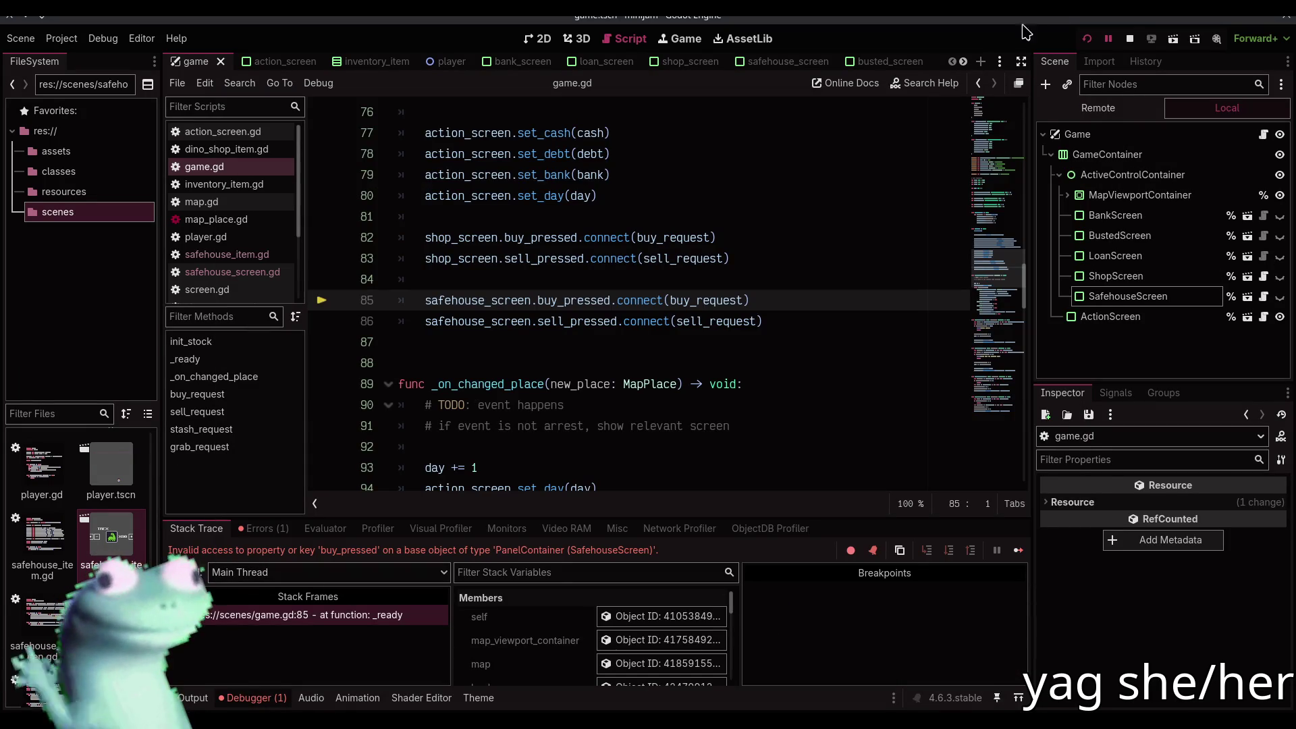
click(1130, 38)
Rename buy/sell to stash/grab in the safehouse connections on lines 85–86, save, and rerun.
click(544, 302)
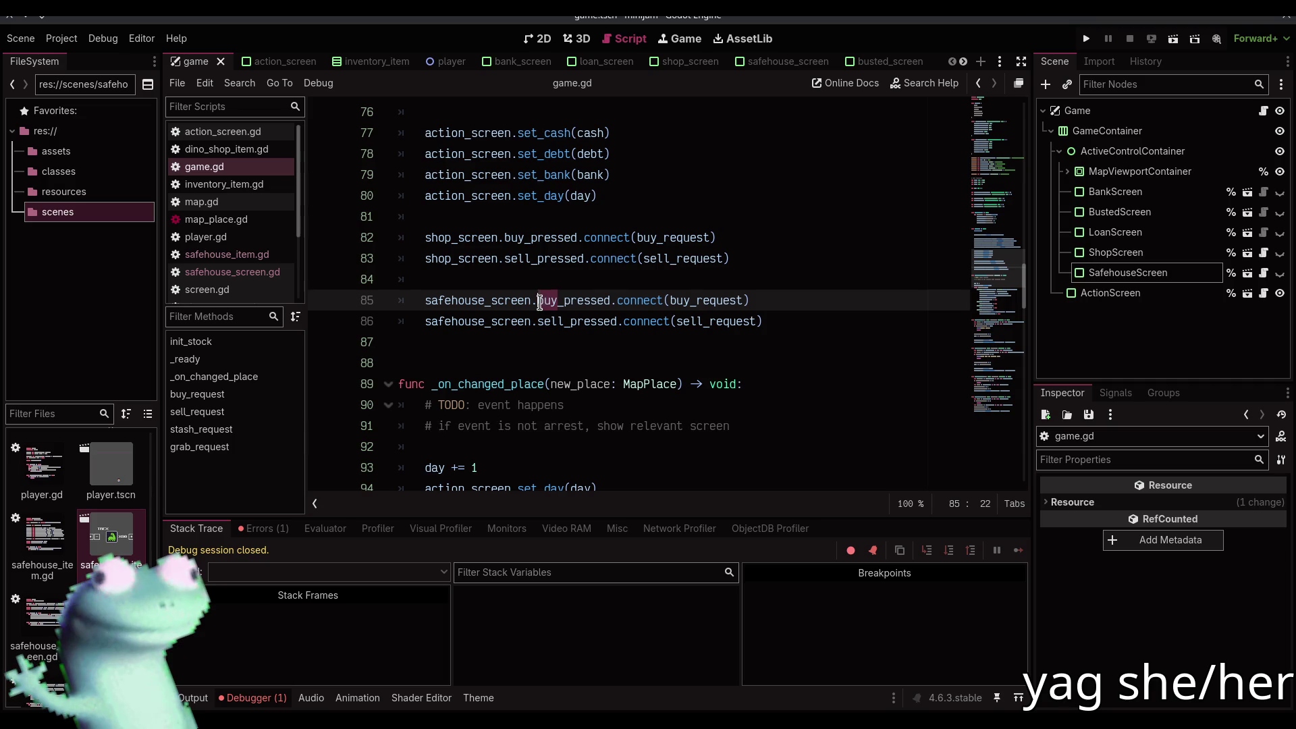
text(stash)
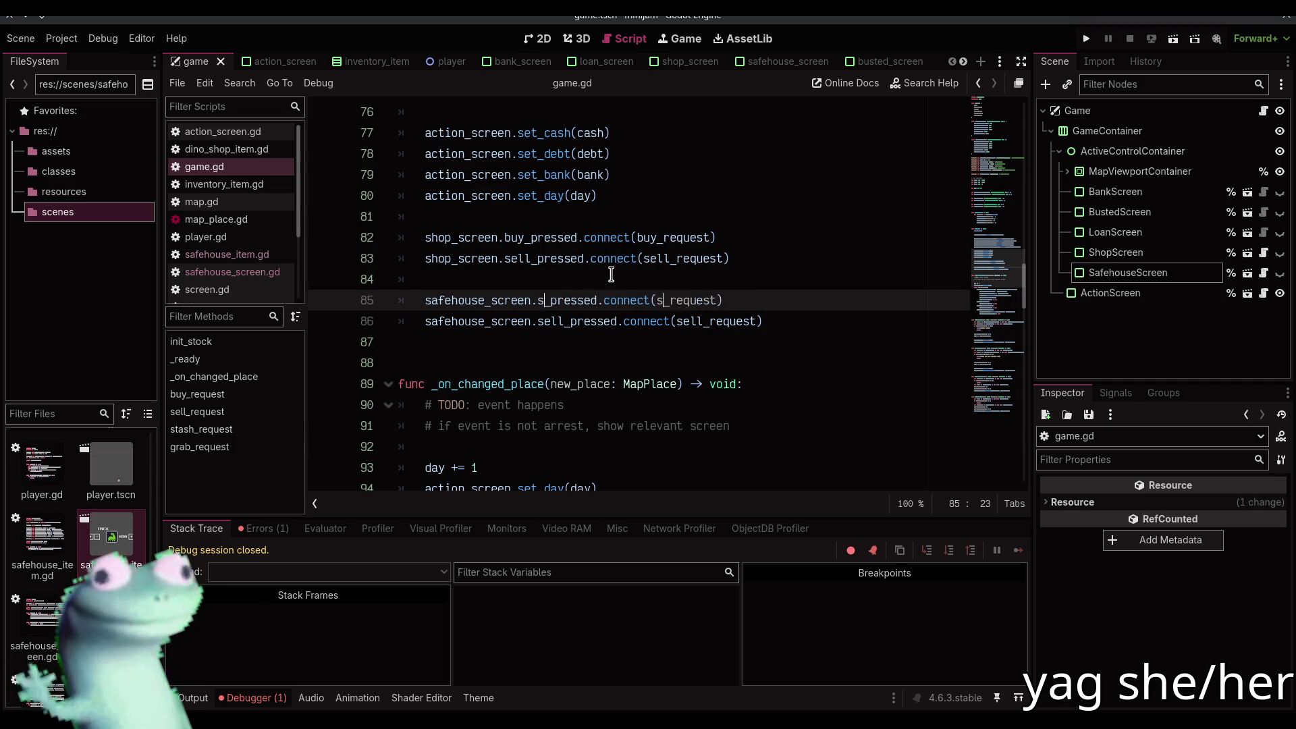
key(Escape)
double_click(542, 322)
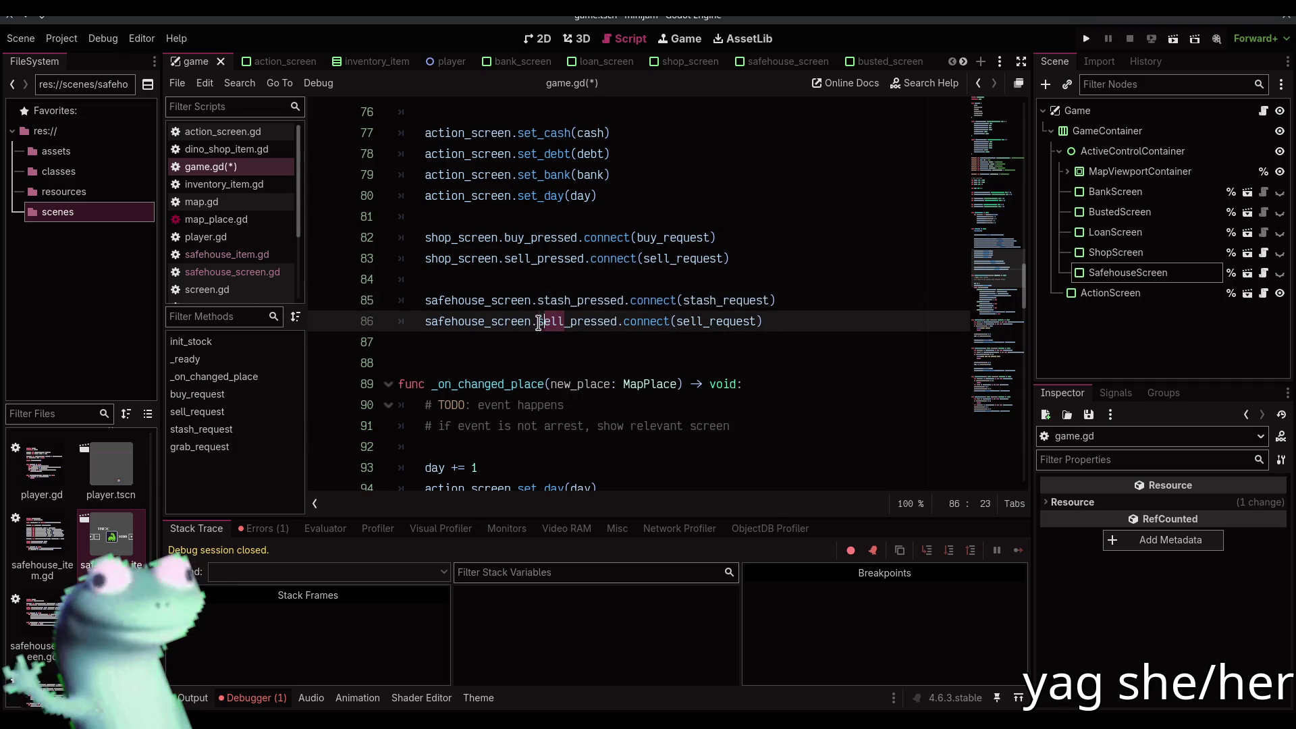
key(ctrl+d)
text(grab)
key(Escape)
key(ctrl+s)
click(554, 341)
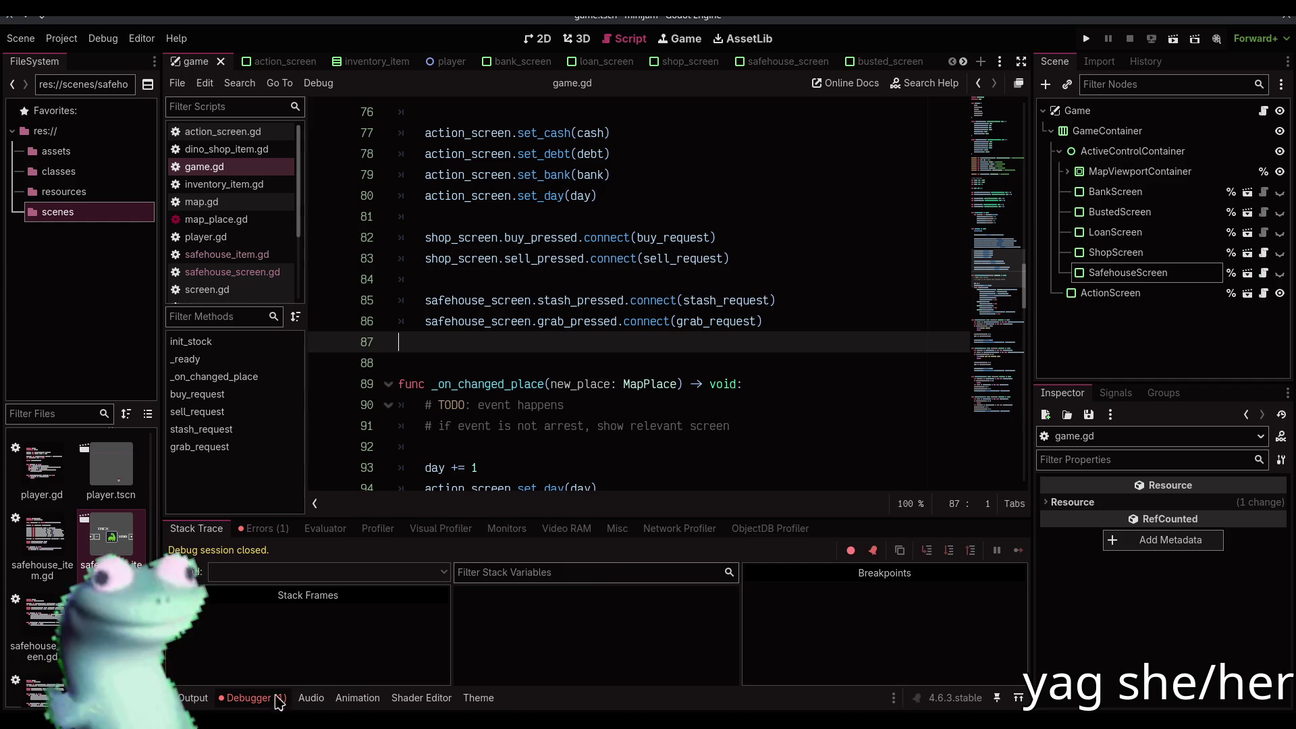
key(F5)
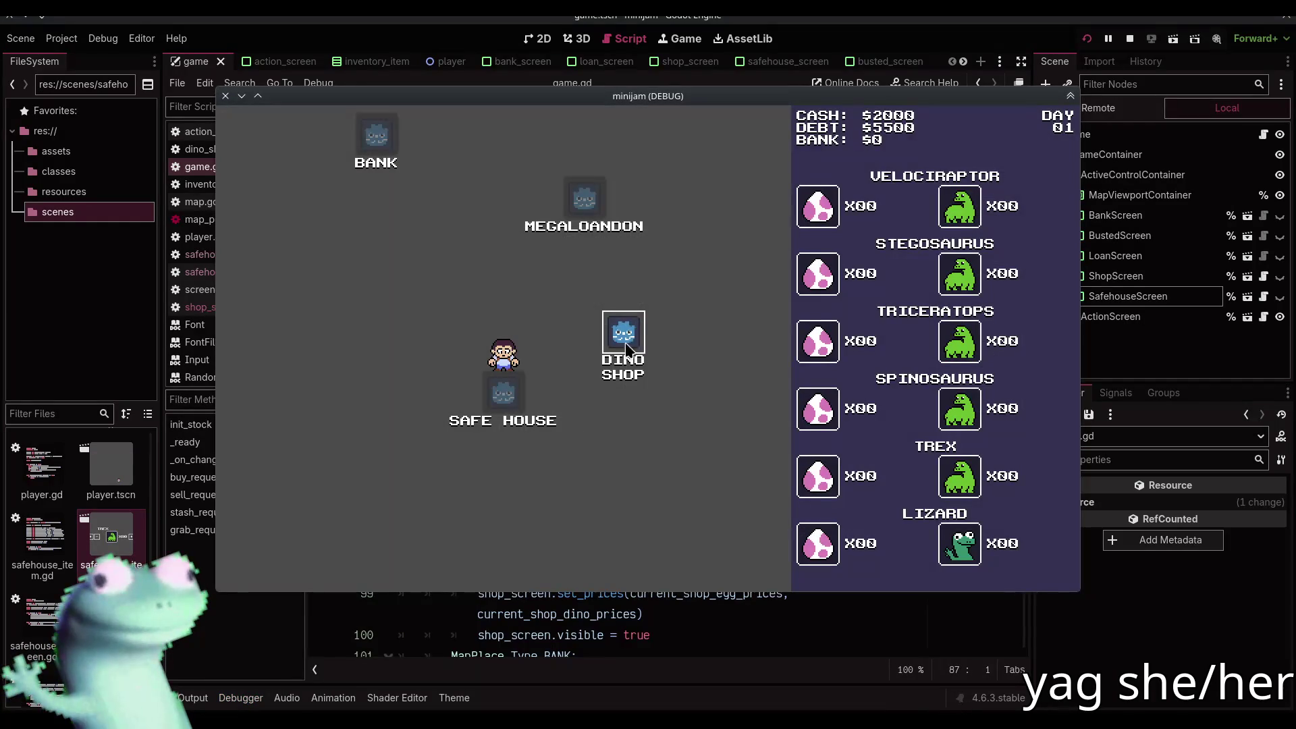
Buy 20 velociraptor eggs at the Dino Shop.
click(637, 333)
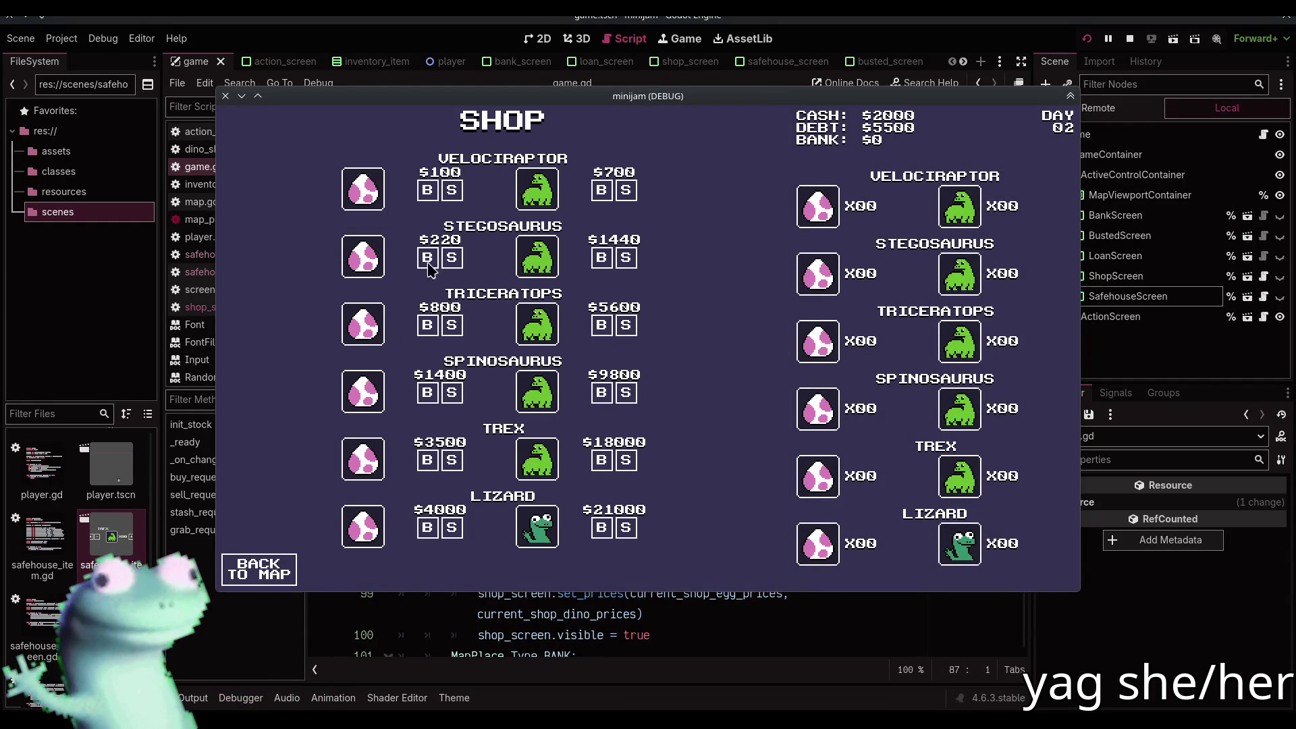
click(428, 191)
click(428, 191)
click(428, 190)
click(428, 190)
click(428, 191)
click(428, 190)
click(428, 191)
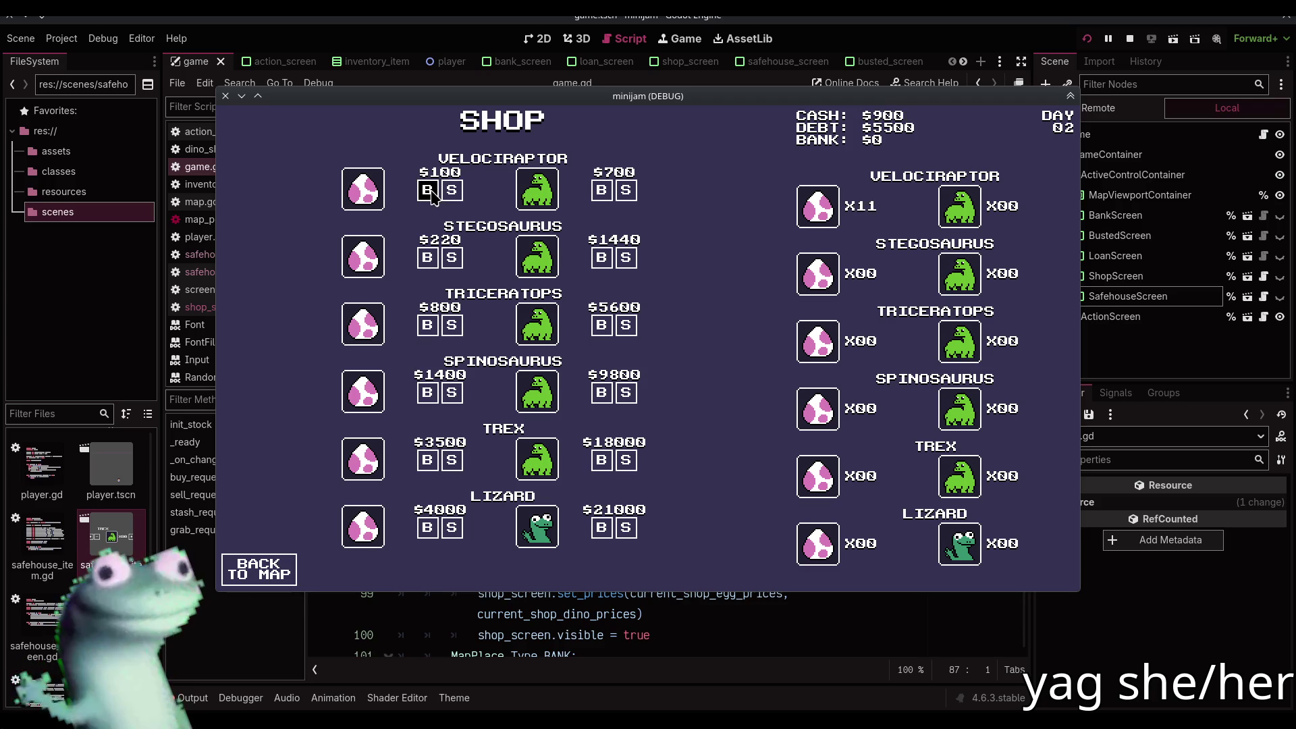
click(428, 190)
click(428, 191)
click(428, 191)
click(428, 190)
click(428, 191)
click(428, 190)
click(428, 190)
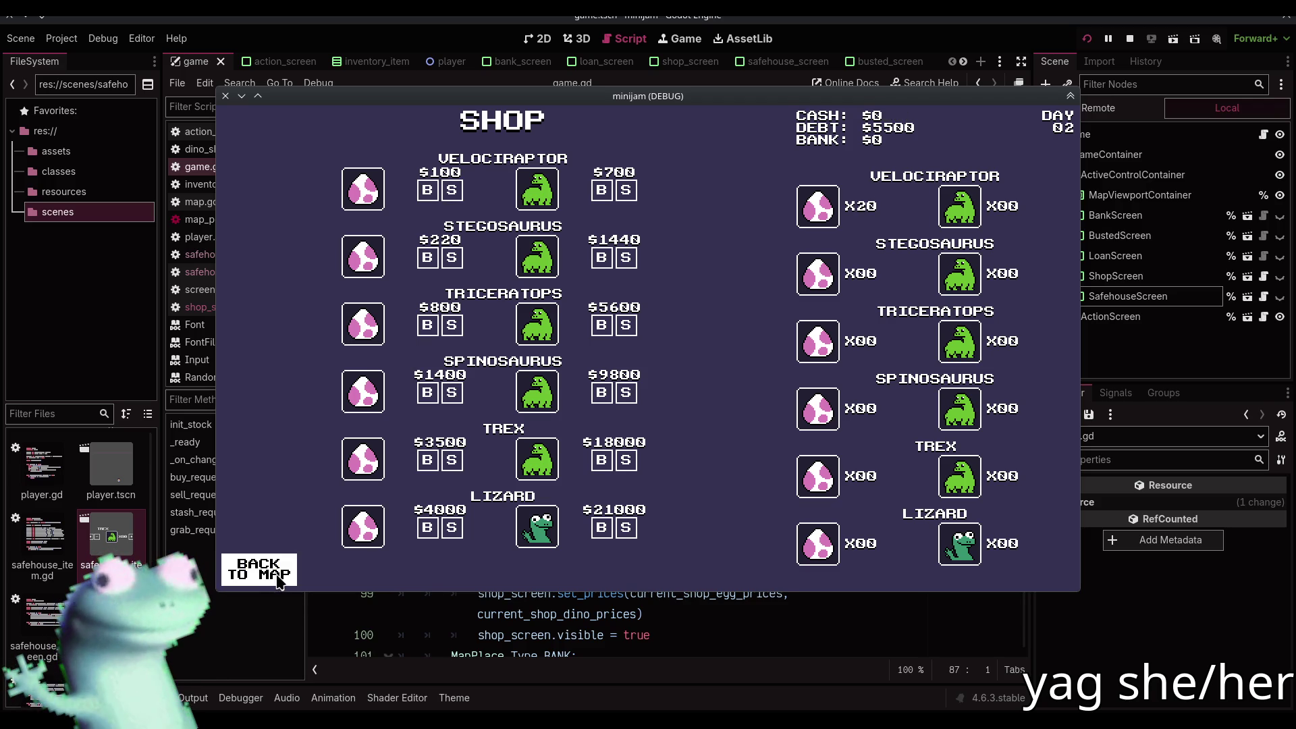
Go to the Safe House, stash a few velociraptor eggs, and stop the game.
click(278, 582)
click(371, 448)
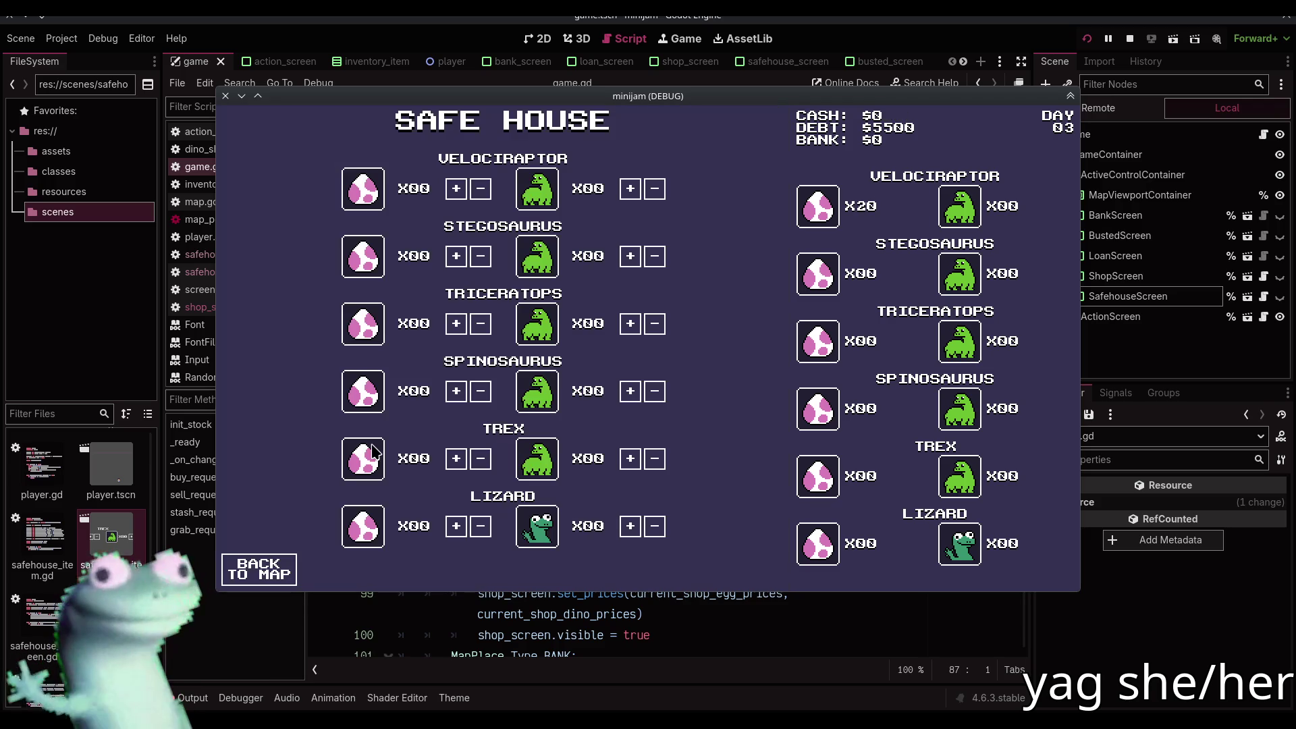
click(457, 190)
click(457, 189)
click(458, 190)
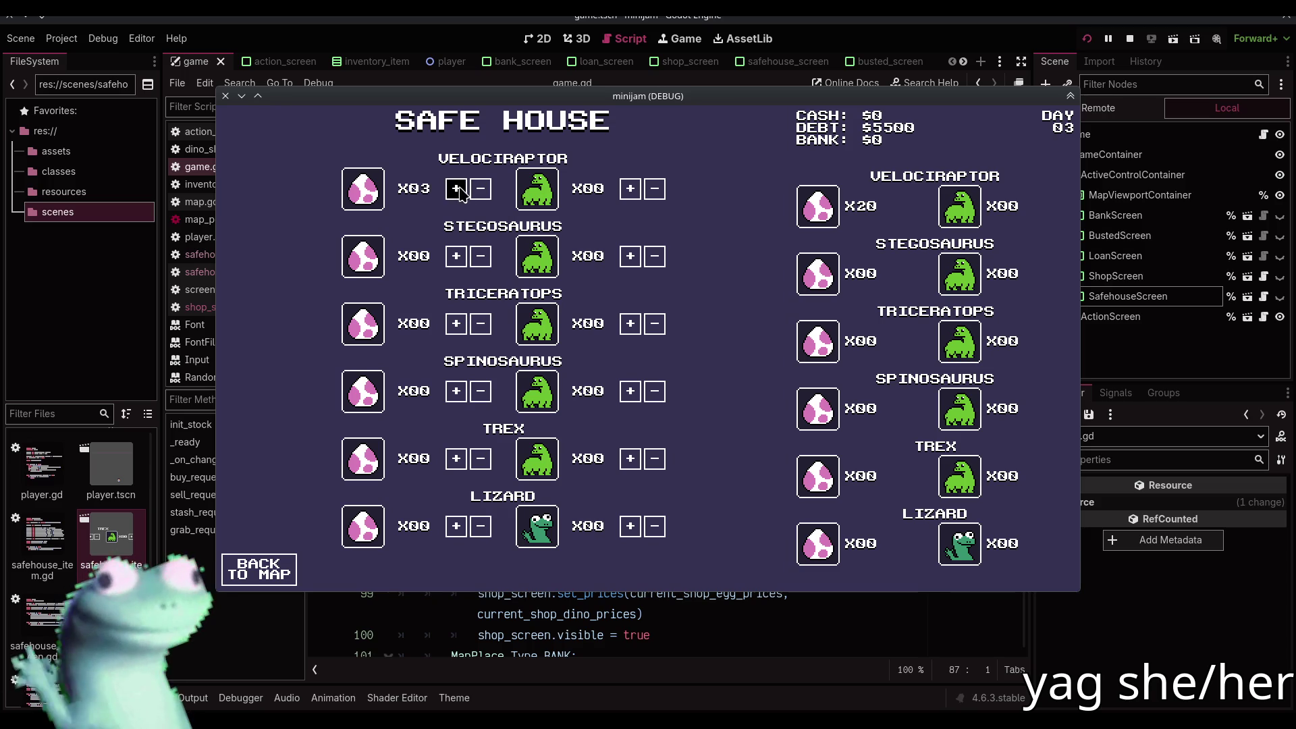
click(457, 189)
click(458, 190)
click(1130, 38)
scroll(990, 319, down, 5)
mouse_move(990, 318)
mouse_down()
mouse_move(1000, 408)
mouse_move(1001, 376)
mouse_up()
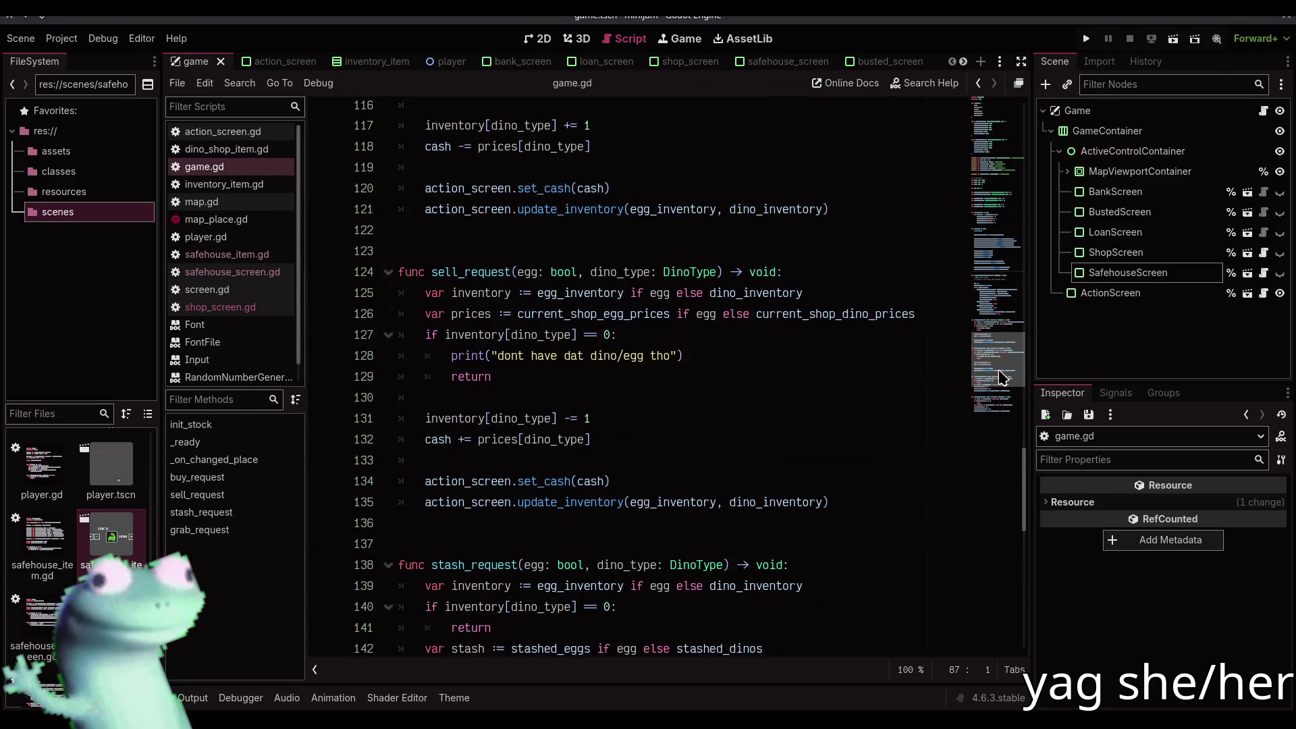
Paste the action_screen.update_inventory call after set_qty in stash_request and grab_request, and save.
scroll(844, 342, down, 4)
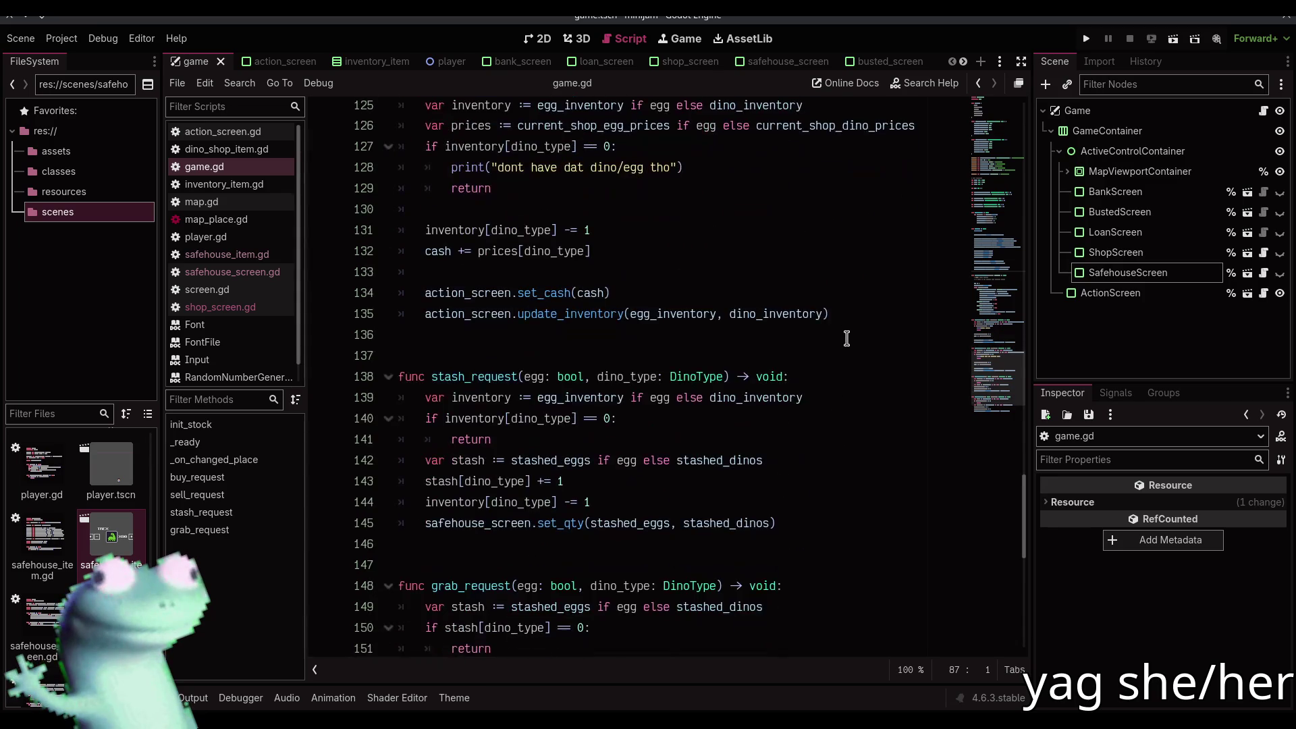
drag(843, 253, 428, 252)
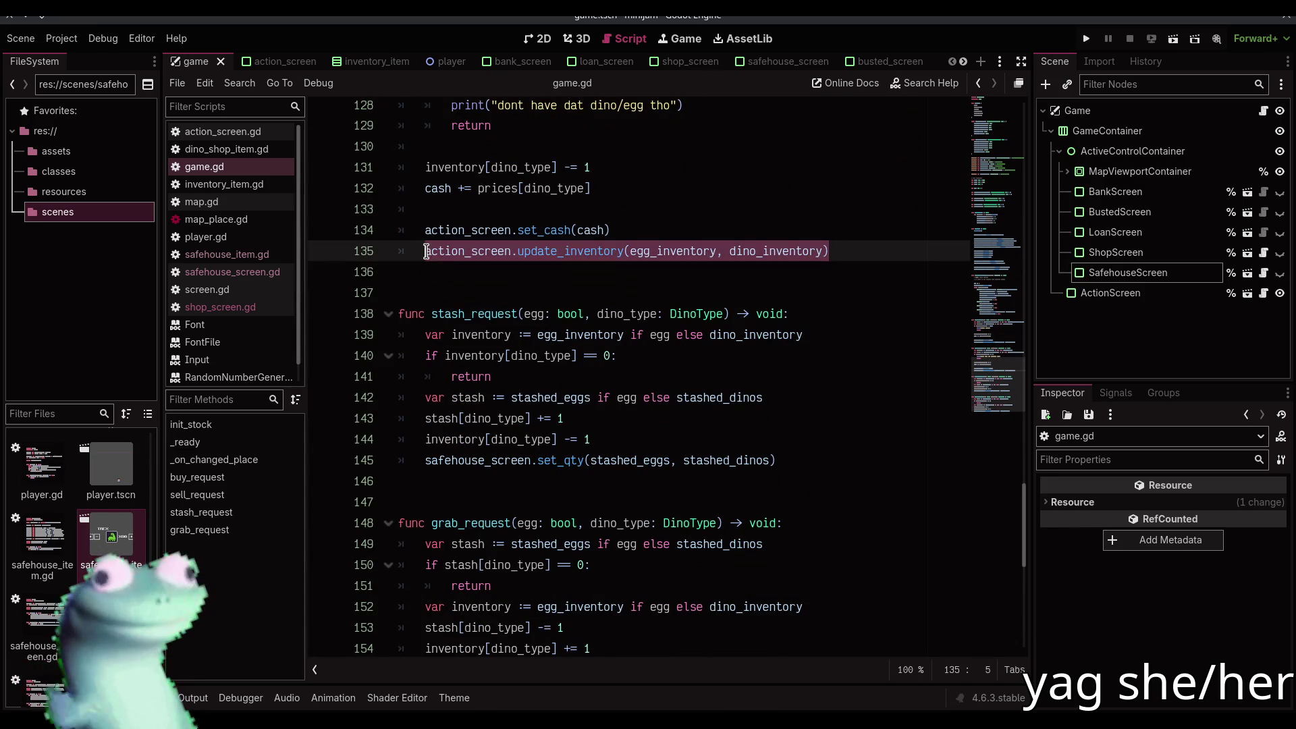
scroll(797, 330, down, 2)
click(796, 331)
alt+click(782, 543)
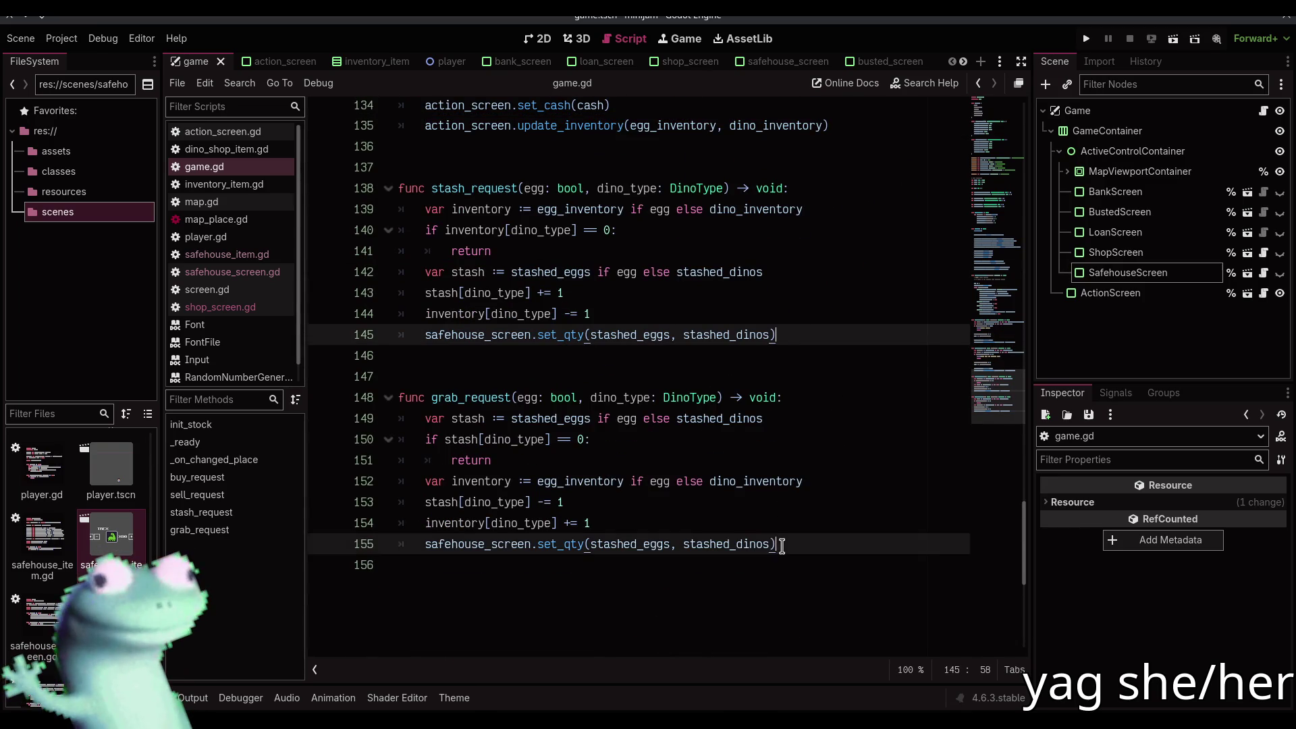
key(Return)
text(action_screen.update_inventory(egg_inventory, dino_inventory))
key(ctrl+s)
Insert a blank line in both functions and relaunch the game.
click(744, 323)
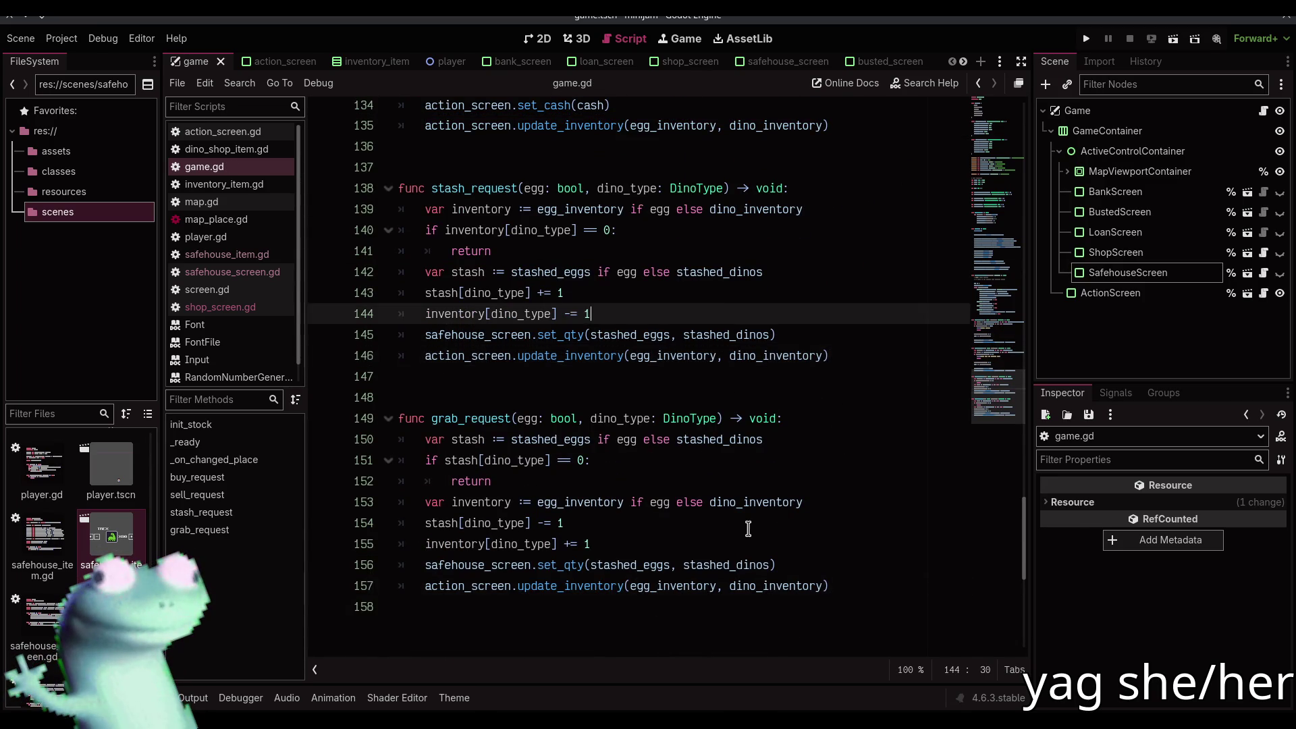
alt+click(745, 541)
key(Return)
key(F5)
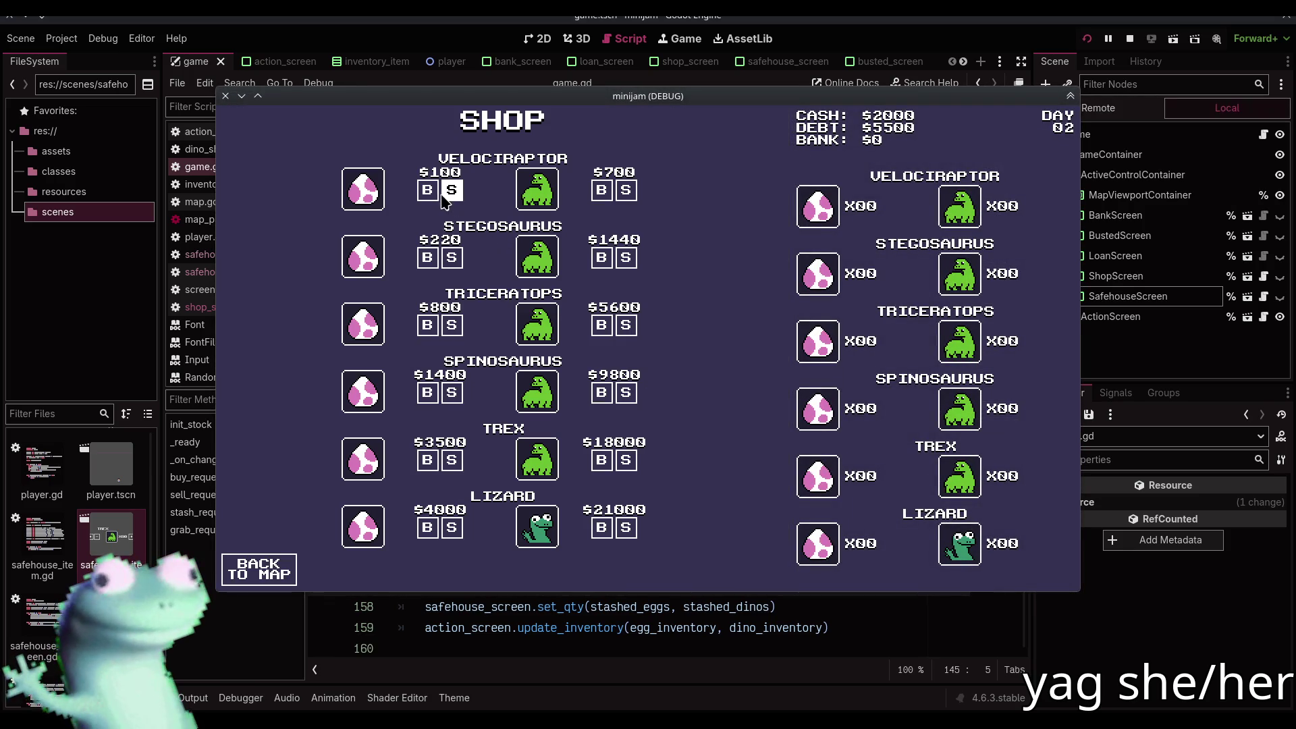
Buy 20 velociraptor eggs at the shop until the cash runs out.
click(432, 193)
click(433, 195)
triple_click(432, 193)
double_click(432, 194)
double_click(432, 194)
double_click(432, 194)
double_click(432, 194)
click(432, 194)
At the Safe House, stash several velociraptor eggs and take them all back out.
click(263, 571)
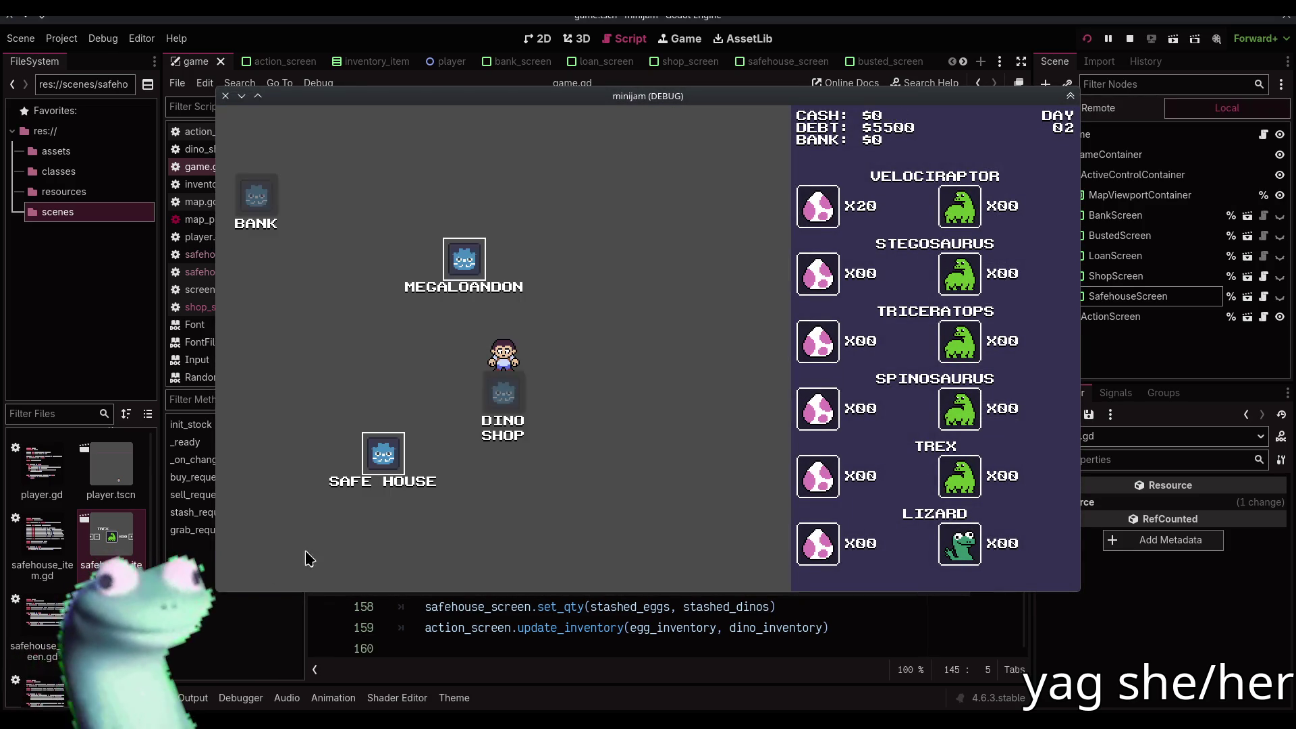
click(391, 468)
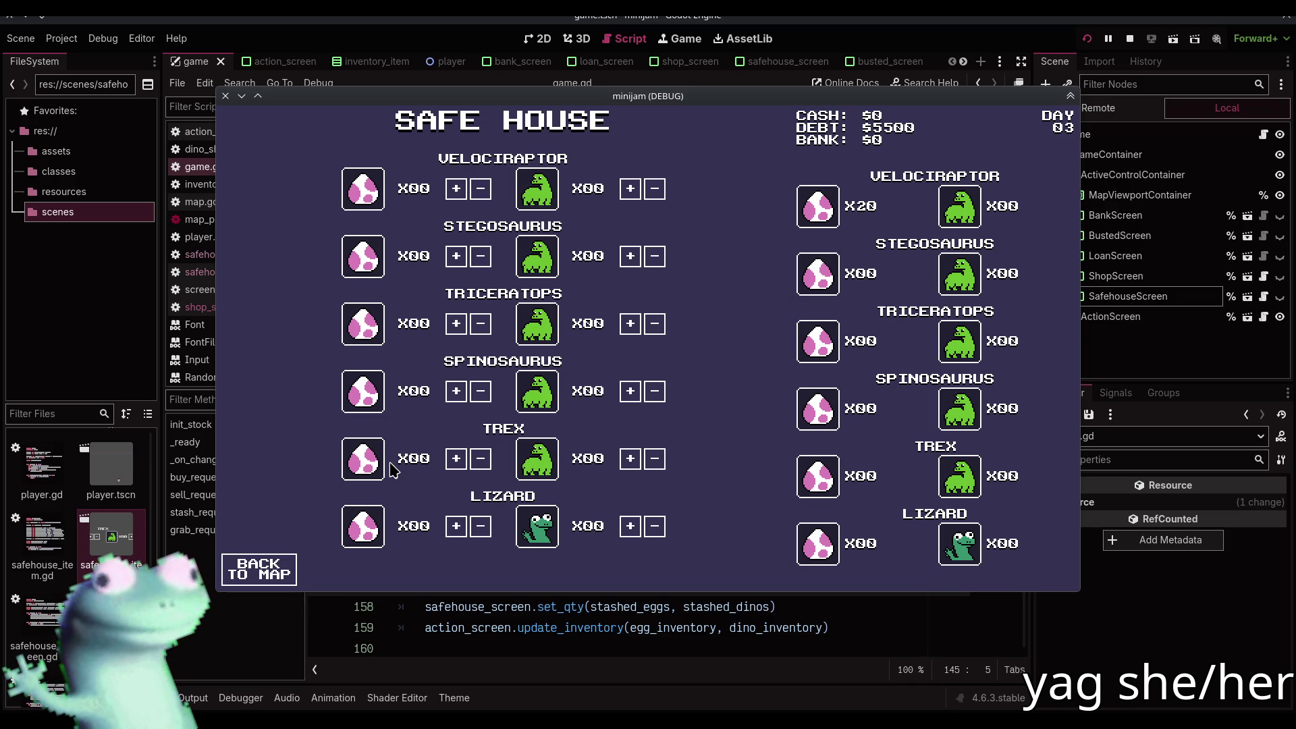
click(451, 192)
double_click(451, 193)
triple_click(456, 191)
double_click(456, 190)
double_click(455, 190)
click(456, 191)
double_click(481, 190)
double_click(480, 191)
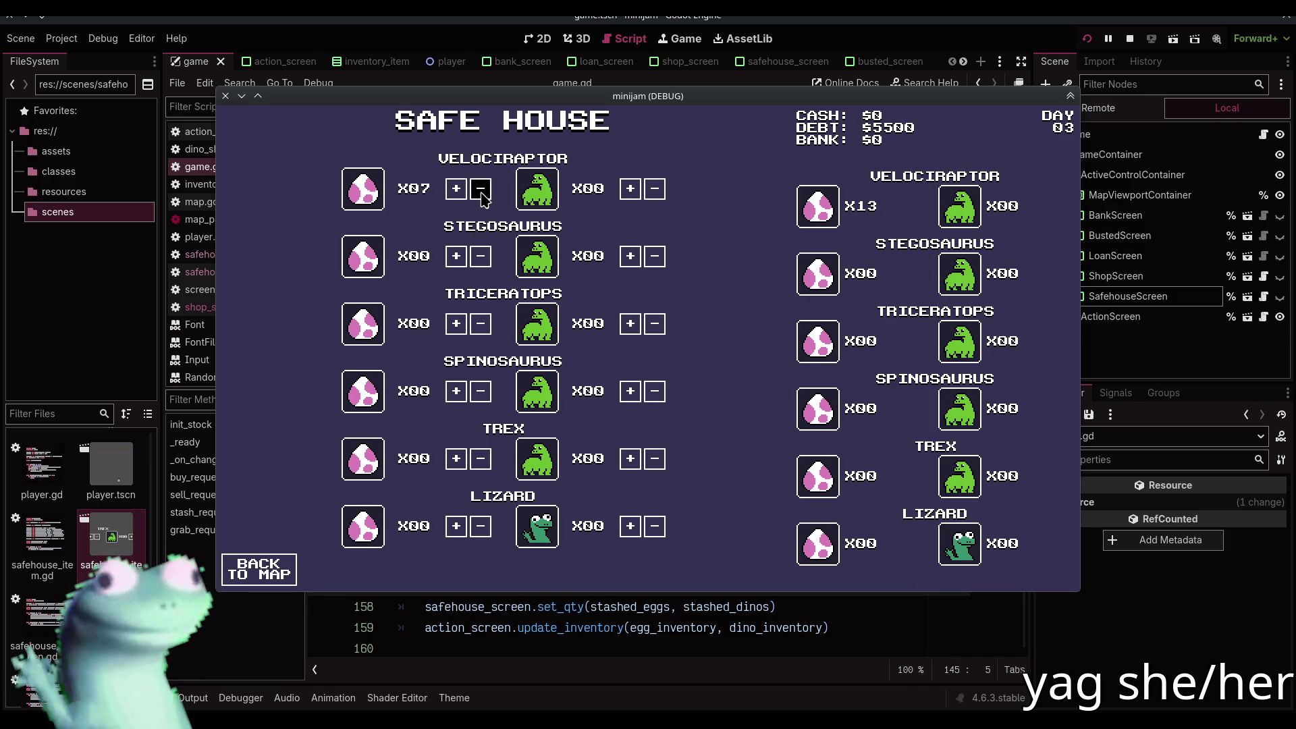
triple_click(482, 192)
triple_click(481, 191)
Repeatedly stash all velociraptor eggs and grab them back, ending with none stashed.
click(481, 191)
double_click(457, 190)
triple_click(457, 191)
triple_click(457, 191)
double_click(457, 191)
double_click(457, 191)
triple_click(457, 191)
click(457, 191)
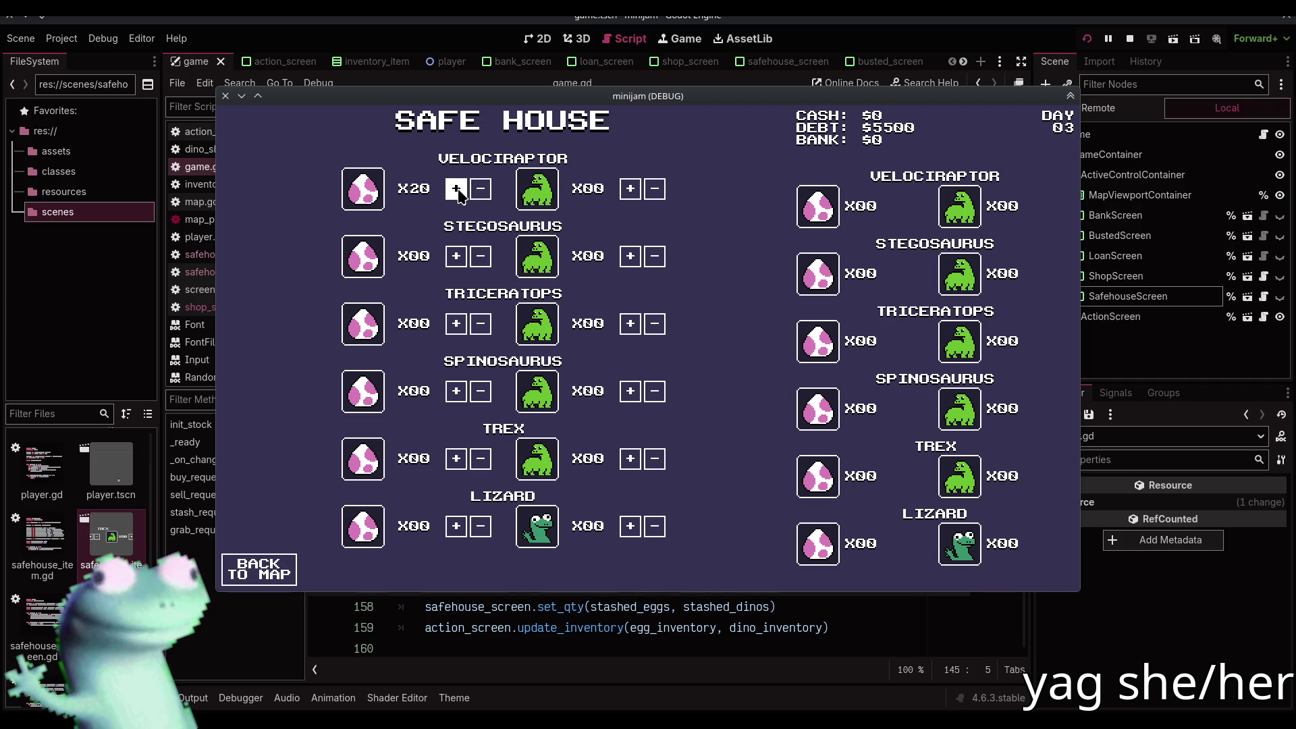
double_click(482, 190)
triple_click(481, 189)
double_click(481, 189)
double_click(482, 189)
click(484, 193)
click(458, 192)
double_click(459, 192)
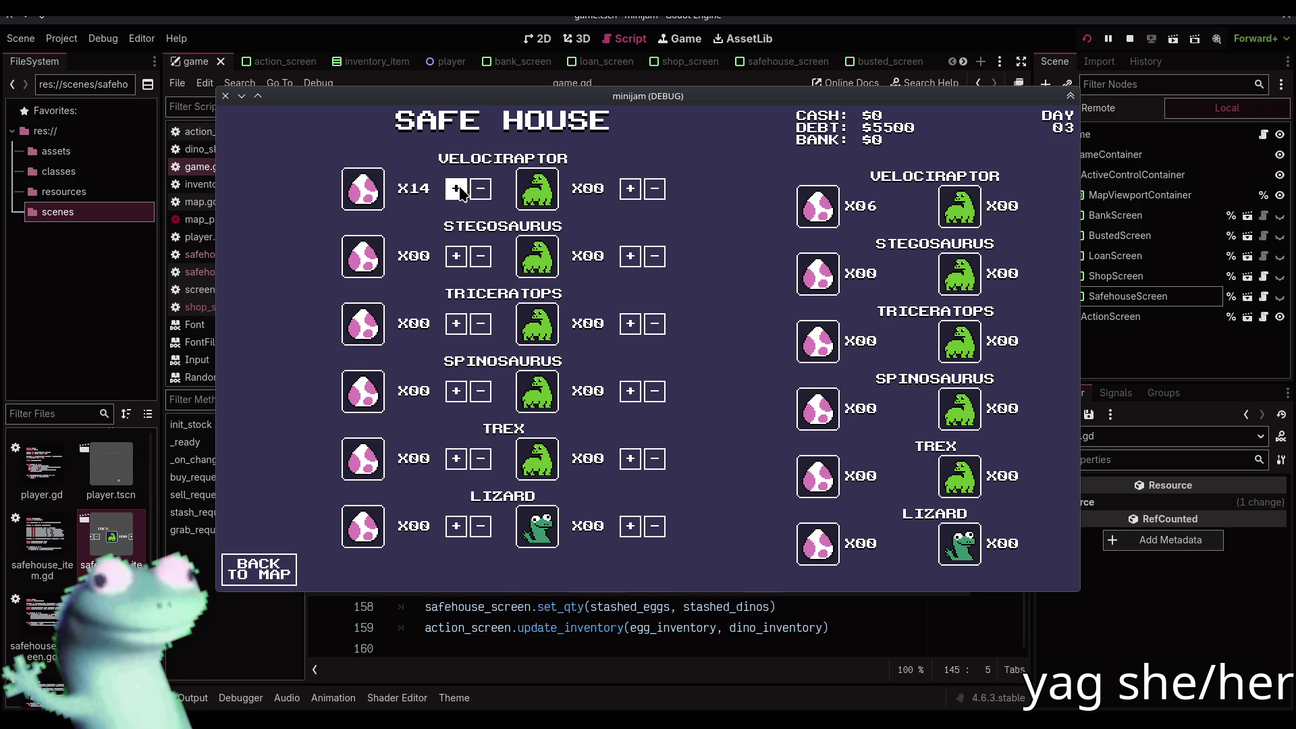
click(459, 192)
double_click(482, 191)
double_click(482, 191)
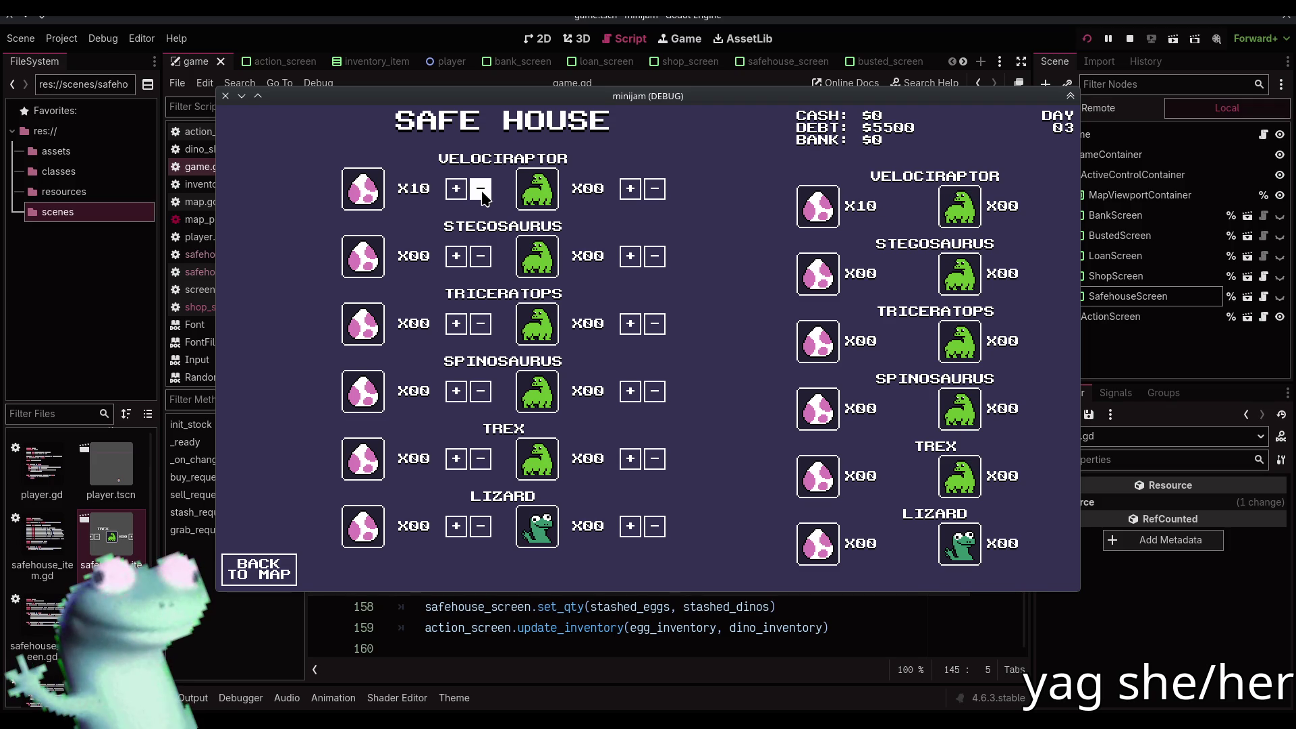
triple_click(479, 191)
triple_click(479, 191)
double_click(480, 191)
double_click(479, 192)
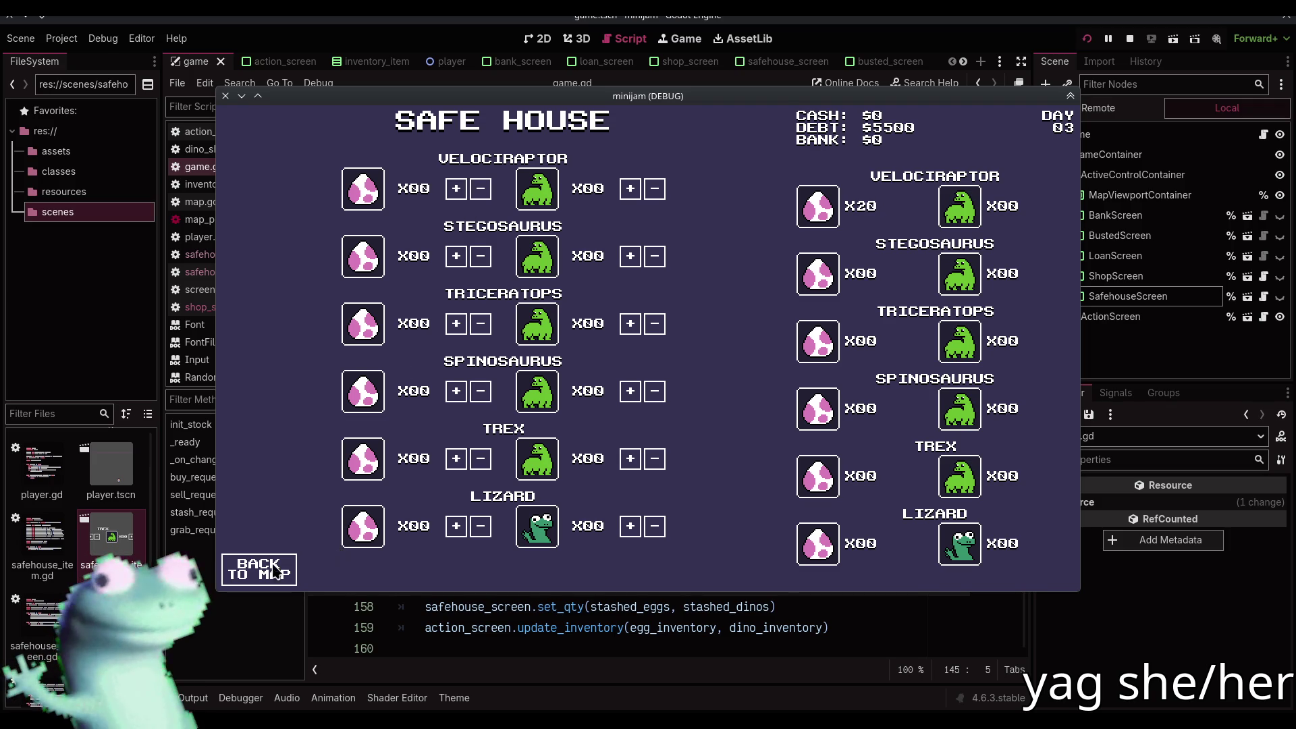
Return to the Dino Shop, sell every velociraptor egg back to $2000, and stop the game.
click(277, 571)
key(Right)
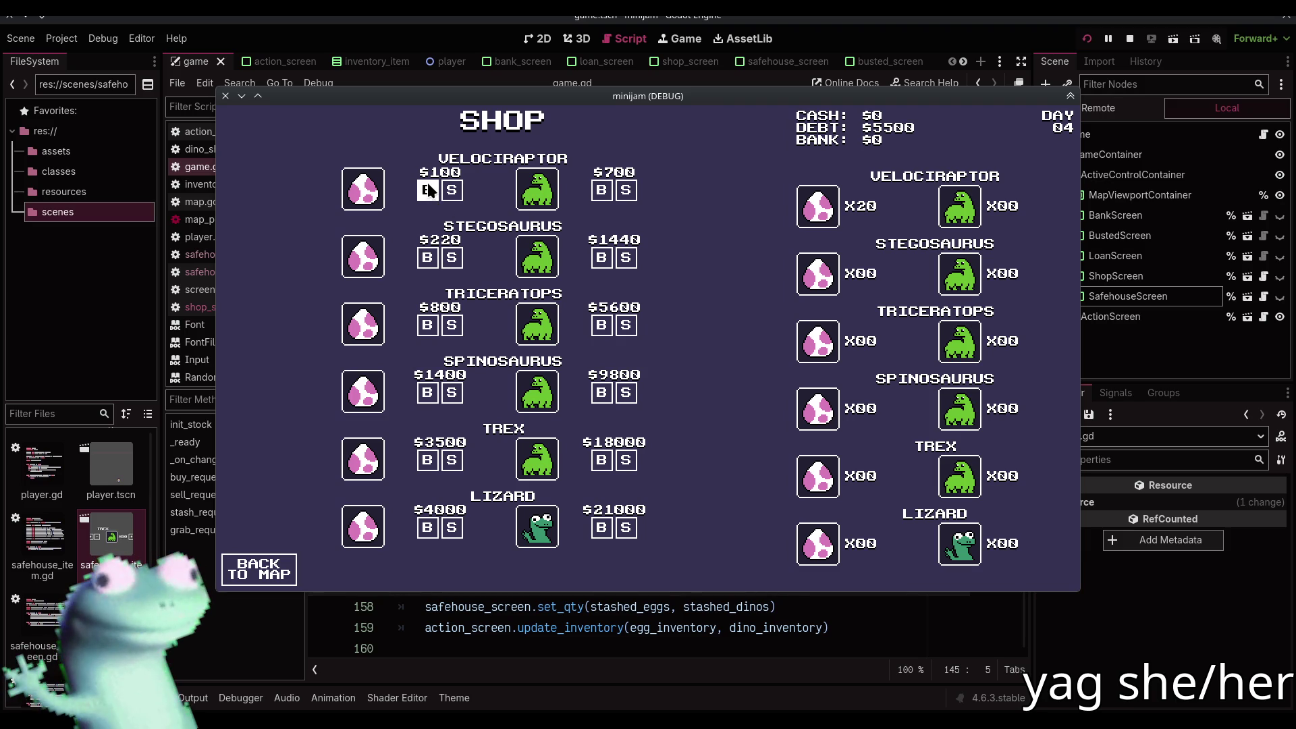
click(452, 191)
double_click(452, 191)
double_click(455, 192)
double_click(459, 195)
triple_click(456, 192)
double_click(456, 192)
double_click(456, 192)
triple_click(456, 192)
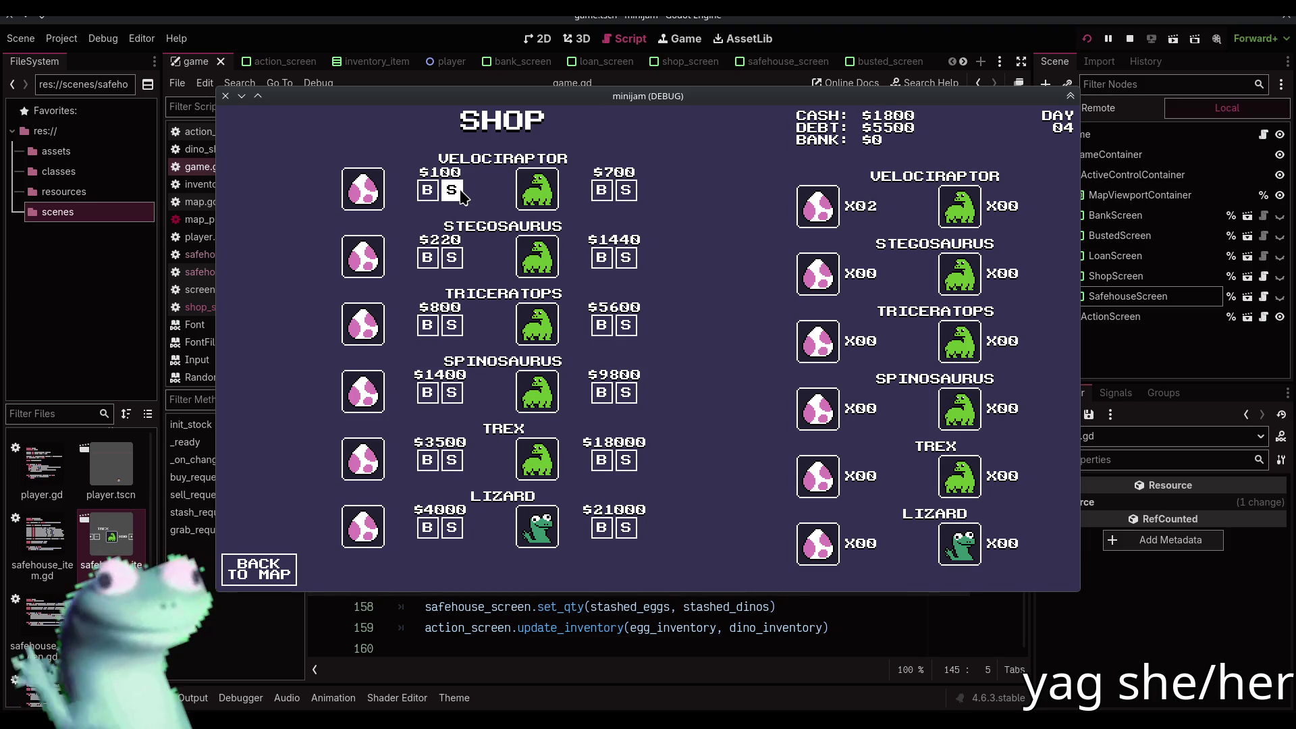
triple_click(456, 192)
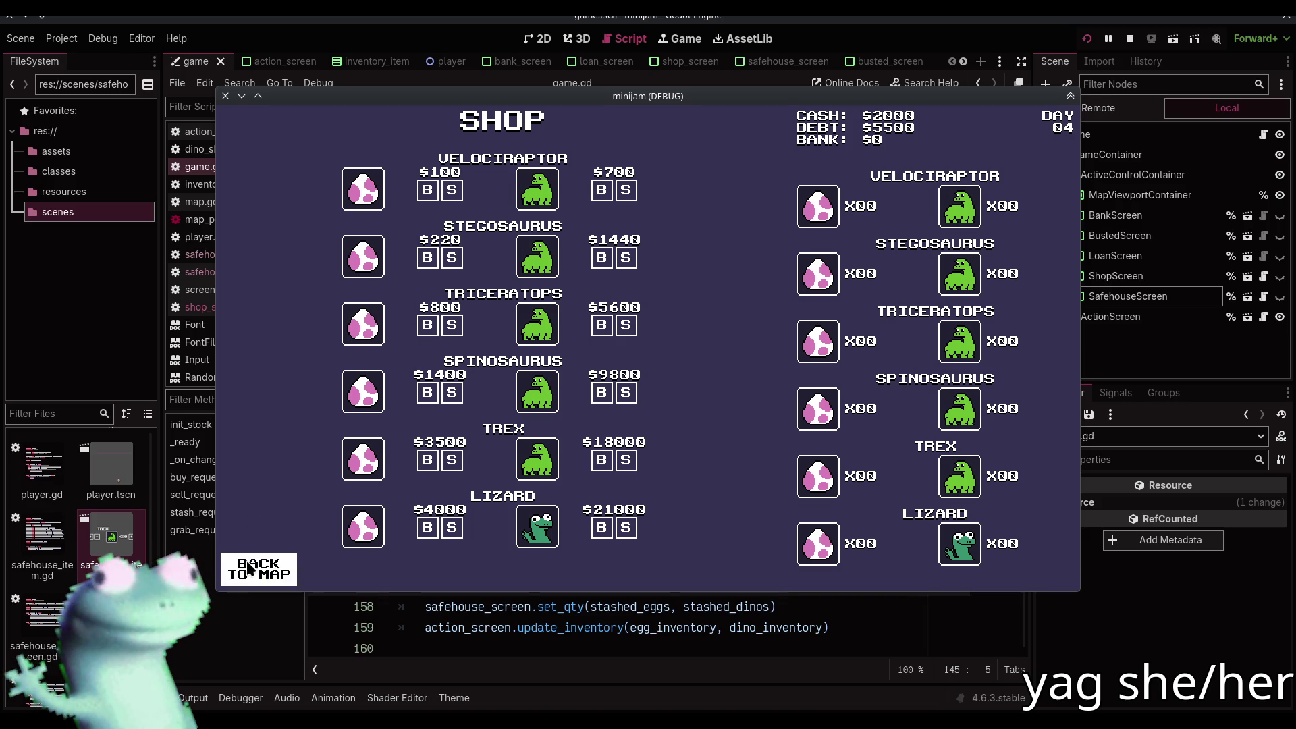
click(260, 569)
click(1130, 41)
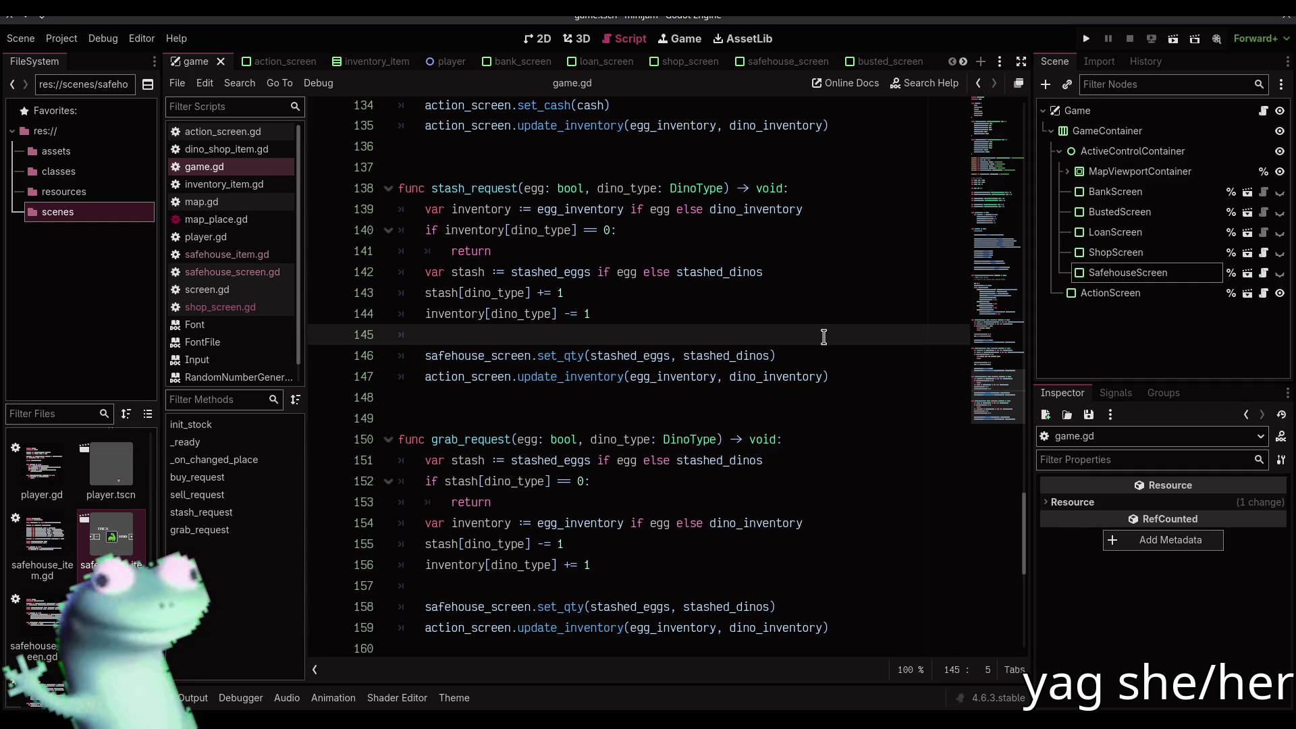
Dismiss the script editor's context menu and switch to the Excalidraw board in Firefox.
right_click(824, 335)
click(820, 334)
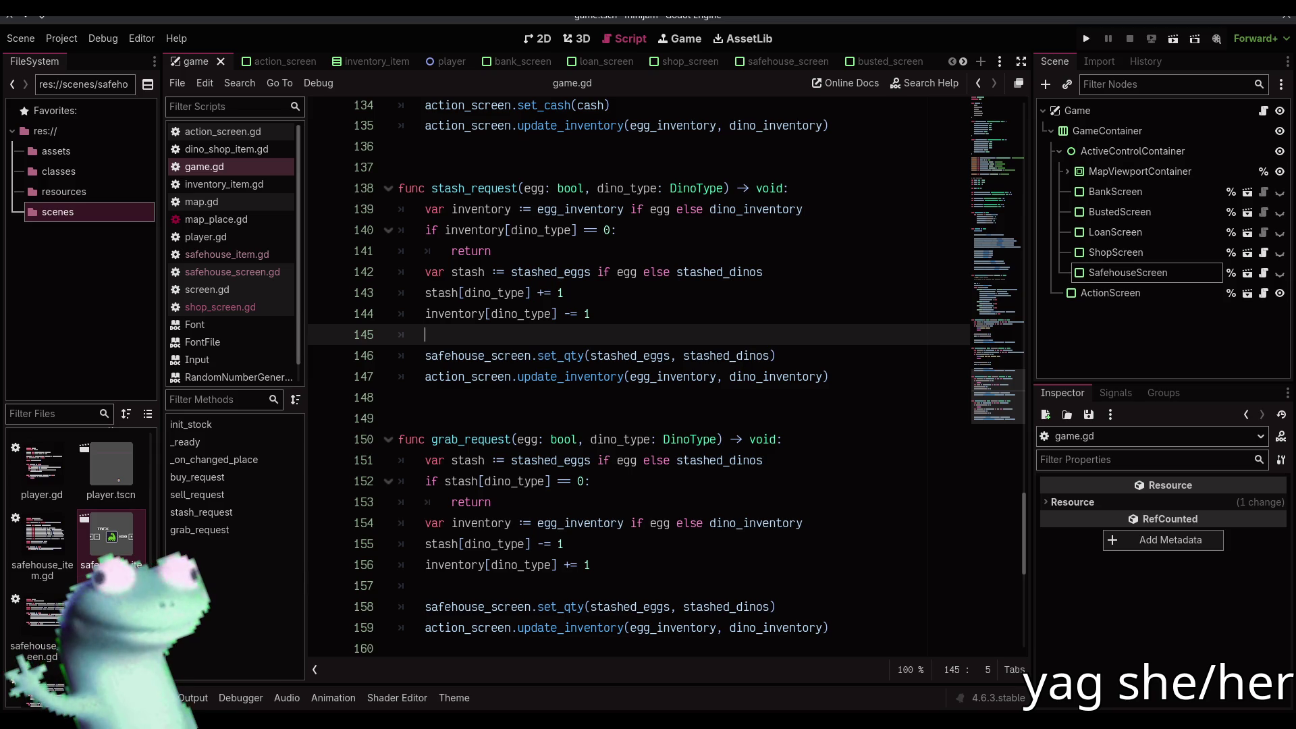
key(alt+Tab)
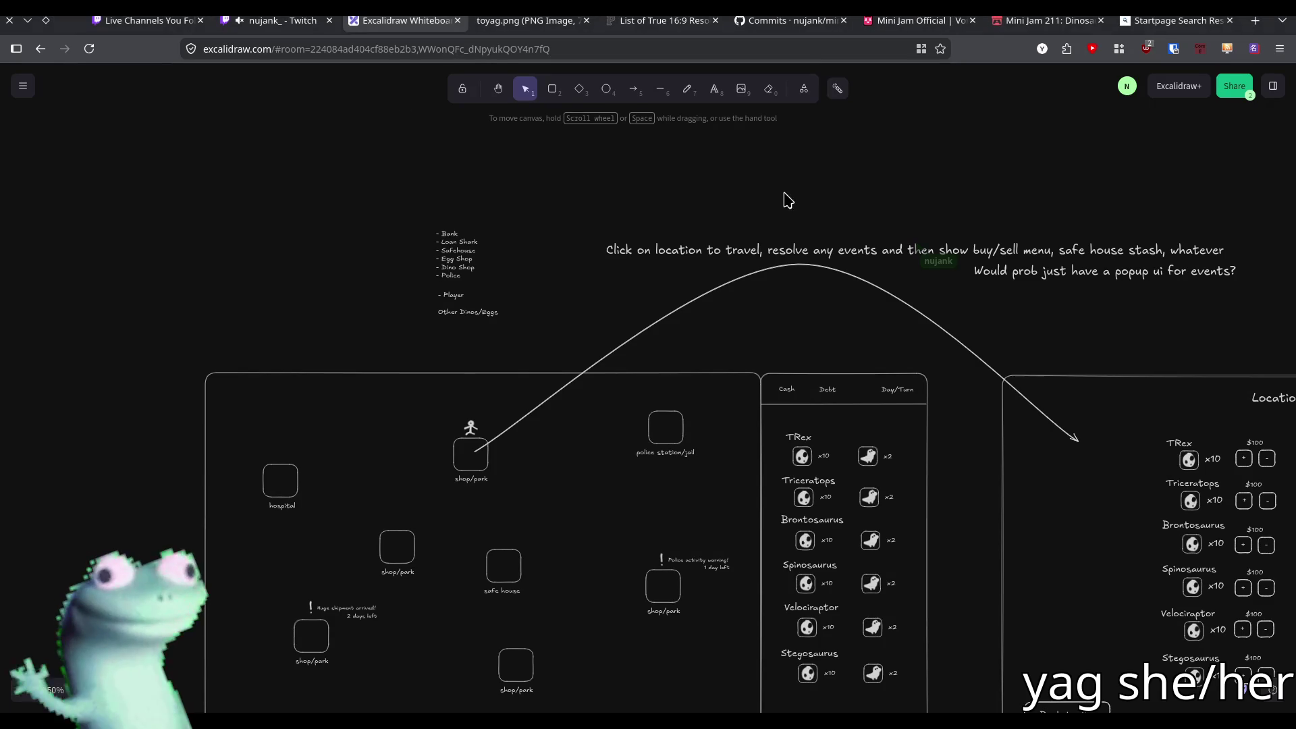
Switch to the Mini Jam 211: Dinosaurs tab to see the submission countdown.
click(1049, 21)
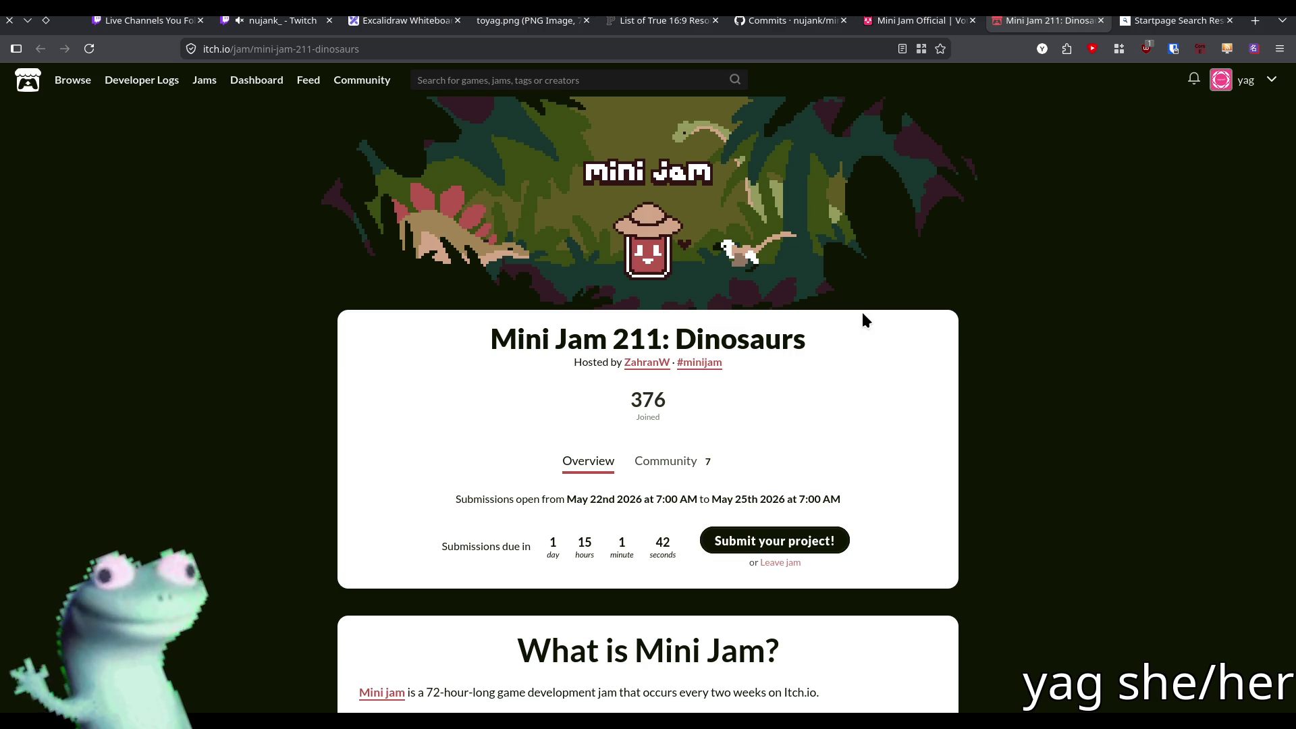
Switch back to the Godot editor showing game.gd.
key(alt+Tab)
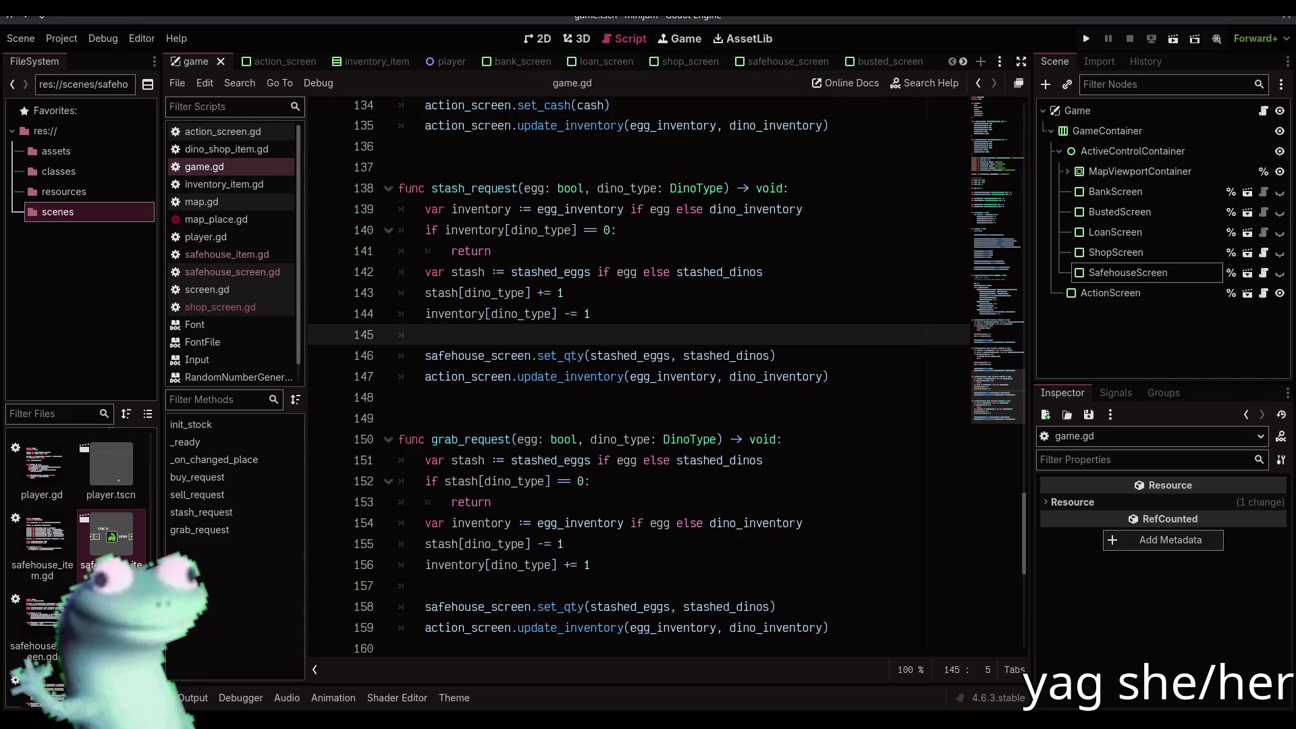
click(558, 163)
click(559, 149)
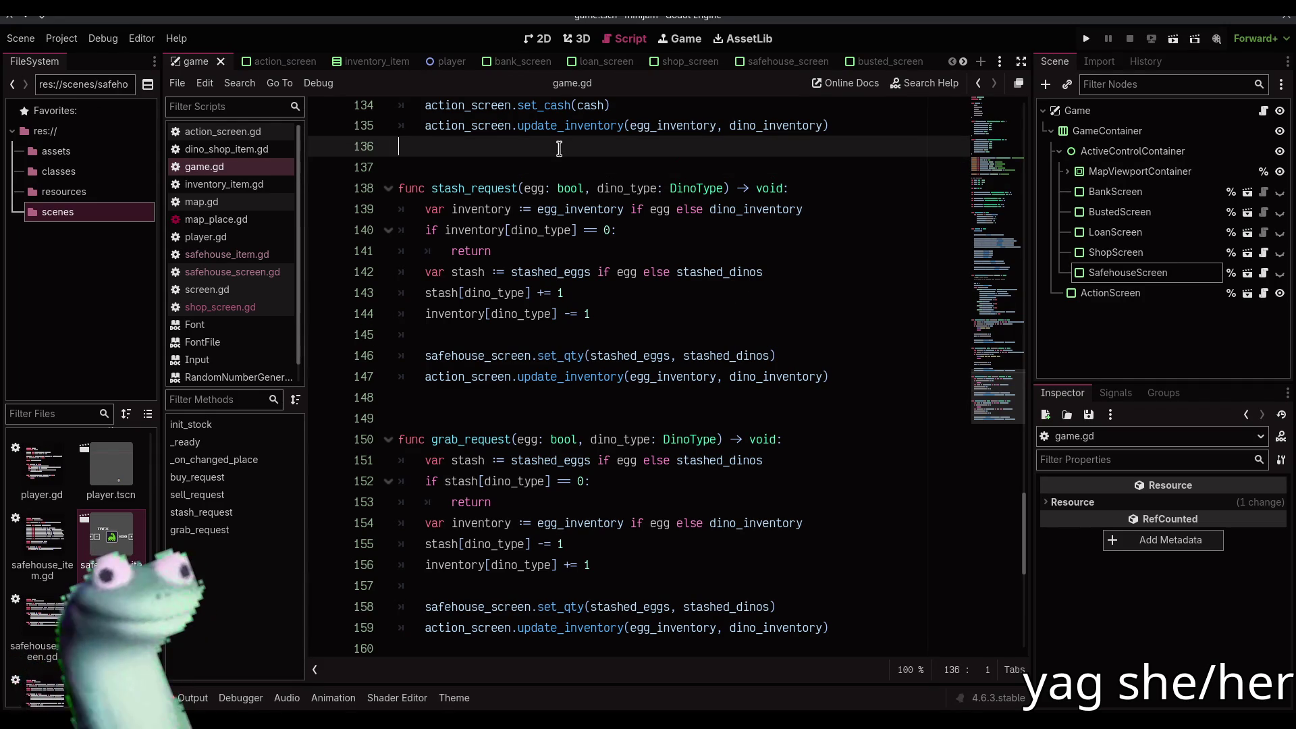
key(ctrl+j)
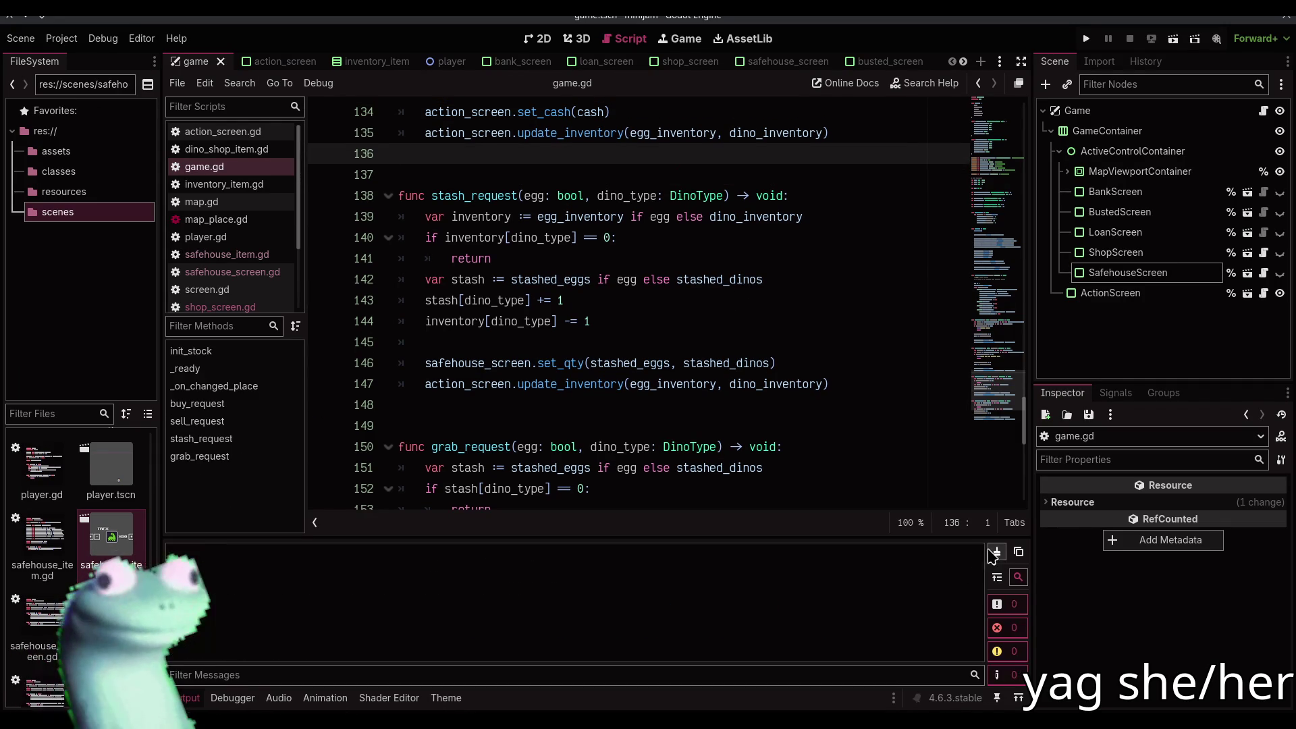
click(191, 698)
click(564, 424)
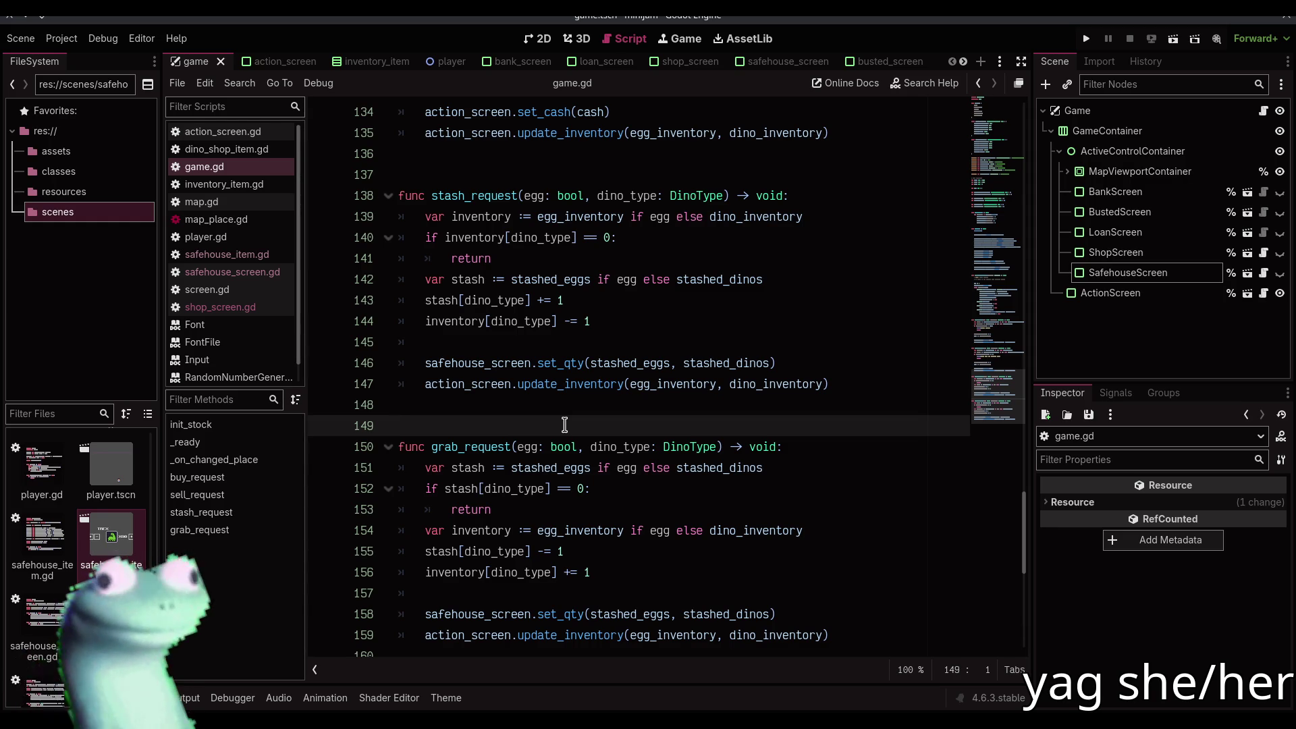
scroll(564, 425, down, 2)
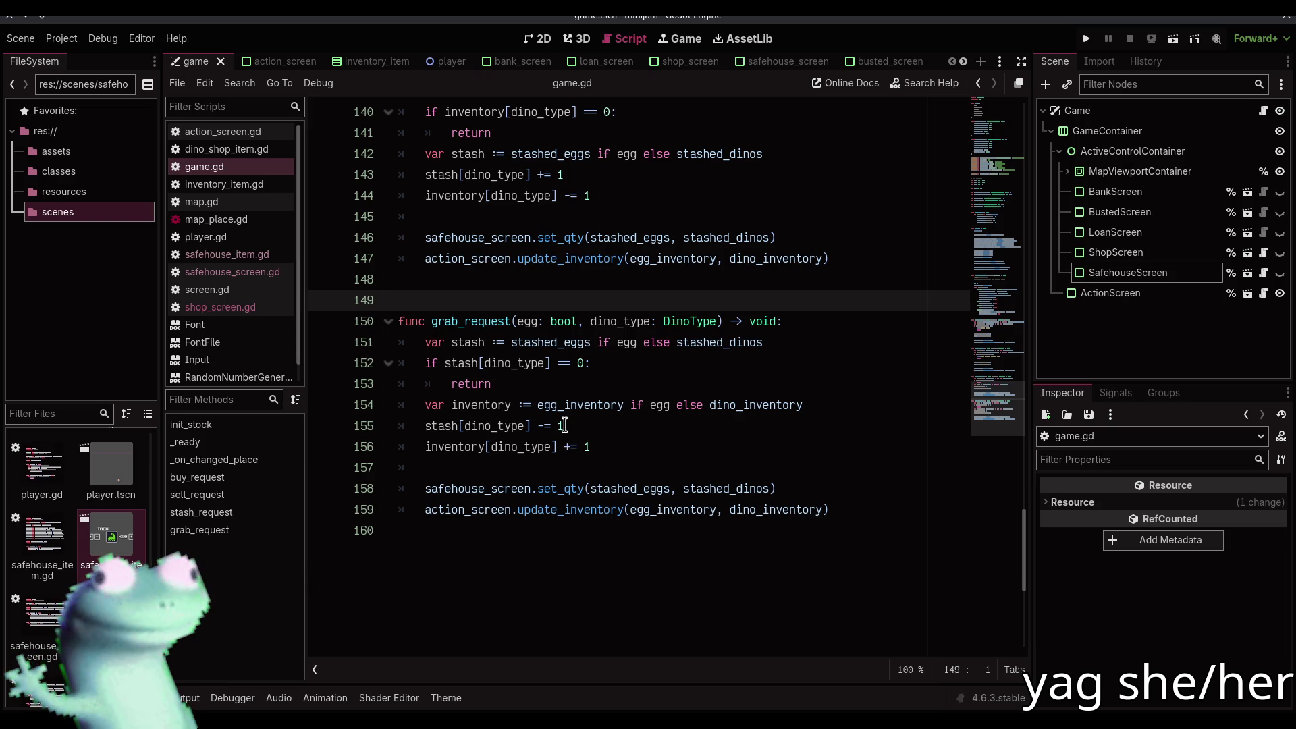
mouse_move(574, 342)
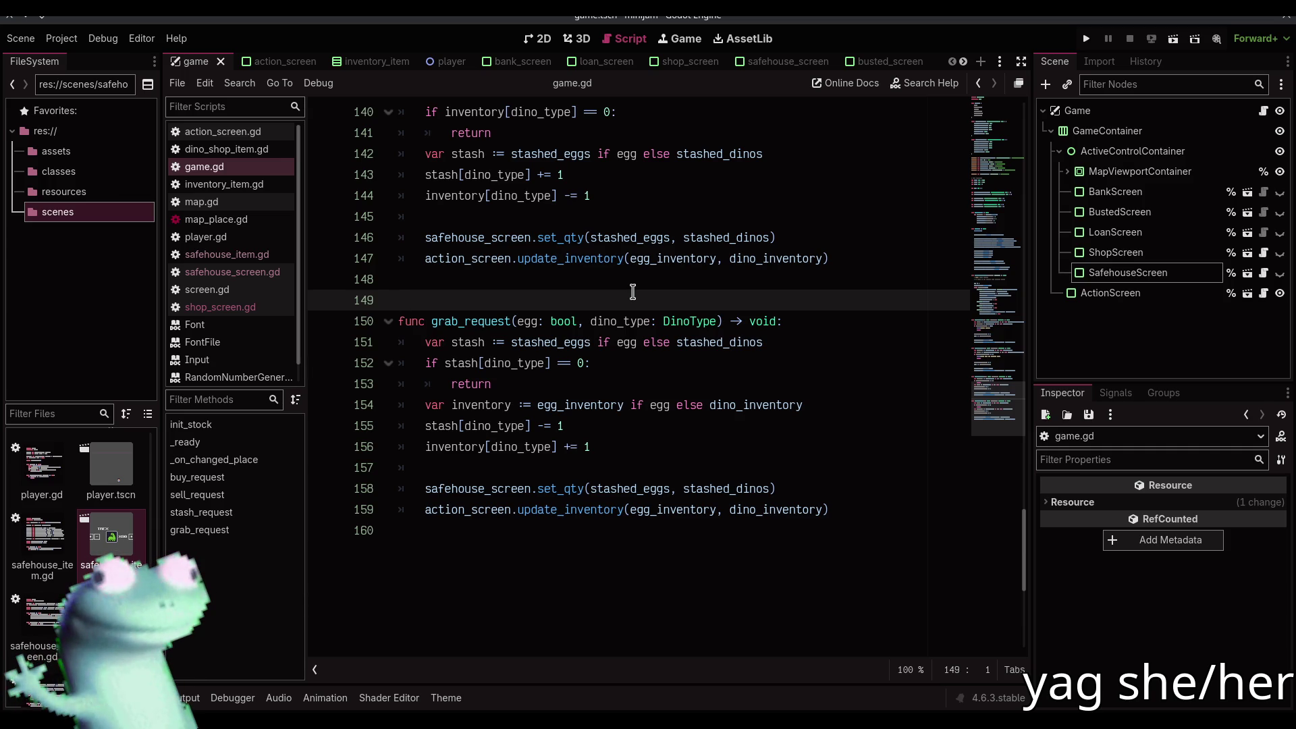
scroll(662, 64, down, 2)
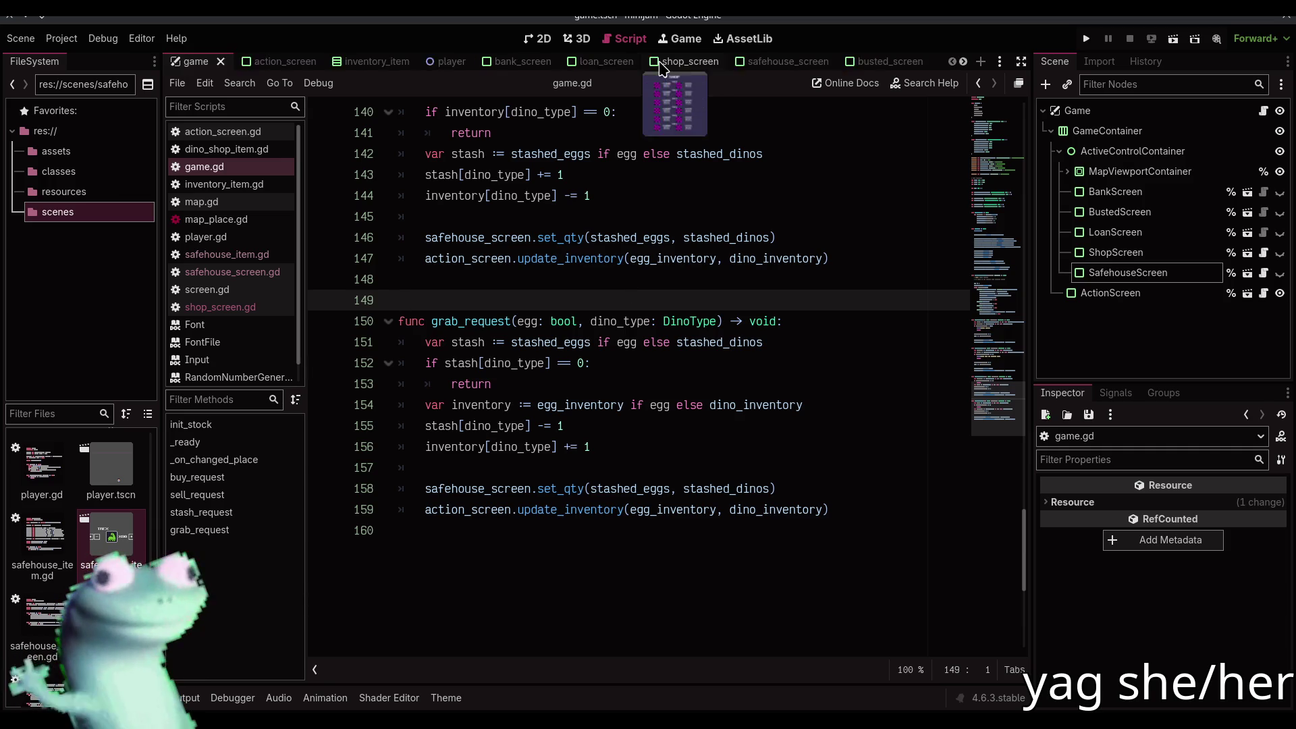
scroll(663, 64, up, 2)
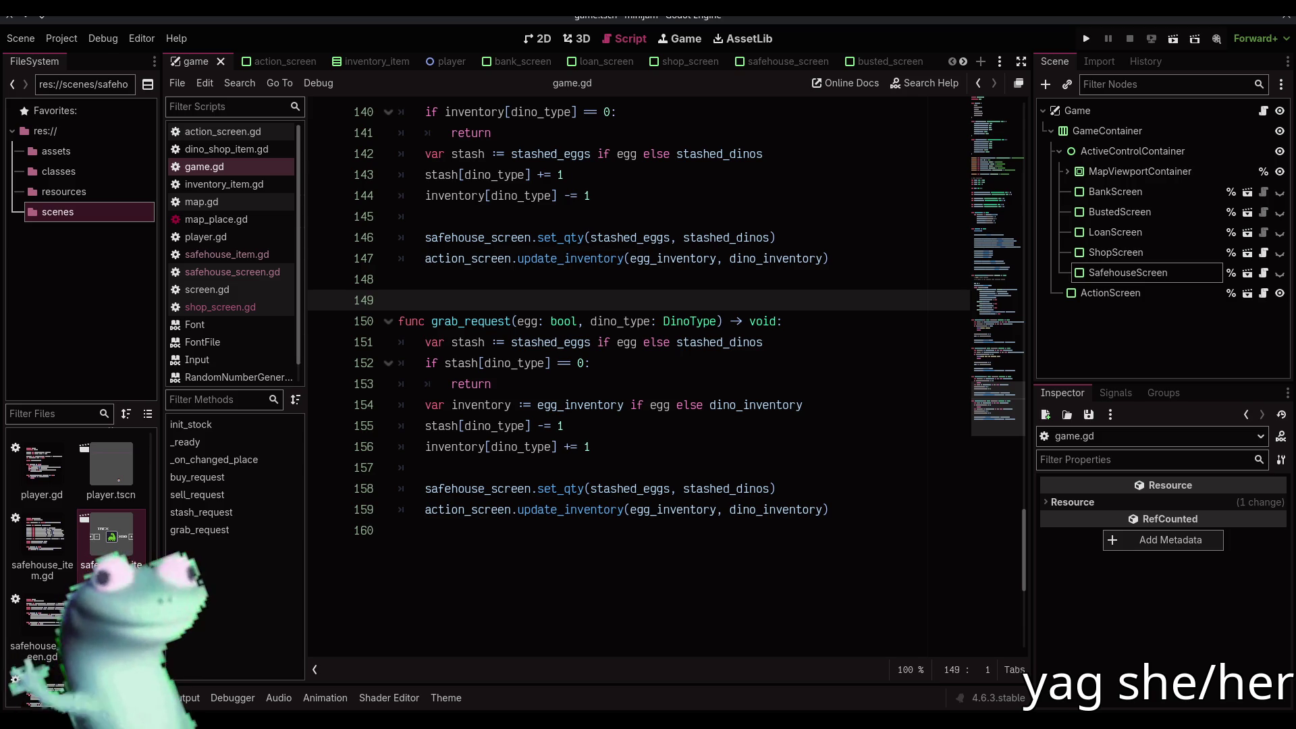
click(581, 136)
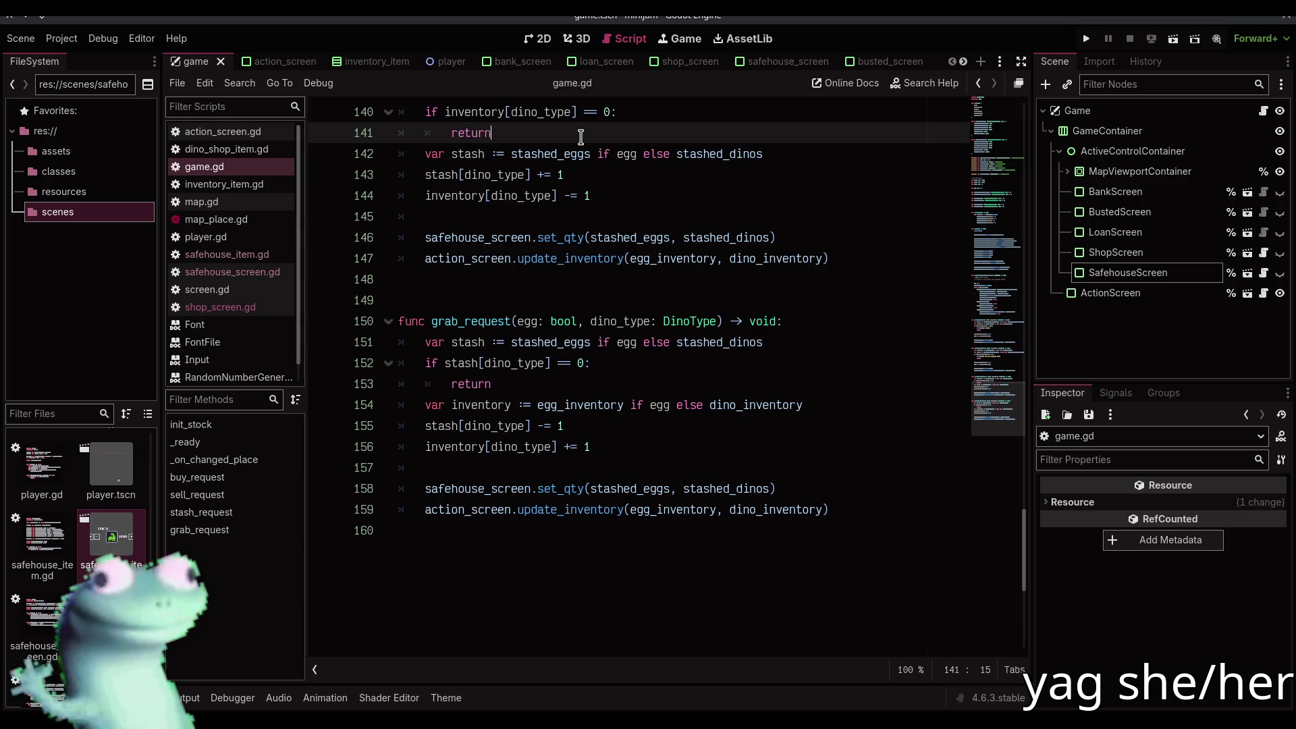
click(538, 38)
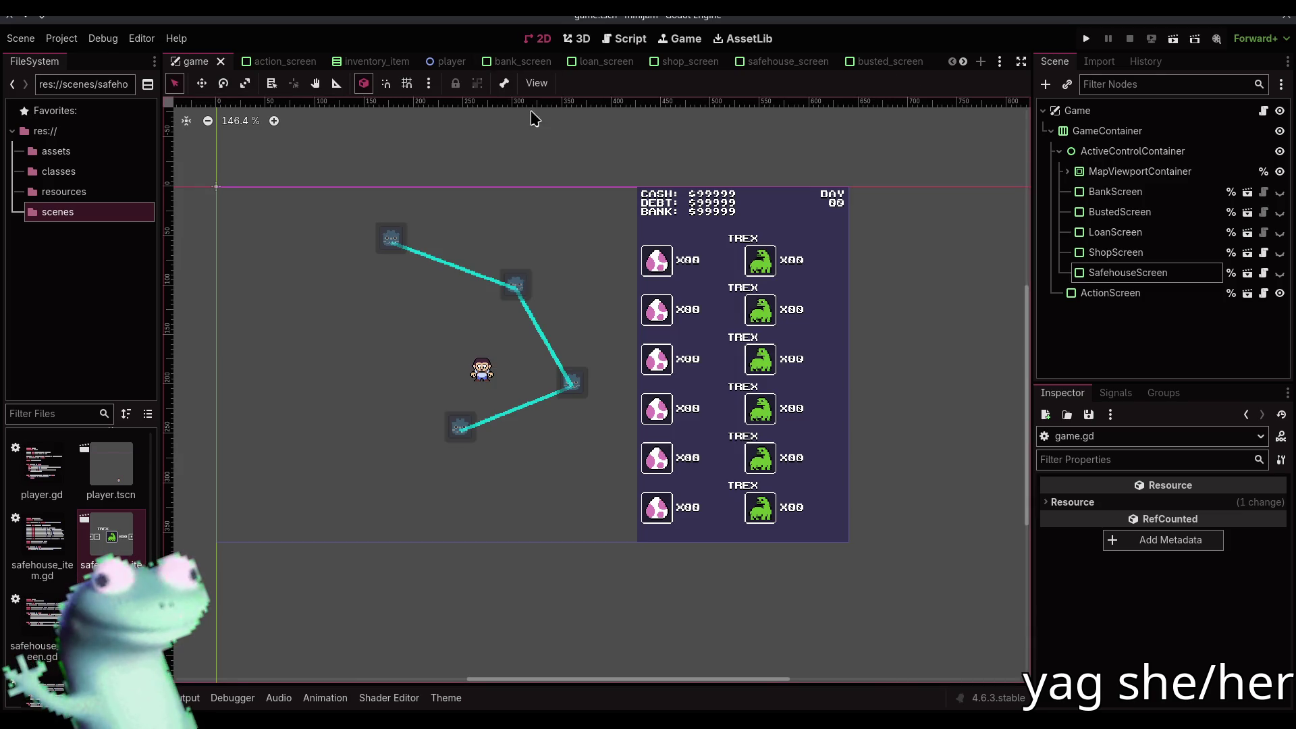
click(251, 119)
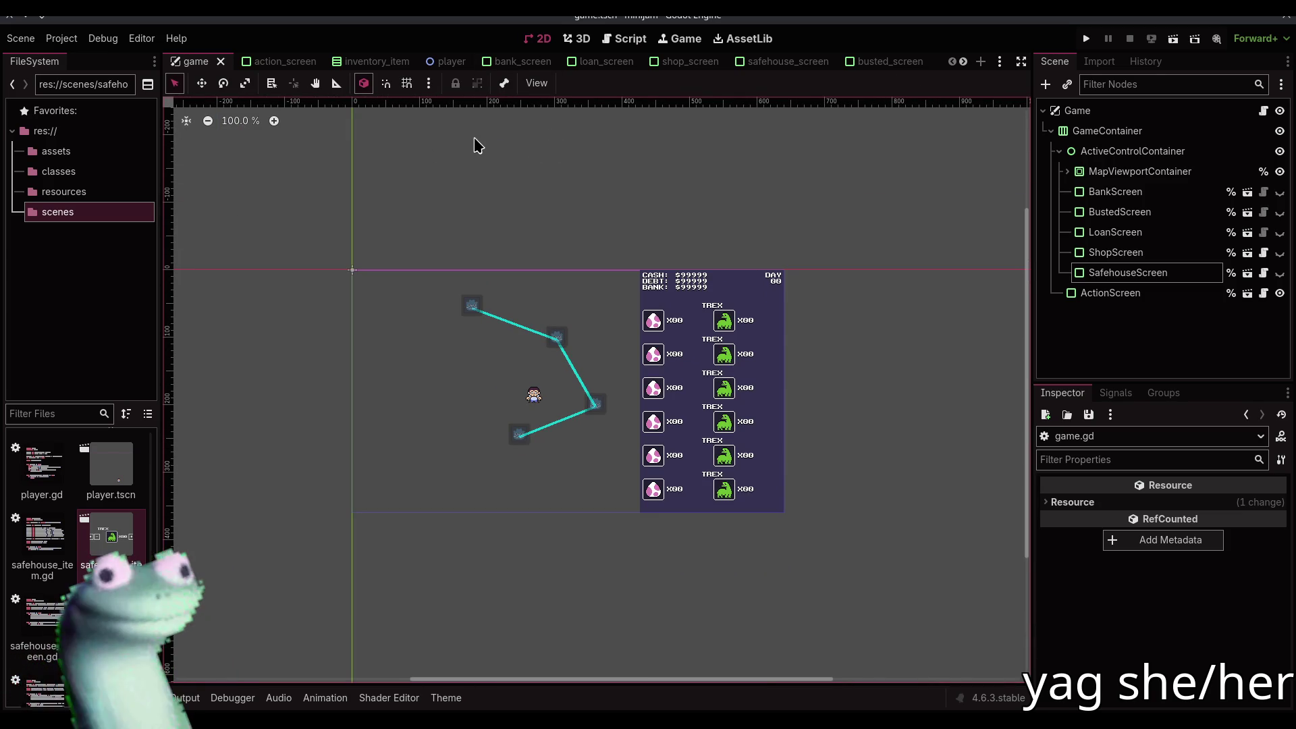
click(630, 41)
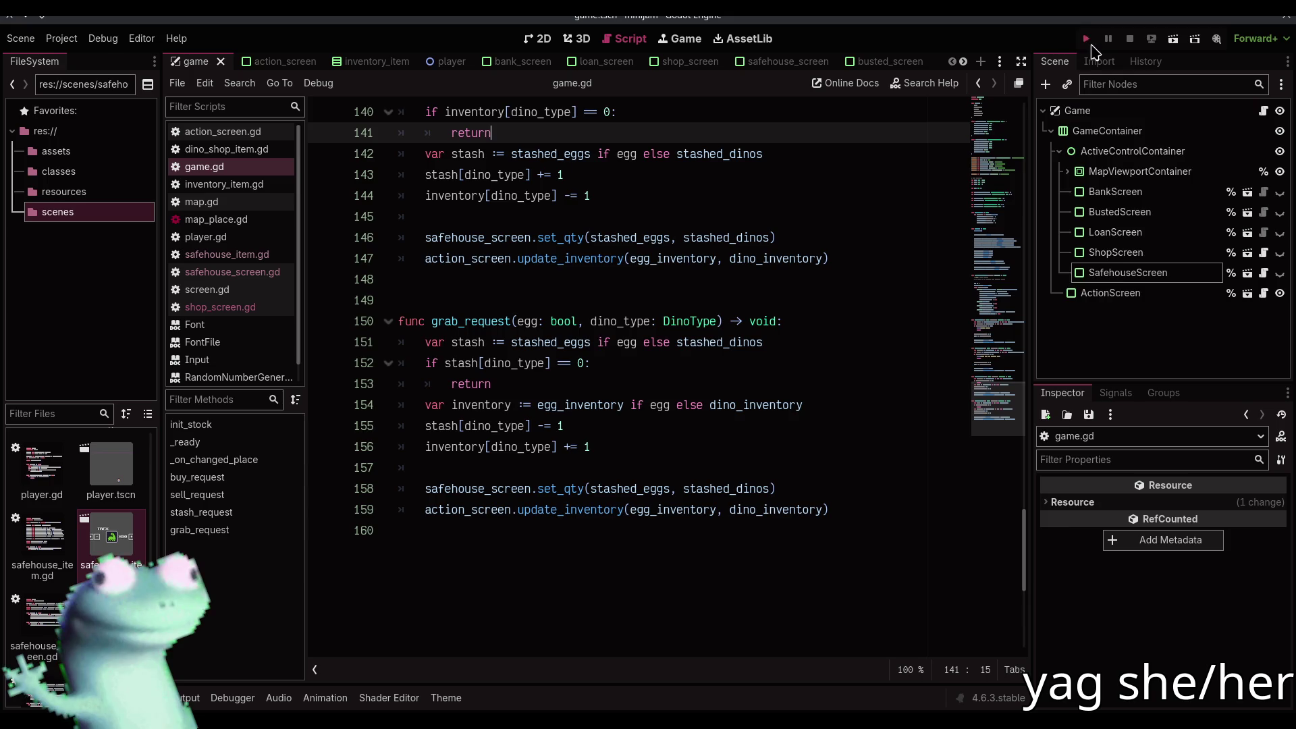
Run the project and buy ten Velociraptor eggs at the Dino Shop.
click(1088, 41)
click(640, 318)
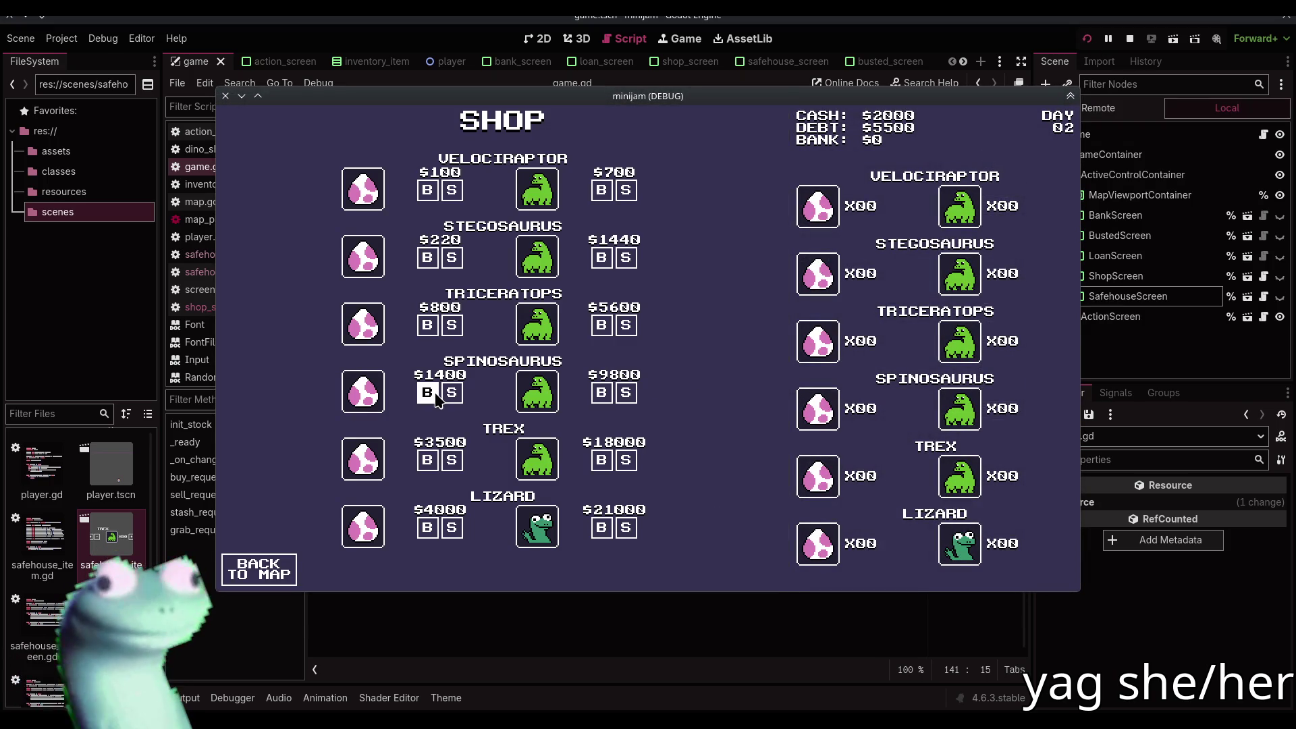
click(427, 191)
click(428, 190)
click(427, 190)
click(427, 190)
click(428, 191)
click(427, 190)
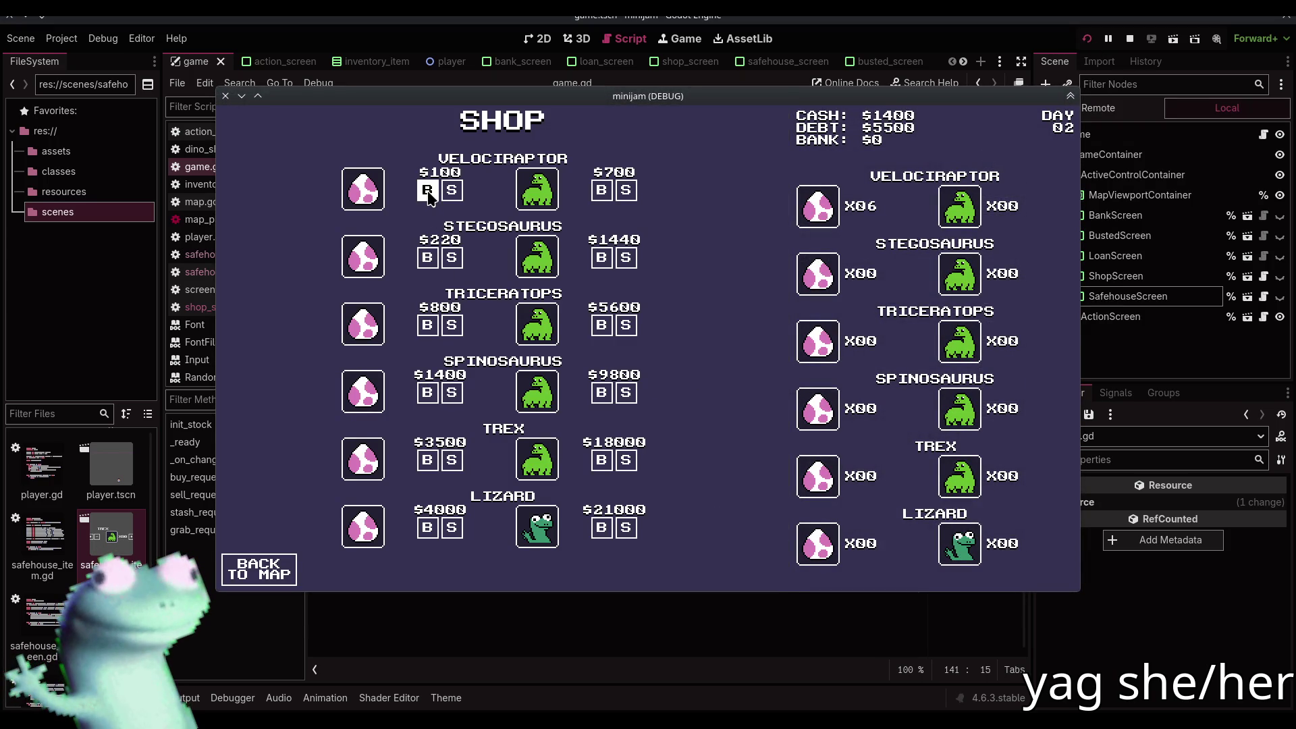
click(428, 190)
click(427, 191)
click(427, 190)
click(427, 191)
click(280, 570)
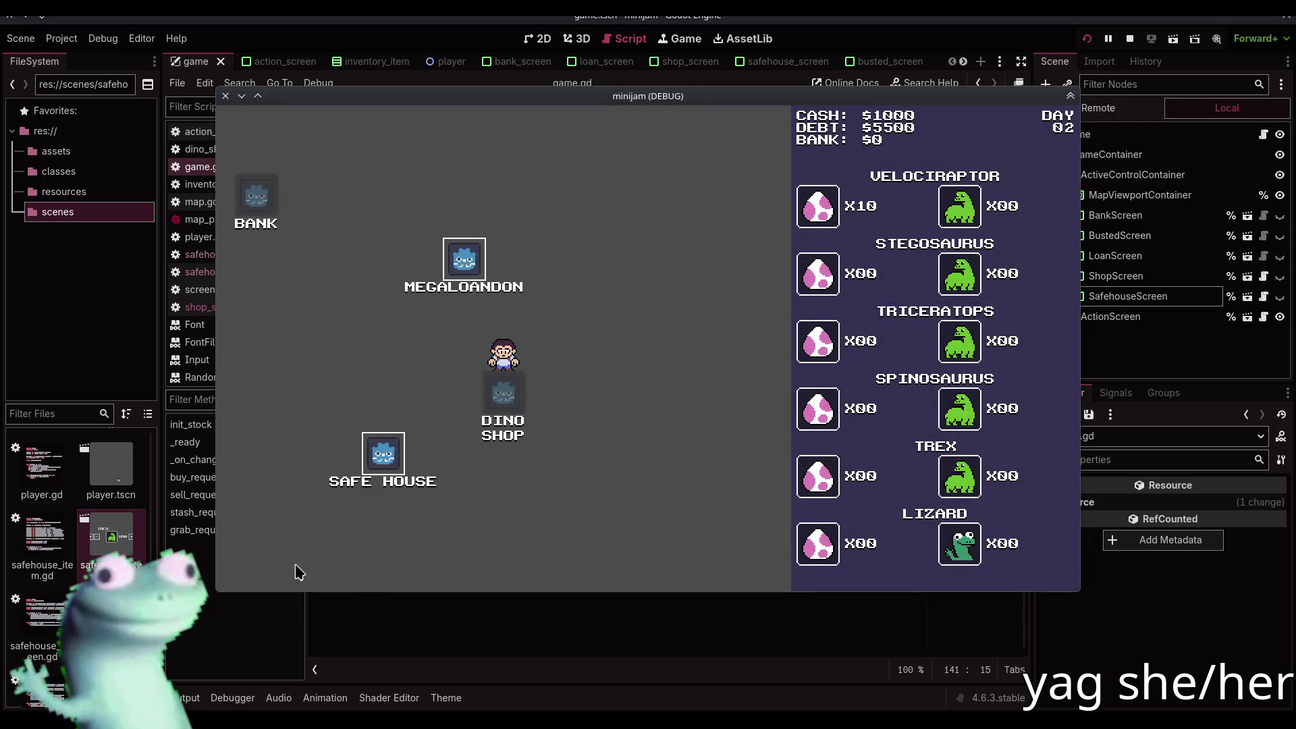
At the Safe House, stash all ten eggs, testing a grab and re-stash along the way.
click(405, 478)
click(456, 189)
click(456, 189)
click(458, 191)
click(459, 191)
click(458, 191)
click(458, 191)
click(459, 191)
click(458, 191)
click(458, 191)
click(459, 191)
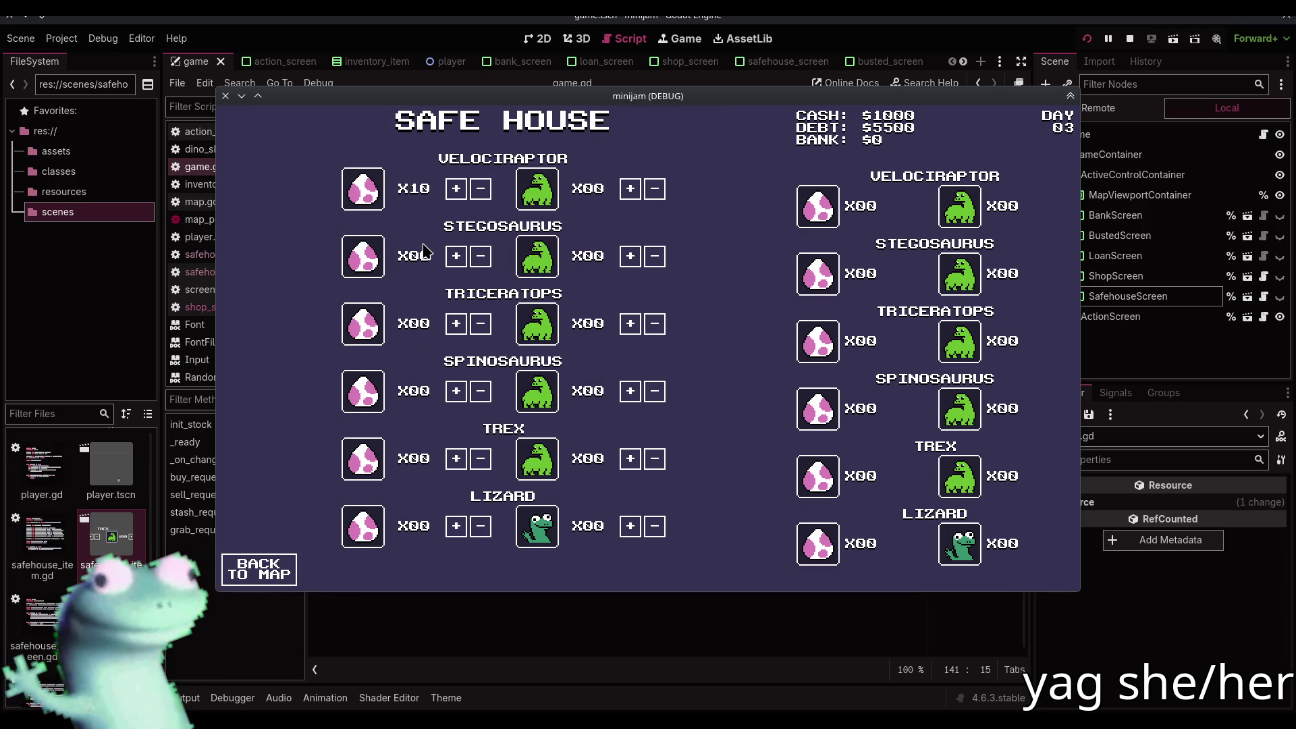
click(480, 189)
click(457, 189)
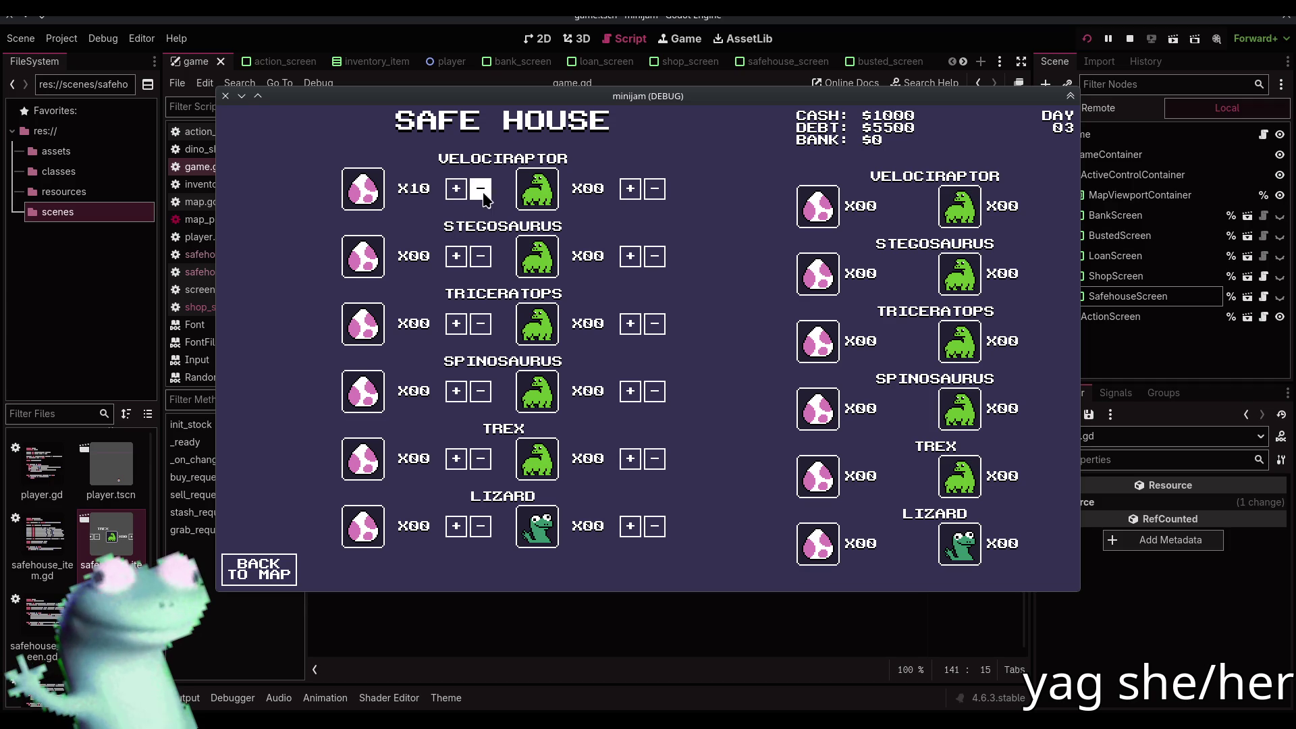
click(481, 189)
click(480, 189)
click(457, 189)
click(456, 189)
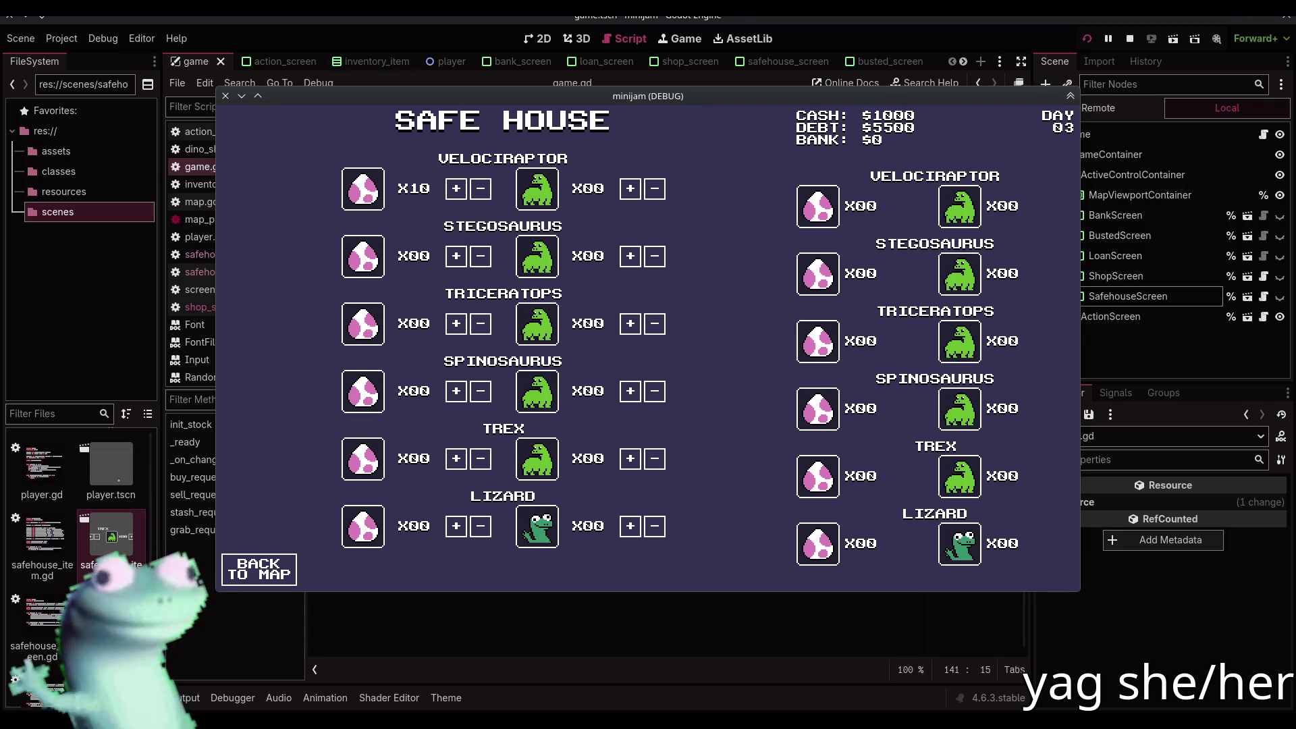
key(alt+Tab)
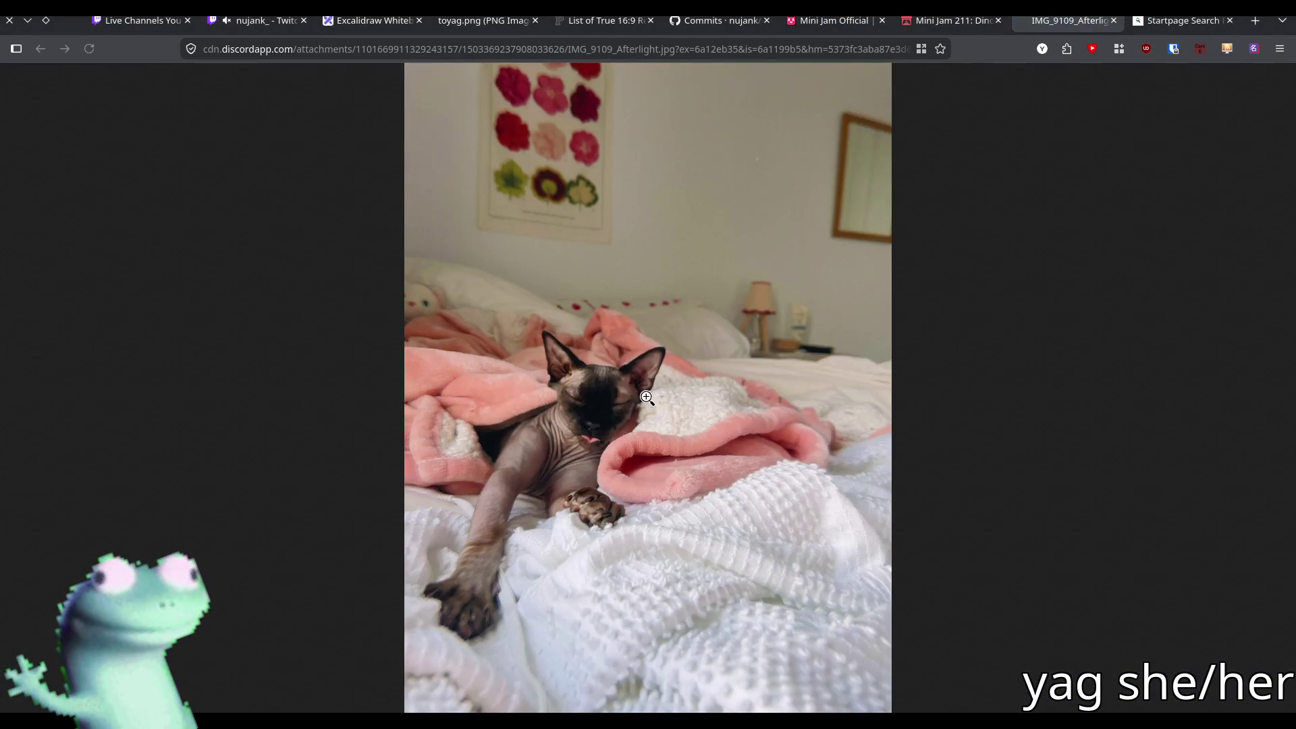
Enlarge IMG_9109_Afterlight.jpg and zoom the page out so the whole sphynx cat photo fits.
click(647, 398)
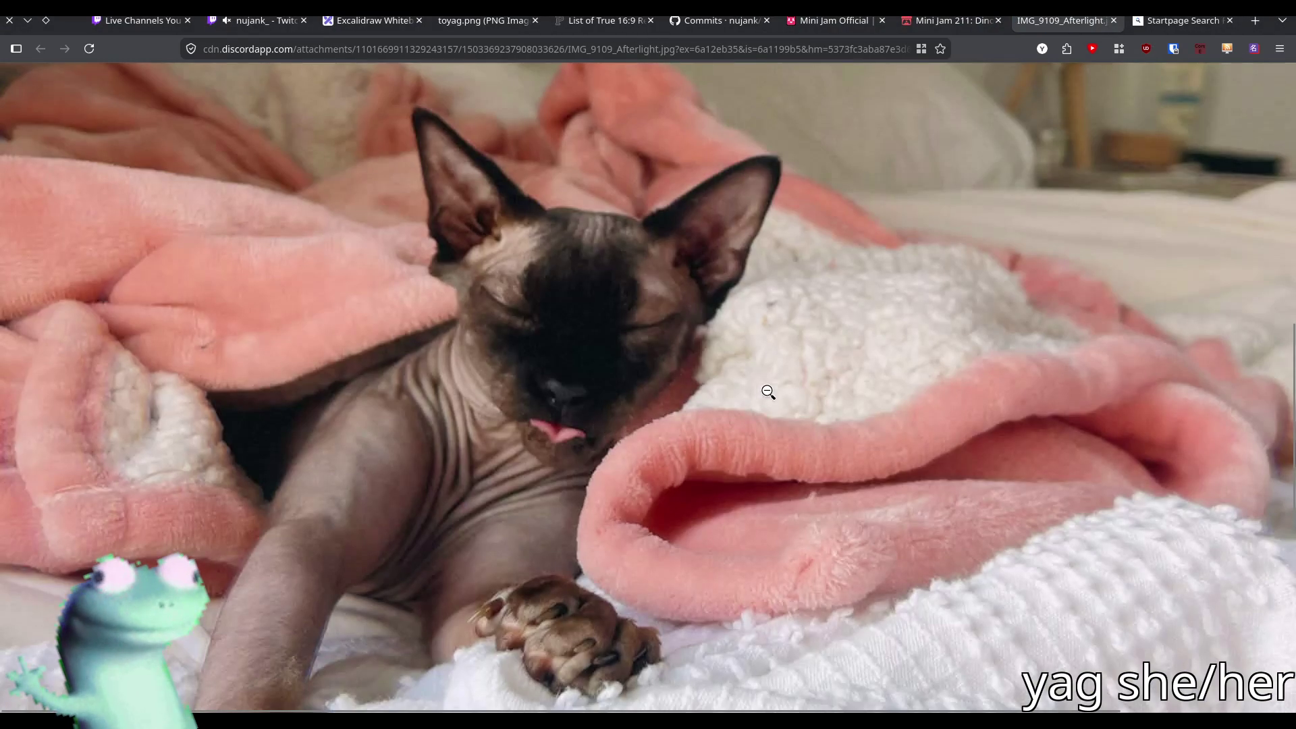
middle_click(646, 407)
click(924, 417)
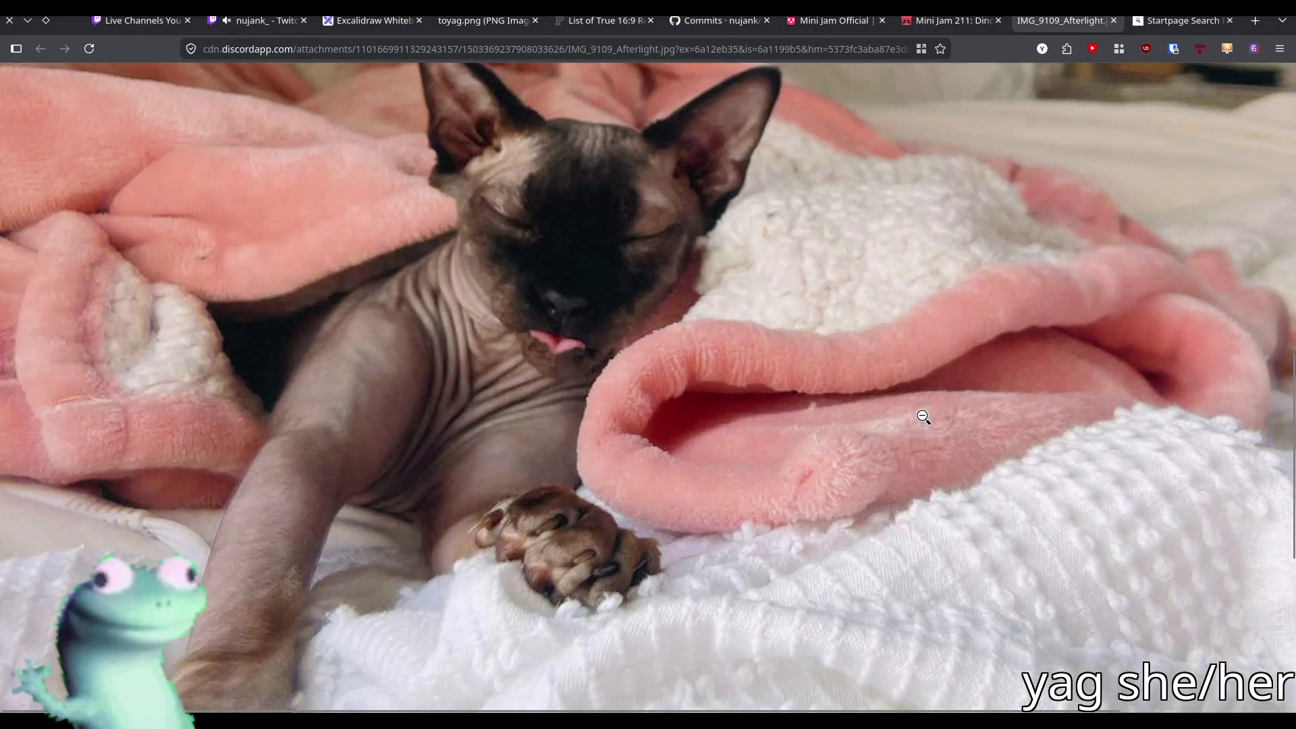
key(ctrl+minus)
key(ctrl+minus)
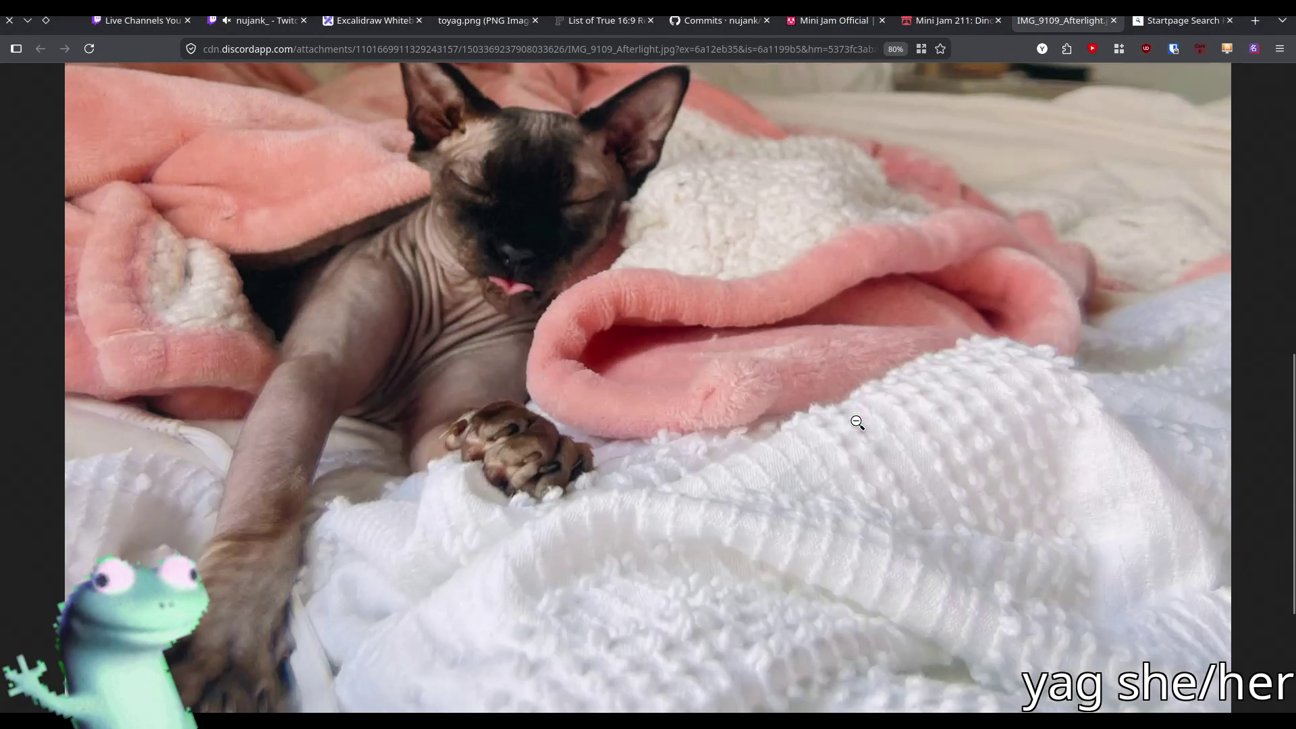
scroll(743, 395, up, 1)
key(ctrl+minus)
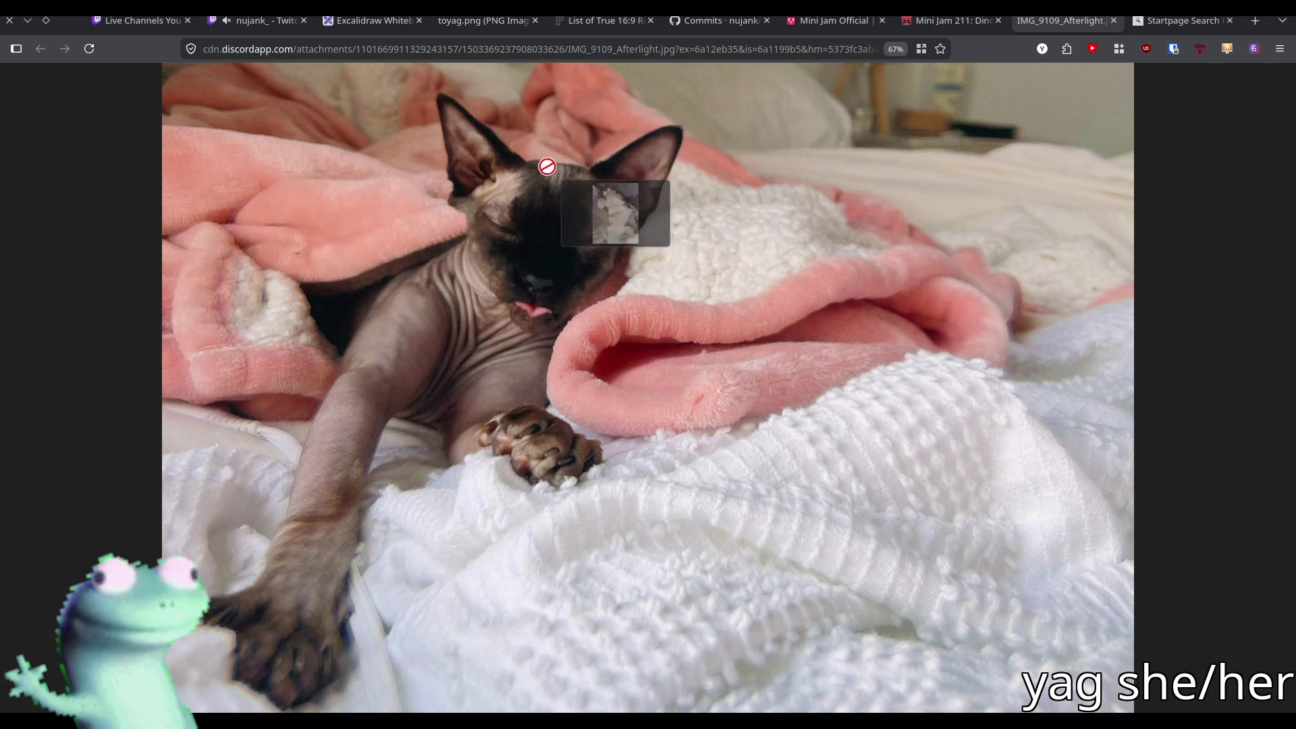
click(979, 23)
Open a second cat photo in its own tab and flip between the cat photo tabs.
mouse_move(911, 102)
mouse_down()
mouse_move(948, 101)
mouse_move(1053, 47)
mouse_move(1033, 24)
mouse_up()
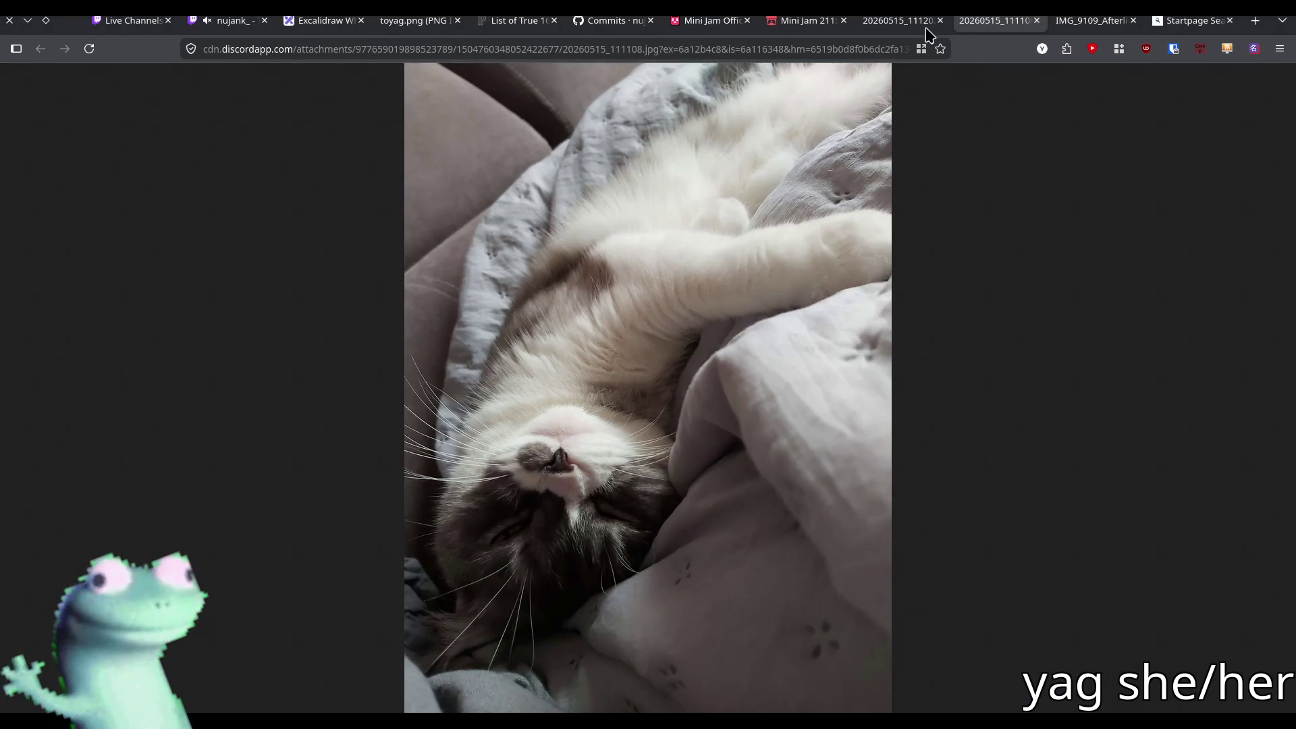
key(ctrl+Page_Up)
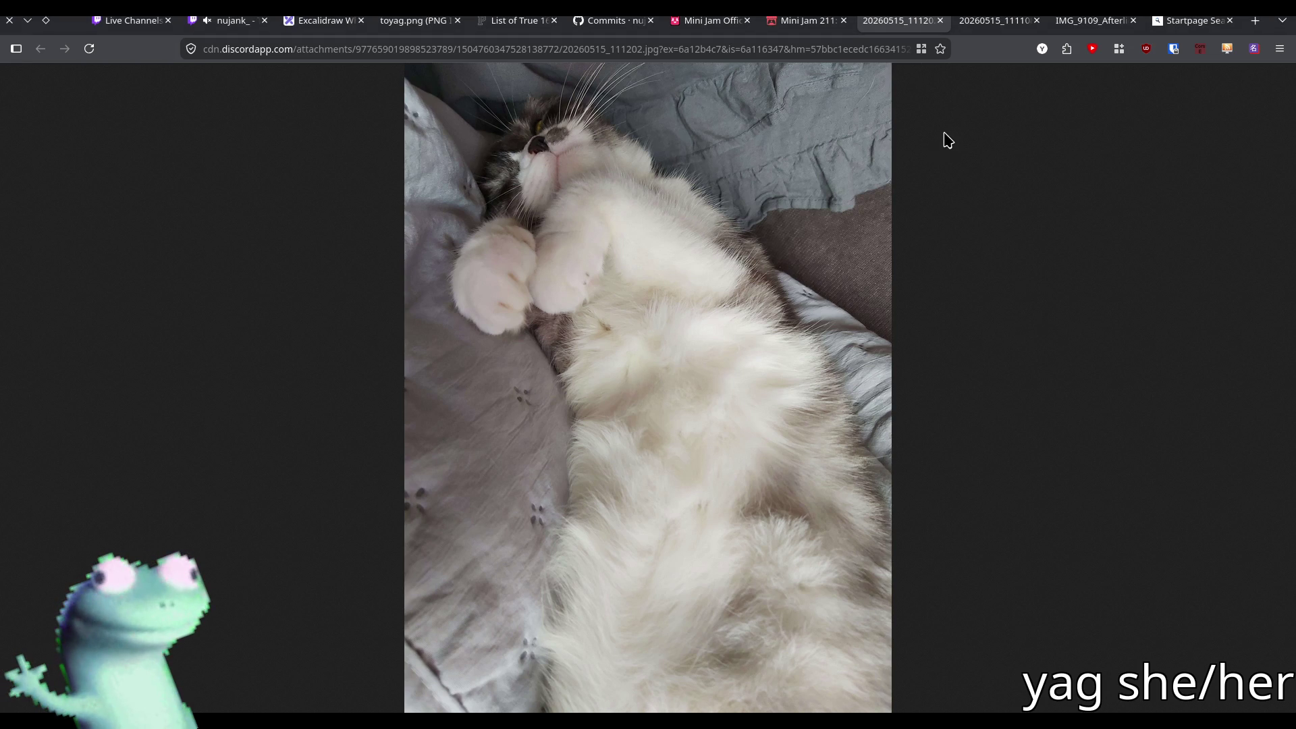
click(998, 22)
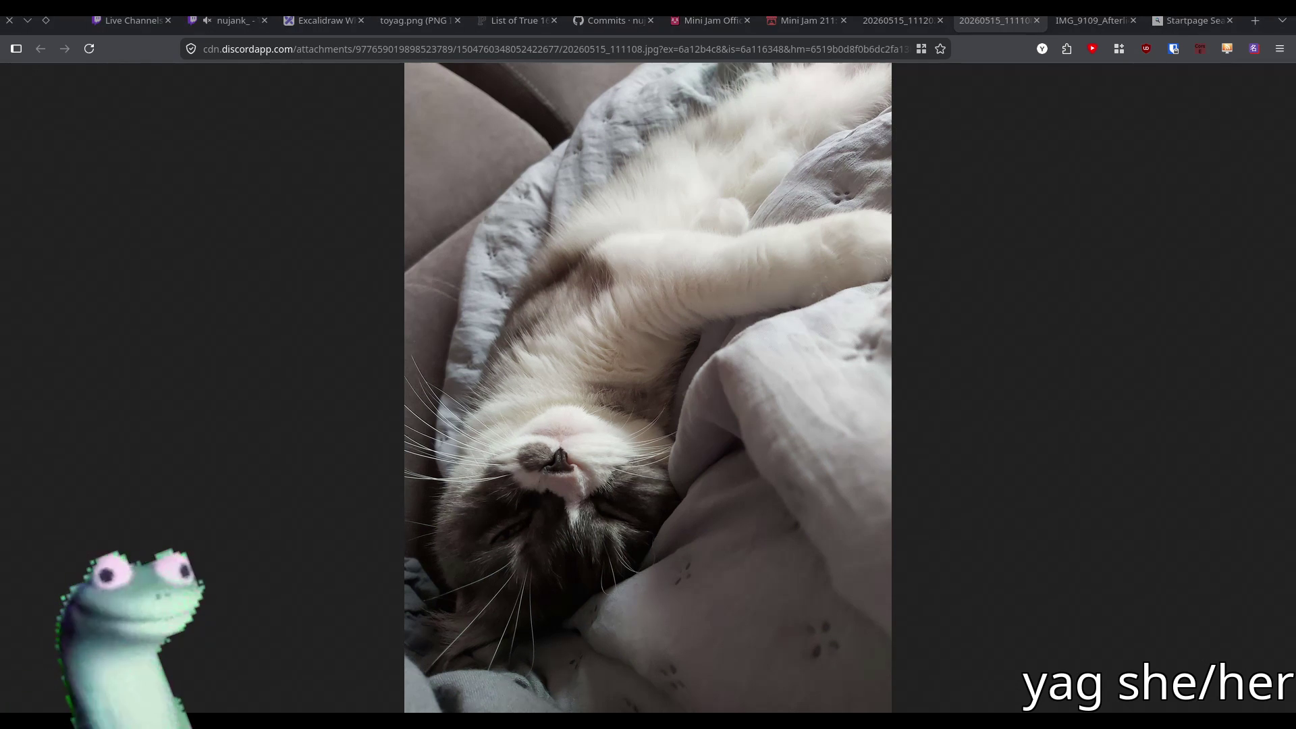
View the 20260419_031534 cat photo, zooming in on the cat's face, then fitting it whole.
click(925, 21)
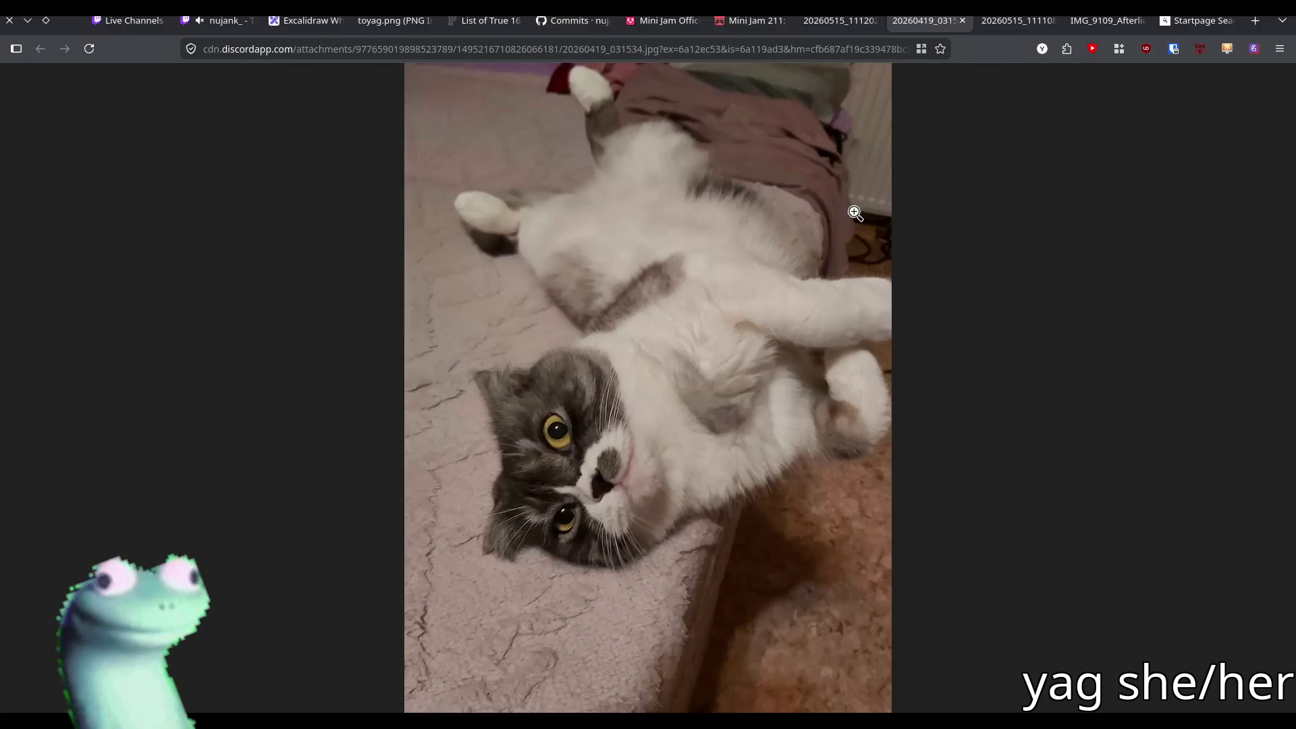
click(574, 464)
scroll(574, 464, down, 2)
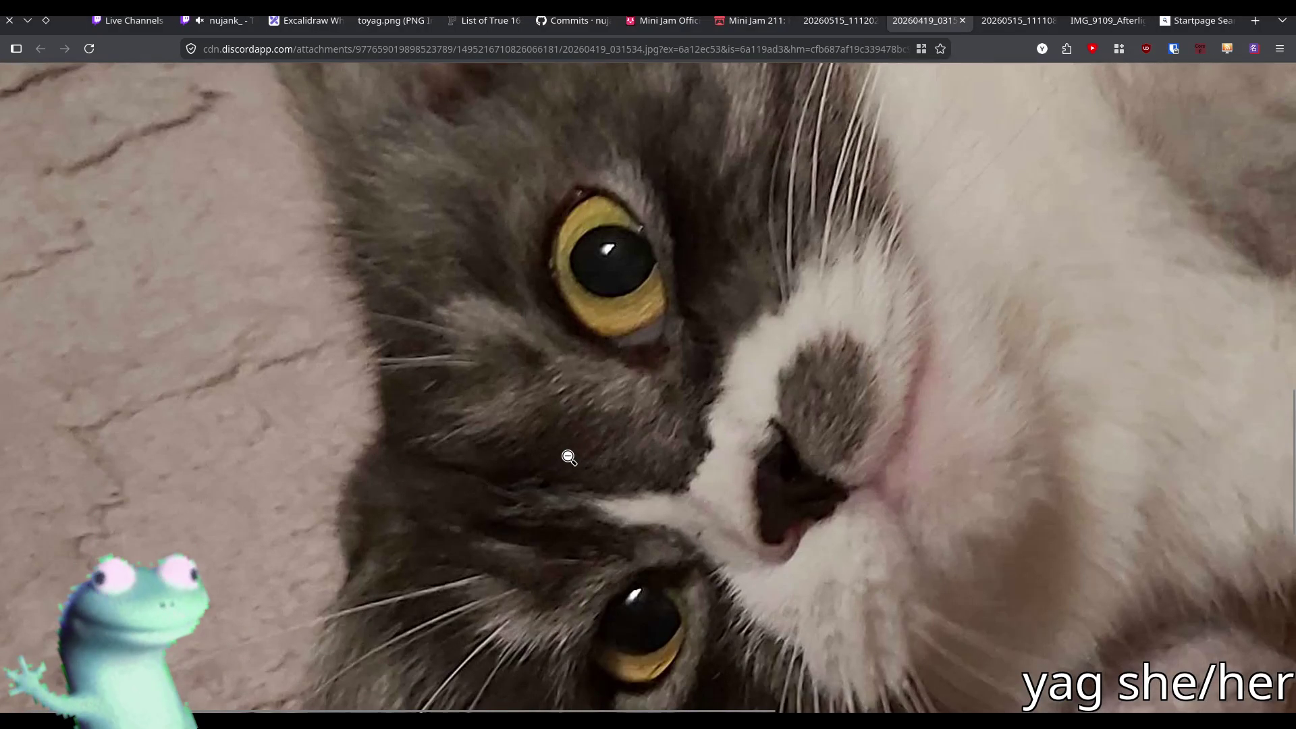
scroll(736, 392, down, 2)
click(731, 395)
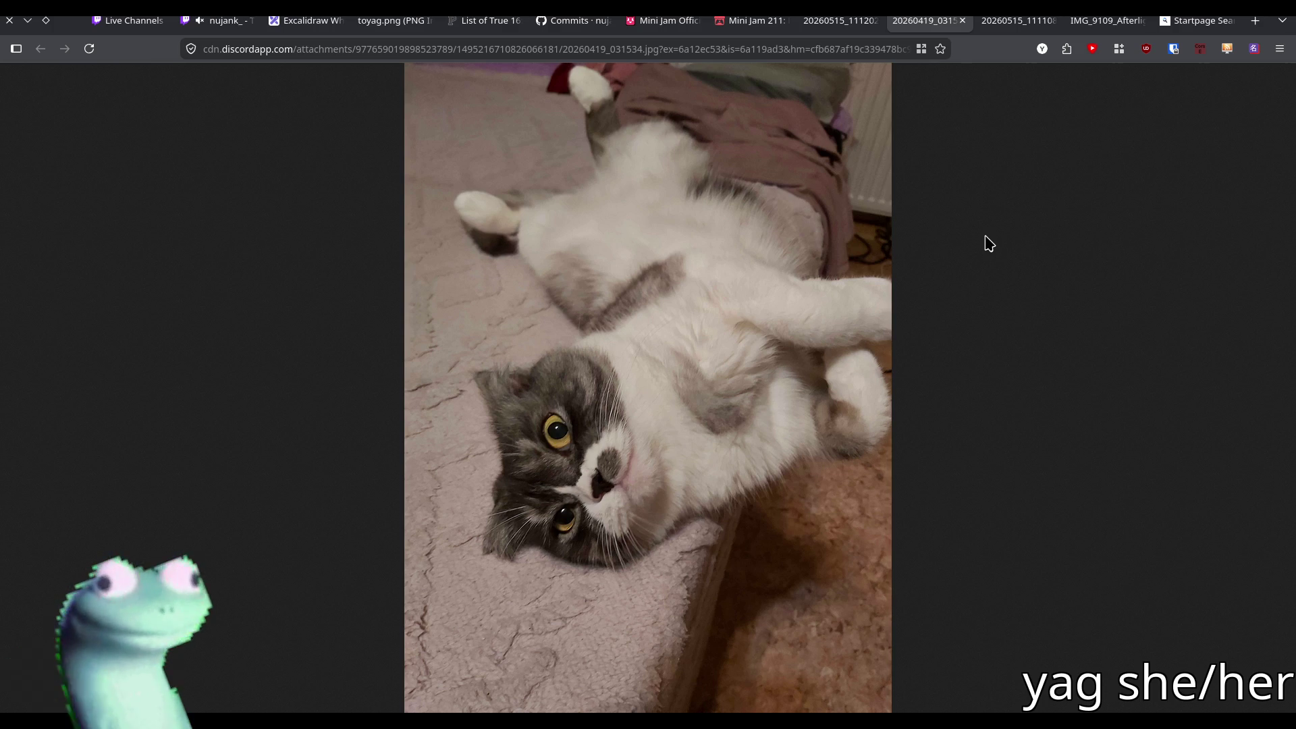
click(608, 467)
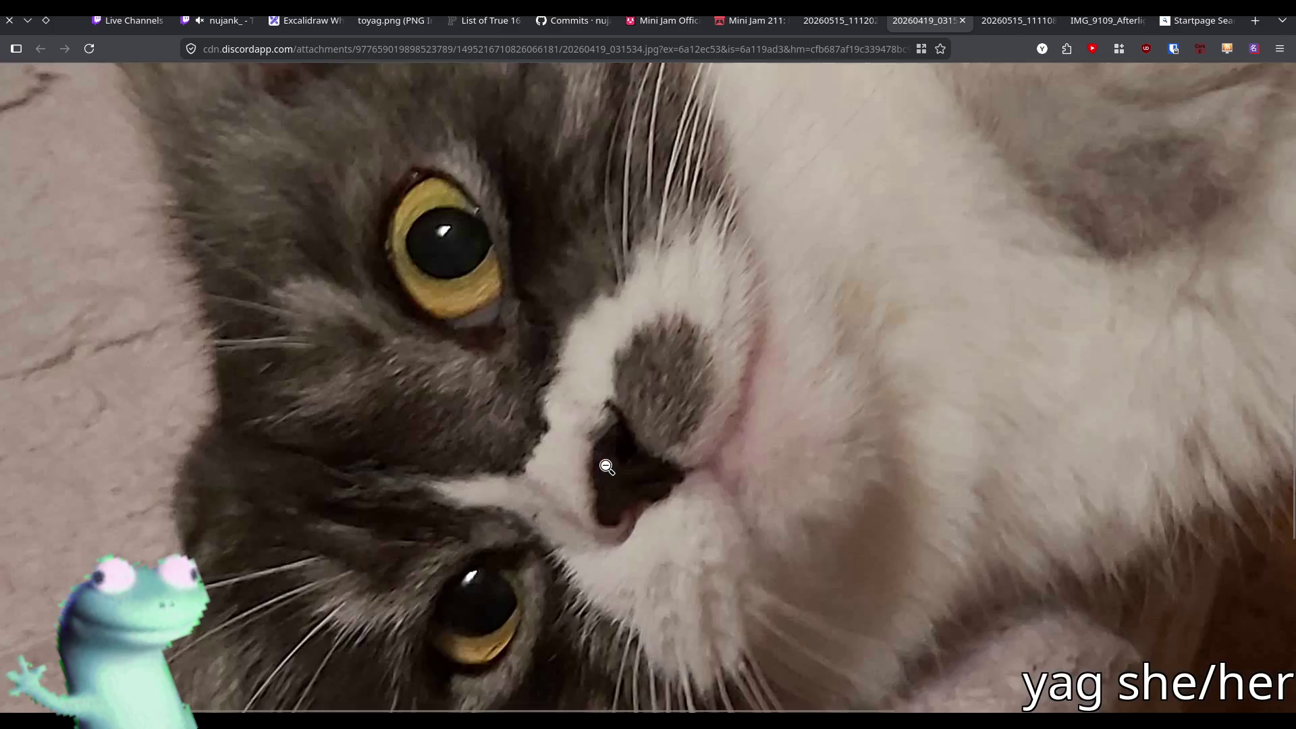
click(699, 452)
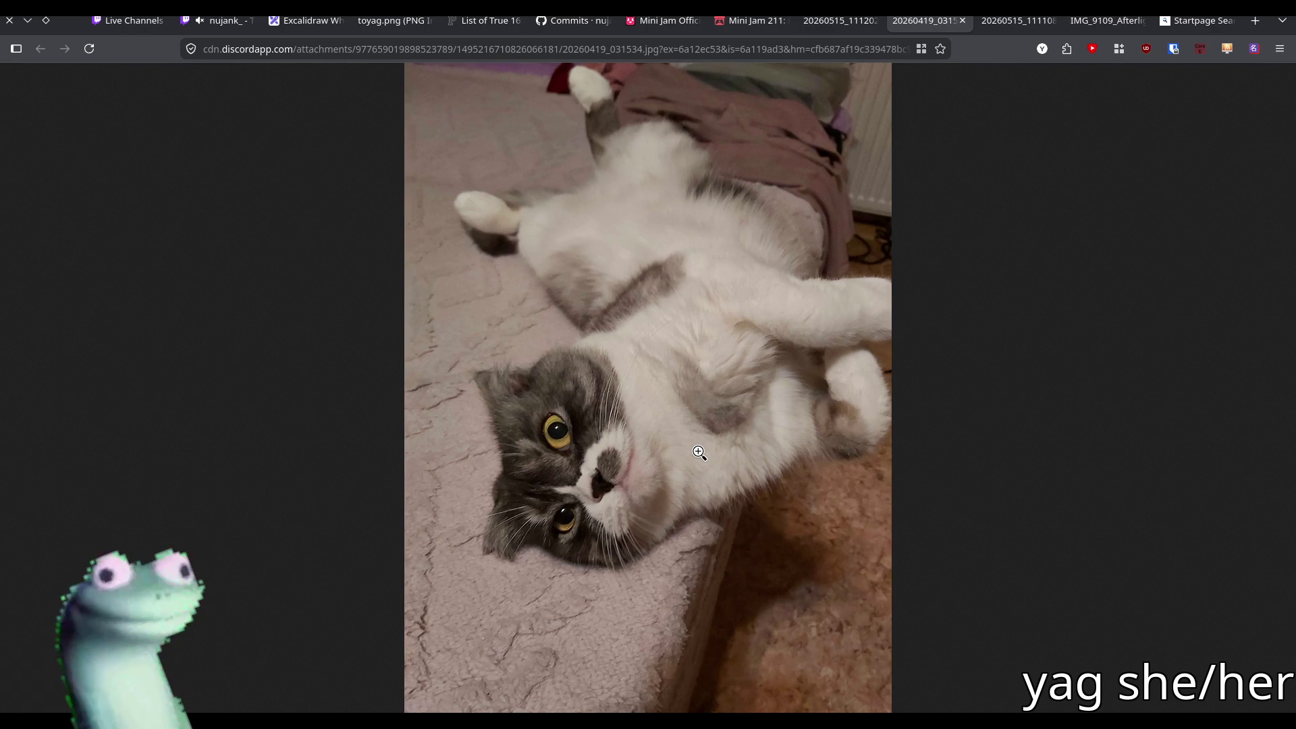
key(alt+Tab)
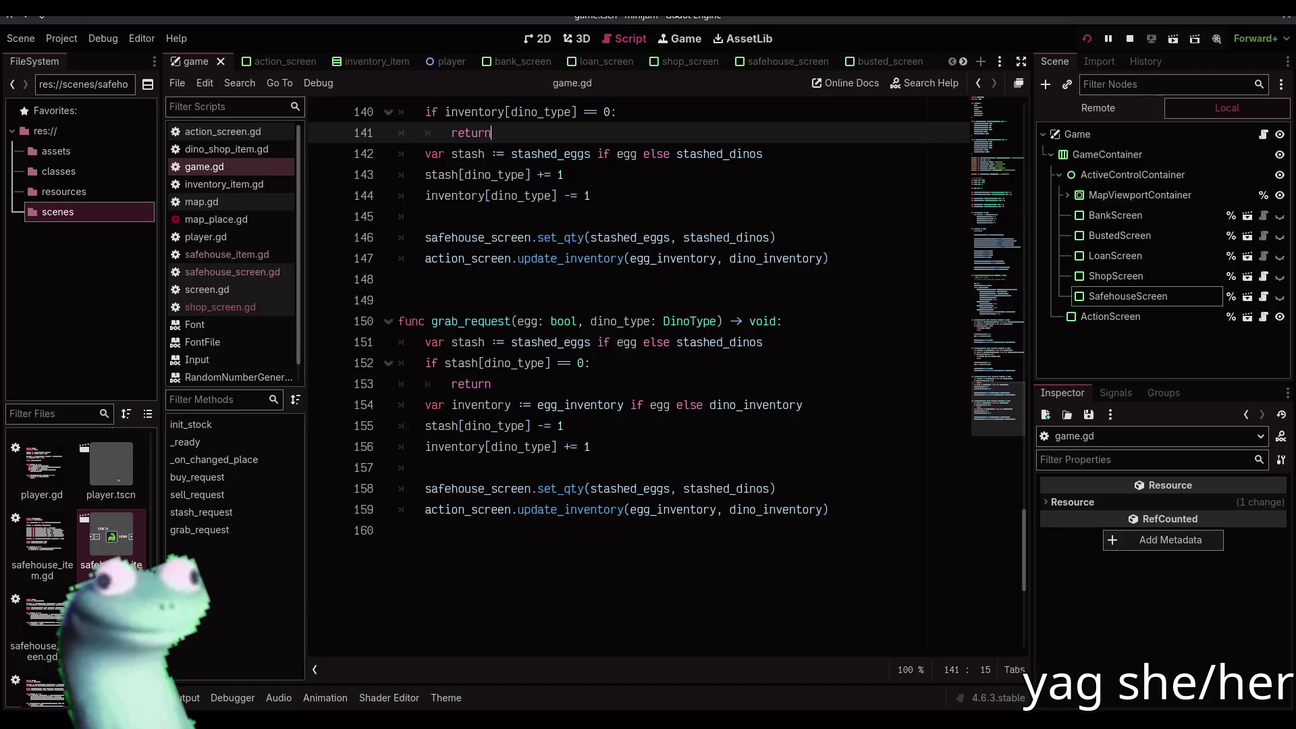
Run the game, grab two Velociraptor eggs, stash two back, return to the map and close it.
key(F5)
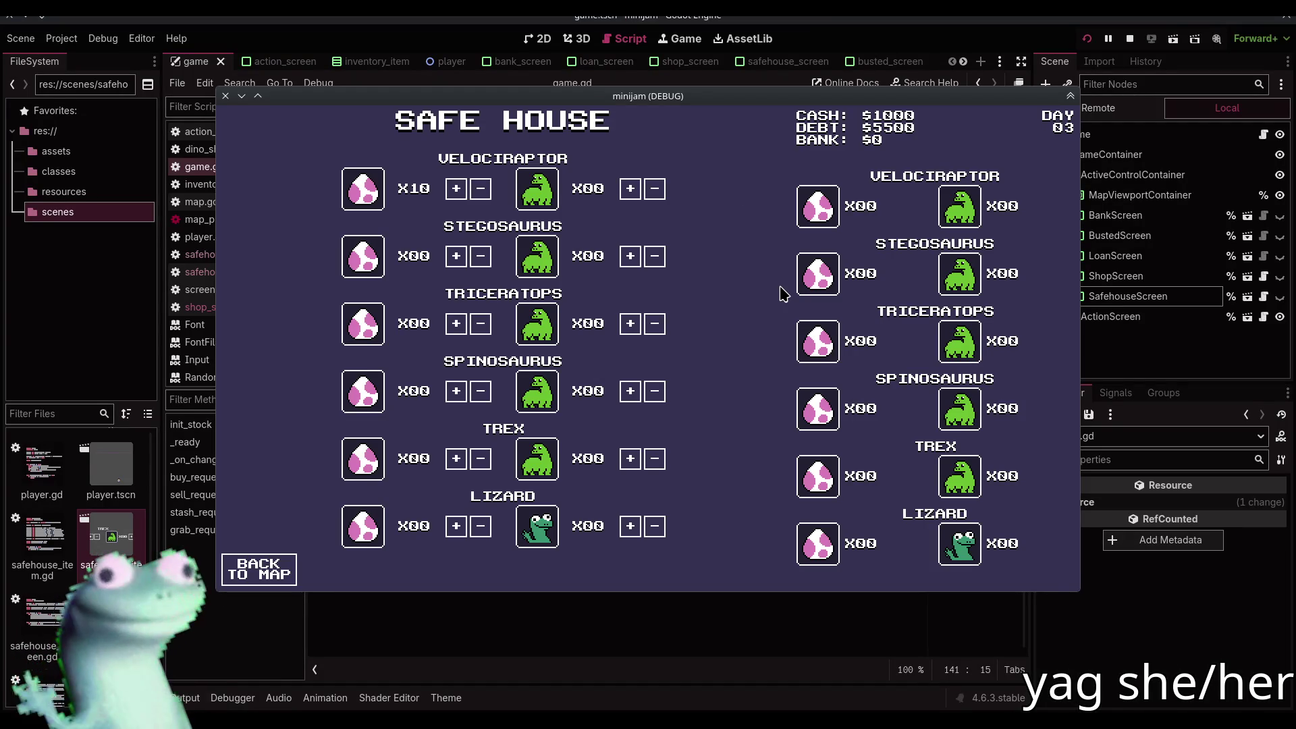
click(481, 189)
click(480, 189)
click(481, 189)
click(457, 189)
click(456, 189)
click(457, 189)
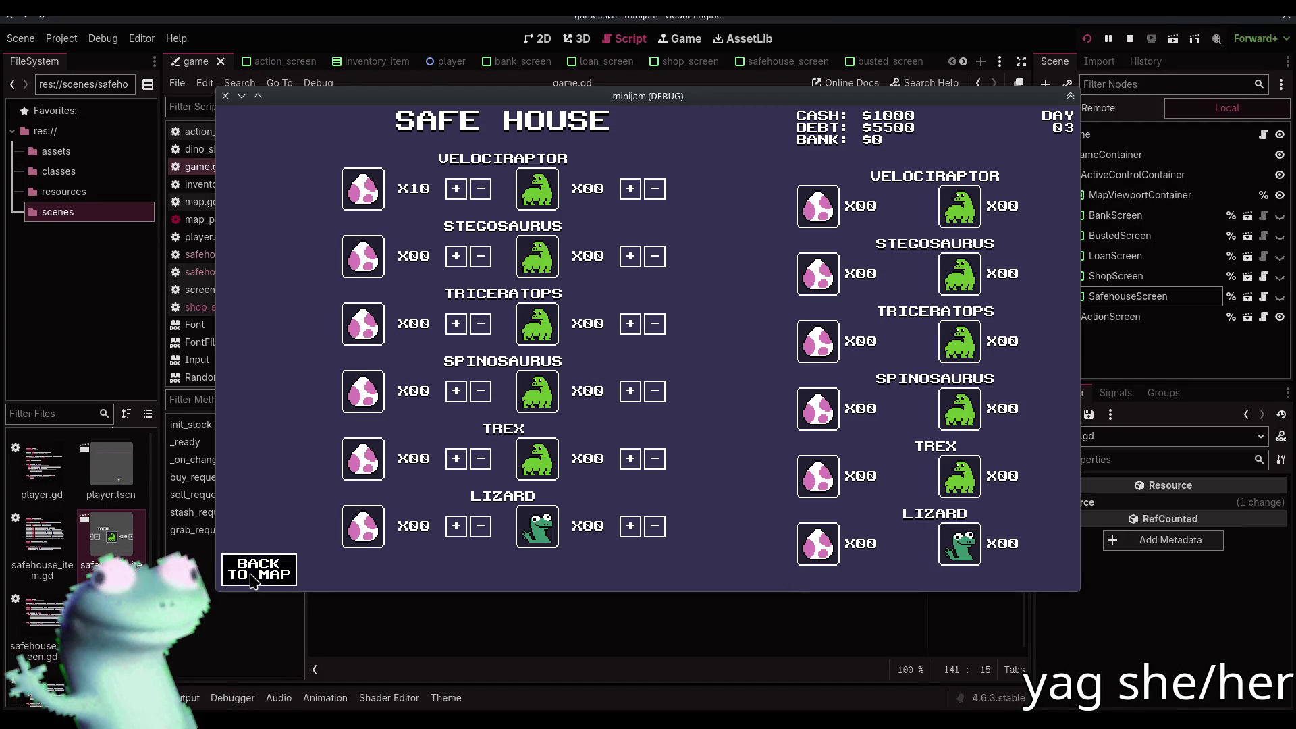
click(254, 580)
click(1131, 39)
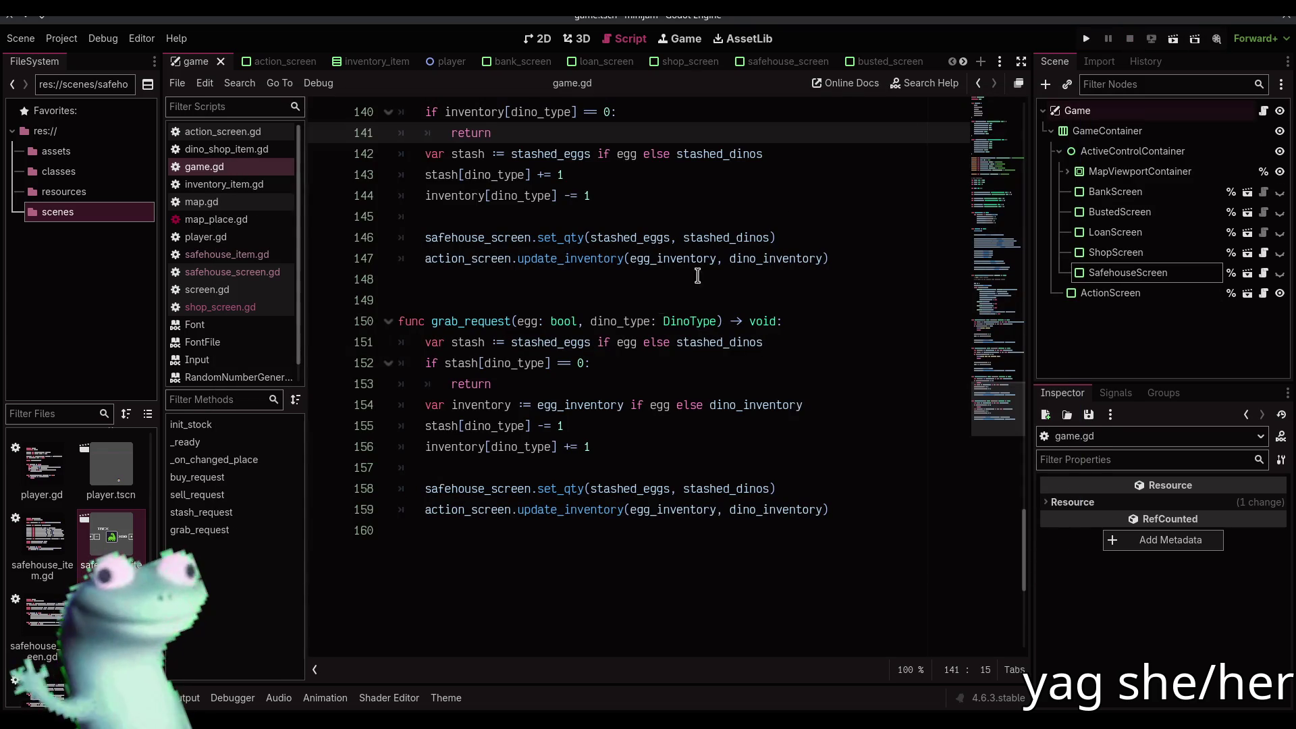
Place the caret inside grab_request, then bring up the Twitch stream in Firefox.
click(636, 338)
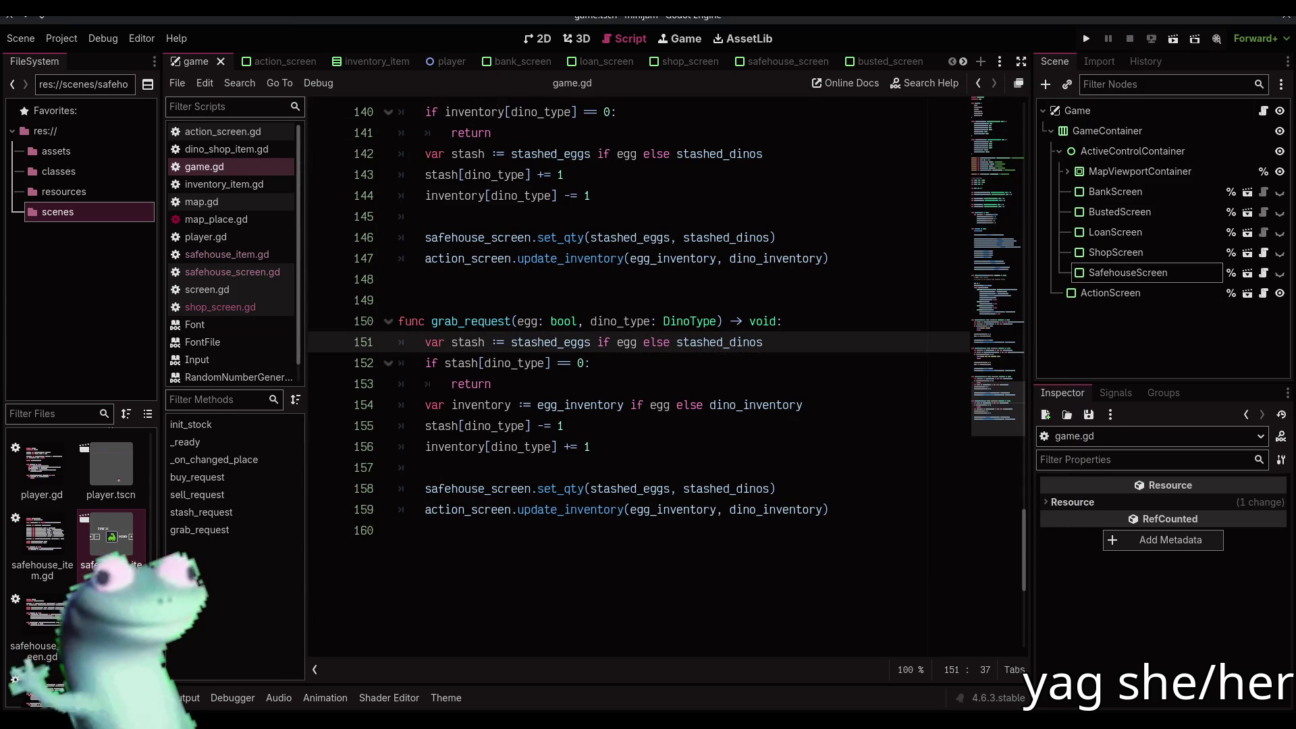
key(alt+Tab)
click(216, 20)
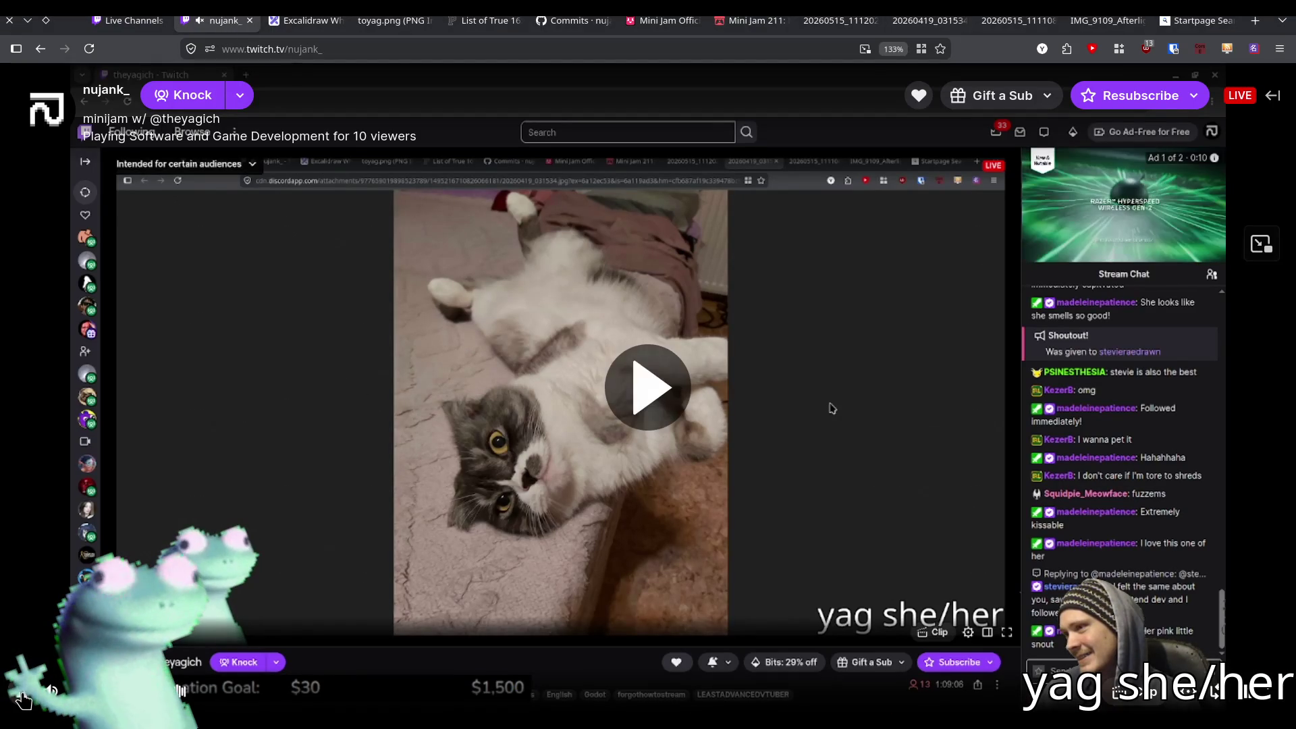
click(599, 424)
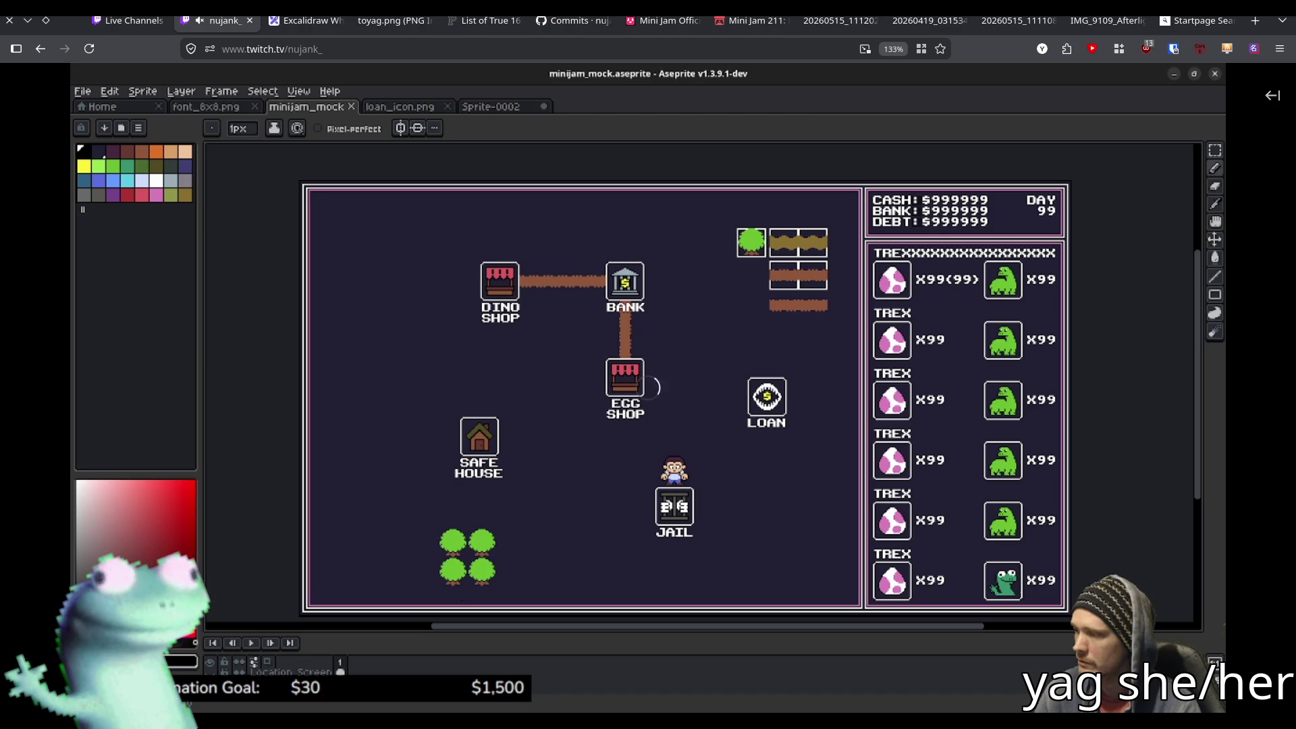
mouse_move(1216, 688)
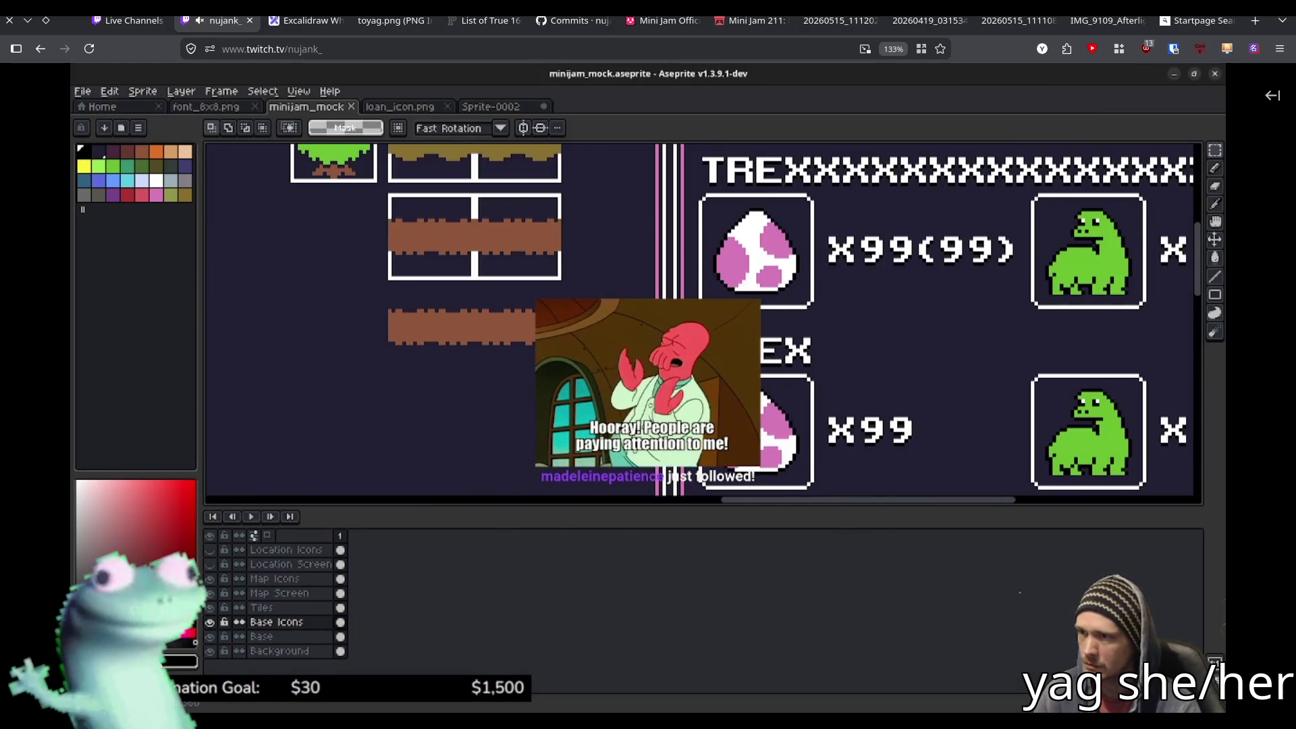
mouse_move(307, 597)
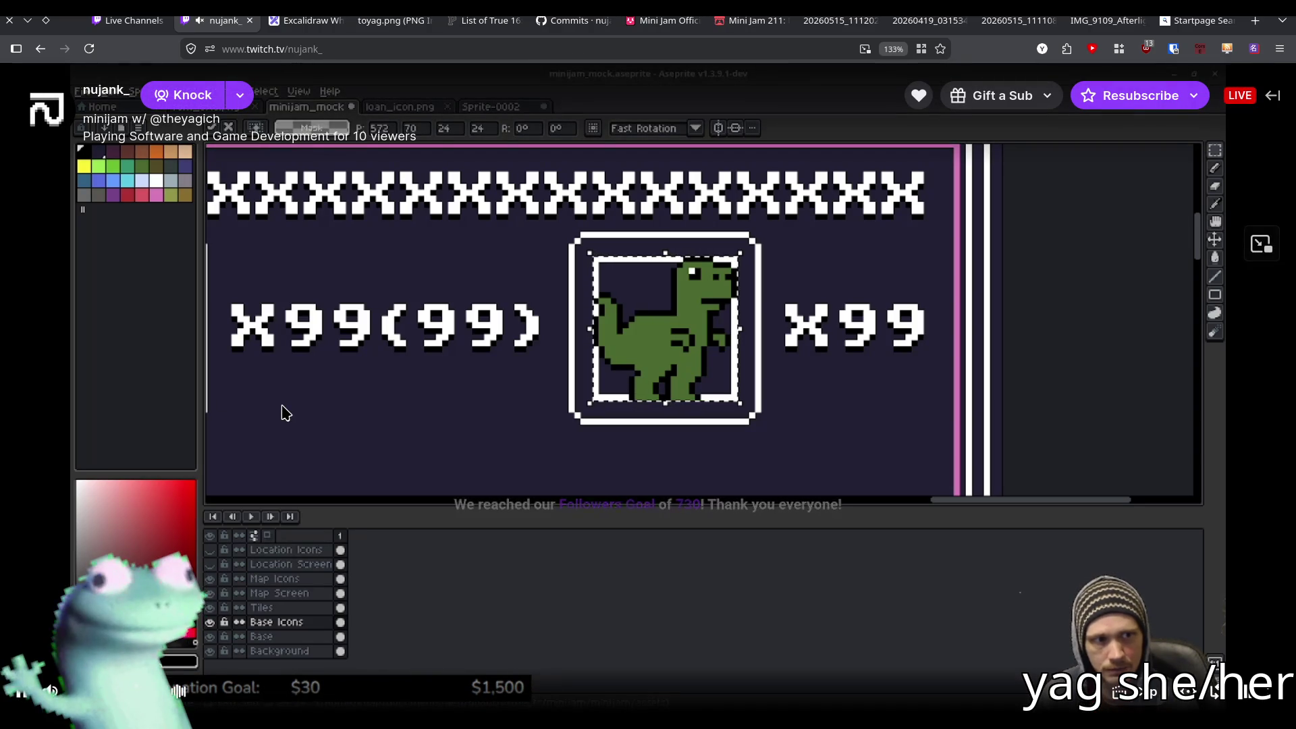
mouse_move(130, 420)
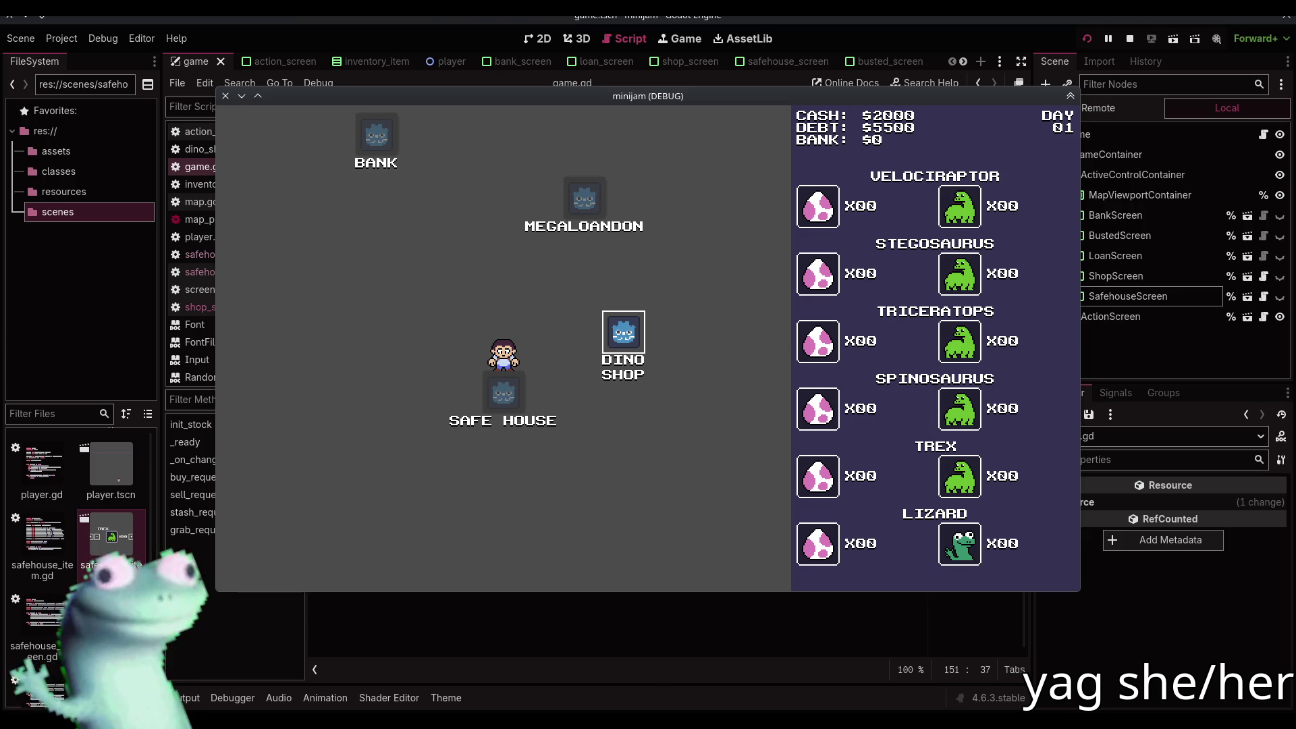
key(alt+Tab)
click(19, 696)
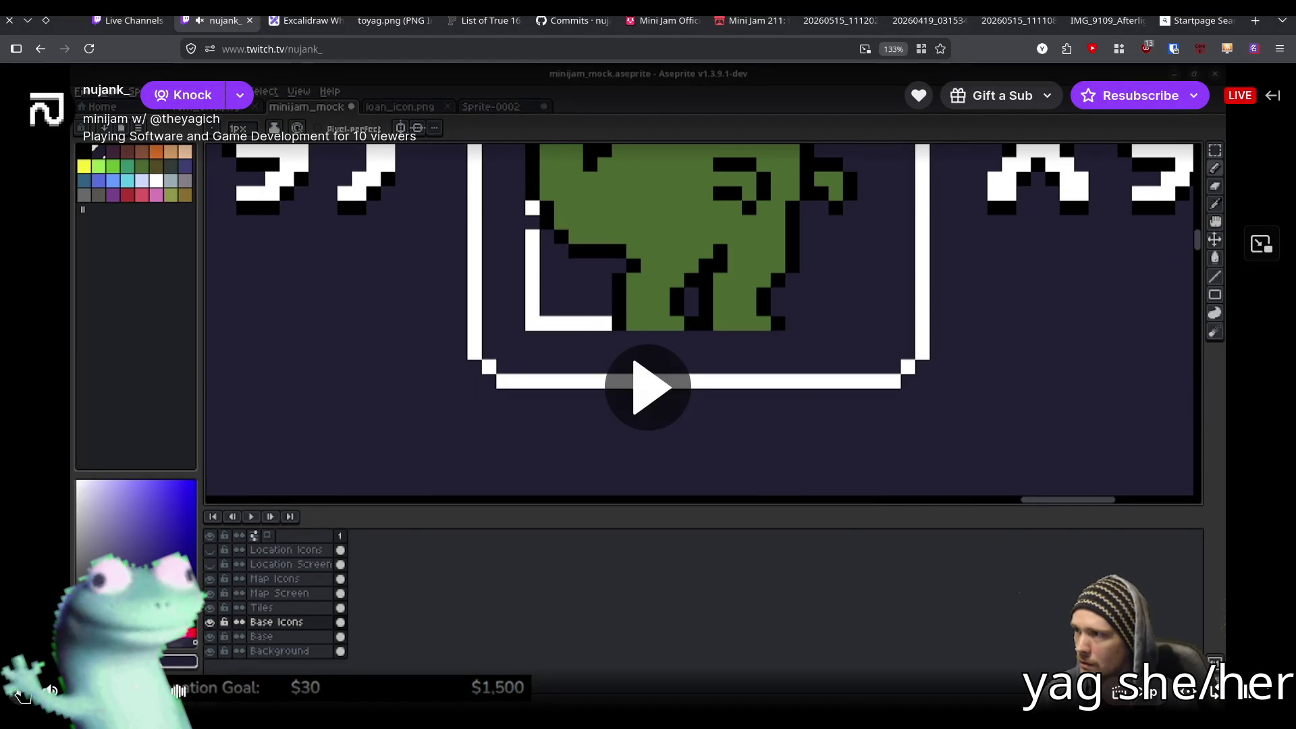
click(19, 695)
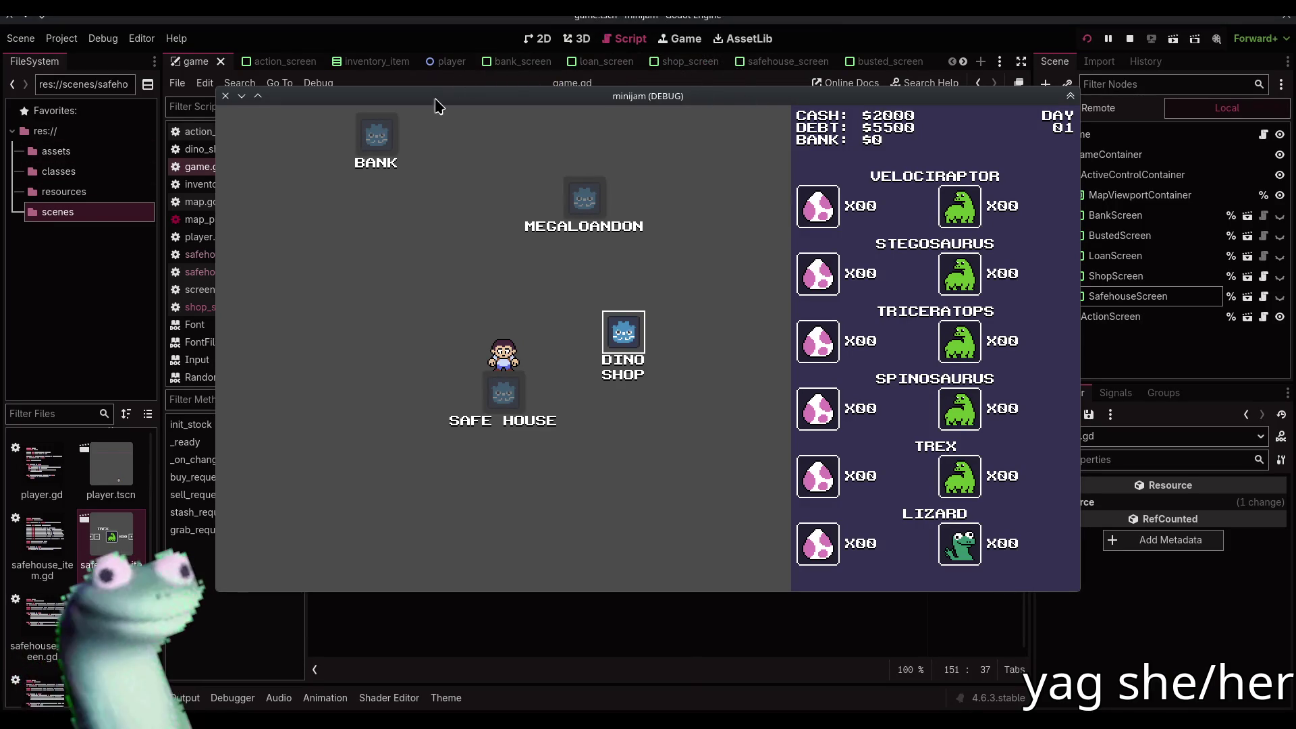
Visit the Dino Shop, then the Safe House, stop the game, and place the caret on line 155.
click(621, 337)
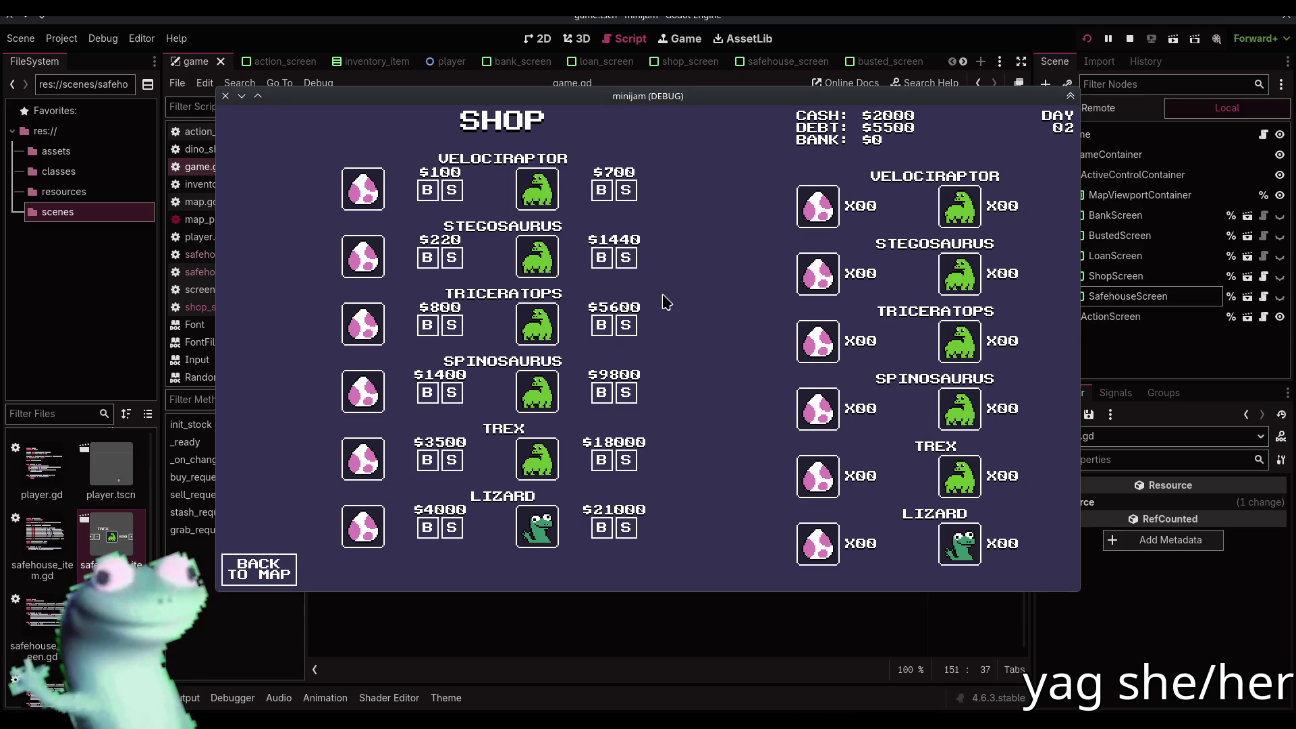
click(268, 570)
click(390, 454)
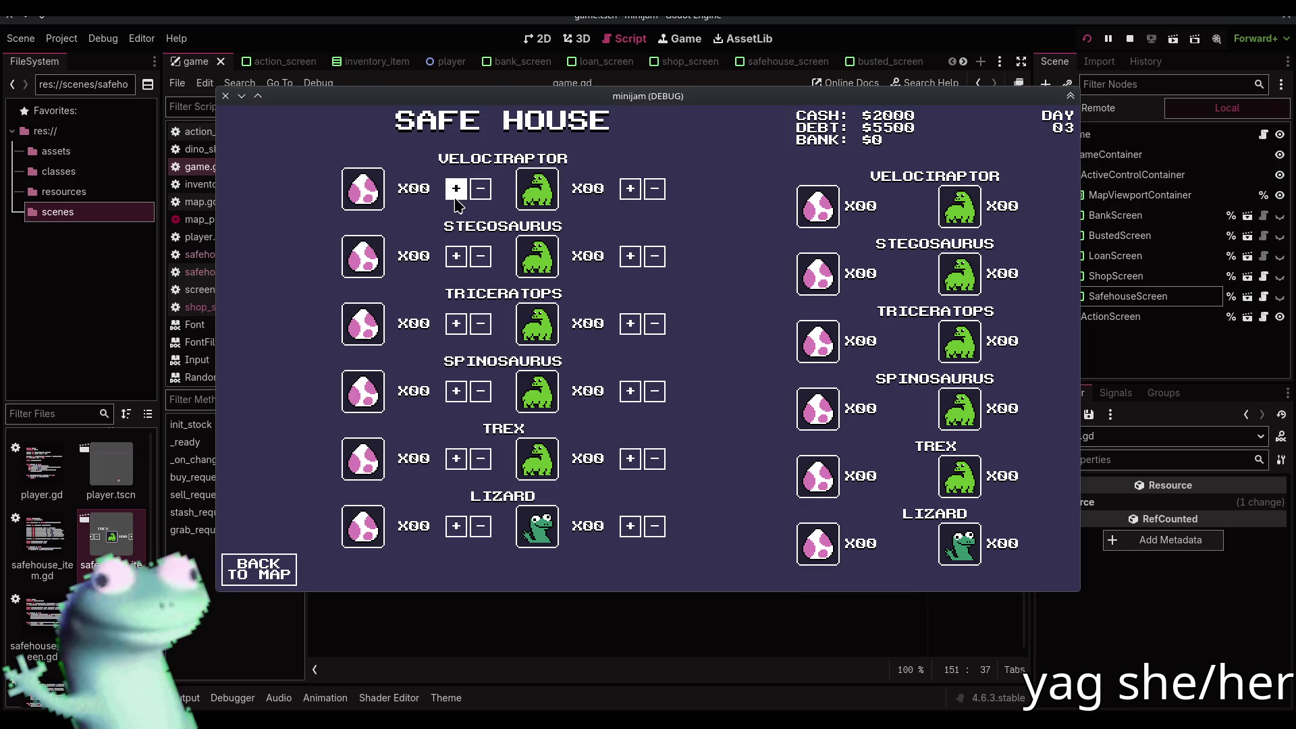
click(1129, 38)
click(607, 417)
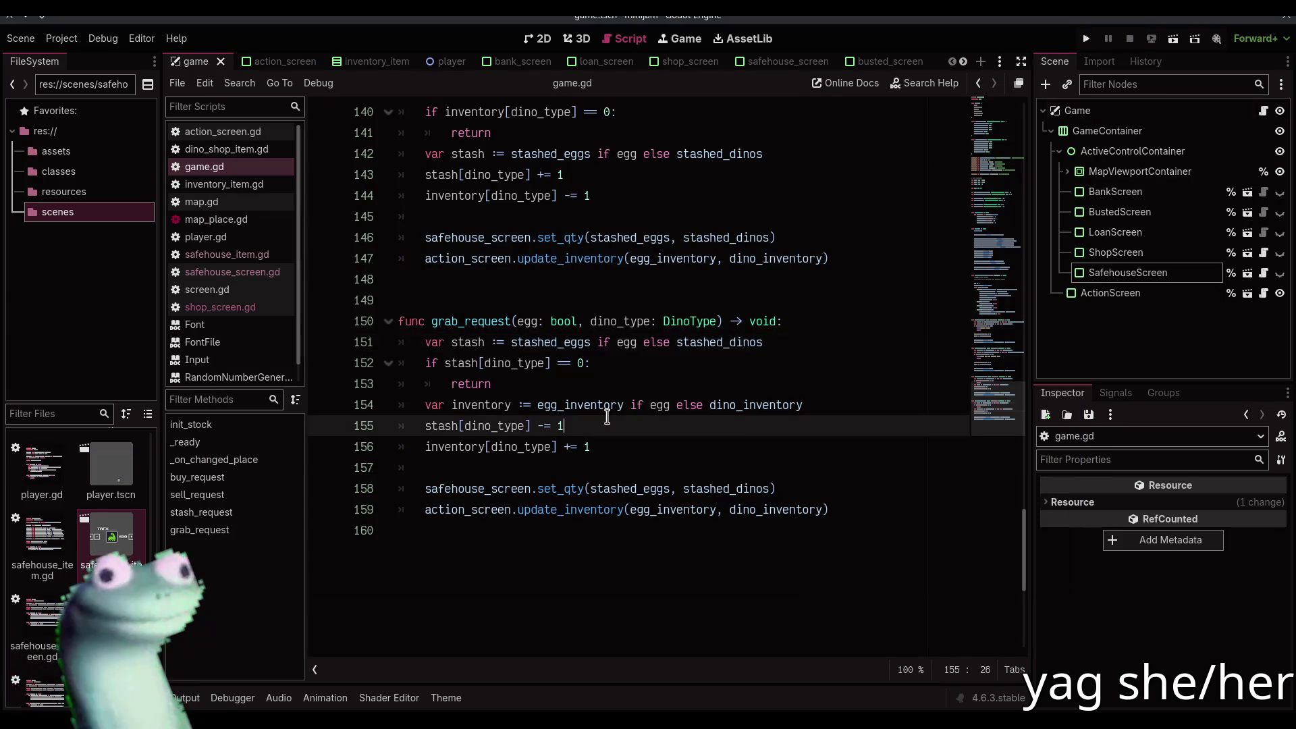
scroll(577, 439, up, 7)
click(582, 457)
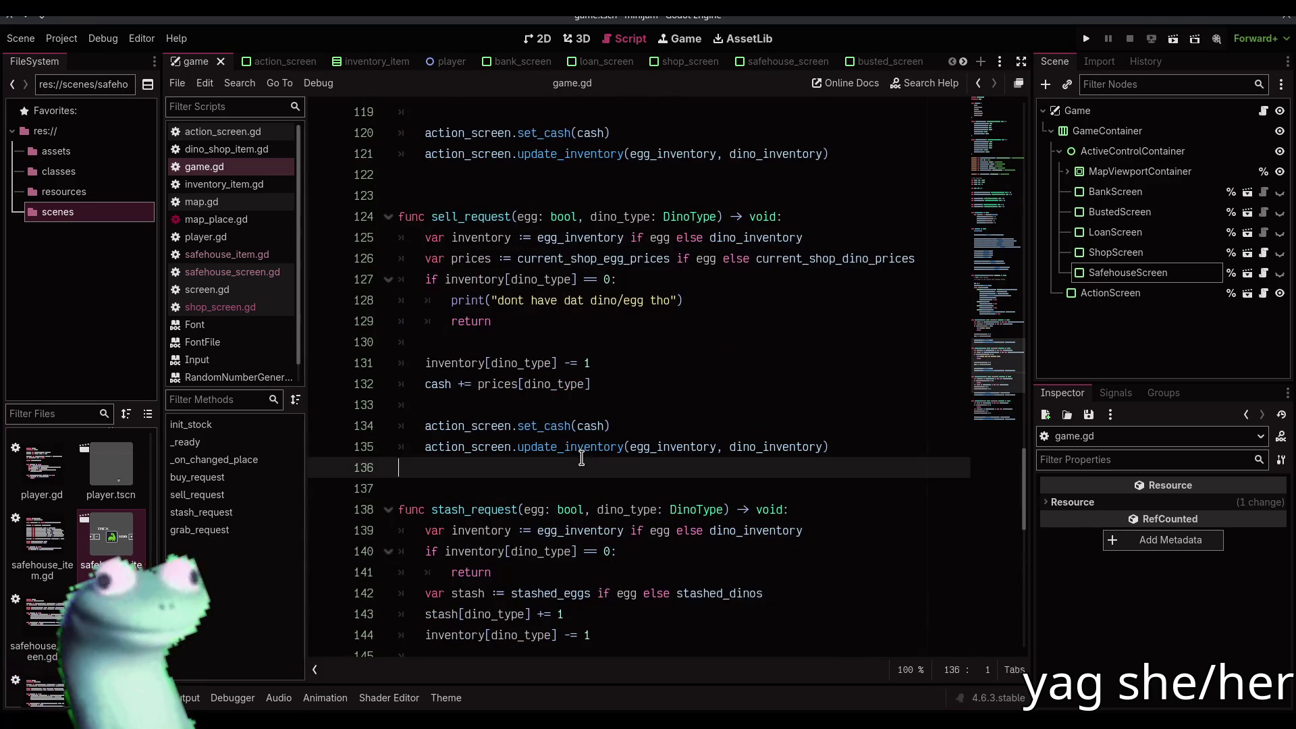
scroll(581, 458, up, 10)
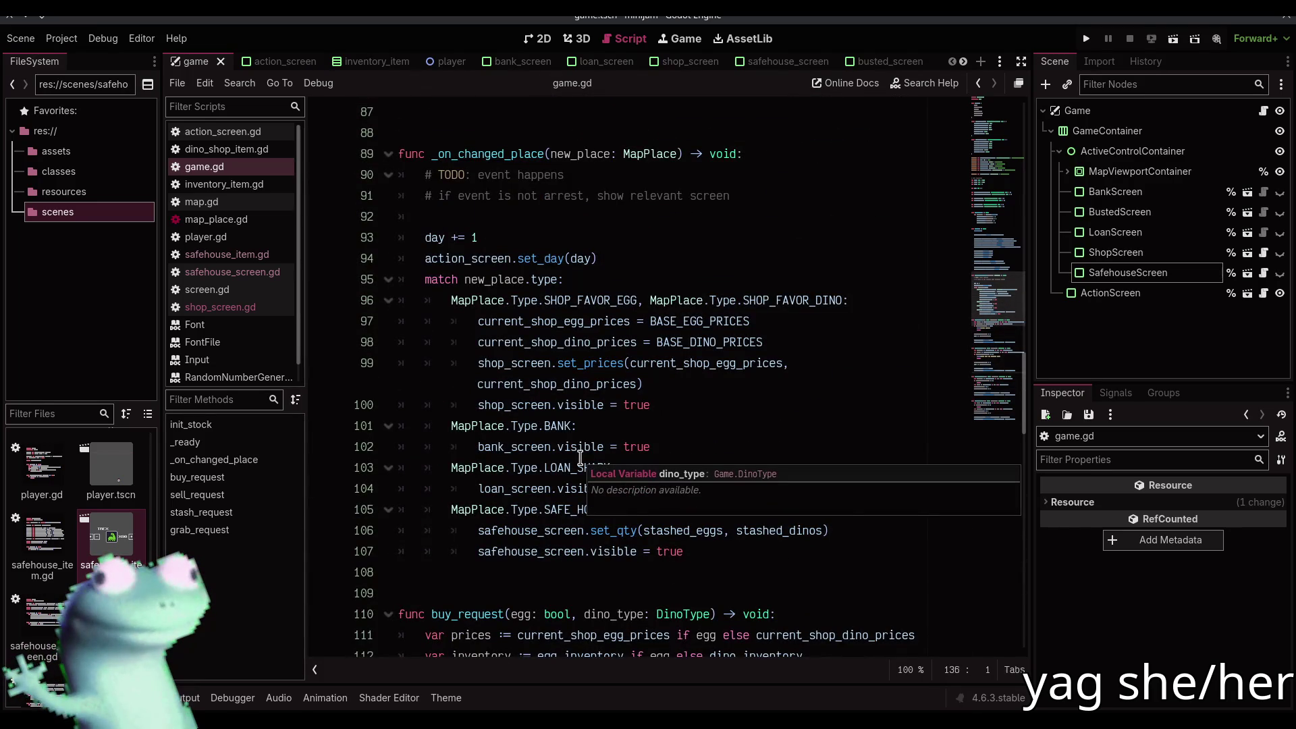
scroll(580, 458, up, 5)
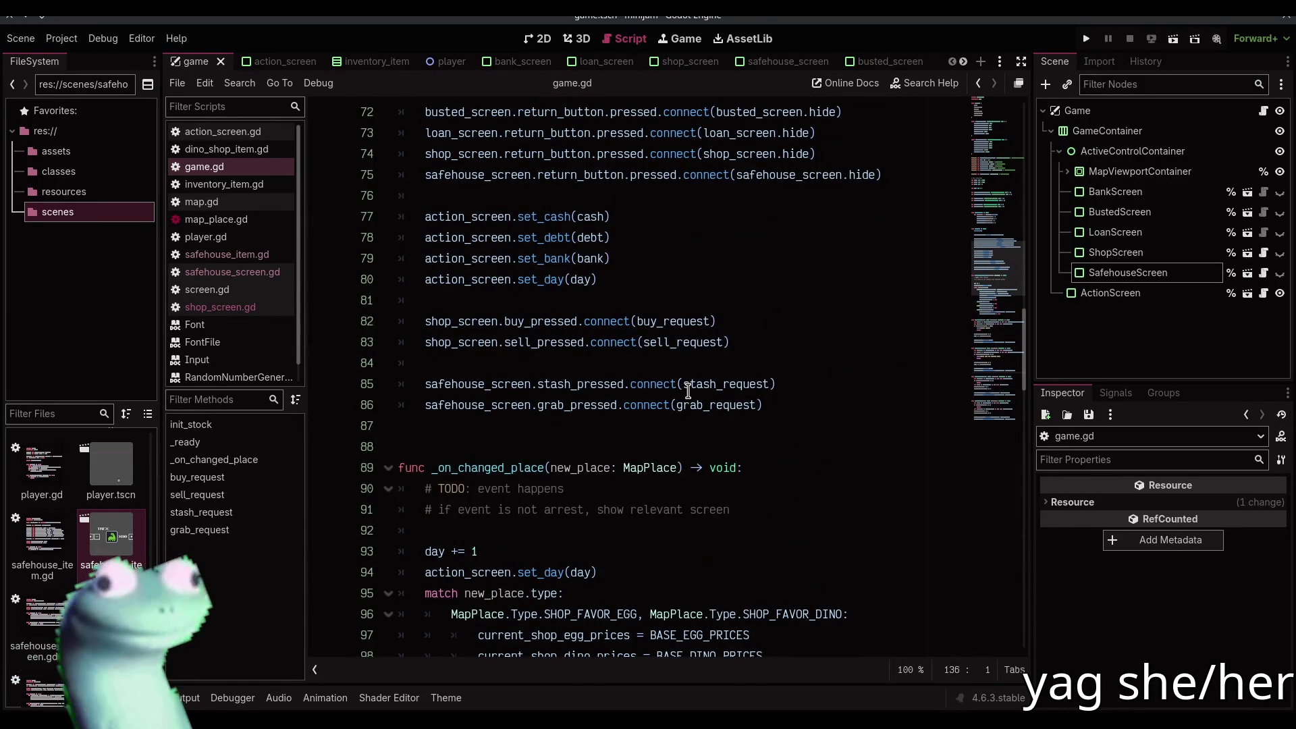
scroll(688, 391, up, 8)
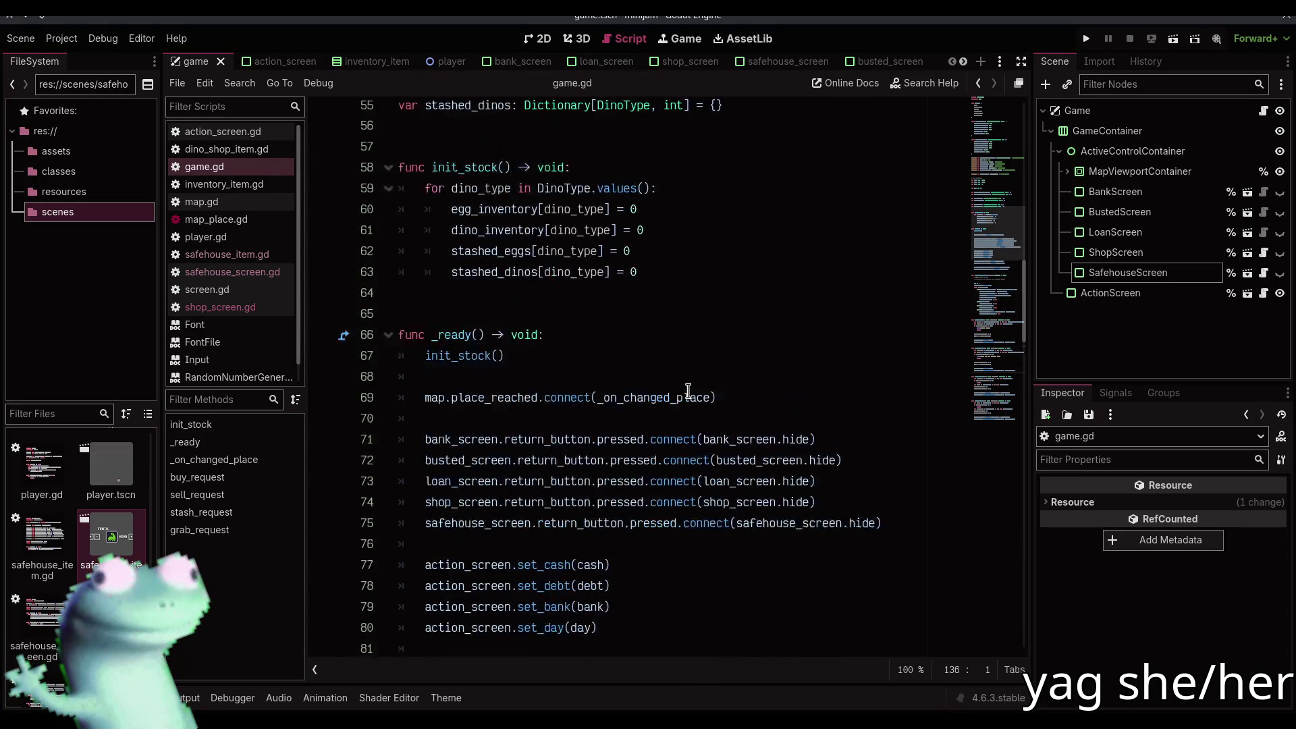
scroll(690, 391, up, 2)
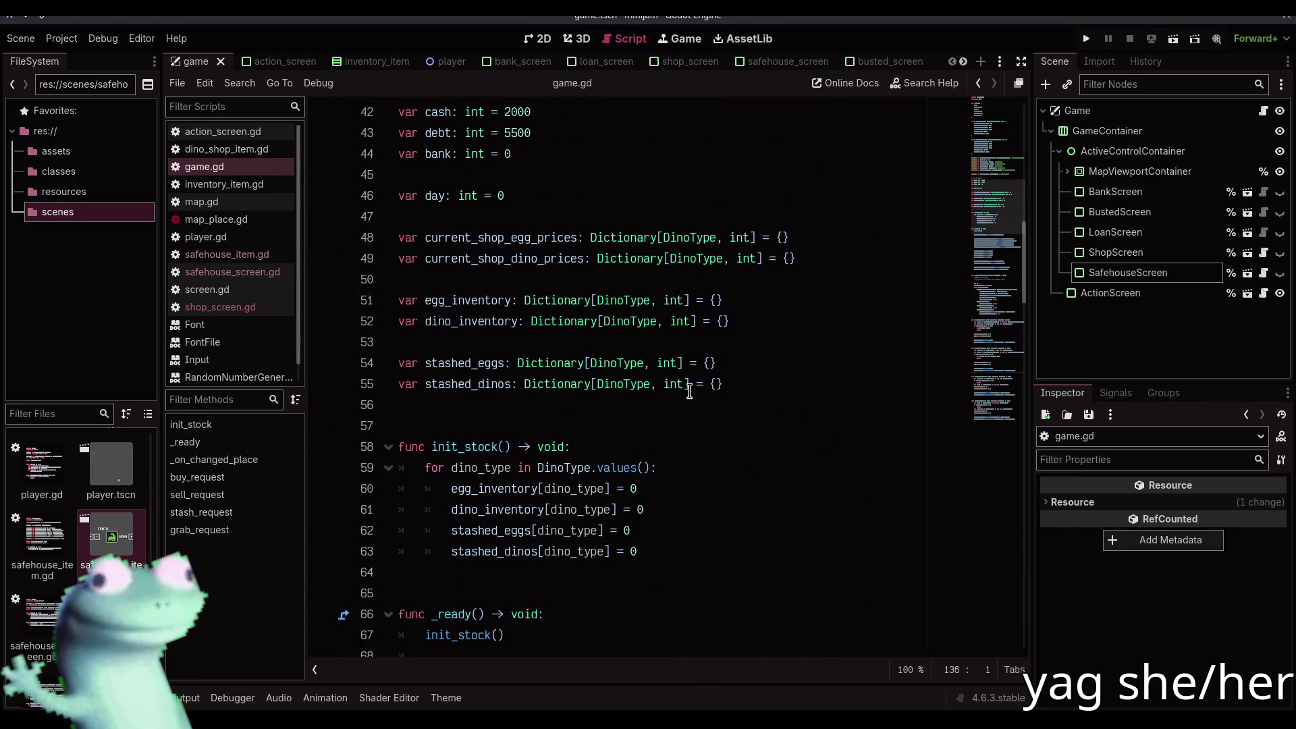
click(712, 405)
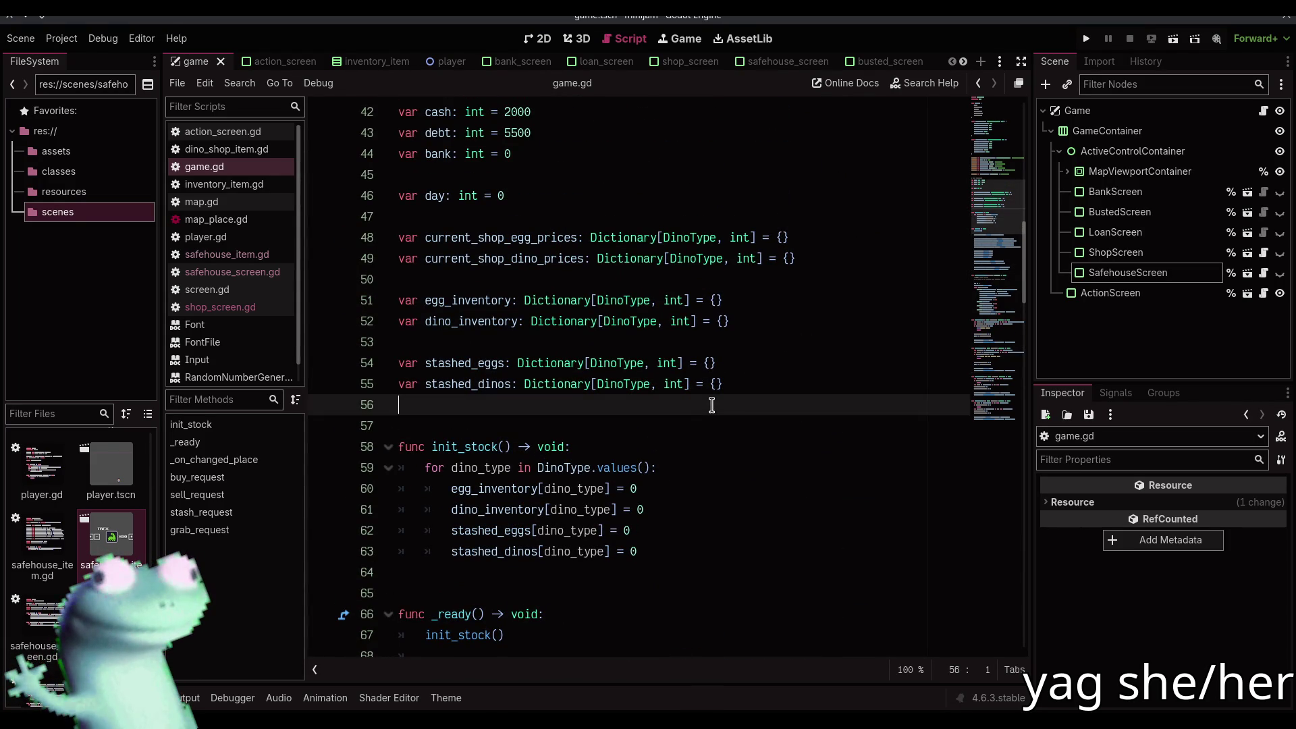